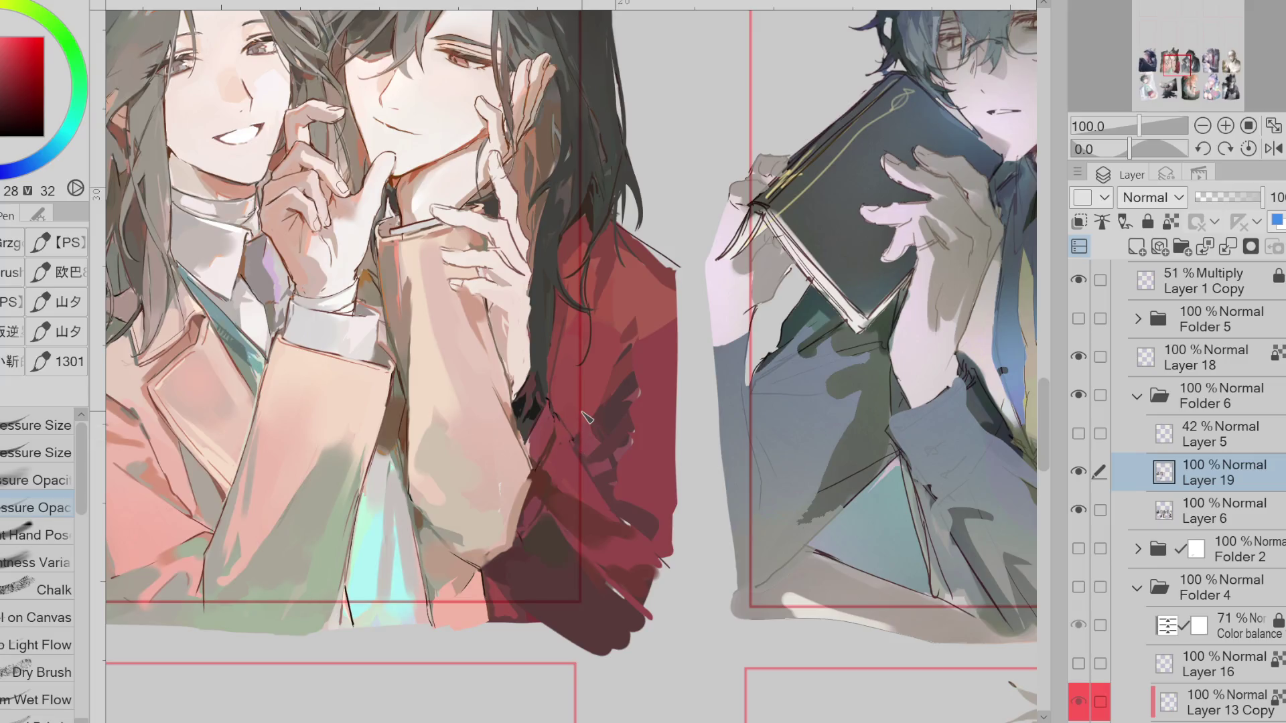
Switch to the Pressure Size pen and eyedrop several muted and deep reds from the sleeve
{"action": "left_click", "coordinate": [37, 453]}
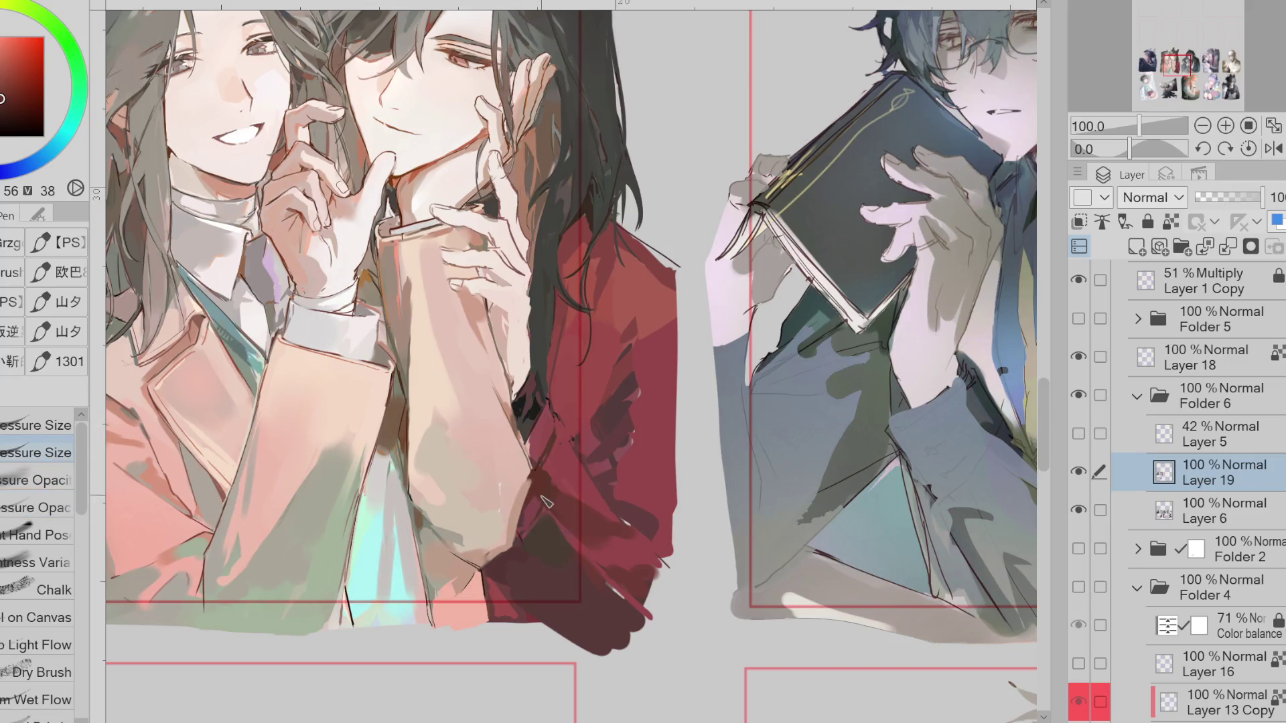
{"action": "key", "text": "e"}
{"action": "key", "text": "p"}
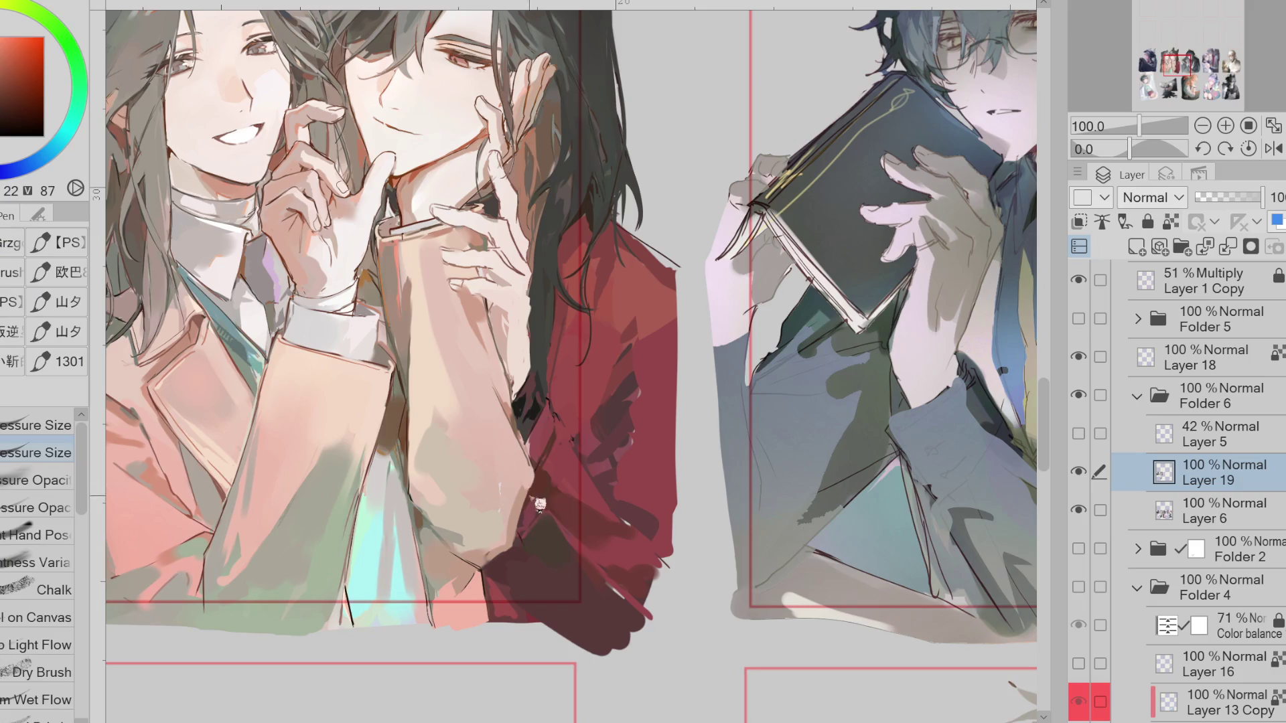
{"action": "left_click", "coordinate": [480, 573], "text": "alt"}
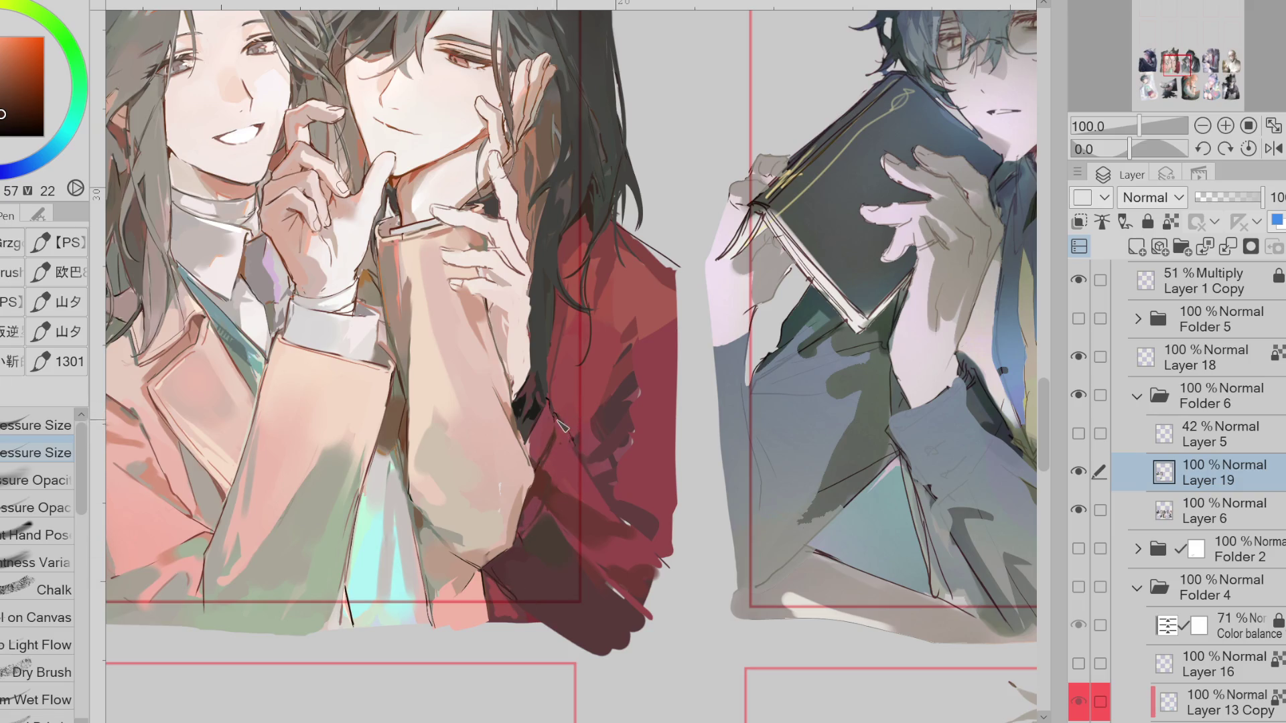
{"action": "left_click", "coordinate": [556, 481], "text": "alt"}
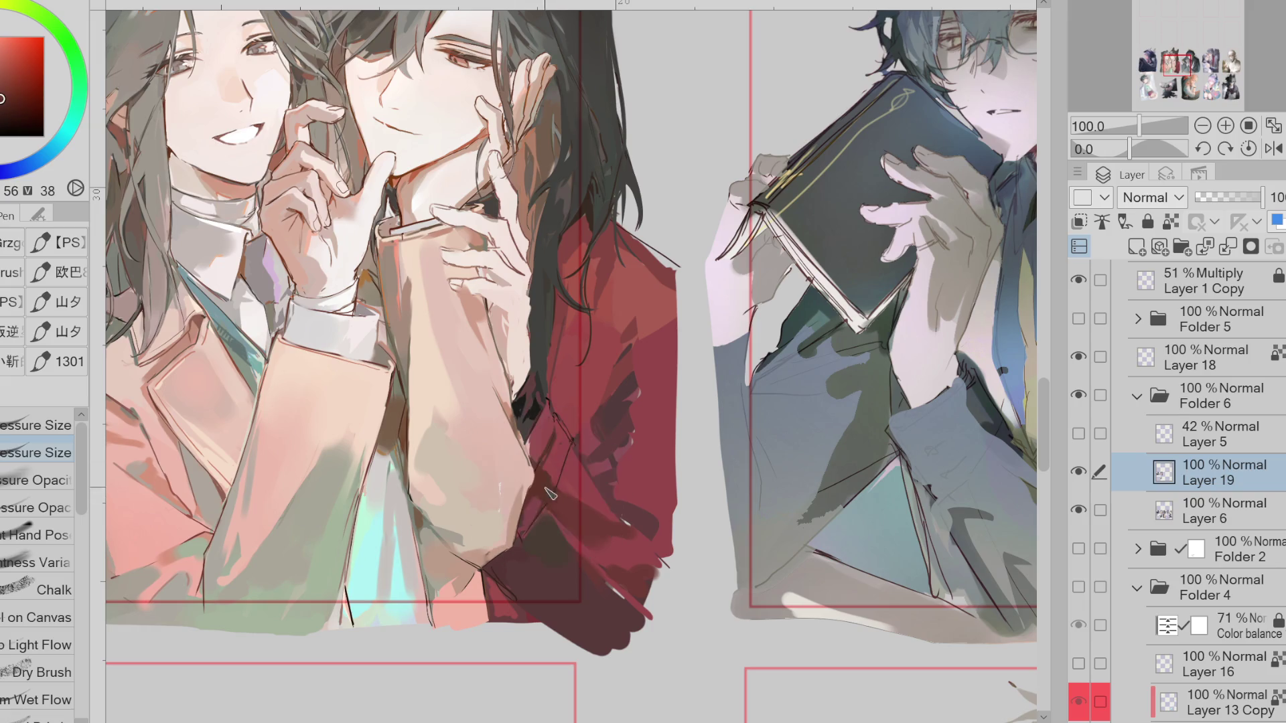
{"action": "left_click", "coordinate": [563, 443], "text": "alt"}
{"action": "left_click", "coordinate": [567, 430], "text": "alt"}
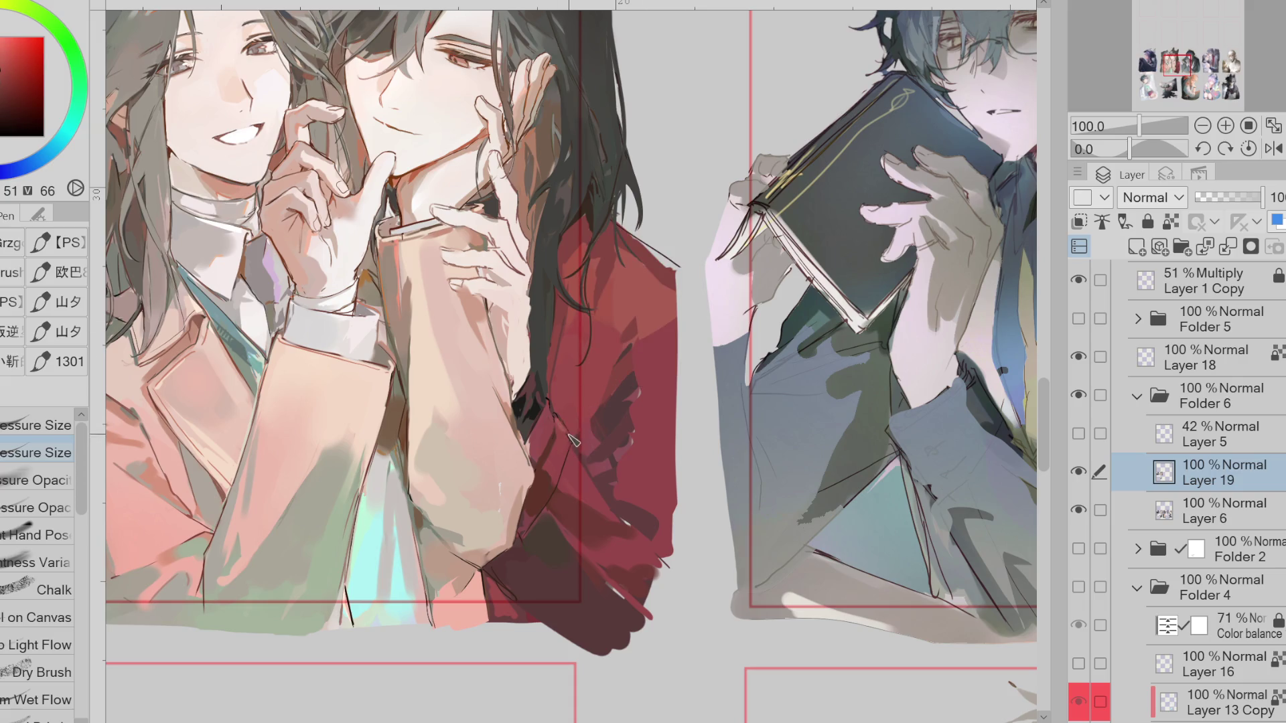
{"action": "left_click", "coordinate": [634, 279], "text": "alt"}
{"action": "left_click", "coordinate": [603, 432], "text": "alt"}
{"action": "left_click", "coordinate": [624, 396], "text": "alt"}
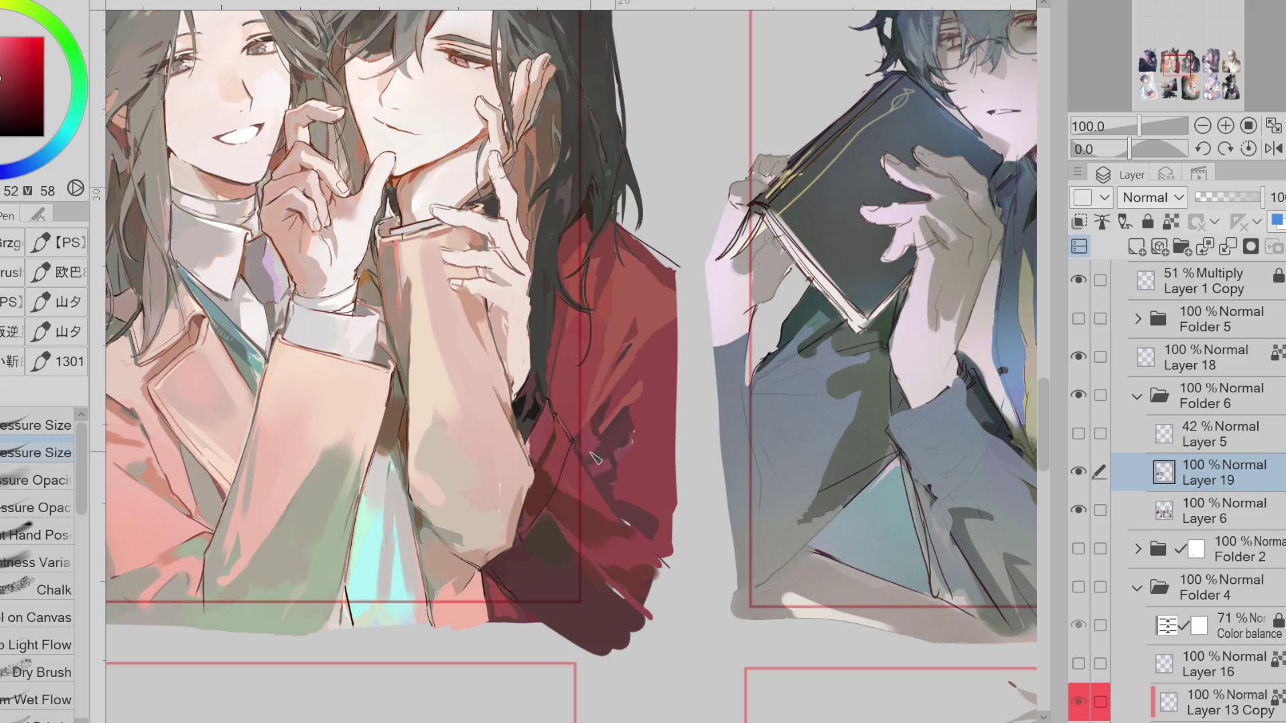
Paint a dark stroke down the red sleeve, then sample brighter and shadow reds
{"action": "left_click_drag", "start_coordinate": [655, 373], "coordinate": [596, 455]}
{"action": "left_click", "coordinate": [611, 469], "text": "alt"}
{"action": "left_click", "coordinate": [644, 440], "text": "alt"}
{"action": "left_click", "coordinate": [625, 480], "text": "alt"}
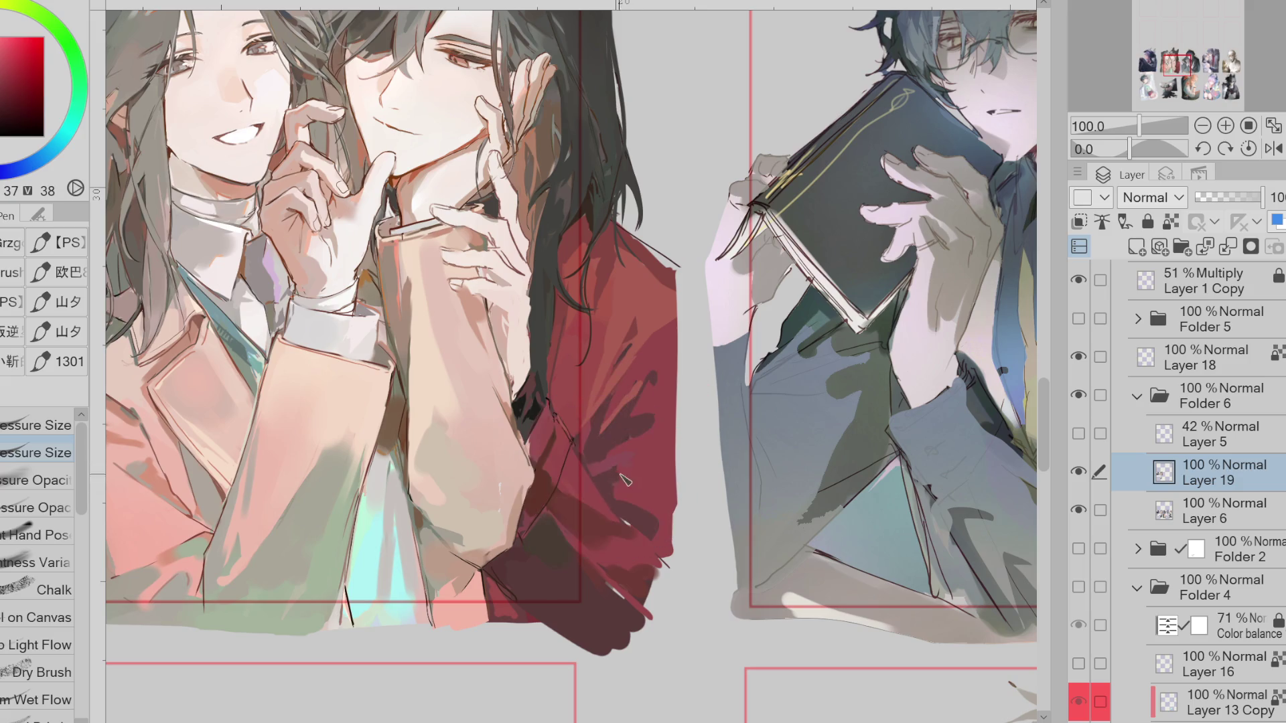
{"action": "left_click", "coordinate": [643, 547], "text": "alt"}
{"action": "left_click", "coordinate": [639, 579], "text": "alt"}
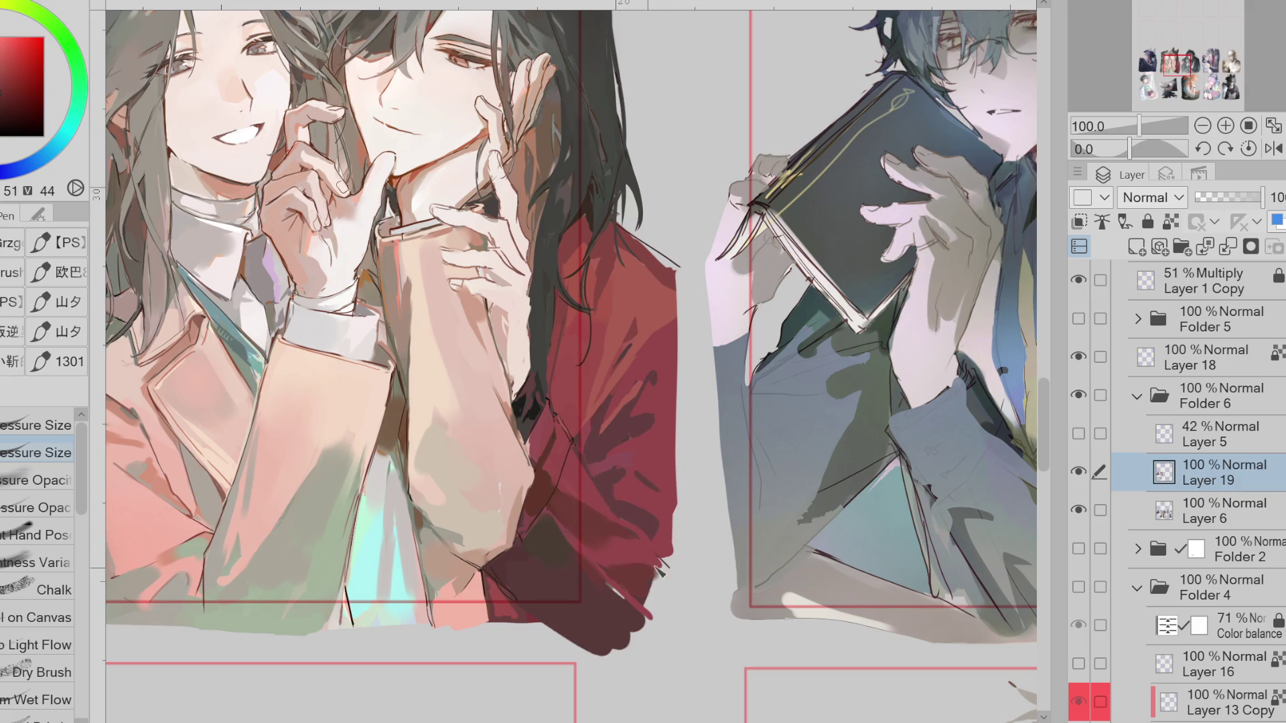
{"action": "left_click", "coordinate": [615, 588], "text": "alt"}
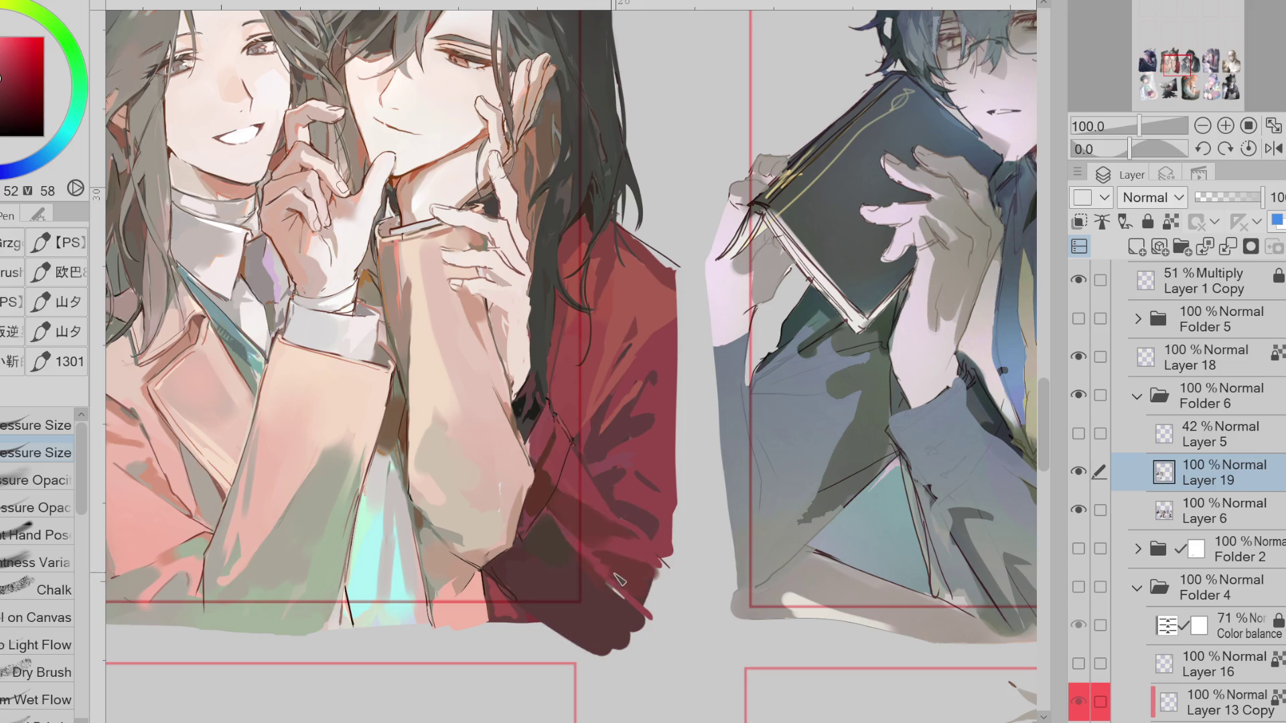
Continue sampling dark and dull reds across the shaded sleeve for further shading
{"action": "left_click", "coordinate": [611, 581], "text": "alt"}
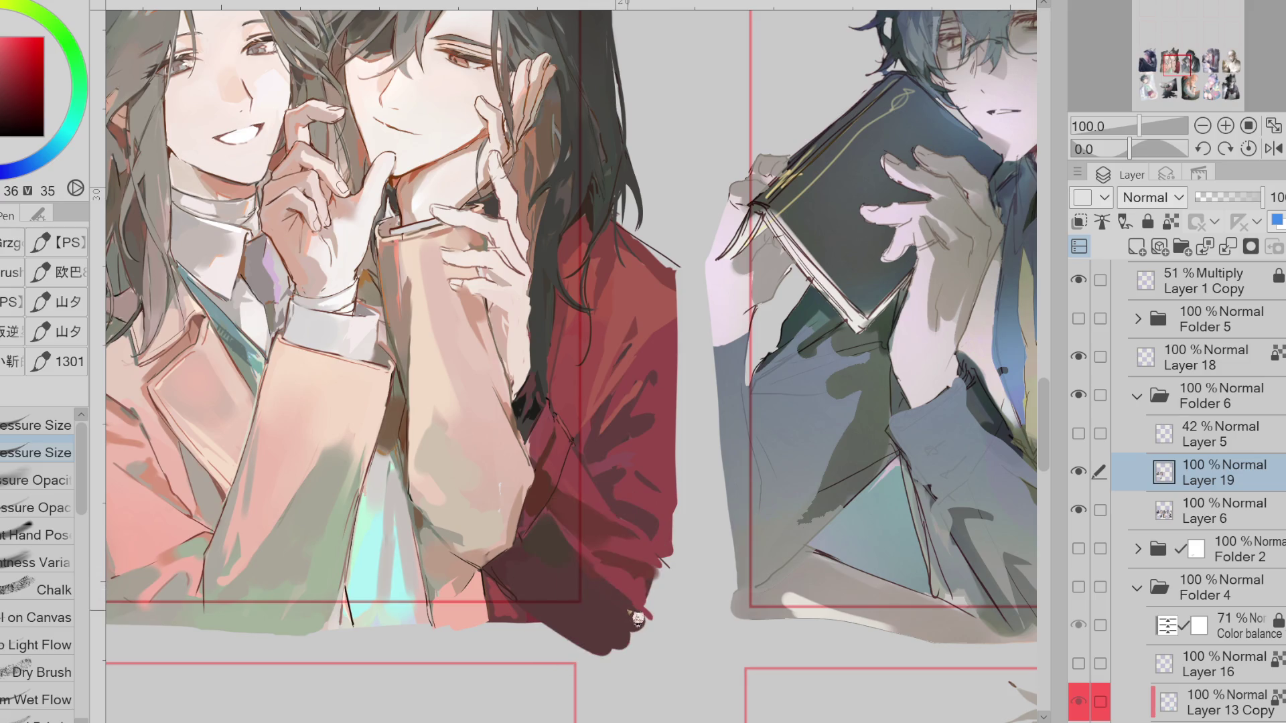
{"action": "left_click", "coordinate": [512, 586], "text": "alt"}
{"action": "left_click", "coordinate": [551, 549], "text": "alt"}
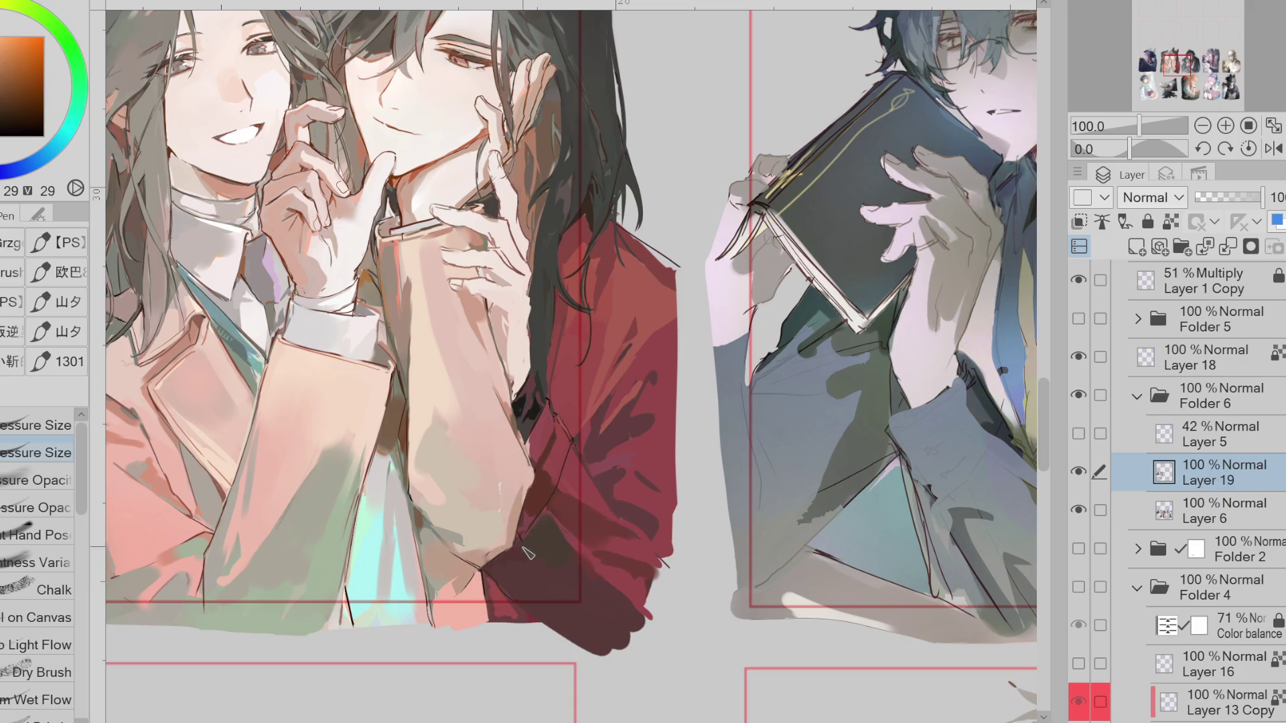
{"action": "left_click", "coordinate": [530, 517], "text": "alt"}
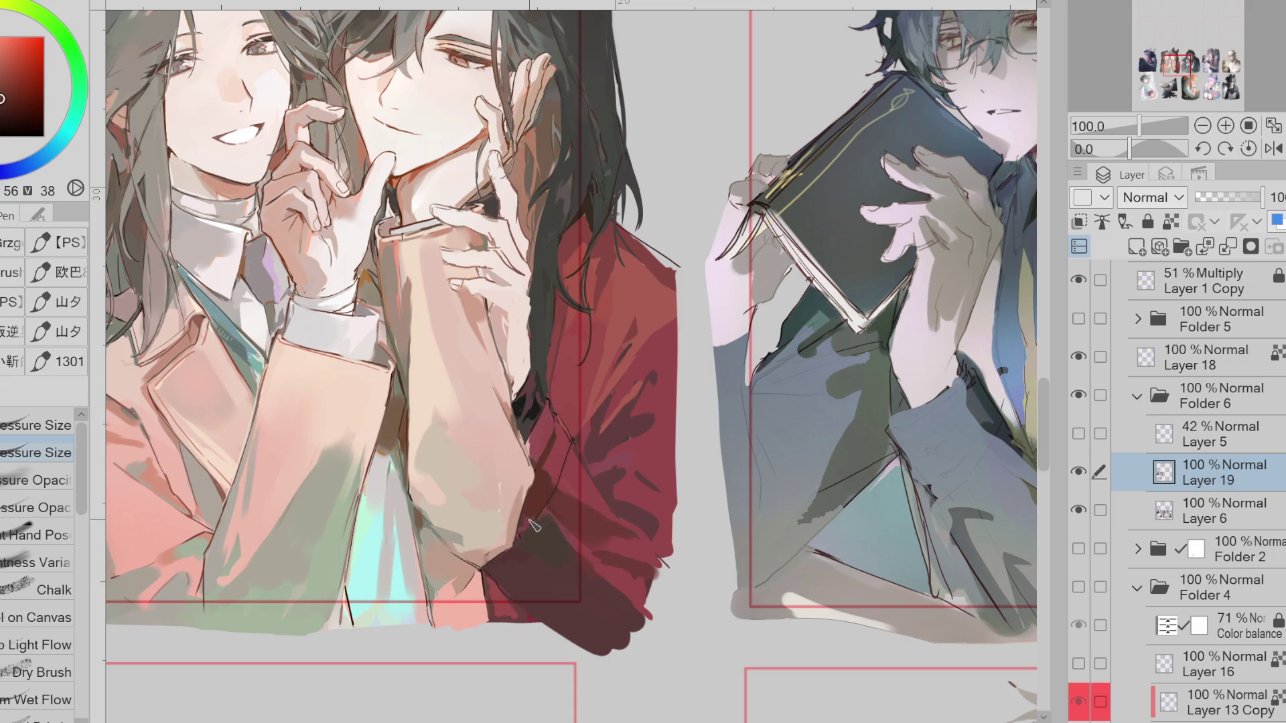
{"action": "left_click", "coordinate": [526, 536], "text": "alt"}
{"action": "left_click", "coordinate": [535, 444], "text": "alt"}
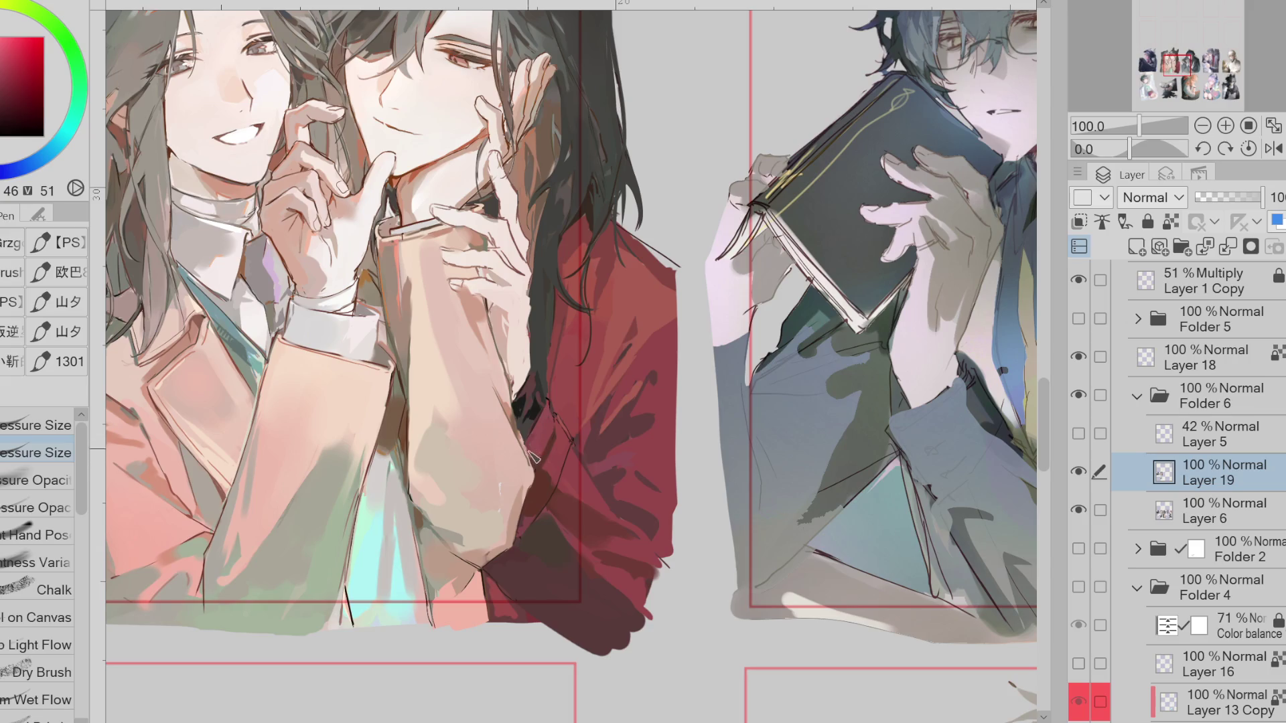
{"action": "left_click", "coordinate": [551, 405], "text": "alt"}
Zoom in and sample deep reds from the jacket and sleeve cuff shadow
{"action": "scroll", "coordinate": [551, 454], "scroll_direction": "up", "scroll_amount": 2}
{"action": "left_click", "coordinate": [532, 409], "text": "alt"}
{"action": "left_click", "coordinate": [530, 394], "text": "alt"}
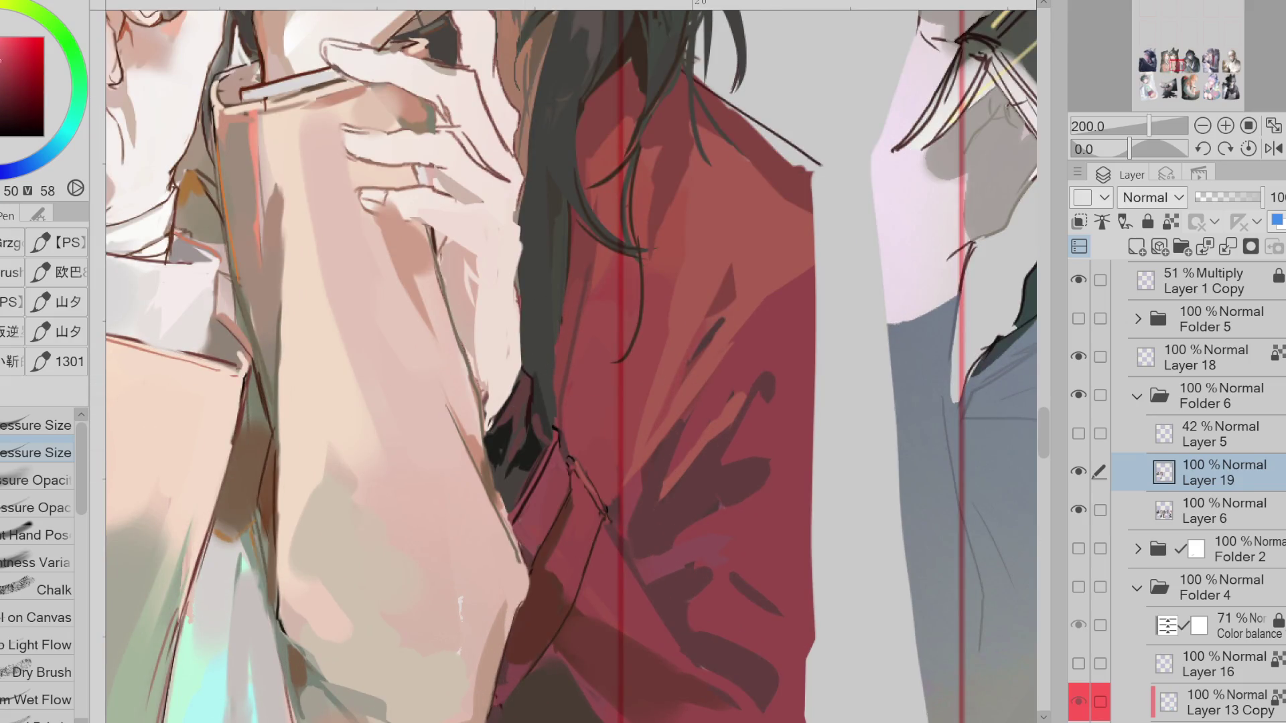
{"action": "left_click", "coordinate": [539, 357], "text": "alt"}
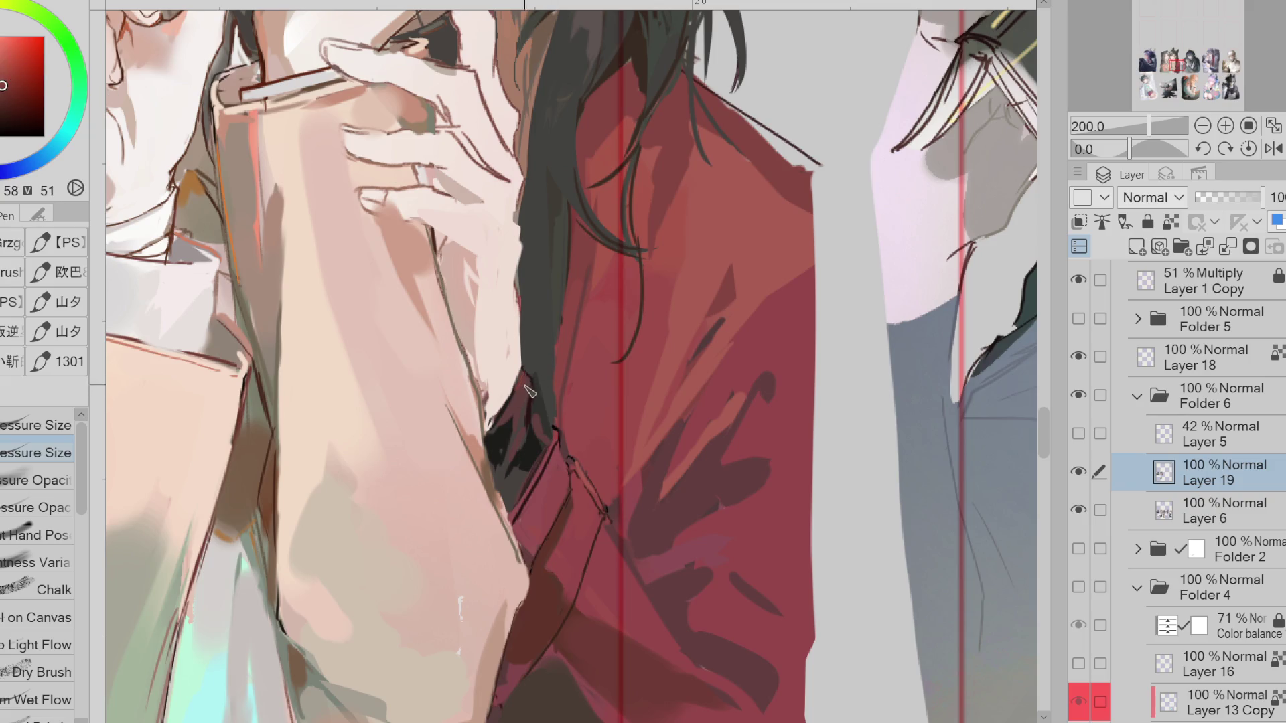
{"action": "left_click", "coordinate": [538, 438], "text": "alt"}
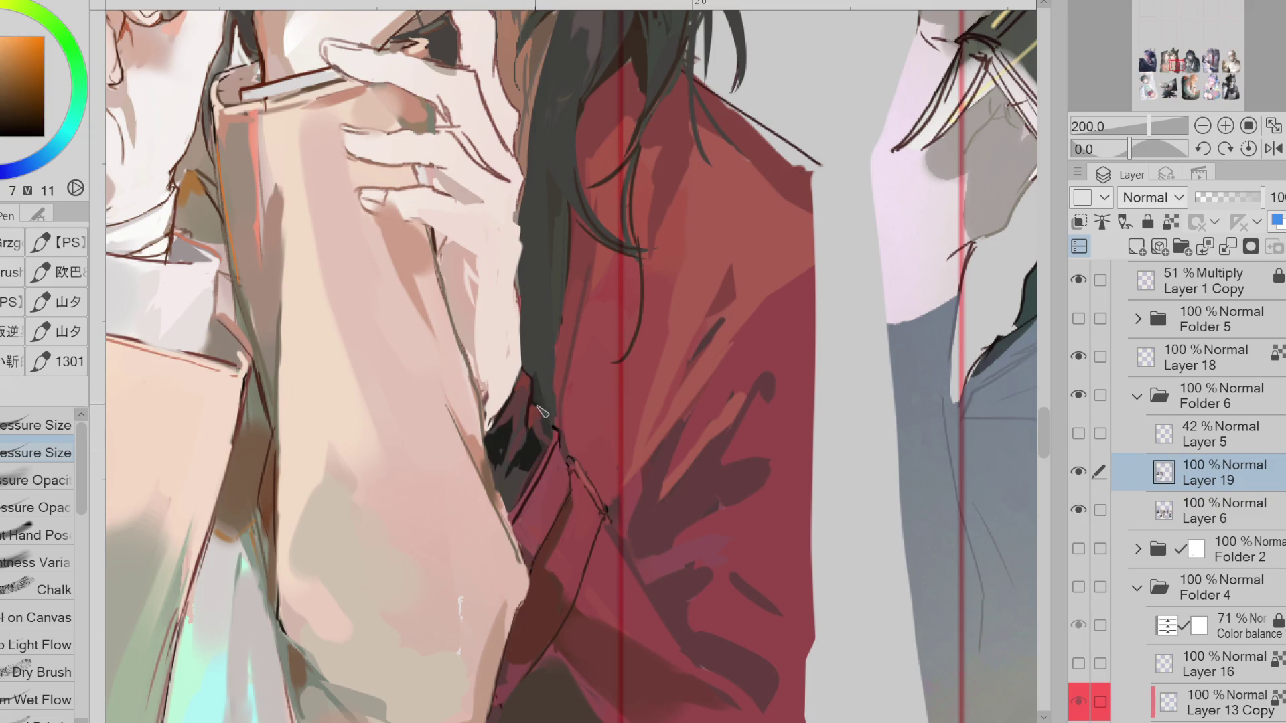
{"action": "left_click", "coordinate": [554, 436], "text": "alt"}
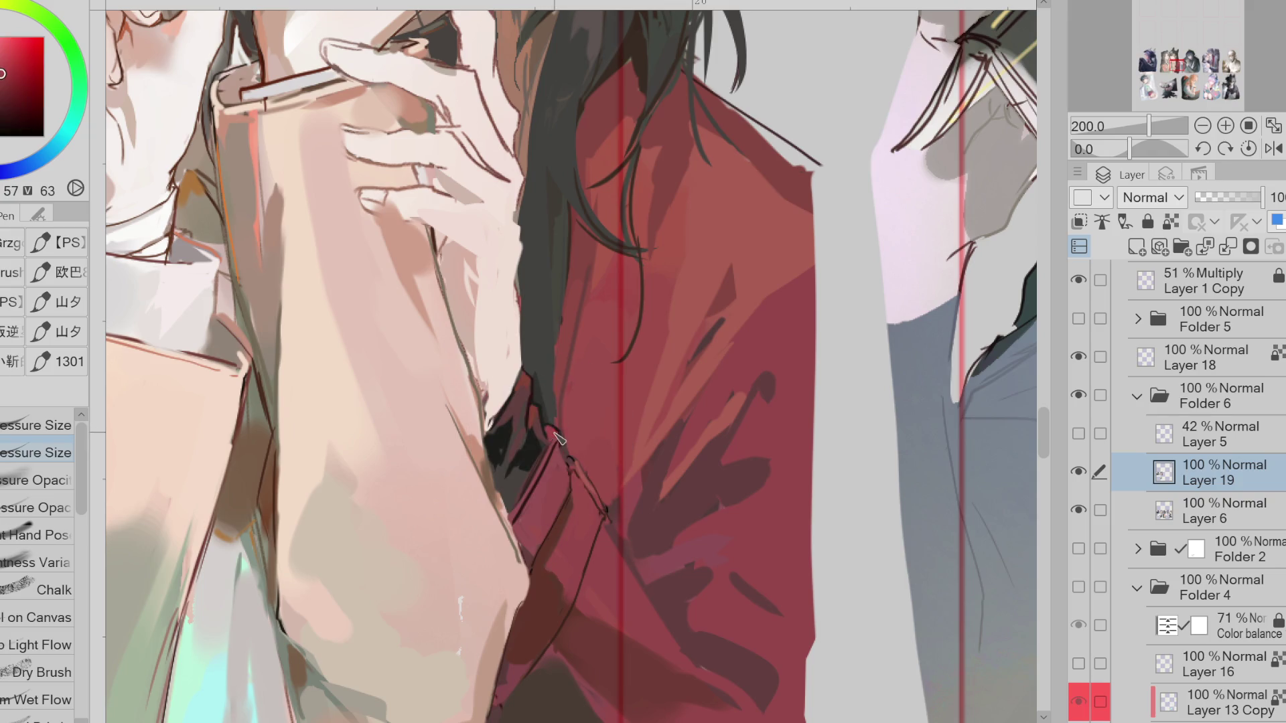
{"action": "scroll", "coordinate": [591, 370], "scroll_direction": "down", "scroll_amount": 2}
{"action": "left_click", "coordinate": [564, 394], "text": "alt"}
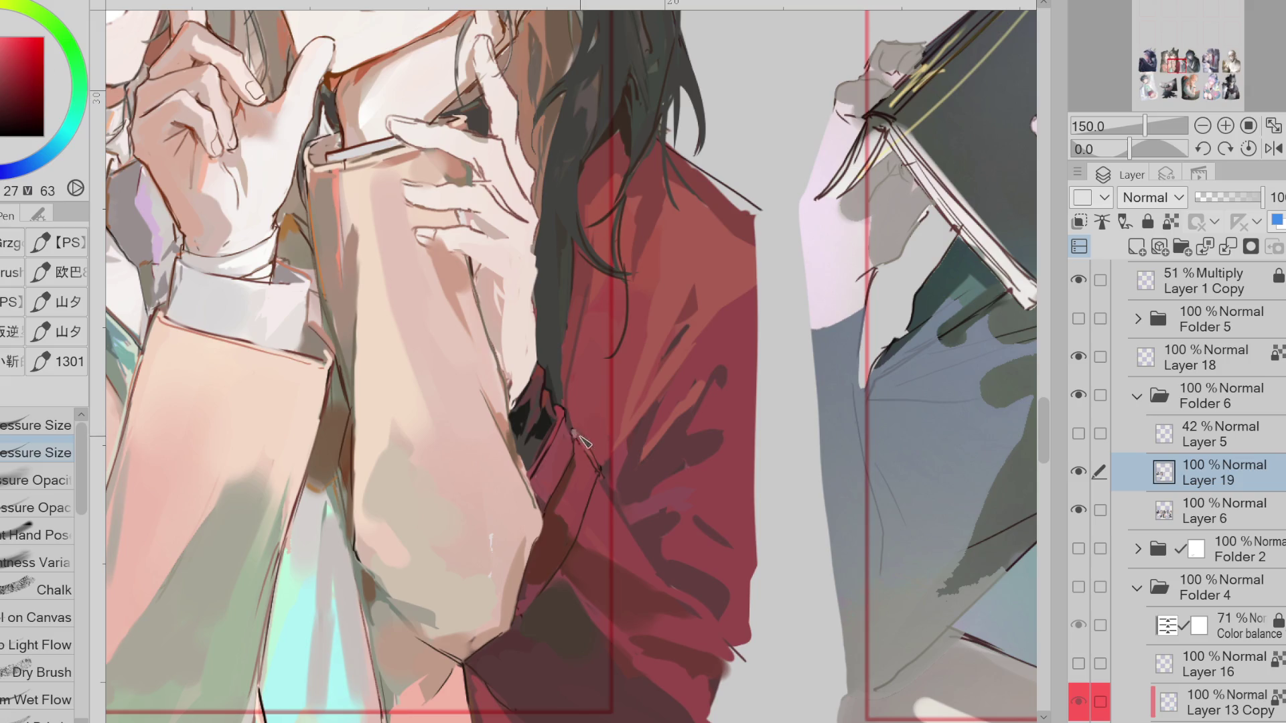
{"action": "left_click", "coordinate": [717, 161], "text": "alt"}
{"action": "left_click", "coordinate": [640, 407], "text": "alt"}
{"action": "left_click", "coordinate": [653, 426], "text": "alt"}
{"action": "left_click", "coordinate": [599, 157], "text": "alt"}
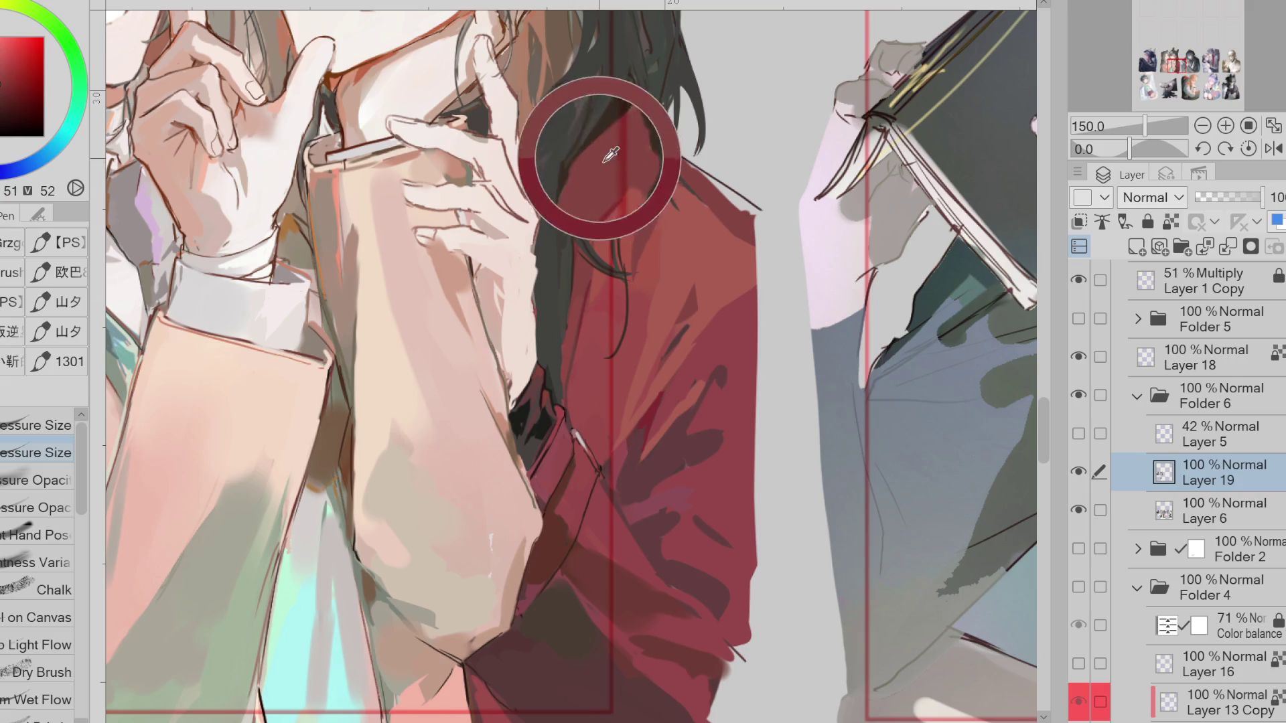
Zoom the view back to 100% and sample the dark hair tones
{"action": "key", "text": "ctrl+minus"}
{"action": "scroll", "coordinate": [583, 194], "scroll_direction": "up", "scroll_amount": 1}
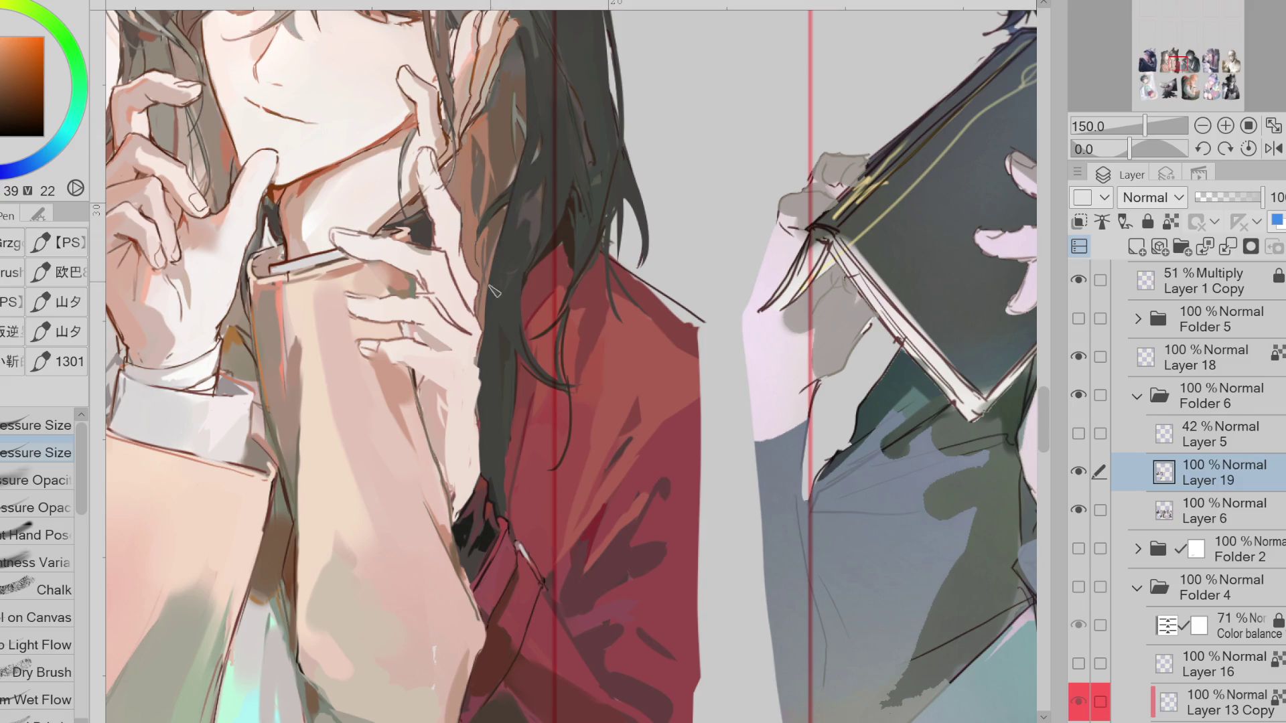
{"action": "left_click", "coordinate": [515, 268], "text": "alt"}
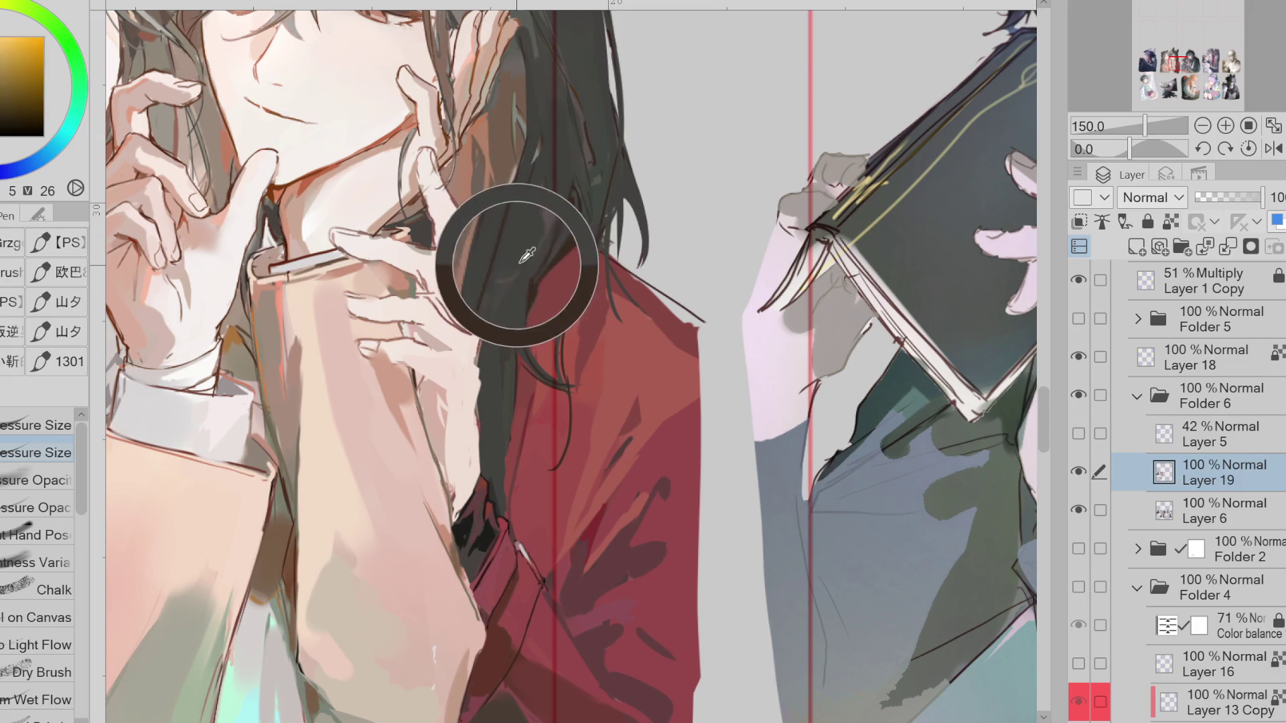
{"action": "left_click", "coordinate": [560, 214], "text": "alt"}
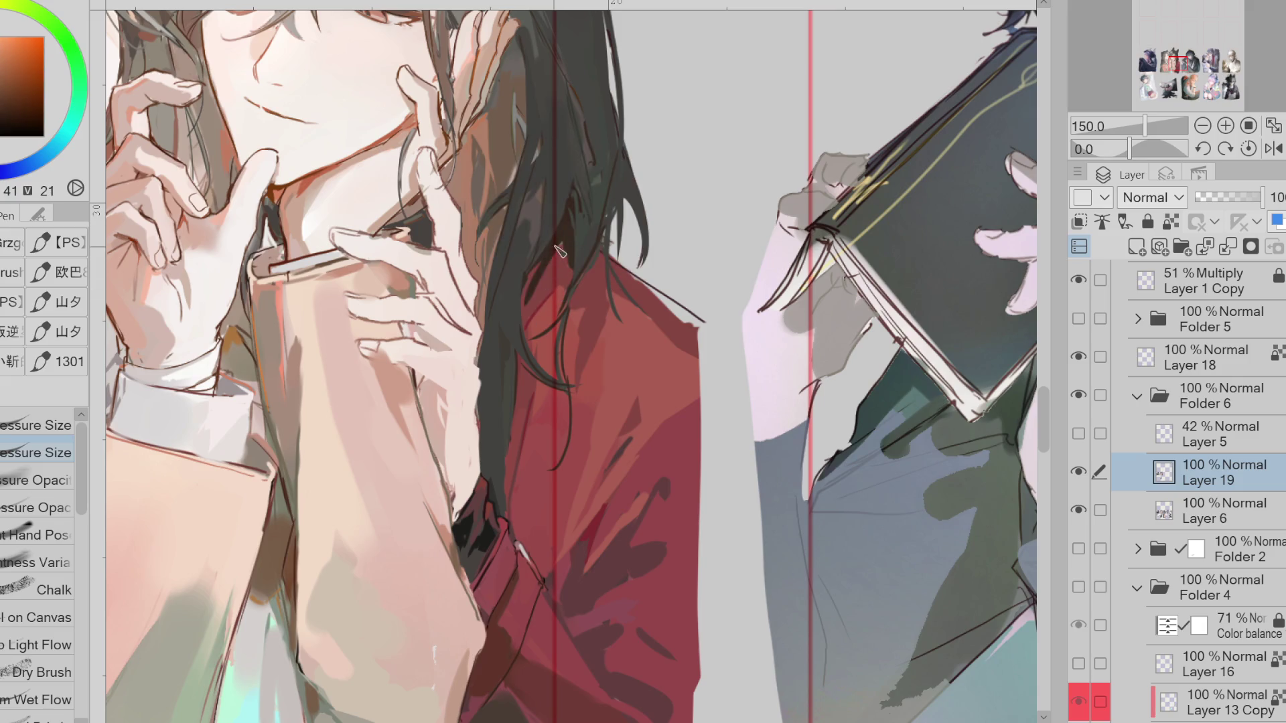
{"action": "left_click", "coordinate": [526, 282], "text": "alt"}
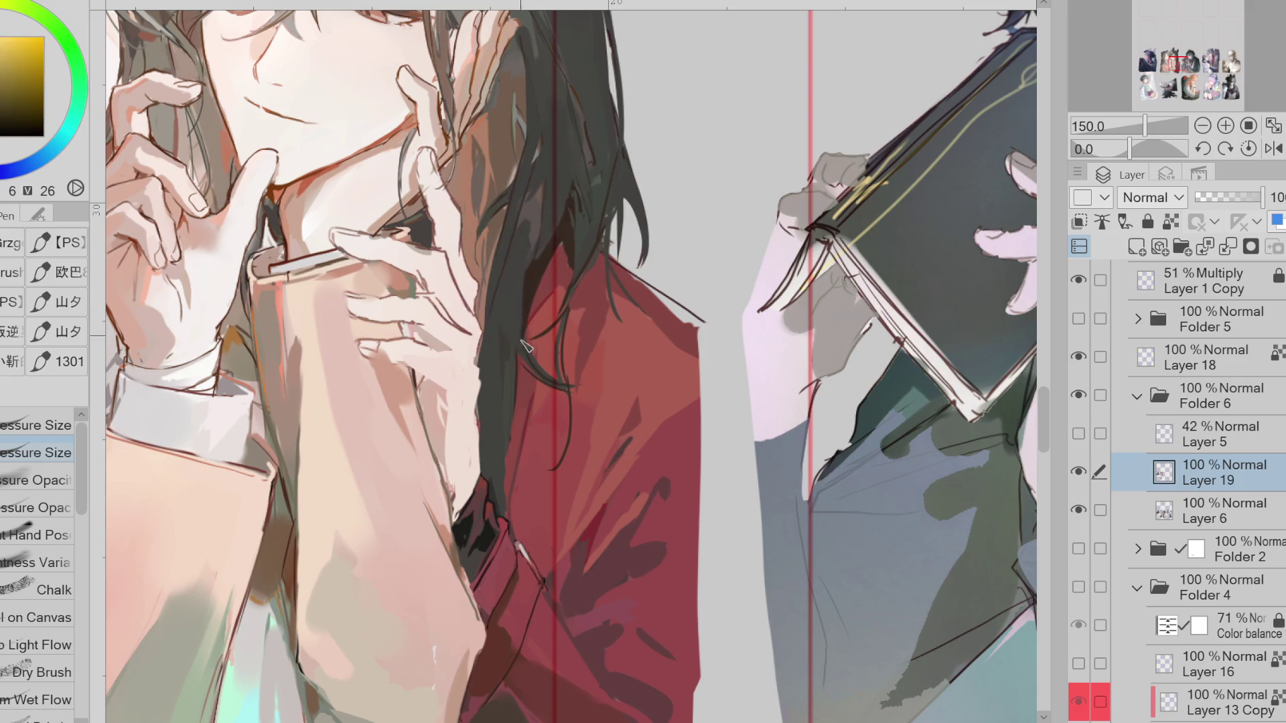
{"action": "left_click", "coordinate": [532, 315], "text": "alt"}
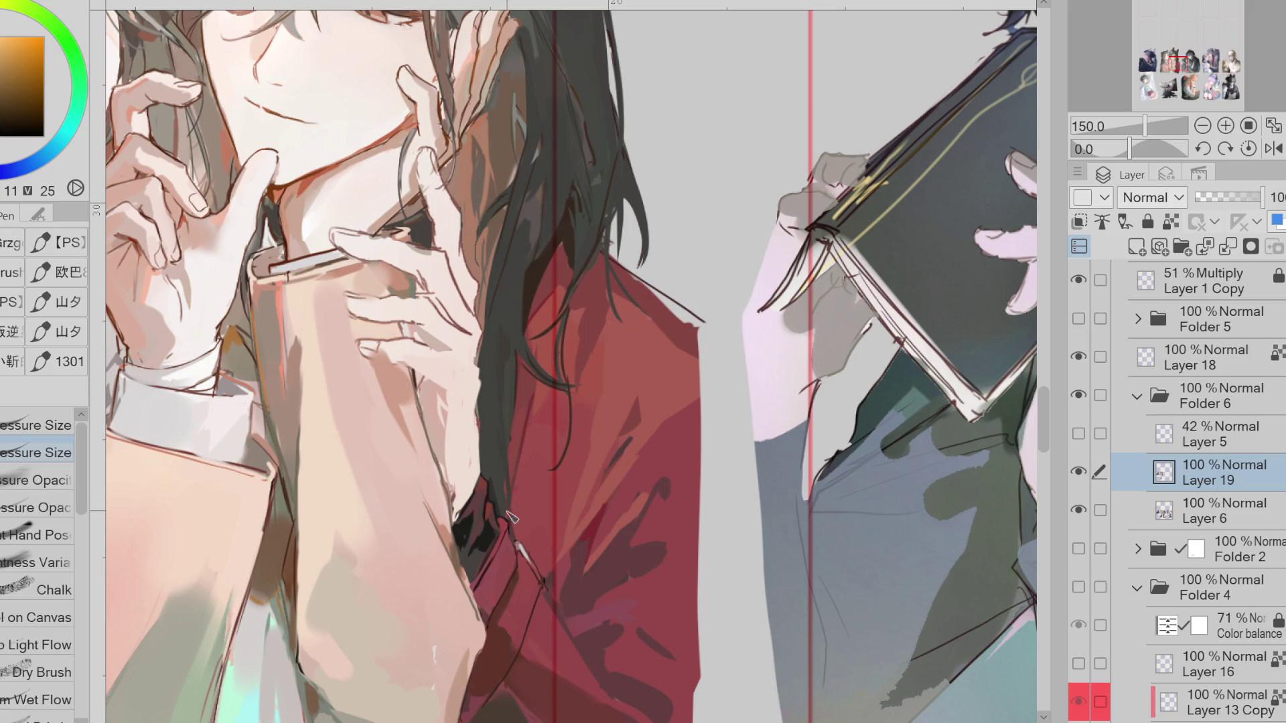
{"action": "scroll", "coordinate": [476, 343], "scroll_direction": "down", "scroll_amount": 4}
{"action": "left_click", "coordinate": [475, 241], "text": "alt"}
{"action": "scroll", "coordinate": [469, 248], "scroll_direction": "up", "scroll_amount": 3}
{"action": "left_click", "coordinate": [466, 251], "text": "alt"}
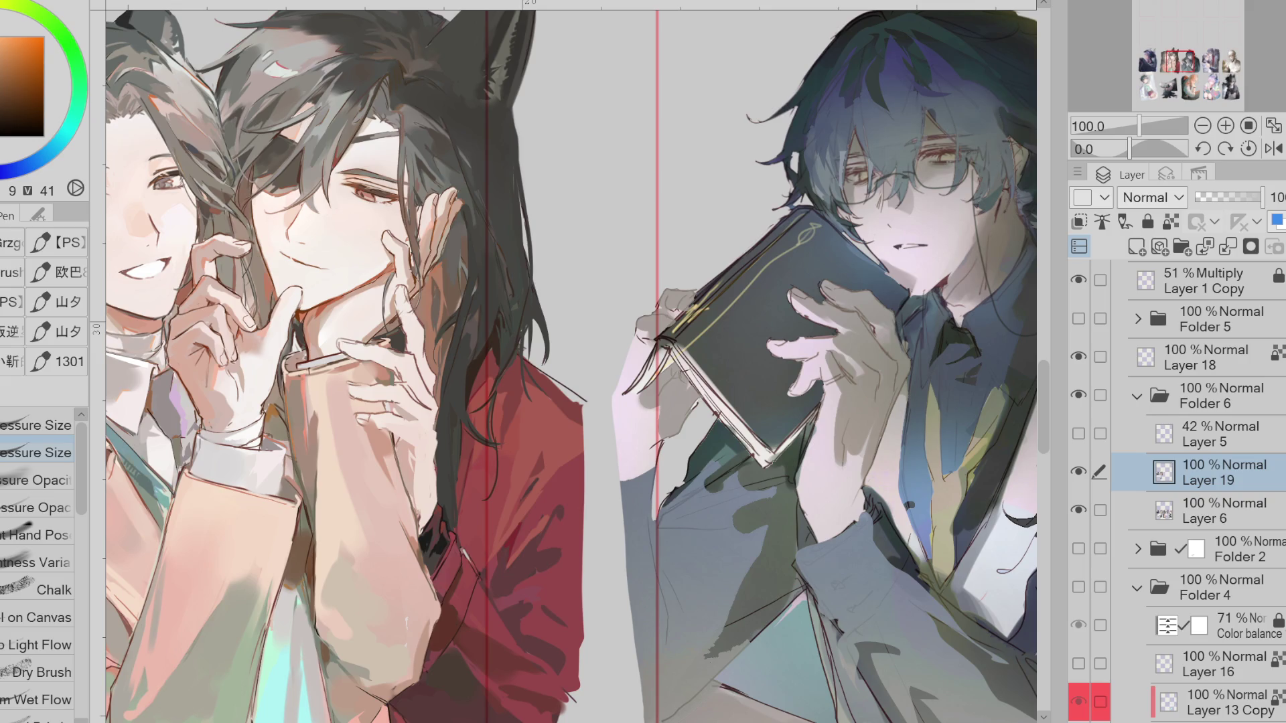
Select the red jacket area by colour and hide the Layer 1 Copy layer
{"action": "left_click", "coordinate": [568, 401], "text": "alt"}
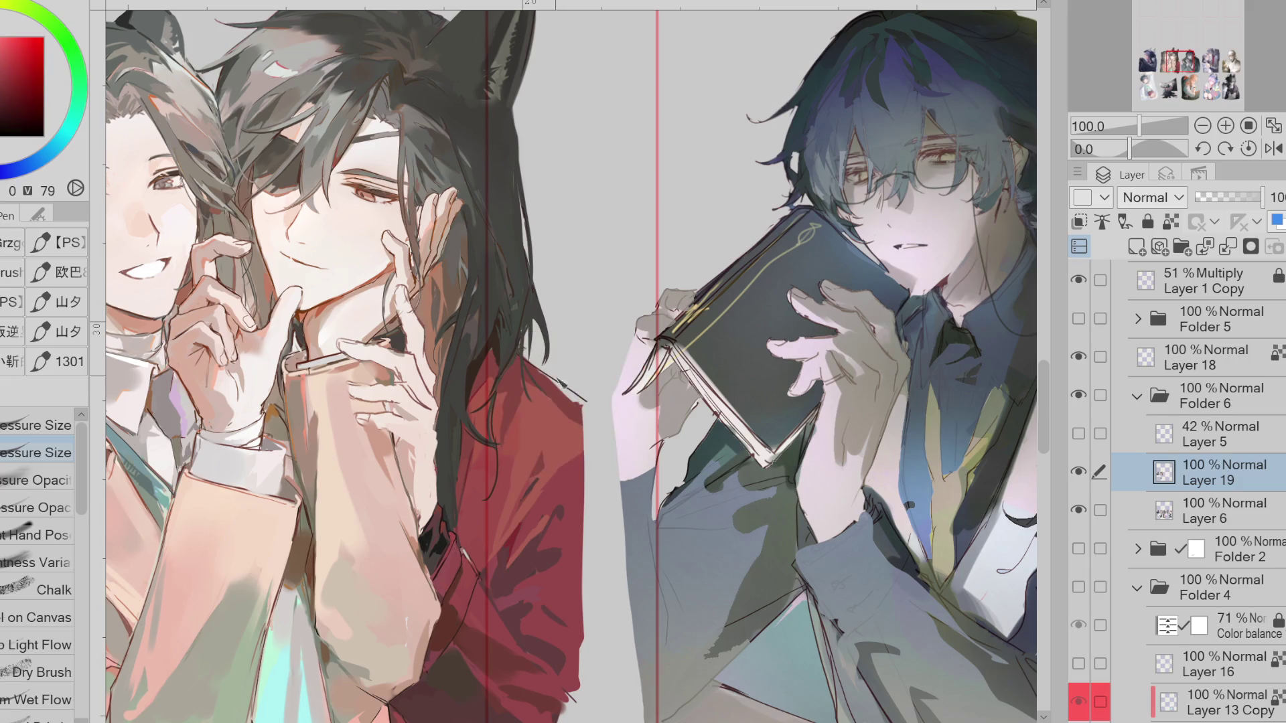
{"action": "key", "text": "w"}
{"action": "left_click", "coordinate": [514, 383]}
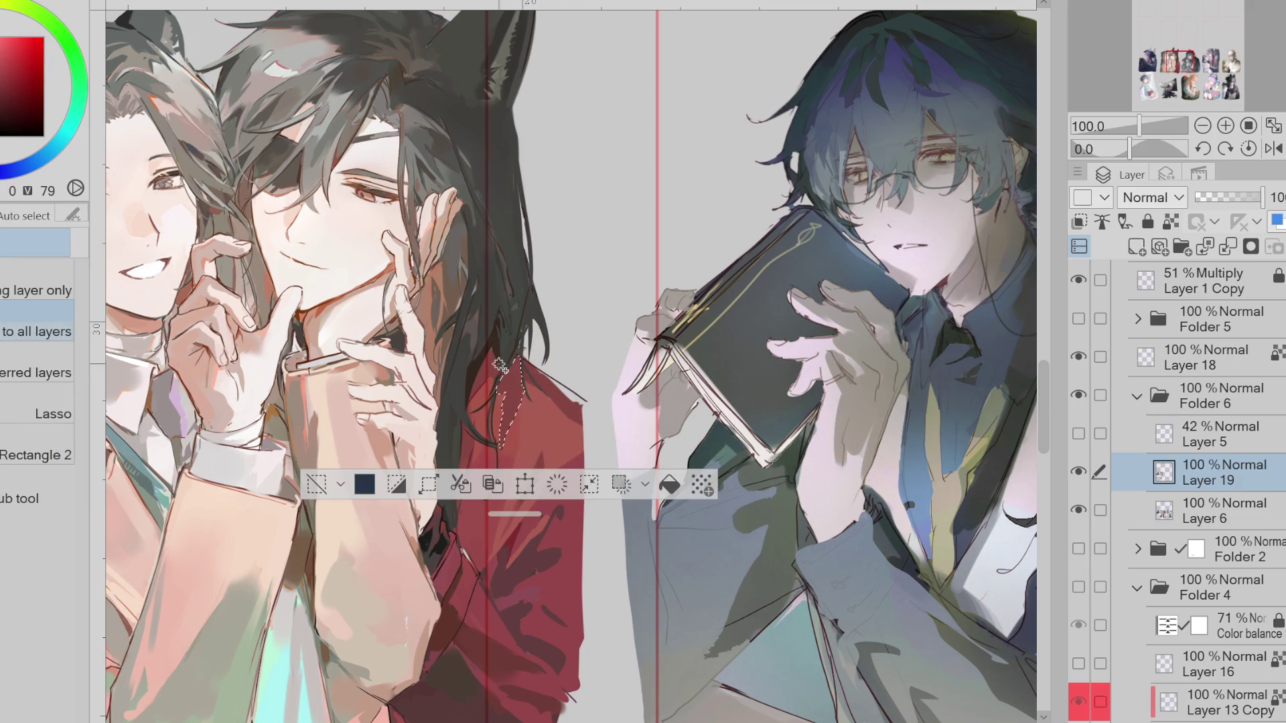
{"action": "key", "text": "ctrl+z"}
{"action": "left_click", "coordinate": [1078, 280]}
Airbrush a dark crimson inside the selection to darken the red jacket
{"action": "key", "text": "b"}
{"action": "left_click", "coordinate": [3, 173]}
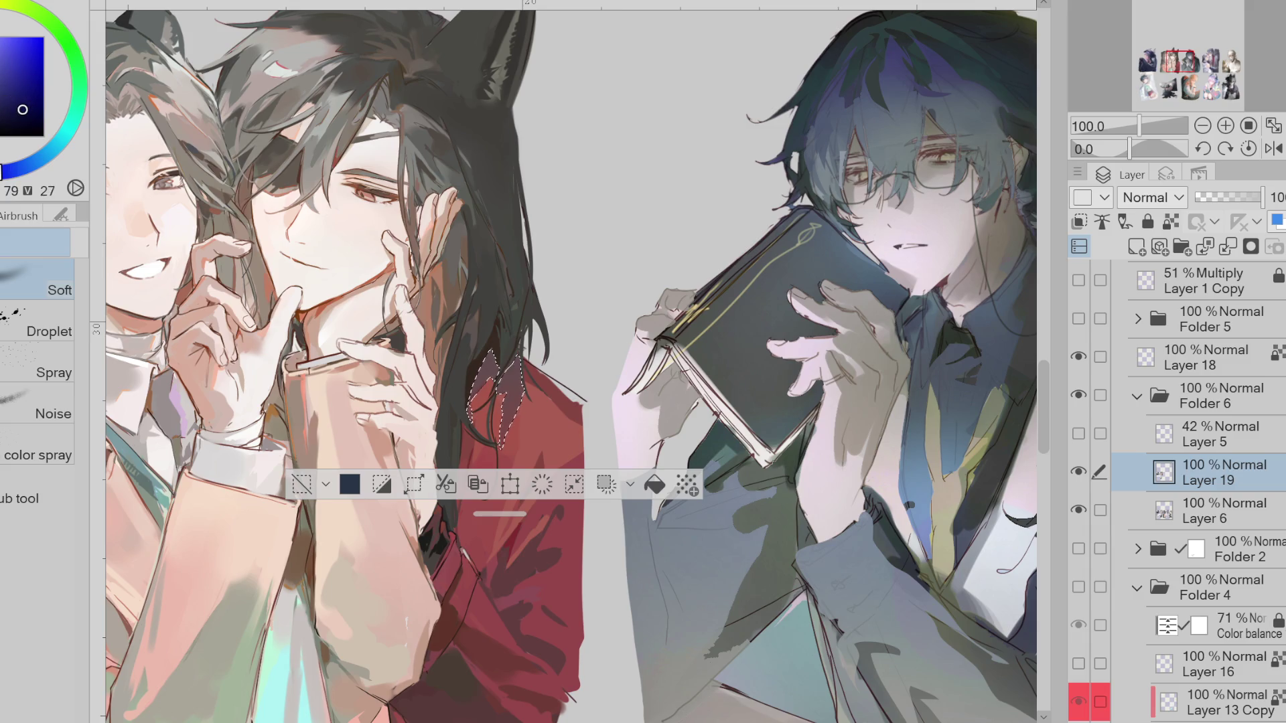
{"action": "left_click", "coordinate": [506, 443], "text": "alt"}
{"action": "mouse_move", "coordinate": [507, 443]}
{"action": "left_mouse_down"}
{"action": "mouse_move", "coordinate": [513, 395]}
{"action": "mouse_move", "coordinate": [486, 362]}
{"action": "left_mouse_up"}
{"action": "left_click", "coordinate": [509, 326], "text": "alt"}
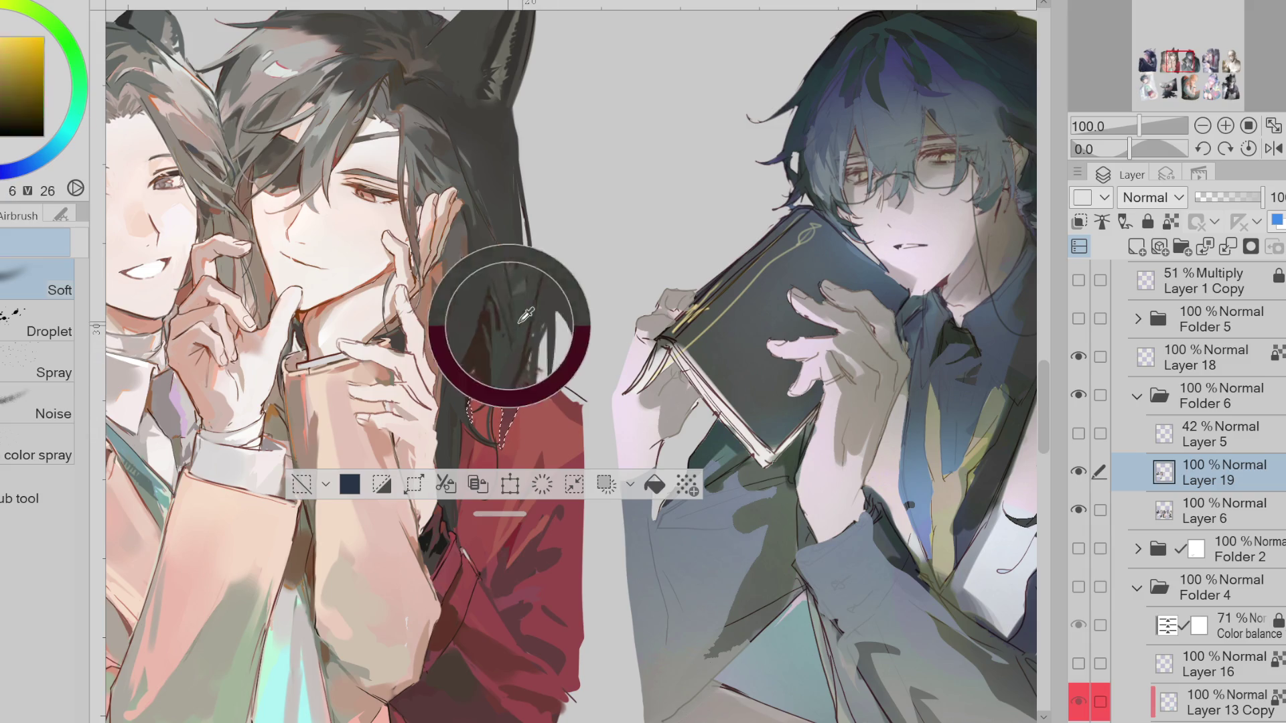
Deselect, return to the Pen, and sample an orange-red from the painting
{"action": "key", "text": "ctrl+d"}
{"action": "key", "text": "p"}
{"action": "left_click", "coordinate": [422, 509], "text": "alt"}
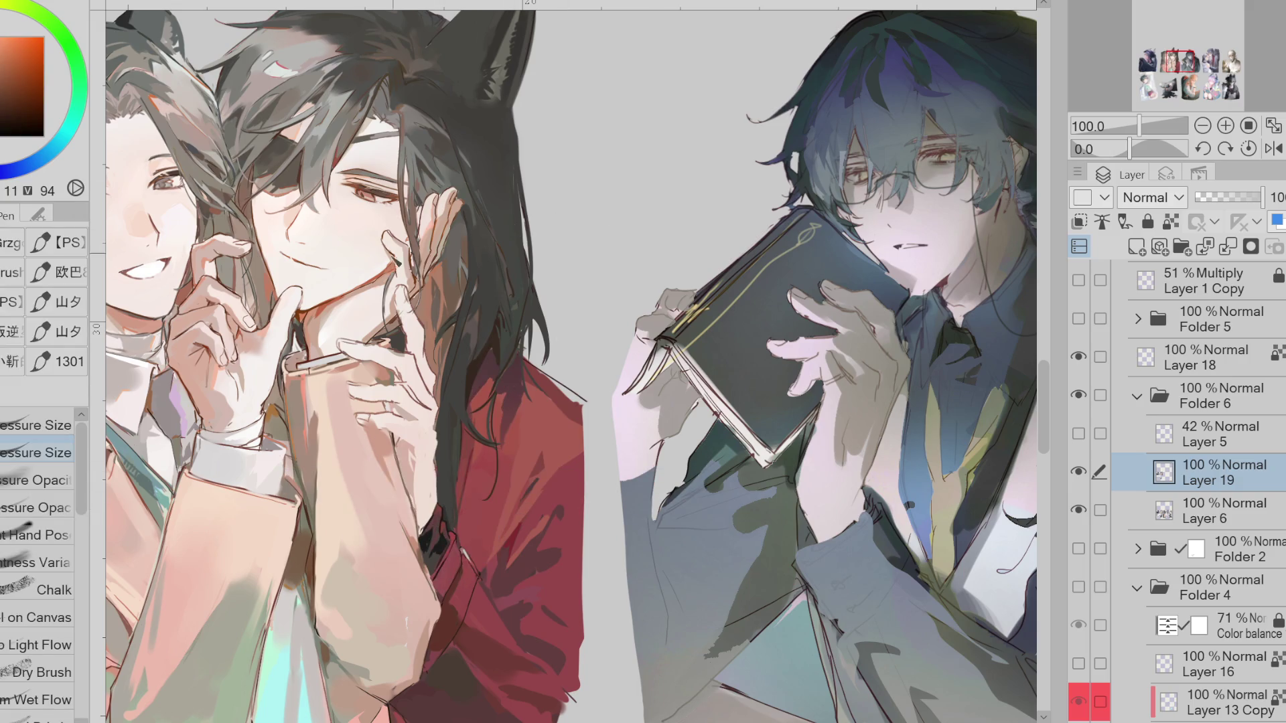
{"action": "scroll", "coordinate": [395, 274], "scroll_direction": "up", "scroll_amount": 2}
Darken the finger edge and lasso-fill the gaps between the fingers with dark tones
{"action": "mouse_move", "coordinate": [438, 238]}
{"action": "left_mouse_down"}
{"action": "mouse_move", "coordinate": [434, 268]}
{"action": "mouse_move", "coordinate": [393, 315]}
{"action": "mouse_move", "coordinate": [385, 419]}
{"action": "left_mouse_up"}
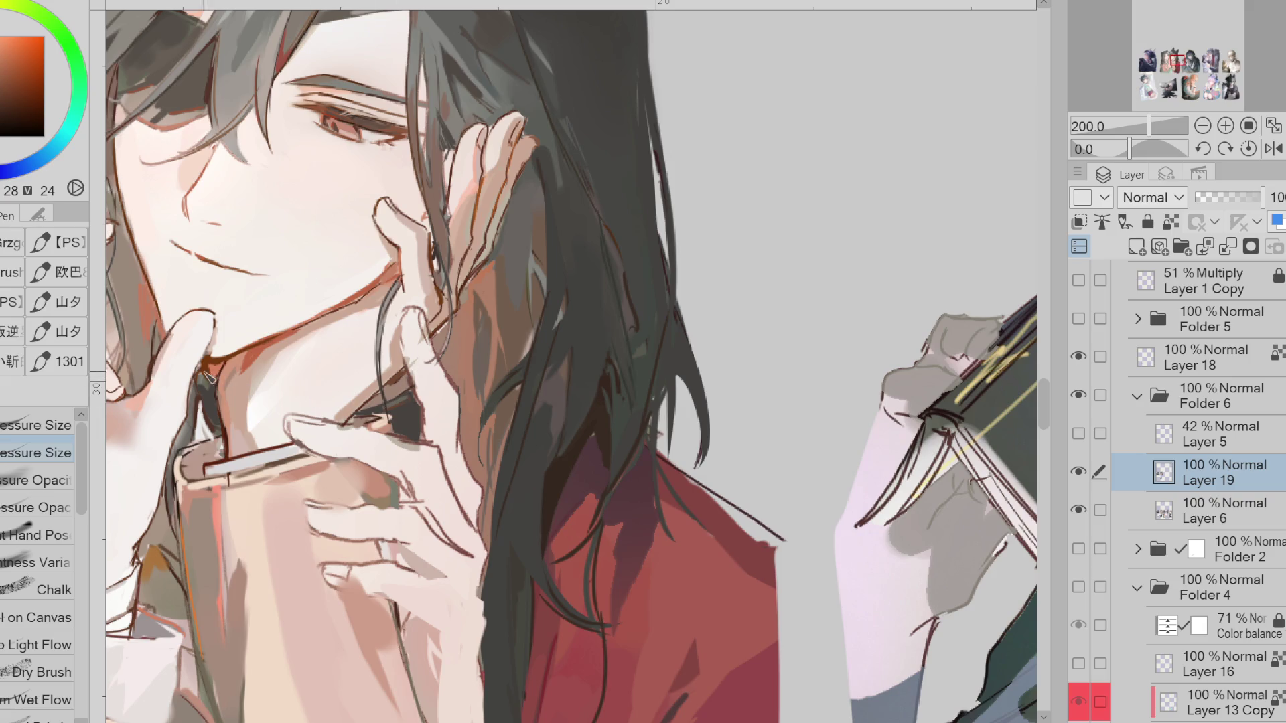
{"action": "left_click", "coordinate": [397, 393], "text": "alt"}
{"action": "key", "text": "g"}
{"action": "left_click", "coordinate": [398, 393], "text": "alt"}
{"action": "mouse_move", "coordinate": [402, 395]}
{"action": "left_mouse_down"}
{"action": "mouse_move", "coordinate": [432, 390]}
{"action": "mouse_move", "coordinate": [395, 365]}
{"action": "mouse_move", "coordinate": [395, 393]}
{"action": "mouse_move", "coordinate": [359, 409]}
{"action": "left_mouse_up"}
{"action": "left_click", "coordinate": [385, 395], "text": "alt"}
{"action": "mouse_move", "coordinate": [418, 372]}
{"action": "left_mouse_down"}
{"action": "mouse_move", "coordinate": [394, 385]}
{"action": "mouse_move", "coordinate": [401, 412]}
{"action": "mouse_move", "coordinate": [421, 388]}
{"action": "left_mouse_up"}
With the Pen, sample dark red-brown and pale orange skin tones from the painting
{"action": "key", "text": "p"}
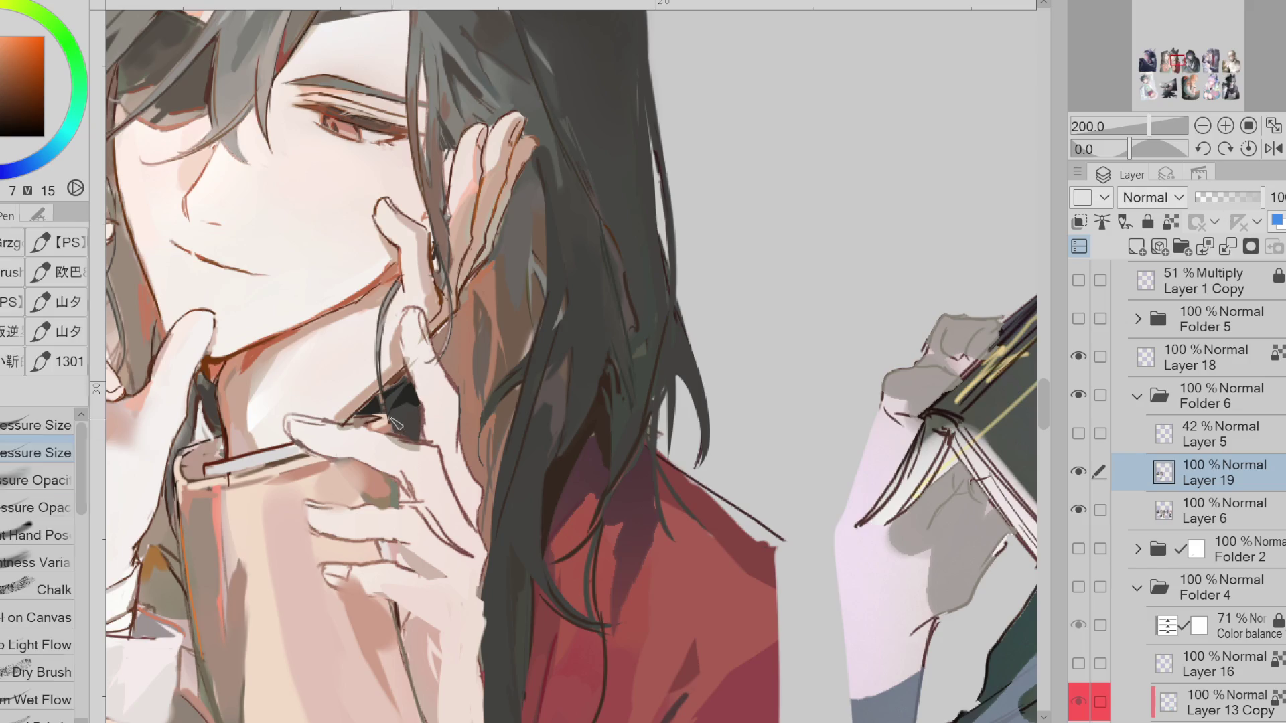
{"action": "left_click", "coordinate": [233, 460], "text": "alt"}
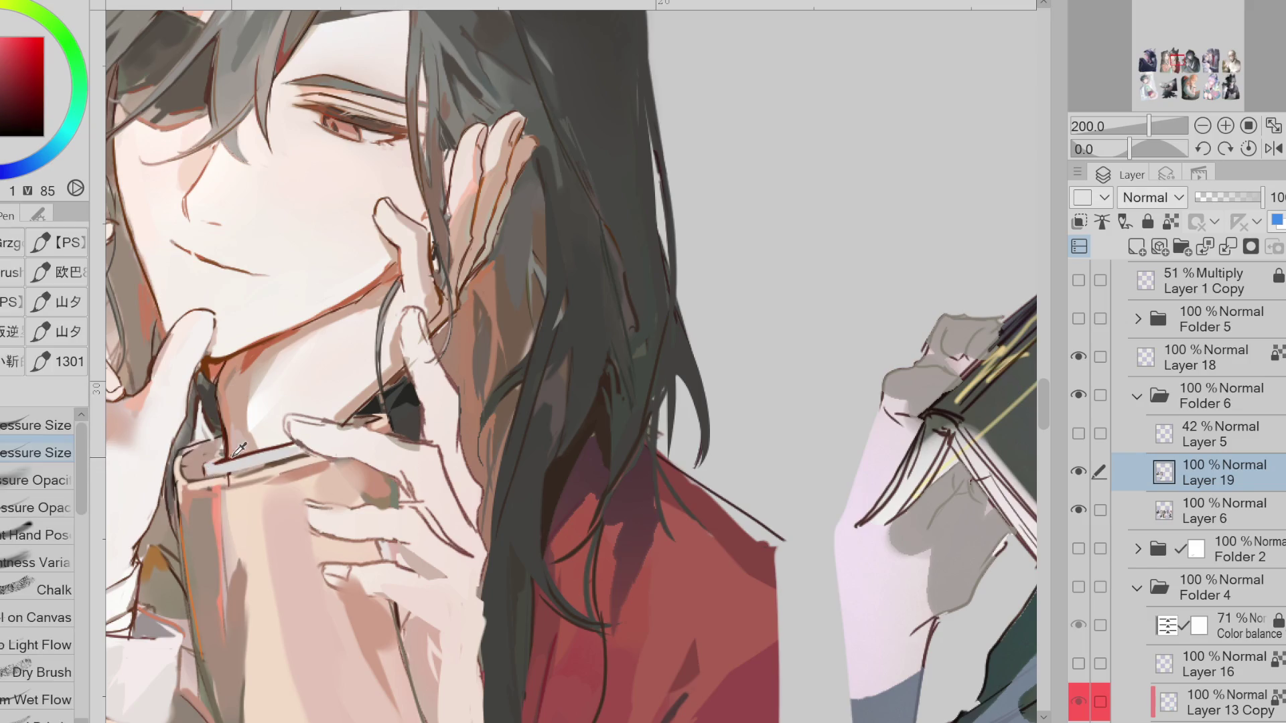
{"action": "left_click", "coordinate": [232, 444], "text": "alt"}
{"action": "left_click", "coordinate": [226, 447], "text": "alt"}
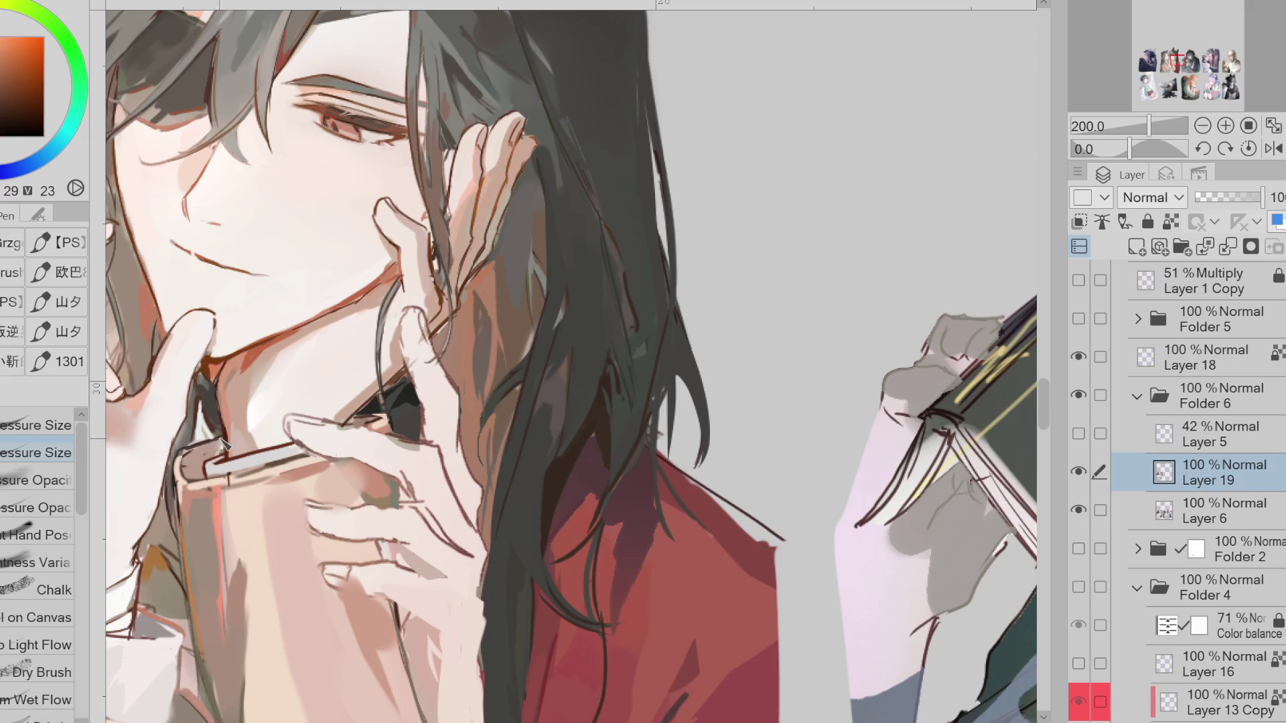
{"action": "left_click", "coordinate": [187, 457], "text": "alt"}
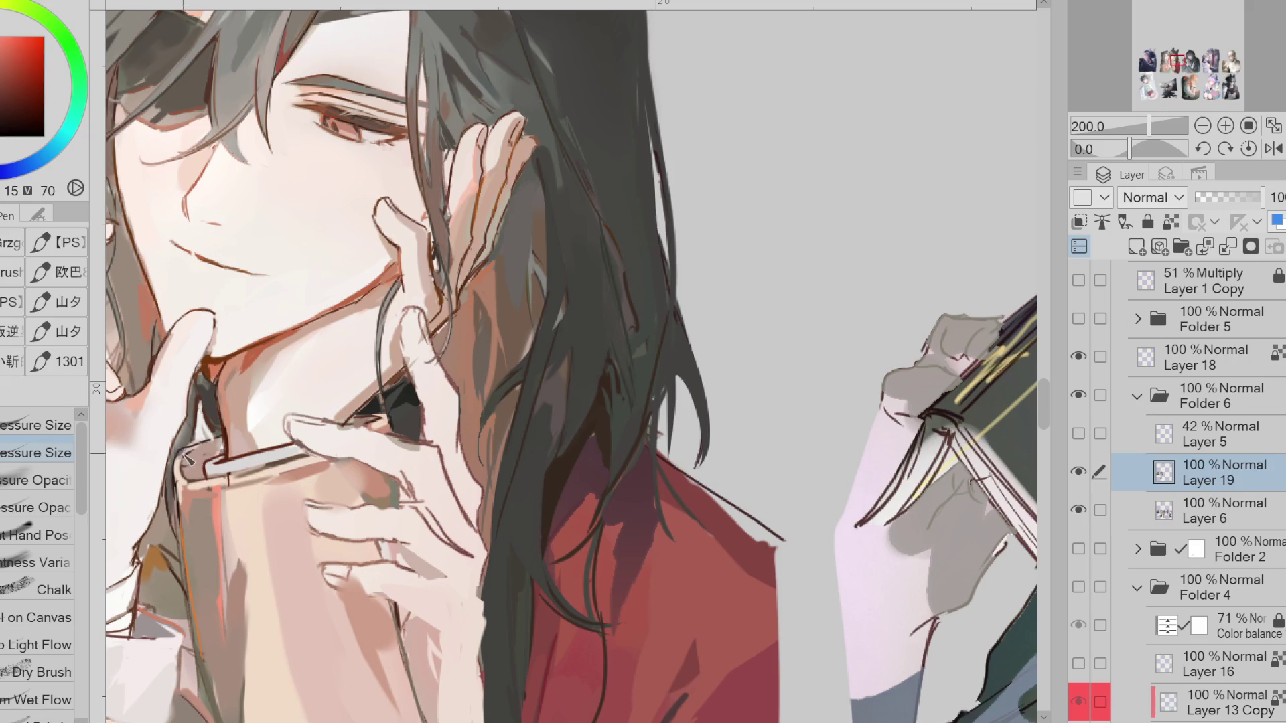
{"action": "left_click", "coordinate": [228, 362], "text": "alt"}
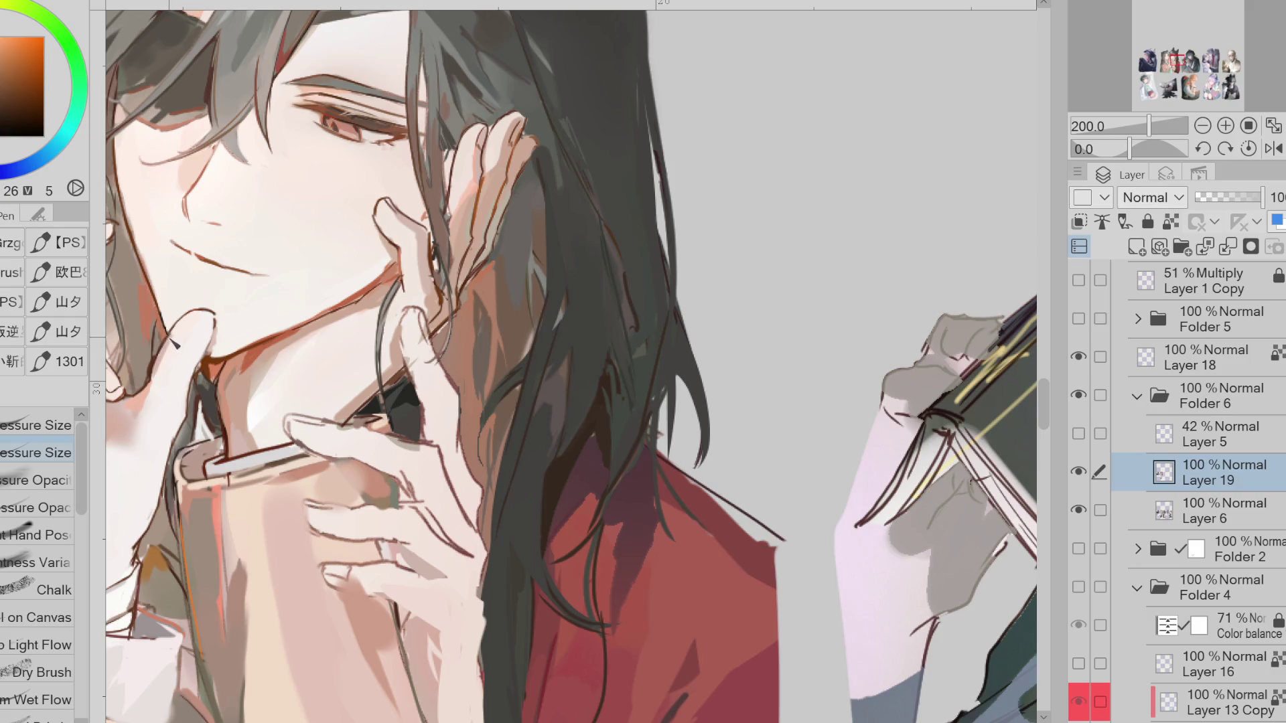
{"action": "left_click", "coordinate": [226, 362], "text": "alt"}
{"action": "left_click", "coordinate": [209, 346], "text": "alt"}
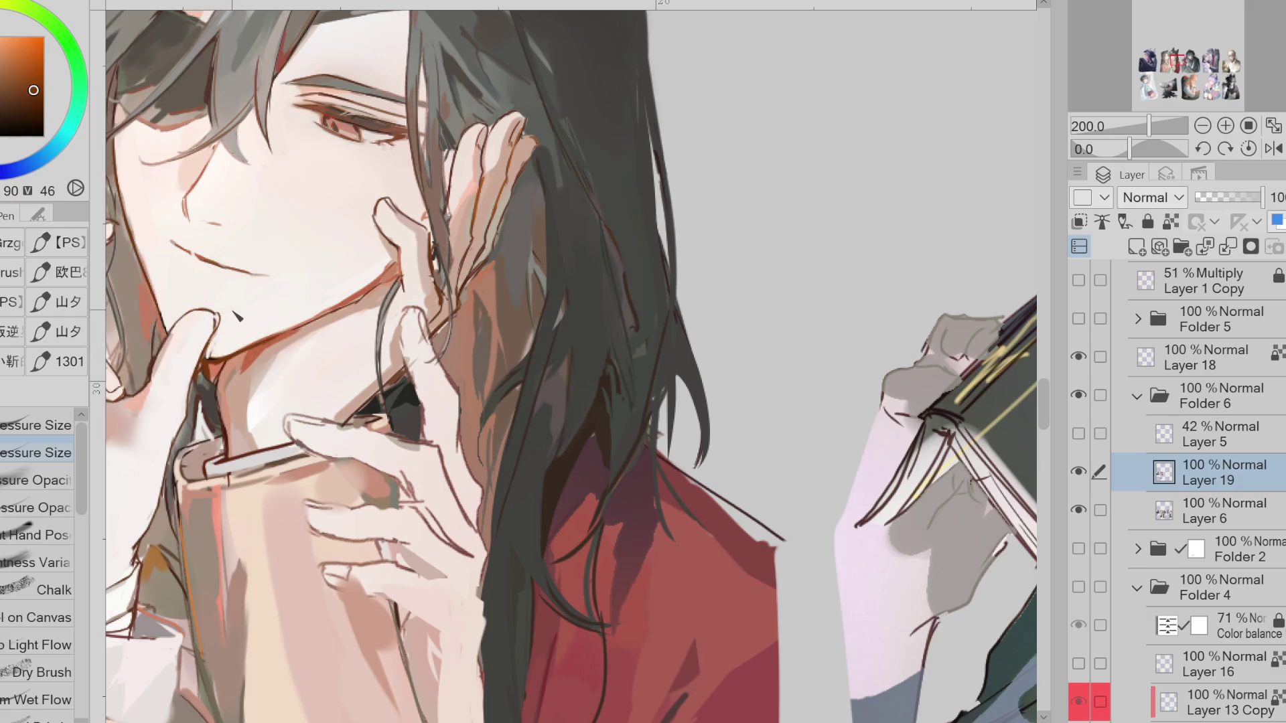
Darken the upper eyelid crease with a deeper shade
{"action": "key", "text": "e"}
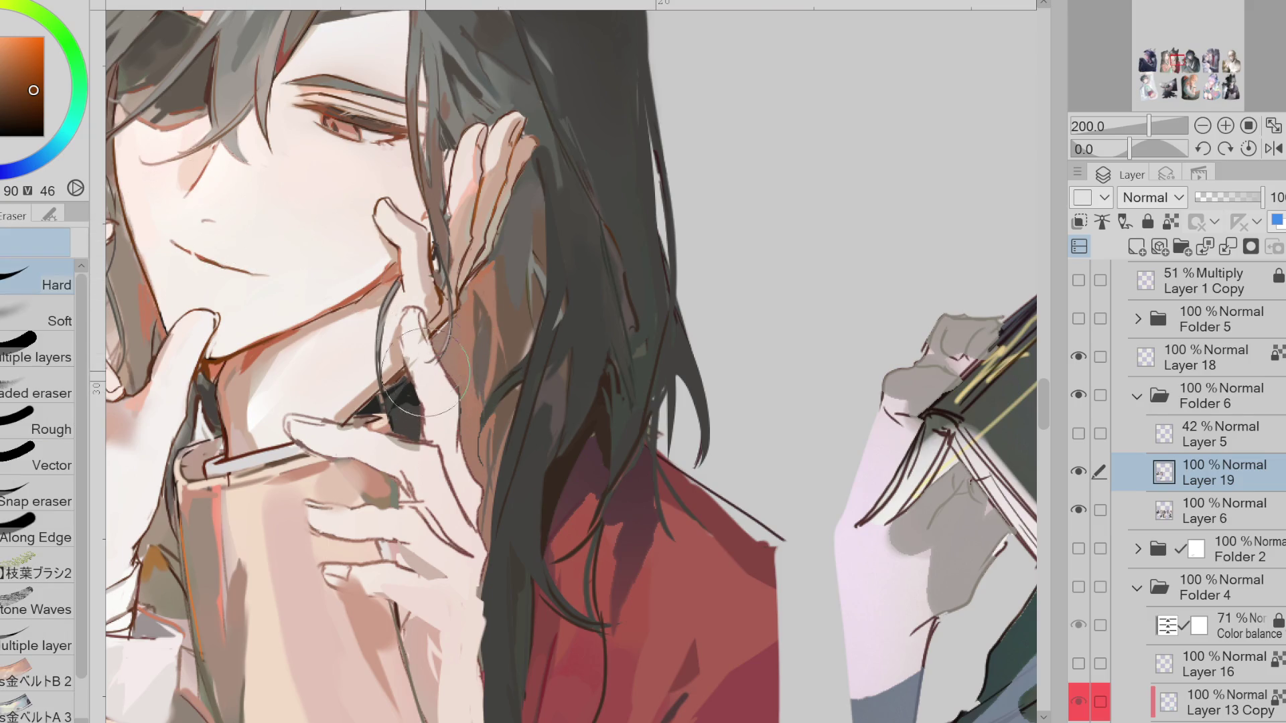
{"action": "scroll", "coordinate": [387, 235], "scroll_direction": "down", "scroll_amount": 1}
{"action": "scroll", "coordinate": [346, 187], "scroll_direction": "up", "scroll_amount": 3}
{"action": "key", "text": "p"}
{"action": "left_click", "coordinate": [346, 187], "text": "alt"}
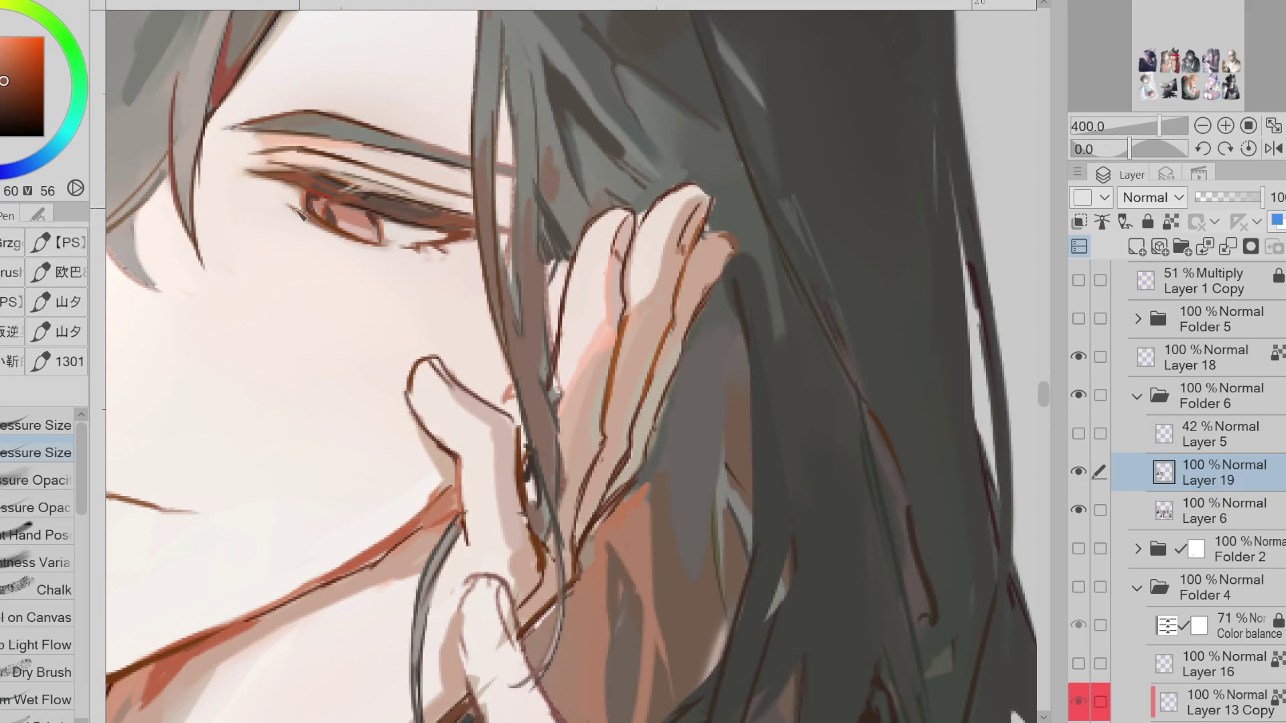
{"action": "left_click", "coordinate": [375, 204], "text": "alt"}
{"action": "mouse_move", "coordinate": [391, 210]}
{"action": "left_mouse_down"}
{"action": "mouse_move", "coordinate": [355, 195]}
{"action": "mouse_move", "coordinate": [391, 218]}
{"action": "mouse_move", "coordinate": [418, 214]}
{"action": "mouse_move", "coordinate": [312, 195]}
{"action": "mouse_move", "coordinate": [335, 189]}
{"action": "mouse_move", "coordinate": [315, 191]}
{"action": "mouse_move", "coordinate": [464, 230]}
{"action": "left_mouse_up"}
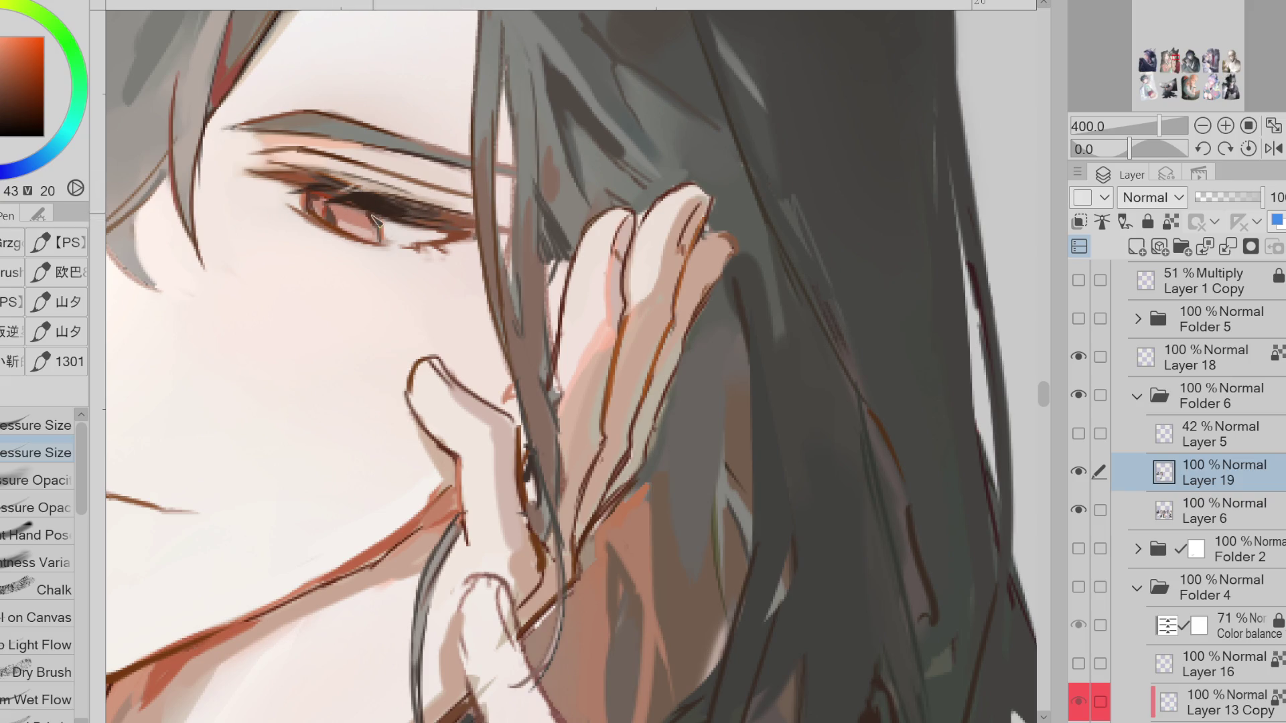
Add a dark mark in the iris and a thin saturated red line along the upper eyelid
{"action": "mouse_move", "coordinate": [368, 213]}
{"action": "left_mouse_down"}
{"action": "mouse_move", "coordinate": [358, 238]}
{"action": "mouse_move", "coordinate": [319, 223]}
{"action": "mouse_move", "coordinate": [382, 243]}
{"action": "mouse_move", "coordinate": [455, 238]}
{"action": "mouse_move", "coordinate": [435, 249]}
{"action": "left_mouse_up"}
{"action": "left_click", "coordinate": [344, 234], "text": "alt"}
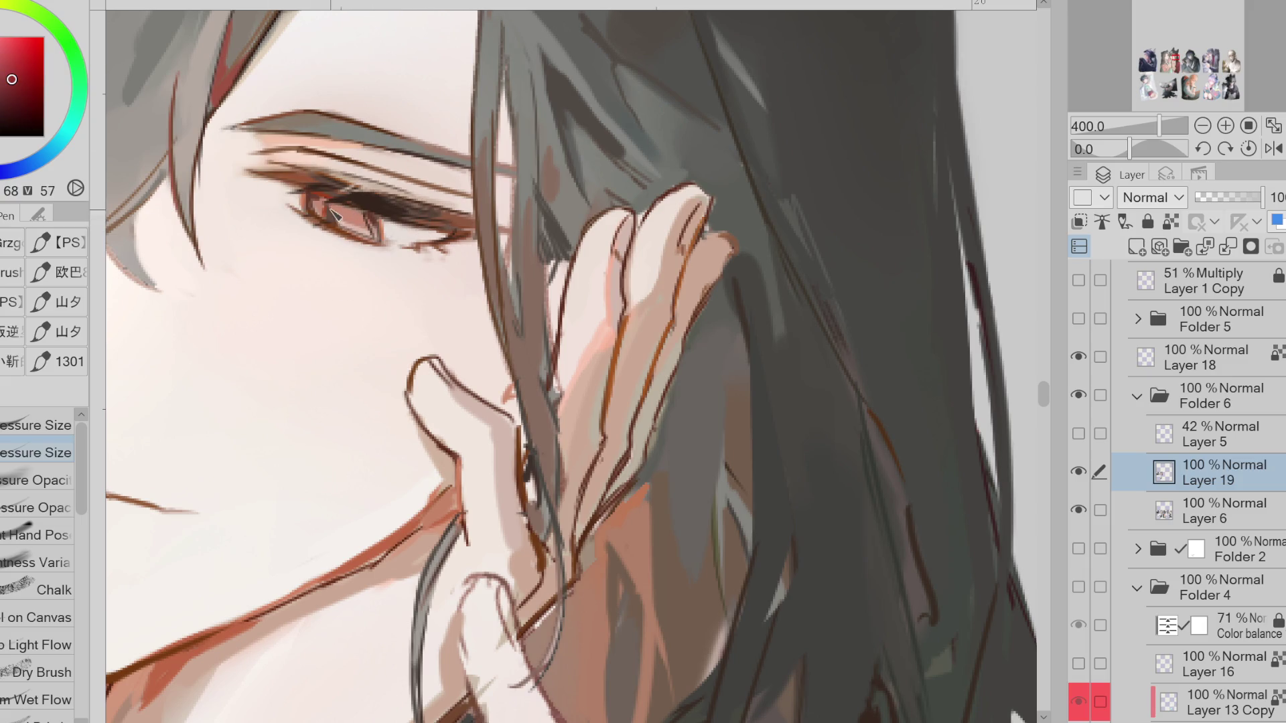
{"action": "left_click", "coordinate": [344, 196], "text": "alt"}
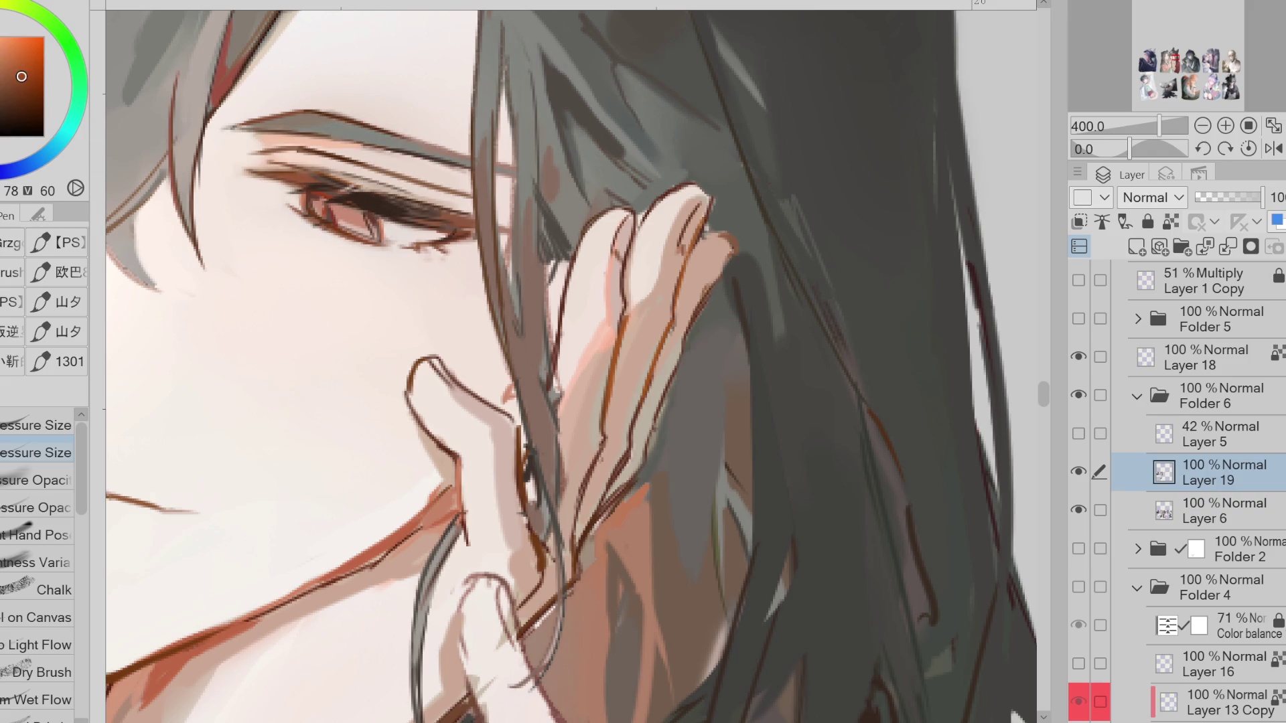
{"action": "left_click", "coordinate": [32, 84]}
{"action": "left_click_drag", "start_coordinate": [399, 215], "coordinate": [281, 180]}
Sample the dark hair and skin tones and lasso-fill darker strands across the forehead
{"action": "scroll", "coordinate": [530, 263], "scroll_direction": "down", "scroll_amount": 2}
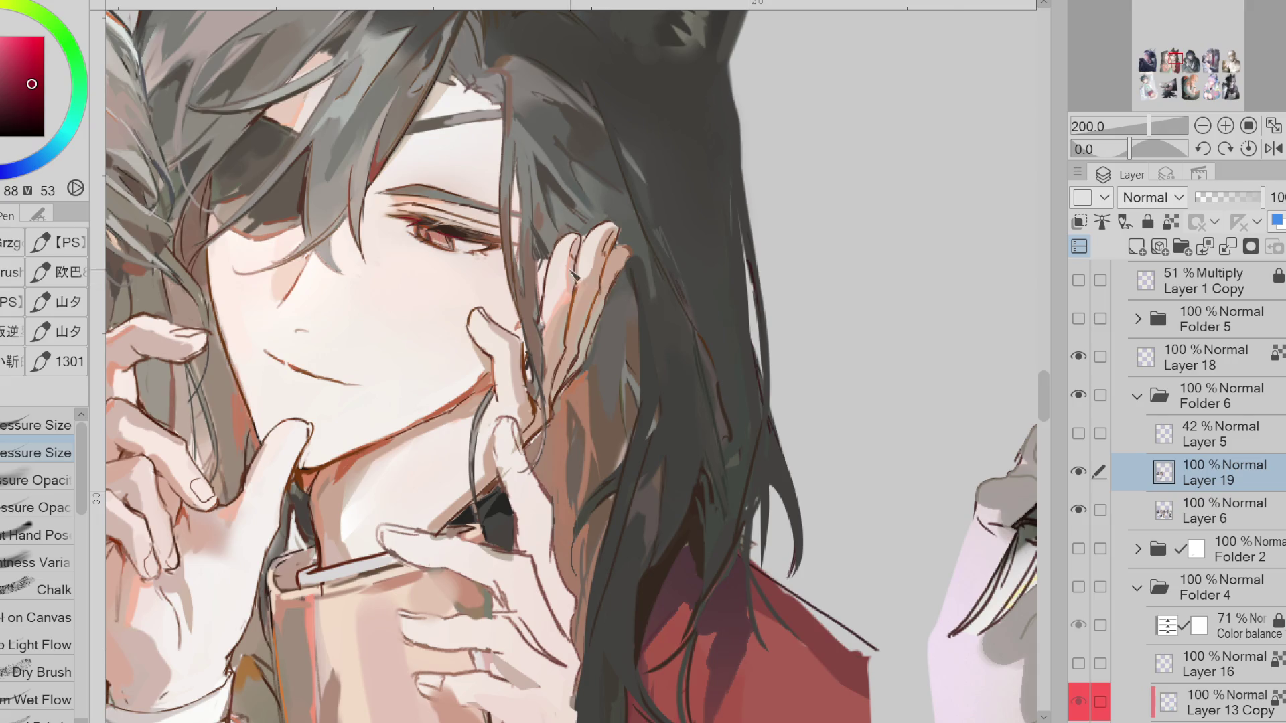
{"action": "scroll", "coordinate": [575, 276], "scroll_direction": "up", "scroll_amount": 2}
{"action": "scroll", "coordinate": [511, 221], "scroll_direction": "down", "scroll_amount": 2}
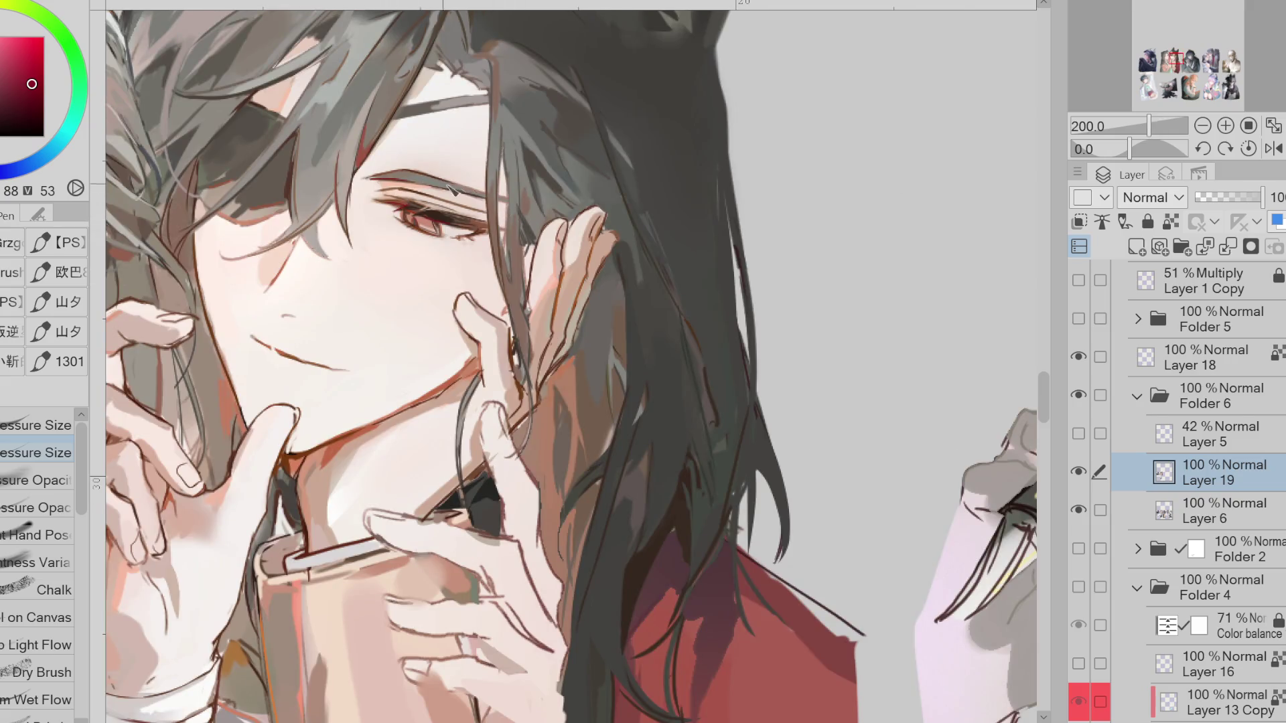
{"action": "left_click", "coordinate": [434, 107], "text": "alt"}
{"action": "left_click", "coordinate": [422, 109], "text": "alt"}
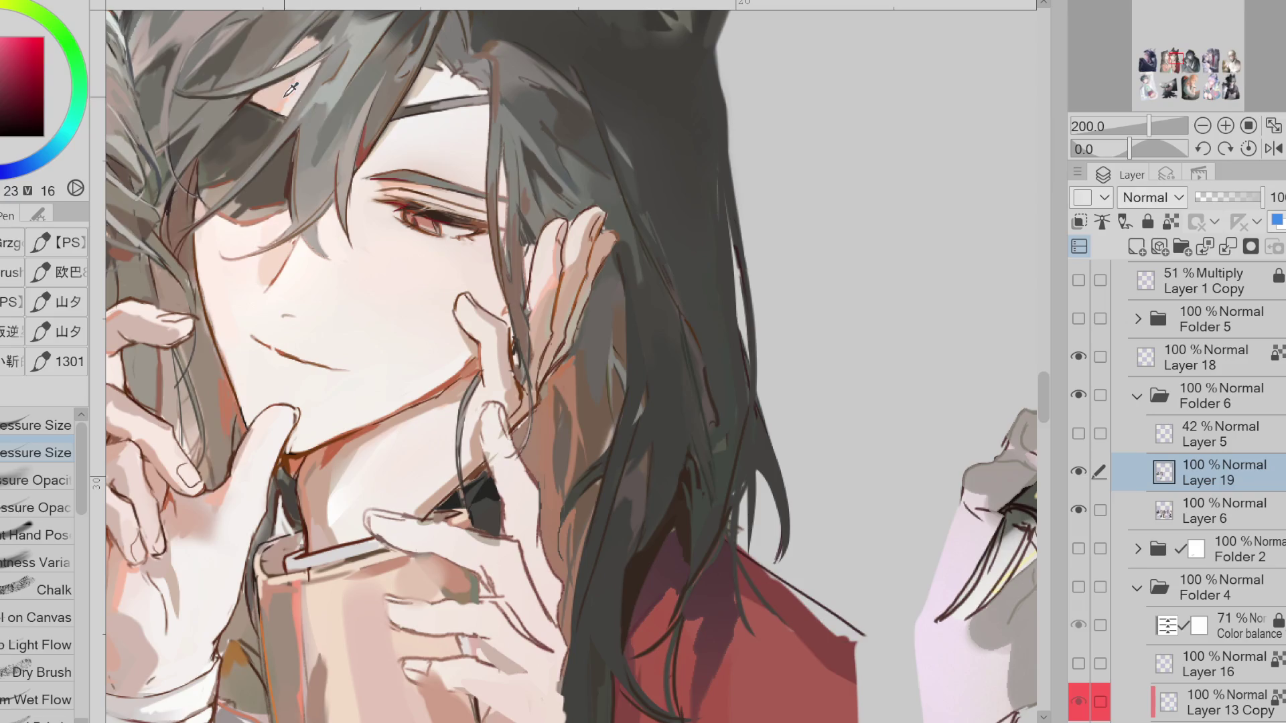
{"action": "left_click", "coordinate": [291, 89]}
{"action": "key", "text": "g"}
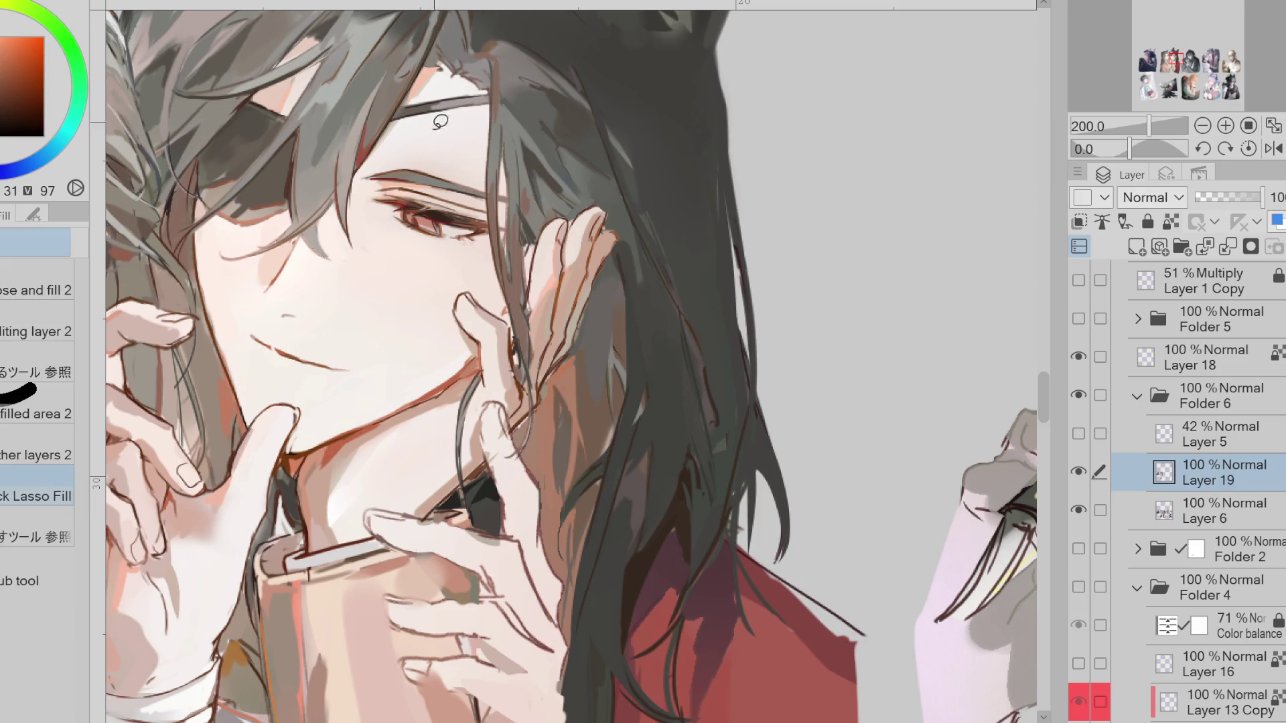
{"action": "scroll", "coordinate": [469, 134], "scroll_direction": "down", "scroll_amount": 1}
{"action": "scroll", "coordinate": [335, 134], "scroll_direction": "up", "scroll_amount": 1}
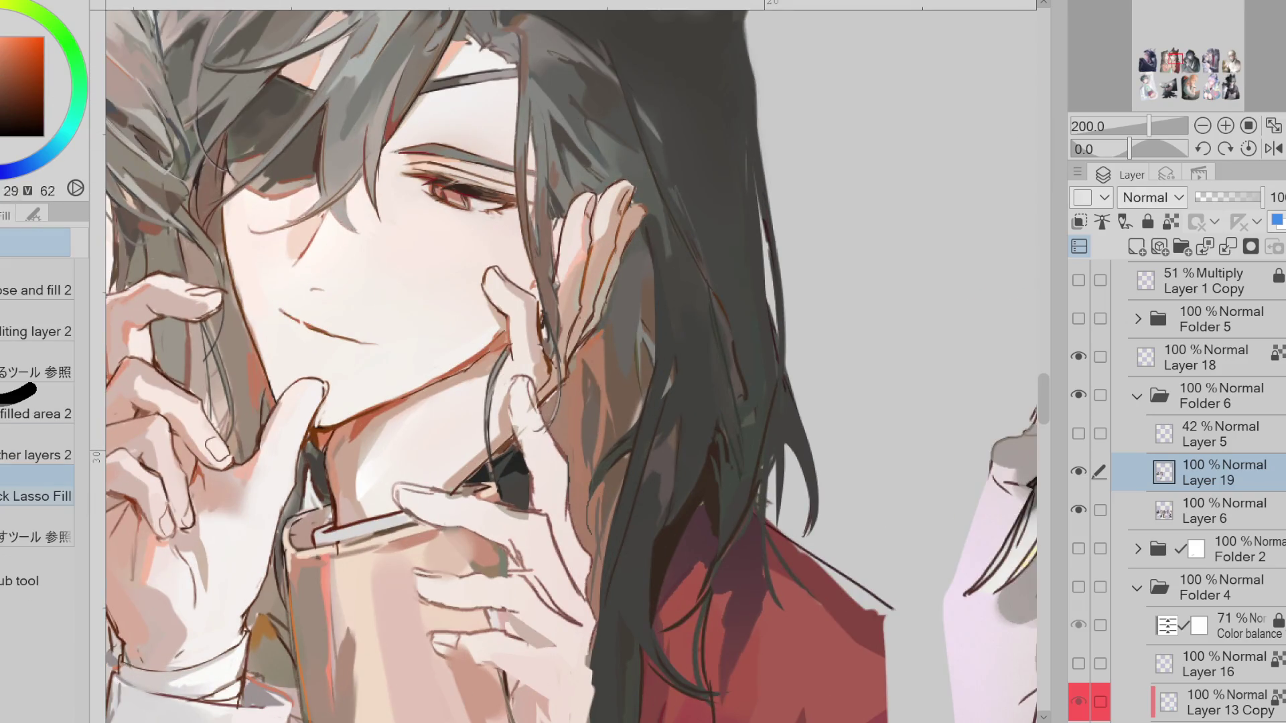
{"action": "key", "text": "p"}
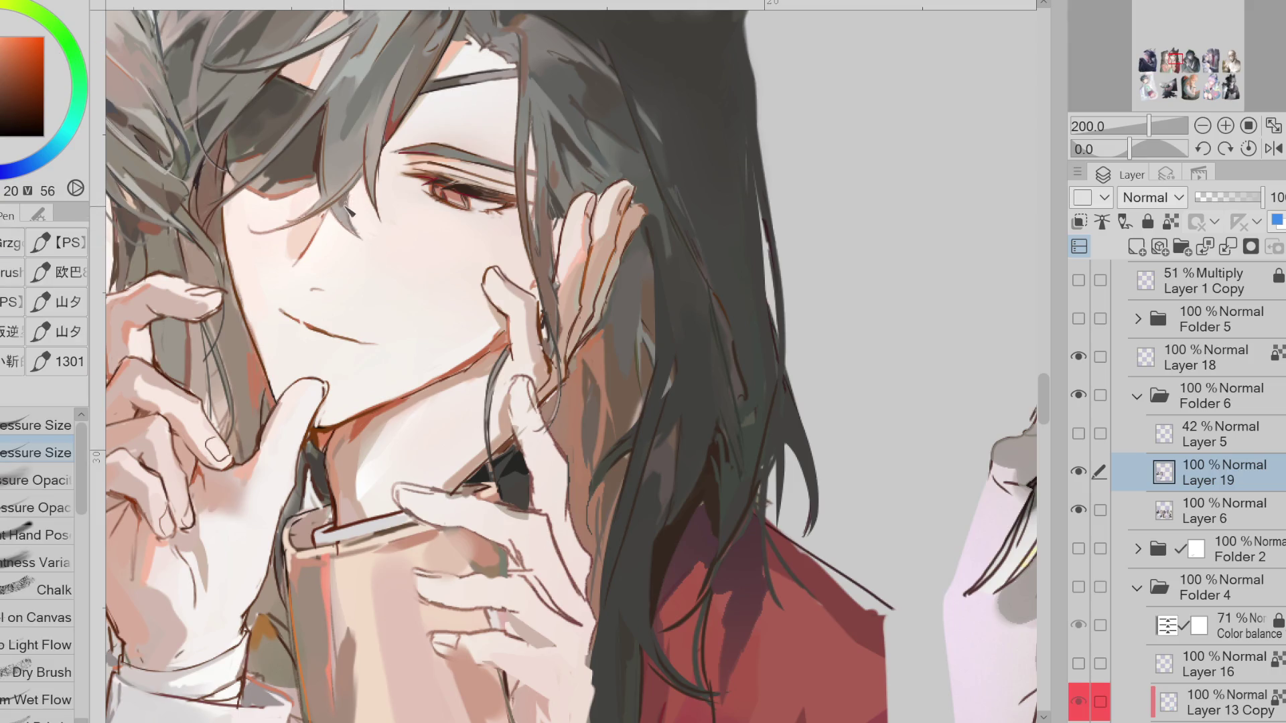
{"action": "left_click", "coordinate": [392, 79], "text": "alt"}
{"action": "scroll", "coordinate": [375, 254], "scroll_direction": "down", "scroll_amount": 1}
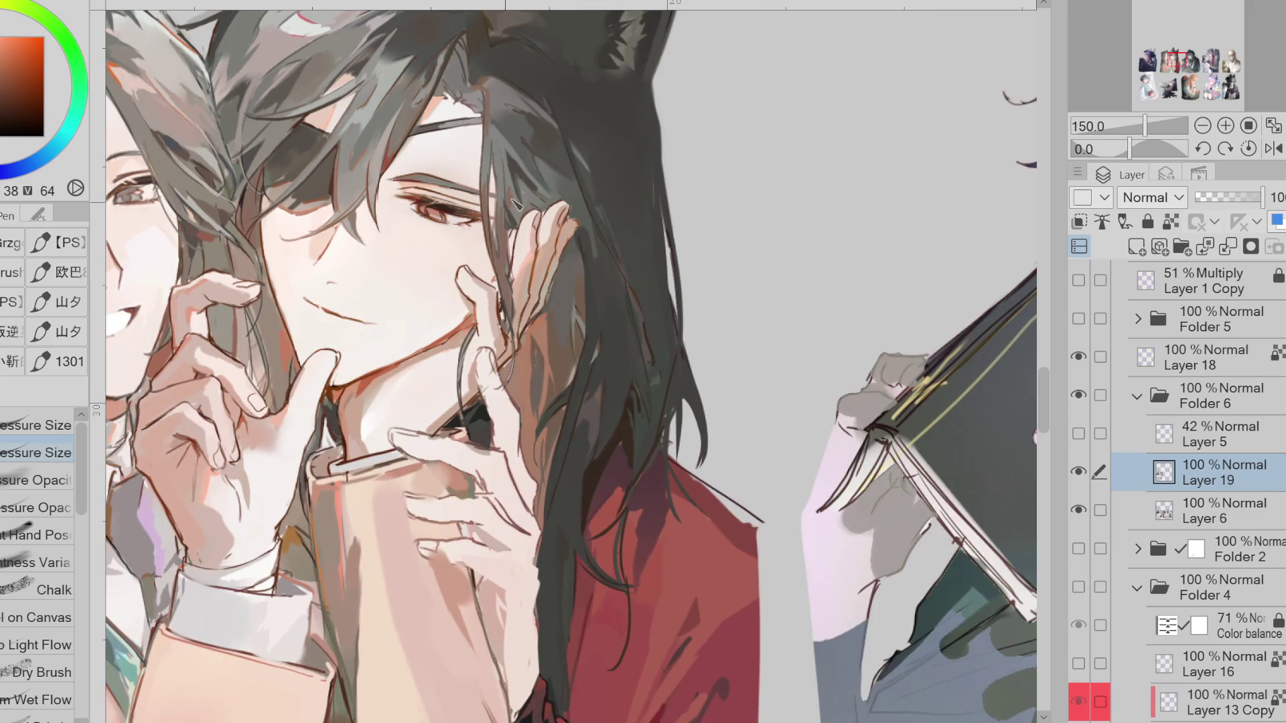
Cover the fingertip dab with dark hair-coloured strokes
{"action": "left_click", "coordinate": [592, 328], "text": "alt"}
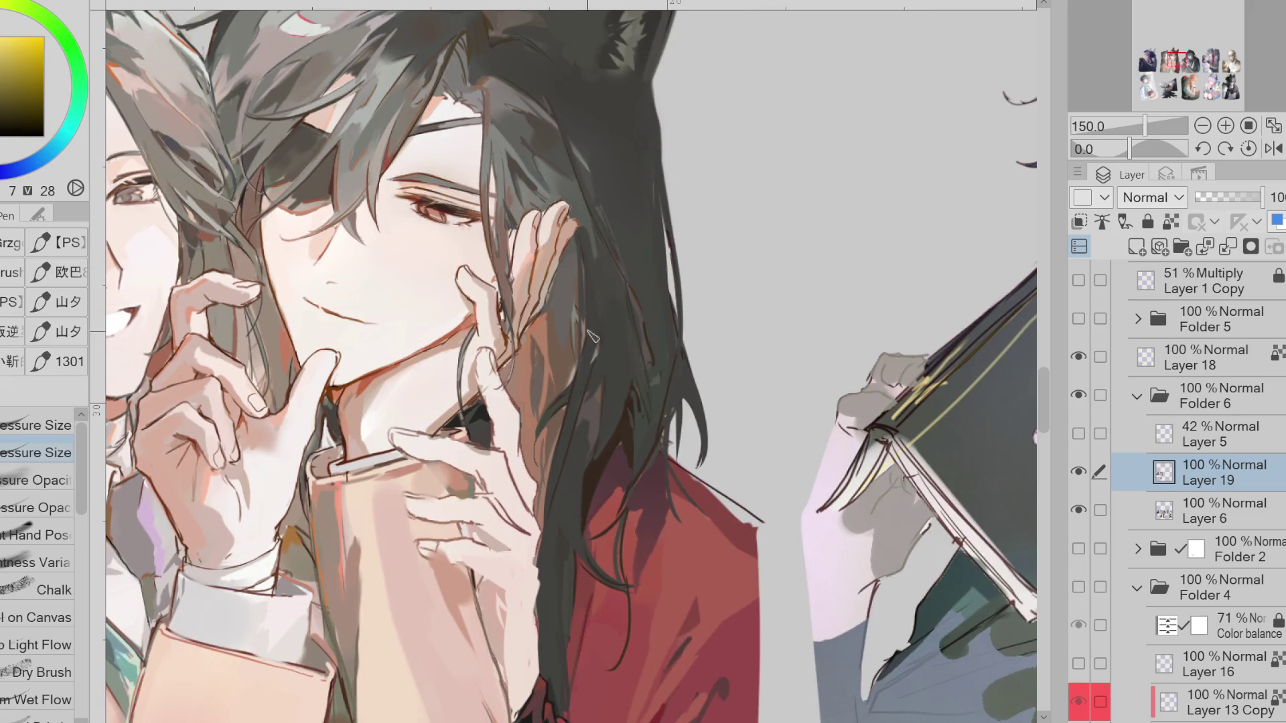
{"action": "left_click", "coordinate": [561, 209]}
{"action": "left_click_drag", "start_coordinate": [545, 198], "coordinate": [557, 209]}
Paint a lighter grey hair strand down over the cheek
{"action": "left_click", "coordinate": [531, 167], "text": "alt"}
{"action": "left_click_drag", "start_coordinate": [503, 167], "coordinate": [506, 265]}
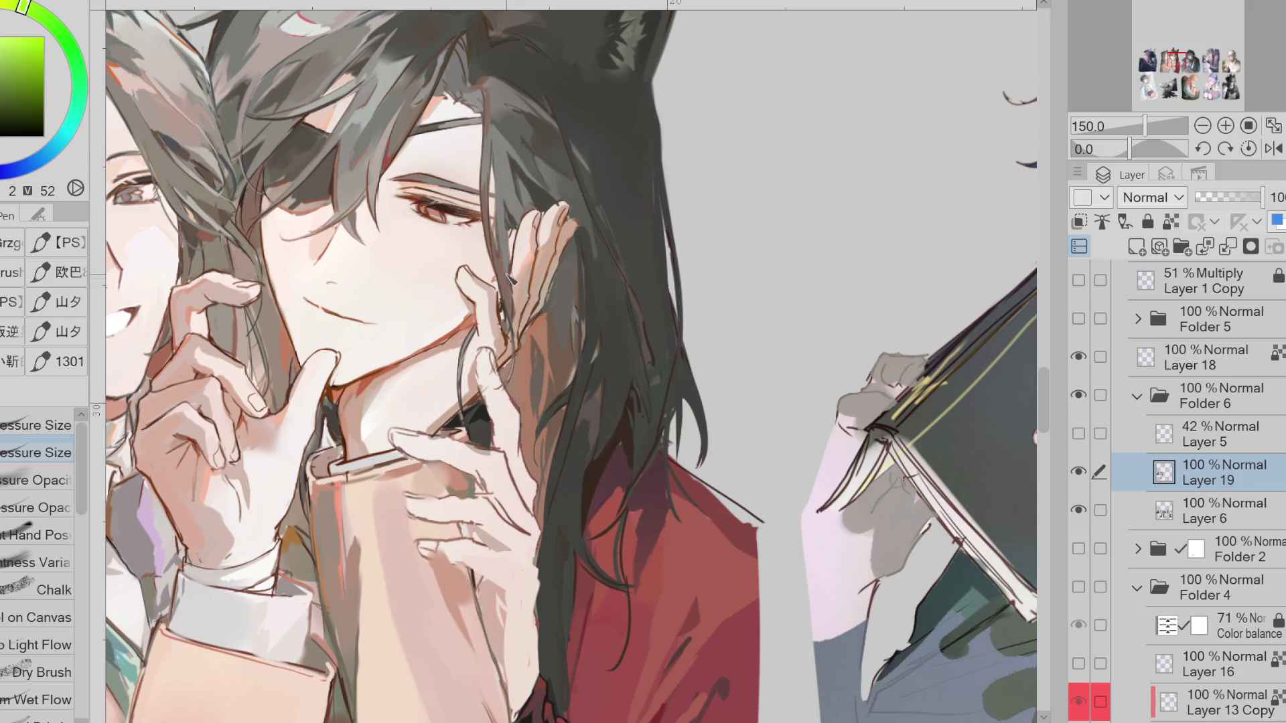
{"action": "left_click", "coordinate": [491, 377], "text": "alt"}
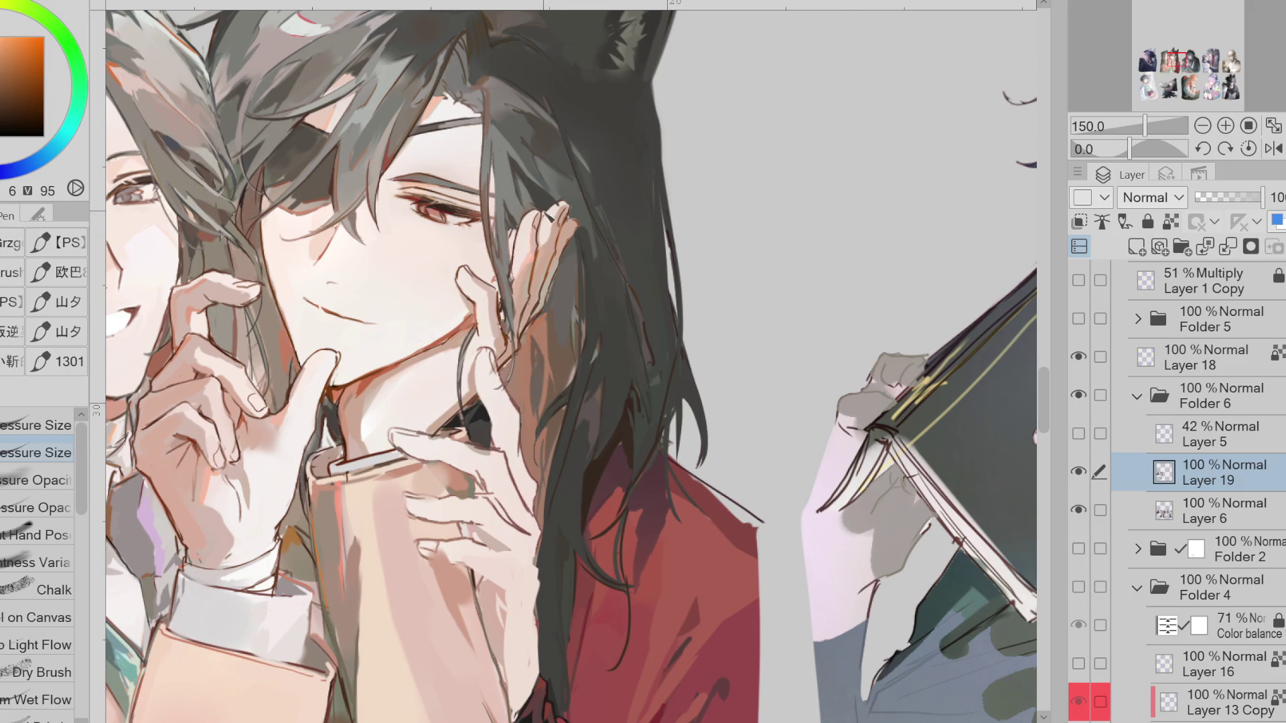
{"action": "scroll", "coordinate": [550, 216], "scroll_direction": "down", "scroll_amount": 5}
{"action": "scroll", "coordinate": [550, 310], "scroll_direction": "up", "scroll_amount": 5}
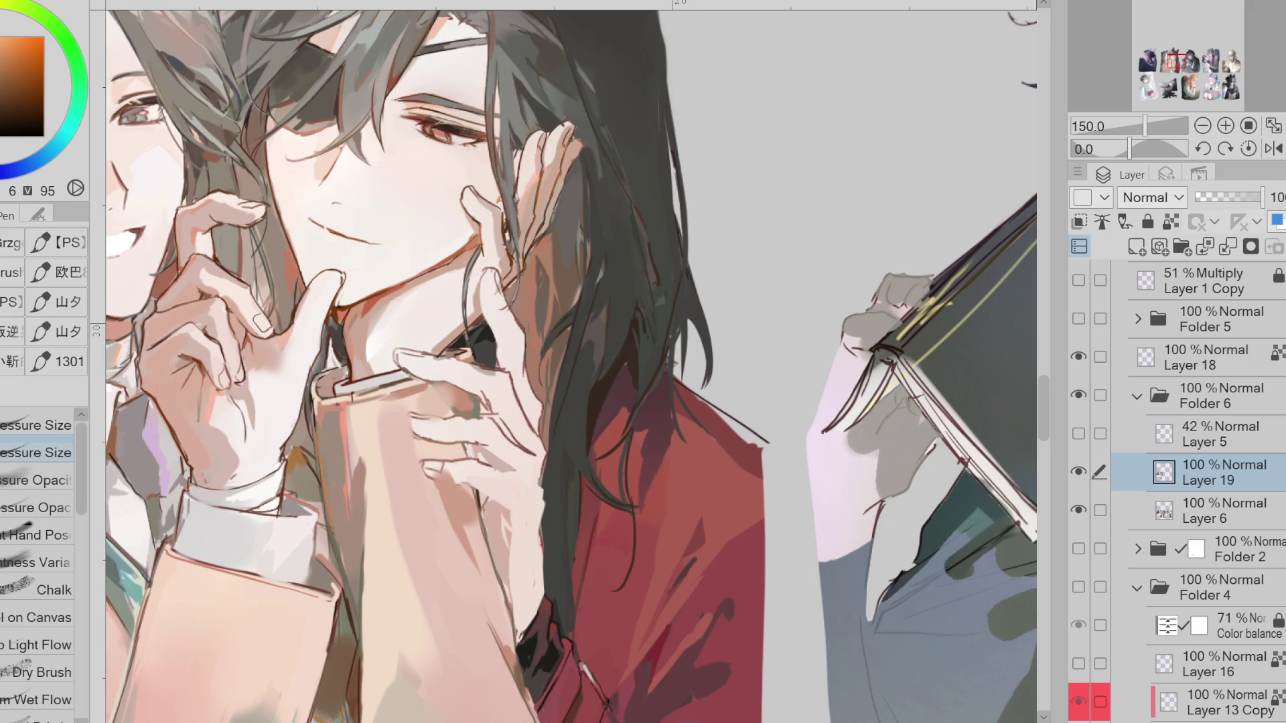
Show Layer 5, move it above Folder 6, and lower Folder 6's opacity to 28%
{"action": "left_click", "coordinate": [1078, 433]}
{"action": "left_click", "coordinate": [1206, 434]}
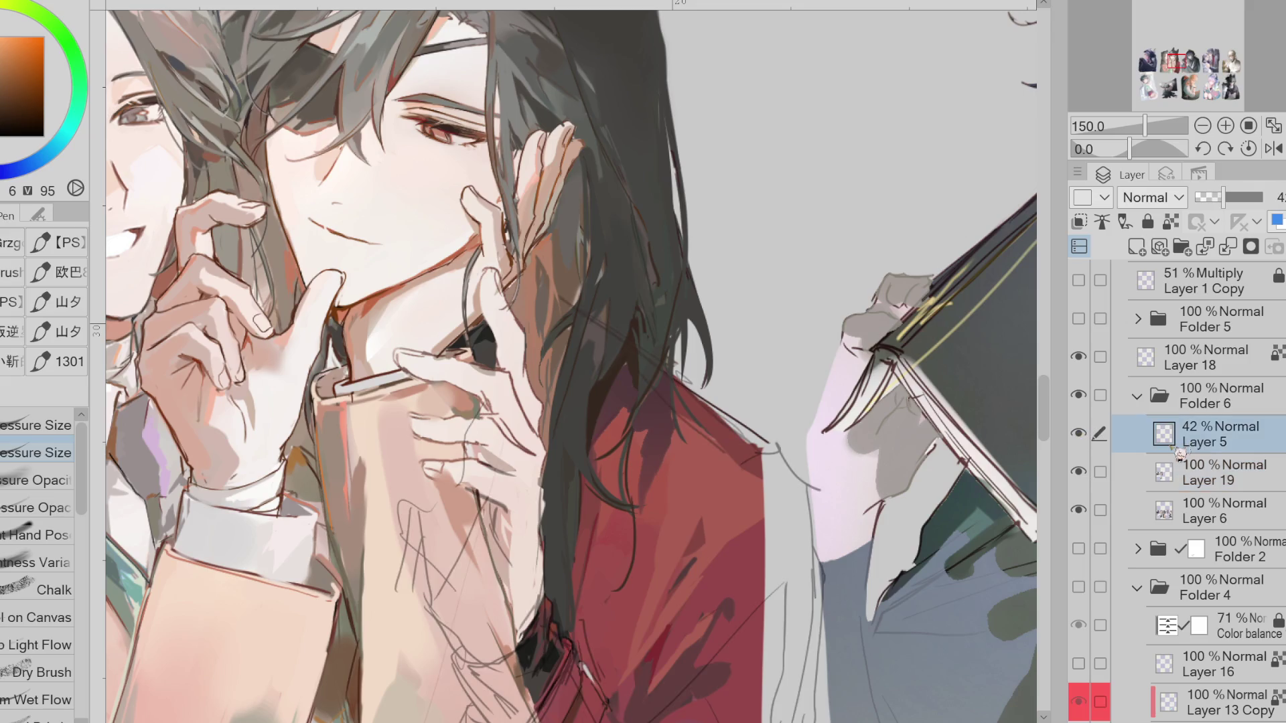
{"action": "key", "text": "e"}
{"action": "key", "text": "p"}
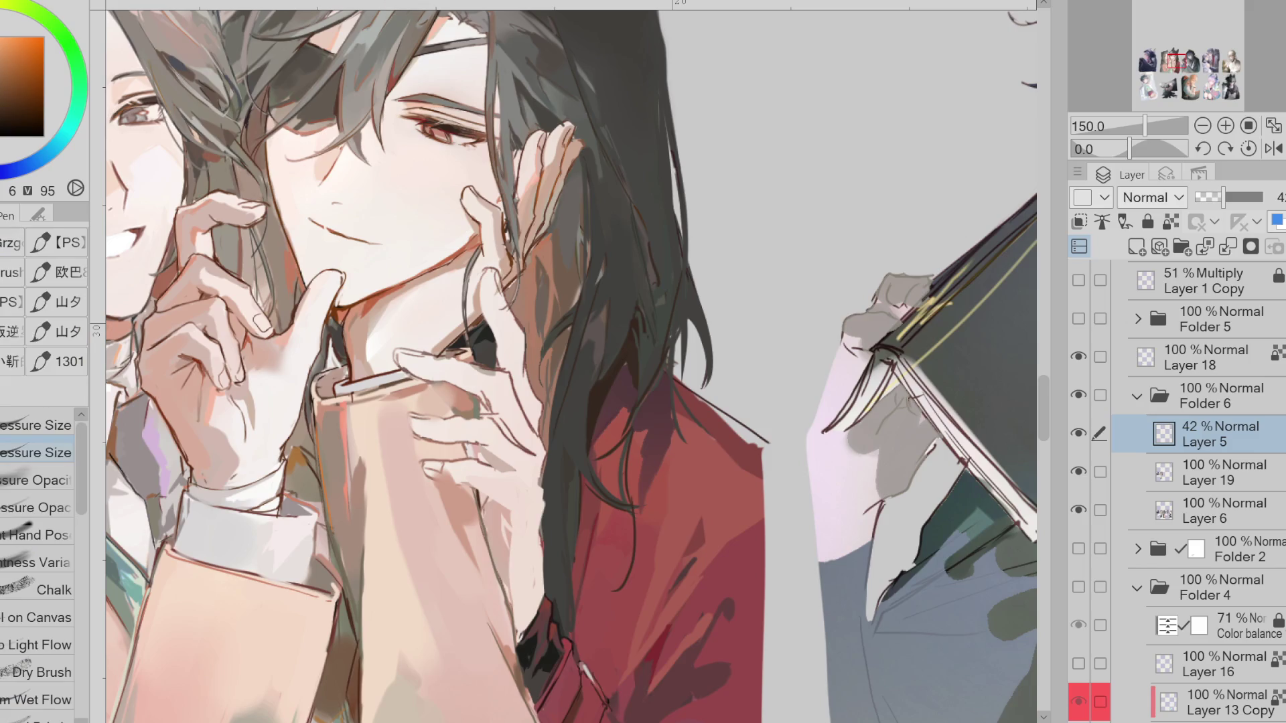
{"action": "left_click_drag", "start_coordinate": [1253, 440], "coordinate": [1256, 385]}
{"action": "left_click", "coordinate": [1256, 426]}
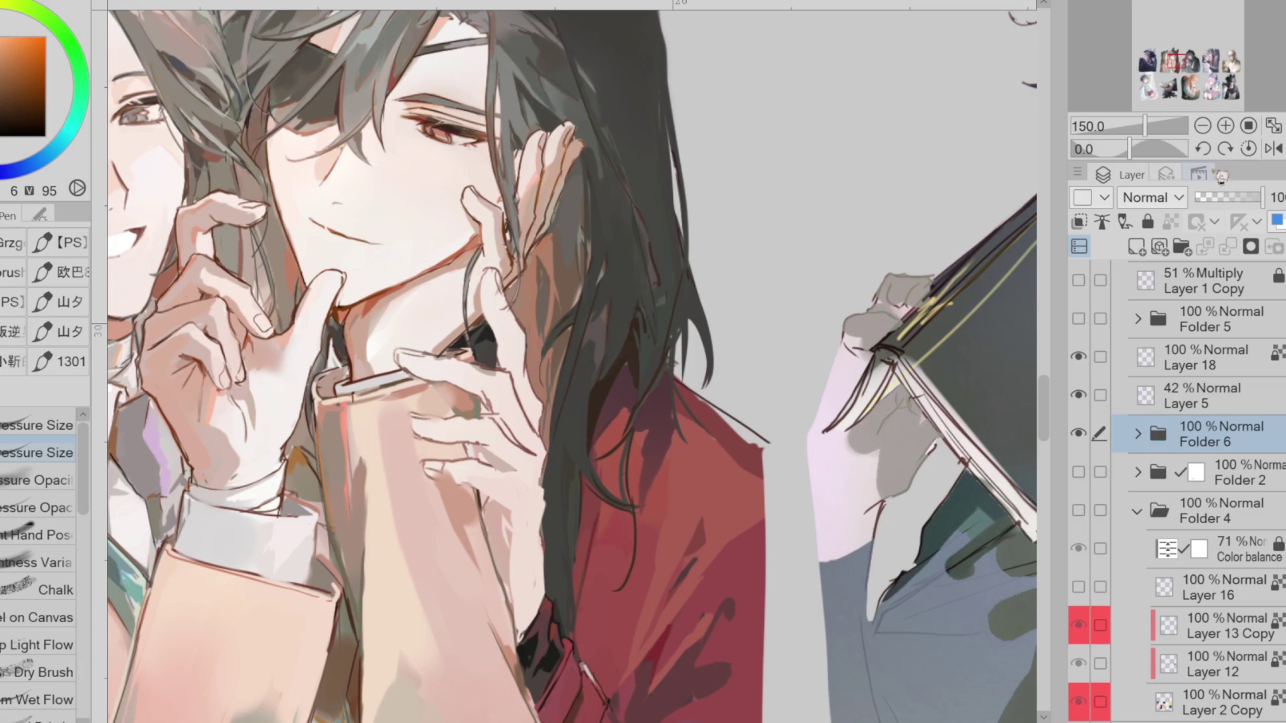
{"action": "left_click", "coordinate": [1214, 197]}
{"action": "left_click", "coordinate": [1204, 402]}
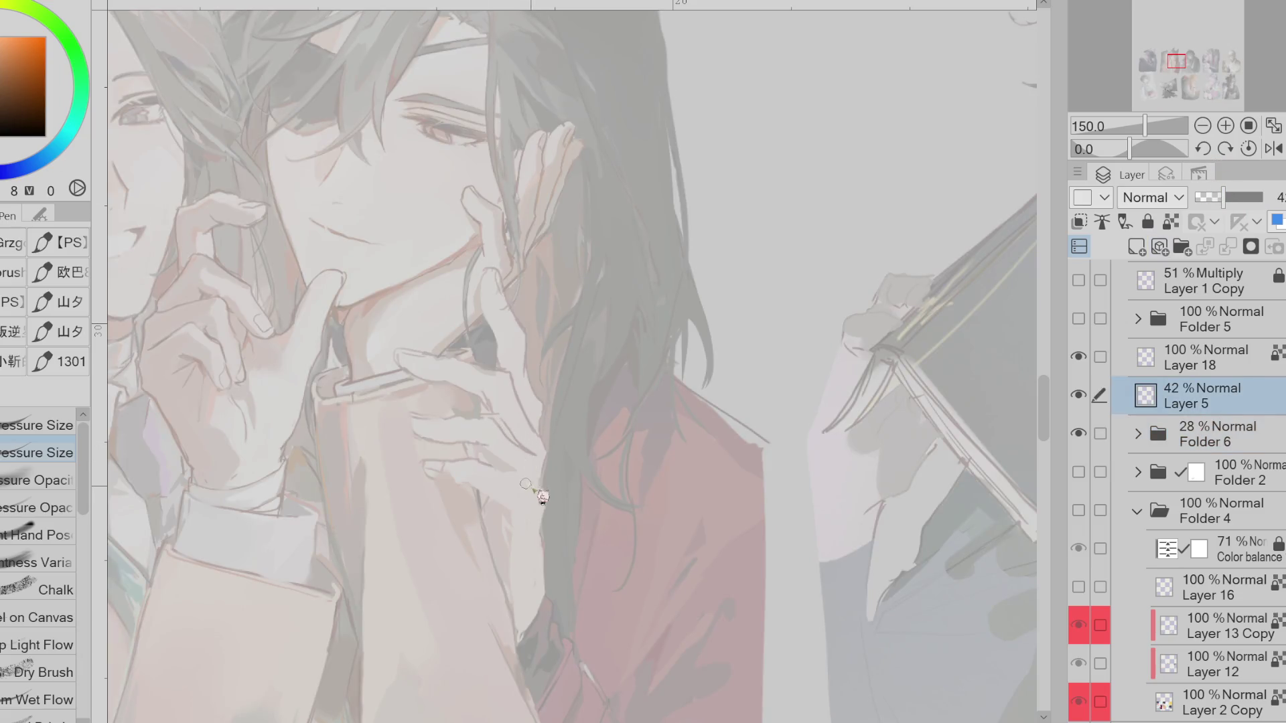
Set Layer 5 to 100% opacity and draw the first finger lines in the dark hair colour
{"action": "left_click_drag", "start_coordinate": [1223, 197], "coordinate": [1273, 197]}
{"action": "left_click", "coordinate": [547, 534], "text": "alt"}
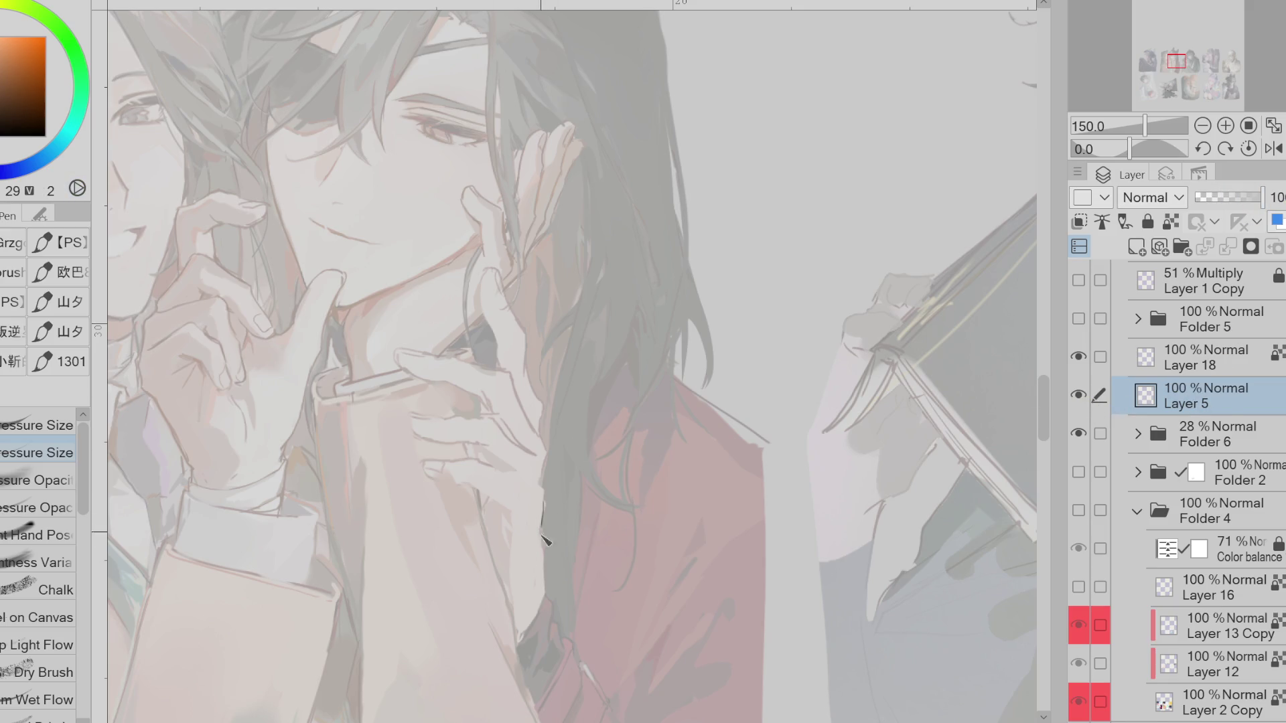
{"action": "mouse_move", "coordinate": [539, 486]}
{"action": "left_mouse_down"}
{"action": "mouse_move", "coordinate": [434, 474]}
{"action": "mouse_move", "coordinate": [513, 514]}
{"action": "mouse_move", "coordinate": [498, 527]}
{"action": "left_mouse_up"}
Erase the left end of the top stroke and retouch the hand's short strokes
{"action": "key", "text": "e"}
{"action": "left_click_drag", "start_coordinate": [427, 480], "coordinate": [445, 477]}
{"action": "key", "text": "p"}
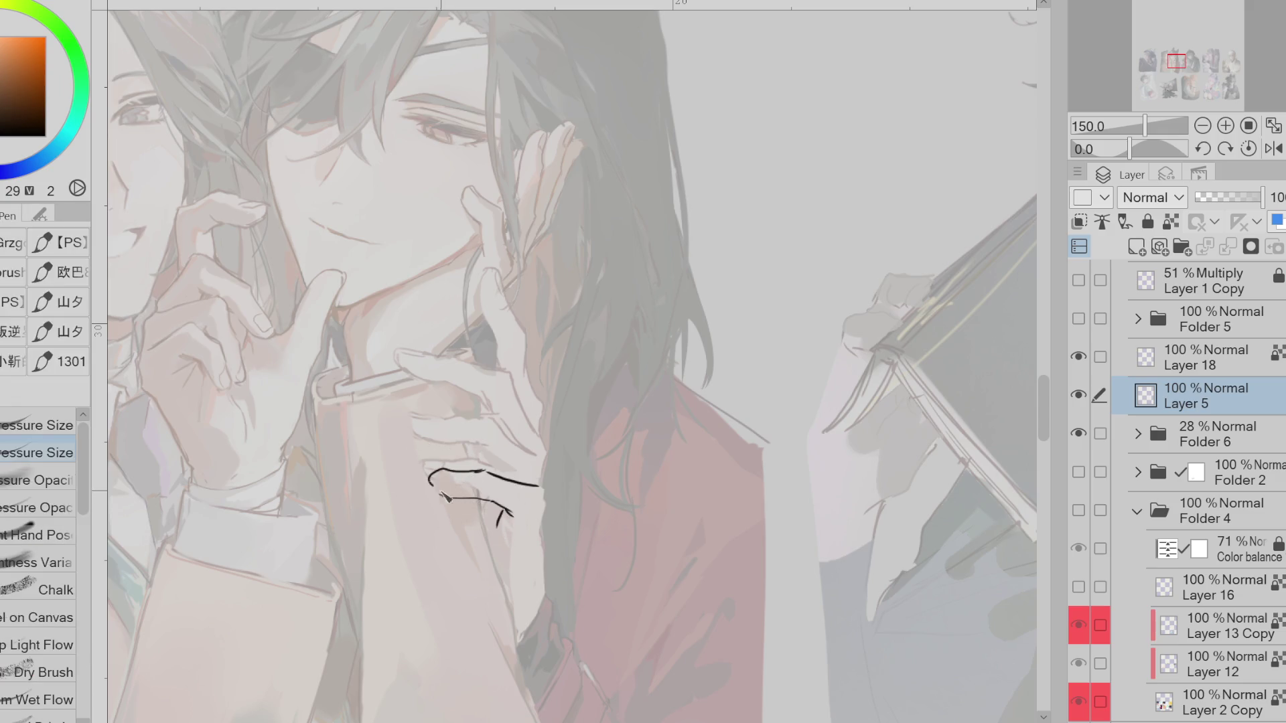
{"action": "key", "text": "h"}
{"action": "key", "text": "e"}
{"action": "key", "text": "p"}
{"action": "mouse_move", "coordinate": [647, 469]}
{"action": "left_mouse_down"}
{"action": "mouse_move", "coordinate": [629, 479]}
{"action": "mouse_move", "coordinate": [667, 468]}
{"action": "left_mouse_up"}
{"action": "key", "text": "e"}
{"action": "key", "text": "p"}
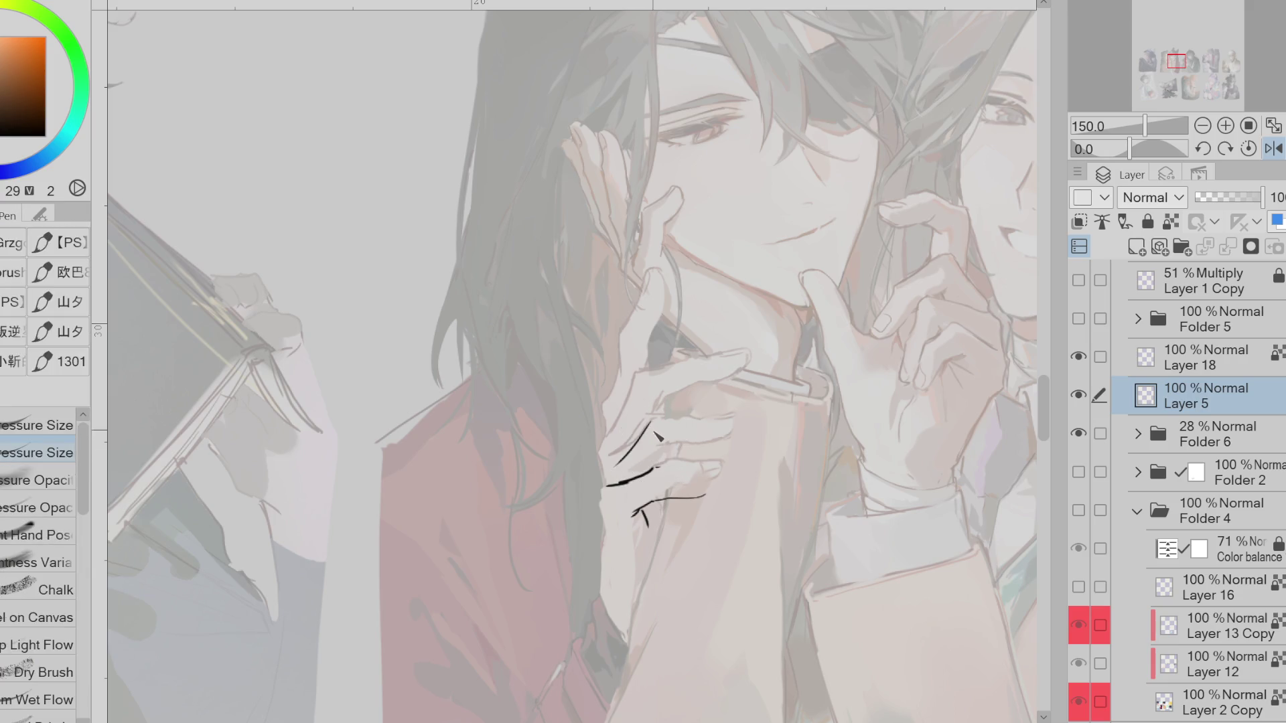
Sketch the hand's left contour and finger strokes on the flipped canvas, undoing overlong lines
{"action": "left_click_drag", "start_coordinate": [601, 497], "coordinate": [613, 569]}
{"action": "left_click_drag", "start_coordinate": [652, 508], "coordinate": [636, 546]}
{"action": "mouse_move", "coordinate": [668, 410]}
{"action": "left_mouse_down"}
{"action": "mouse_move", "coordinate": [684, 450]}
{"action": "mouse_move", "coordinate": [673, 529]}
{"action": "mouse_move", "coordinate": [622, 607]}
{"action": "left_mouse_up"}
{"action": "key", "text": "ctrl+z"}
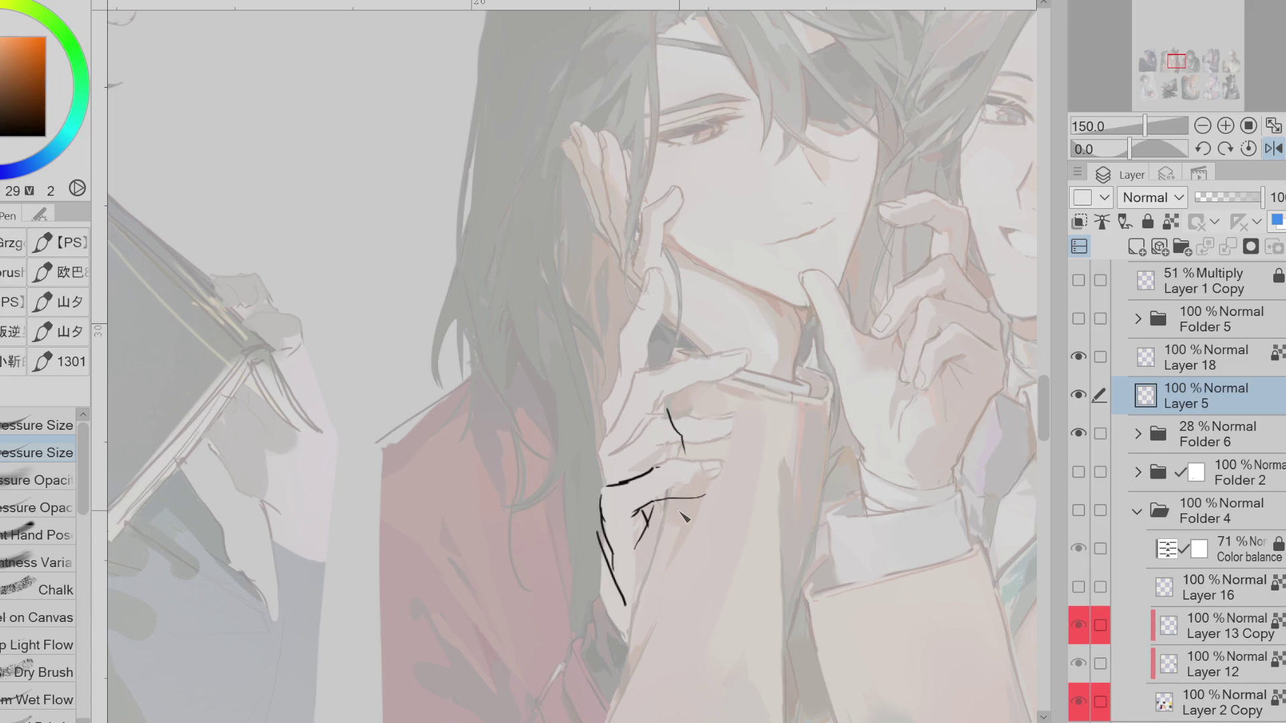
{"action": "left_click", "coordinate": [1272, 149]}
{"action": "key", "text": "ctrl+z"}
Extend the upper finger stroke, redo the y-shaped stroke and outline the finger below the cigarette
{"action": "left_click_drag", "start_coordinate": [484, 401], "coordinate": [476, 418]}
{"action": "key", "text": "e"}
{"action": "mouse_move", "coordinate": [496, 510]}
{"action": "left_mouse_down"}
{"action": "mouse_move", "coordinate": [509, 548]}
{"action": "mouse_move", "coordinate": [522, 520]}
{"action": "left_mouse_up"}
{"action": "key", "text": "p"}
{"action": "mouse_move", "coordinate": [492, 467]}
{"action": "left_mouse_down"}
{"action": "mouse_move", "coordinate": [452, 470]}
{"action": "mouse_move", "coordinate": [448, 494]}
{"action": "mouse_move", "coordinate": [467, 500]}
{"action": "left_mouse_up"}
{"action": "key", "text": "e"}
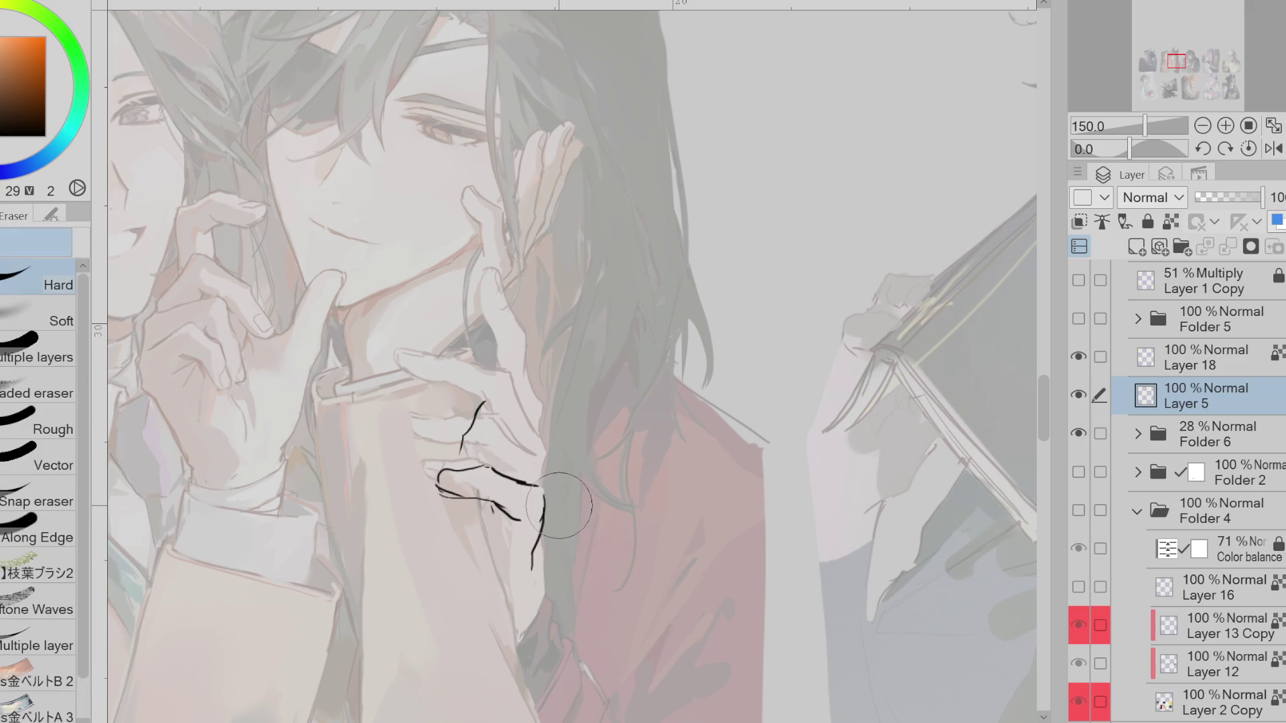
{"action": "key", "text": "p"}
{"action": "mouse_move", "coordinate": [507, 445]}
{"action": "left_mouse_down"}
{"action": "mouse_move", "coordinate": [536, 462]}
{"action": "mouse_move", "coordinate": [492, 432]}
{"action": "mouse_move", "coordinate": [422, 424]}
{"action": "left_mouse_up"}
{"action": "key", "text": "ctrl+z"}
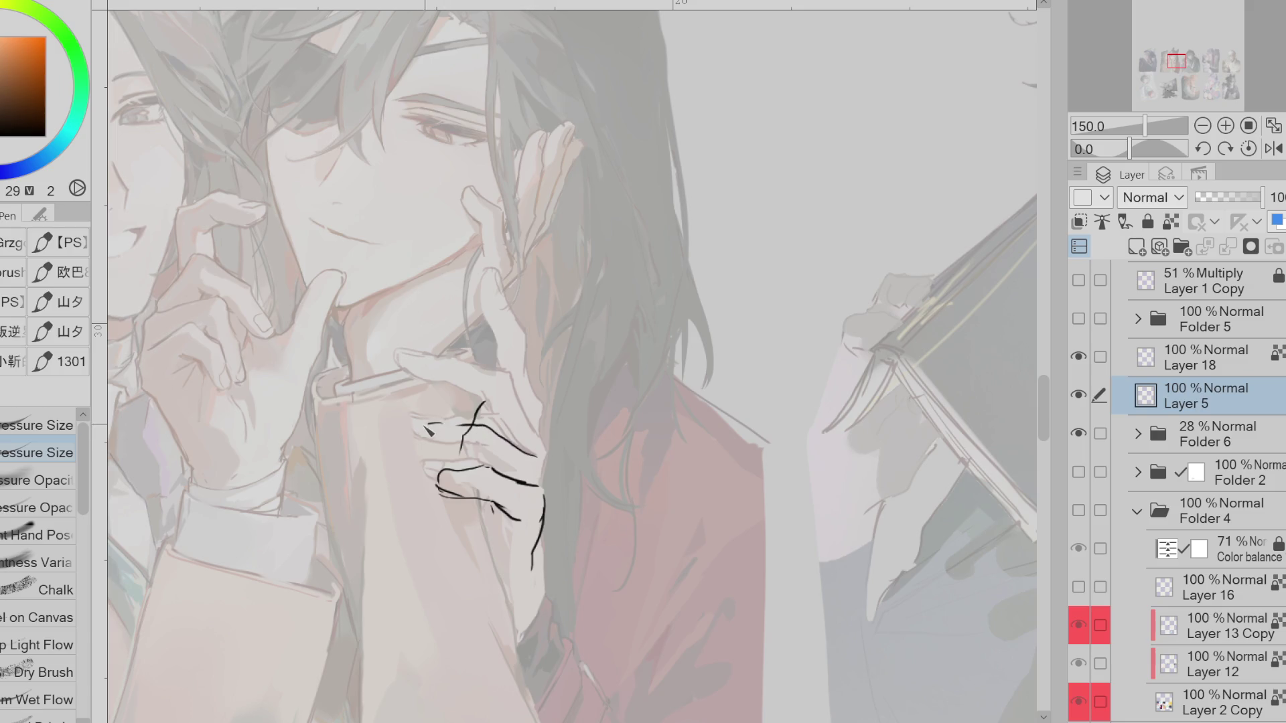
Replace the overlong finger contour with a short knuckle line and redraw small finger strokes
{"action": "key", "text": "e"}
{"action": "key", "text": "p"}
{"action": "key", "text": "ctrl+z"}
{"action": "mouse_move", "coordinate": [543, 512]}
{"action": "left_mouse_down"}
{"action": "mouse_move", "coordinate": [536, 539]}
{"action": "mouse_move", "coordinate": [501, 529]}
{"action": "mouse_move", "coordinate": [526, 529]}
{"action": "left_mouse_up"}
{"action": "key", "text": "e"}
{"action": "key", "text": "p"}
{"action": "key", "text": "e"}
{"action": "mouse_move", "coordinate": [462, 468]}
{"action": "left_mouse_down"}
{"action": "mouse_move", "coordinate": [469, 489]}
{"action": "mouse_move", "coordinate": [479, 479]}
{"action": "left_mouse_up"}
{"action": "key", "text": "p"}
{"action": "scroll", "coordinate": [555, 493], "scroll_direction": "down", "scroll_amount": 3}
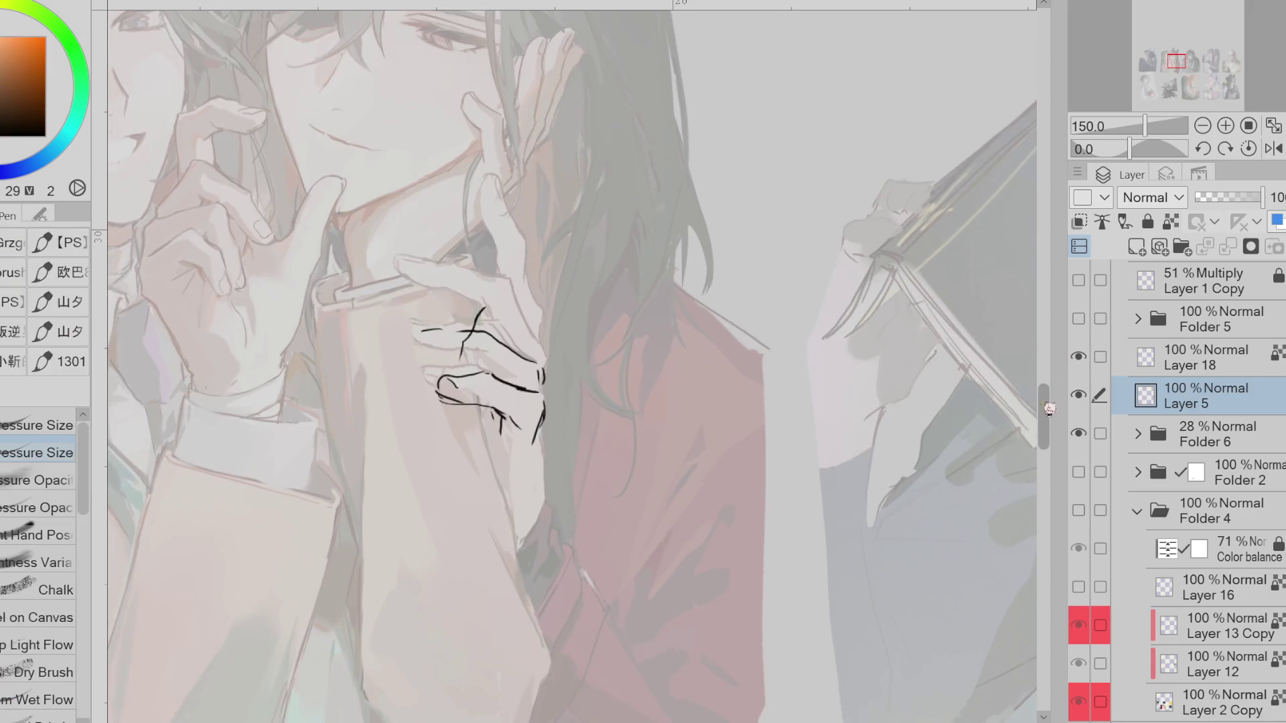
Draw the line between fingers, the lower finger curve and the outer finger edge
{"action": "key", "text": "e"}
{"action": "key", "text": "p"}
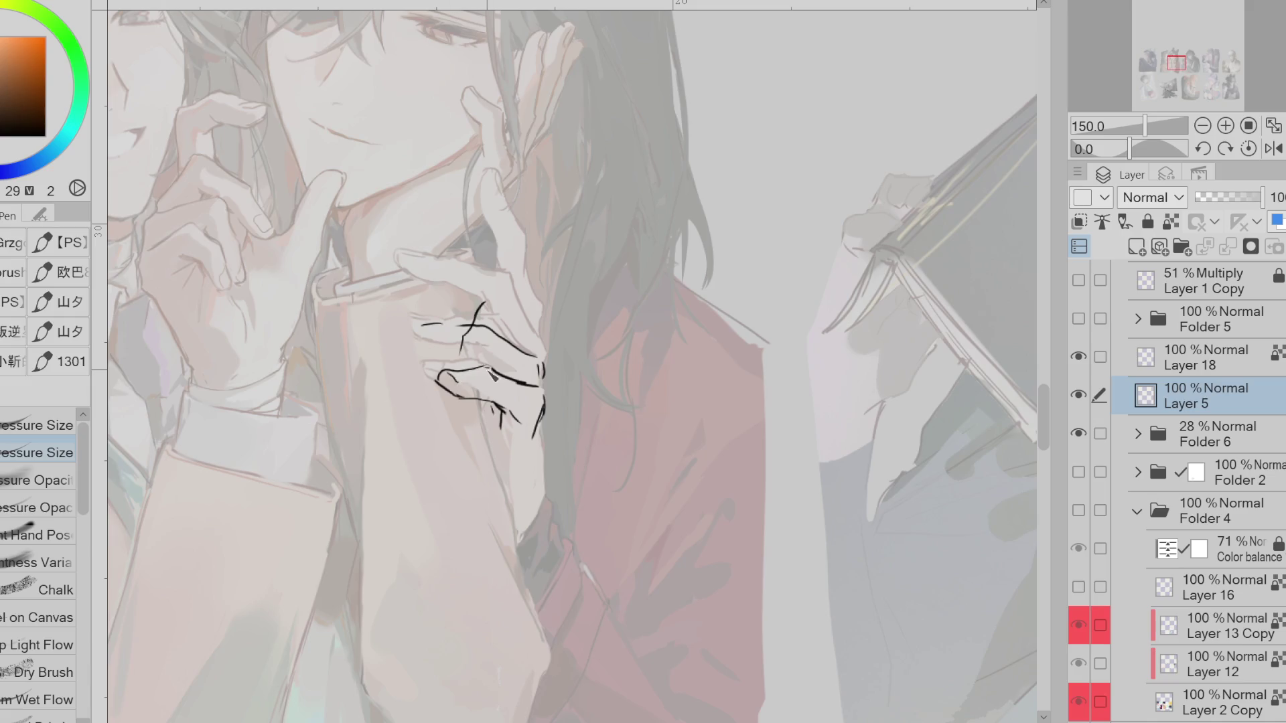
{"action": "left_click_drag", "start_coordinate": [503, 414], "coordinate": [488, 442]}
{"action": "left_click_drag", "start_coordinate": [542, 502], "coordinate": [517, 544]}
{"action": "left_click_drag", "start_coordinate": [447, 396], "coordinate": [443, 421]}
{"action": "key", "text": "e"}
{"action": "key", "text": "p"}
{"action": "left_click_drag", "start_coordinate": [544, 426], "coordinate": [521, 515]}
{"action": "left_click_drag", "start_coordinate": [546, 429], "coordinate": [537, 514]}
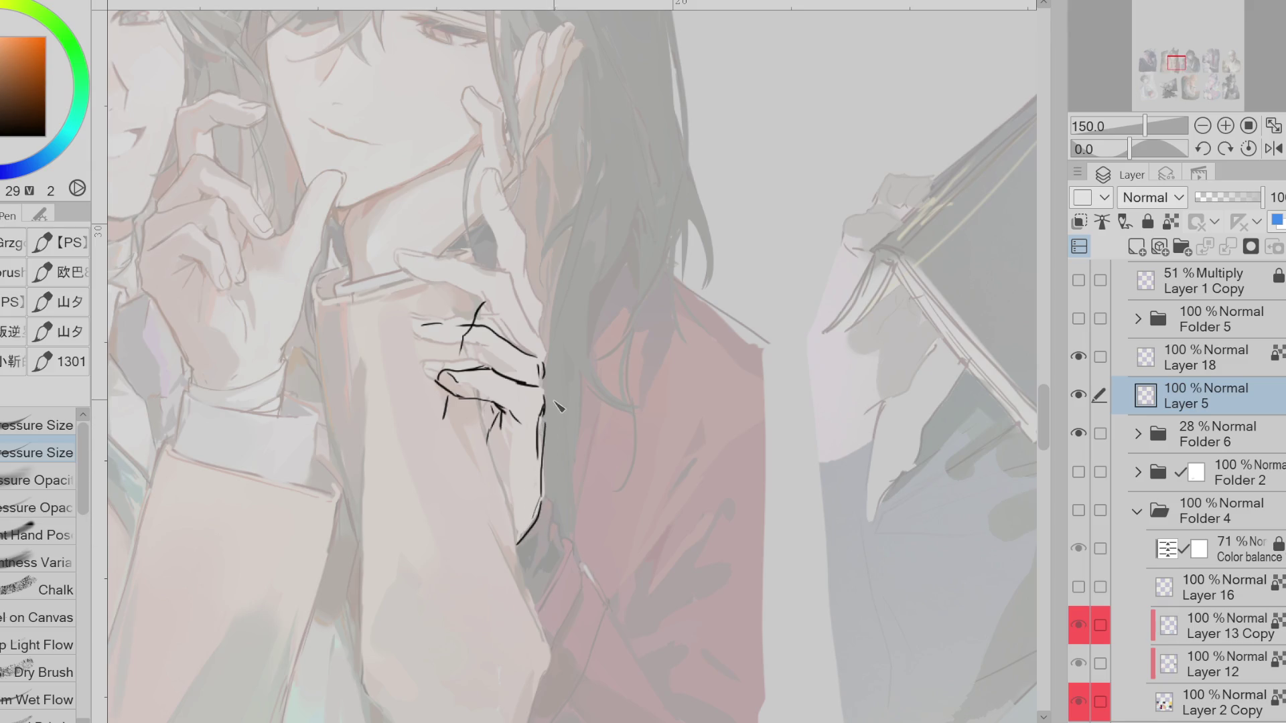
Erase and rework the upper finger lines
{"action": "key", "text": "e"}
{"action": "key", "text": "p"}
{"action": "key", "text": "e"}
{"action": "mouse_move", "coordinate": [477, 320]}
{"action": "left_mouse_down"}
{"action": "mouse_move", "coordinate": [468, 345]}
{"action": "mouse_move", "coordinate": [493, 334]}
{"action": "mouse_move", "coordinate": [410, 330]}
{"action": "mouse_move", "coordinate": [495, 372]}
{"action": "left_mouse_up"}
{"action": "key", "text": "p"}
{"action": "key", "text": "e"}
{"action": "key", "text": "p"}
{"action": "mouse_move", "coordinate": [469, 322]}
{"action": "left_mouse_down"}
{"action": "mouse_move", "coordinate": [412, 328]}
{"action": "mouse_move", "coordinate": [494, 327]}
{"action": "mouse_move", "coordinate": [407, 327]}
{"action": "left_mouse_up"}
Redraw the upper finger stroke and add a knuckle line across the middle finger, then flip to check
{"action": "key", "text": "e"}
{"action": "key", "text": "p"}
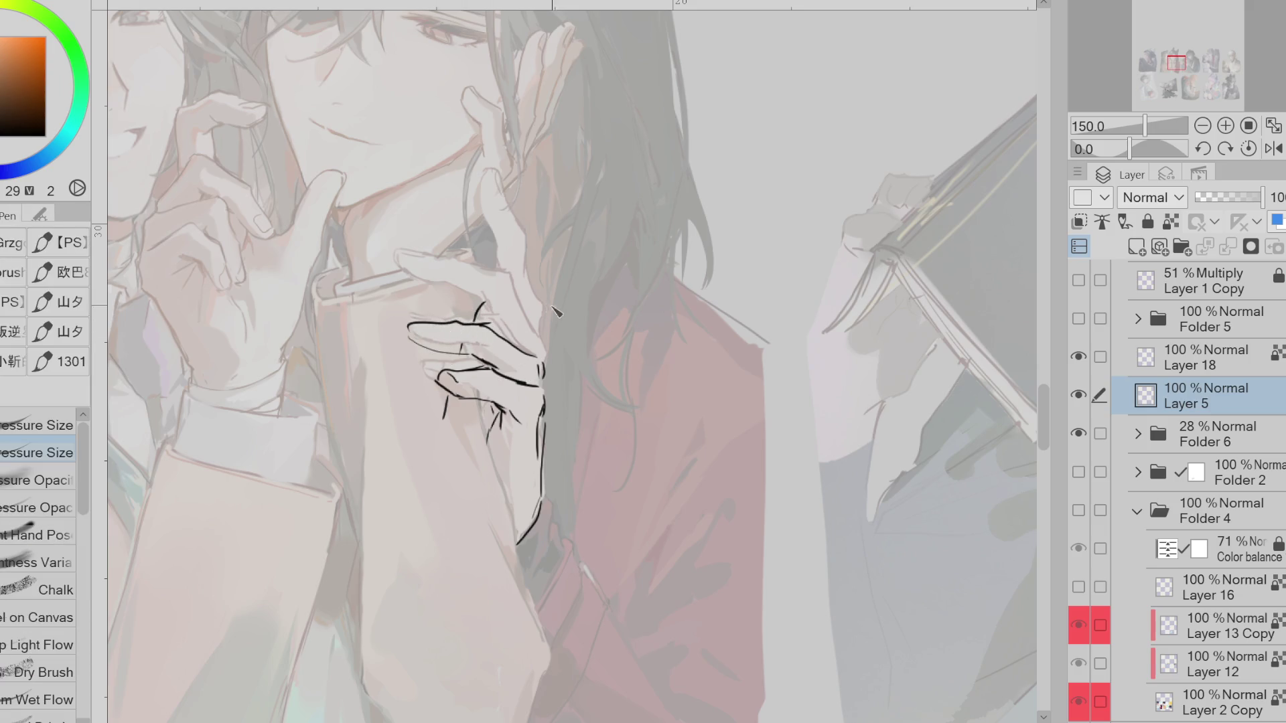
{"action": "mouse_move", "coordinate": [526, 311]}
{"action": "left_mouse_down"}
{"action": "mouse_move", "coordinate": [539, 348]}
{"action": "mouse_move", "coordinate": [512, 281]}
{"action": "mouse_move", "coordinate": [404, 254]}
{"action": "left_mouse_up"}
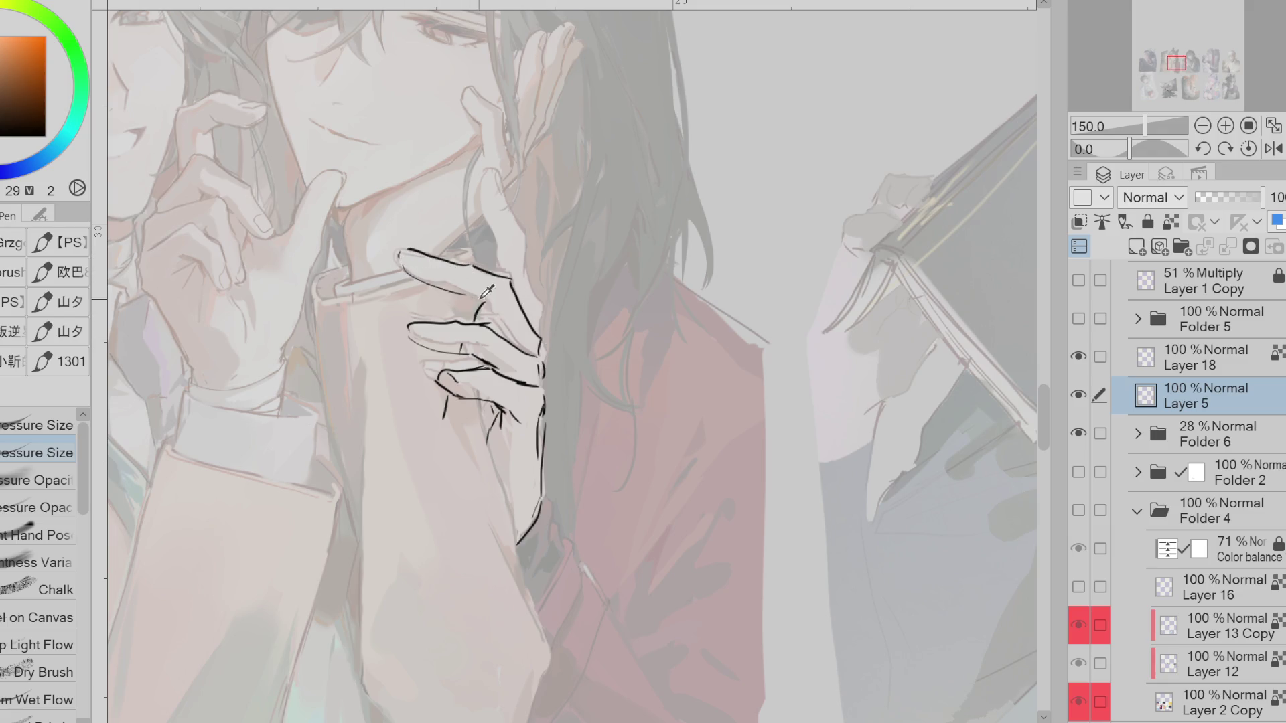
{"action": "left_click_drag", "start_coordinate": [455, 295], "coordinate": [490, 308]}
{"action": "left_click", "coordinate": [1273, 148]}
Redraw the top of the middle finger and the hand's edge, erasing part of the middle-finger line
{"action": "left_click_drag", "start_coordinate": [689, 296], "coordinate": [659, 305]}
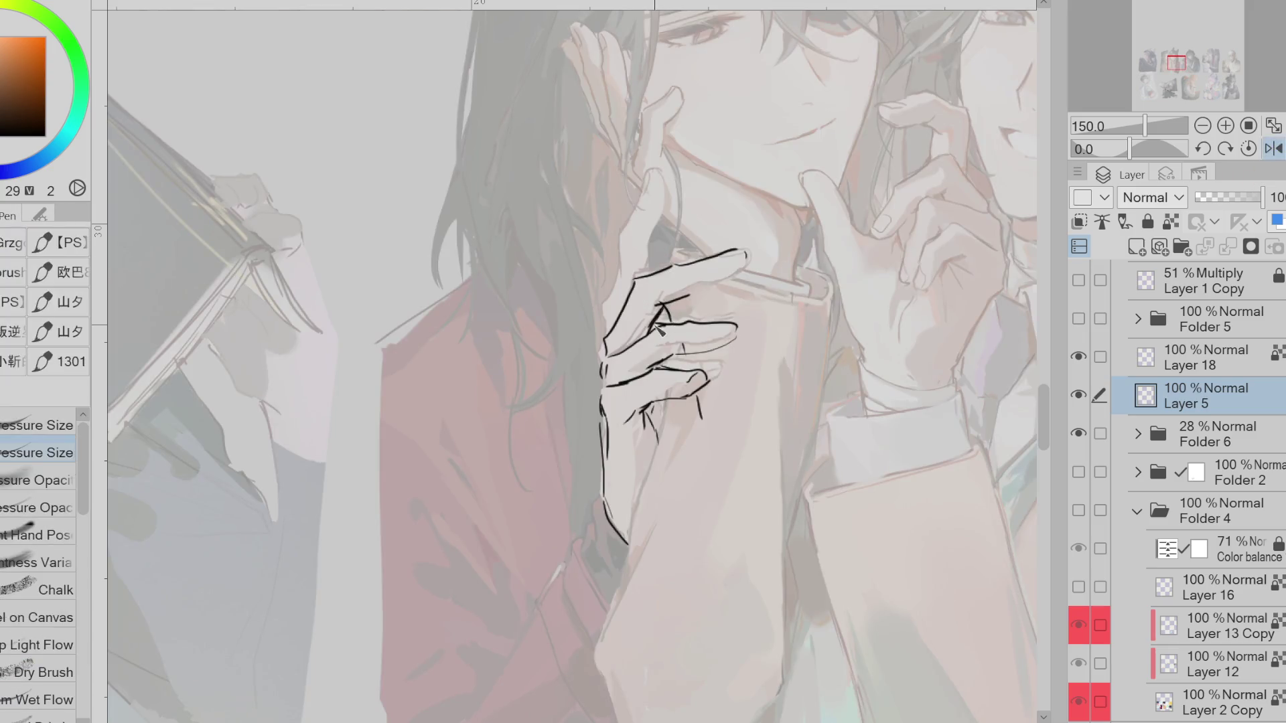
{"action": "left_click_drag", "start_coordinate": [622, 334], "coordinate": [611, 362]}
{"action": "key", "text": "e"}
{"action": "key", "text": "p"}
{"action": "key", "text": "e"}
{"action": "key", "text": "p"}
{"action": "key", "text": "e"}
{"action": "left_click_drag", "start_coordinate": [669, 327], "coordinate": [695, 326]}
{"action": "key", "text": "p"}
{"action": "key", "text": "e"}
{"action": "key", "text": "p"}
With the canvas rotated about 42 degrees, draw the finger edge and outline the raised index finger
{"action": "mouse_move", "coordinate": [516, 536]}
{"action": "left_mouse_down"}
{"action": "mouse_move", "coordinate": [462, 510]}
{"action": "mouse_move", "coordinate": [415, 455]}
{"action": "left_mouse_up"}
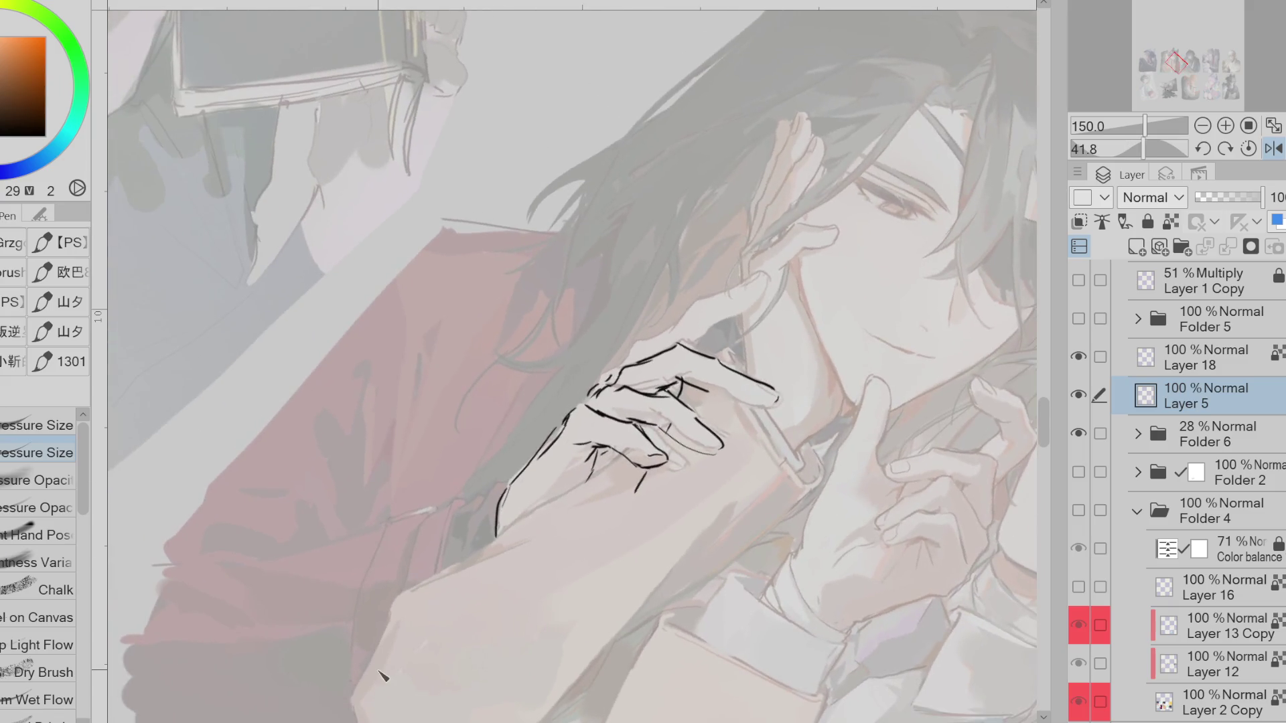
{"action": "key", "text": "e"}
{"action": "key", "text": "p"}
{"action": "key", "text": "e"}
{"action": "key", "text": "p"}
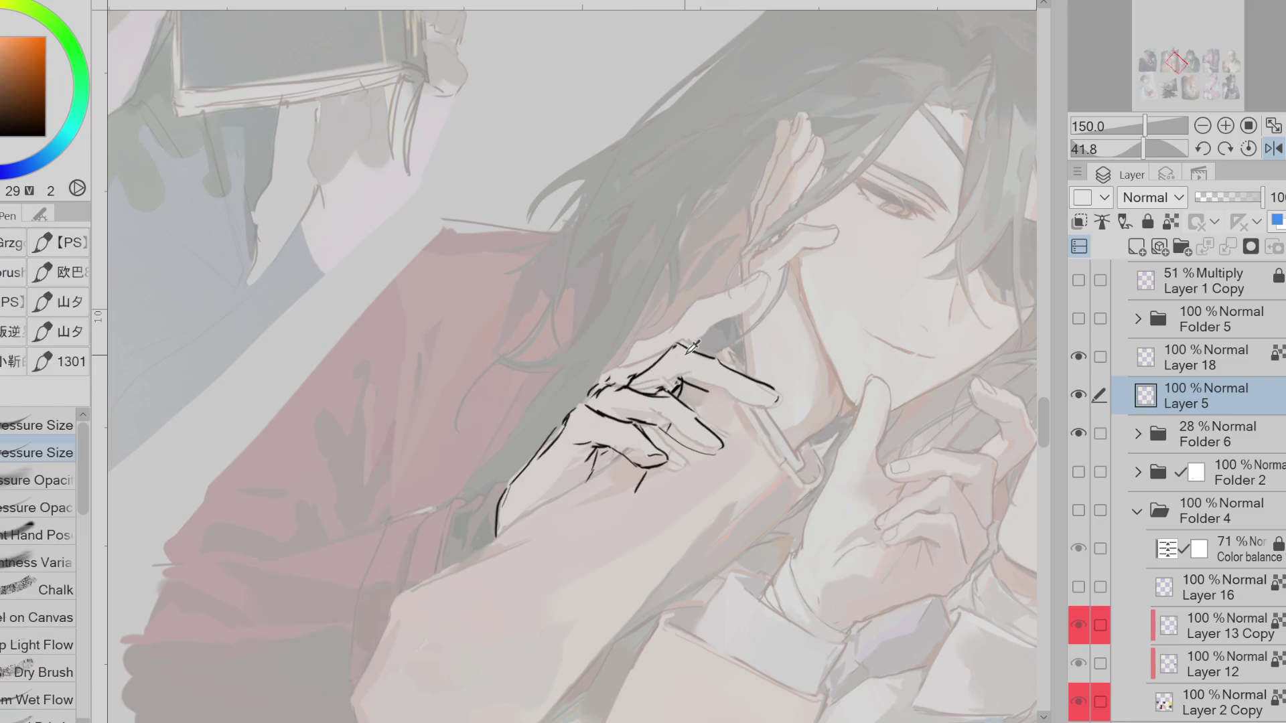
{"action": "key", "text": "e"}
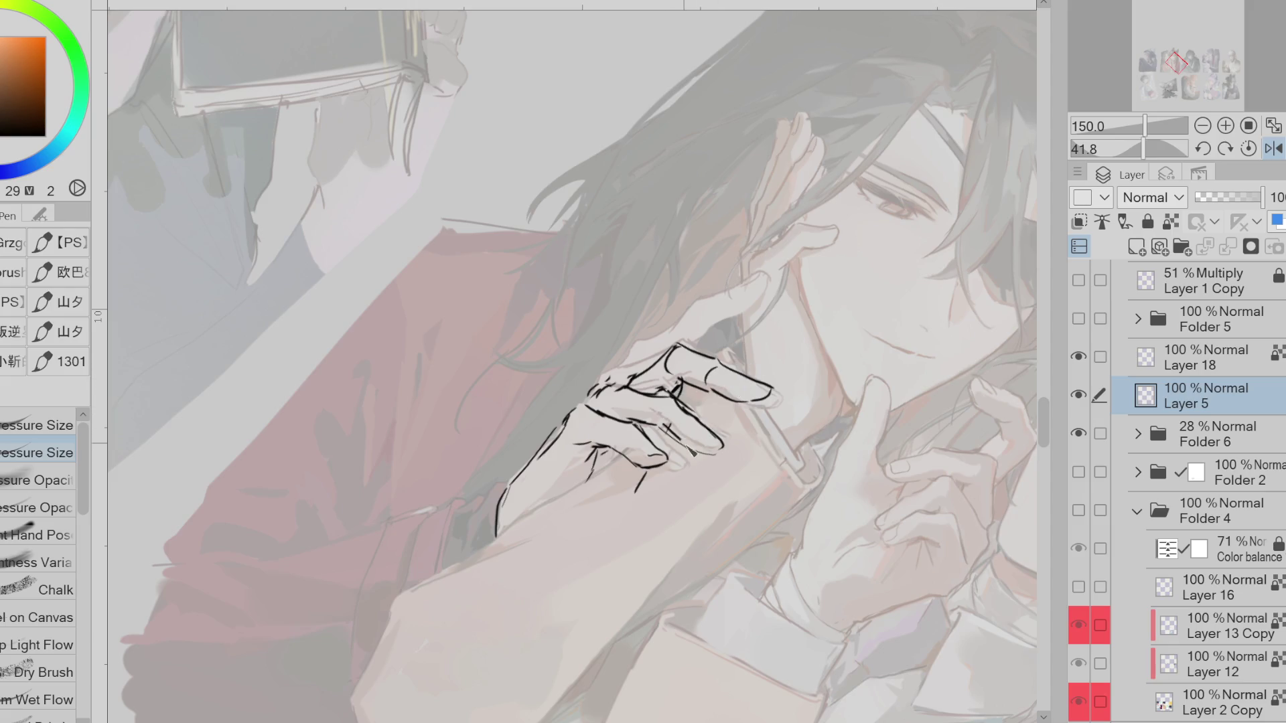
{"action": "left_click_drag", "start_coordinate": [642, 376], "coordinate": [658, 355]}
{"action": "mouse_move", "coordinate": [691, 313]}
{"action": "left_mouse_down"}
{"action": "mouse_move", "coordinate": [762, 278]}
{"action": "mouse_move", "coordinate": [719, 327]}
{"action": "left_mouse_up"}
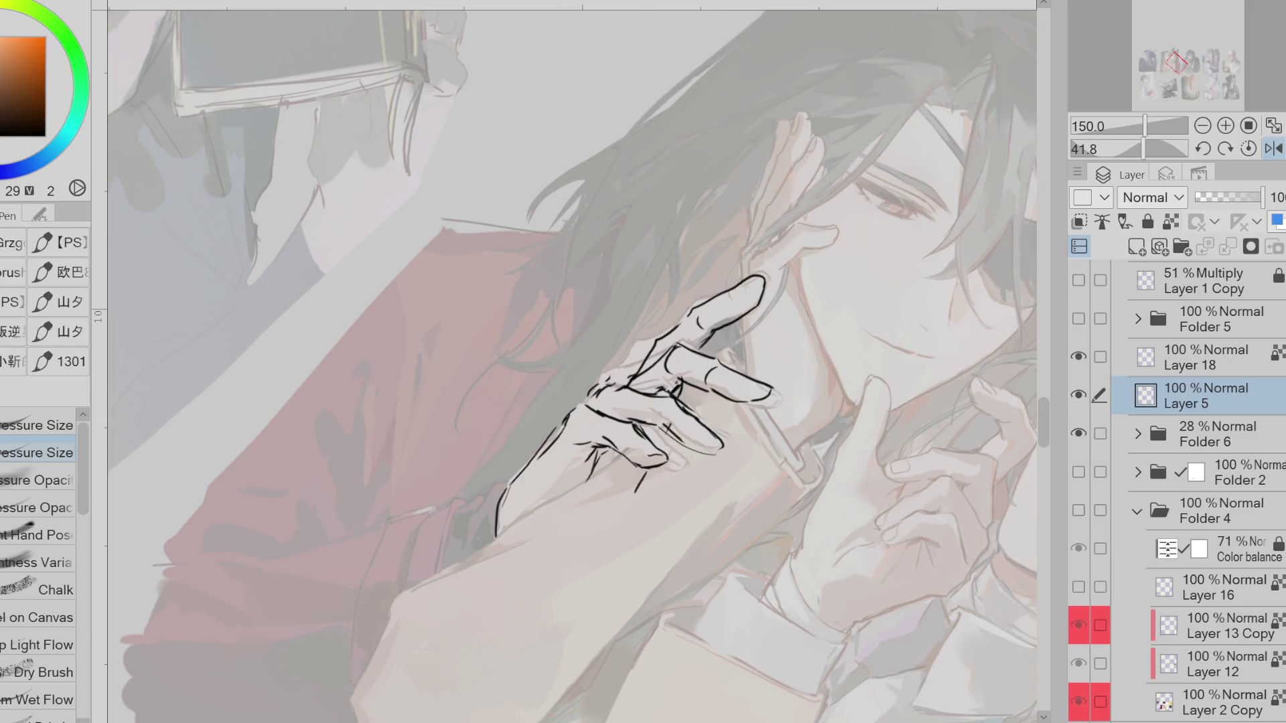
Warp the finger and knuckle lines into shape and erase stray fingertip lines
{"action": "key", "text": "j"}
{"action": "left_click_drag", "start_coordinate": [698, 478], "coordinate": [721, 464]}
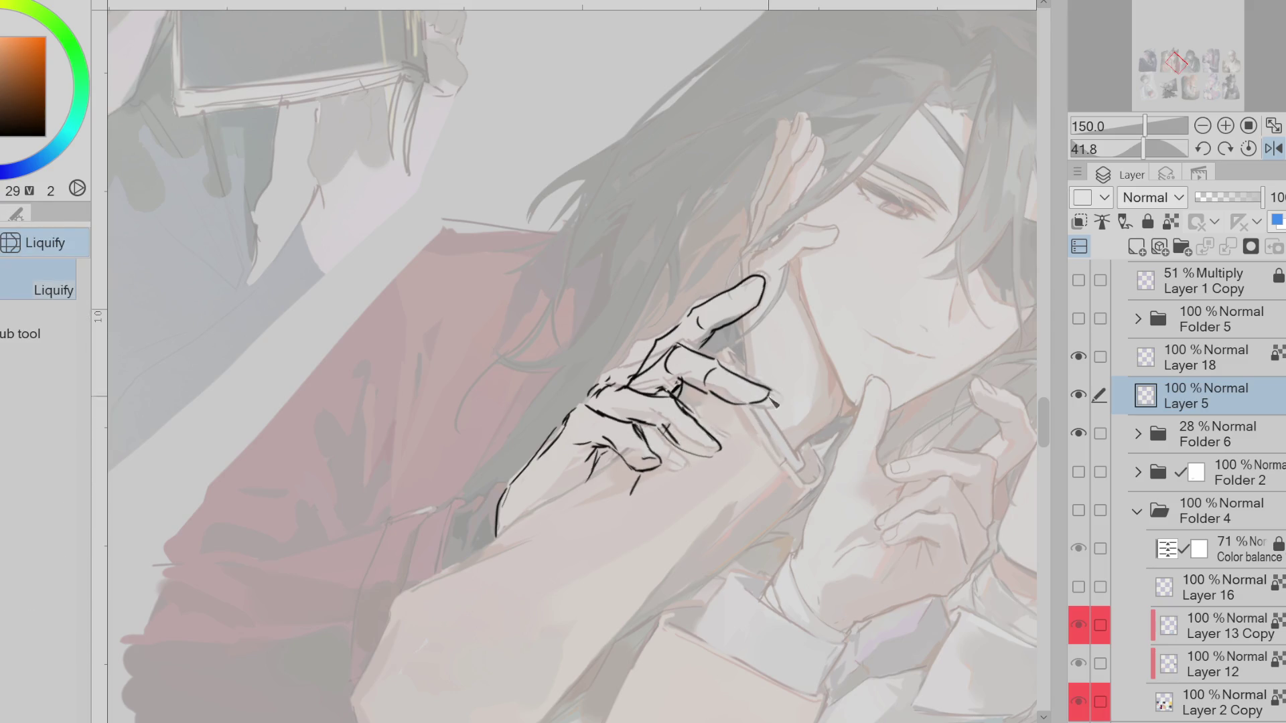
{"action": "key", "text": "p"}
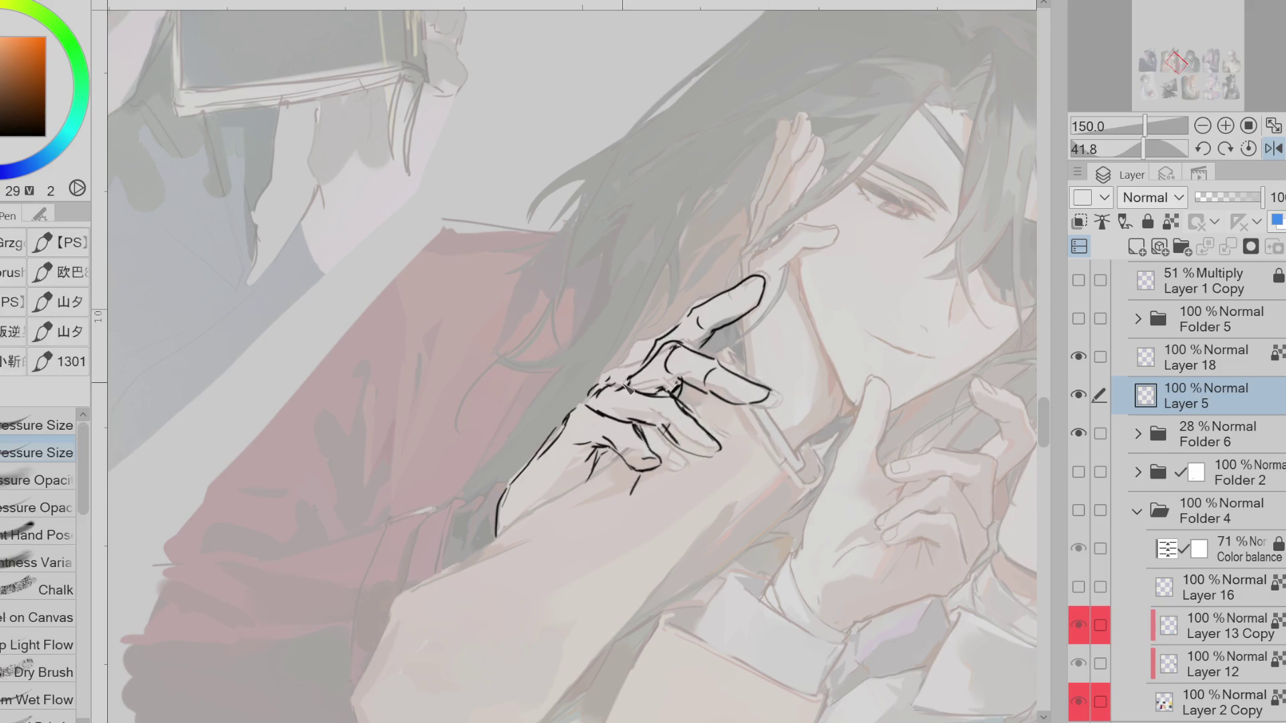
{"action": "key", "text": "e"}
{"action": "left_click_drag", "start_coordinate": [602, 380], "coordinate": [640, 399]}
{"action": "key", "text": "p"}
{"action": "key", "text": "e"}
{"action": "left_click_drag", "start_coordinate": [622, 379], "coordinate": [596, 407]}
{"action": "key", "text": "p"}
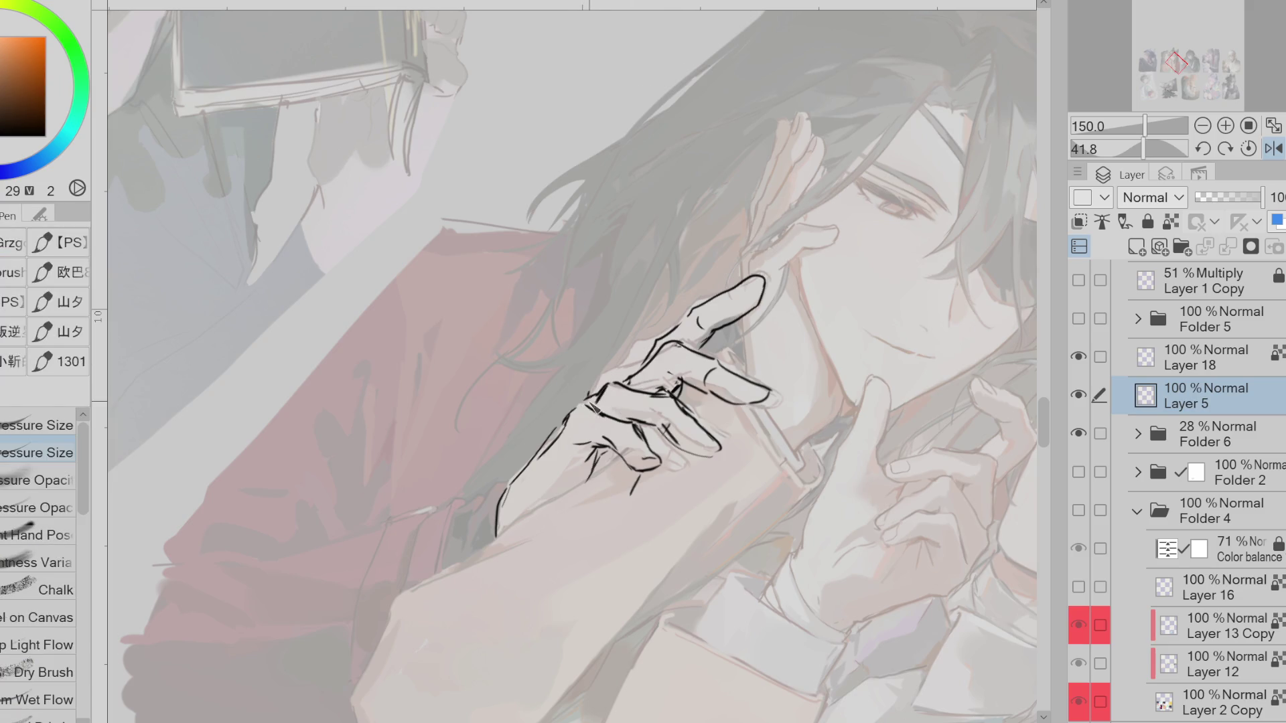
{"action": "key", "text": "e"}
{"action": "left_click_drag", "start_coordinate": [647, 462], "coordinate": [629, 462]}
{"action": "key", "text": "p"}
{"action": "key", "text": "e"}
{"action": "key", "text": "p"}
Add short fingertip strokes and redraw the index fingertip's outline and upper contour
{"action": "key", "text": "e"}
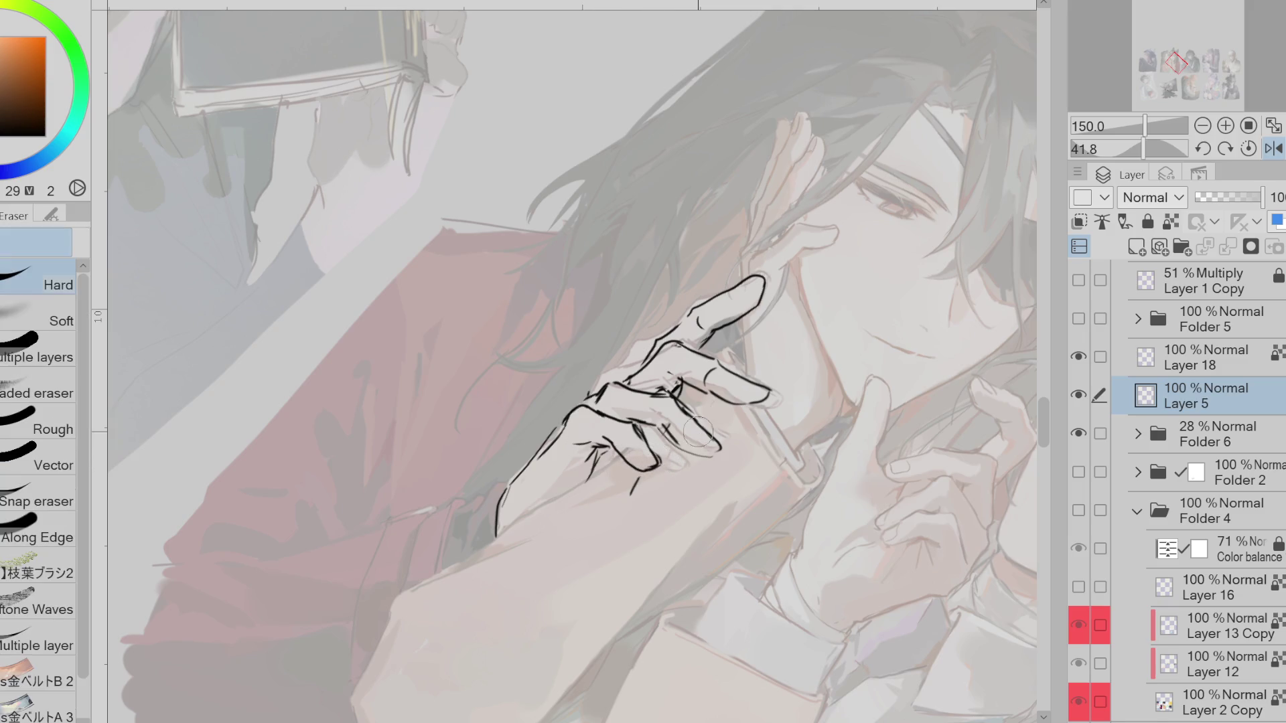
{"action": "key", "text": "p"}
{"action": "key", "text": "e"}
{"action": "key", "text": "p"}
{"action": "mouse_move", "coordinate": [706, 395]}
{"action": "left_mouse_down"}
{"action": "mouse_move", "coordinate": [760, 412]}
{"action": "mouse_move", "coordinate": [780, 375]}
{"action": "mouse_move", "coordinate": [766, 406]}
{"action": "left_mouse_up"}
{"action": "key", "text": "e"}
{"action": "key", "text": "p"}
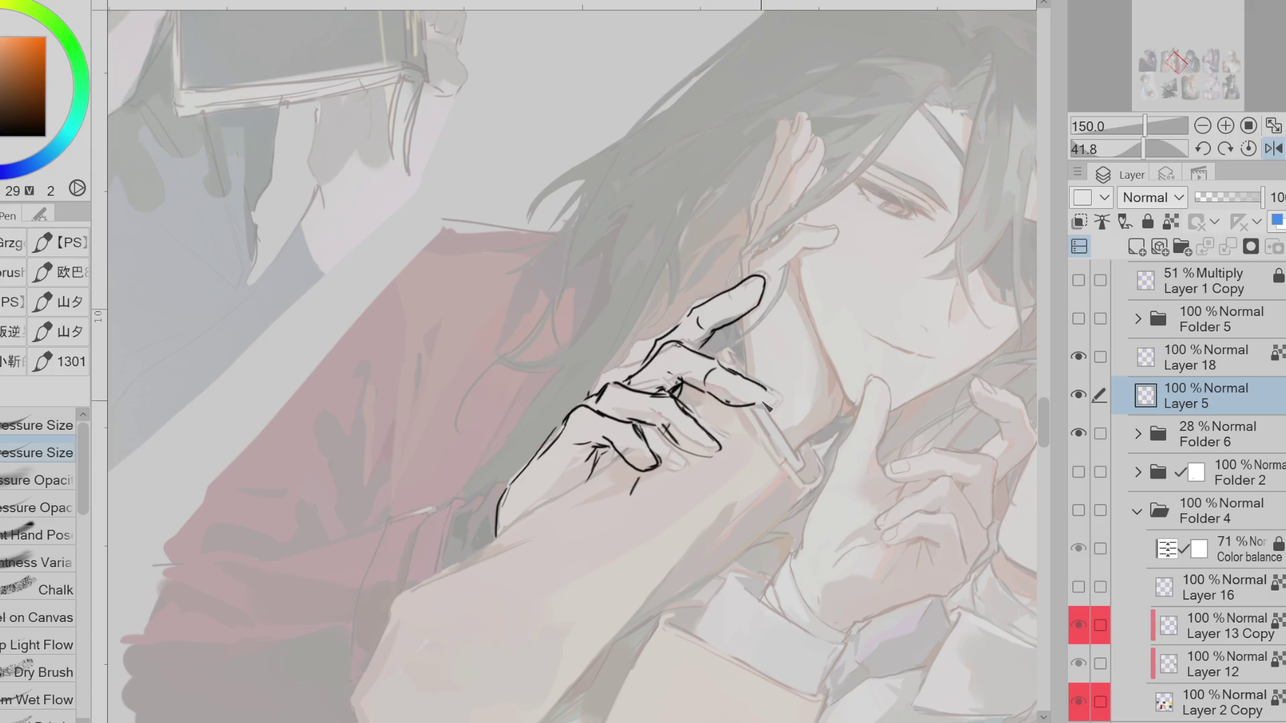
{"action": "key", "text": "e"}
{"action": "left_click_drag", "start_coordinate": [724, 308], "coordinate": [767, 281]}
{"action": "key", "text": "p"}
{"action": "key", "text": "e"}
{"action": "mouse_move", "coordinate": [717, 321]}
{"action": "left_mouse_down"}
{"action": "mouse_move", "coordinate": [690, 335]}
{"action": "mouse_move", "coordinate": [730, 295]}
{"action": "mouse_move", "coordinate": [636, 369]}
{"action": "mouse_move", "coordinate": [730, 328]}
{"action": "left_mouse_up"}
{"action": "key", "text": "p"}
{"action": "key", "text": "e"}
{"action": "key", "text": "p"}
Redraw the index fingertip contour and erase part of the middle-finger contour
{"action": "key", "text": "e"}
{"action": "key", "text": "p"}
{"action": "key", "text": "e"}
{"action": "key", "text": "p"}
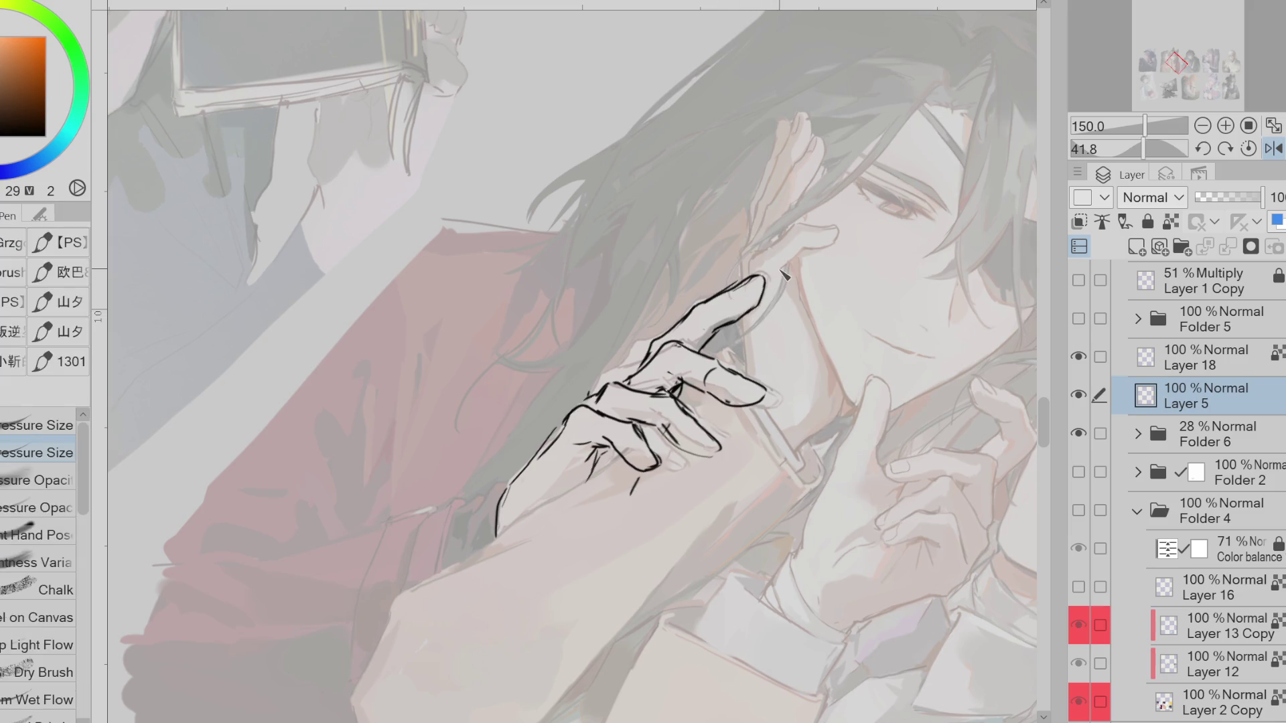
{"action": "key", "text": "e"}
{"action": "left_click_drag", "start_coordinate": [770, 288], "coordinate": [711, 348]}
{"action": "key", "text": "p"}
{"action": "key", "text": "e"}
{"action": "mouse_move", "coordinate": [764, 395]}
{"action": "left_mouse_down"}
{"action": "mouse_move", "coordinate": [720, 399]}
{"action": "mouse_move", "coordinate": [747, 413]}
{"action": "mouse_move", "coordinate": [694, 462]}
{"action": "left_mouse_up"}
{"action": "key", "text": "p"}
{"action": "key", "text": "e"}
{"action": "key", "text": "p"}
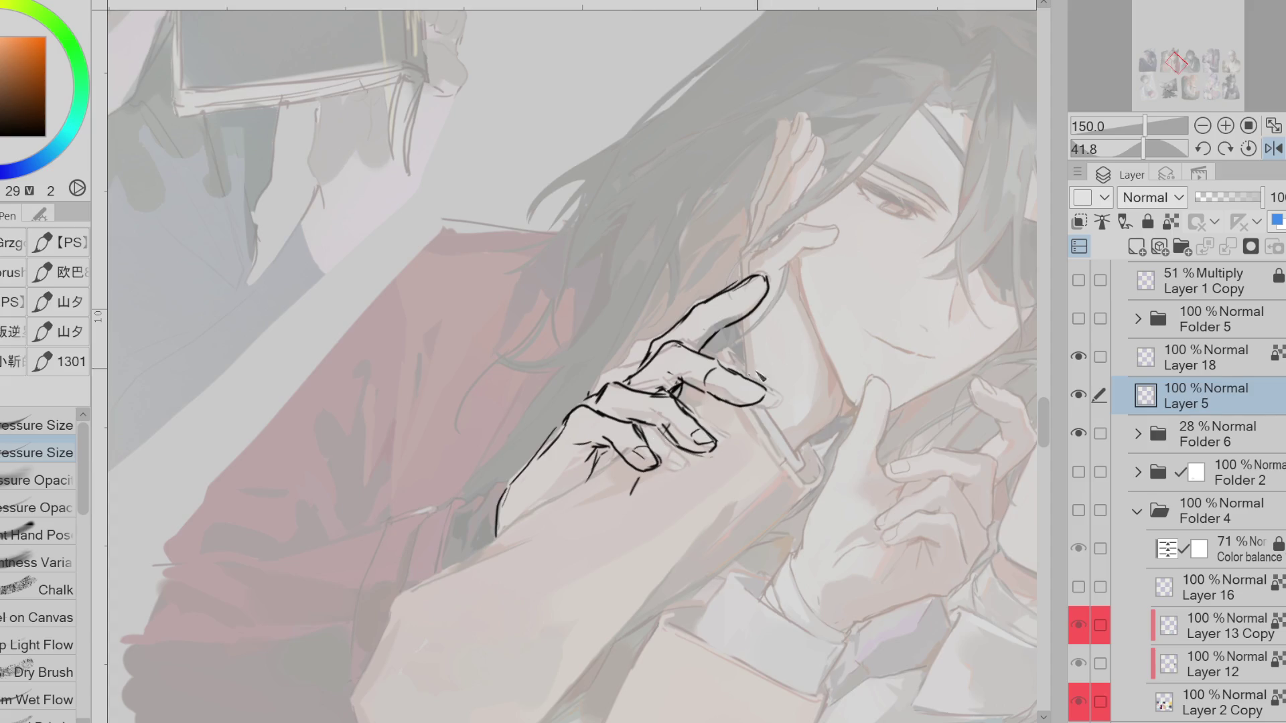
Mirror the view to check the hand, then erase finger contour, knuckle and stray strokes
{"action": "key", "text": "e"}
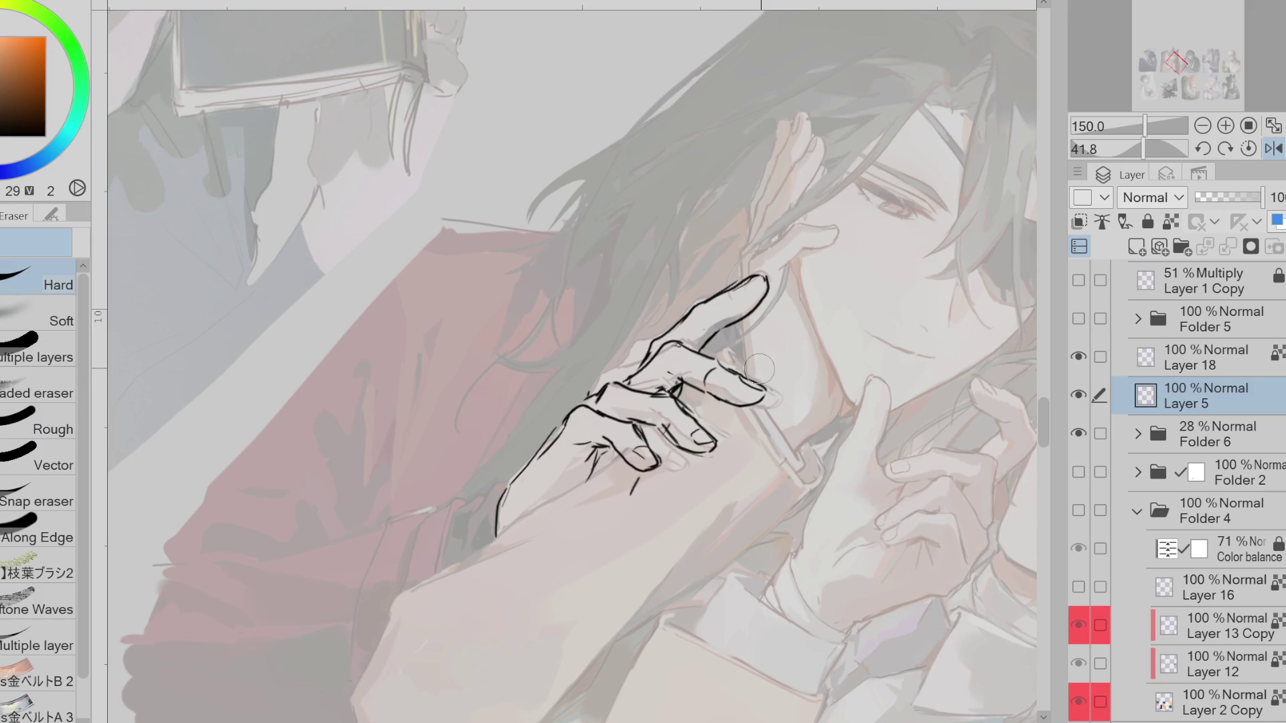
{"action": "key", "text": "h"}
{"action": "key", "text": "p"}
{"action": "key", "text": "e"}
{"action": "left_click_drag", "start_coordinate": [423, 380], "coordinate": [463, 365]}
{"action": "key", "text": "p"}
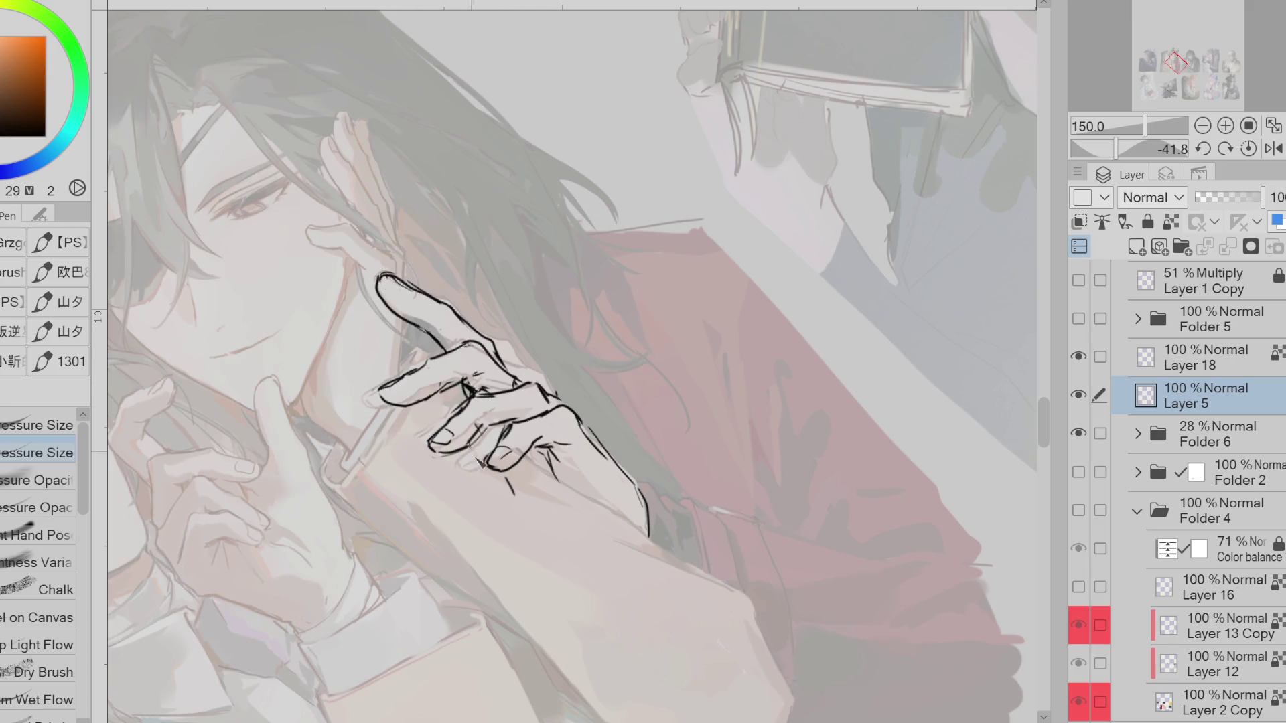
{"action": "key", "text": "e"}
{"action": "left_click_drag", "start_coordinate": [546, 479], "coordinate": [560, 459]}
{"action": "key", "text": "p"}
{"action": "key", "text": "e"}
{"action": "key", "text": "p"}
{"action": "key", "text": "e"}
{"action": "left_click_drag", "start_coordinate": [482, 417], "coordinate": [455, 435]}
{"action": "key", "text": "p"}
{"action": "key", "text": "e"}
{"action": "key", "text": "p"}
{"action": "key", "text": "e"}
{"action": "key", "text": "p"}
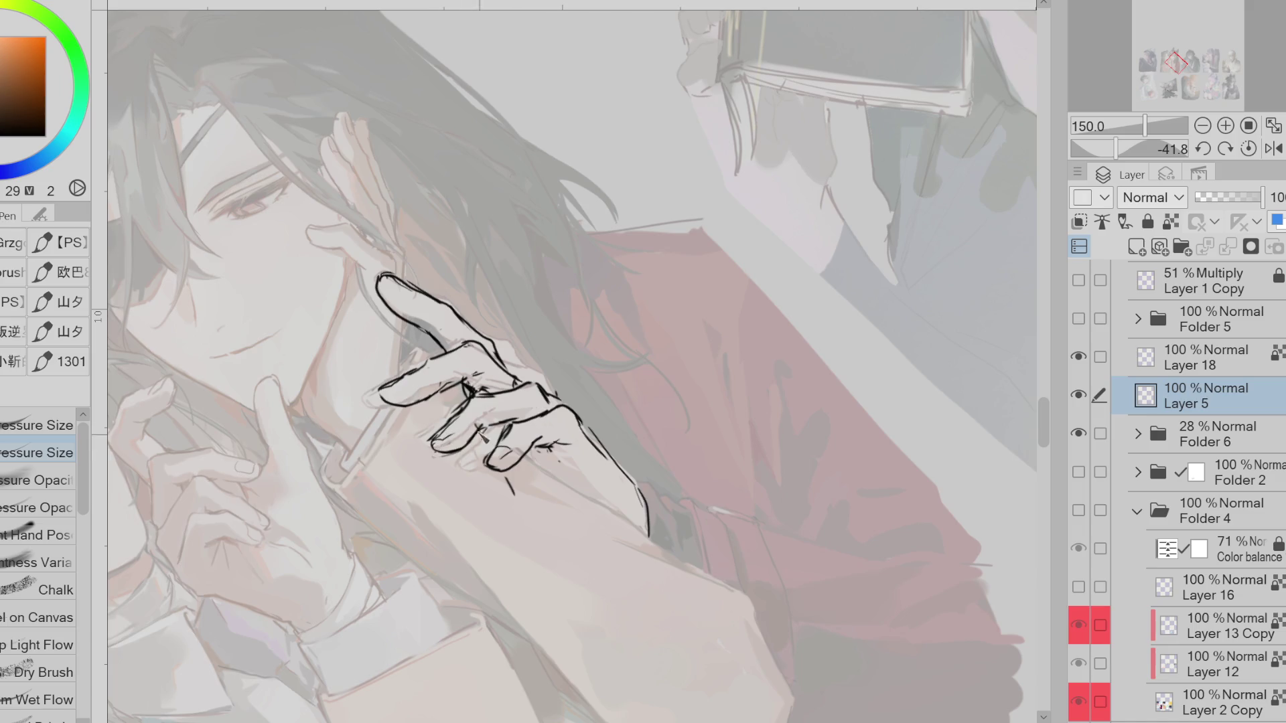
Erase a short stroke on the hand and small strokes near the fingertips
{"action": "key", "text": "y"}
{"action": "mouse_move", "coordinate": [505, 479]}
{"action": "left_mouse_down"}
{"action": "mouse_move", "coordinate": [515, 495]}
{"action": "mouse_move", "coordinate": [503, 454]}
{"action": "left_mouse_up"}
{"action": "key", "text": "e"}
{"action": "key", "text": "p"}
{"action": "key", "text": "e"}
{"action": "key", "text": "p"}
{"action": "key", "text": "e"}
{"action": "key", "text": "p"}
{"action": "mouse_move", "coordinate": [556, 448]}
{"action": "left_mouse_down"}
{"action": "mouse_move", "coordinate": [563, 462]}
{"action": "mouse_move", "coordinate": [536, 414]}
{"action": "left_mouse_up"}
{"action": "key", "text": "e"}
{"action": "key", "text": "p"}
{"action": "key", "text": "e"}
{"action": "key", "text": "p"}
{"action": "key", "text": "e"}
{"action": "left_click_drag", "start_coordinate": [435, 392], "coordinate": [443, 386]}
{"action": "key", "text": "p"}
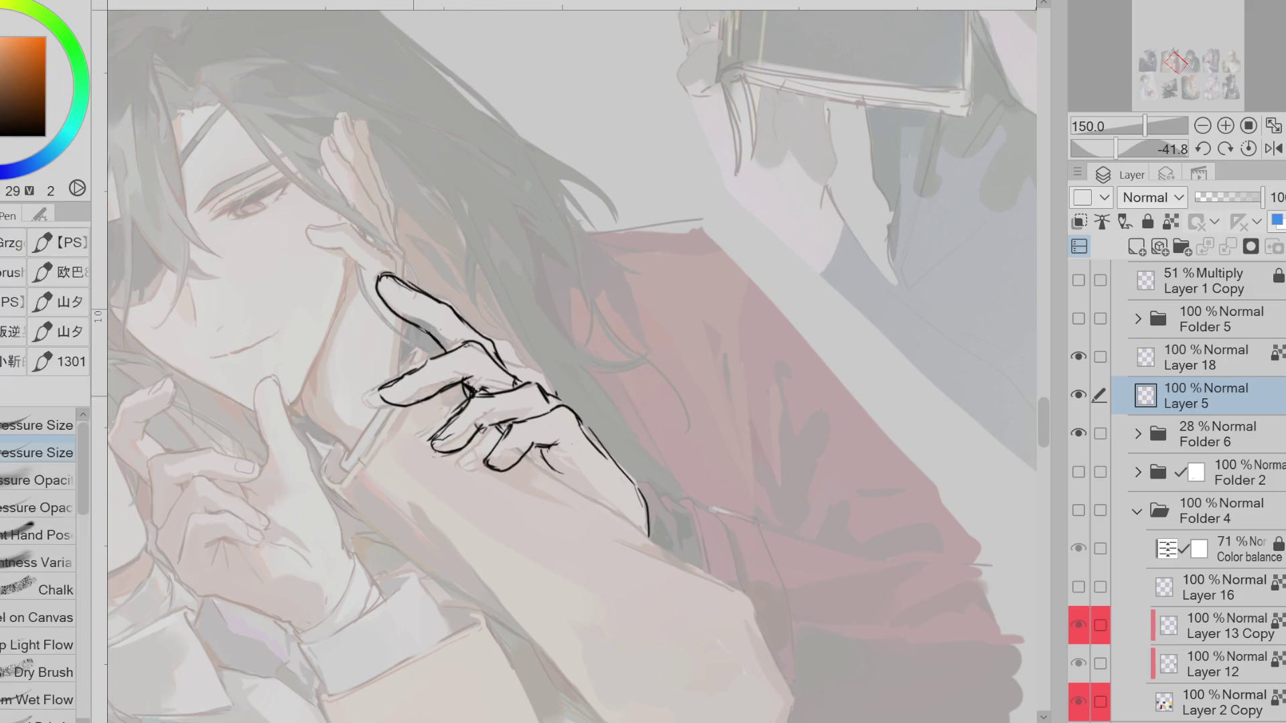
{"action": "key", "text": "e"}
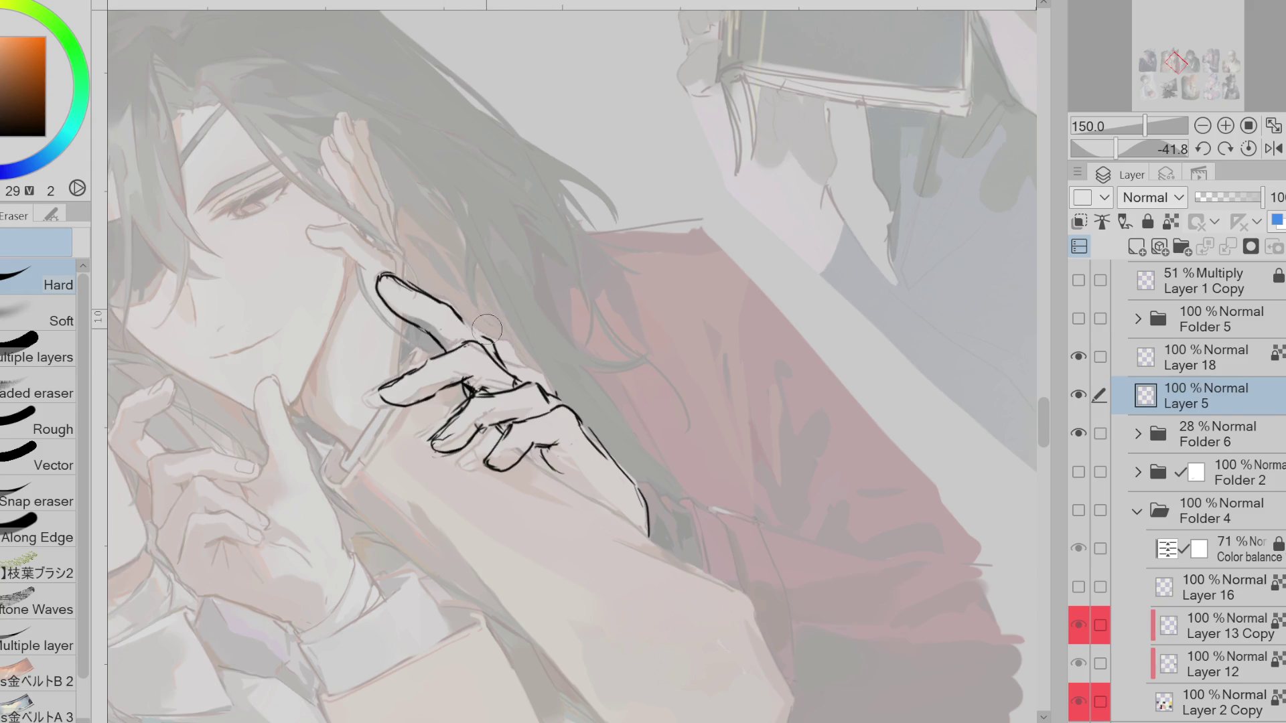
{"action": "key", "text": "p"}
Draw lines under the fingers, then undo the long stray stroke below them
{"action": "key", "text": "e"}
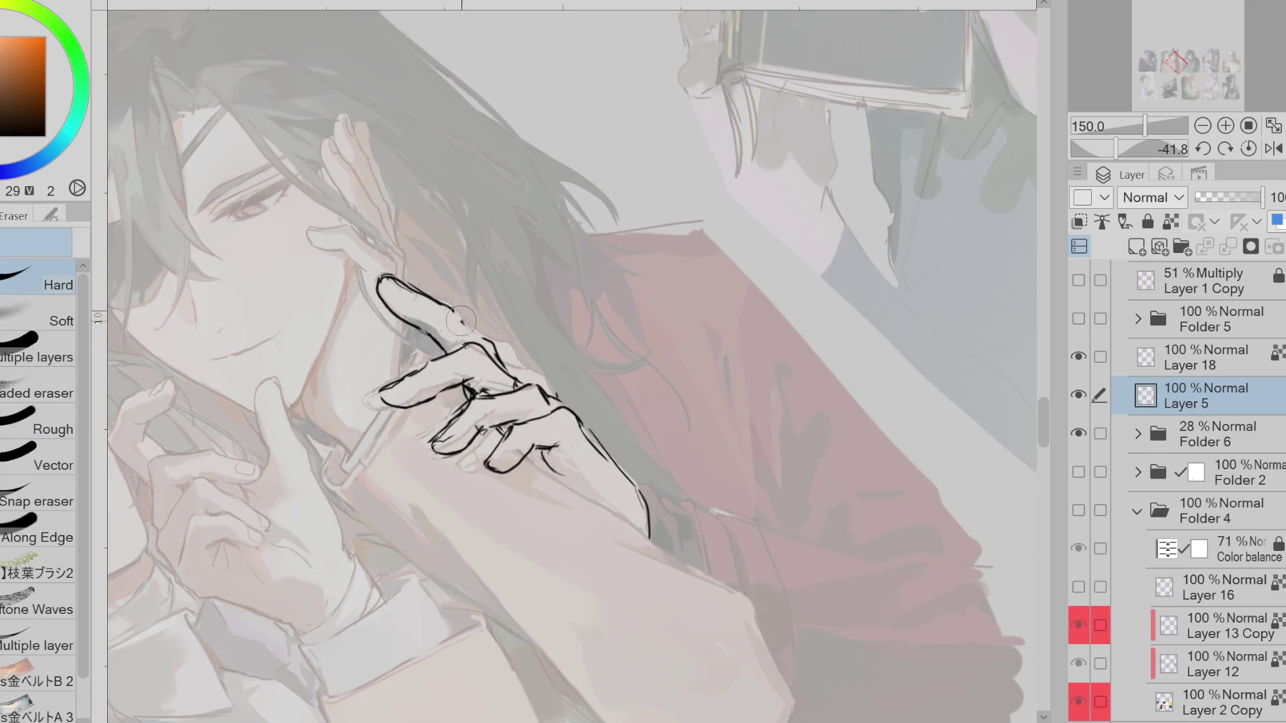
{"action": "key", "text": "p"}
{"action": "key", "text": "e"}
{"action": "key", "text": "p"}
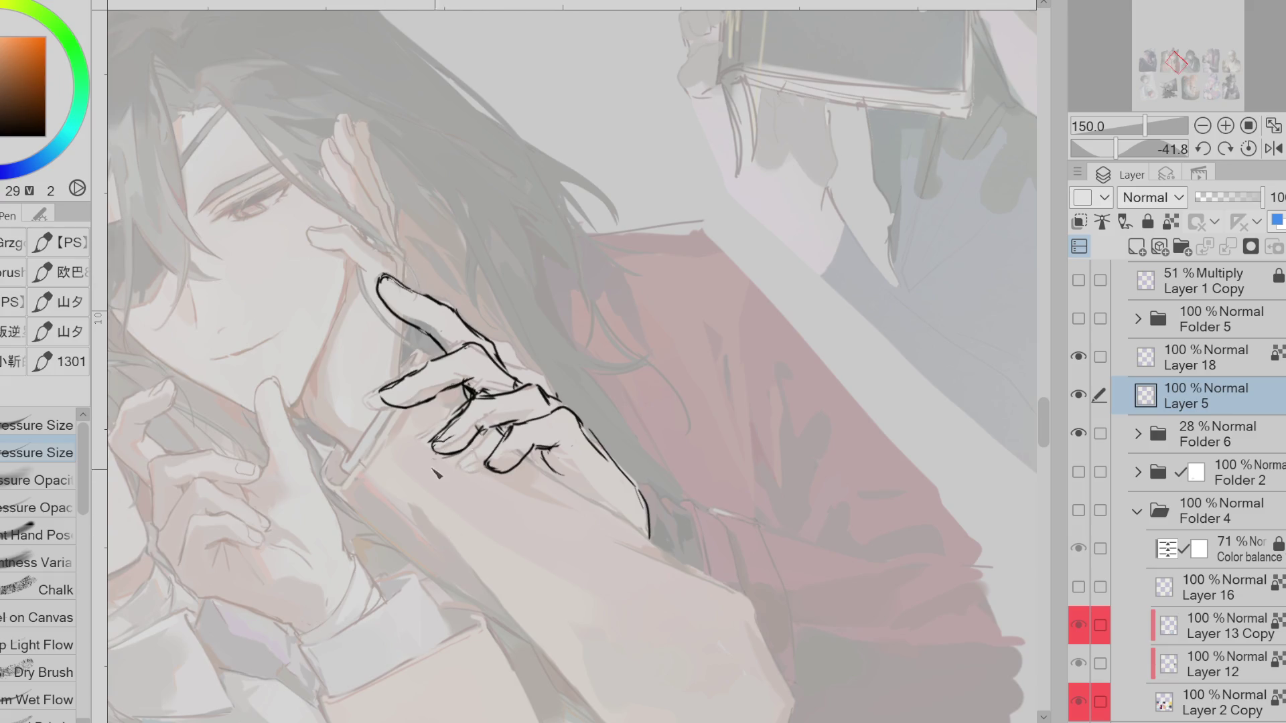
{"action": "left_click_drag", "start_coordinate": [401, 416], "coordinate": [439, 455]}
{"action": "left_click_drag", "start_coordinate": [432, 443], "coordinate": [591, 580]}
{"action": "key", "text": "ctrl+z"}
{"action": "key", "text": "ctrl+z"}
Flip the canvas horizontally and redraw the lower wrist line longer
{"action": "left_click", "coordinate": [1273, 148]}
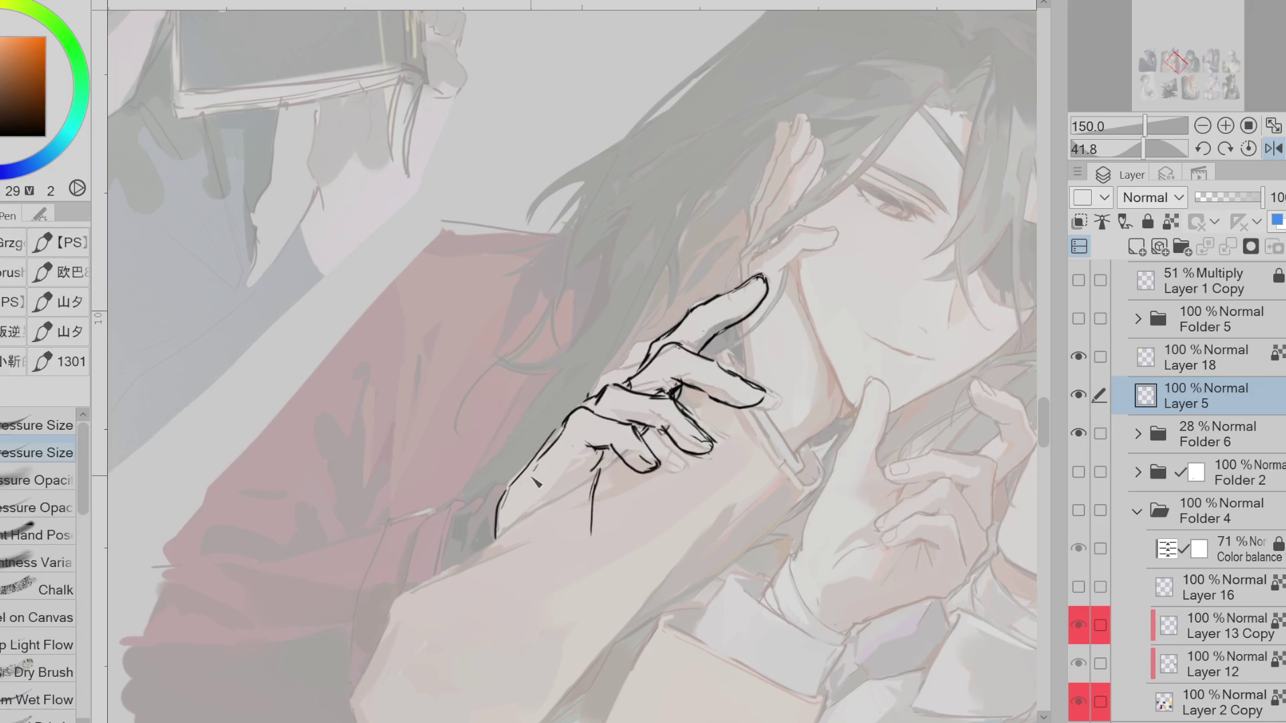
{"action": "mouse_move", "coordinate": [515, 496]}
{"action": "left_mouse_down"}
{"action": "mouse_move", "coordinate": [301, 556]}
{"action": "mouse_move", "coordinate": [492, 513]}
{"action": "mouse_move", "coordinate": [483, 502]}
{"action": "mouse_move", "coordinate": [506, 495]}
{"action": "left_mouse_up"}
{"action": "key", "text": "e"}
{"action": "key", "text": "p"}
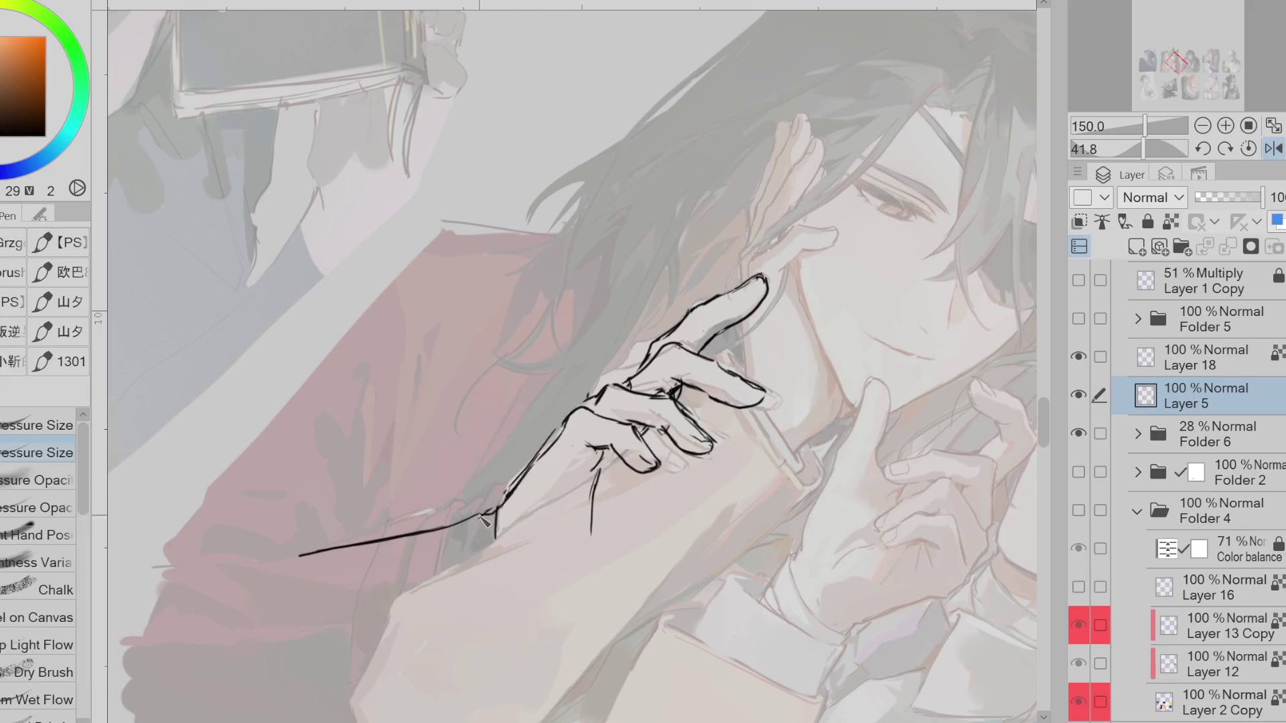
Lasso-select the hand sketch and shift it slightly up-left with Free Transform
{"action": "key", "text": "g"}
{"action": "mouse_move", "coordinate": [536, 432]}
{"action": "left_mouse_down"}
{"action": "mouse_move", "coordinate": [727, 476]}
{"action": "mouse_move", "coordinate": [784, 268]}
{"action": "left_mouse_up"}
{"action": "key", "text": "ctrl+z"}
{"action": "key", "text": "m"}
{"action": "left_click_drag", "start_coordinate": [555, 404], "coordinate": [697, 473]}
{"action": "mouse_move", "coordinate": [599, 395]}
{"action": "left_mouse_down"}
{"action": "mouse_move", "coordinate": [697, 501]}
{"action": "mouse_move", "coordinate": [663, 291]}
{"action": "left_mouse_up"}
{"action": "key", "text": "ctrl+t"}
{"action": "mouse_move", "coordinate": [709, 482]}
{"action": "left_mouse_down"}
{"action": "mouse_move", "coordinate": [690, 464]}
{"action": "mouse_move", "coordinate": [706, 477]}
{"action": "mouse_move", "coordinate": [697, 481]}
{"action": "left_mouse_up"}
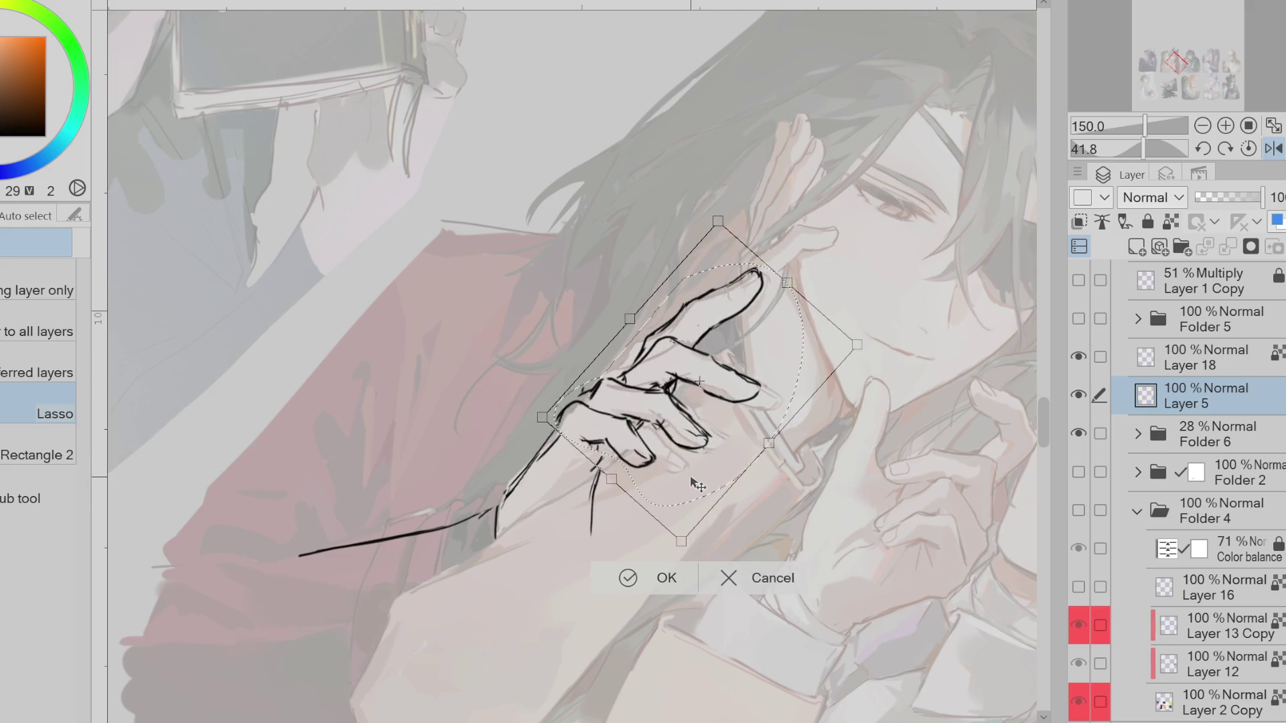
{"action": "left_click", "coordinate": [629, 576]}
{"action": "left_click", "coordinate": [526, 579]}
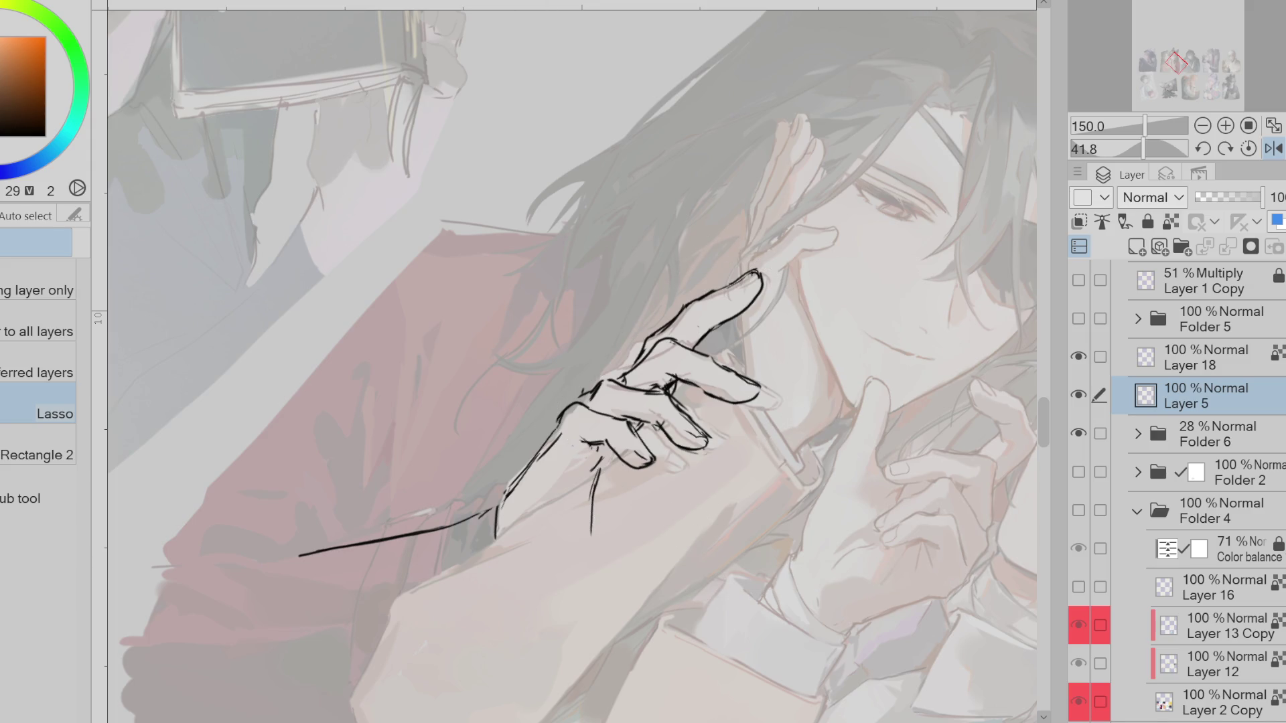
Rotate the hand sketch slightly clockwise and redraw the curved line along the finger top
{"action": "key", "text": "ctrl+t"}
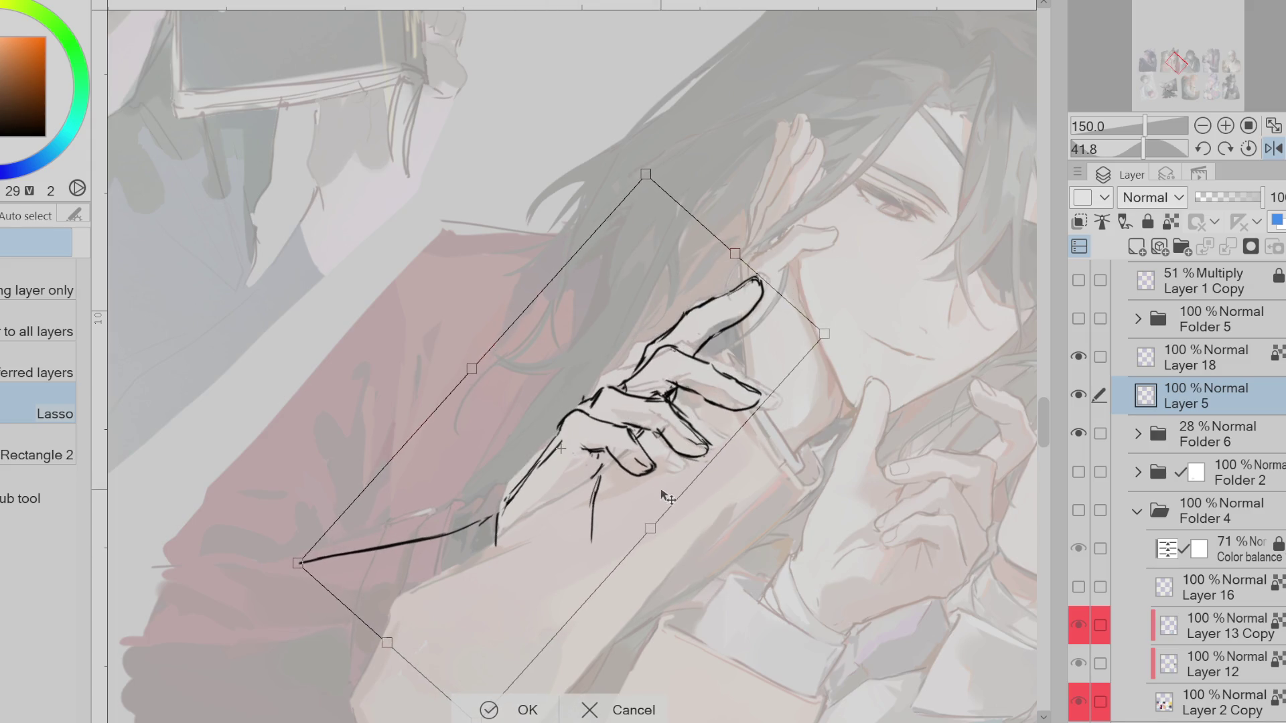
{"action": "left_click_drag", "start_coordinate": [671, 543], "coordinate": [783, 536]}
{"action": "left_click", "coordinate": [489, 710]}
{"action": "key", "text": "p"}
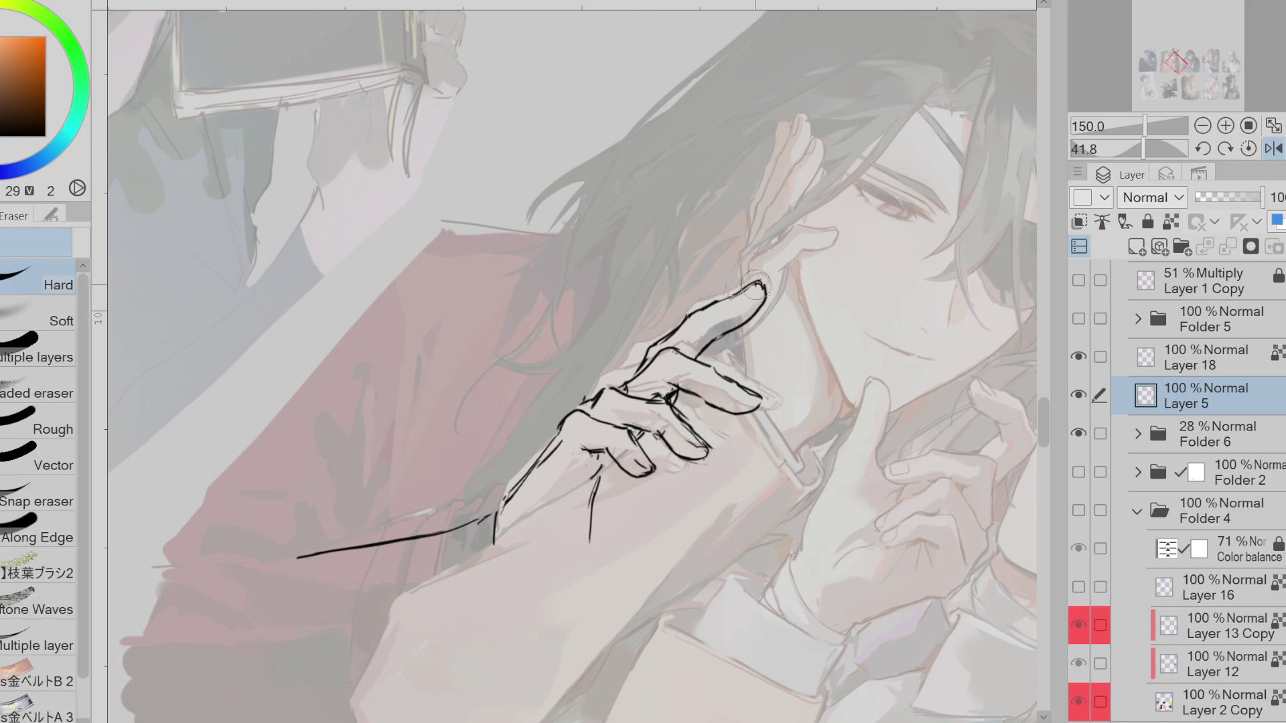
{"action": "mouse_move", "coordinate": [692, 318]}
{"action": "left_mouse_down"}
{"action": "mouse_move", "coordinate": [769, 294]}
{"action": "mouse_move", "coordinate": [737, 333]}
{"action": "mouse_move", "coordinate": [730, 301]}
{"action": "mouse_move", "coordinate": [721, 311]}
{"action": "mouse_move", "coordinate": [768, 293]}
{"action": "left_mouse_up"}
Touch up the fingertip outline, undoing one stroke, and mirror the canvas view back
{"action": "key", "text": "e"}
{"action": "key", "text": "p"}
{"action": "key", "text": "ctrl+z"}
{"action": "key", "text": "e"}
{"action": "key", "text": "p"}
{"action": "key", "text": "h"}
Keep alternating Pen and Eraser on the fingers, then reset the canvas rotation to 0
{"action": "key", "text": "e"}
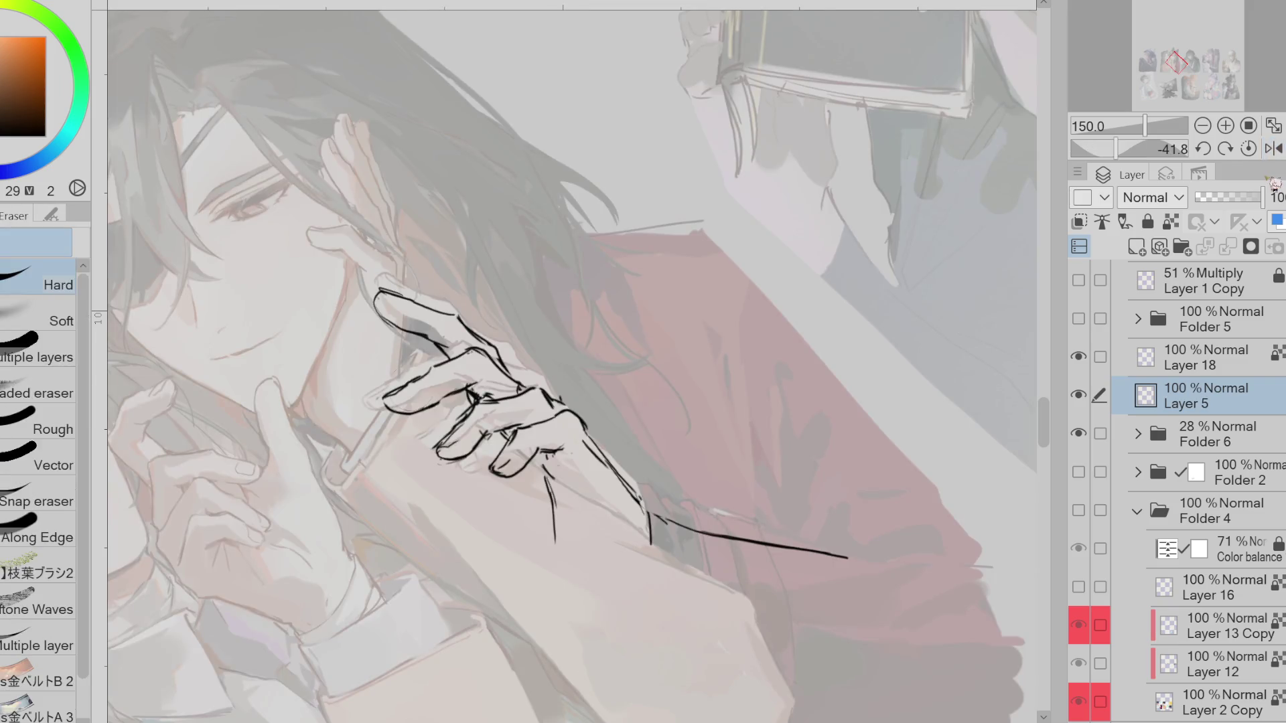
{"action": "key", "text": "p"}
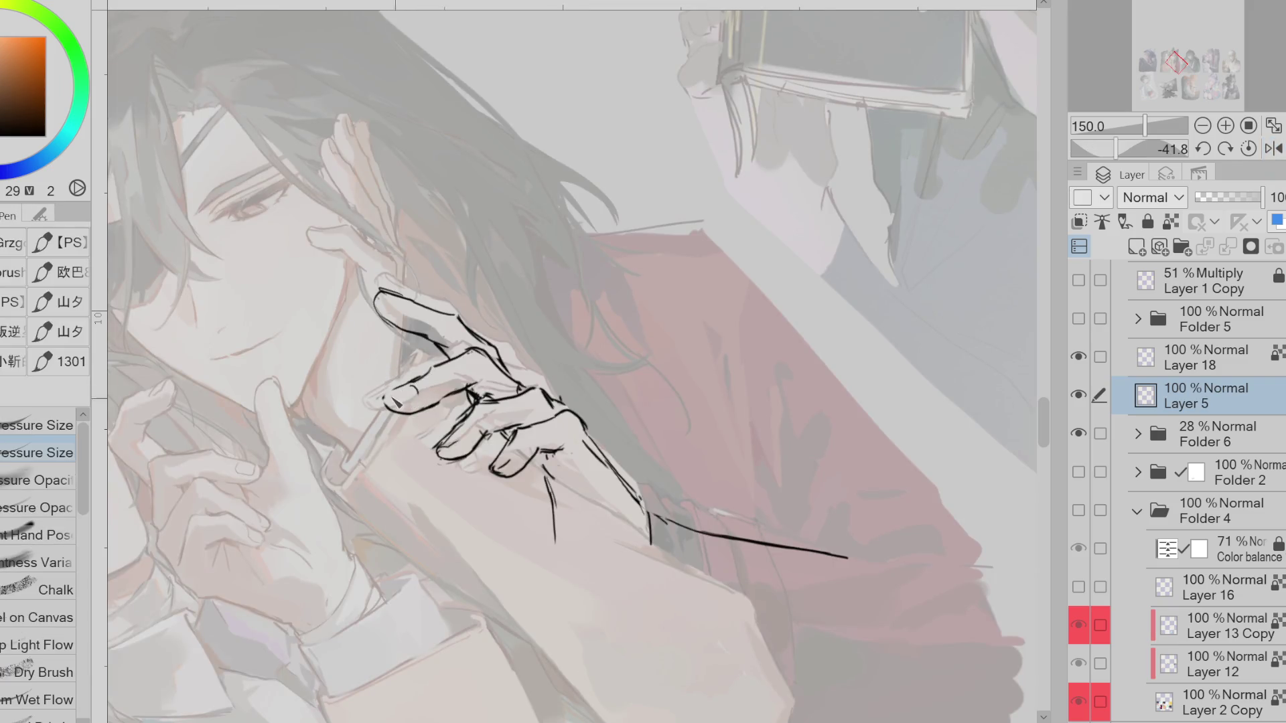
{"action": "key", "text": "e"}
{"action": "key", "text": "p"}
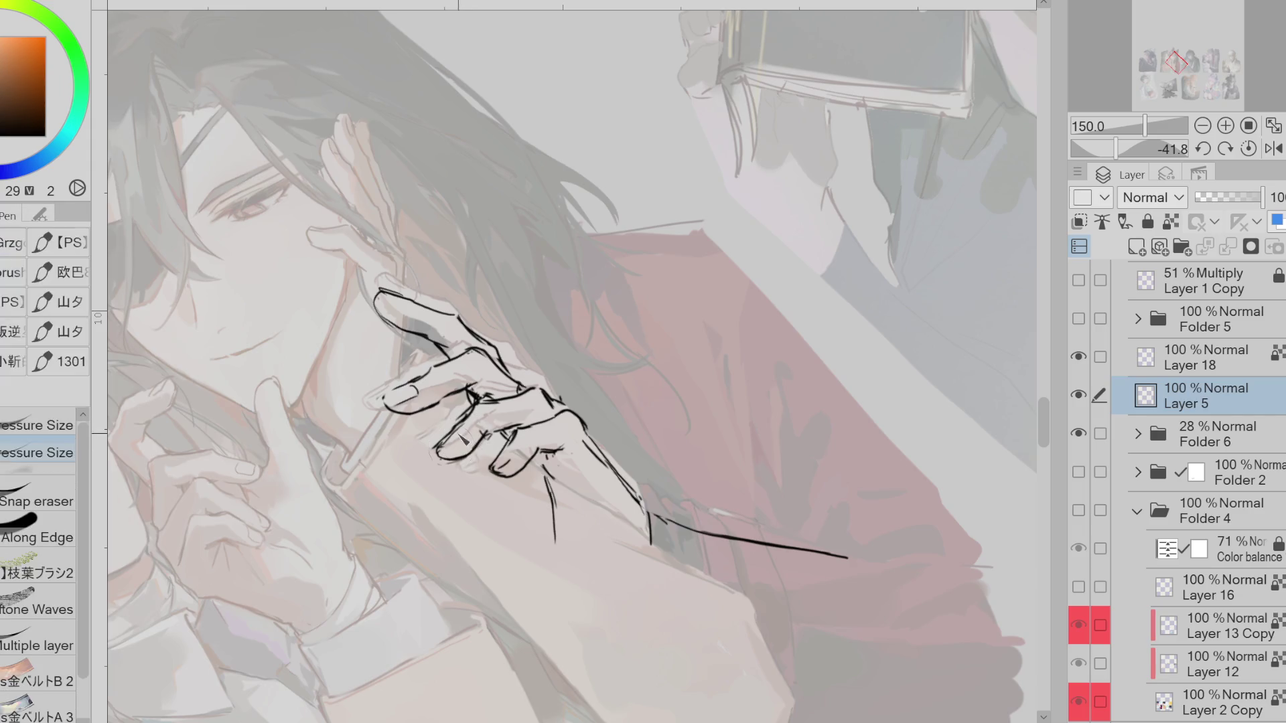
{"action": "key", "text": "e"}
{"action": "key", "text": "p"}
{"action": "key", "text": "e"}
{"action": "key", "text": "p"}
{"action": "key", "text": "ctrl+@"}
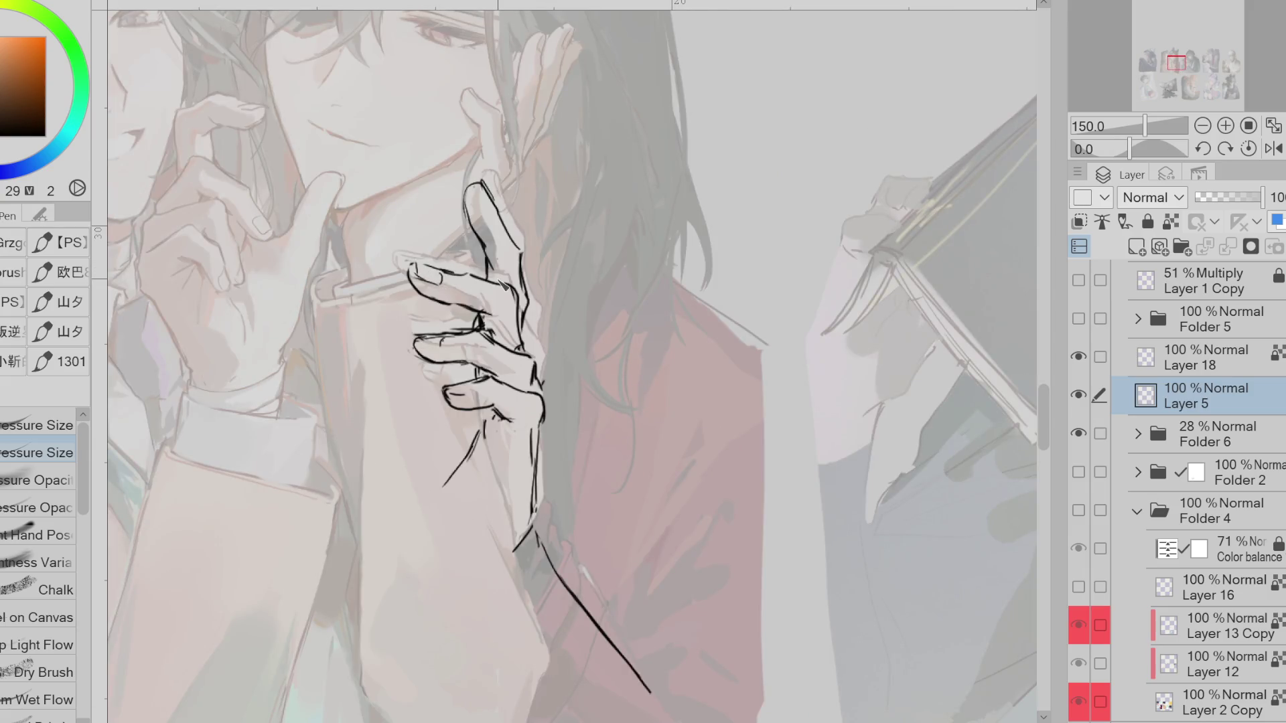
Redraw the finger strokes, erase stray lines, and close the finger outline with a short stroke
{"action": "key", "text": "e"}
{"action": "key", "text": "p"}
{"action": "key", "text": "e"}
{"action": "key", "text": "p"}
{"action": "mouse_move", "coordinate": [414, 335]}
{"action": "left_mouse_down"}
{"action": "mouse_move", "coordinate": [472, 343]}
{"action": "mouse_move", "coordinate": [506, 365]}
{"action": "left_mouse_up"}
{"action": "key", "text": "e"}
{"action": "left_click_drag", "start_coordinate": [422, 268], "coordinate": [462, 302]}
{"action": "key", "text": "p"}
{"action": "key", "text": "e"}
{"action": "key", "text": "p"}
{"action": "key", "text": "e"}
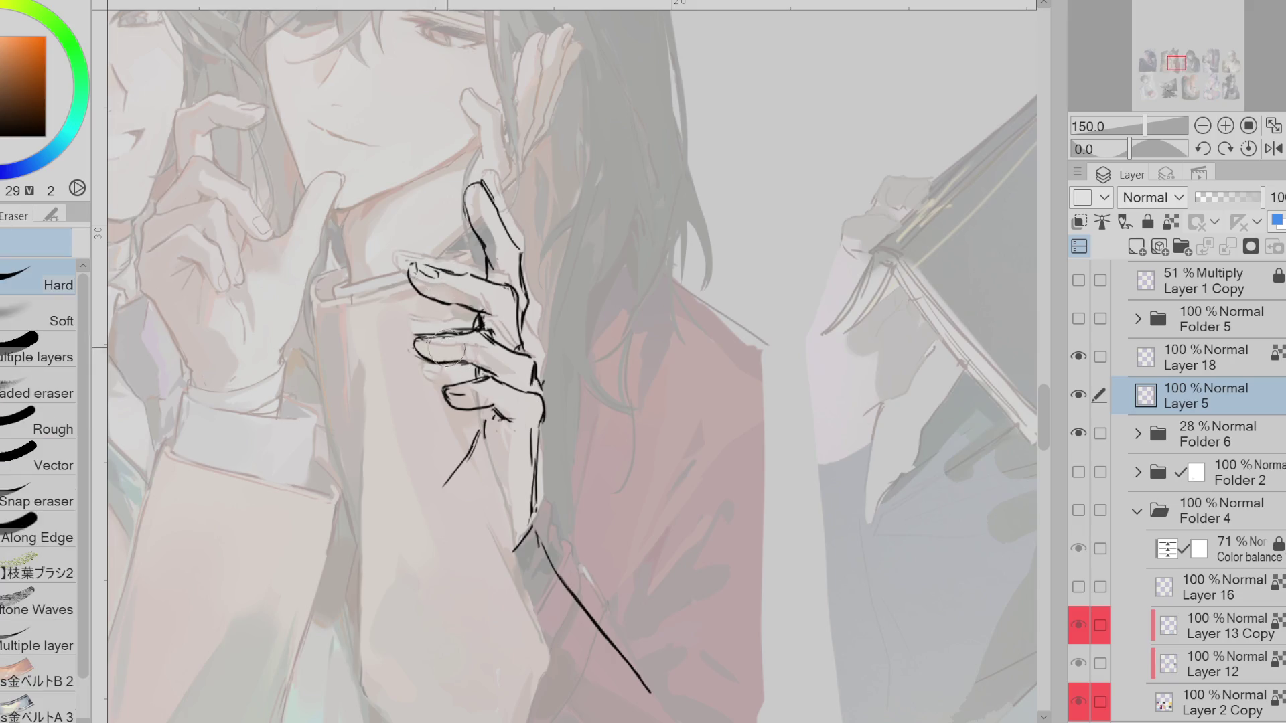
{"action": "key", "text": "p"}
{"action": "left_click_drag", "start_coordinate": [416, 340], "coordinate": [421, 360]}
{"action": "key", "text": "e"}
{"action": "key", "text": "p"}
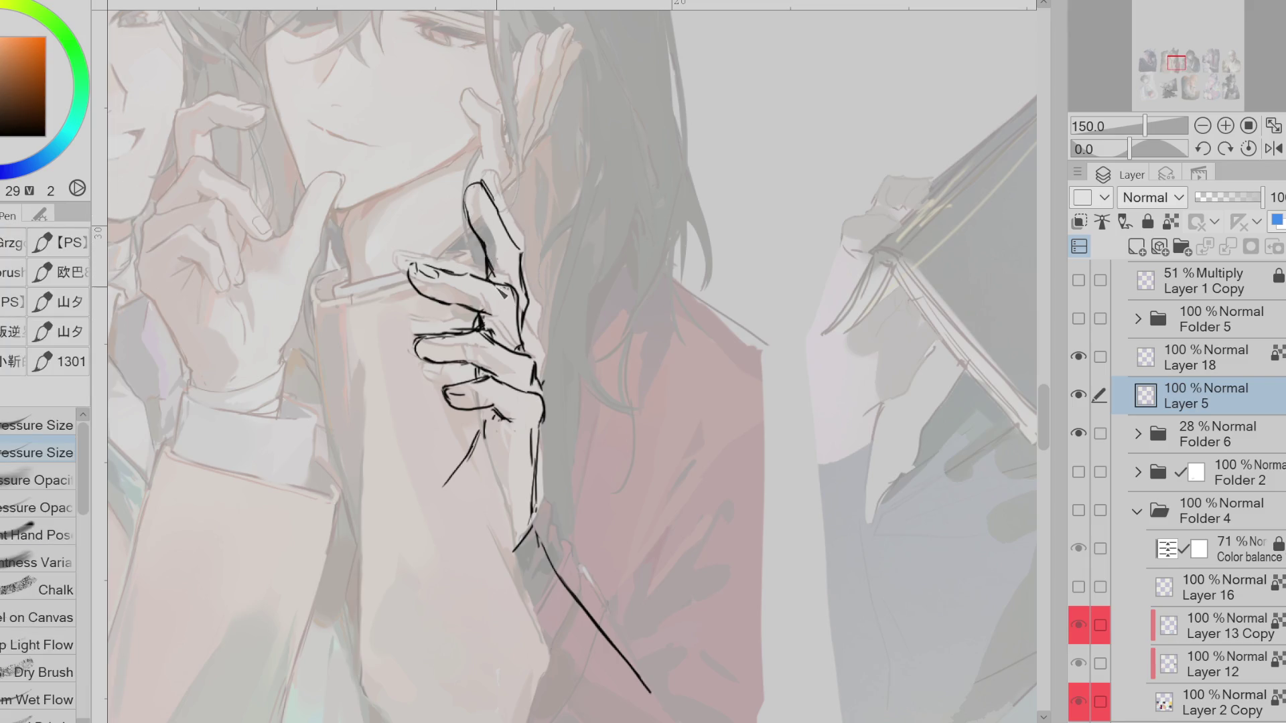
Clean up the finger lines, erasing small bits of line near the fingertips
{"action": "key", "text": "e"}
{"action": "key", "text": "p"}
{"action": "key", "text": "e"}
{"action": "key", "text": "p"}
{"action": "key", "text": "e"}
{"action": "key", "text": "p"}
{"action": "key", "text": "e"}
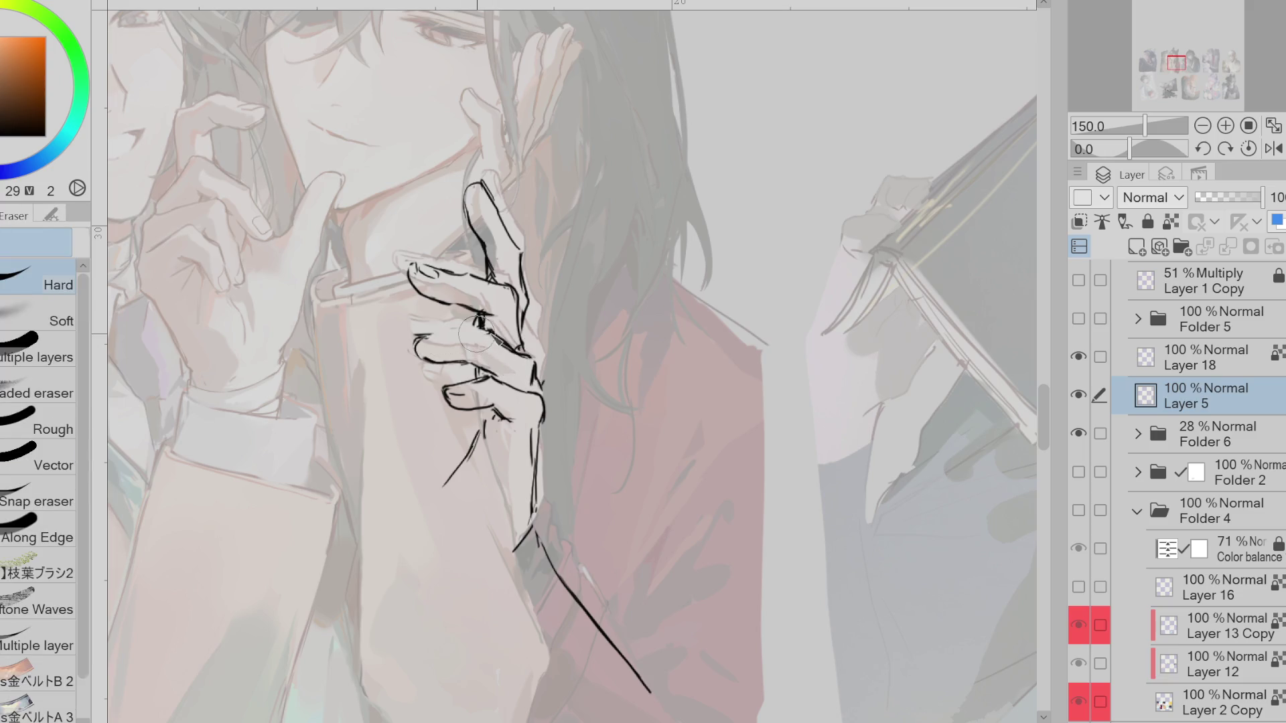
{"action": "key", "text": "p"}
{"action": "key", "text": "e"}
{"action": "key", "text": "p"}
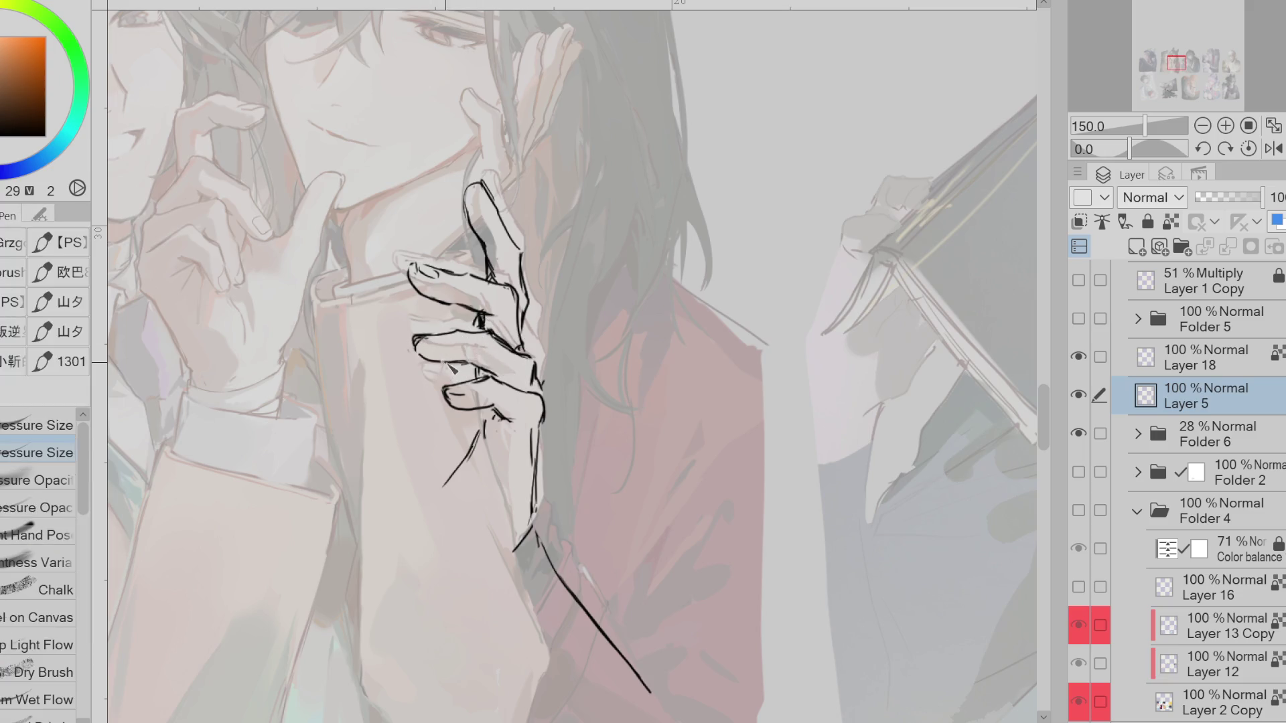
{"action": "key", "text": "e"}
{"action": "key", "text": "p"}
{"action": "key", "text": "e"}
{"action": "key", "text": "p"}
{"action": "key", "text": "e"}
{"action": "key", "text": "p"}
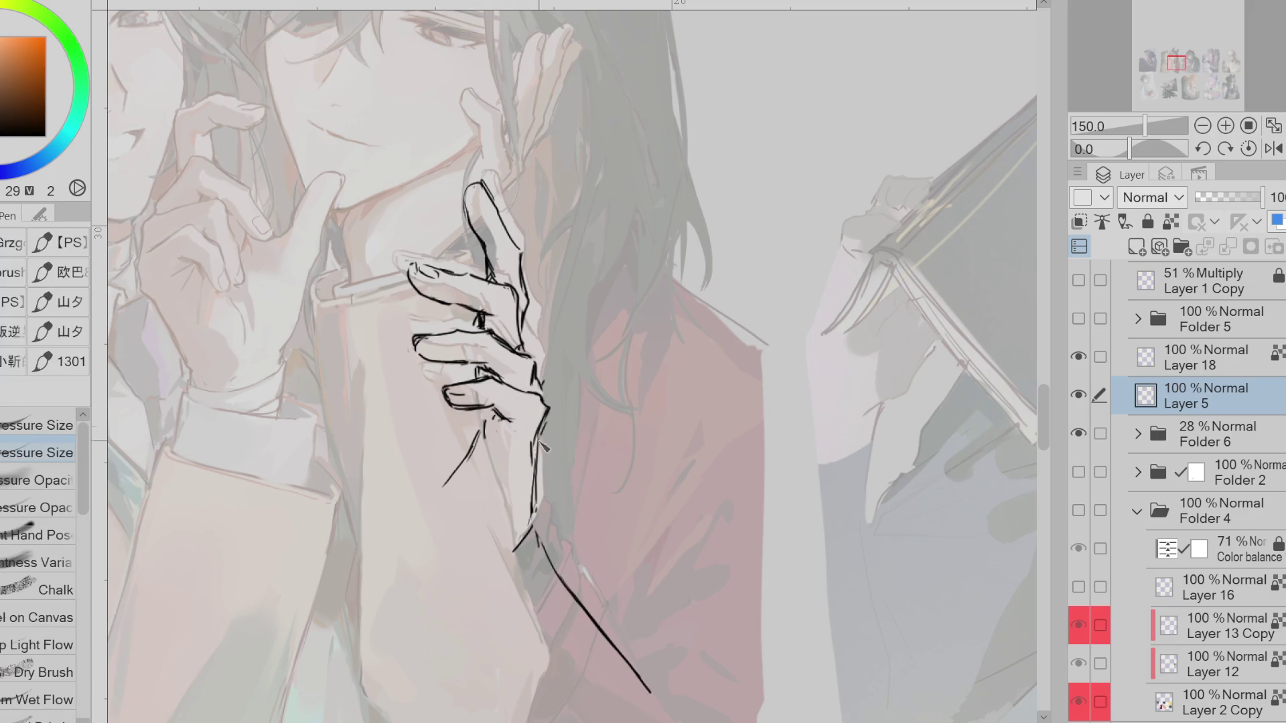
{"action": "key", "text": "e"}
{"action": "key", "text": "p"}
{"action": "key", "text": "e"}
{"action": "key", "text": "p"}
{"action": "key", "text": "e"}
{"action": "left_click_drag", "start_coordinate": [419, 338], "coordinate": [423, 367]}
{"action": "key", "text": "p"}
{"action": "key", "text": "e"}
{"action": "key", "text": "p"}
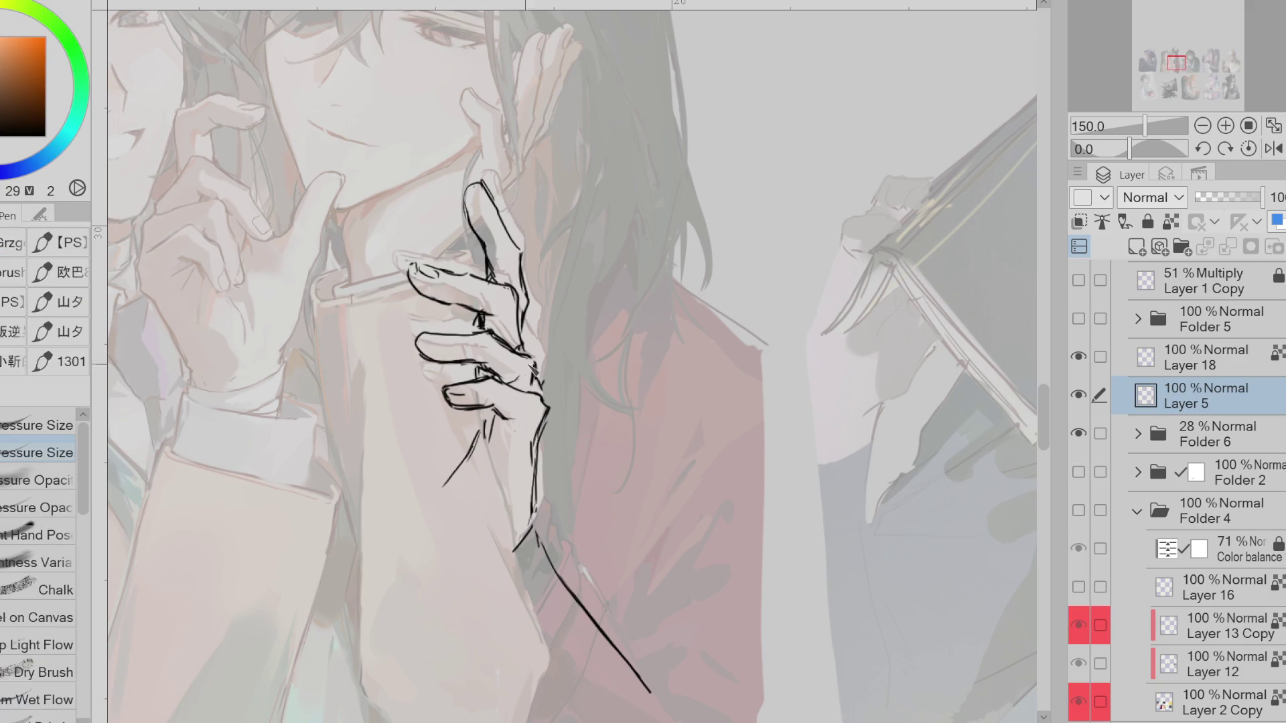
{"action": "key", "text": "e"}
{"action": "scroll", "coordinate": [650, 365], "scroll_direction": "down", "scroll_amount": 1}
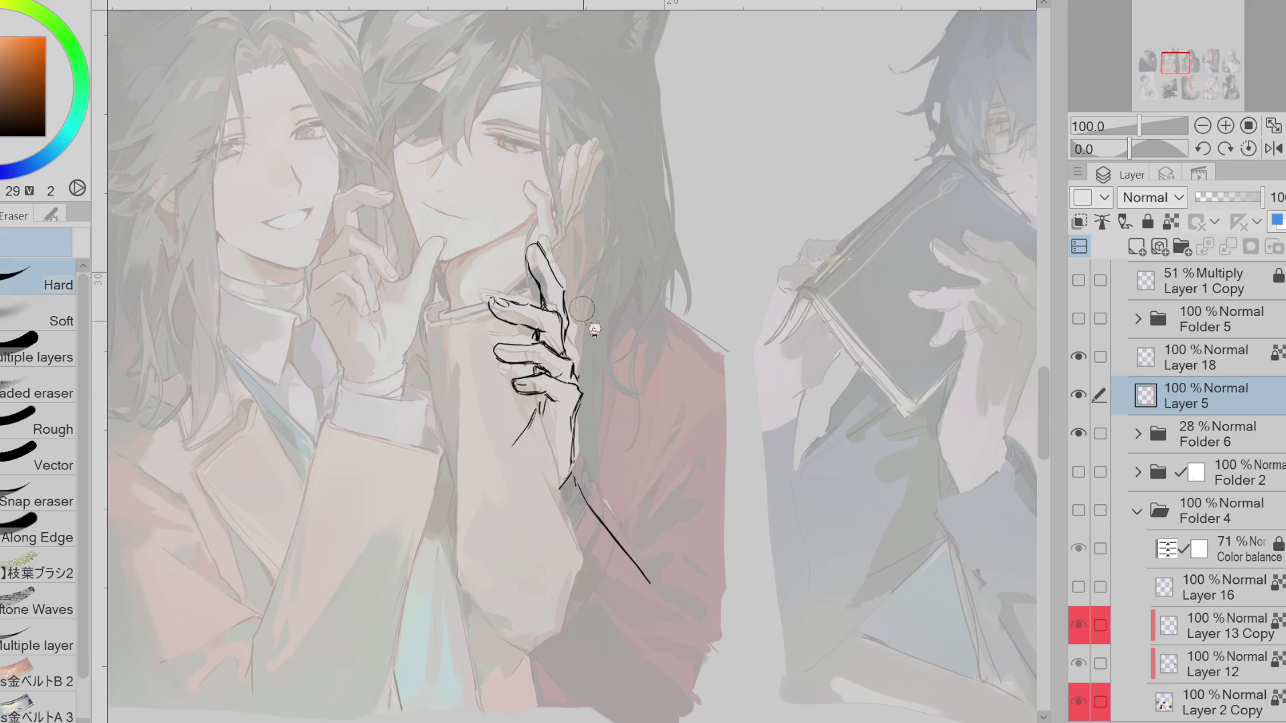
Erase and redraw the raised fingertip, toggling Layer 5's visibility to compare
{"action": "left_click_drag", "start_coordinate": [543, 261], "coordinate": [565, 308]}
{"action": "key", "text": "p"}
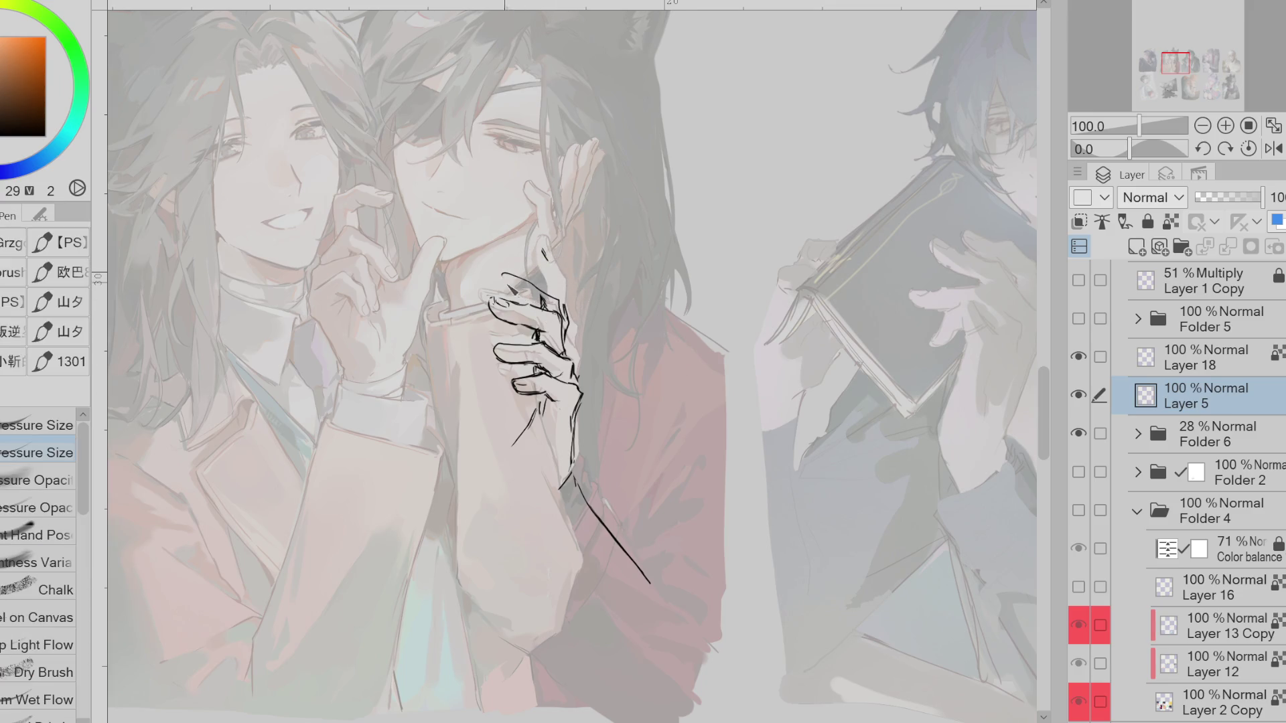
{"action": "left_click_drag", "start_coordinate": [536, 298], "coordinate": [566, 304]}
{"action": "left_click", "coordinate": [1080, 396]}
{"action": "left_click", "coordinate": [1079, 396]}
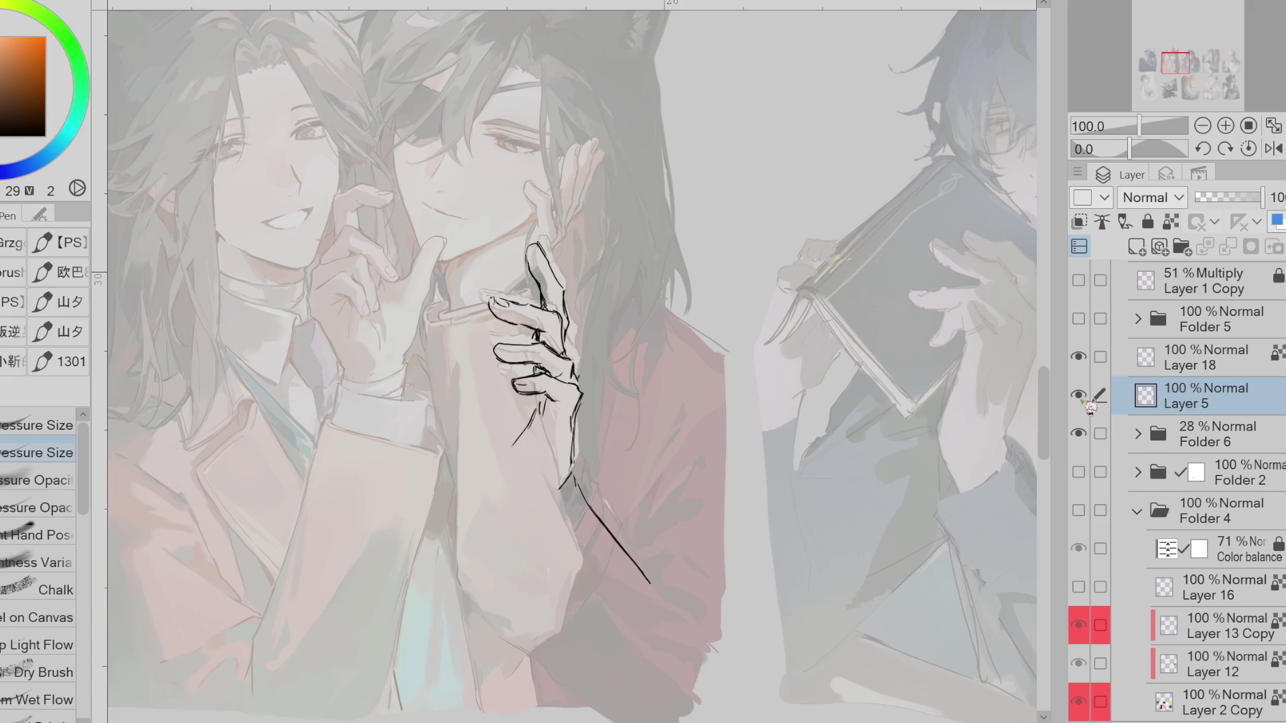
Erase old palm strokes, mirror the canvas horizontally, and draw a curved finger line
{"action": "key", "text": "e"}
{"action": "mouse_move", "coordinate": [527, 362]}
{"action": "left_mouse_down"}
{"action": "mouse_move", "coordinate": [536, 349]}
{"action": "mouse_move", "coordinate": [542, 375]}
{"action": "left_mouse_up"}
{"action": "left_click", "coordinate": [1275, 148]}
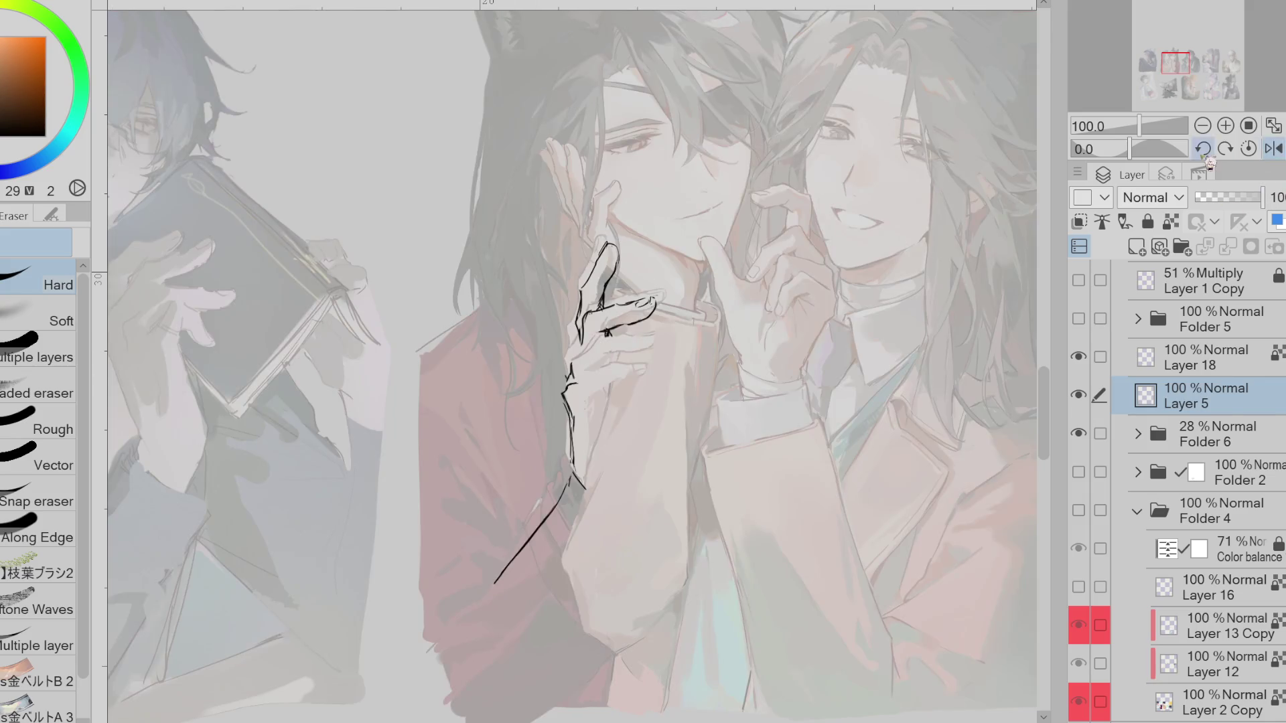
{"action": "key", "text": "p"}
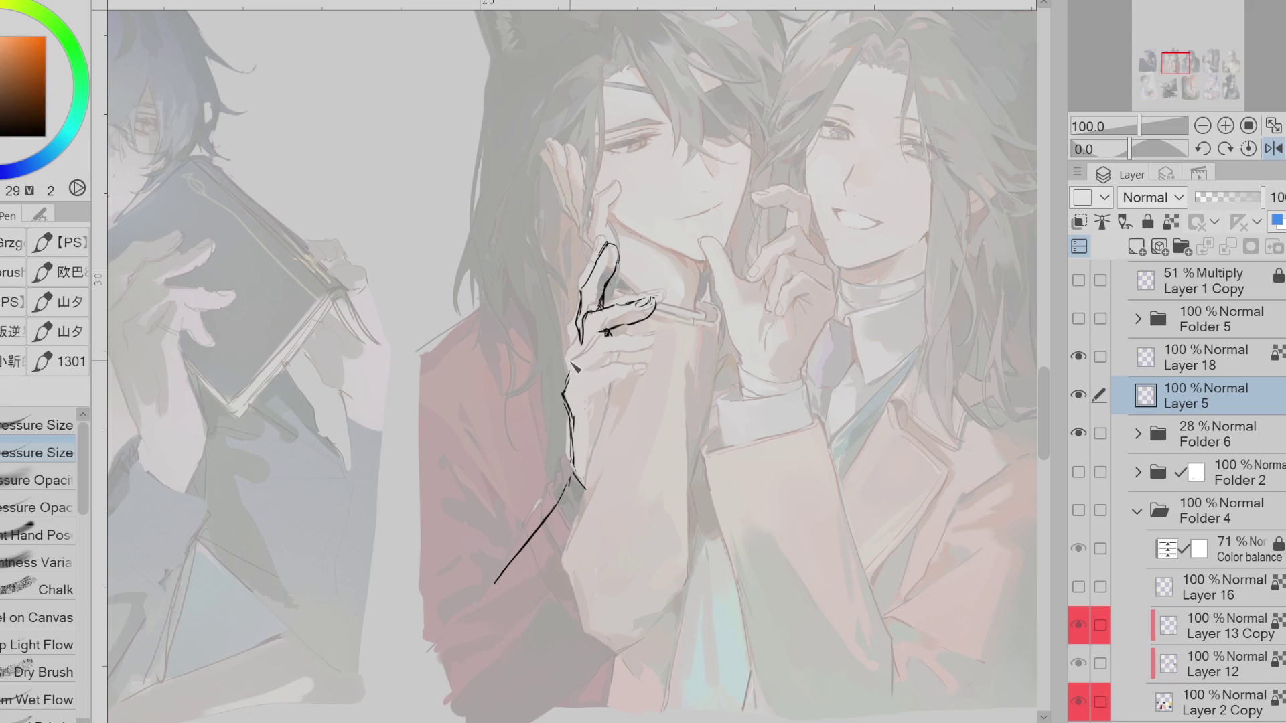
{"action": "key", "text": "e"}
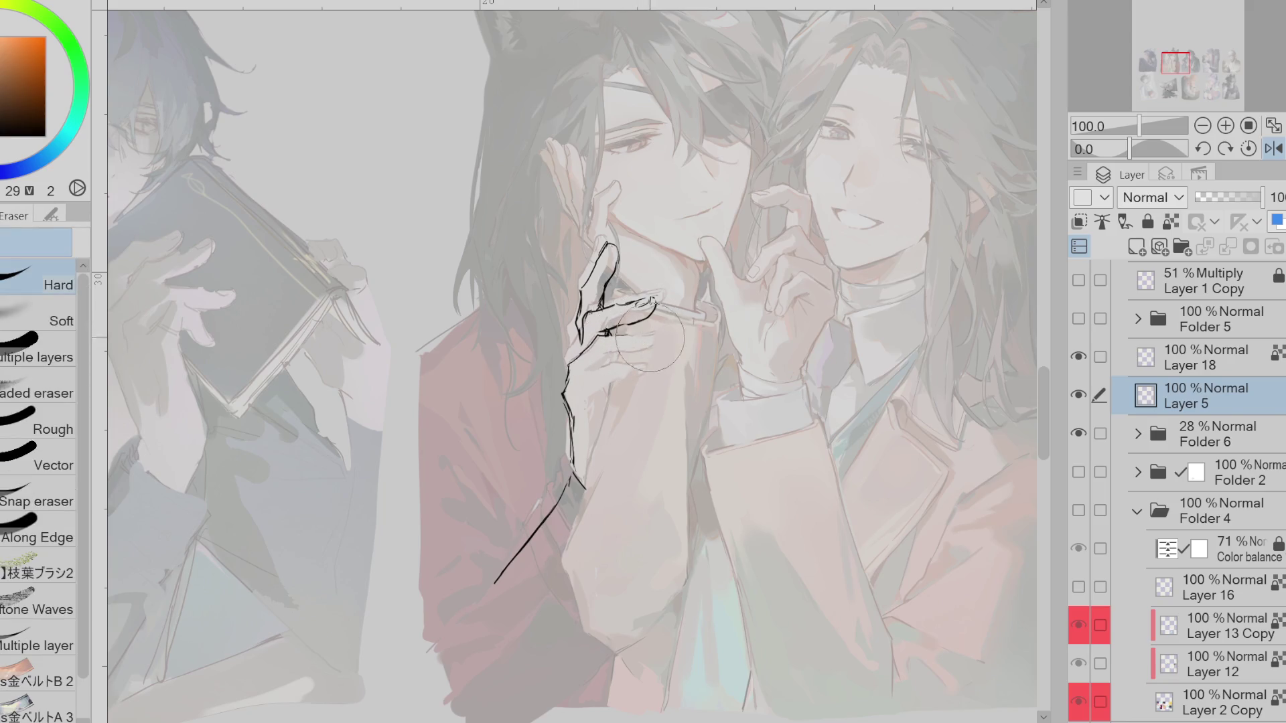
{"action": "key", "text": "p"}
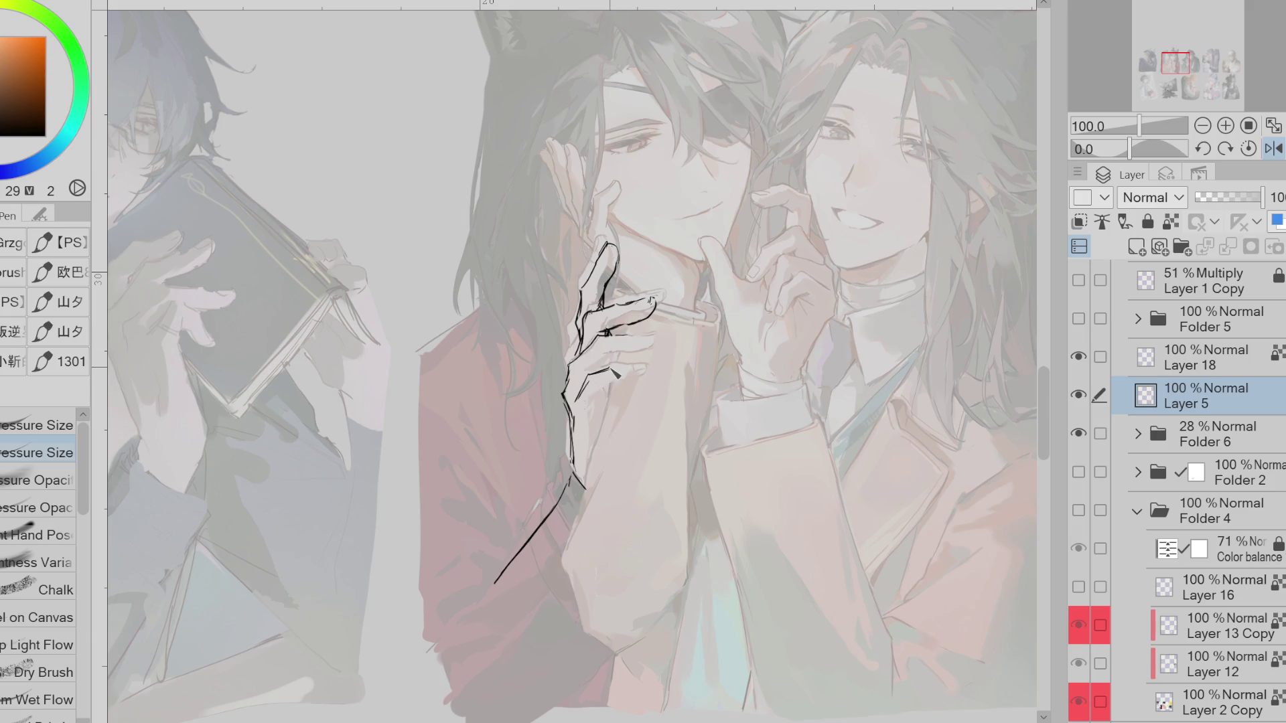
{"action": "mouse_move", "coordinate": [644, 368]}
{"action": "left_mouse_down"}
{"action": "mouse_move", "coordinate": [586, 393]}
{"action": "mouse_move", "coordinate": [601, 410]}
{"action": "left_mouse_up"}
Redraw the finger reaching to the cigarette, touch up nearby strokes, and mirror the view back
{"action": "key", "text": "e"}
{"action": "left_click_drag", "start_coordinate": [664, 295], "coordinate": [591, 310]}
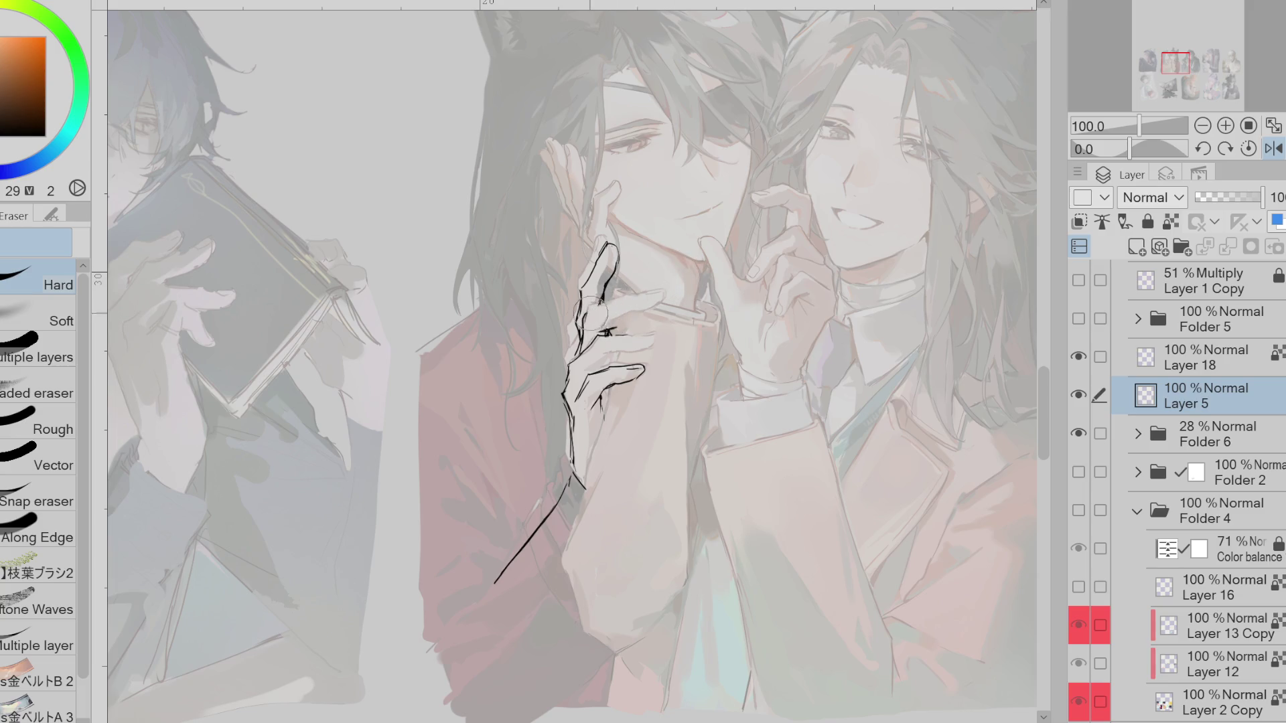
{"action": "key", "text": "p"}
{"action": "left_click_drag", "start_coordinate": [613, 300], "coordinate": [653, 297]}
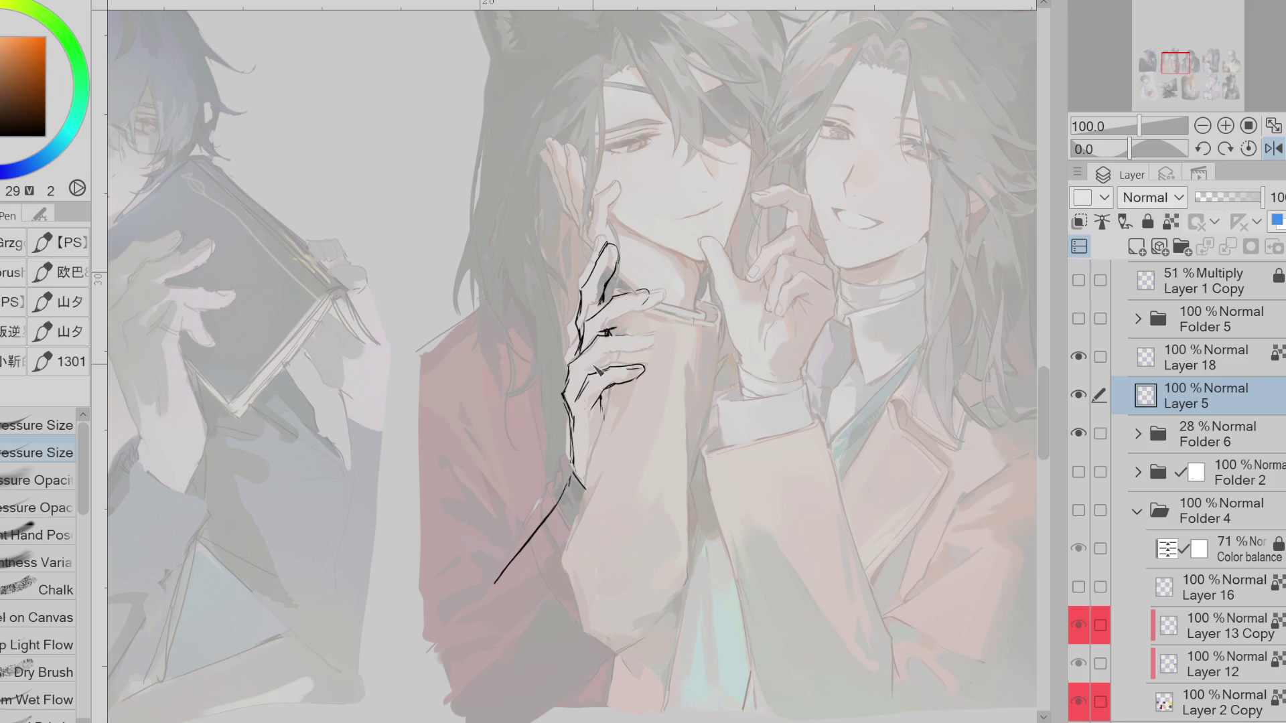
{"action": "key", "text": "e"}
{"action": "key", "text": "p"}
{"action": "key", "text": "e"}
{"action": "mouse_move", "coordinate": [583, 342]}
{"action": "left_mouse_down"}
{"action": "mouse_move", "coordinate": [569, 382]}
{"action": "mouse_move", "coordinate": [586, 369]}
{"action": "mouse_move", "coordinate": [576, 392]}
{"action": "mouse_move", "coordinate": [588, 385]}
{"action": "mouse_move", "coordinate": [550, 408]}
{"action": "left_mouse_up"}
{"action": "key", "text": "p"}
{"action": "key", "text": "e"}
{"action": "left_click", "coordinate": [1275, 149]}
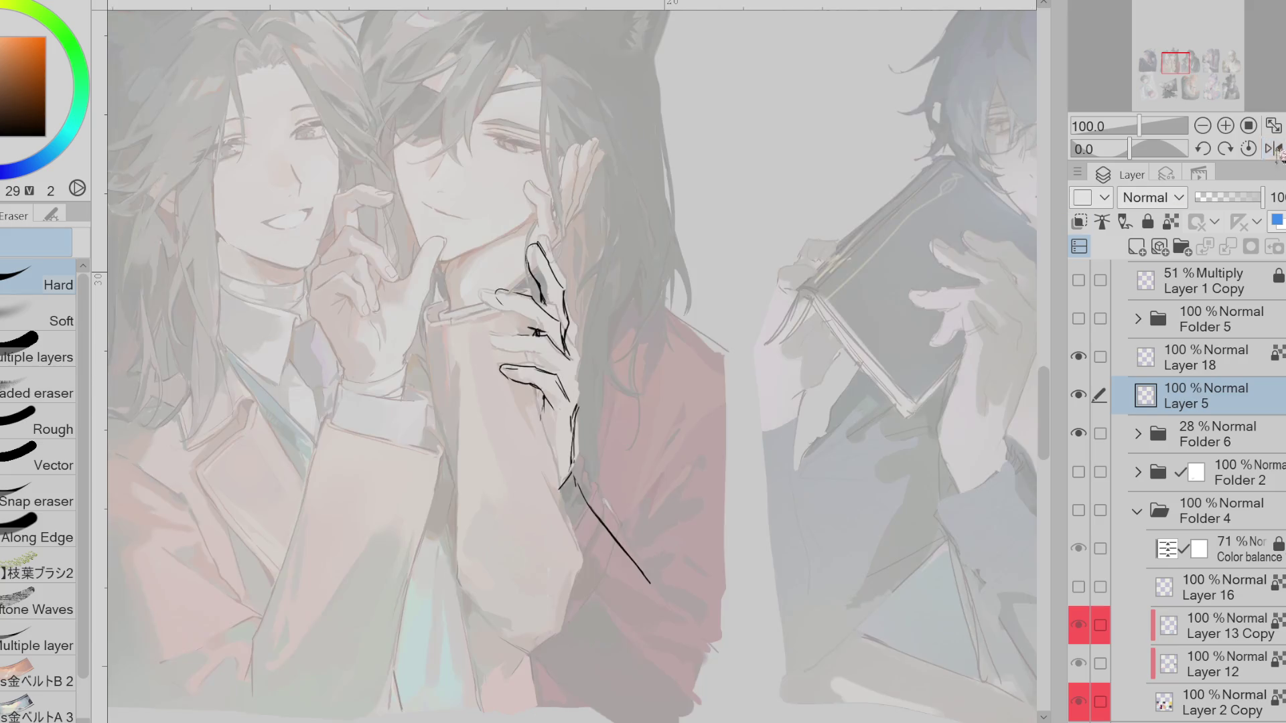
Erase stray lines and part of the finger lines, undoing the last finger stroke
{"action": "key", "text": "p"}
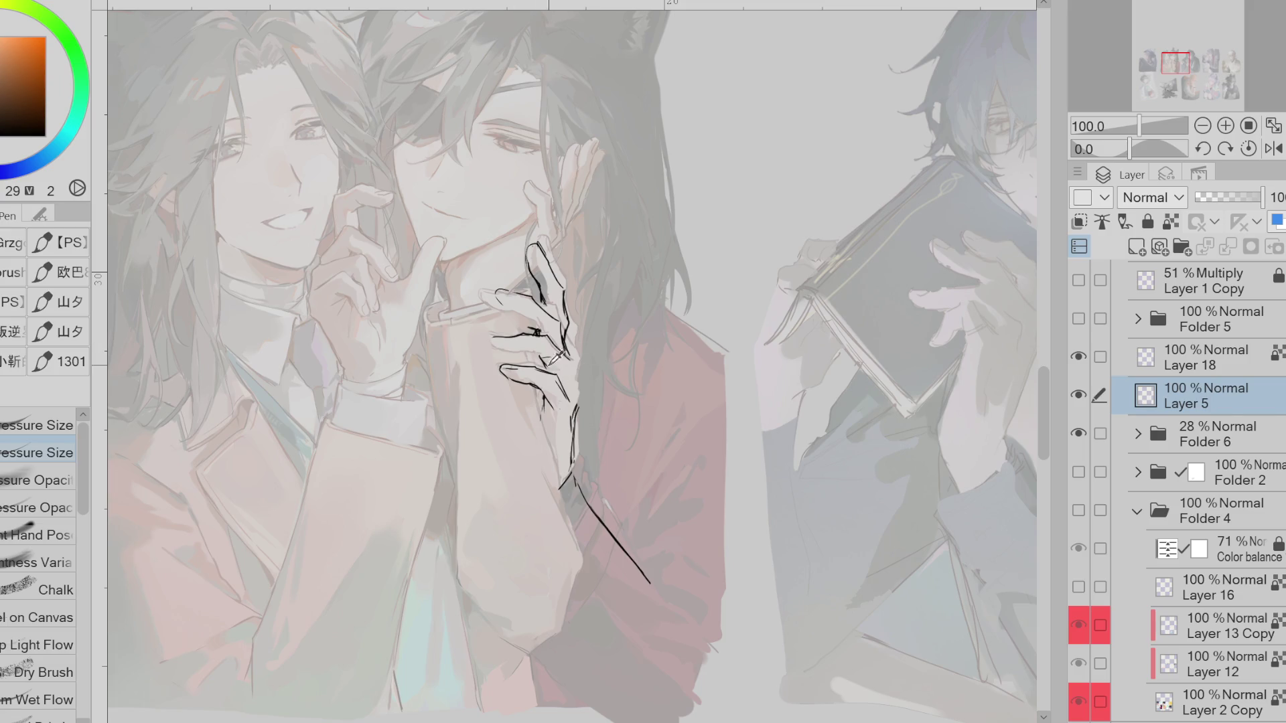
{"action": "key", "text": "e"}
{"action": "left_click_drag", "start_coordinate": [551, 368], "coordinate": [558, 363]}
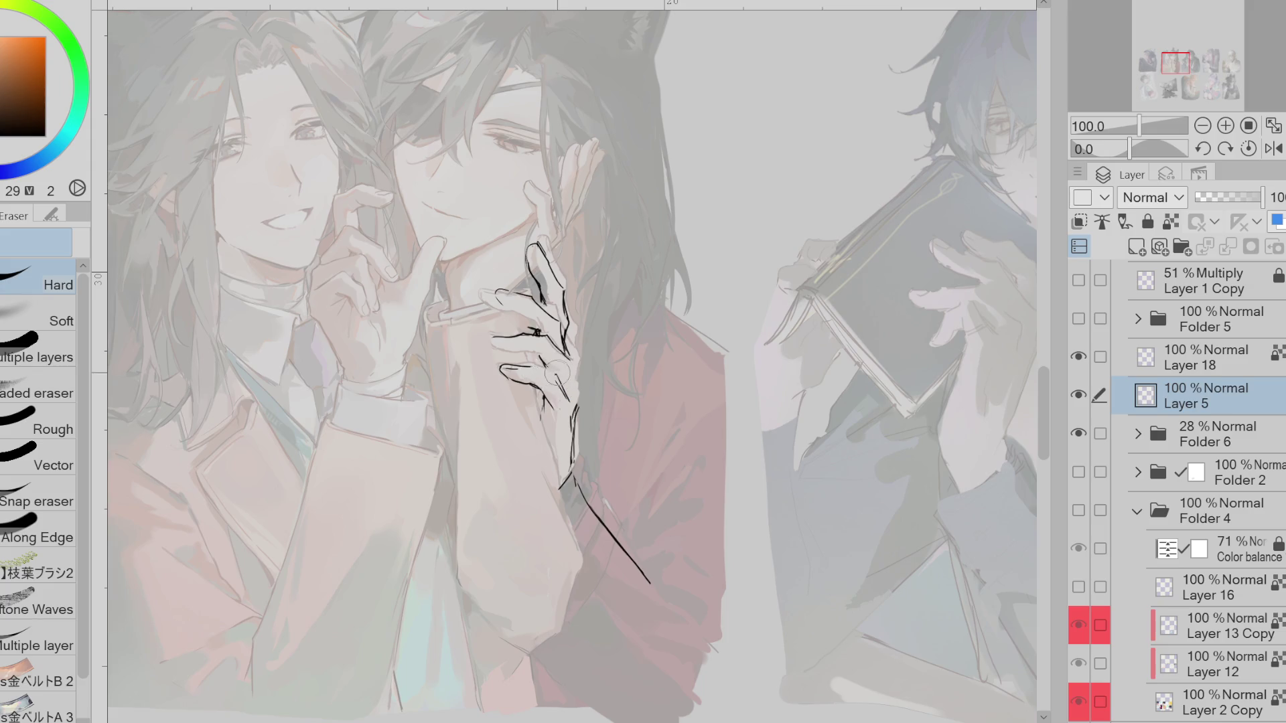
{"action": "key", "text": "p"}
{"action": "key", "text": "e"}
{"action": "mouse_move", "coordinate": [509, 355]}
{"action": "left_mouse_down"}
{"action": "mouse_move", "coordinate": [539, 375]}
{"action": "mouse_move", "coordinate": [520, 386]}
{"action": "mouse_move", "coordinate": [544, 396]}
{"action": "left_mouse_up"}
{"action": "key", "text": "p"}
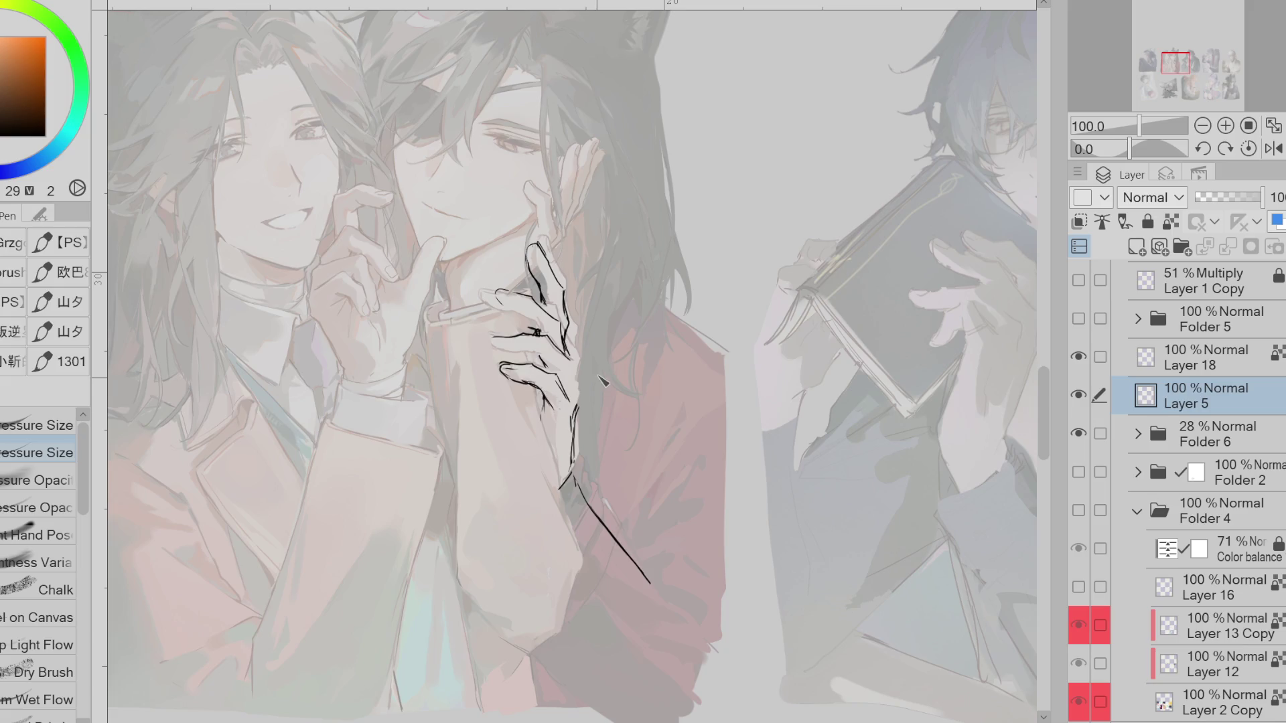
{"action": "key", "text": "e"}
{"action": "key", "text": "p"}
{"action": "key", "text": "e"}
{"action": "key", "text": "p"}
{"action": "key", "text": "ctrl+z"}
Draw the cigarette line between the fingers, partly erase it, and mirror the view to check
{"action": "key", "text": "e"}
{"action": "key", "text": "p"}
{"action": "key", "text": "e"}
{"action": "key", "text": "p"}
{"action": "key", "text": "e"}
{"action": "key", "text": "p"}
{"action": "left_click_drag", "start_coordinate": [561, 339], "coordinate": [548, 353]}
{"action": "key", "text": "e"}
{"action": "left_click_drag", "start_coordinate": [549, 345], "coordinate": [519, 358]}
{"action": "key", "text": "p"}
{"action": "key", "text": "h"}
Erase part of the fingertip lines and keep tidying them with Pen and Eraser
{"action": "key", "text": "e"}
{"action": "key", "text": "p"}
{"action": "key", "text": "e"}
{"action": "mouse_move", "coordinate": [616, 340]}
{"action": "left_mouse_down"}
{"action": "mouse_move", "coordinate": [605, 331]}
{"action": "mouse_move", "coordinate": [643, 342]}
{"action": "mouse_move", "coordinate": [604, 329]}
{"action": "left_mouse_up"}
{"action": "key", "text": "p"}
{"action": "key", "text": "e"}
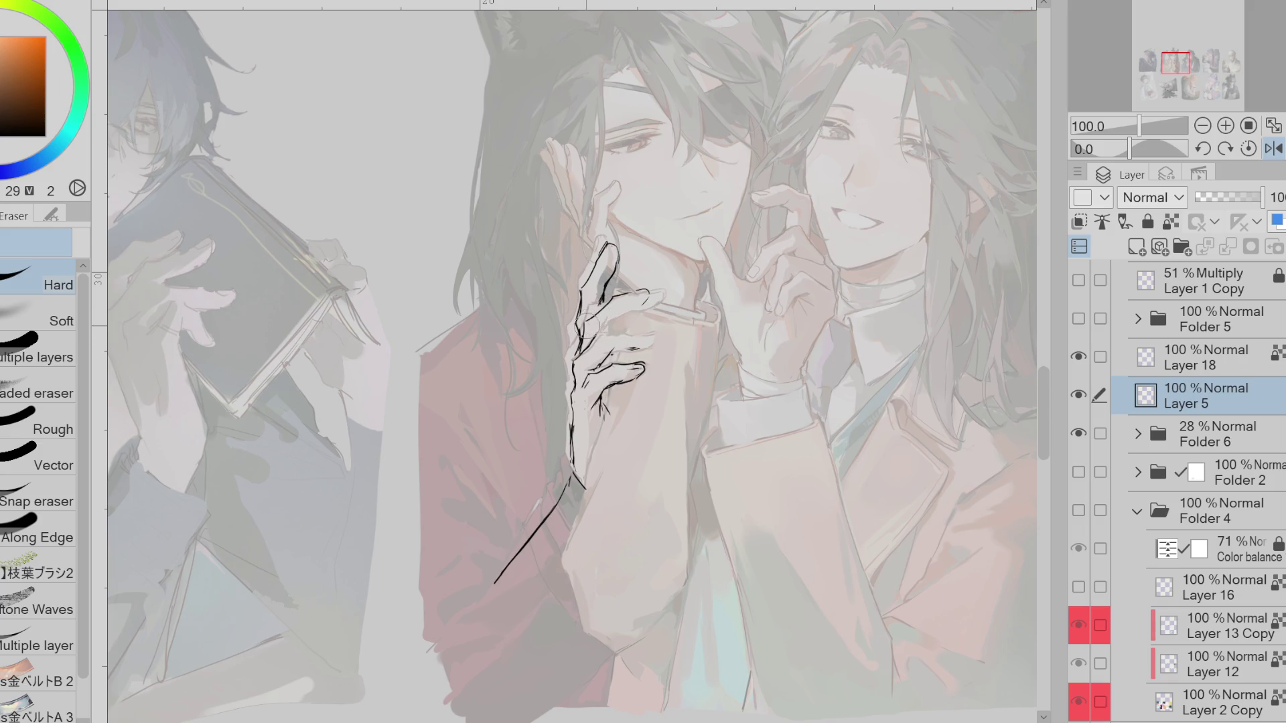
{"action": "key", "text": "p"}
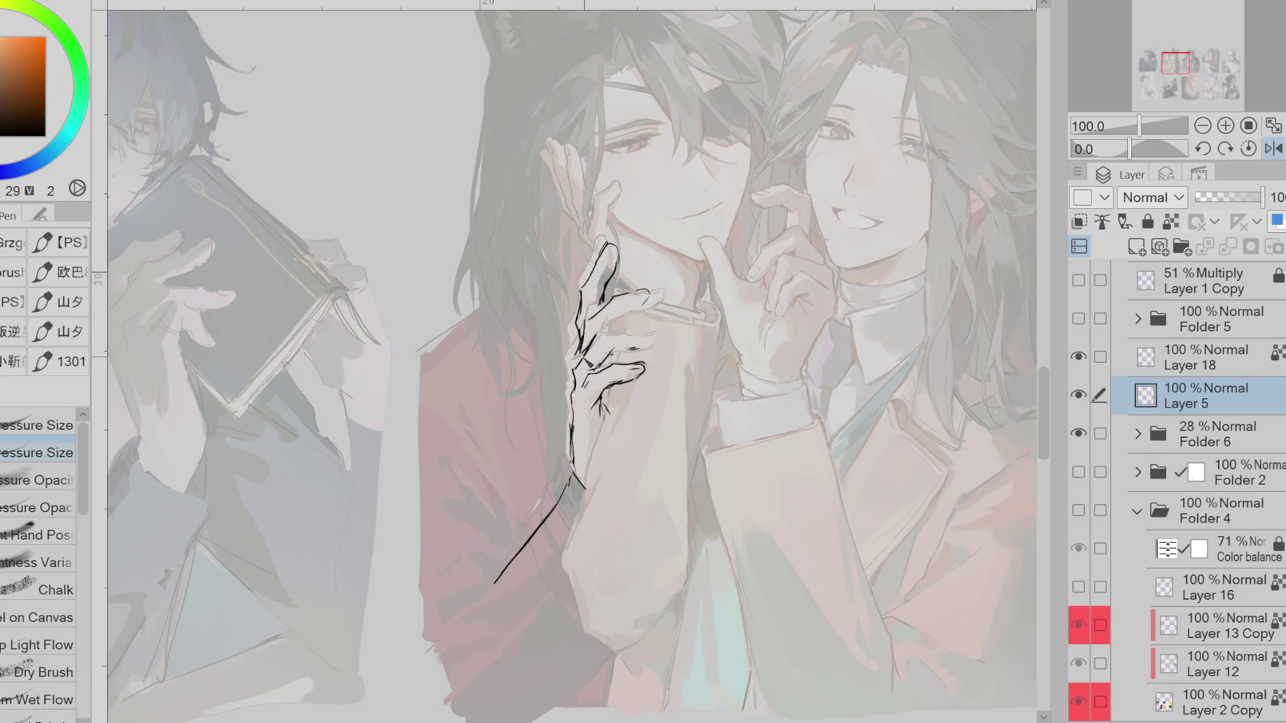
{"action": "key", "text": "e"}
{"action": "key", "text": "p"}
{"action": "key", "text": "e"}
{"action": "key", "text": "p"}
{"action": "key", "text": "e"}
{"action": "key", "text": "p"}
{"action": "key", "text": "e"}
{"action": "key", "text": "p"}
{"action": "key", "text": "e"}
{"action": "key", "text": "p"}
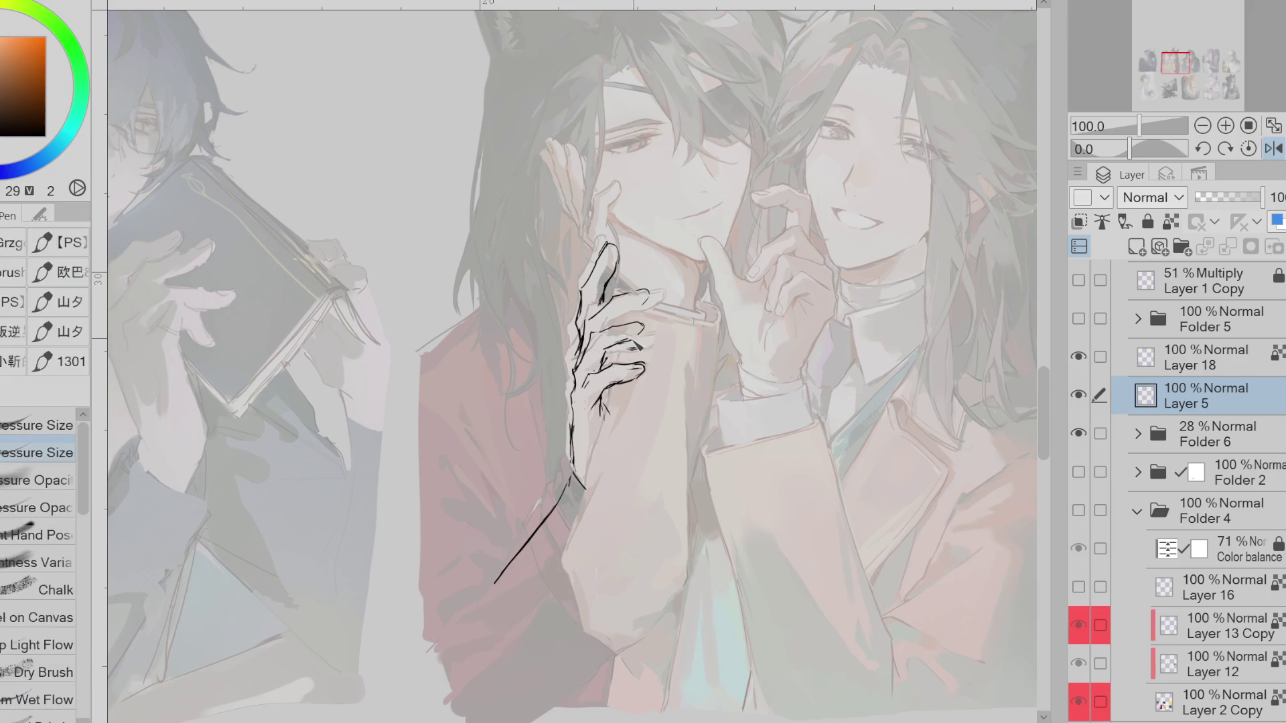
{"action": "key", "text": "e"}
{"action": "key", "text": "p"}
{"action": "key", "text": "e"}
{"action": "key", "text": "p"}
{"action": "key", "text": "e"}
{"action": "key", "text": "p"}
{"action": "key", "text": "e"}
{"action": "key", "text": "p"}
{"action": "key", "text": "e"}
{"action": "key", "text": "p"}
Redraw the top finger curling over the cigarette, undoing a first longer curve
{"action": "key", "text": "e"}
{"action": "mouse_move", "coordinate": [633, 294]}
{"action": "left_mouse_down"}
{"action": "mouse_move", "coordinate": [656, 301]}
{"action": "mouse_move", "coordinate": [656, 288]}
{"action": "mouse_move", "coordinate": [609, 329]}
{"action": "left_mouse_up"}
{"action": "key", "text": "p"}
{"action": "key", "text": "ctrl+z"}
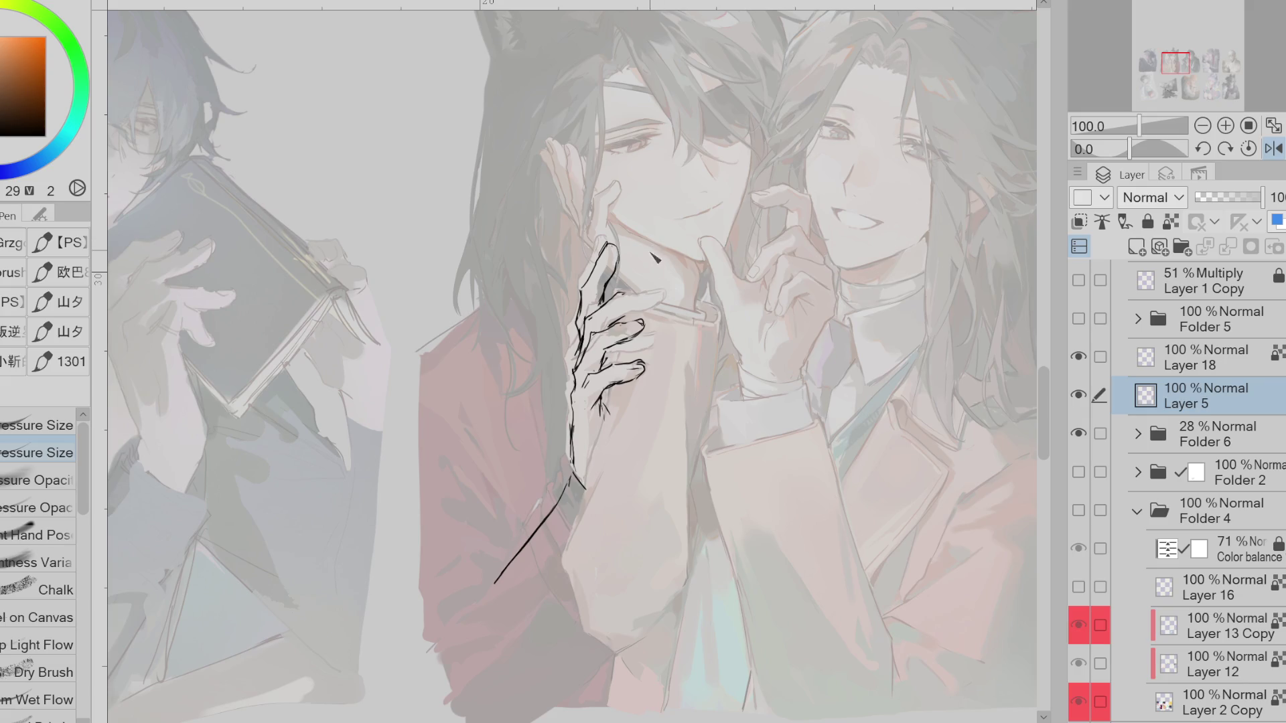
{"action": "scroll", "coordinate": [637, 298], "scroll_direction": "up", "scroll_amount": 2}
{"action": "mouse_move", "coordinate": [598, 296]}
{"action": "left_mouse_down"}
{"action": "mouse_move", "coordinate": [673, 271]}
{"action": "mouse_move", "coordinate": [650, 326]}
{"action": "left_mouse_up"}
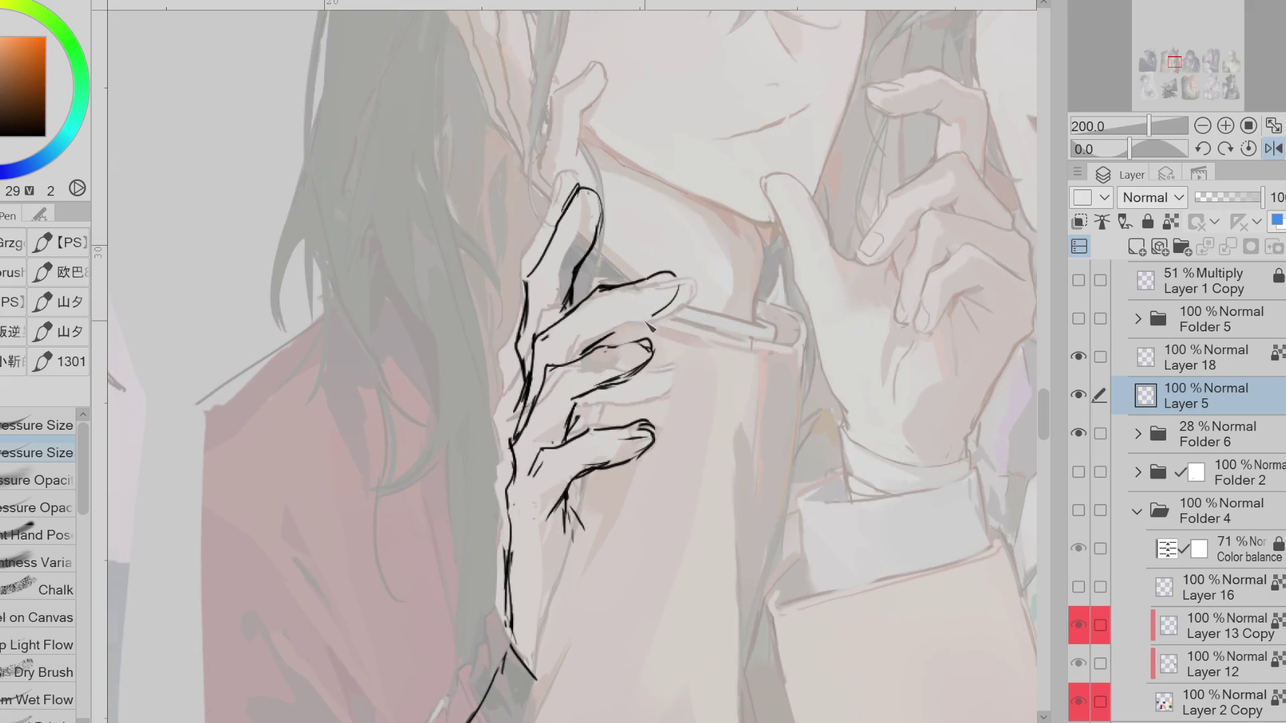
Refine the index and middle finger contours by alternately erasing and redrawing their lines
{"action": "key", "text": "e"}
{"action": "key", "text": "p"}
{"action": "left_click_drag", "start_coordinate": [579, 308], "coordinate": [540, 344]}
{"action": "key", "text": "e"}
{"action": "mouse_move", "coordinate": [674, 320]}
{"action": "left_mouse_down"}
{"action": "mouse_move", "coordinate": [603, 301]}
{"action": "mouse_move", "coordinate": [593, 358]}
{"action": "mouse_move", "coordinate": [542, 388]}
{"action": "mouse_move", "coordinate": [608, 347]}
{"action": "mouse_move", "coordinate": [586, 335]}
{"action": "mouse_move", "coordinate": [549, 382]}
{"action": "mouse_move", "coordinate": [610, 342]}
{"action": "mouse_move", "coordinate": [646, 349]}
{"action": "mouse_move", "coordinate": [649, 368]}
{"action": "mouse_move", "coordinate": [643, 355]}
{"action": "mouse_move", "coordinate": [596, 399]}
{"action": "mouse_move", "coordinate": [639, 343]}
{"action": "mouse_move", "coordinate": [654, 352]}
{"action": "mouse_move", "coordinate": [616, 392]}
{"action": "mouse_move", "coordinate": [579, 405]}
{"action": "mouse_move", "coordinate": [566, 446]}
{"action": "left_mouse_up"}
{"action": "key", "text": "p"}
{"action": "key", "text": "e"}
{"action": "key", "text": "p"}
{"action": "key", "text": "e"}
{"action": "key", "text": "p"}
{"action": "key", "text": "e"}
{"action": "key", "text": "p"}
{"action": "key", "text": "e"}
{"action": "key", "text": "p"}
{"action": "key", "text": "e"}
{"action": "key", "text": "p"}
{"action": "key", "text": "e"}
{"action": "key", "text": "p"}
{"action": "key", "text": "e"}
Clean up the lower finger's outline and redraw the index fingertip rounder
{"action": "mouse_move", "coordinate": [559, 402]}
{"action": "left_mouse_down"}
{"action": "mouse_move", "coordinate": [576, 412]}
{"action": "mouse_move", "coordinate": [570, 442]}
{"action": "mouse_move", "coordinate": [569, 418]}
{"action": "mouse_move", "coordinate": [574, 442]}
{"action": "mouse_move", "coordinate": [588, 443]}
{"action": "mouse_move", "coordinate": [569, 459]}
{"action": "mouse_move", "coordinate": [586, 429]}
{"action": "mouse_move", "coordinate": [583, 418]}
{"action": "mouse_move", "coordinate": [571, 449]}
{"action": "left_mouse_up"}
{"action": "key", "text": "p"}
{"action": "key", "text": "e"}
{"action": "key", "text": "p"}
{"action": "key", "text": "e"}
{"action": "key", "text": "p"}
{"action": "key", "text": "e"}
{"action": "key", "text": "p"}
{"action": "key", "text": "e"}
{"action": "key", "text": "p"}
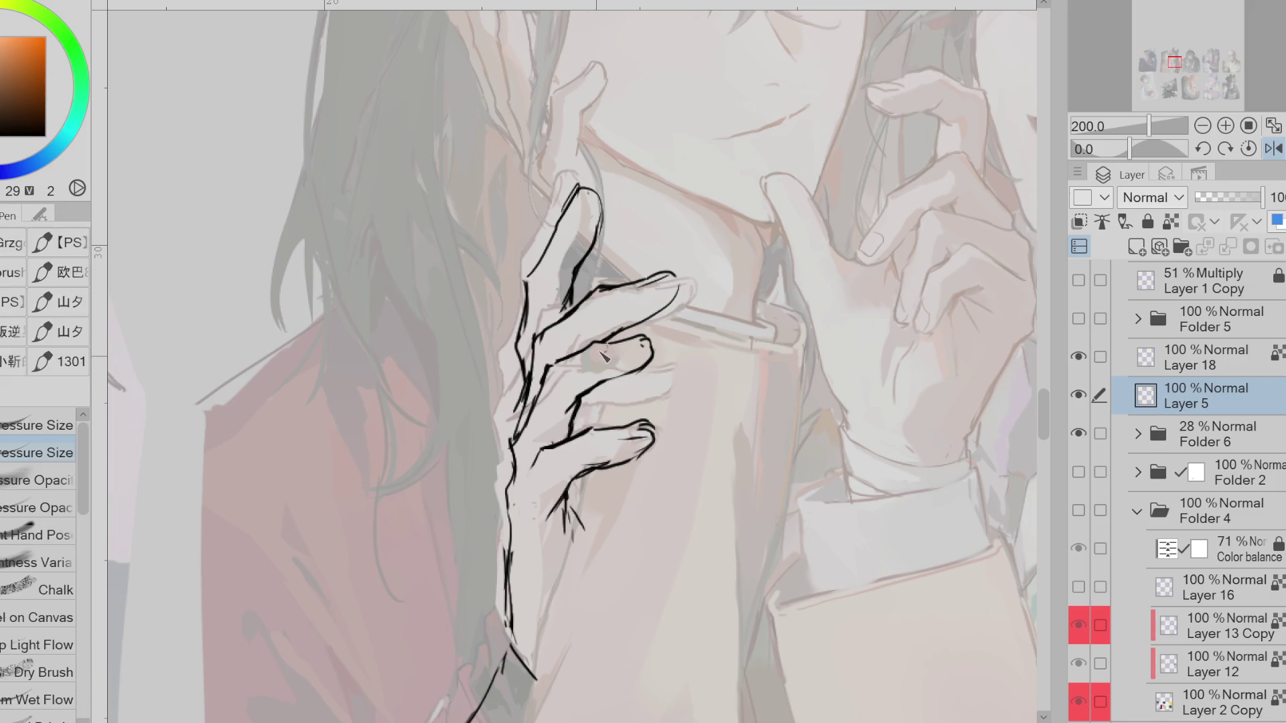
{"action": "key", "text": "e"}
{"action": "left_click_drag", "start_coordinate": [576, 315], "coordinate": [552, 345]}
{"action": "mouse_move", "coordinate": [669, 272]}
{"action": "left_mouse_down"}
{"action": "mouse_move", "coordinate": [644, 289]}
{"action": "mouse_move", "coordinate": [675, 295]}
{"action": "left_mouse_up"}
{"action": "key", "text": "p"}
{"action": "key", "text": "e"}
{"action": "mouse_move", "coordinate": [668, 429]}
{"action": "left_mouse_down"}
{"action": "mouse_move", "coordinate": [589, 429]}
{"action": "mouse_move", "coordinate": [653, 439]}
{"action": "left_mouse_up"}
{"action": "key", "text": "p"}
{"action": "key", "text": "e"}
{"action": "key", "text": "p"}
{"action": "key", "text": "e"}
{"action": "key", "text": "p"}
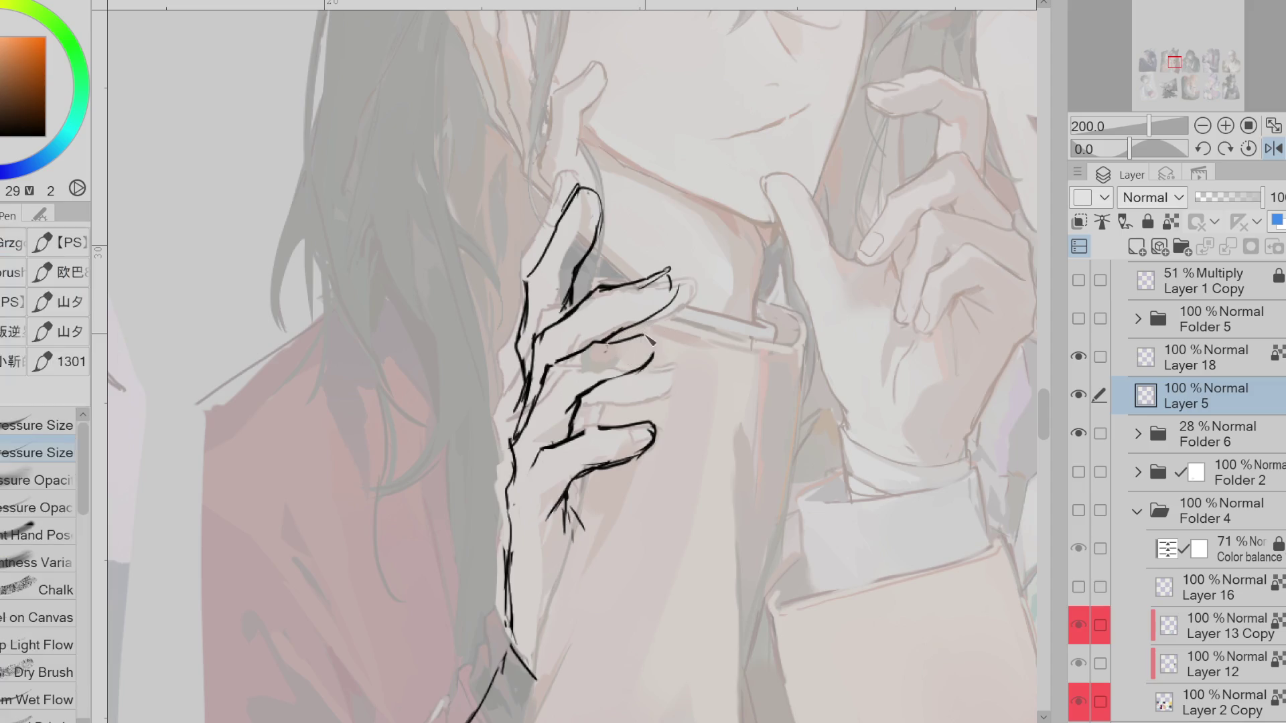
{"action": "key", "text": "e"}
{"action": "mouse_move", "coordinate": [660, 298]}
{"action": "left_mouse_down"}
{"action": "mouse_move", "coordinate": [674, 275]}
{"action": "mouse_move", "coordinate": [653, 325]}
{"action": "left_mouse_up"}
{"action": "key", "text": "p"}
{"action": "key", "text": "e"}
{"action": "key", "text": "p"}
{"action": "key", "text": "e"}
Erase the top of the upper fingertip and redraw the upper finger's left outline
{"action": "left_click_drag", "start_coordinate": [588, 180], "coordinate": [529, 275]}
{"action": "key", "text": "p"}
{"action": "key", "text": "e"}
{"action": "key", "text": "p"}
{"action": "mouse_move", "coordinate": [562, 235]}
{"action": "left_mouse_down"}
{"action": "mouse_move", "coordinate": [529, 284]}
{"action": "mouse_move", "coordinate": [521, 368]}
{"action": "left_mouse_up"}
{"action": "key", "text": "e"}
{"action": "key", "text": "p"}
{"action": "left_click_drag", "start_coordinate": [536, 291], "coordinate": [512, 435]}
{"action": "key", "text": "e"}
{"action": "key", "text": "p"}
{"action": "key", "text": "e"}
{"action": "key", "text": "p"}
{"action": "left_click_drag", "start_coordinate": [576, 271], "coordinate": [562, 319]}
{"action": "key", "text": "e"}
{"action": "key", "text": "p"}
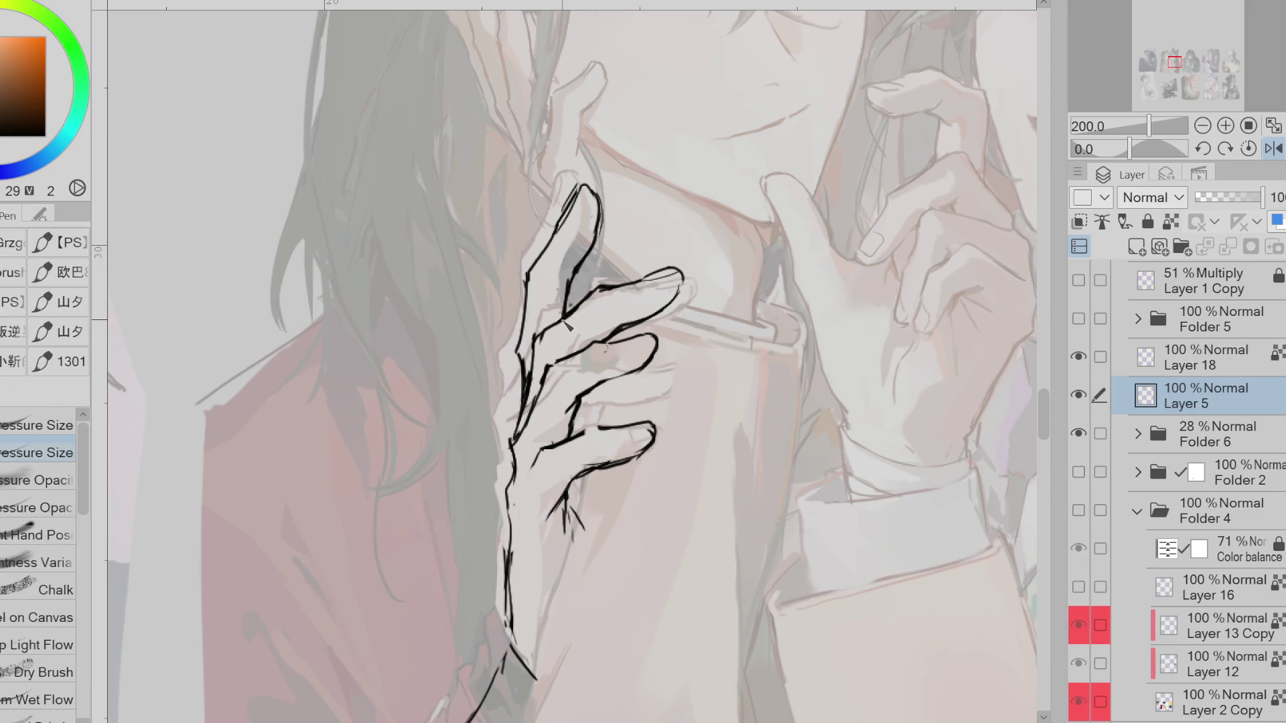
{"action": "scroll", "coordinate": [586, 206], "scroll_direction": "down", "scroll_amount": 1}
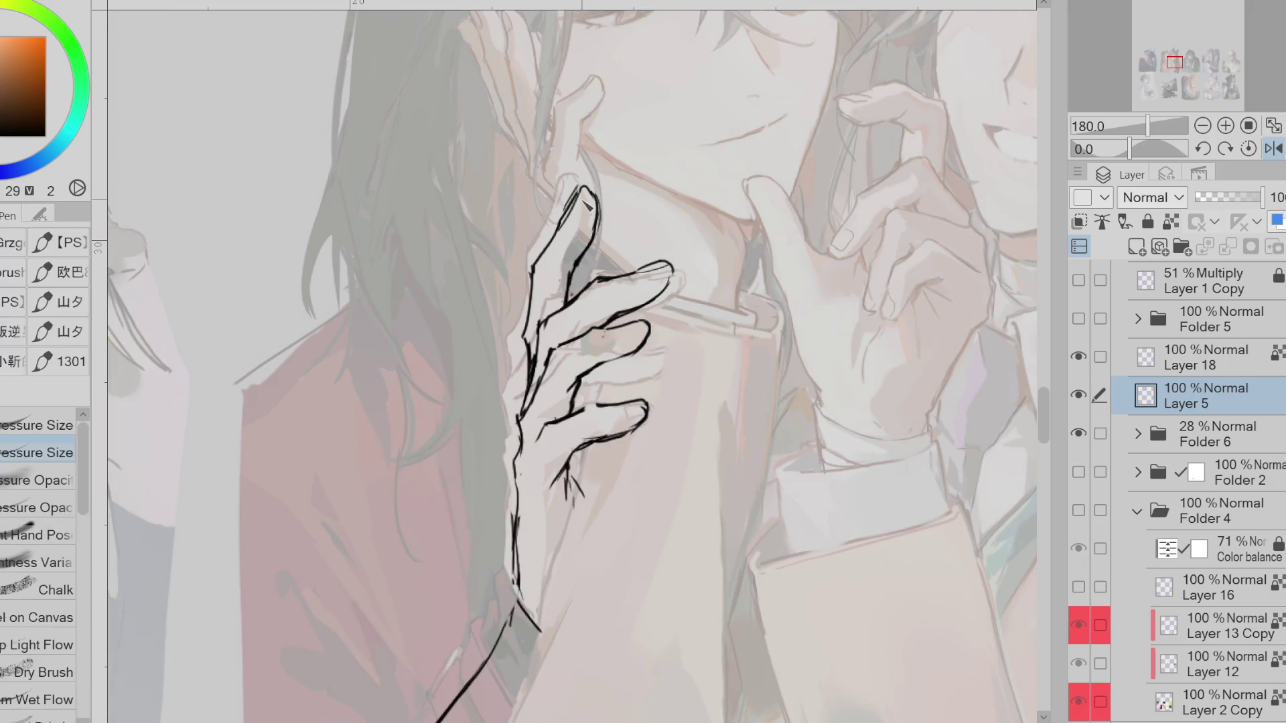
Liquify the middle and index fingertip lines, nudging them slightly right
{"action": "key", "text": "j"}
{"action": "left_click_drag", "start_coordinate": [653, 331], "coordinate": [669, 339]}
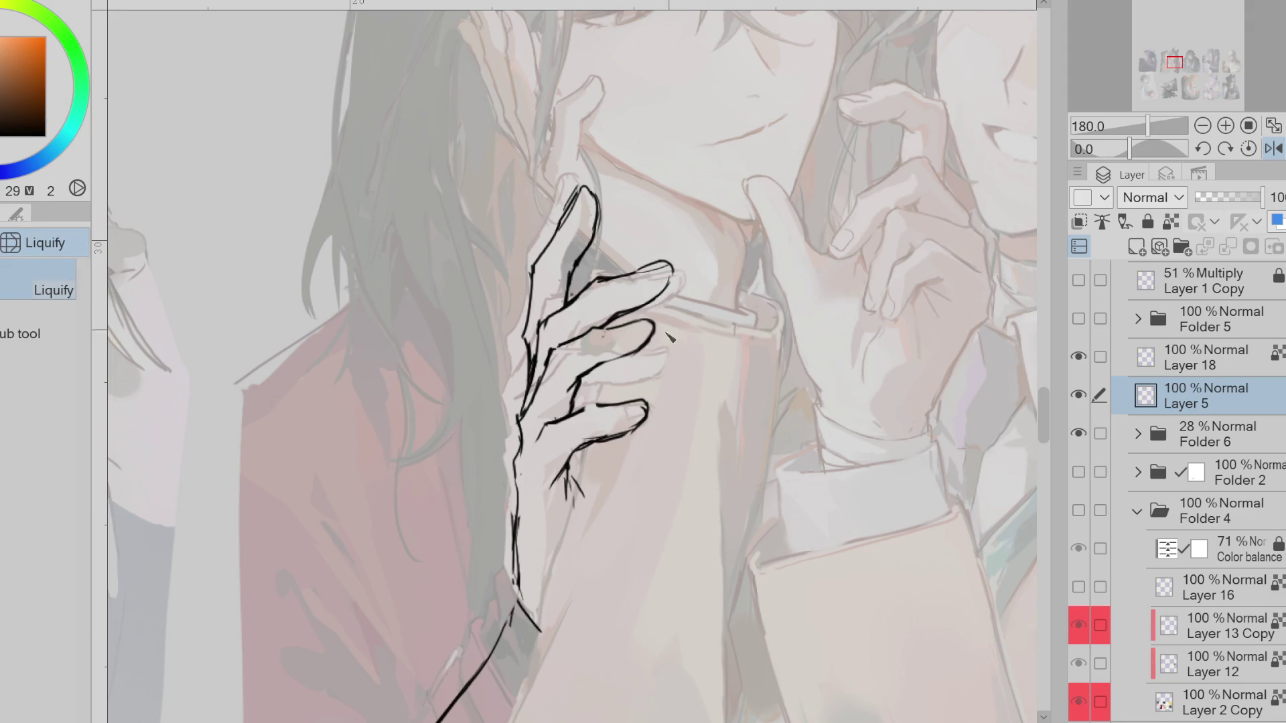
{"action": "left_click_drag", "start_coordinate": [670, 249], "coordinate": [697, 246]}
Unmirror the canvas view and ink a fingernail on the lower finger
{"action": "key", "text": "h"}
{"action": "key", "text": "p"}
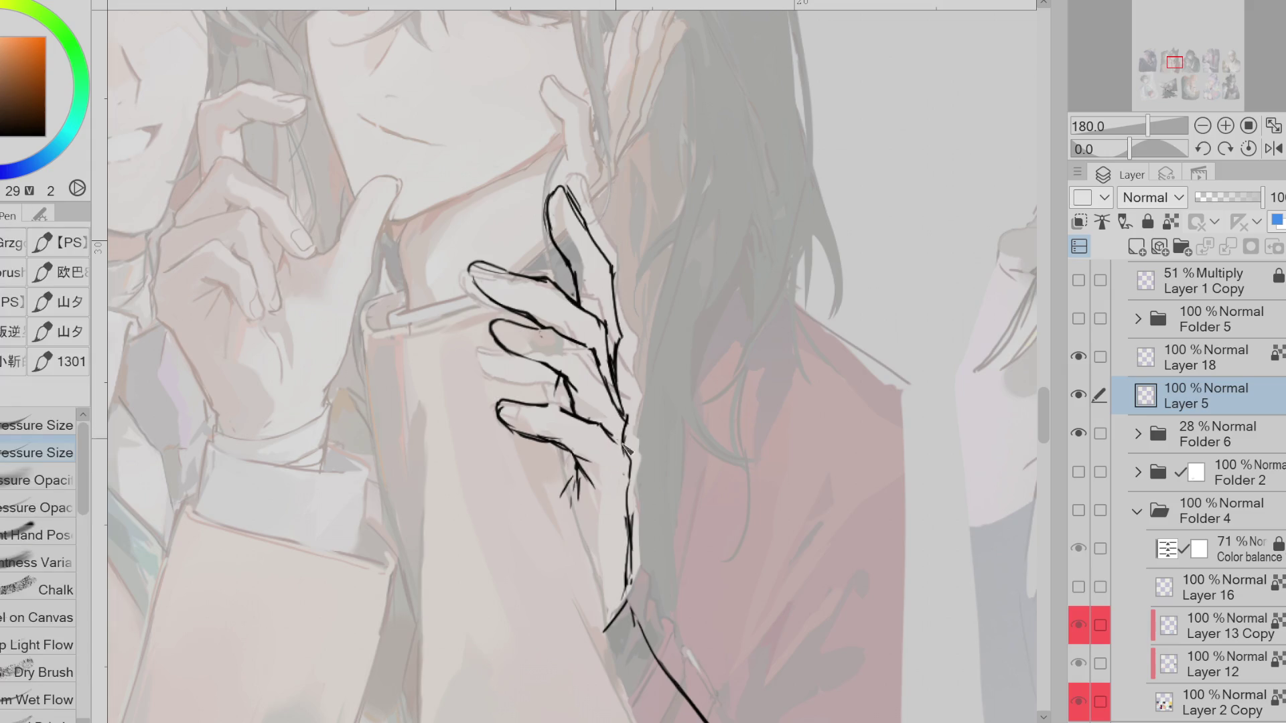
{"action": "left_click_drag", "start_coordinate": [524, 407], "coordinate": [529, 417]}
Restore Folder 6 to 100% opacity and recolour Layer 5's hand line art red-brown
{"action": "left_click", "coordinate": [1219, 434]}
{"action": "left_click_drag", "start_coordinate": [1215, 196], "coordinate": [1264, 197]}
{"action": "left_click", "coordinate": [224, 296], "text": "alt"}
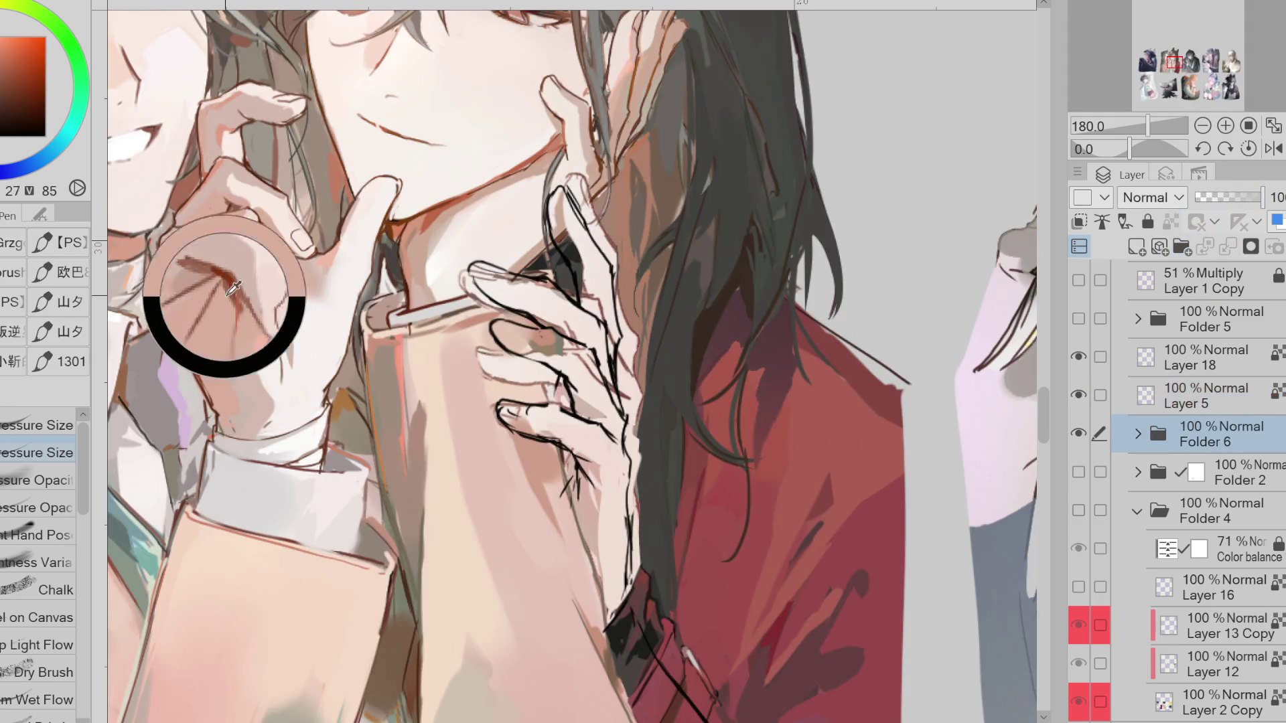
{"action": "left_click", "coordinate": [1188, 395]}
{"action": "key", "text": "alt+BackSpace"}
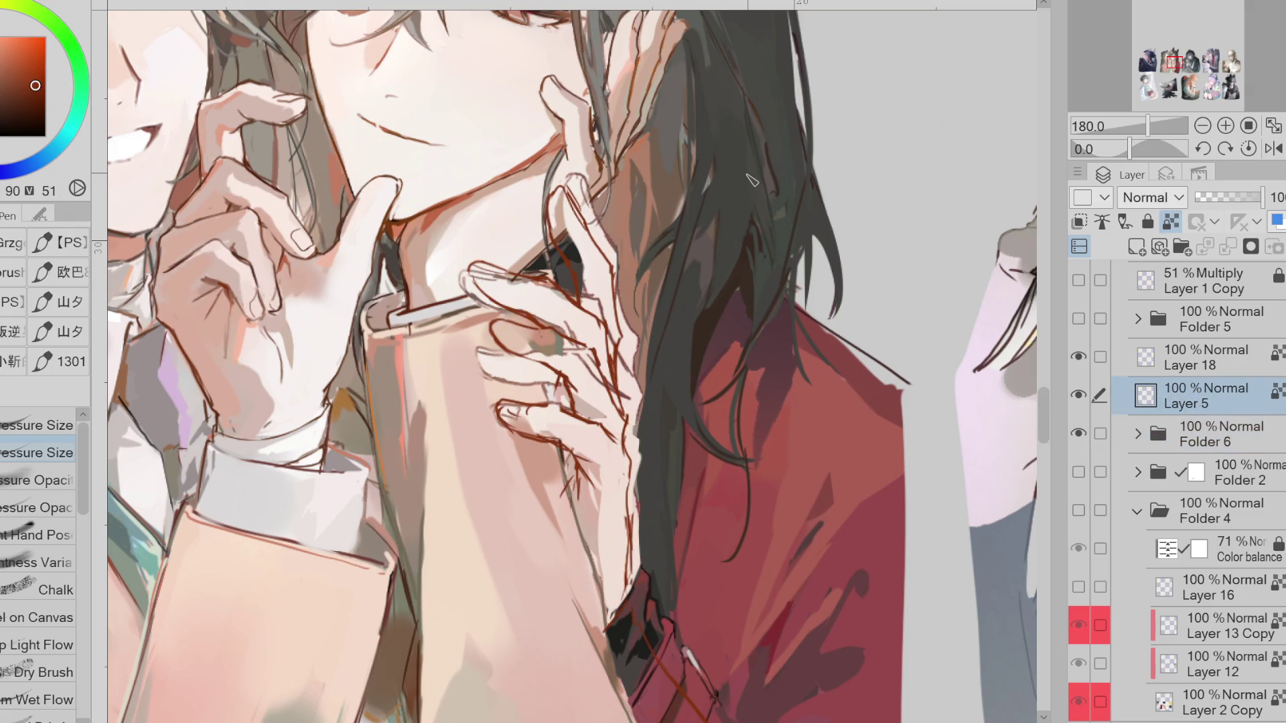
On Layer 19, lasso-fill the top of the finger with a sampled skin tone
{"action": "left_click", "coordinate": [1137, 434]}
{"action": "left_click", "coordinate": [1215, 472]}
{"action": "left_click", "coordinate": [659, 441], "text": "alt"}
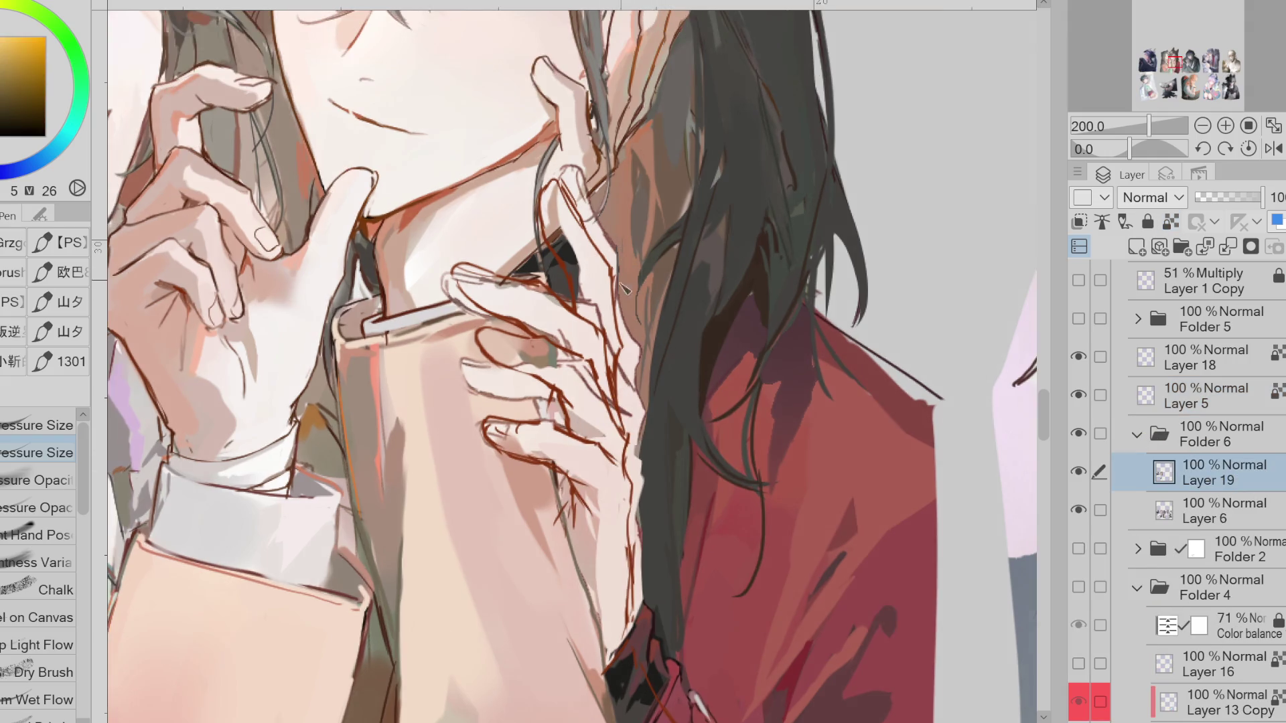
{"action": "scroll", "coordinate": [659, 441], "scroll_direction": "up", "scroll_amount": 1}
{"action": "left_click", "coordinate": [480, 347], "text": "alt"}
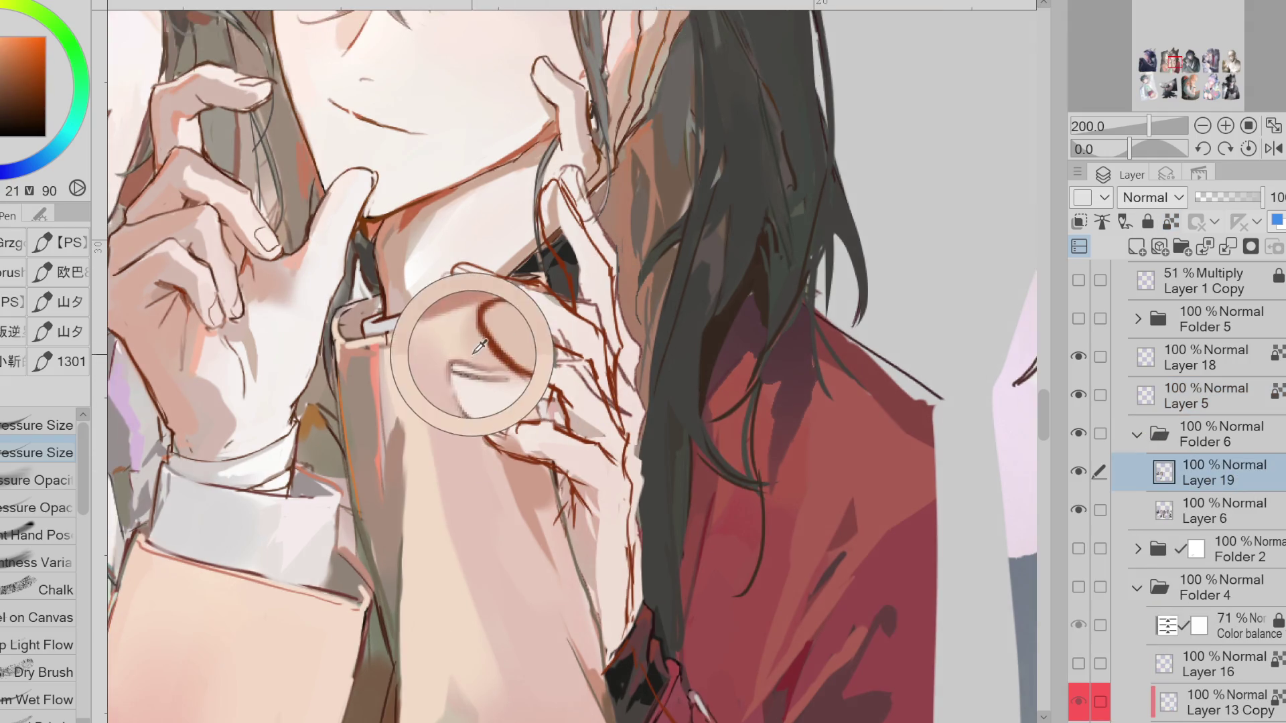
{"action": "key", "text": "g"}
{"action": "left_click", "coordinate": [505, 395], "text": "alt"}
{"action": "left_click", "coordinate": [528, 383], "text": "alt"}
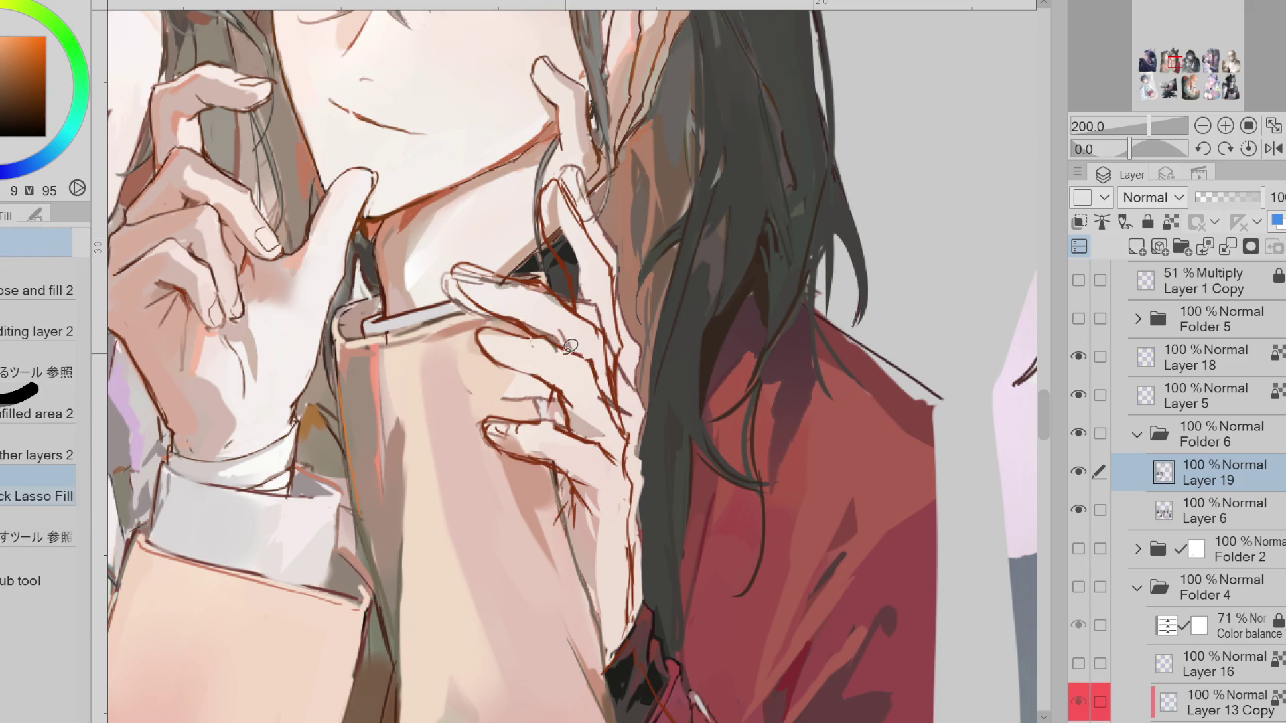
{"action": "mouse_move", "coordinate": [531, 289]}
{"action": "left_mouse_down"}
{"action": "mouse_move", "coordinate": [560, 295]}
{"action": "mouse_move", "coordinate": [519, 288]}
{"action": "left_mouse_up"}
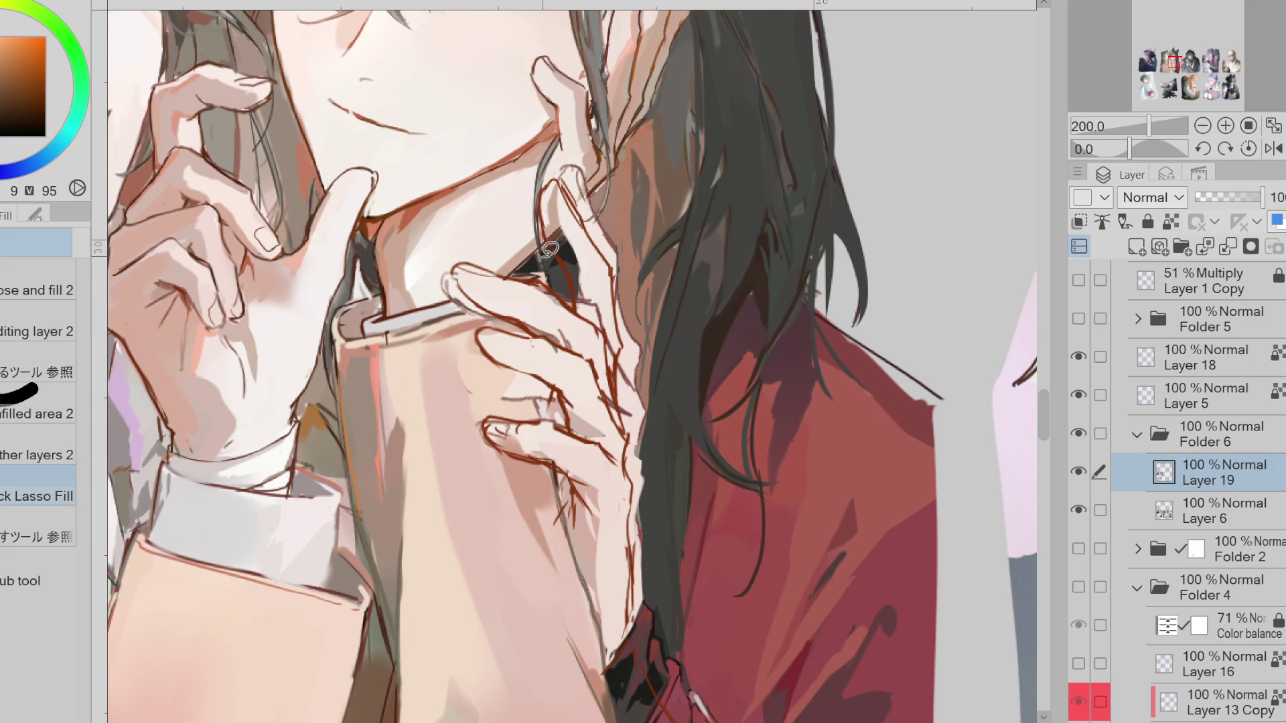
Refill the finger top and cigarette tip in lighter orange, then fill a dark strip along the finger edge
{"action": "left_click", "coordinate": [529, 281], "text": "alt"}
{"action": "left_click", "coordinate": [449, 260], "text": "alt"}
{"action": "mouse_move", "coordinate": [442, 268]}
{"action": "left_mouse_down"}
{"action": "mouse_move", "coordinate": [476, 288]}
{"action": "mouse_move", "coordinate": [482, 321]}
{"action": "mouse_move", "coordinate": [492, 312]}
{"action": "left_mouse_up"}
{"action": "left_click", "coordinate": [441, 306], "text": "alt"}
{"action": "left_click", "coordinate": [517, 312], "text": "alt"}
{"action": "left_click", "coordinate": [489, 305], "text": "alt"}
{"action": "left_click", "coordinate": [555, 310], "text": "alt"}
{"action": "mouse_move", "coordinate": [624, 340]}
{"action": "left_mouse_down"}
{"action": "mouse_move", "coordinate": [582, 302]}
{"action": "mouse_move", "coordinate": [620, 335]}
{"action": "mouse_move", "coordinate": [617, 426]}
{"action": "left_mouse_up"}
Draw a thin dark line down the finger edge and zoom out to see both faces
{"action": "left_click", "coordinate": [594, 419], "text": "alt"}
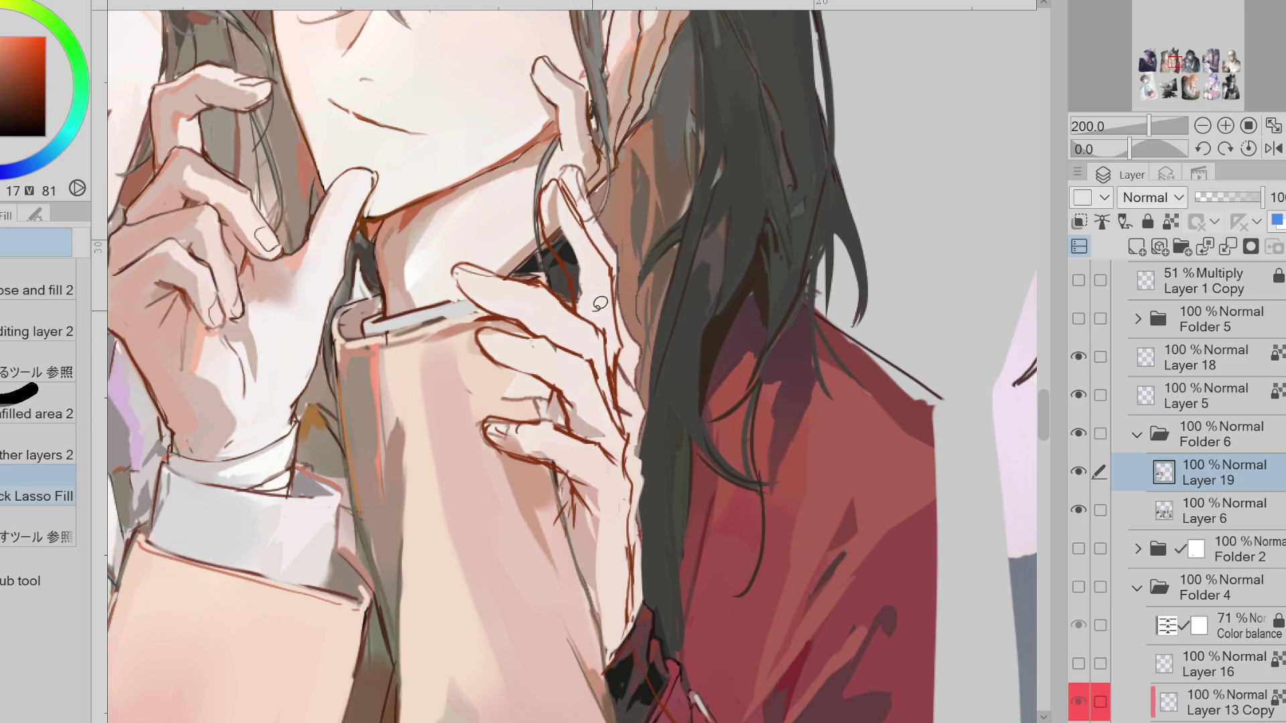
{"action": "left_click", "coordinate": [498, 378], "text": "alt"}
{"action": "left_click", "coordinate": [560, 422], "text": "alt"}
{"action": "left_click", "coordinate": [592, 489], "text": "alt"}
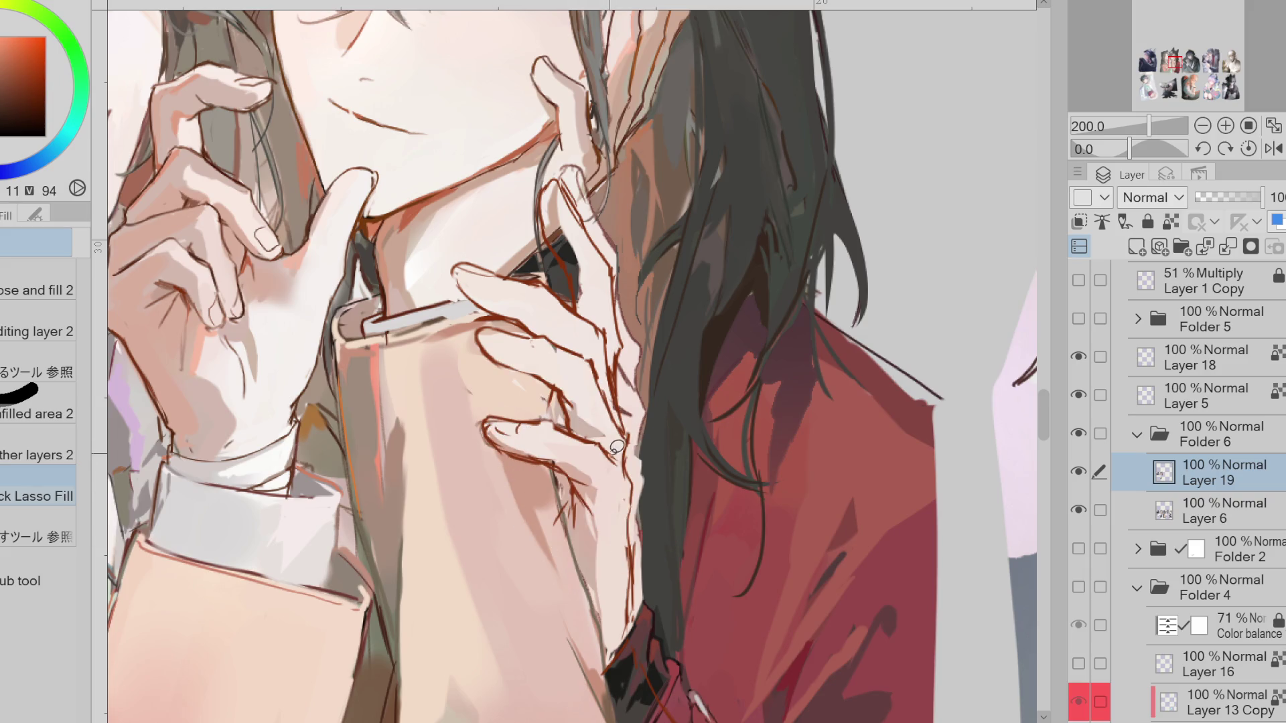
{"action": "left_click", "coordinate": [644, 335], "text": "alt"}
{"action": "left_click_drag", "start_coordinate": [617, 276], "coordinate": [628, 352]}
{"action": "left_click_drag", "start_coordinate": [617, 295], "coordinate": [633, 432]}
{"action": "scroll", "coordinate": [642, 321], "scroll_direction": "down", "scroll_amount": 2}
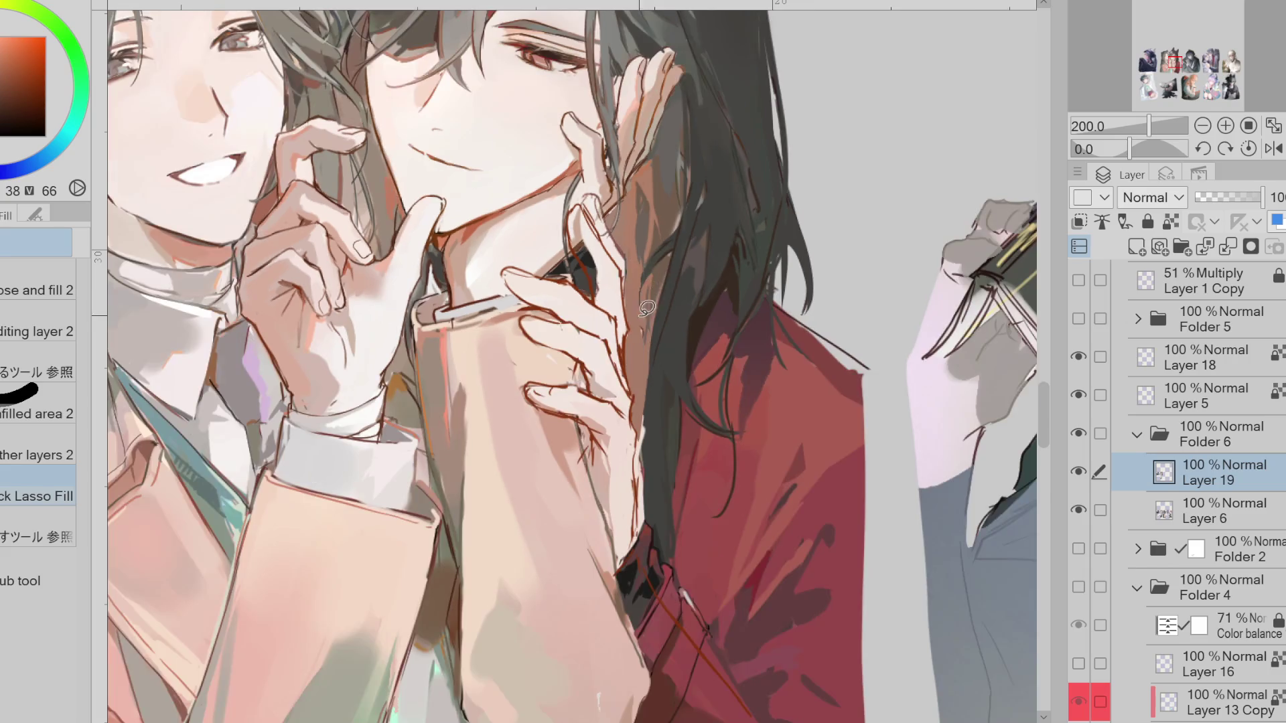
{"action": "key", "text": "bracketleft"}
{"action": "key", "text": "bracketleft"}
{"action": "left_click", "coordinate": [646, 310], "text": "alt"}
Try light yellow-orange strokes along the hand and forearm edges, undoing both, and mirror the view
{"action": "left_click", "coordinate": [653, 404], "text": "alt"}
{"action": "left_click_drag", "start_coordinate": [652, 417], "coordinate": [642, 501]}
{"action": "key", "text": "ctrl+z"}
{"action": "left_click", "coordinate": [649, 428], "text": "alt"}
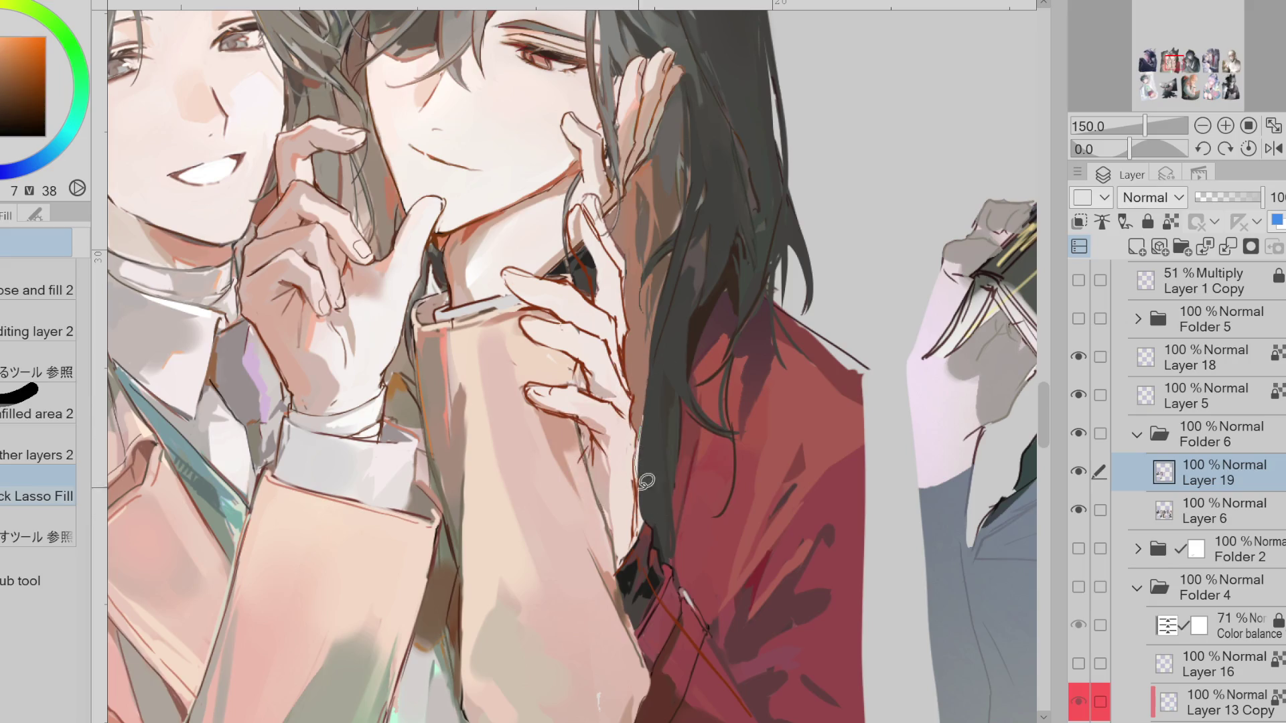
{"action": "left_click", "coordinate": [650, 390], "text": "alt"}
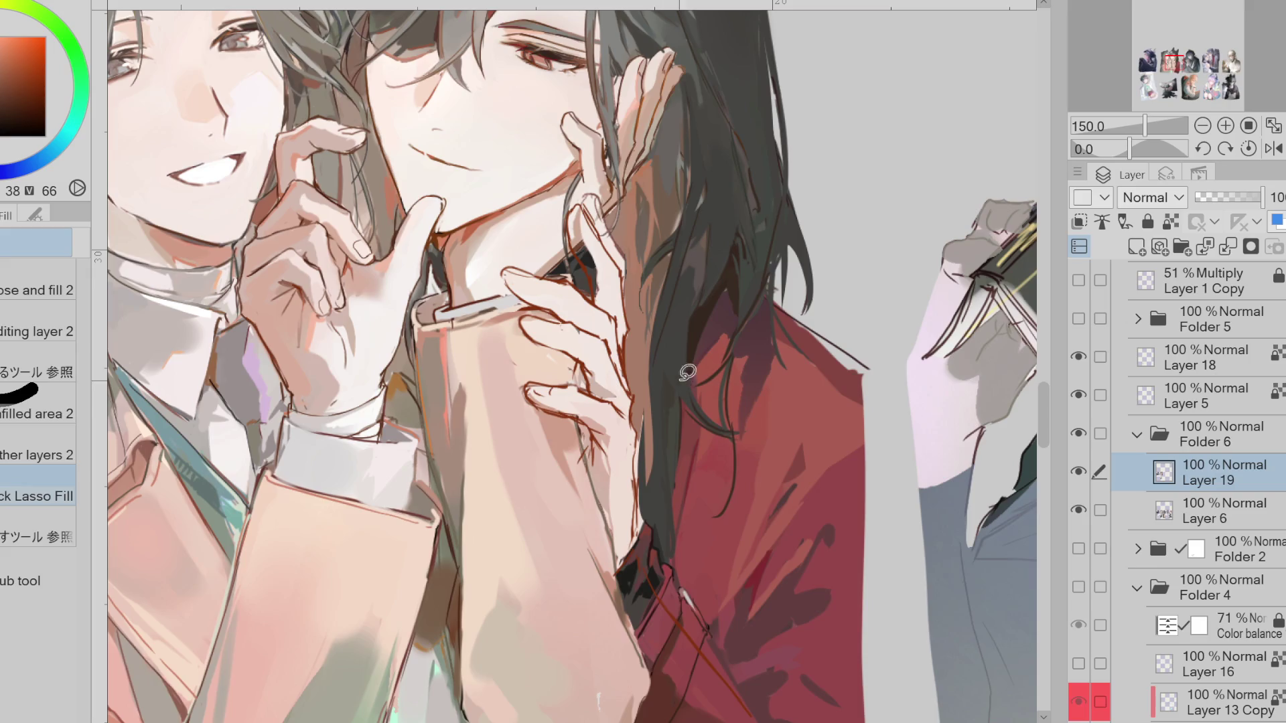
{"action": "left_click", "coordinate": [1273, 149]}
{"action": "left_click", "coordinate": [492, 356], "text": "alt"}
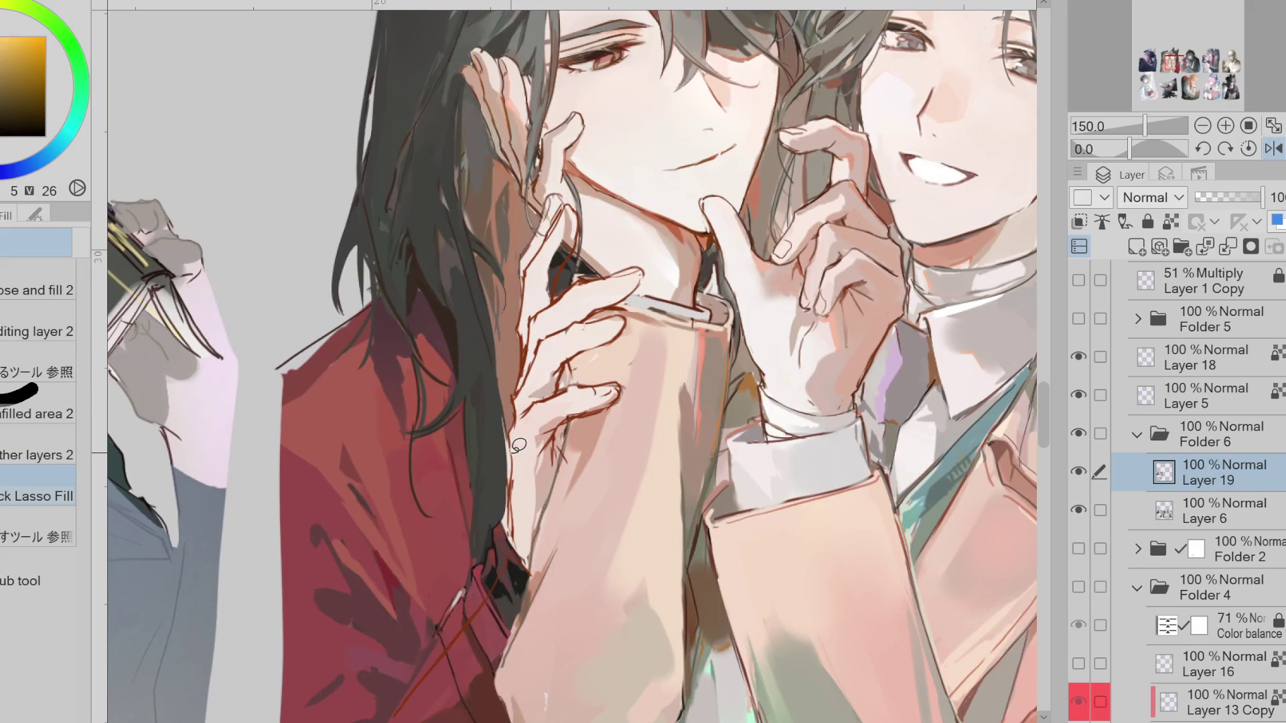
{"action": "left_click_drag", "start_coordinate": [493, 397], "coordinate": [508, 469]}
{"action": "key", "text": "ctrl+z"}
Cover the dark patch between the fingers with a lighter skin tone
{"action": "left_click", "coordinate": [501, 532], "text": "alt"}
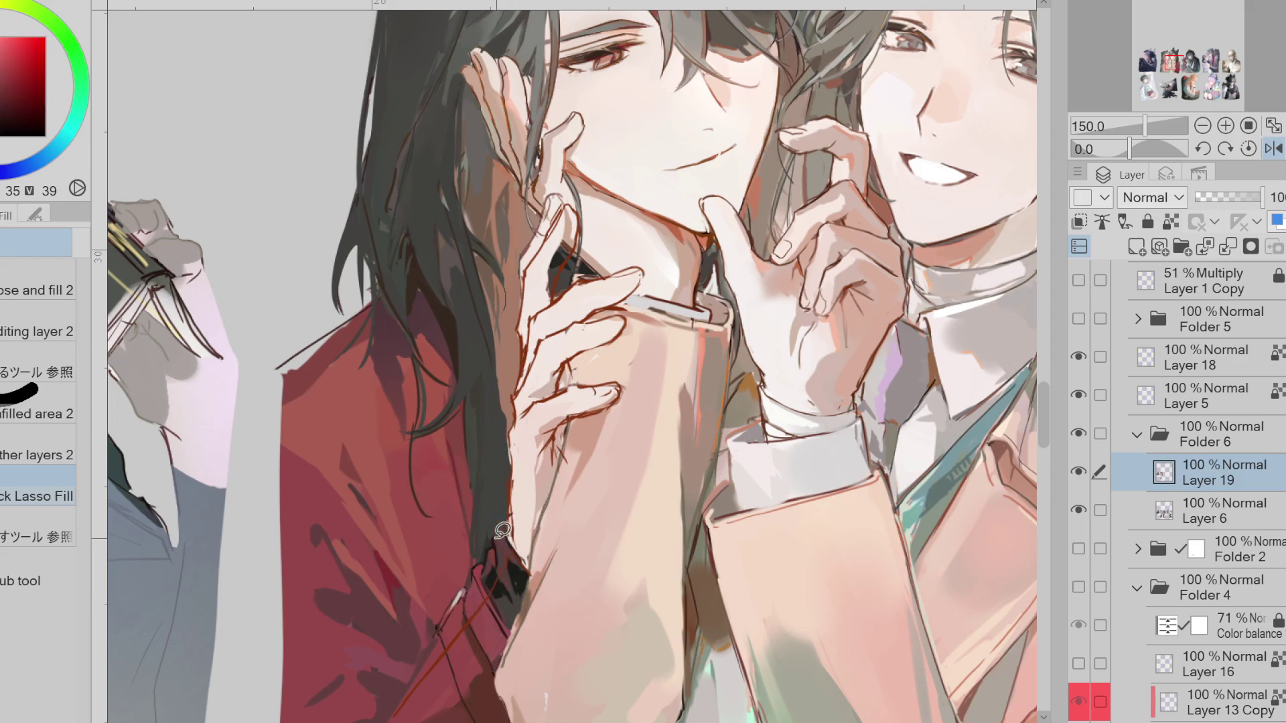
{"action": "left_click", "coordinate": [518, 519], "text": "alt"}
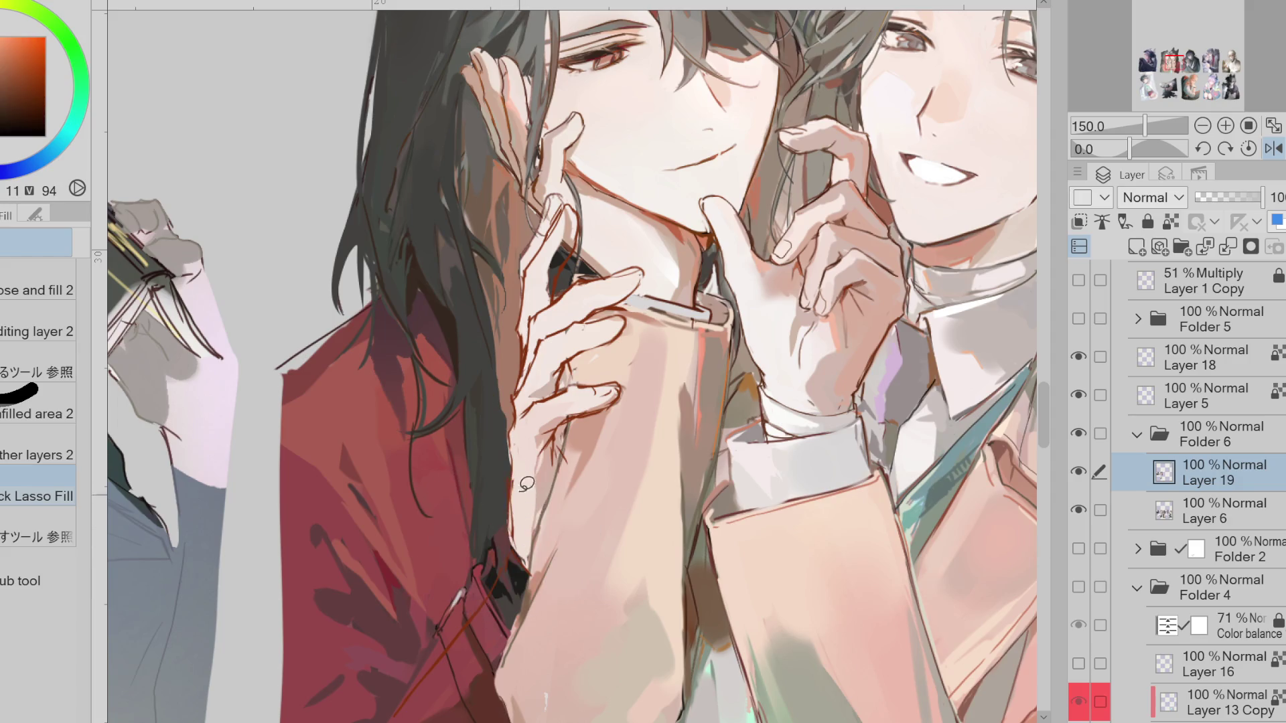
{"action": "left_click", "coordinate": [527, 483], "text": "alt"}
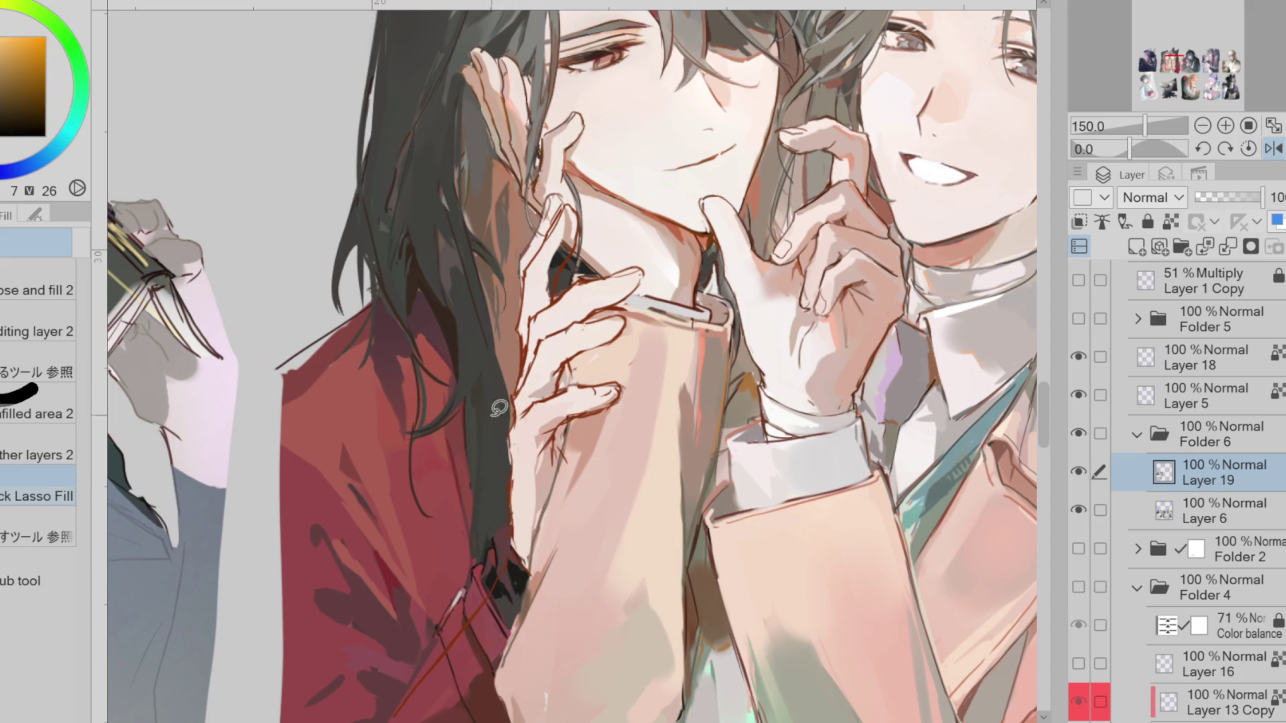
{"action": "left_click", "coordinate": [581, 424], "text": "alt"}
{"action": "left_click", "coordinate": [570, 375], "text": "alt"}
{"action": "mouse_move", "coordinate": [566, 241]}
{"action": "left_mouse_down"}
{"action": "mouse_move", "coordinate": [549, 288]}
{"action": "mouse_move", "coordinate": [583, 221]}
{"action": "mouse_move", "coordinate": [569, 241]}
{"action": "left_mouse_up"}
Sample pale skin tones from the fingers, then fit the whole sticker sheet in the window
{"action": "left_click", "coordinate": [567, 185], "text": "alt"}
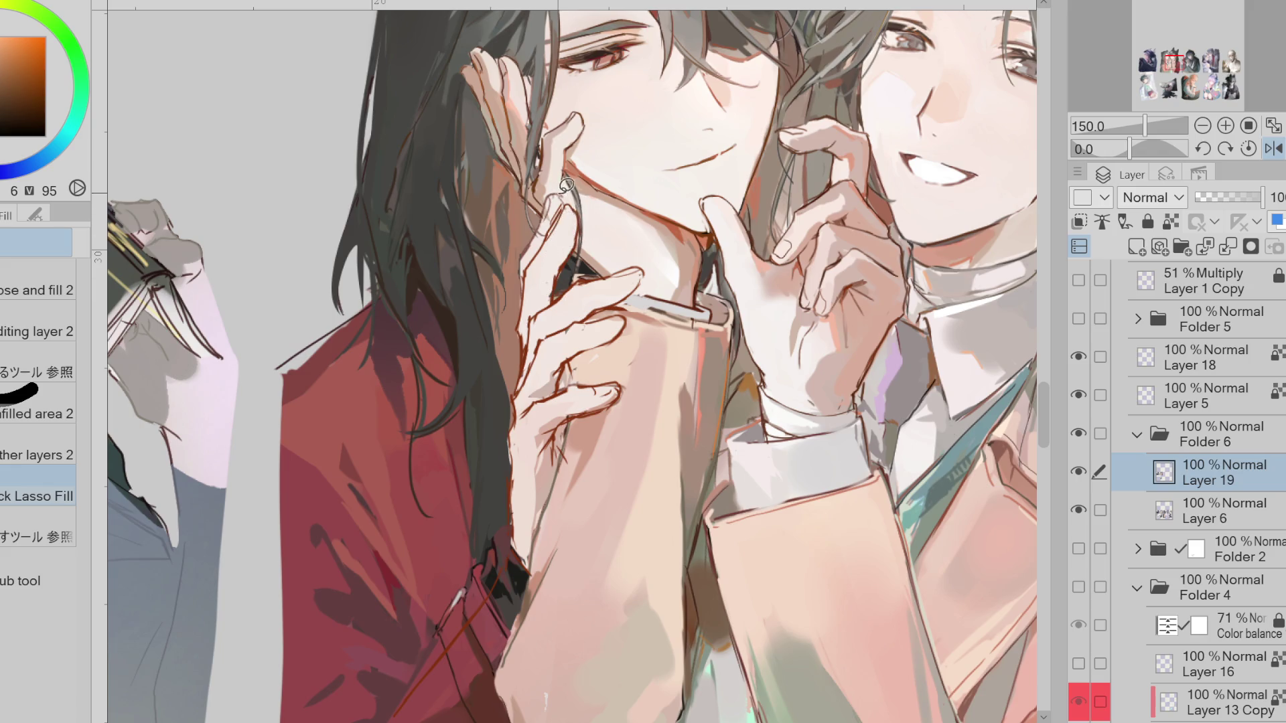
{"action": "left_click", "coordinate": [546, 194], "text": "alt"}
{"action": "left_click", "coordinate": [529, 221], "text": "alt"}
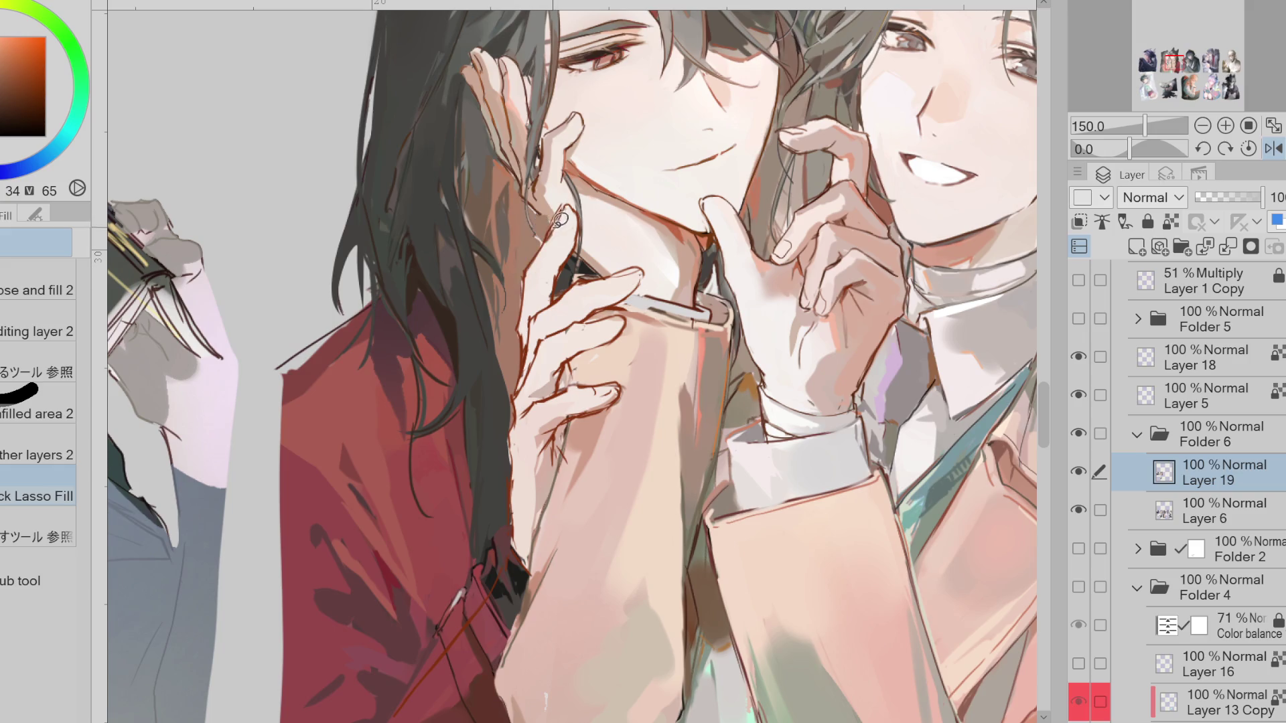
{"action": "left_click", "coordinate": [571, 348], "text": "alt"}
{"action": "left_click", "coordinate": [621, 340], "text": "alt"}
{"action": "left_click", "coordinate": [620, 318], "text": "alt"}
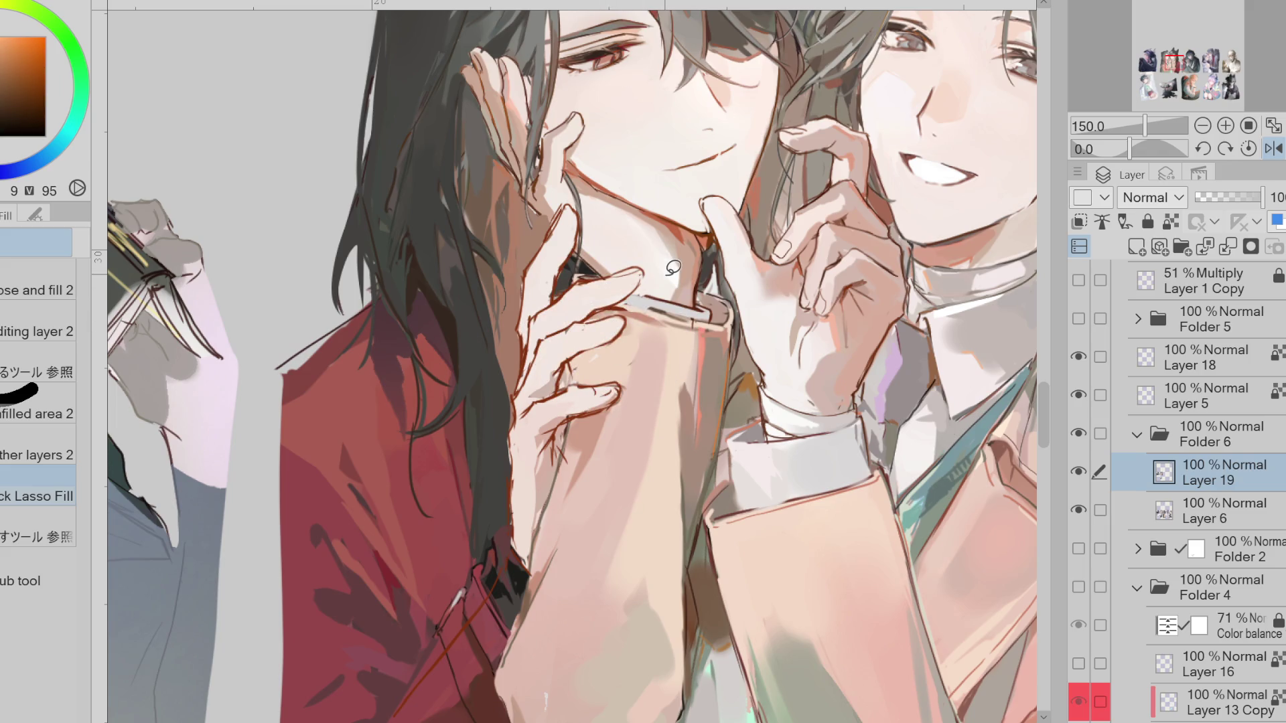
{"action": "left_click", "coordinate": [1274, 126]}
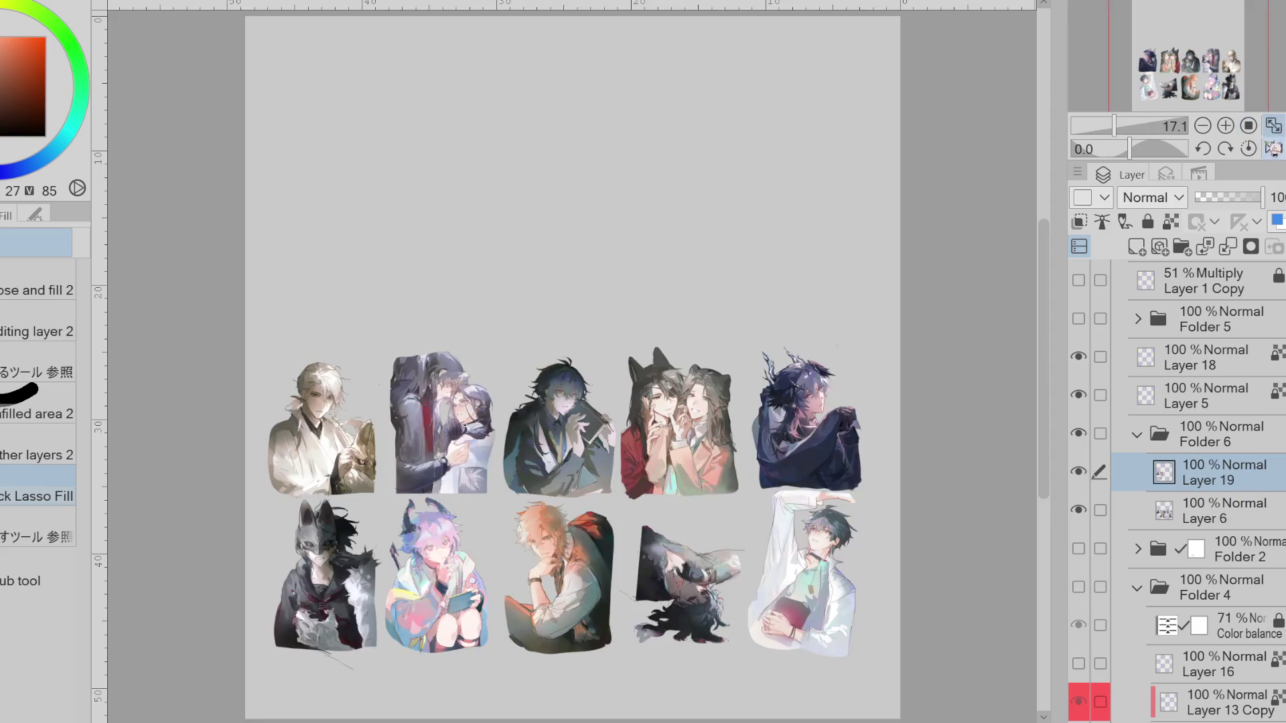
Zoom back in on the hands and repaint the ring finger's contour and shading with the Pen
{"action": "left_click_drag", "start_coordinate": [1044, 355], "coordinate": [1043, 408]}
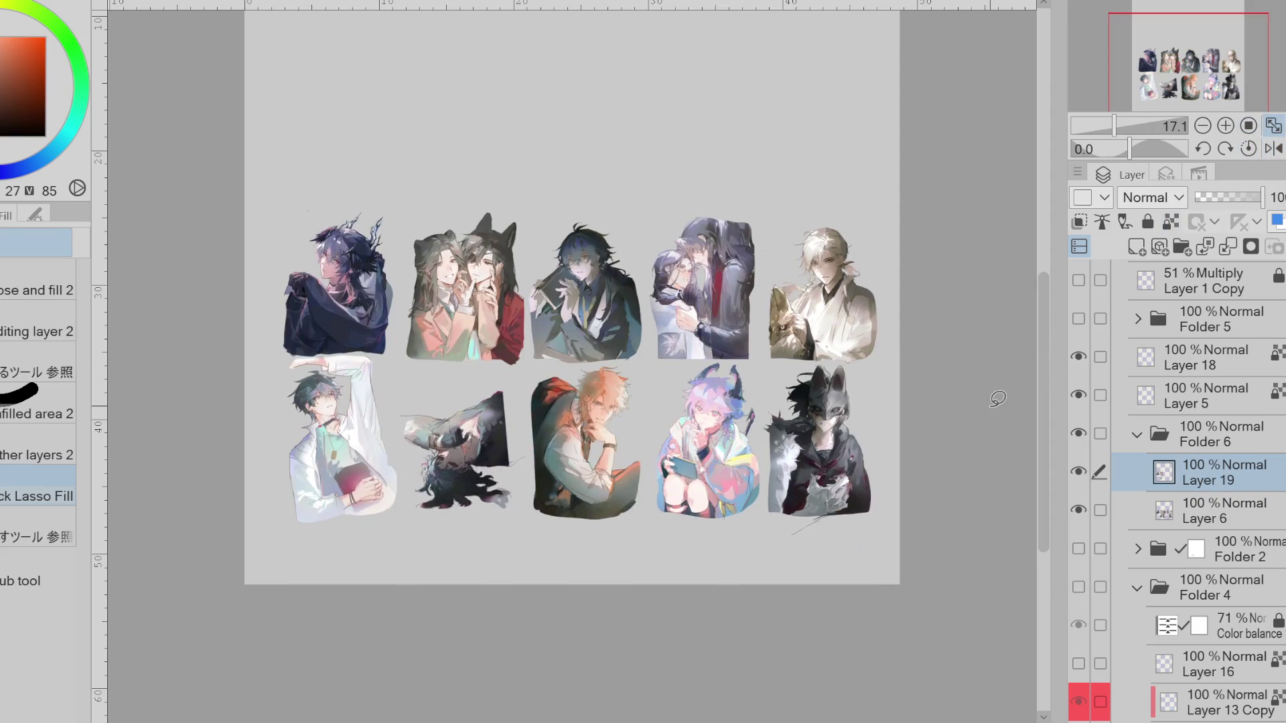
{"action": "scroll", "coordinate": [472, 265], "scroll_direction": "up", "scroll_amount": 8}
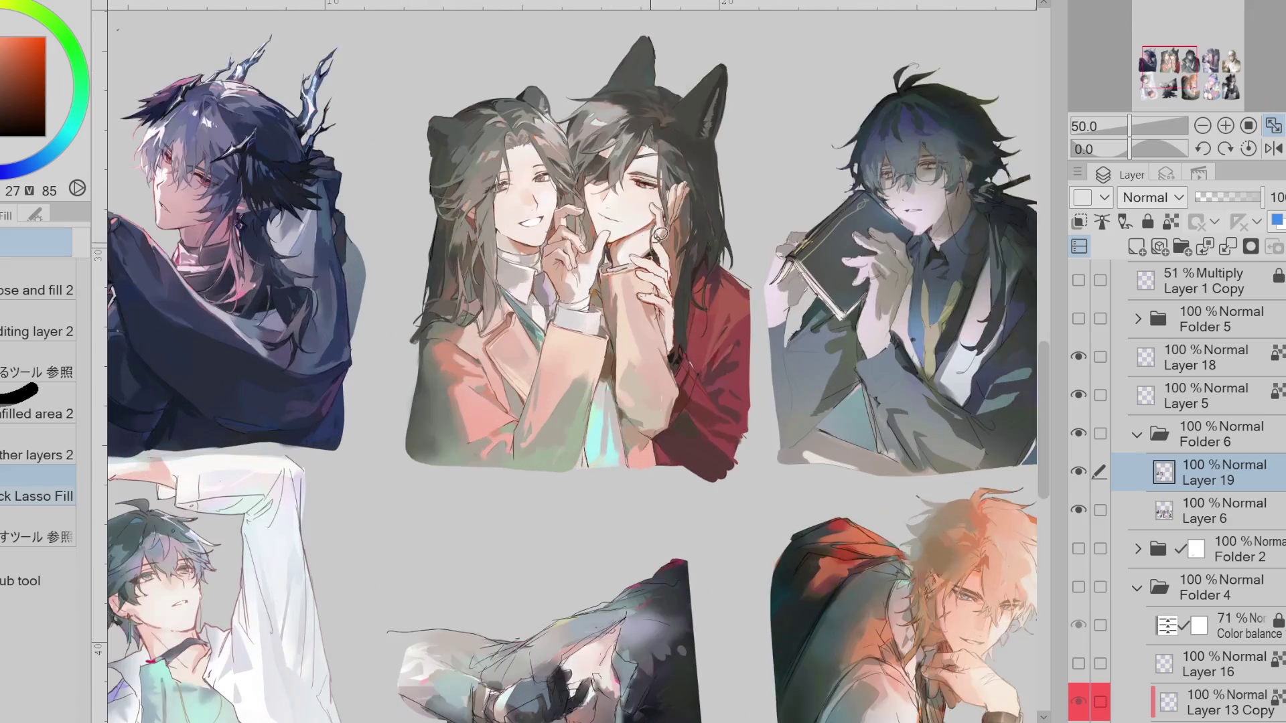
{"action": "key", "text": "p"}
{"action": "mouse_move", "coordinate": [633, 362]}
{"action": "left_mouse_down"}
{"action": "mouse_move", "coordinate": [603, 379]}
{"action": "mouse_move", "coordinate": [643, 395]}
{"action": "mouse_move", "coordinate": [629, 392]}
{"action": "mouse_move", "coordinate": [659, 424]}
{"action": "left_mouse_up"}
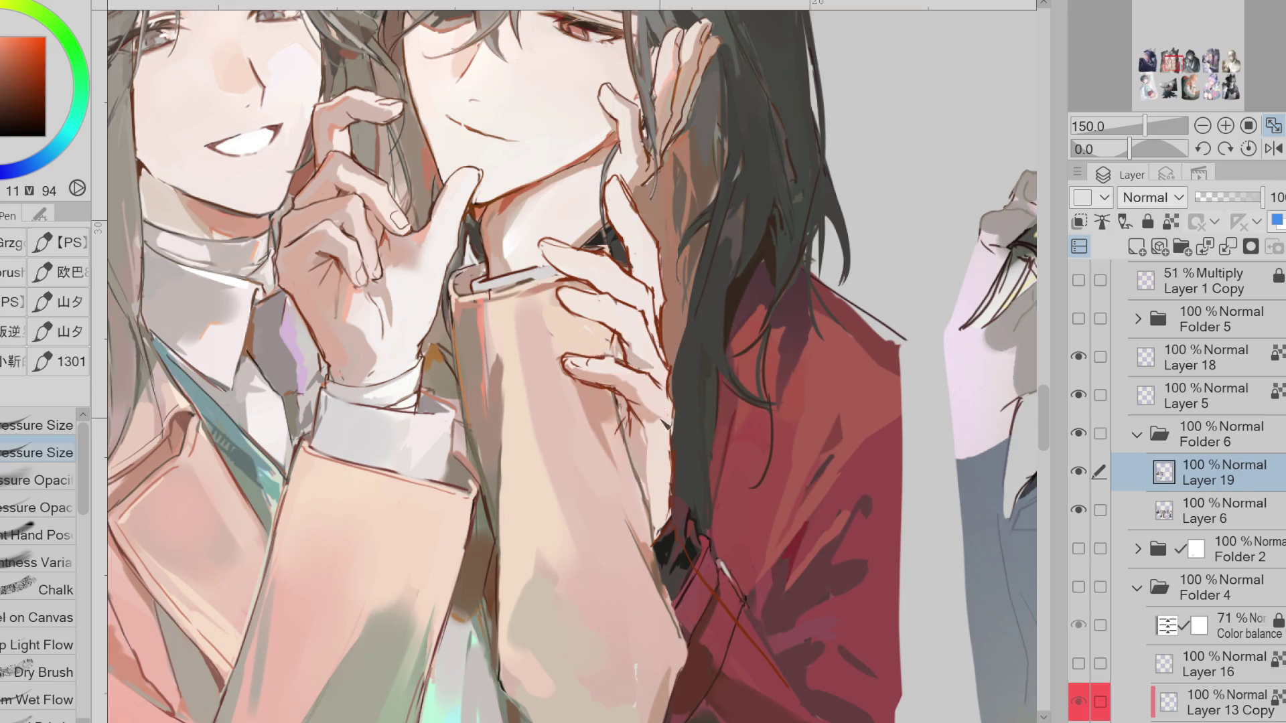
{"action": "left_click", "coordinate": [493, 313], "text": "alt"}
Darken the finger shading, then erase stray line art from the red sleeve on Layer 5
{"action": "left_click_drag", "start_coordinate": [569, 307], "coordinate": [623, 339]}
{"action": "mouse_move", "coordinate": [539, 241]}
{"action": "left_mouse_down"}
{"action": "mouse_move", "coordinate": [576, 278]}
{"action": "mouse_move", "coordinate": [653, 314]}
{"action": "mouse_move", "coordinate": [655, 332]}
{"action": "mouse_move", "coordinate": [563, 289]}
{"action": "left_mouse_up"}
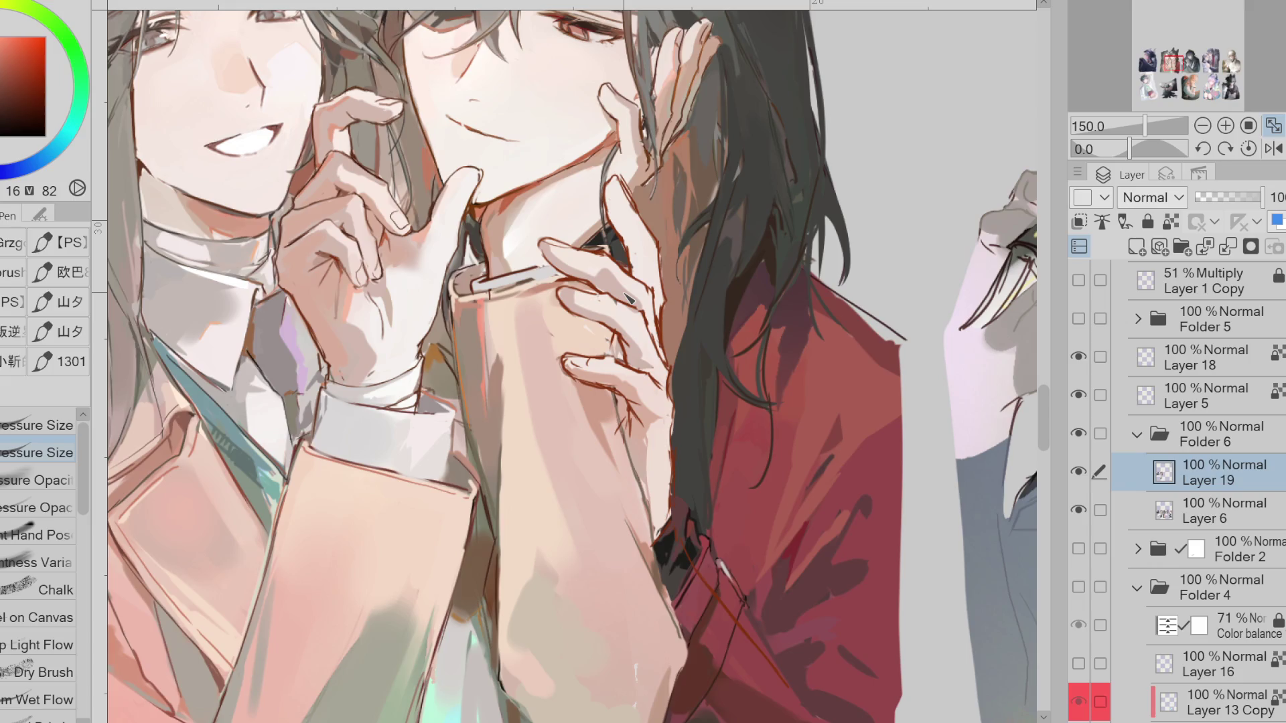
{"action": "left_click", "coordinate": [1252, 404]}
{"action": "left_click", "coordinate": [1090, 401]}
{"action": "key", "text": "e"}
{"action": "mouse_move", "coordinate": [704, 522]}
{"action": "left_mouse_down"}
{"action": "mouse_move", "coordinate": [760, 609]}
{"action": "mouse_move", "coordinate": [726, 525]}
{"action": "mouse_move", "coordinate": [662, 545]}
{"action": "left_mouse_up"}
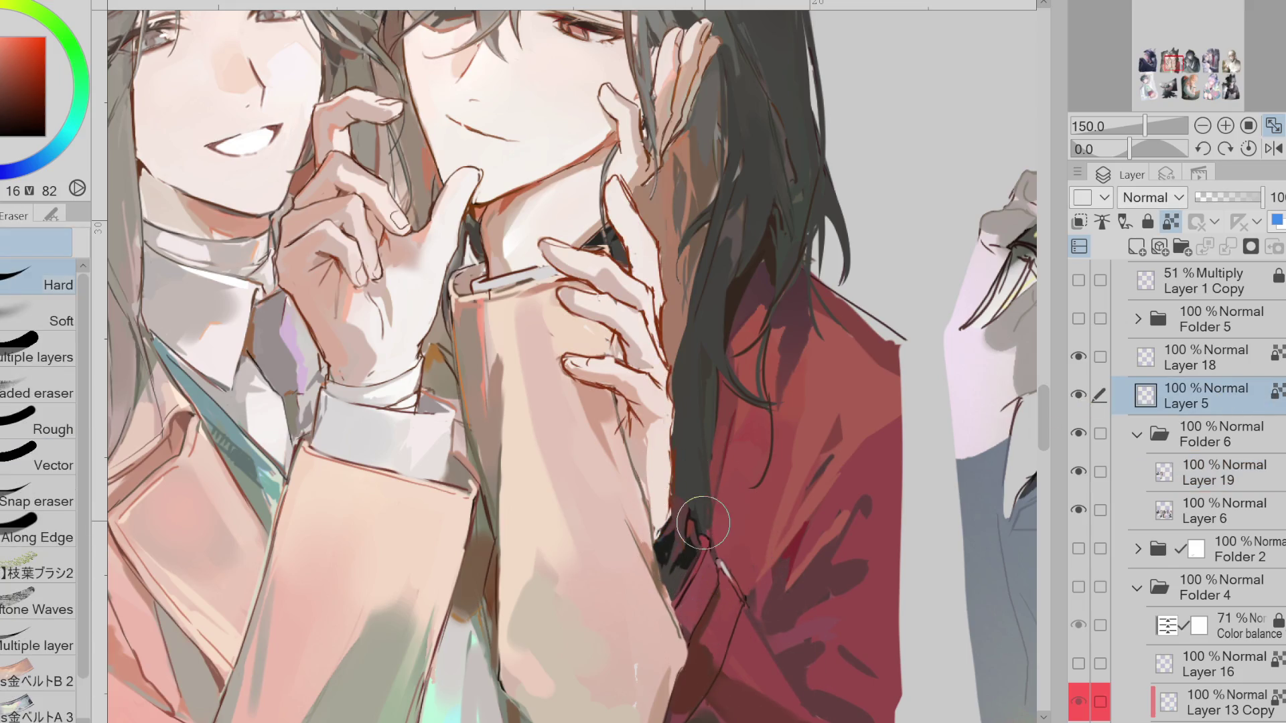
Lock Layer 5's transparency and airbrush black along the hair's left edge
{"action": "left_click", "coordinate": [1171, 221]}
{"action": "key", "text": "b"}
{"action": "key", "text": "b"}
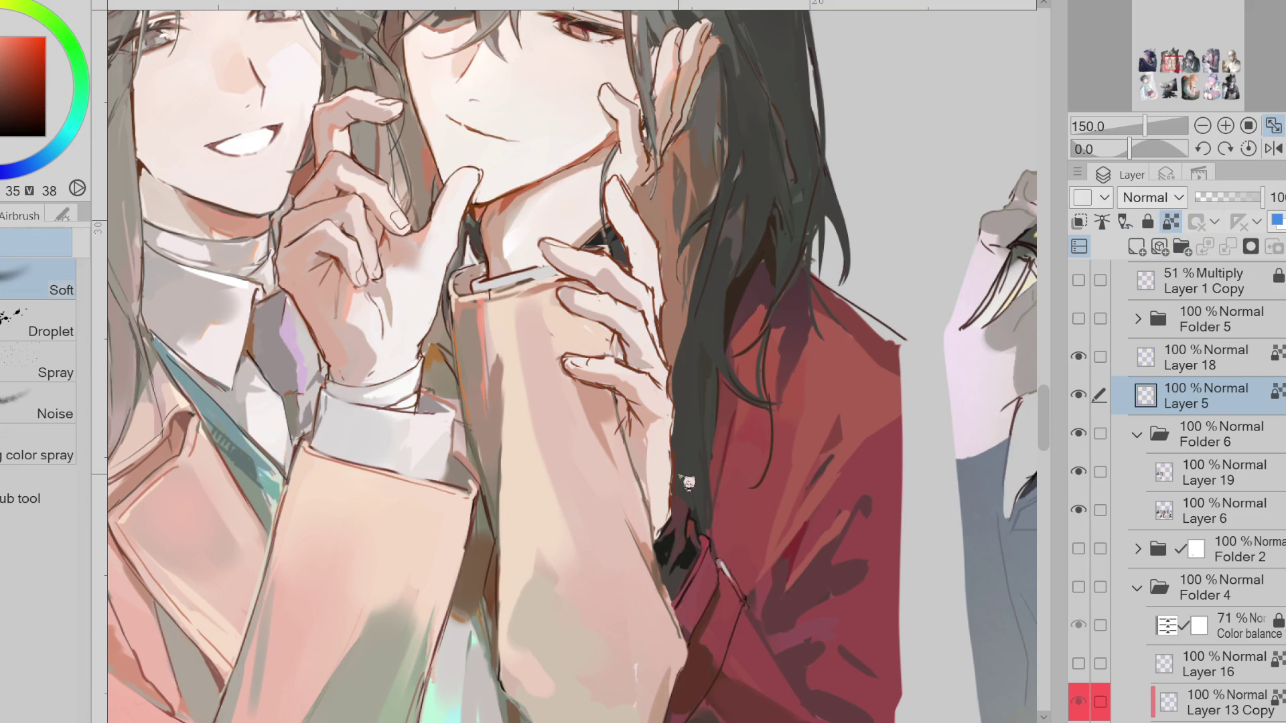
{"action": "key", "text": "y"}
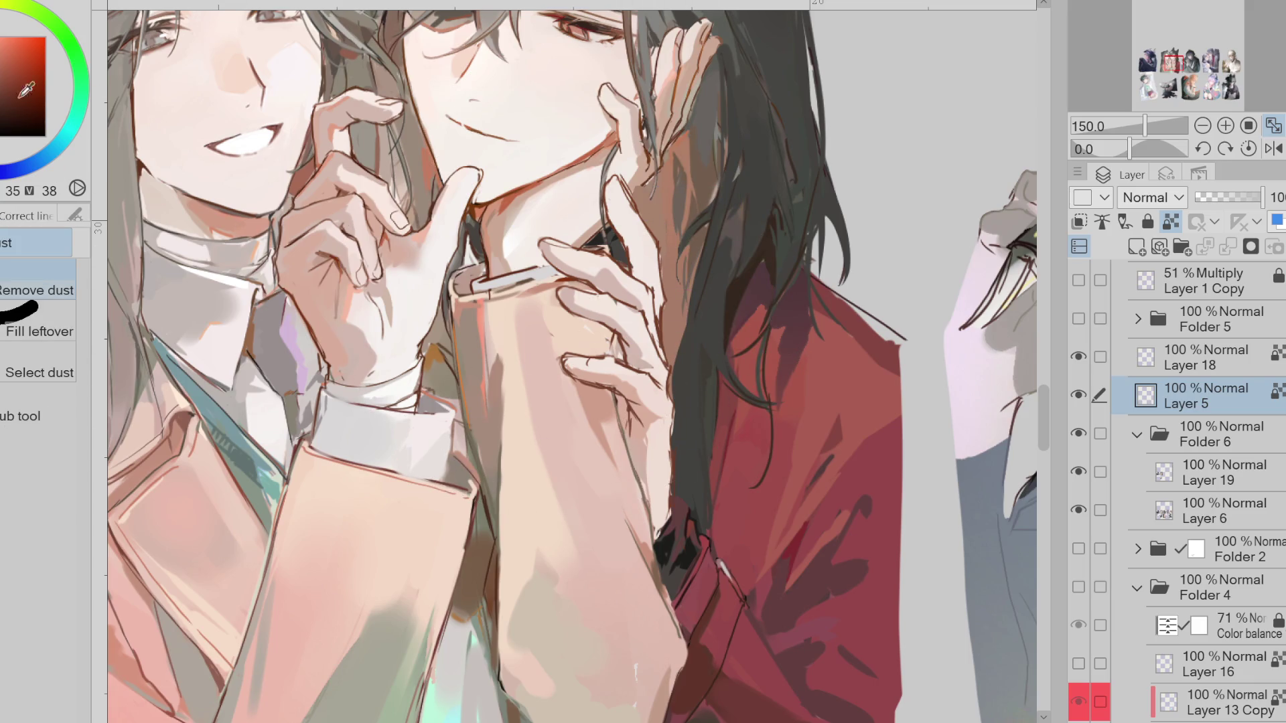
{"action": "key", "text": "b"}
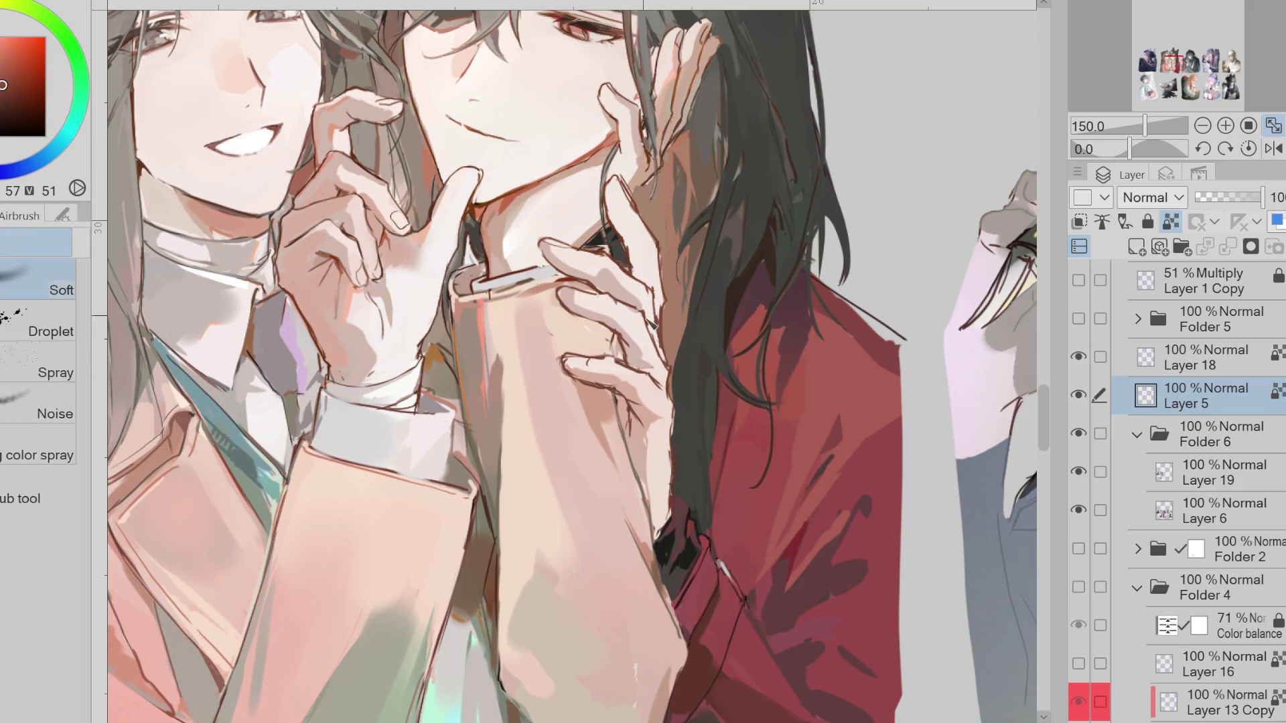
{"action": "left_click", "coordinate": [632, 294], "text": "alt"}
{"action": "left_click", "coordinate": [661, 295], "text": "alt"}
{"action": "left_click_drag", "start_coordinate": [672, 450], "coordinate": [672, 508]}
Move Layer 5 into Folder 6 and merge it down into Layer 19
{"action": "left_click", "coordinate": [1182, 246]}
{"action": "key", "text": "ctrl+z"}
{"action": "left_click_drag", "start_coordinate": [1230, 402], "coordinate": [1231, 445]}
{"action": "left_click", "coordinate": [1228, 247]}
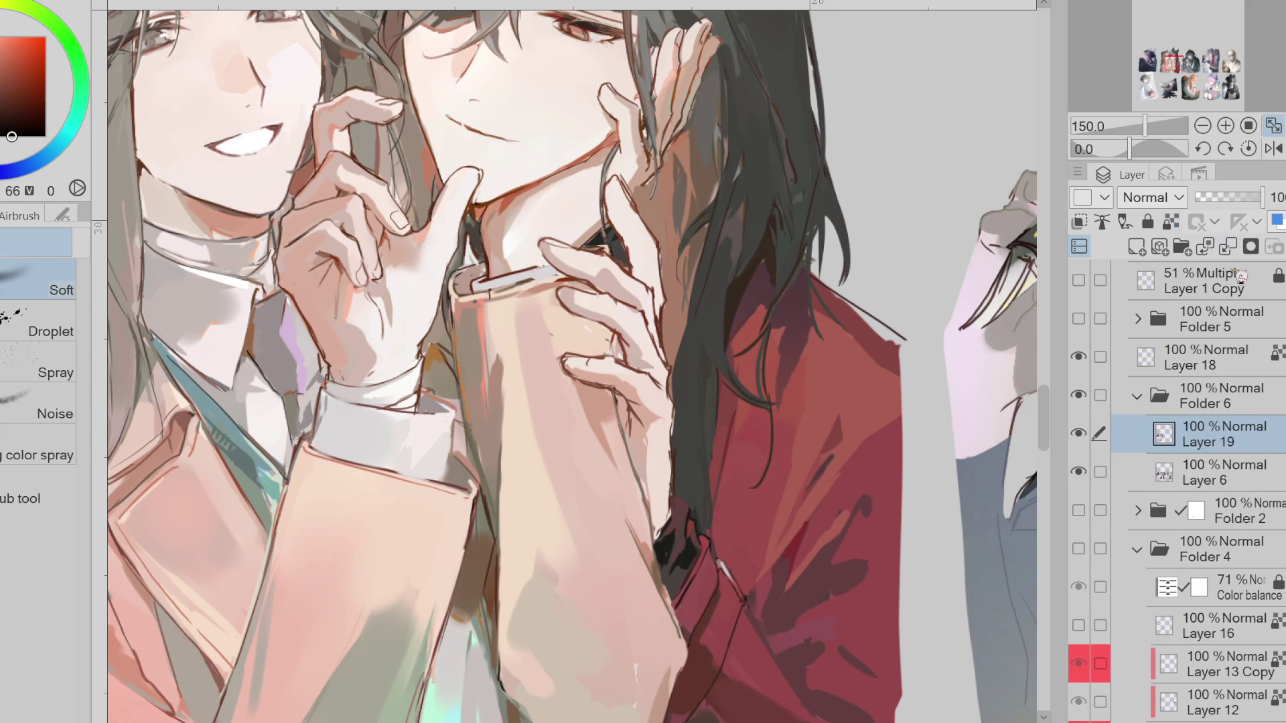
Sample skin tones from the hand and brush light skin over the finger with the pen
{"action": "scroll", "coordinate": [606, 225], "scroll_direction": "up", "scroll_amount": 1}
{"action": "left_click", "coordinate": [554, 267], "text": "alt"}
{"action": "key", "text": "p"}
{"action": "left_click", "coordinate": [521, 263], "text": "alt"}
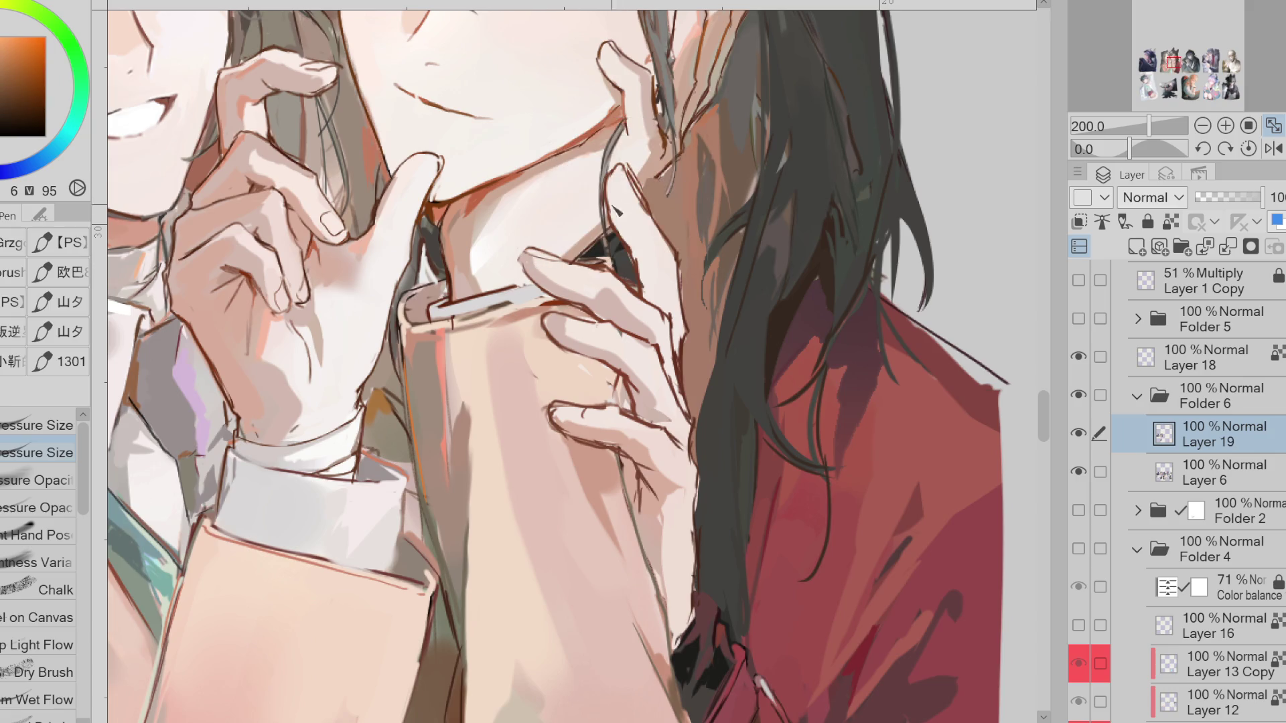
{"action": "left_click", "coordinate": [320, 232], "text": "alt"}
{"action": "mouse_move", "coordinate": [633, 236]}
{"action": "left_mouse_down"}
{"action": "mouse_move", "coordinate": [613, 201]}
{"action": "mouse_move", "coordinate": [633, 182]}
{"action": "mouse_move", "coordinate": [653, 267]}
{"action": "left_mouse_up"}
Sample redder and darker finger tones, then turn the finger's dark spot into a thin outline
{"action": "left_click", "coordinate": [611, 304], "text": "alt"}
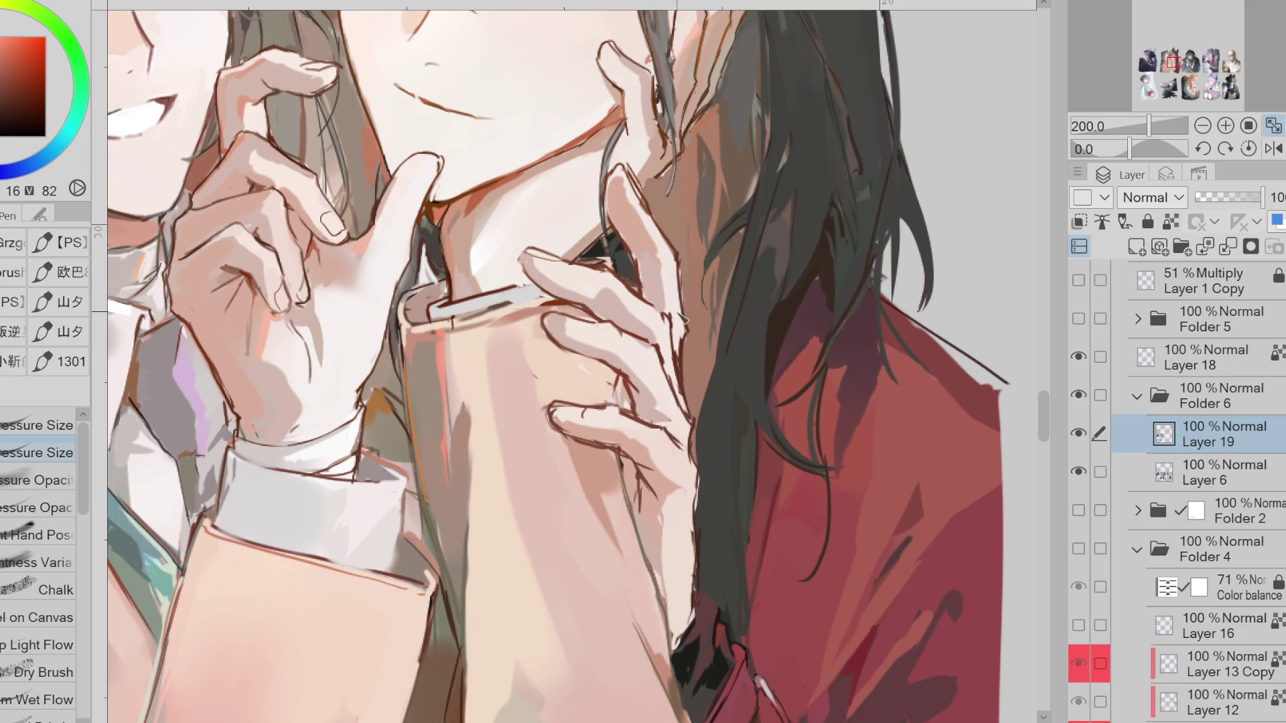
{"action": "left_click", "coordinate": [686, 283], "text": "alt"}
{"action": "left_click", "coordinate": [698, 343], "text": "alt"}
{"action": "left_click", "coordinate": [680, 342], "text": "alt"}
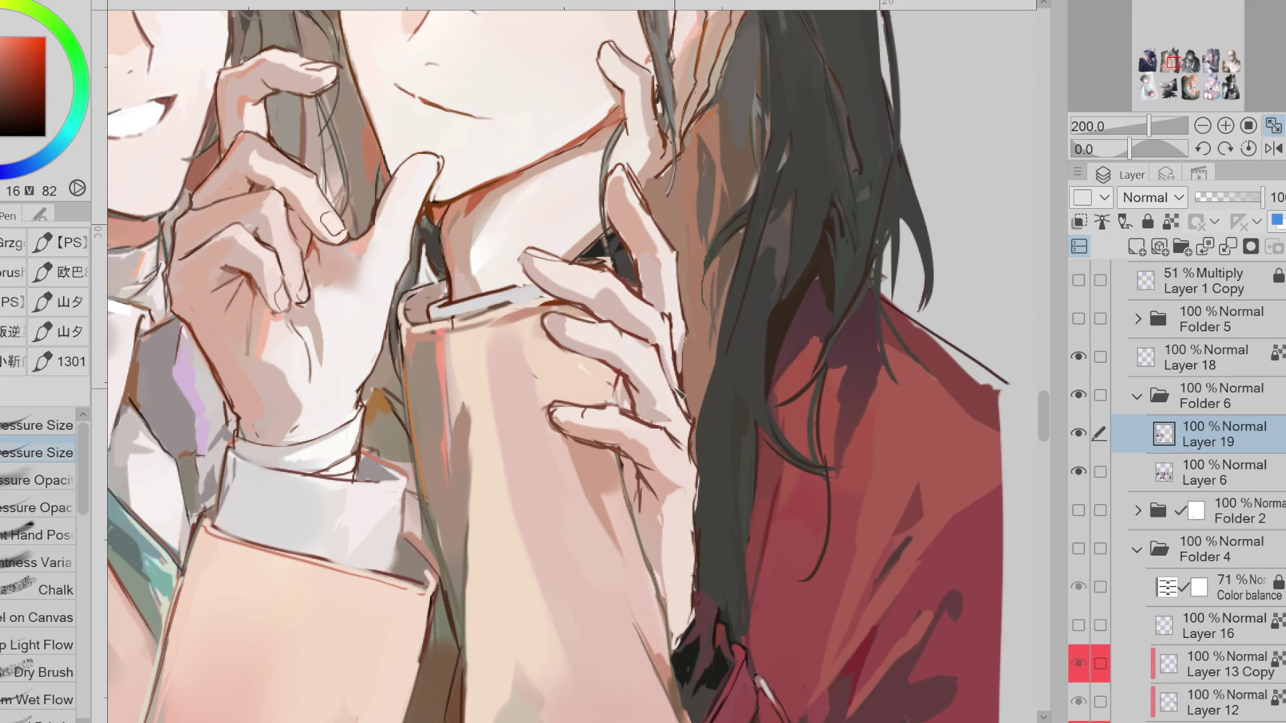
{"action": "left_click", "coordinate": [593, 340], "text": "alt"}
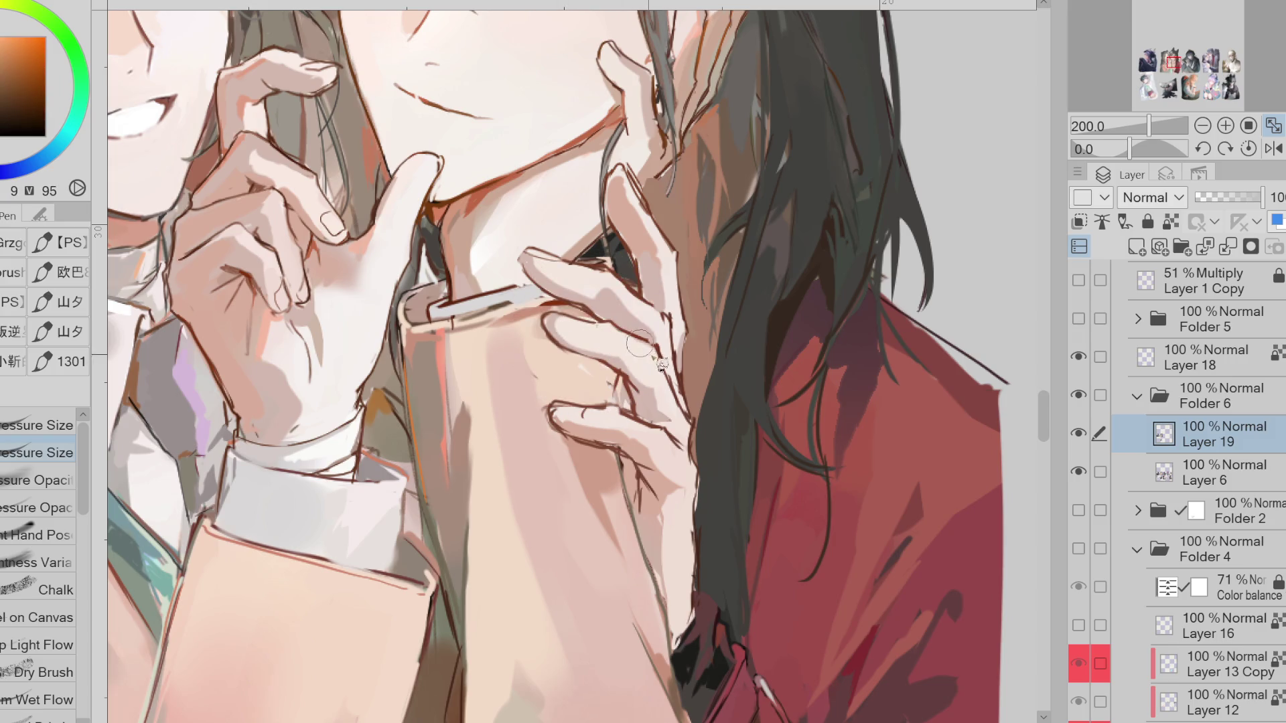
{"action": "left_click", "coordinate": [537, 276], "text": "alt"}
{"action": "left_click", "coordinate": [527, 265], "text": "alt"}
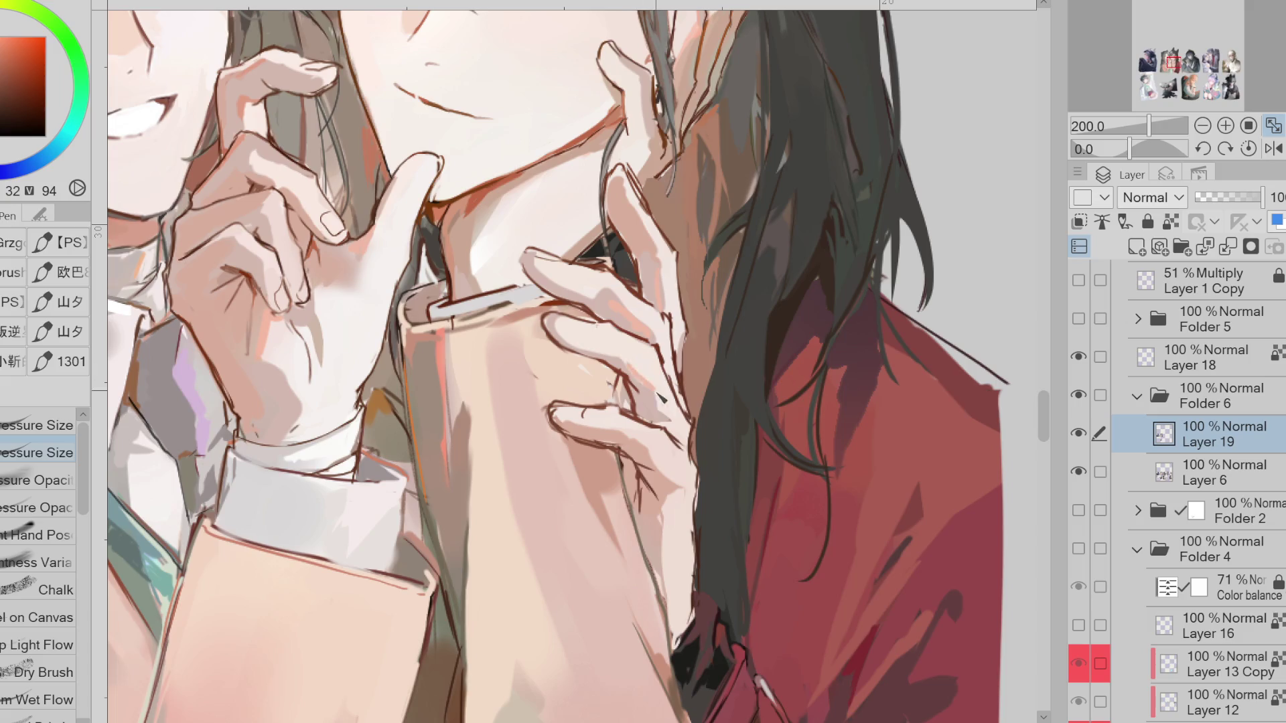
{"action": "left_click", "coordinate": [674, 427], "text": "alt"}
{"action": "left_click", "coordinate": [685, 370], "text": "alt"}
{"action": "left_click", "coordinate": [675, 325], "text": "alt"}
{"action": "left_click", "coordinate": [673, 329], "text": "alt"}
{"action": "left_click_drag", "start_coordinate": [664, 319], "coordinate": [669, 332]}
Mirror the canvas, deepen a small shadow, and paint light skin strokes over the finger outline
{"action": "key", "text": "h"}
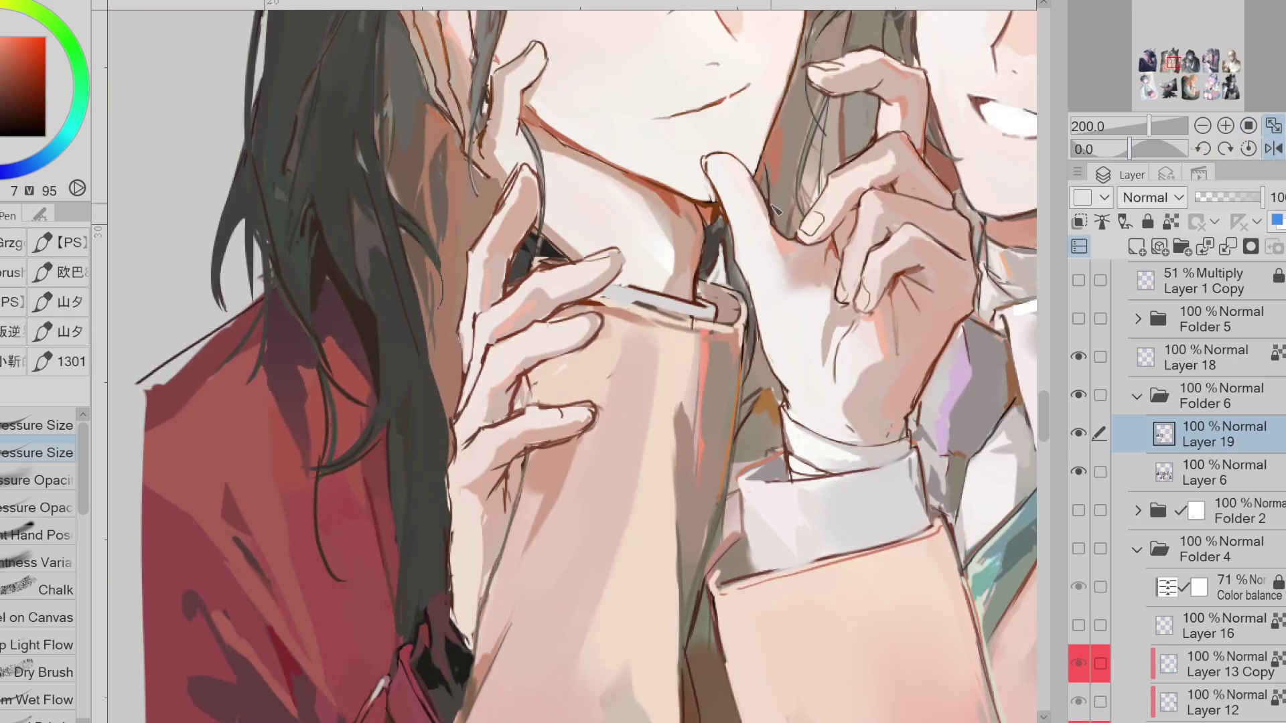
{"action": "left_click", "coordinate": [556, 275], "text": "alt"}
{"action": "left_click", "coordinate": [534, 260], "text": "alt"}
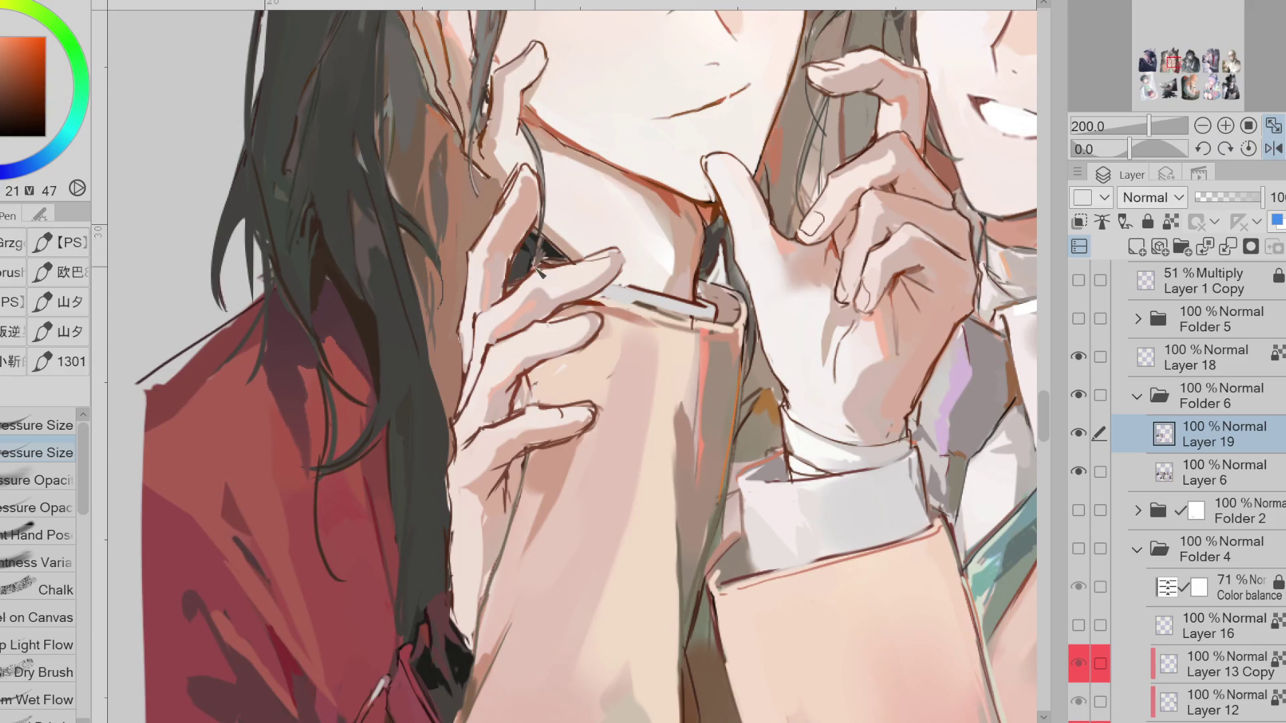
{"action": "left_click", "coordinate": [548, 265], "text": "alt"}
{"action": "left_click_drag", "start_coordinate": [544, 265], "coordinate": [539, 262]}
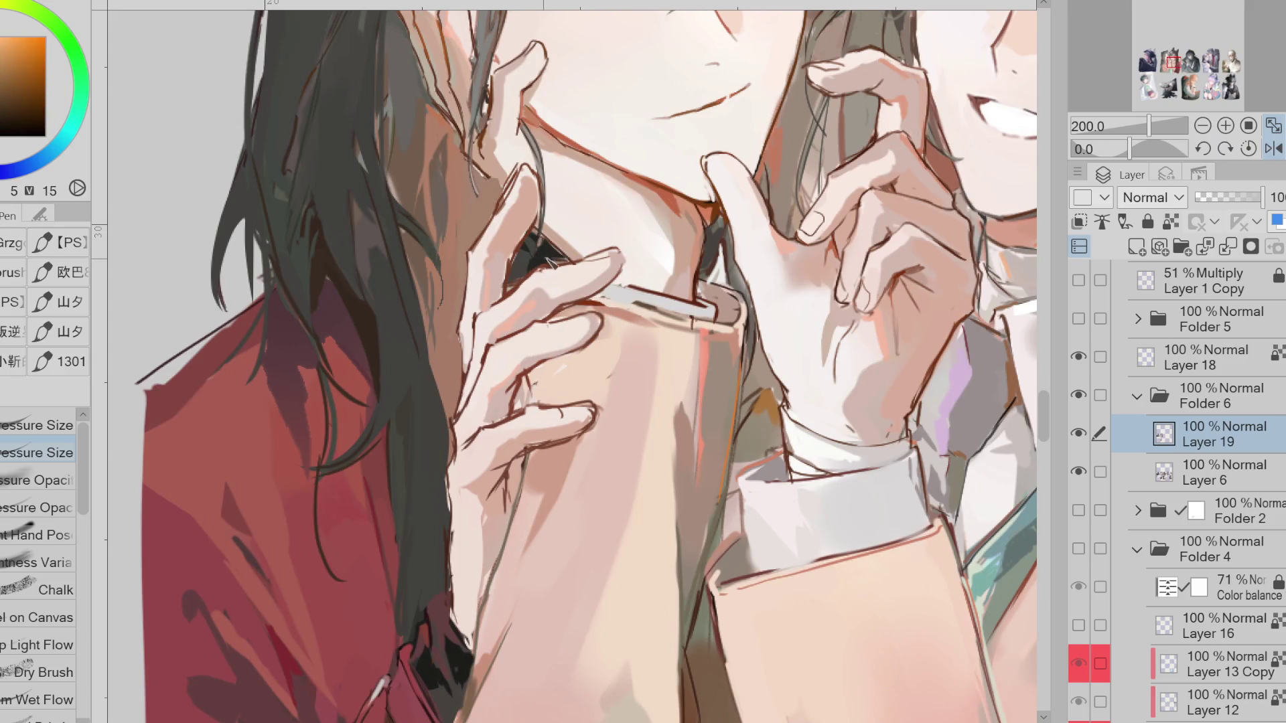
{"action": "left_click", "coordinate": [517, 186], "text": "alt"}
{"action": "mouse_move", "coordinate": [507, 204]}
{"action": "left_mouse_down"}
{"action": "mouse_move", "coordinate": [526, 179]}
{"action": "mouse_move", "coordinate": [473, 260]}
{"action": "mouse_move", "coordinate": [476, 322]}
{"action": "mouse_move", "coordinate": [492, 337]}
{"action": "left_mouse_up"}
Retouch the finger's left outline in dark colour and paint skin tone over the fingertip gap
{"action": "left_click", "coordinate": [518, 191], "text": "alt"}
{"action": "left_click", "coordinate": [473, 245], "text": "alt"}
{"action": "left_click", "coordinate": [461, 284], "text": "alt"}
{"action": "left_click", "coordinate": [508, 305], "text": "alt"}
{"action": "left_click_drag", "start_coordinate": [519, 278], "coordinate": [492, 318]}
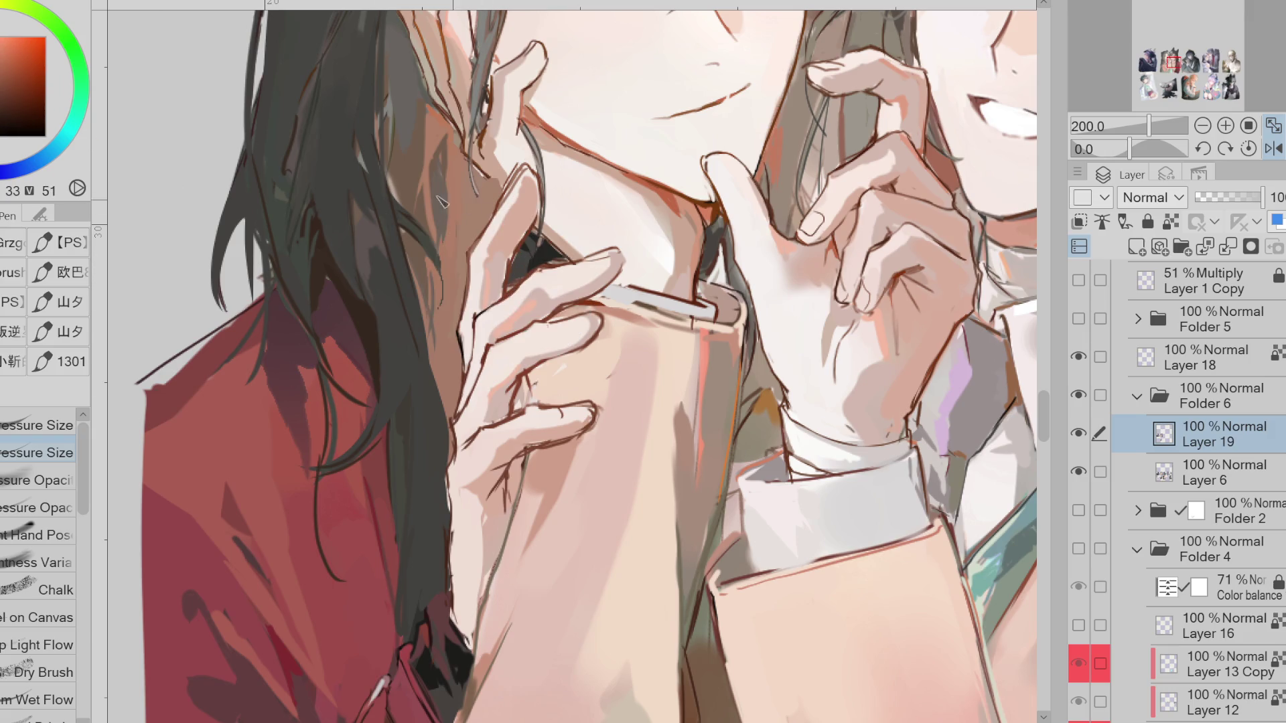
{"action": "left_click", "coordinate": [516, 261], "text": "alt"}
{"action": "left_click_drag", "start_coordinate": [532, 235], "coordinate": [519, 252]}
Add a dark outline along the top finger's edge, soften it, and lighten the fingertip
{"action": "left_click", "coordinate": [499, 307], "text": "alt"}
{"action": "mouse_move", "coordinate": [533, 295]}
{"action": "left_mouse_down"}
{"action": "mouse_move", "coordinate": [599, 265]}
{"action": "mouse_move", "coordinate": [539, 282]}
{"action": "left_mouse_up"}
{"action": "left_click", "coordinate": [537, 287], "text": "alt"}
{"action": "left_click", "coordinate": [616, 264], "text": "alt"}
{"action": "left_click", "coordinate": [621, 261], "text": "alt"}
{"action": "left_click_drag", "start_coordinate": [602, 266], "coordinate": [606, 295]}
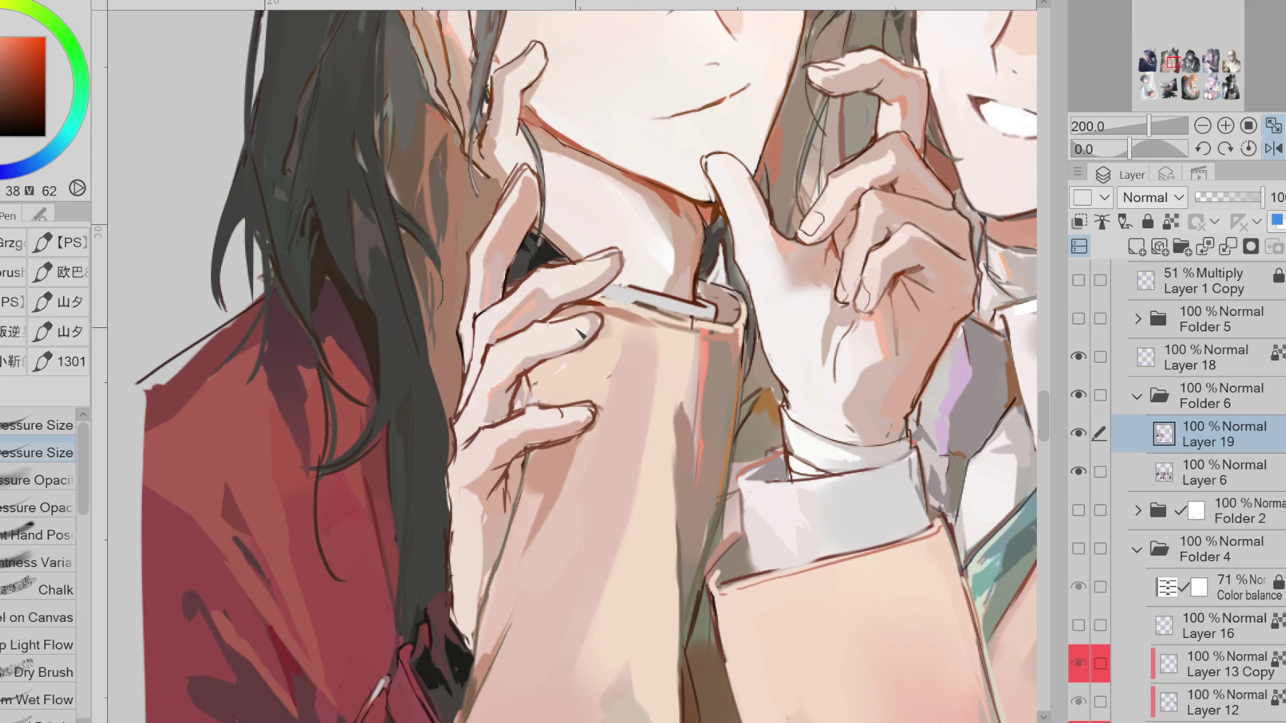
{"action": "left_click", "coordinate": [589, 322], "text": "alt"}
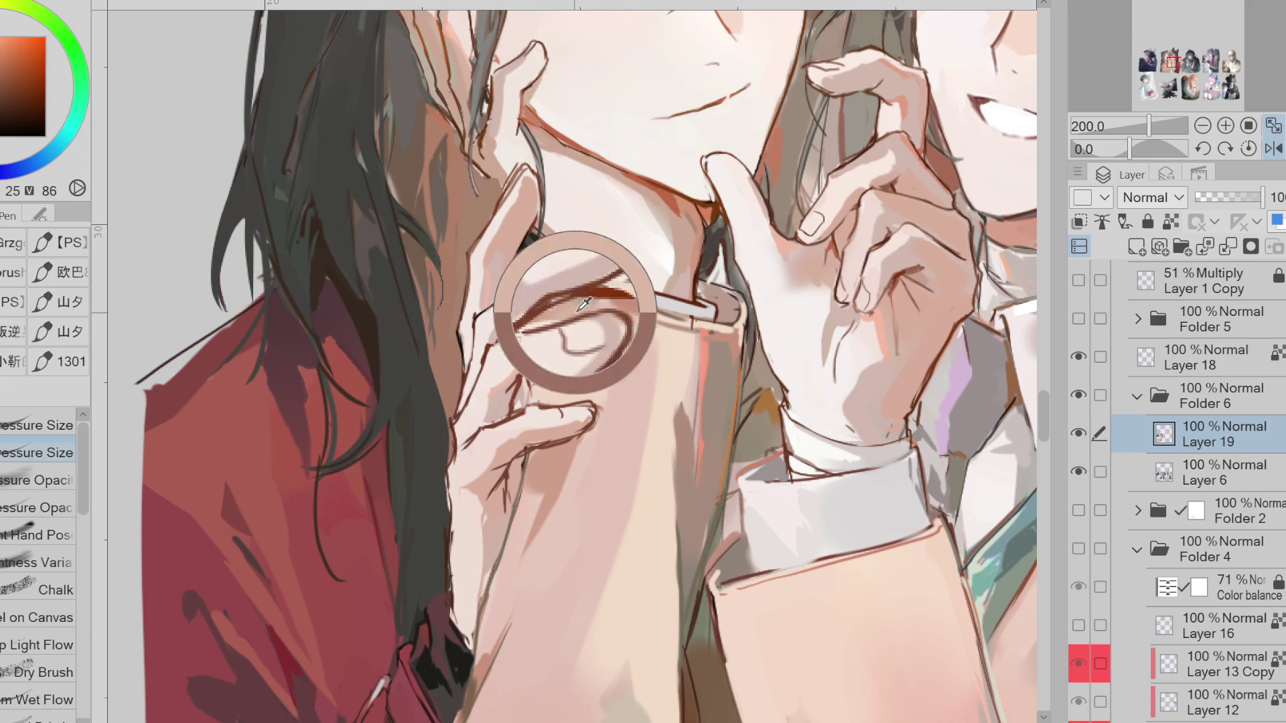
{"action": "left_click", "coordinate": [552, 413], "text": "alt"}
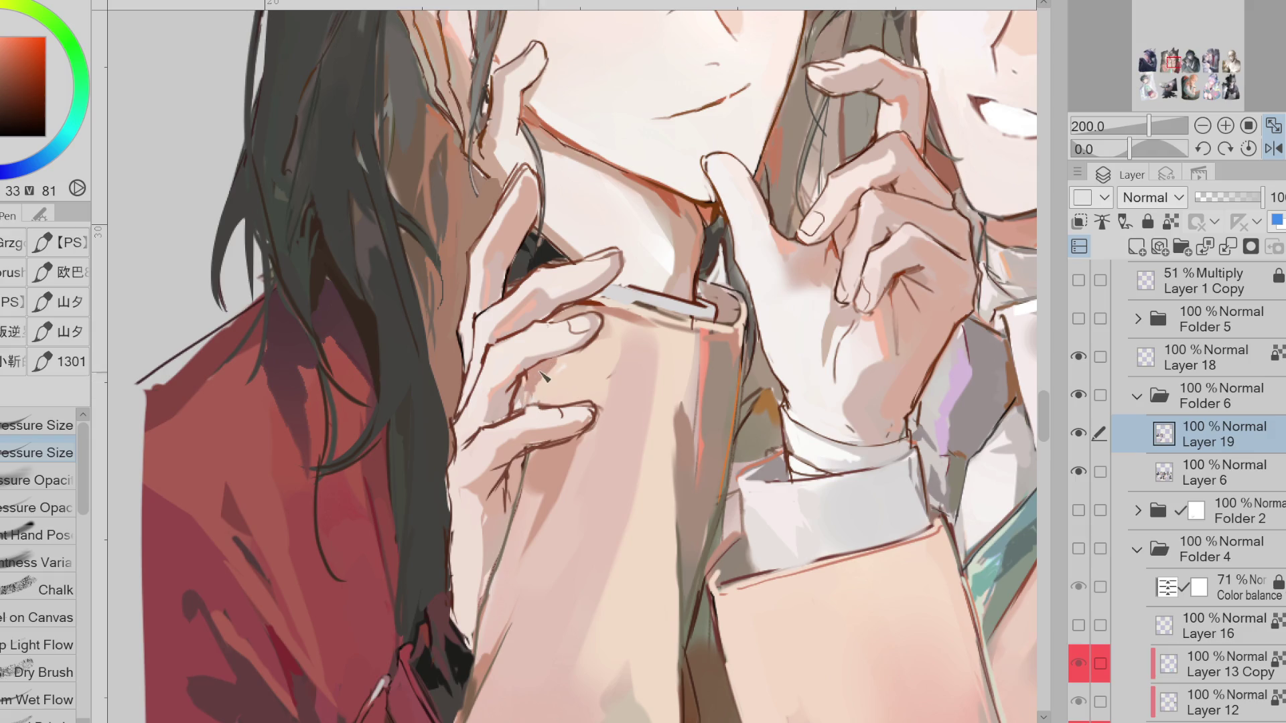
{"action": "left_click", "coordinate": [650, 305], "text": "alt"}
{"action": "scroll", "coordinate": [743, 264], "scroll_direction": "down", "scroll_amount": 3}
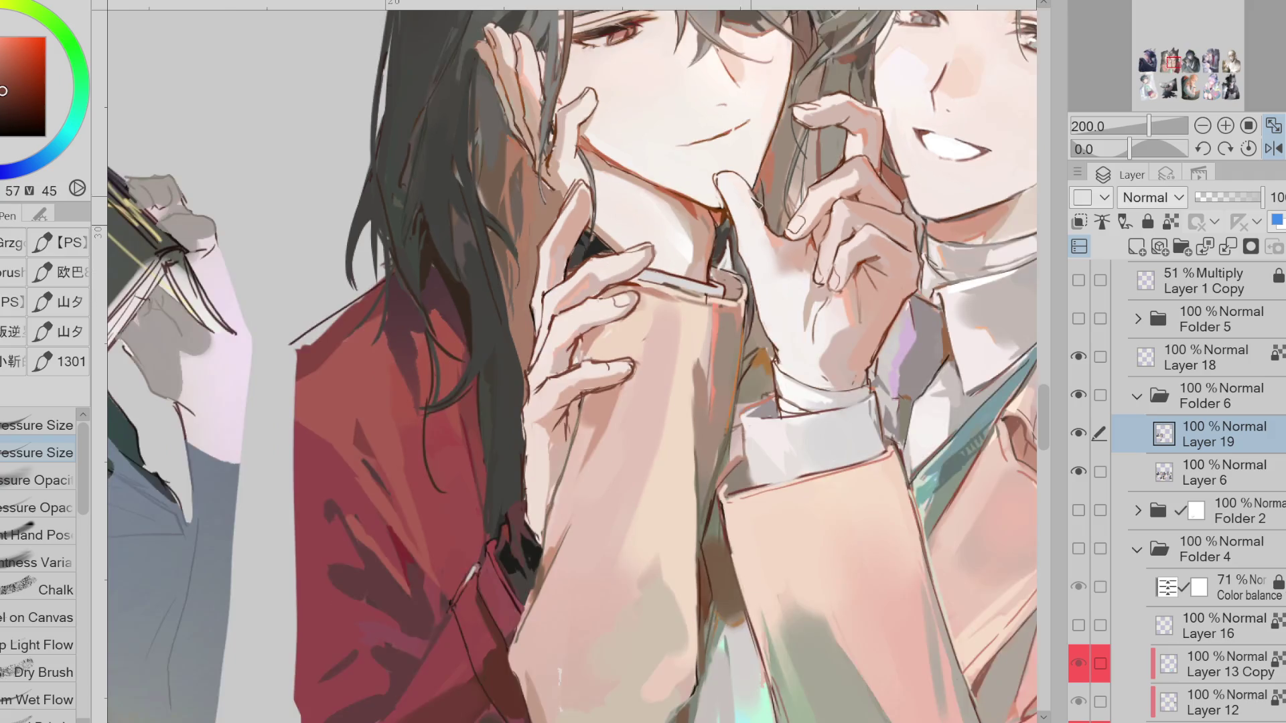
Sample bright orange, red and muted colours from around the hand
{"action": "left_click", "coordinate": [716, 309], "text": "alt"}
{"action": "scroll", "coordinate": [717, 309], "scroll_direction": "up", "scroll_amount": 3}
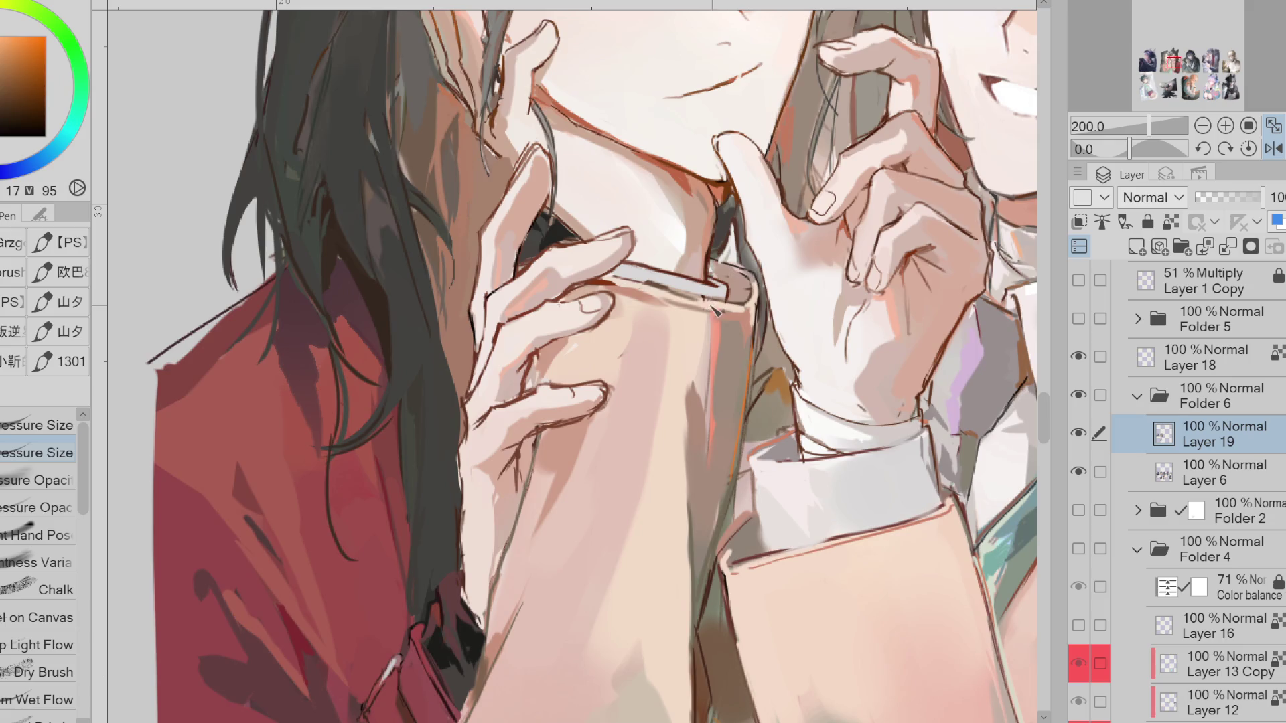
{"action": "left_click", "coordinate": [712, 302], "text": "alt"}
{"action": "left_click", "coordinate": [711, 305], "text": "alt"}
{"action": "left_click", "coordinate": [624, 342], "text": "alt"}
{"action": "left_click", "coordinate": [761, 319], "text": "alt"}
{"action": "left_click", "coordinate": [764, 298], "text": "alt"}
{"action": "left_click", "coordinate": [727, 268], "text": "alt"}
{"action": "left_click", "coordinate": [728, 268], "text": "alt"}
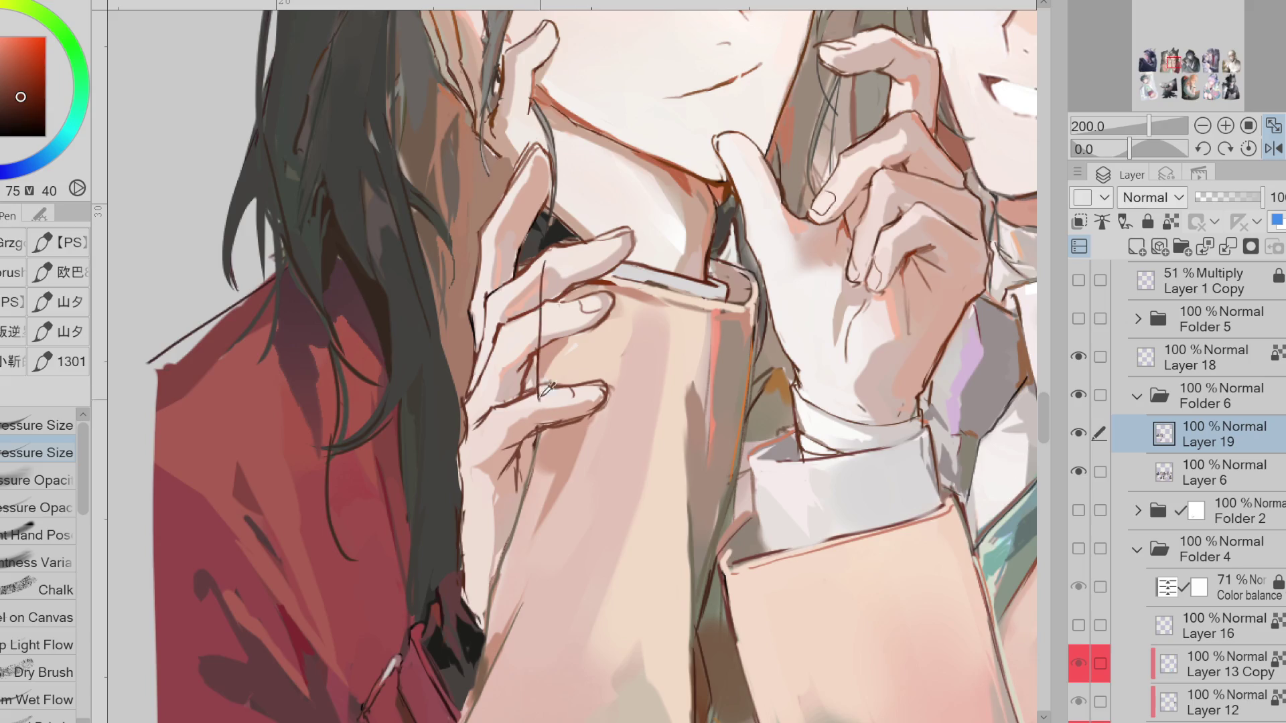
{"action": "left_click", "coordinate": [458, 287], "text": "alt"}
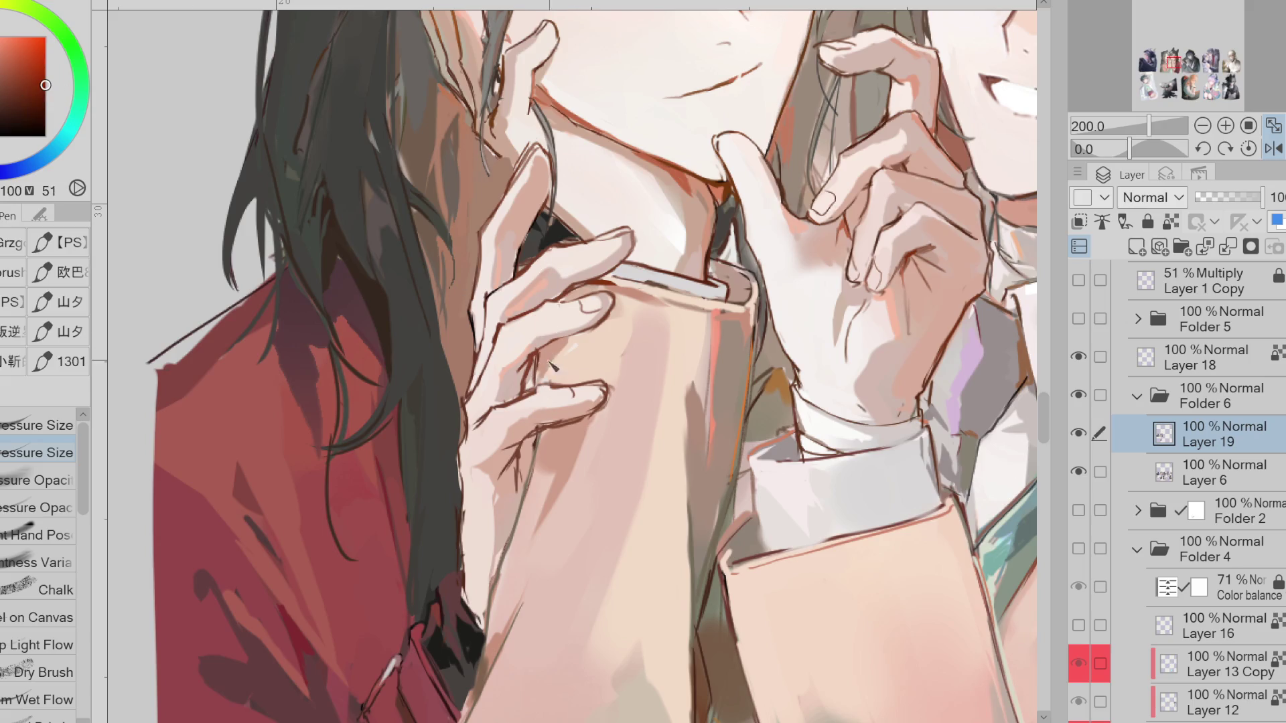
{"action": "left_click", "coordinate": [526, 439], "text": "alt"}
{"action": "left_click", "coordinate": [872, 301], "text": "alt"}
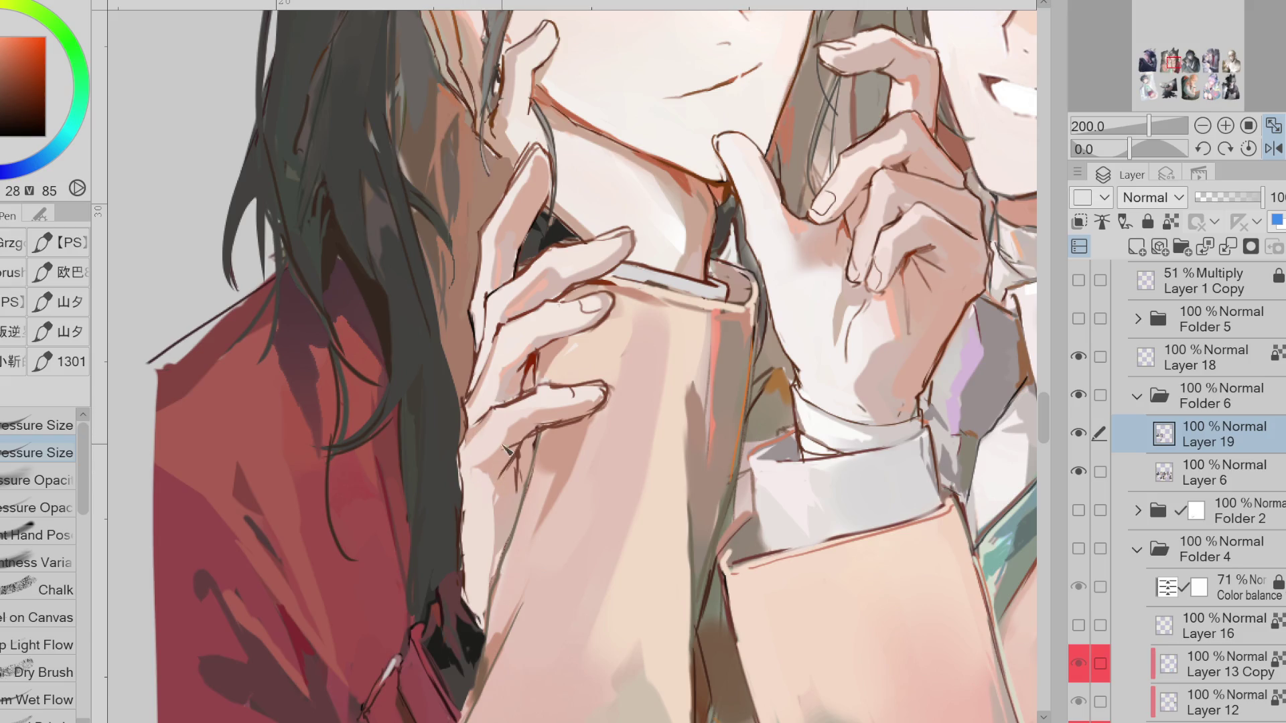
Compare light, mid and darker orange skin shades sampled from the hand and arm
{"action": "left_click", "coordinate": [534, 403], "text": "alt"}
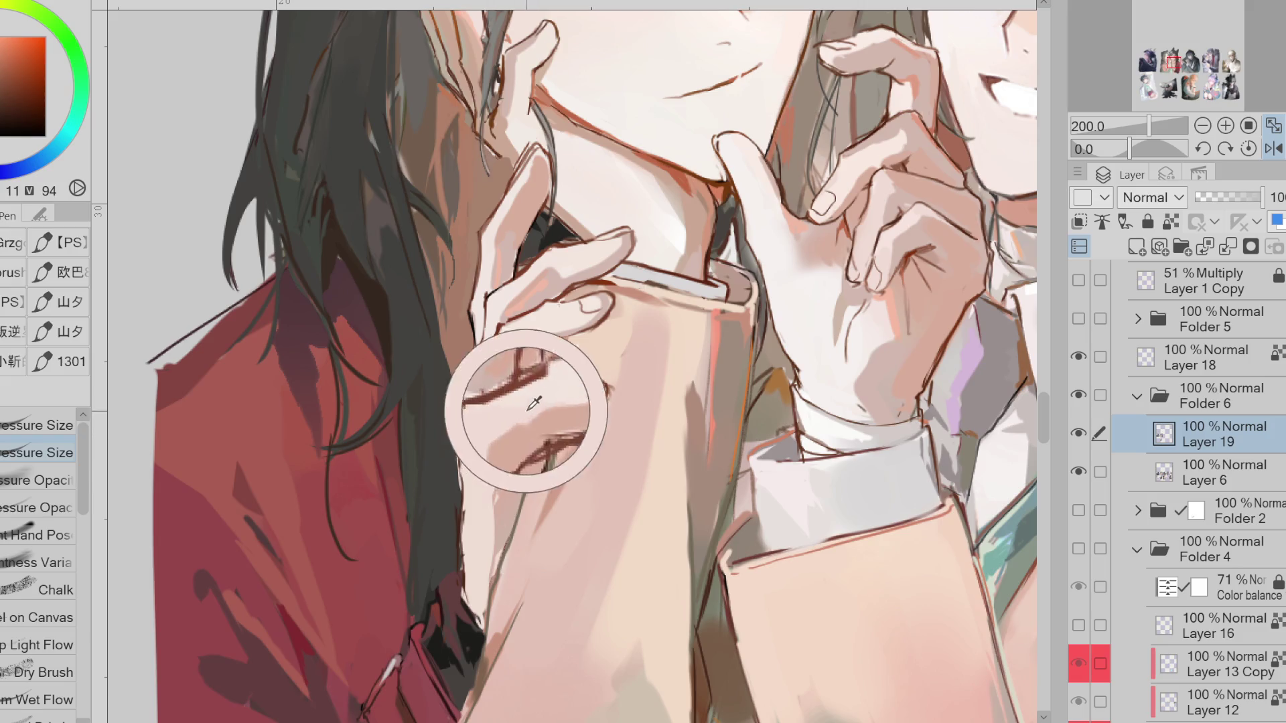
{"action": "left_click", "coordinate": [518, 452], "text": "alt"}
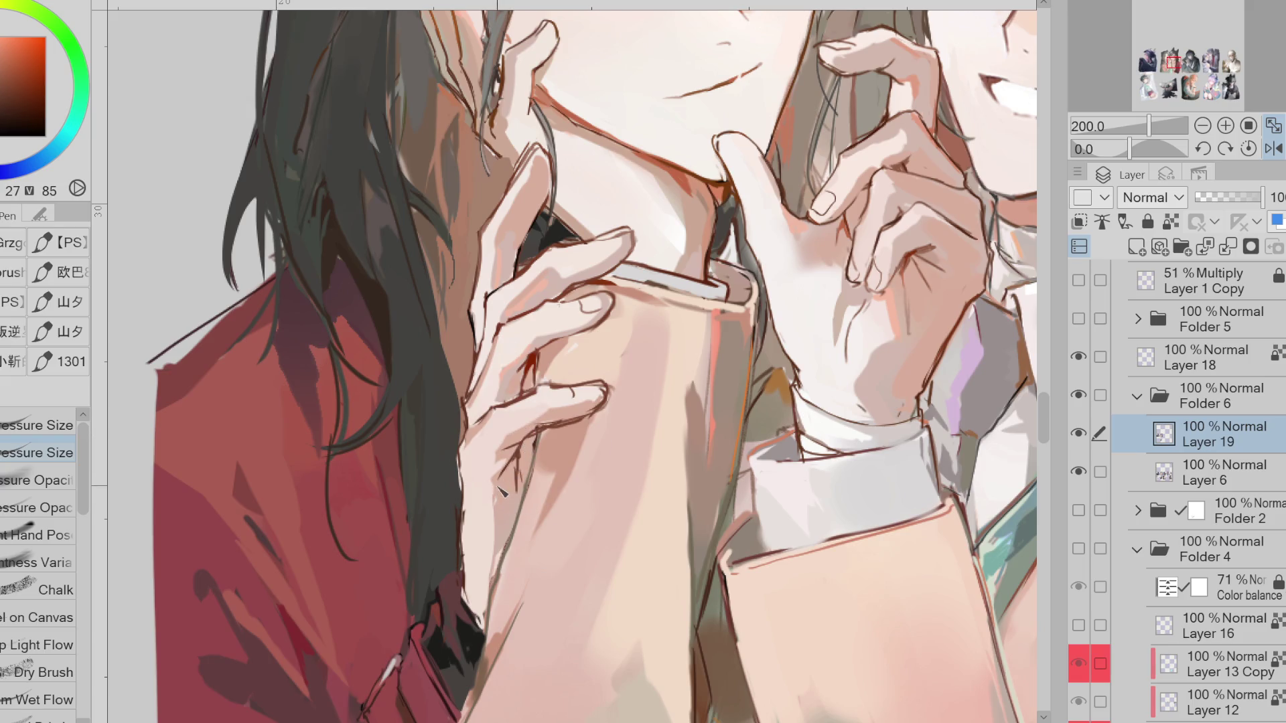
{"action": "left_click", "coordinate": [532, 457], "text": "alt"}
{"action": "left_click", "coordinate": [480, 445], "text": "alt"}
{"action": "left_click", "coordinate": [465, 472], "text": "alt"}
{"action": "left_click", "coordinate": [338, 320], "text": "alt"}
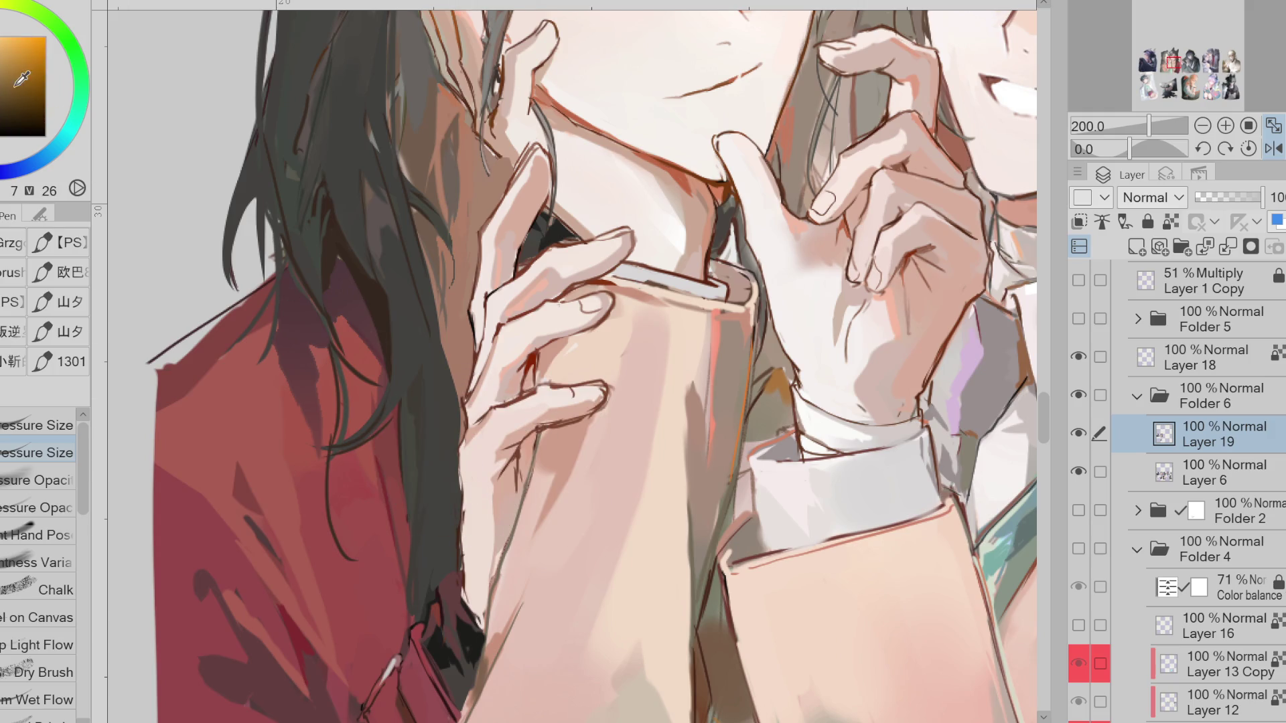
{"action": "left_click", "coordinate": [499, 400], "text": "alt"}
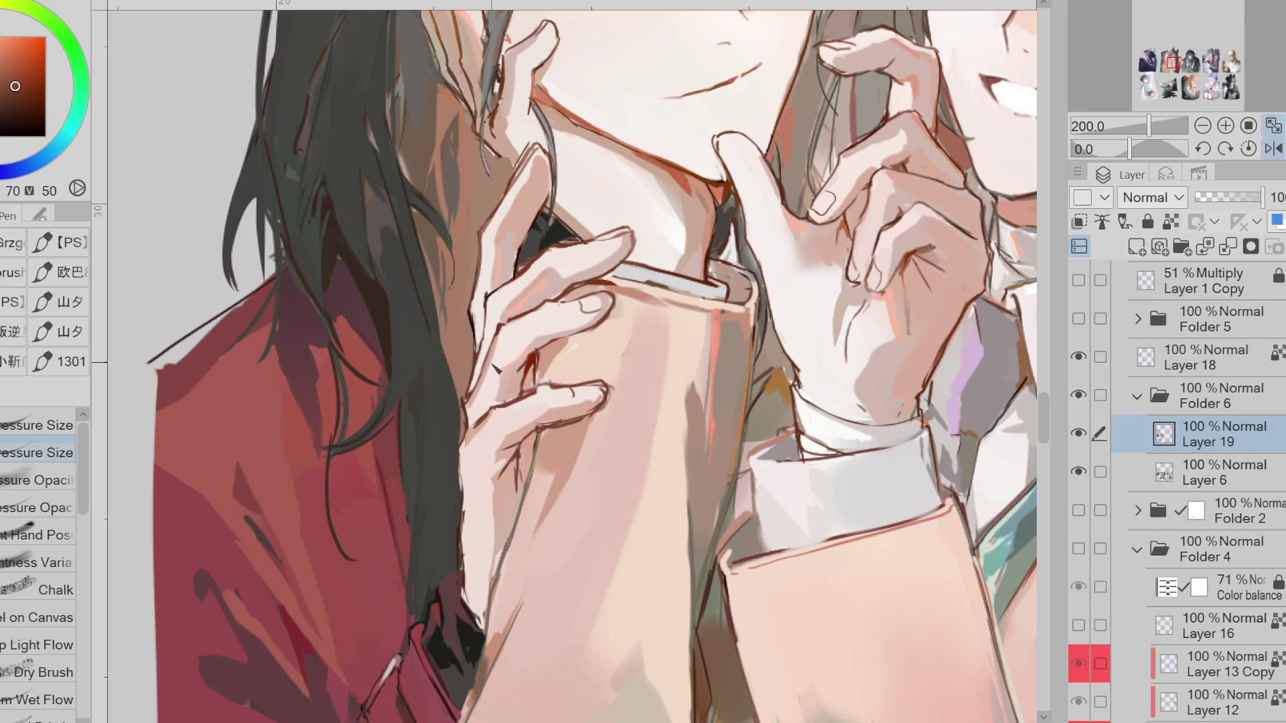
{"action": "left_click", "coordinate": [467, 457], "text": "alt"}
{"action": "left_click", "coordinate": [458, 548], "text": "alt"}
{"action": "left_click", "coordinate": [449, 519], "text": "alt"}
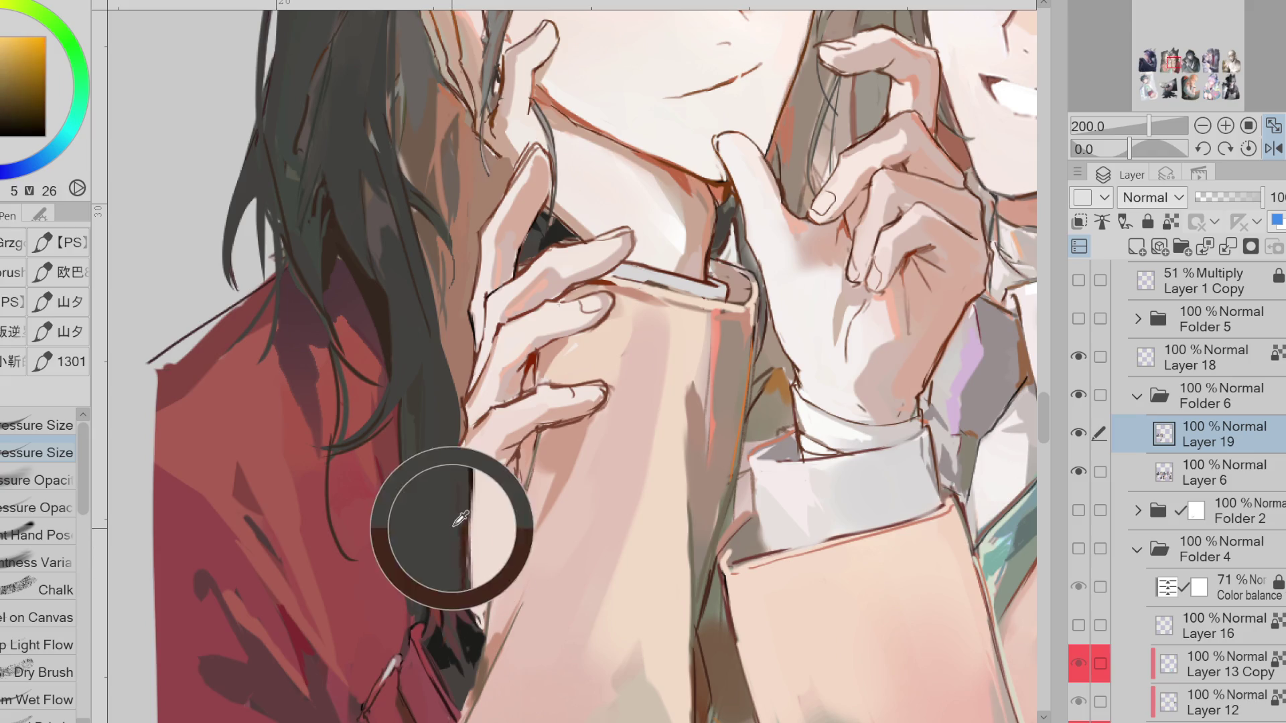
{"action": "left_click", "coordinate": [526, 468], "text": "alt"}
{"action": "left_click", "coordinate": [537, 359], "text": "alt"}
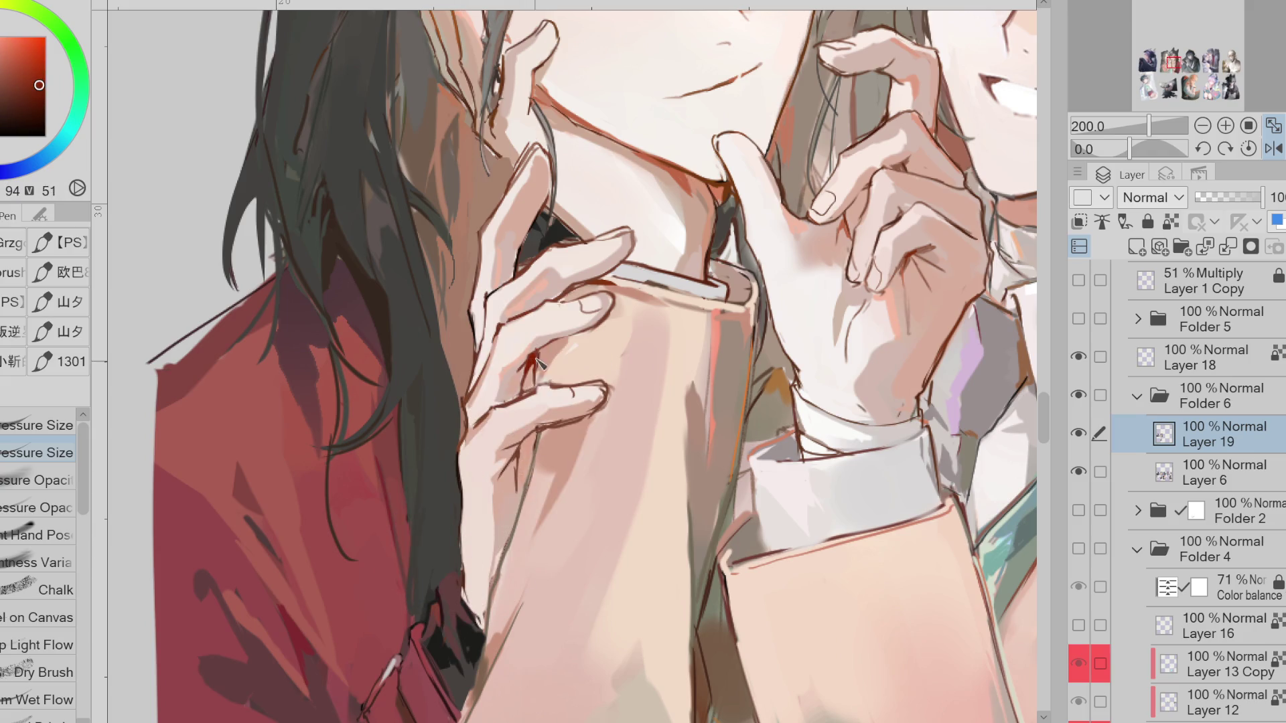
{"action": "left_click", "coordinate": [558, 428], "text": "alt"}
{"action": "left_click", "coordinate": [533, 390], "text": "alt"}
{"action": "left_click", "coordinate": [517, 395], "text": "alt"}
Sample a pink skin tone and paint a short pink touch on the fingertip
{"action": "left_click", "coordinate": [375, 264], "text": "alt"}
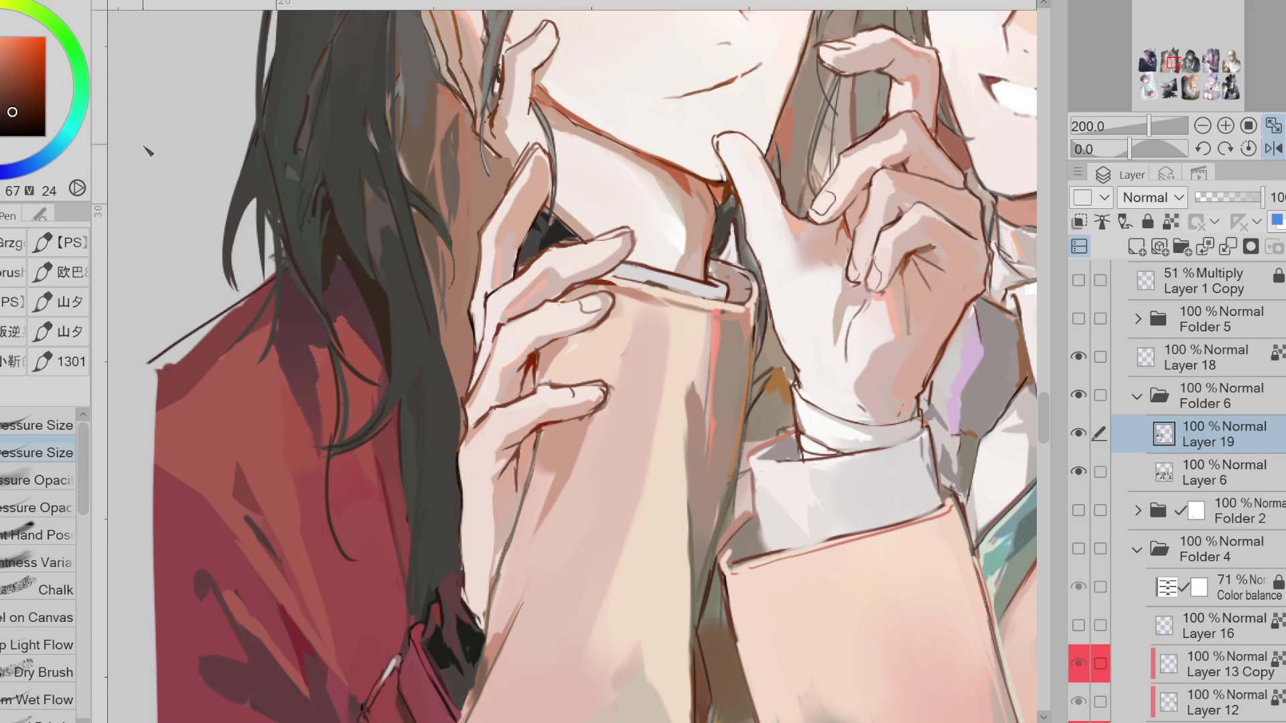
{"action": "left_click", "coordinate": [546, 392], "text": "alt"}
{"action": "left_click", "coordinate": [550, 381], "text": "alt"}
{"action": "left_click", "coordinate": [603, 395], "text": "alt"}
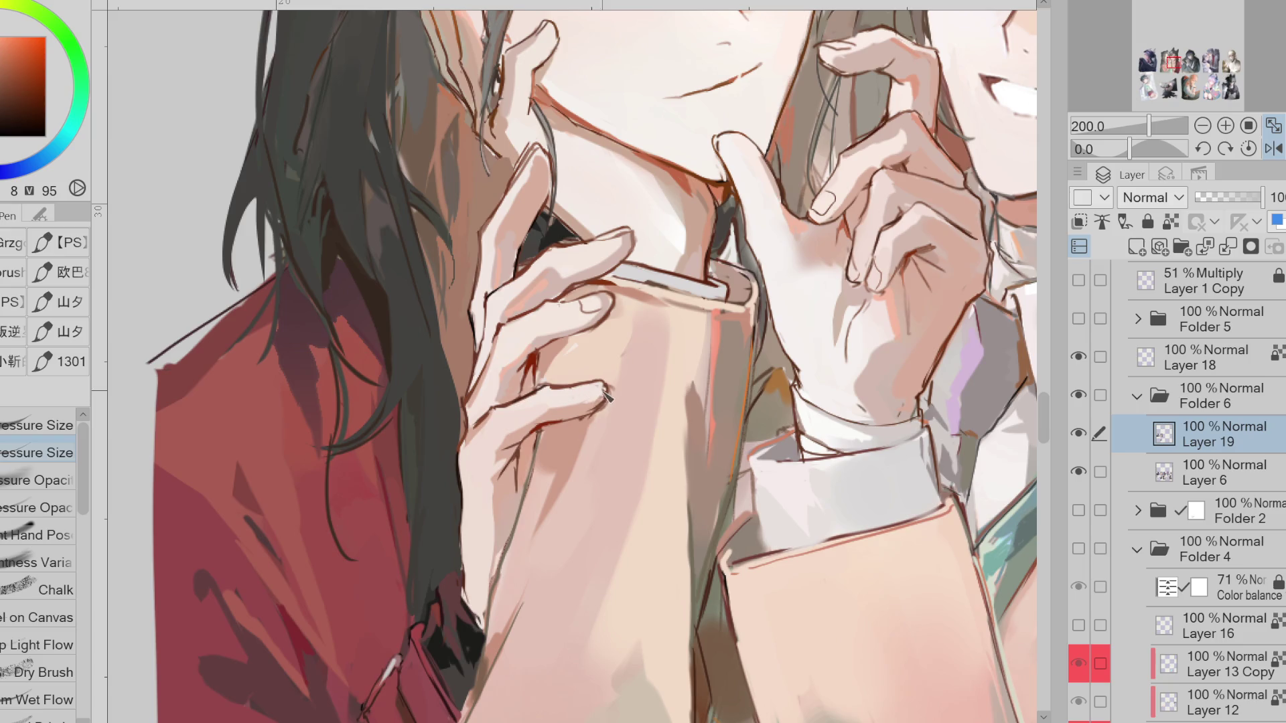
{"action": "left_click", "coordinate": [605, 399], "text": "alt"}
{"action": "left_click", "coordinate": [587, 423], "text": "alt"}
{"action": "left_click", "coordinate": [587, 406], "text": "alt"}
{"action": "left_click_drag", "start_coordinate": [574, 395], "coordinate": [588, 392]}
Draw a thin grey line down the hand's edge
{"action": "left_click", "coordinate": [594, 316], "text": "alt"}
{"action": "left_click", "coordinate": [589, 299], "text": "alt"}
{"action": "left_click", "coordinate": [589, 303], "text": "alt"}
{"action": "left_click_drag", "start_coordinate": [493, 590], "coordinate": [536, 436]}
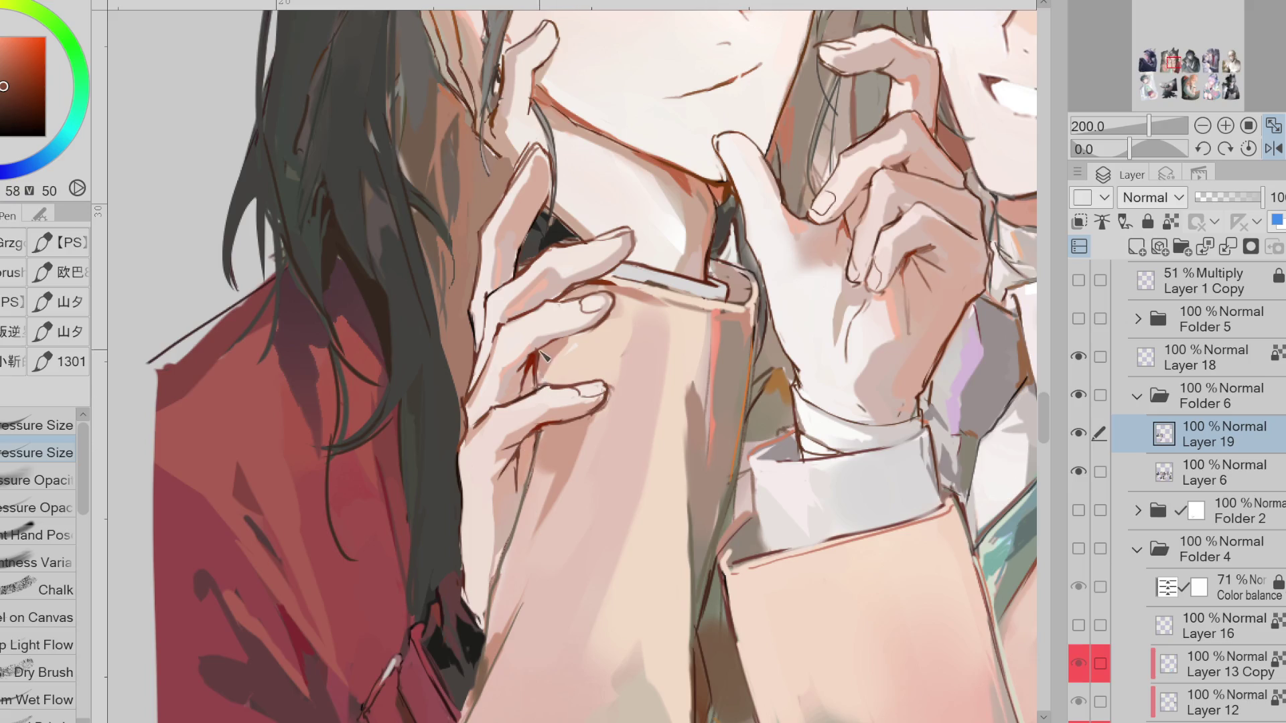
Switch to a pressure-opacity brush with light skin colour and mirror the canvas to check
{"action": "left_click", "coordinate": [549, 287], "text": "alt"}
{"action": "key", "text": "."}
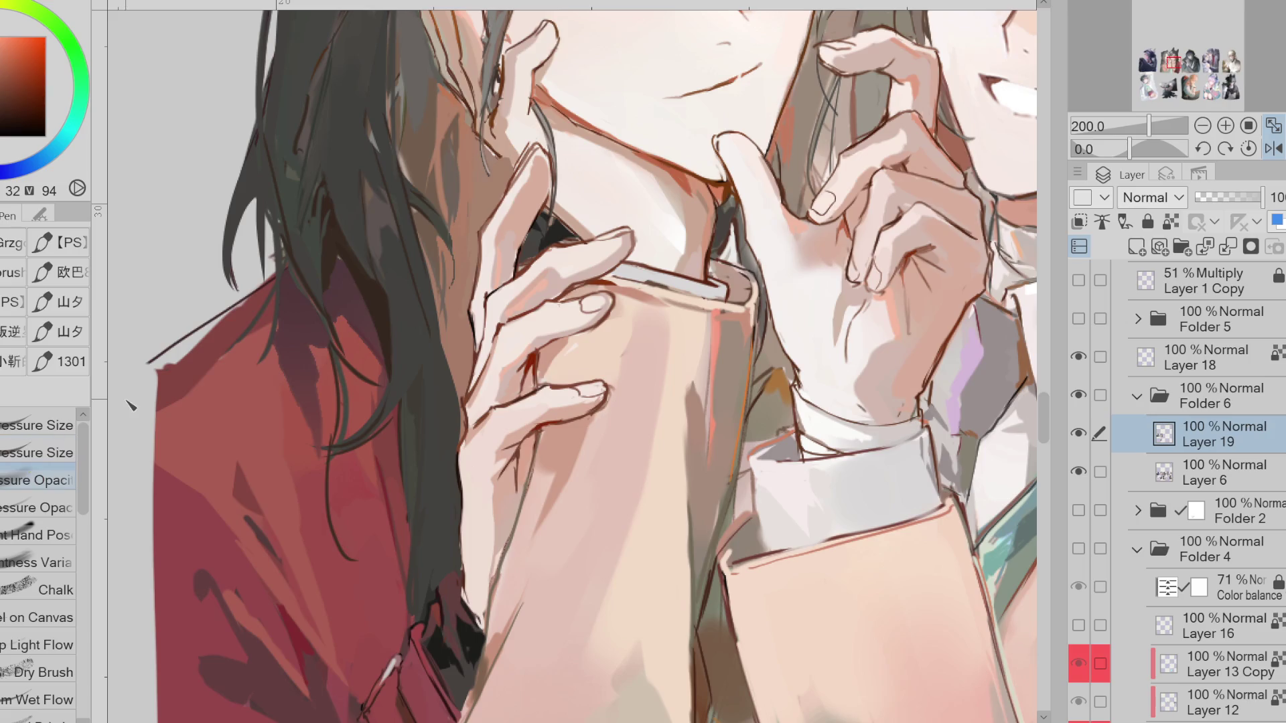
{"action": "left_click", "coordinate": [556, 294], "text": "alt"}
{"action": "left_click", "coordinate": [1273, 148]}
{"action": "left_click", "coordinate": [565, 250], "text": "alt"}
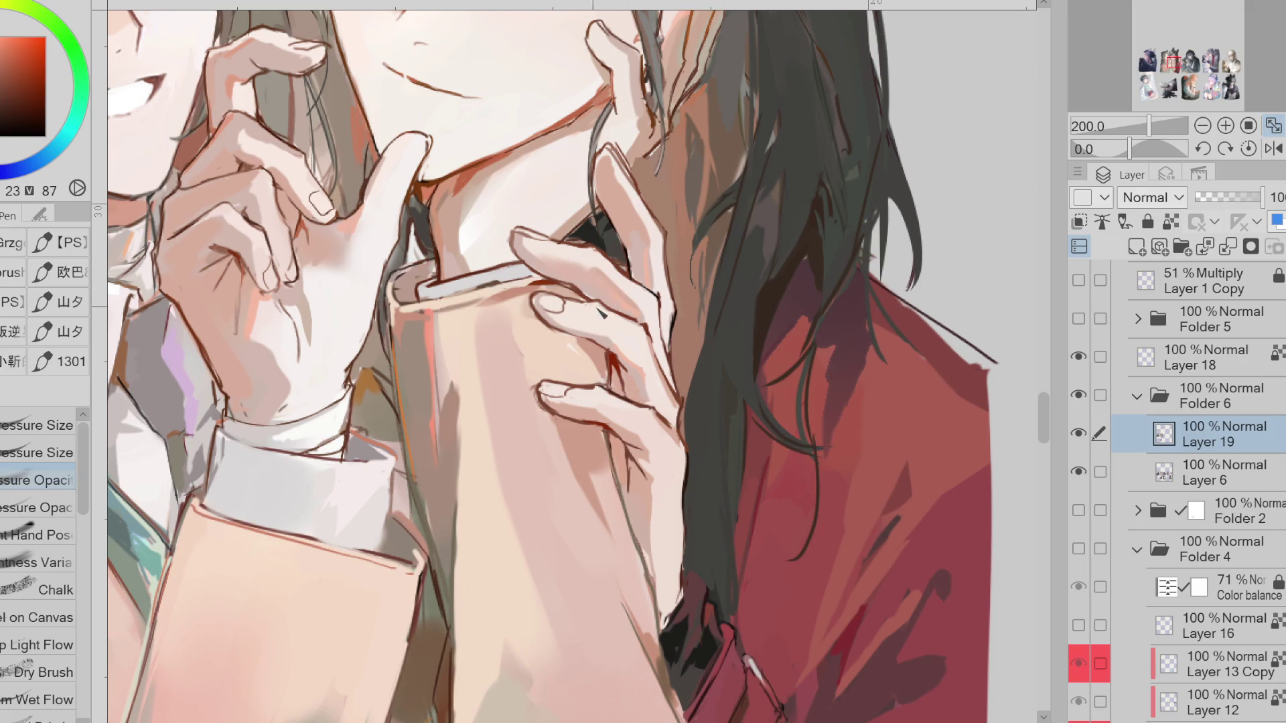
With the Pressure Size pen, stroke dark red along the finger's right edge
{"action": "left_click", "coordinate": [576, 392], "text": "alt"}
{"action": "left_click", "coordinate": [554, 308], "text": "alt"}
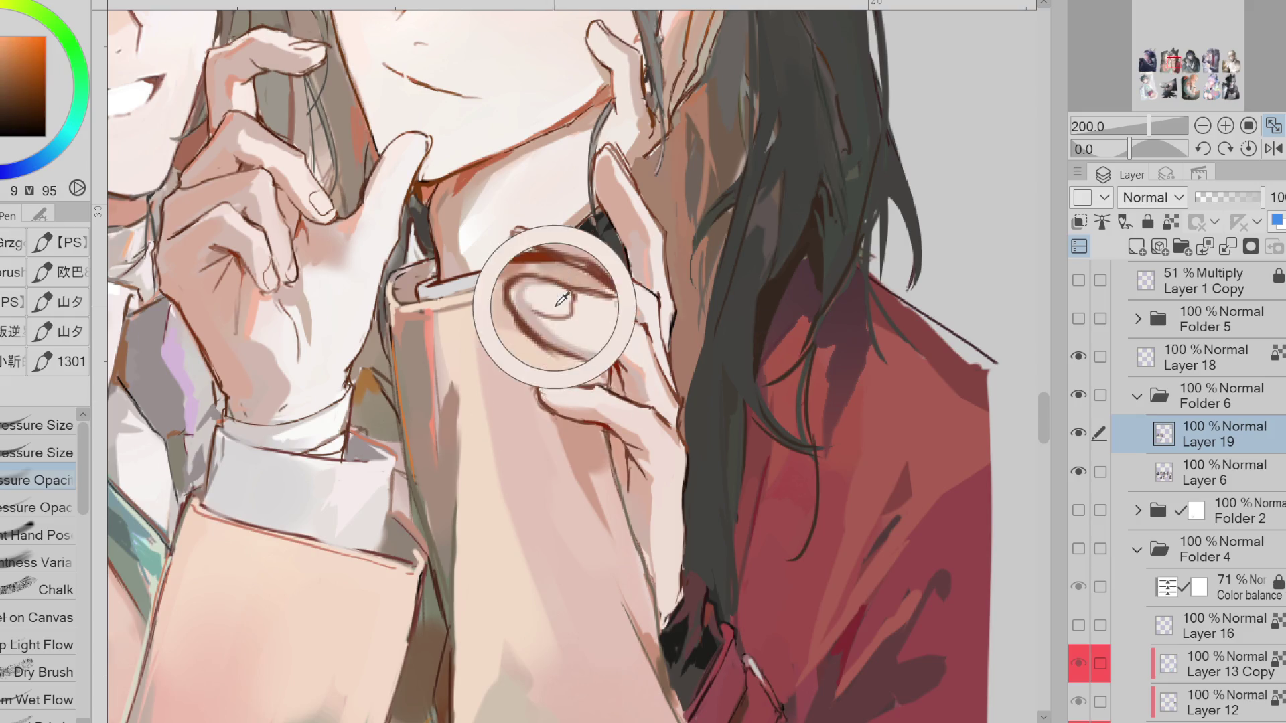
{"action": "left_click", "coordinate": [555, 305], "text": "alt"}
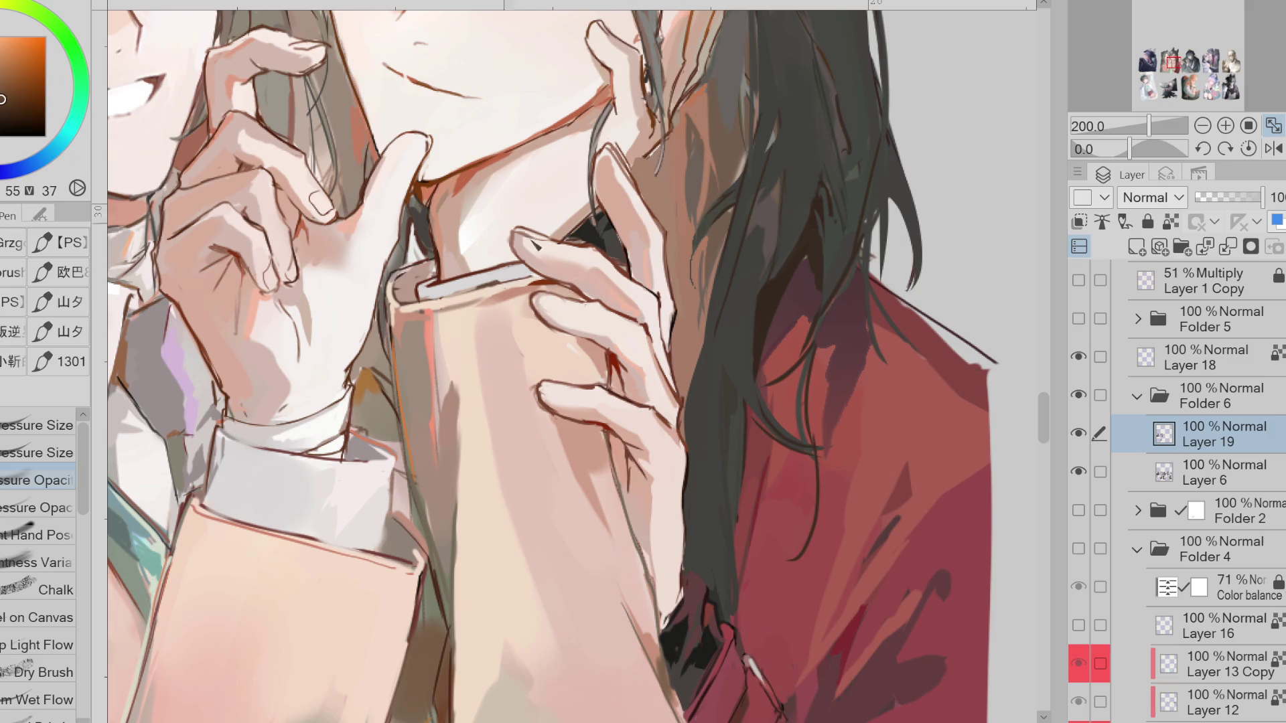
{"action": "left_click", "coordinate": [51, 457]}
{"action": "left_click", "coordinate": [580, 308], "text": "alt"}
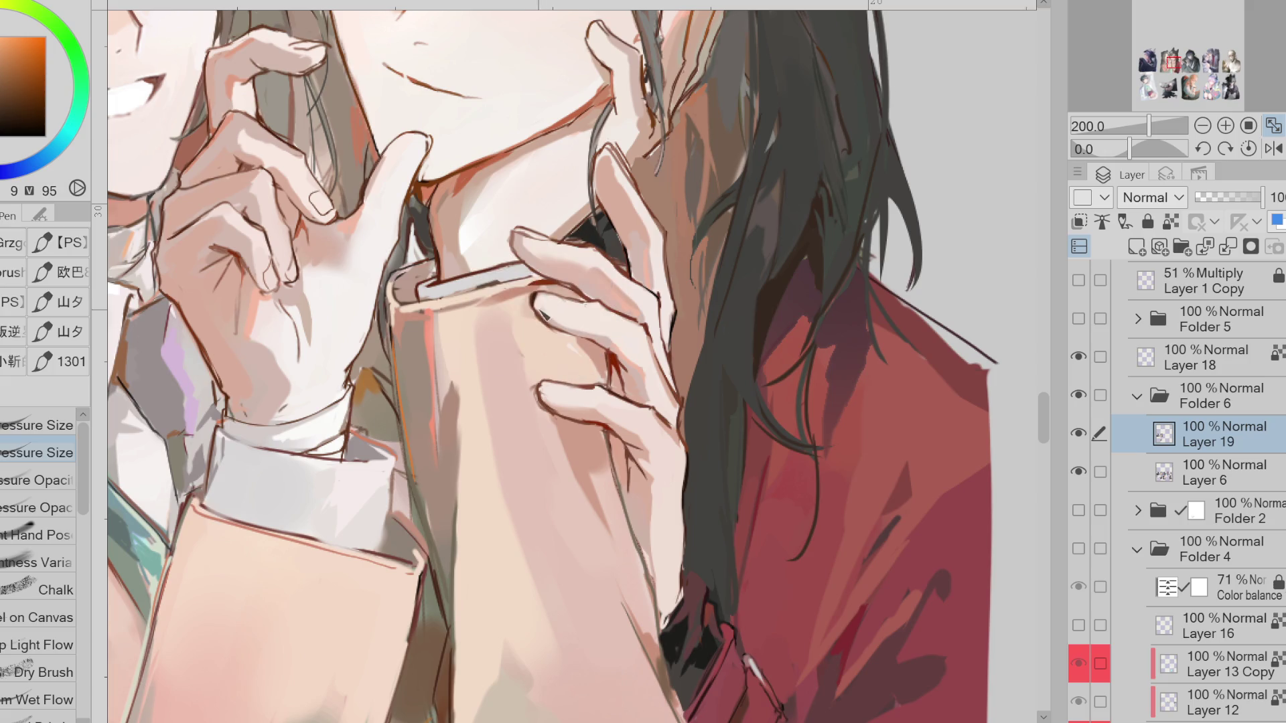
{"action": "left_click", "coordinate": [561, 326], "text": "alt"}
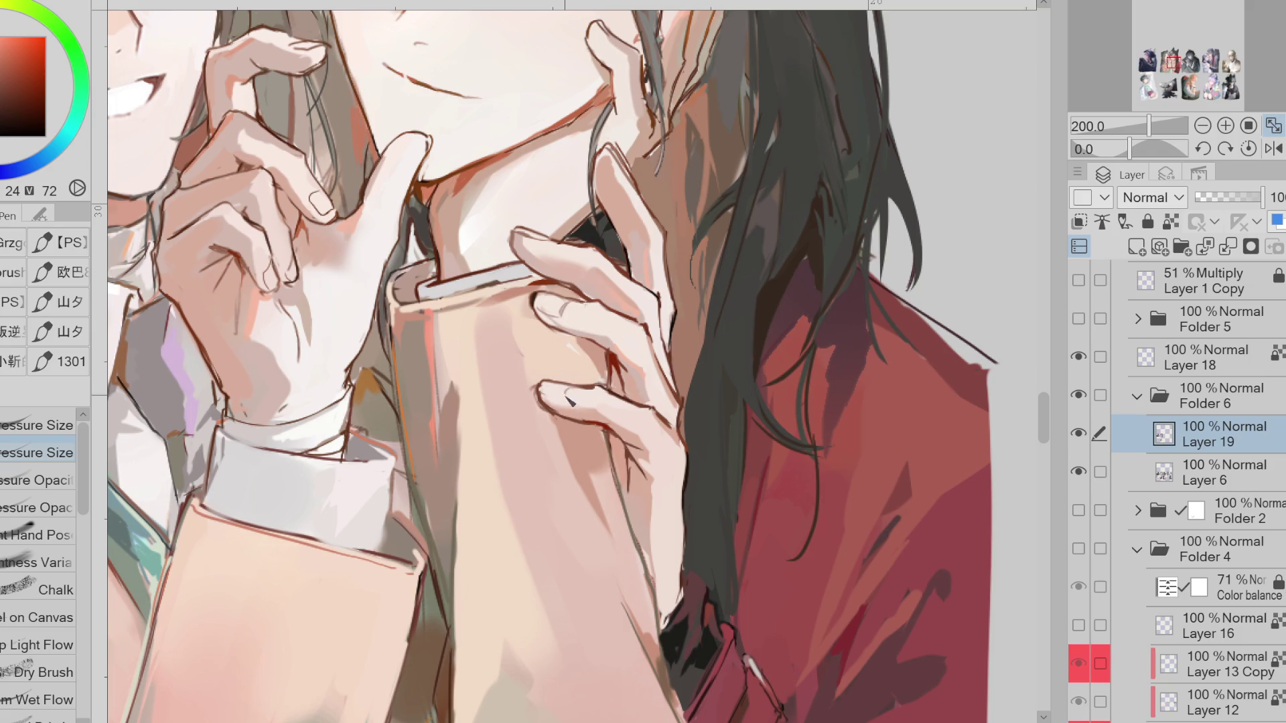
{"action": "left_click", "coordinate": [655, 413], "text": "alt"}
{"action": "left_click", "coordinate": [664, 381], "text": "alt"}
{"action": "left_click", "coordinate": [136, 107], "text": "alt"}
{"action": "left_click_drag", "start_coordinate": [668, 312], "coordinate": [672, 355]}
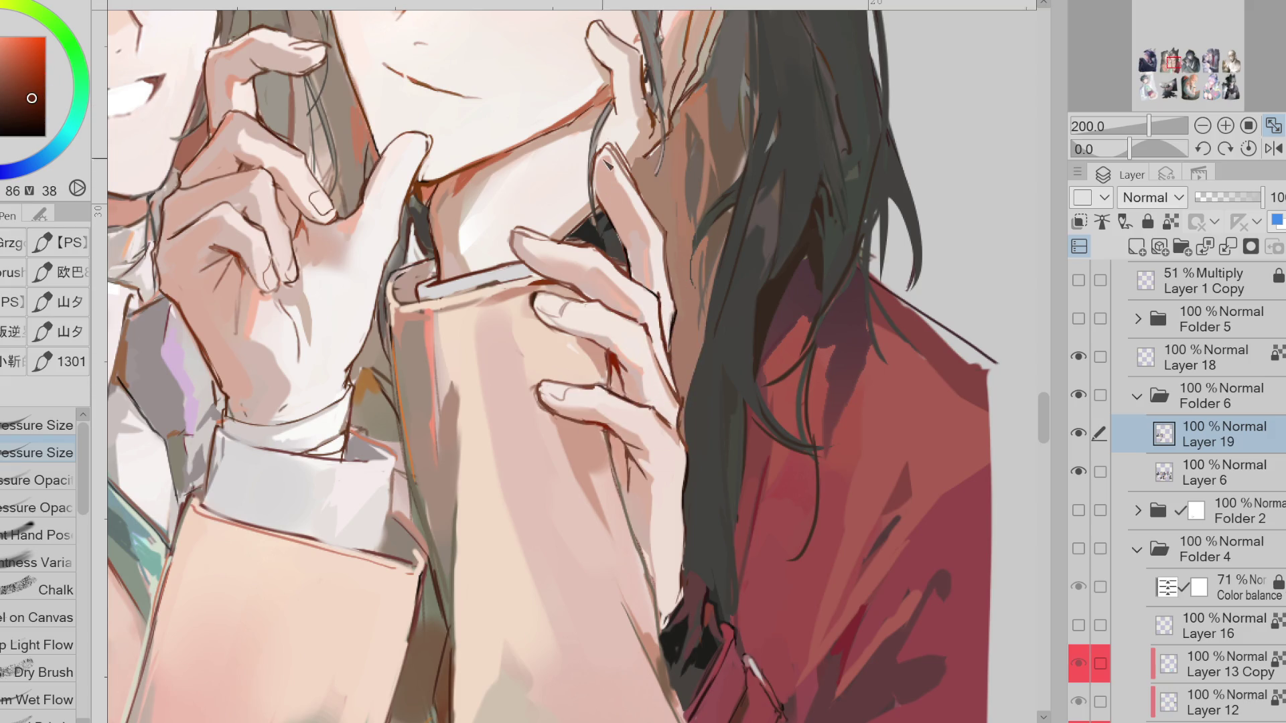
Sample orange-brown and redder brown tones near the fingertip and zoom out to 150%
{"action": "left_click", "coordinate": [634, 179], "text": "alt"}
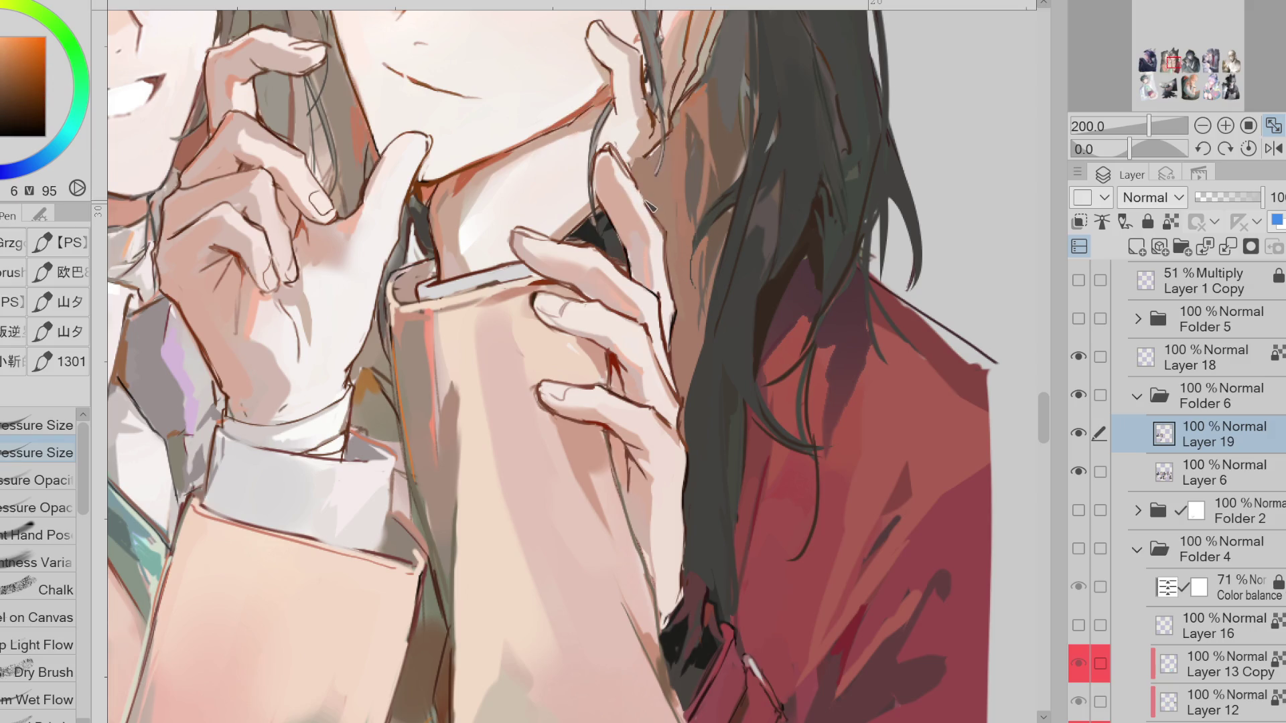
{"action": "left_click", "coordinate": [624, 190], "text": "alt"}
{"action": "left_click", "coordinate": [658, 246], "text": "alt"}
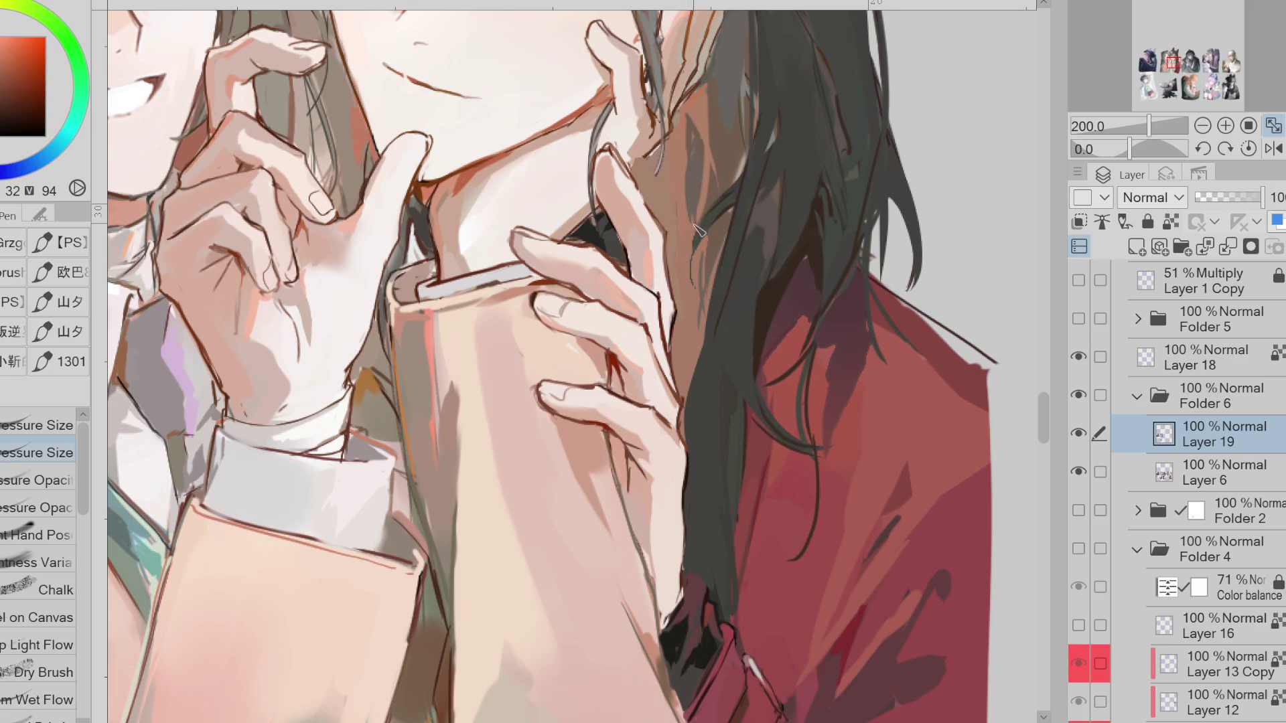
{"action": "scroll", "coordinate": [697, 229], "scroll_direction": "down", "scroll_amount": 1}
{"action": "left_click", "coordinate": [378, 220], "text": "alt"}
Auto-select the hand area, then clear the selection and return to the pen
{"action": "key", "text": "w"}
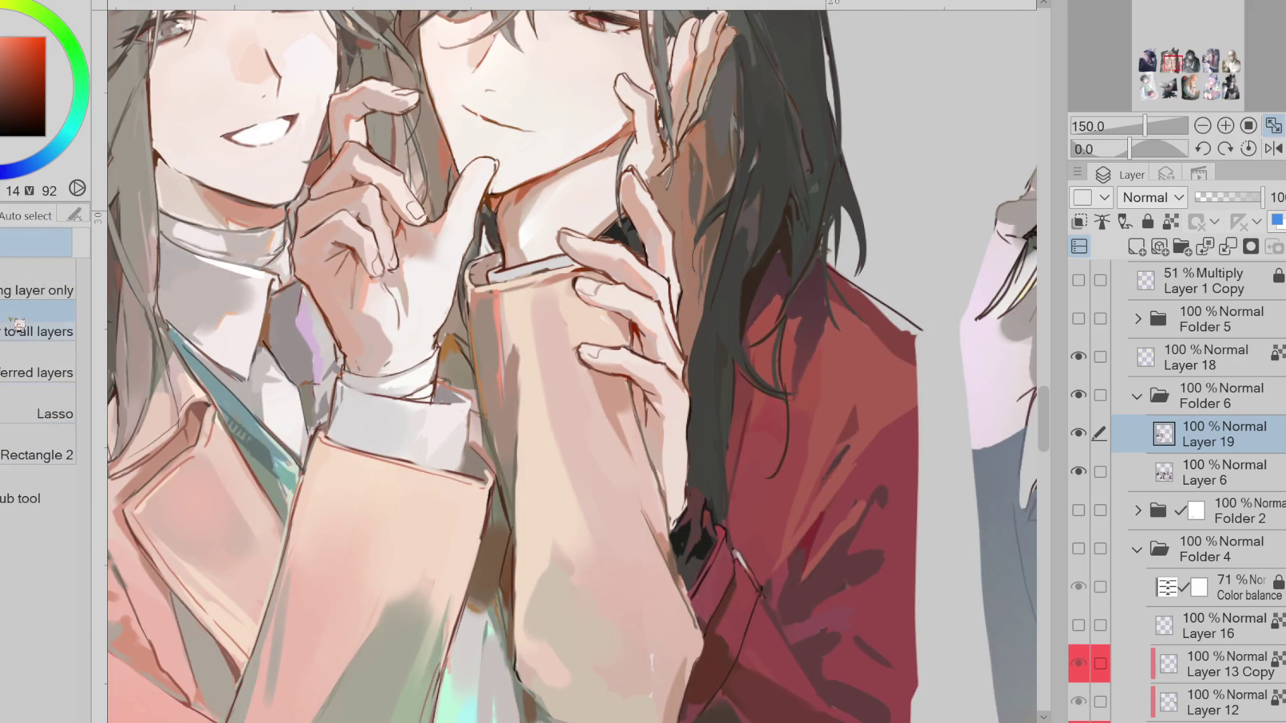
{"action": "left_click", "coordinate": [641, 365]}
{"action": "key", "text": "b"}
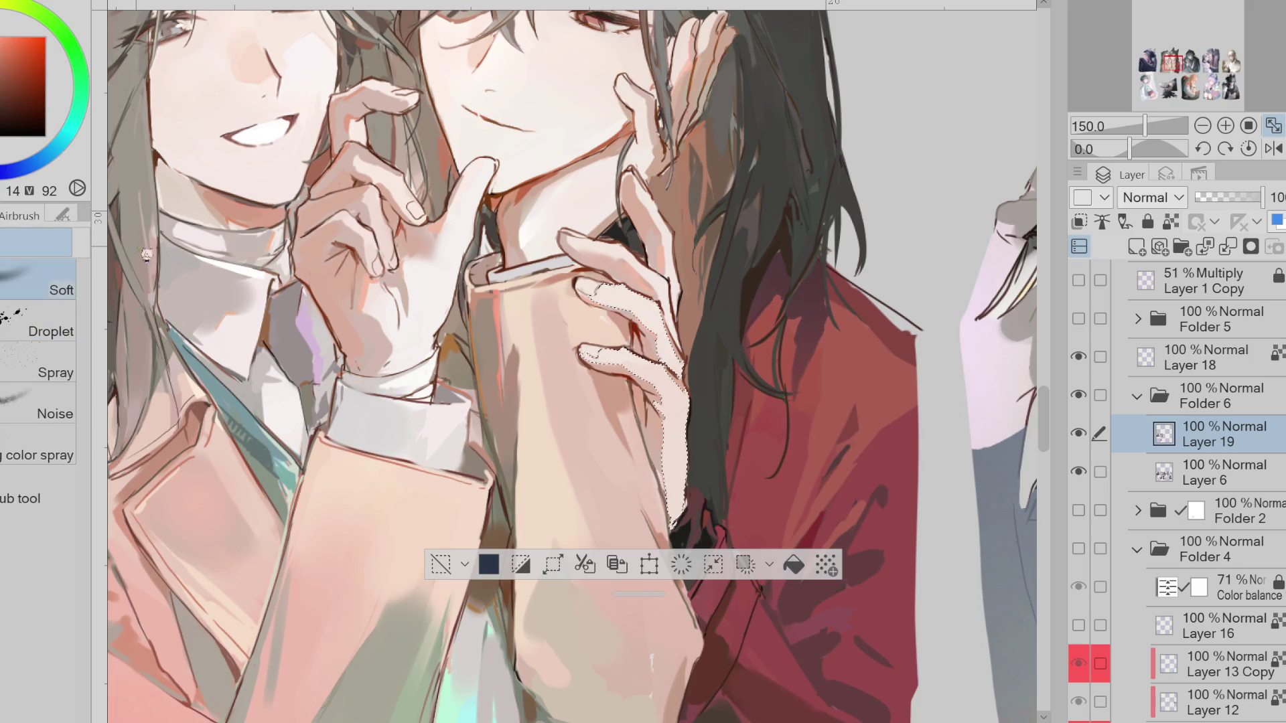
{"action": "left_click", "coordinate": [440, 565]}
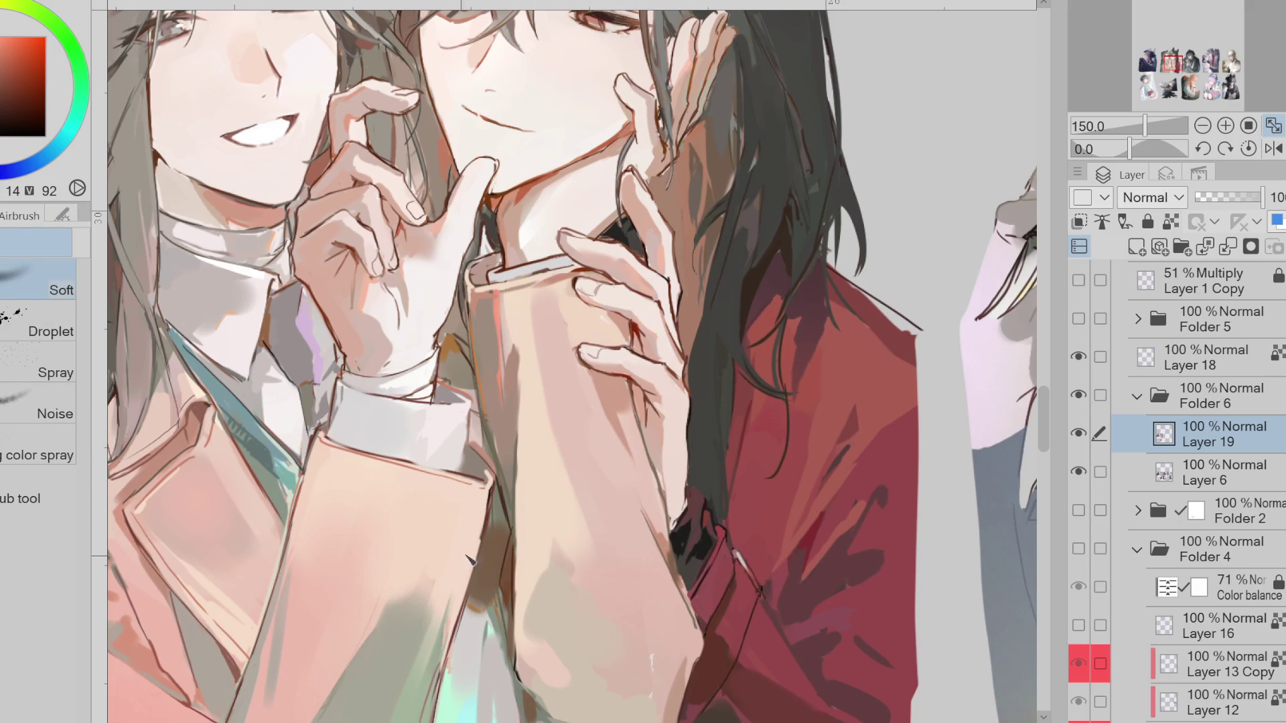
{"action": "key", "text": "p"}
Draw dark red lines along the finger and hair edges, then sample cheek and hair colours
{"action": "left_click", "coordinate": [657, 462], "text": "alt"}
{"action": "left_click", "coordinate": [682, 424], "text": "alt"}
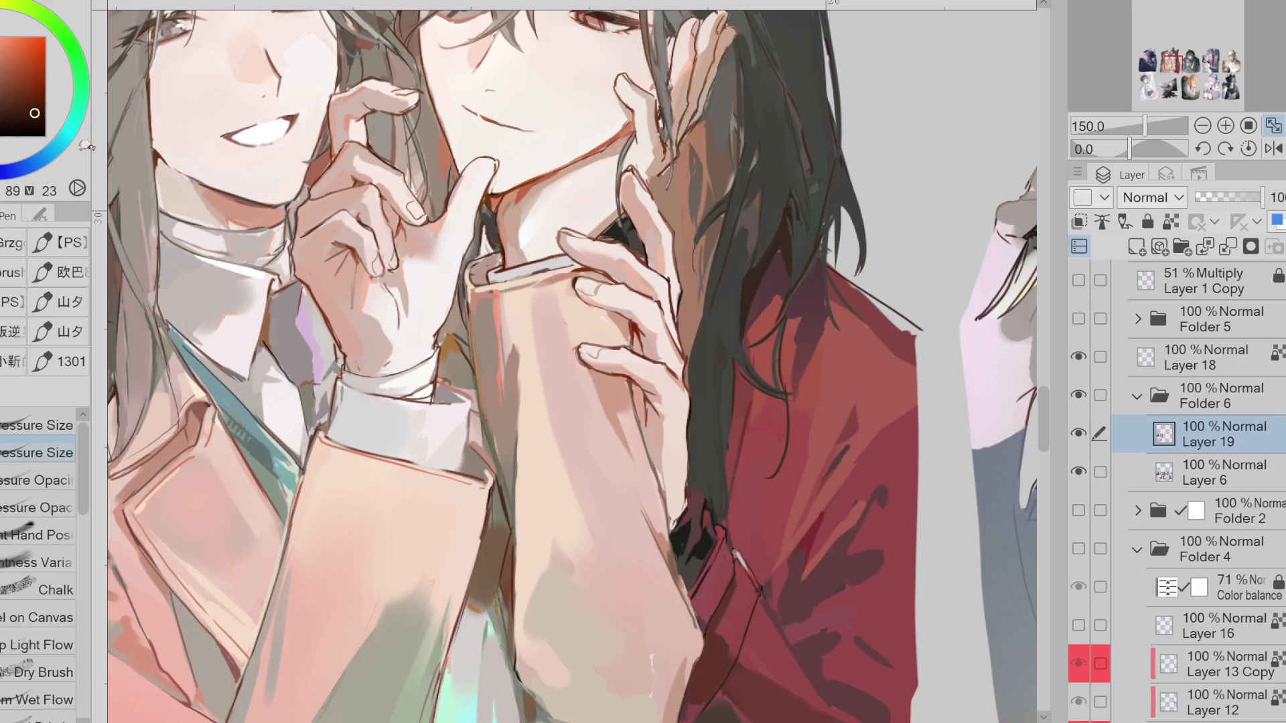
{"action": "left_click_drag", "start_coordinate": [632, 383], "coordinate": [649, 431]}
{"action": "left_click_drag", "start_coordinate": [724, 249], "coordinate": [696, 355]}
{"action": "left_click", "coordinate": [654, 188], "text": "alt"}
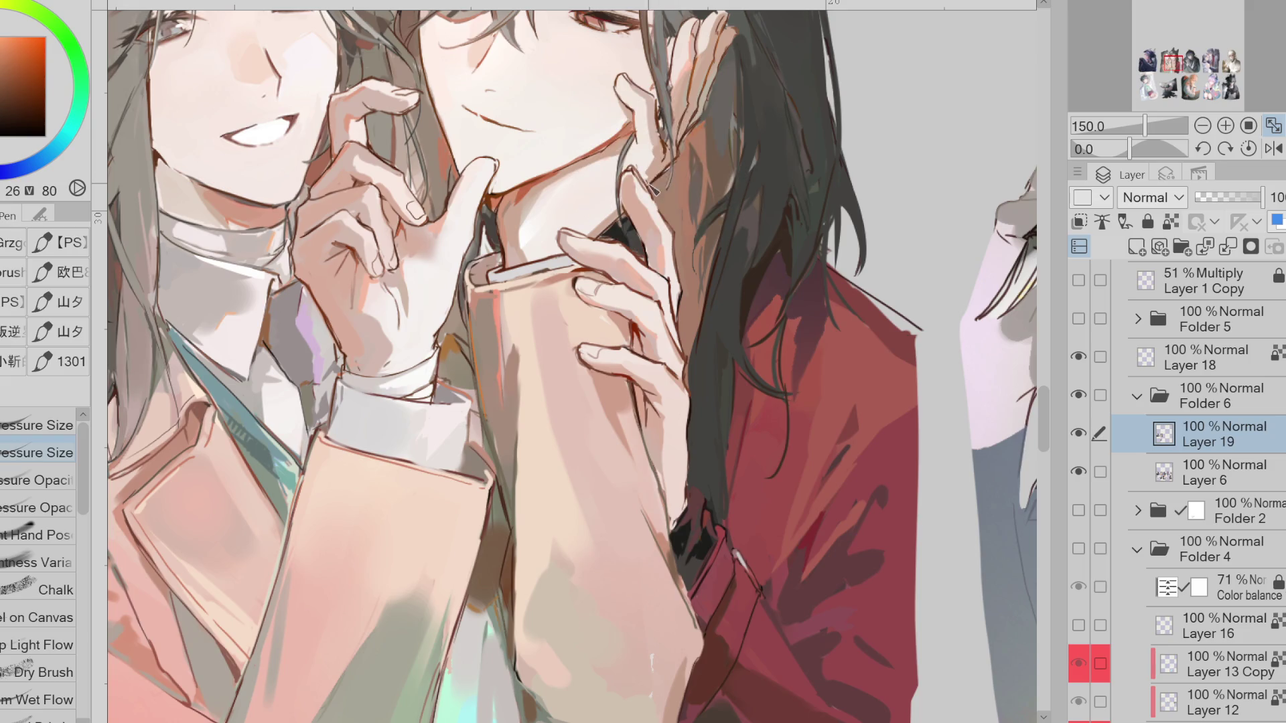
{"action": "left_click", "coordinate": [653, 136], "text": "alt"}
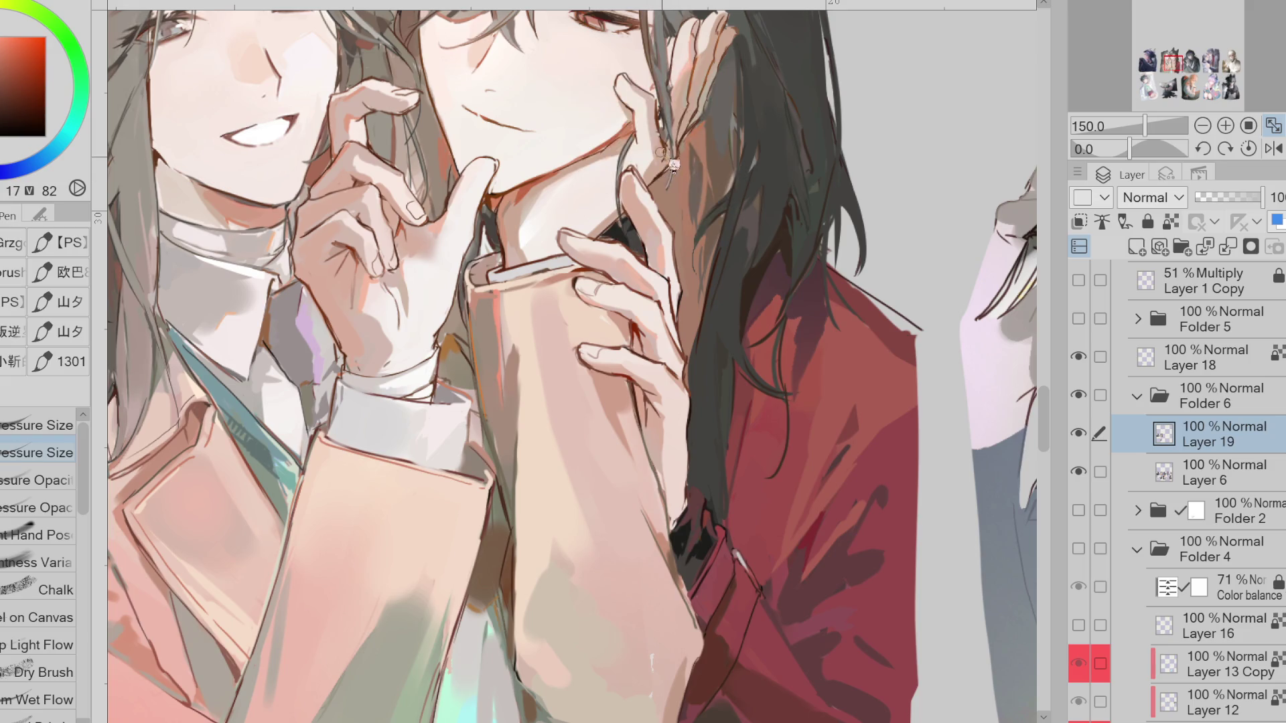
{"action": "left_click", "coordinate": [666, 131], "text": "alt"}
{"action": "left_click", "coordinate": [655, 133], "text": "alt"}
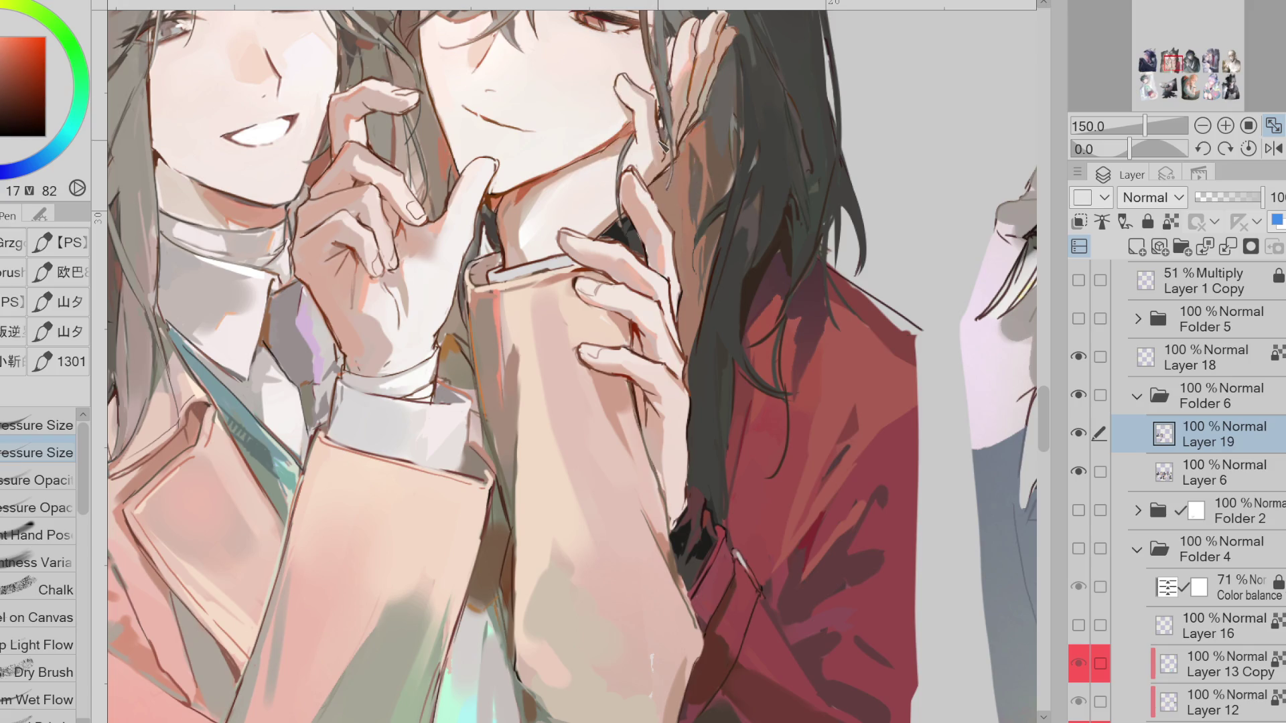
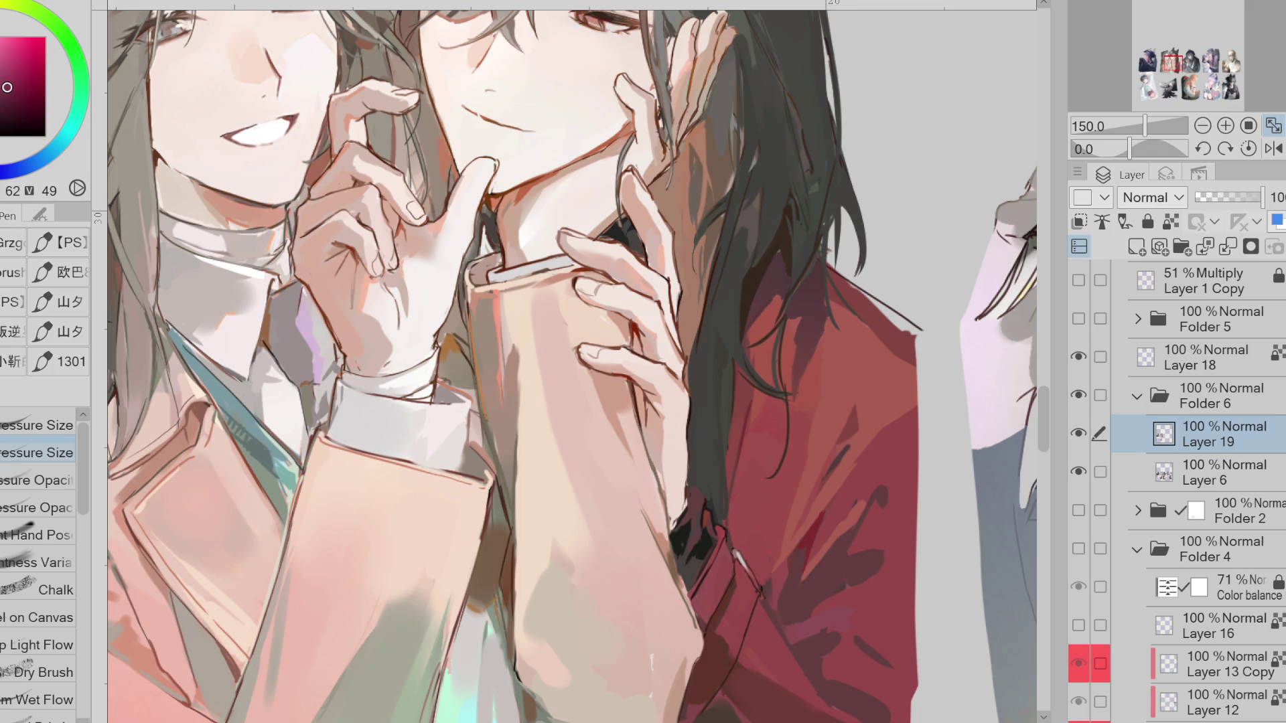
Paint the small red bow mark beside the finger, redoing strokes until the red shade fits
{"action": "left_click", "coordinate": [328, 191], "text": "alt"}
{"action": "left_click_drag", "start_coordinate": [322, 178], "coordinate": [323, 193]}
{"action": "key", "text": "ctrl+z"}
{"action": "left_click_drag", "start_coordinate": [28, 86], "coordinate": [20, 85]}
{"action": "left_click_drag", "start_coordinate": [321, 175], "coordinate": [319, 194]}
{"action": "left_click", "coordinate": [215, 108], "text": "alt"}
{"action": "left_click", "coordinate": [325, 190], "text": "alt"}
{"action": "mouse_move", "coordinate": [319, 180]}
{"action": "left_mouse_down"}
{"action": "mouse_move", "coordinate": [307, 173]}
{"action": "mouse_move", "coordinate": [333, 177]}
{"action": "left_mouse_up"}
{"action": "key", "text": "ctrl+z"}
{"action": "key", "text": "ctrl+z"}
{"action": "left_click_drag", "start_coordinate": [320, 183], "coordinate": [314, 193]}
{"action": "mouse_move", "coordinate": [323, 184]}
{"action": "left_mouse_down"}
{"action": "mouse_move", "coordinate": [320, 171]}
{"action": "mouse_move", "coordinate": [296, 188]}
{"action": "mouse_move", "coordinate": [321, 175]}
{"action": "mouse_move", "coordinate": [313, 193]}
{"action": "left_mouse_up"}
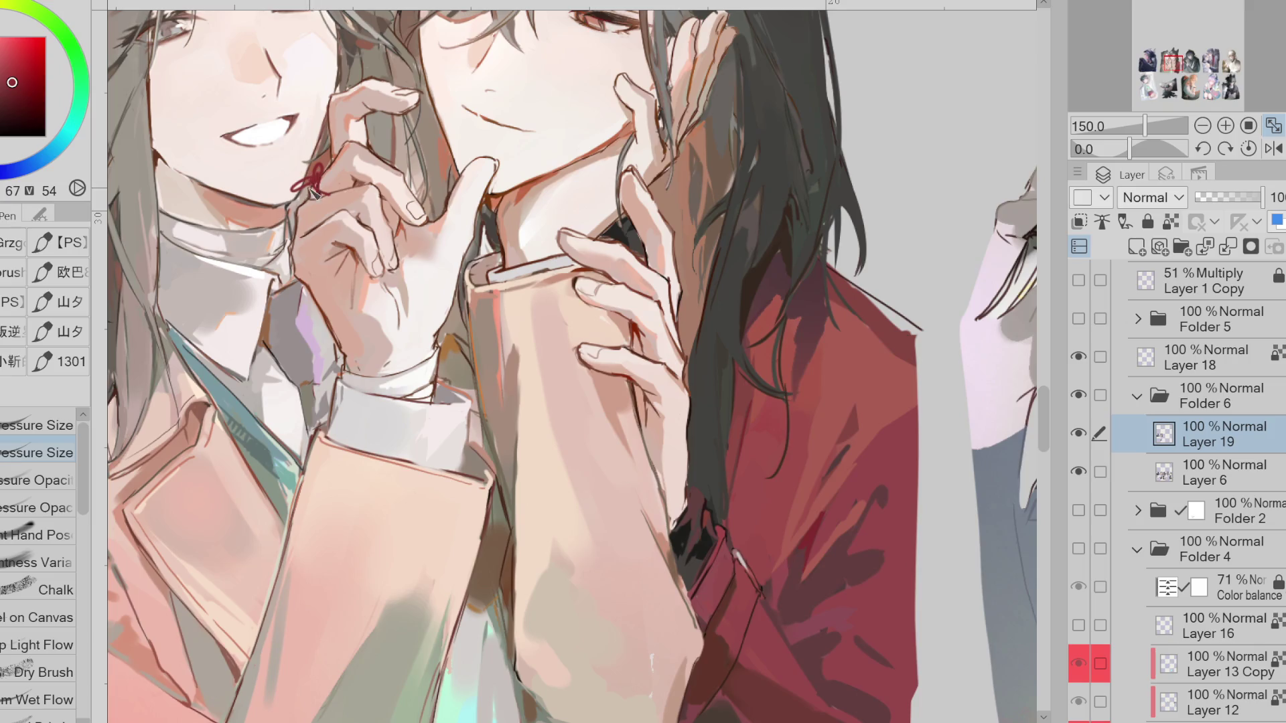
Draw the red thread down from the bow to a knot on the boy's hand
{"action": "left_click_drag", "start_coordinate": [300, 284], "coordinate": [306, 326]}
{"action": "mouse_move", "coordinate": [678, 323]}
{"action": "left_mouse_down"}
{"action": "mouse_move", "coordinate": [694, 313]}
{"action": "mouse_move", "coordinate": [680, 339]}
{"action": "mouse_move", "coordinate": [712, 494]}
{"action": "left_mouse_up"}
{"action": "left_click_drag", "start_coordinate": [698, 345], "coordinate": [714, 499]}
Add a tiny bright teal accent beside the knot
{"action": "left_click", "coordinate": [20, 67]}
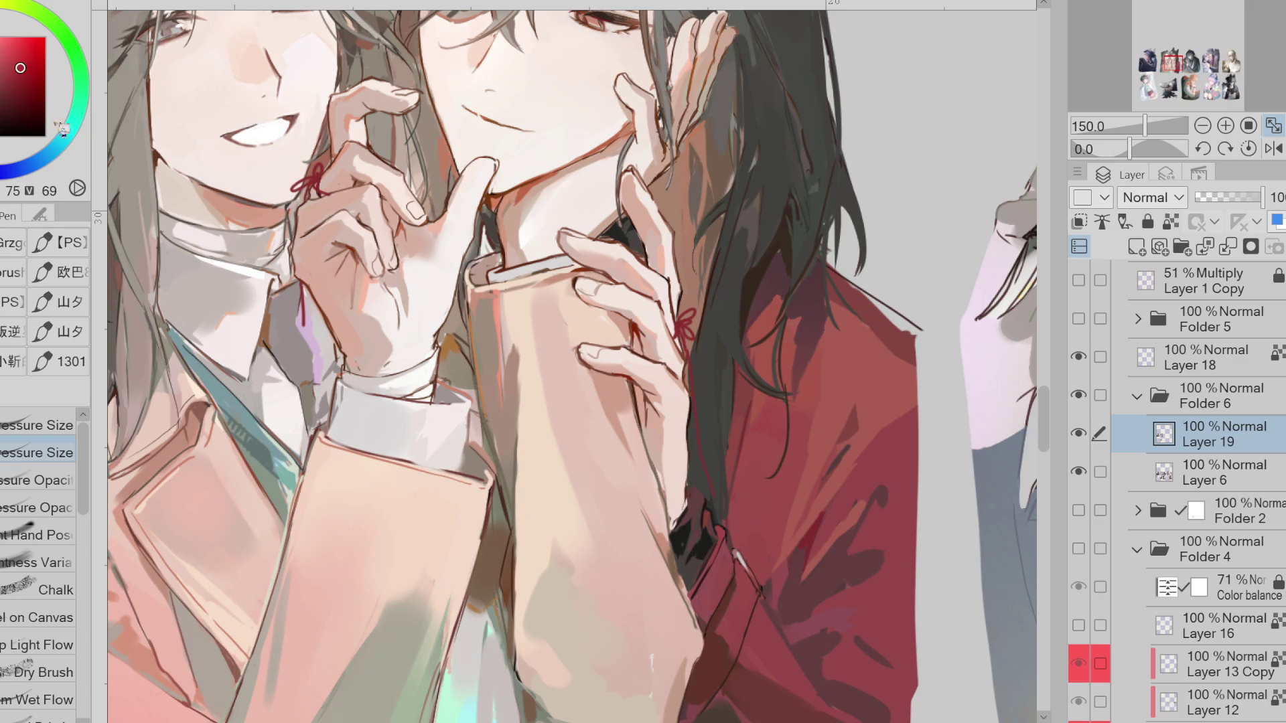
{"action": "left_click", "coordinate": [55, 148]}
{"action": "left_click", "coordinate": [2, 36]}
{"action": "left_click_drag", "start_coordinate": [682, 319], "coordinate": [678, 313]}
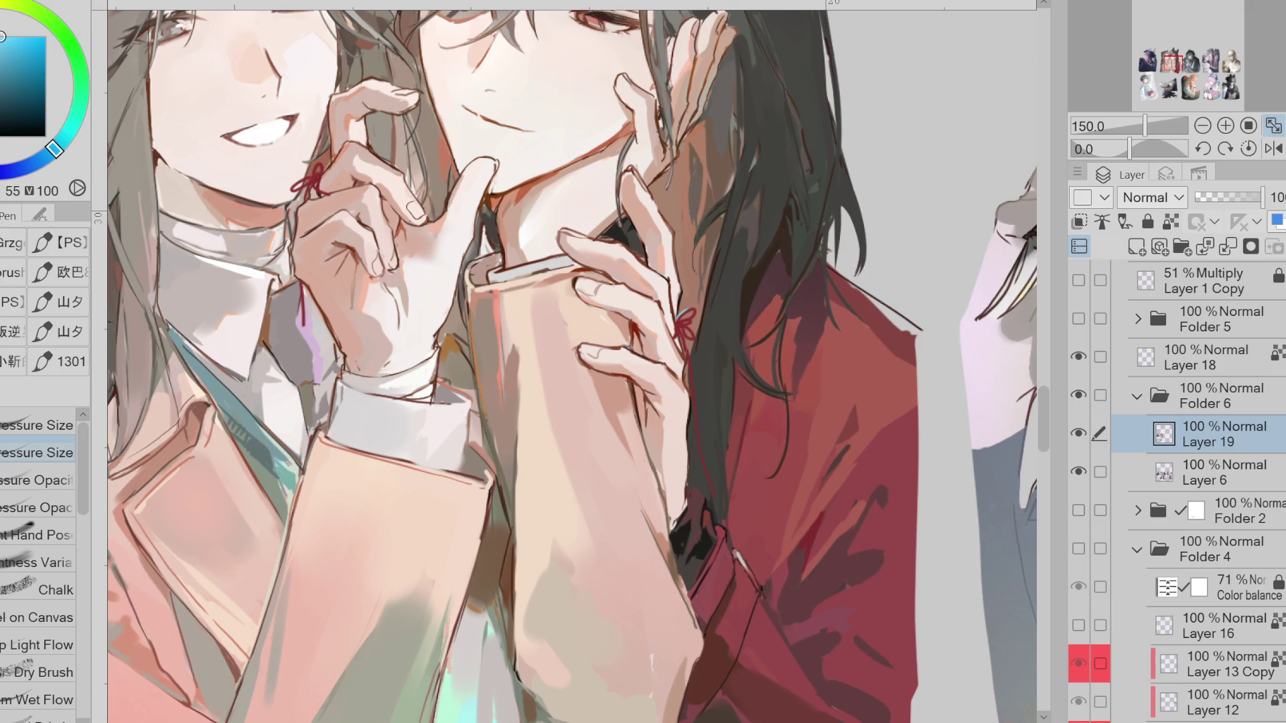
Paint a thin deep red line along the hair edge and repaint the knot
{"action": "left_click", "coordinate": [315, 179], "text": "alt"}
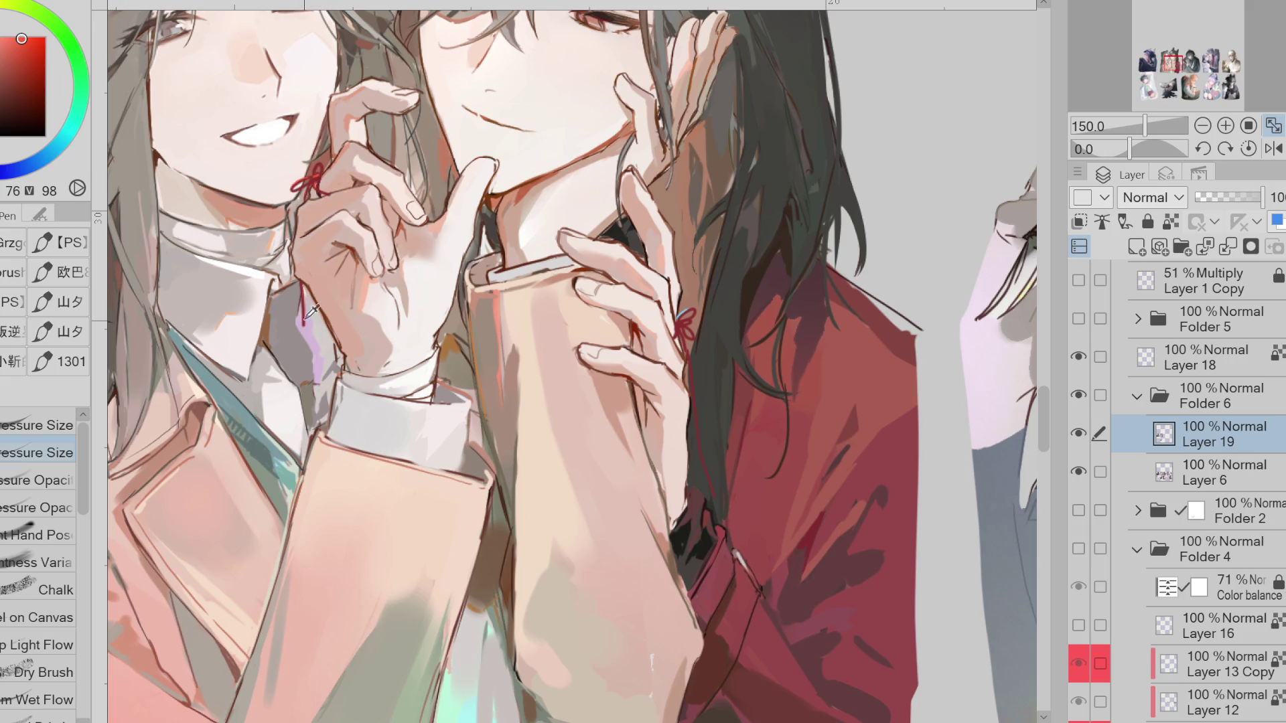
{"action": "left_click", "coordinate": [696, 432], "text": "alt"}
{"action": "left_click", "coordinate": [22, 65]}
{"action": "left_click", "coordinate": [29, 59]}
{"action": "left_click_drag", "start_coordinate": [695, 356], "coordinate": [700, 444]}
{"action": "left_click", "coordinate": [23, 73]}
{"action": "left_click_drag", "start_coordinate": [685, 327], "coordinate": [680, 343]}
Sample canvas tones, then paint extra dark strands into the hair in its dark colour
{"action": "left_click", "coordinate": [680, 342], "text": "alt"}
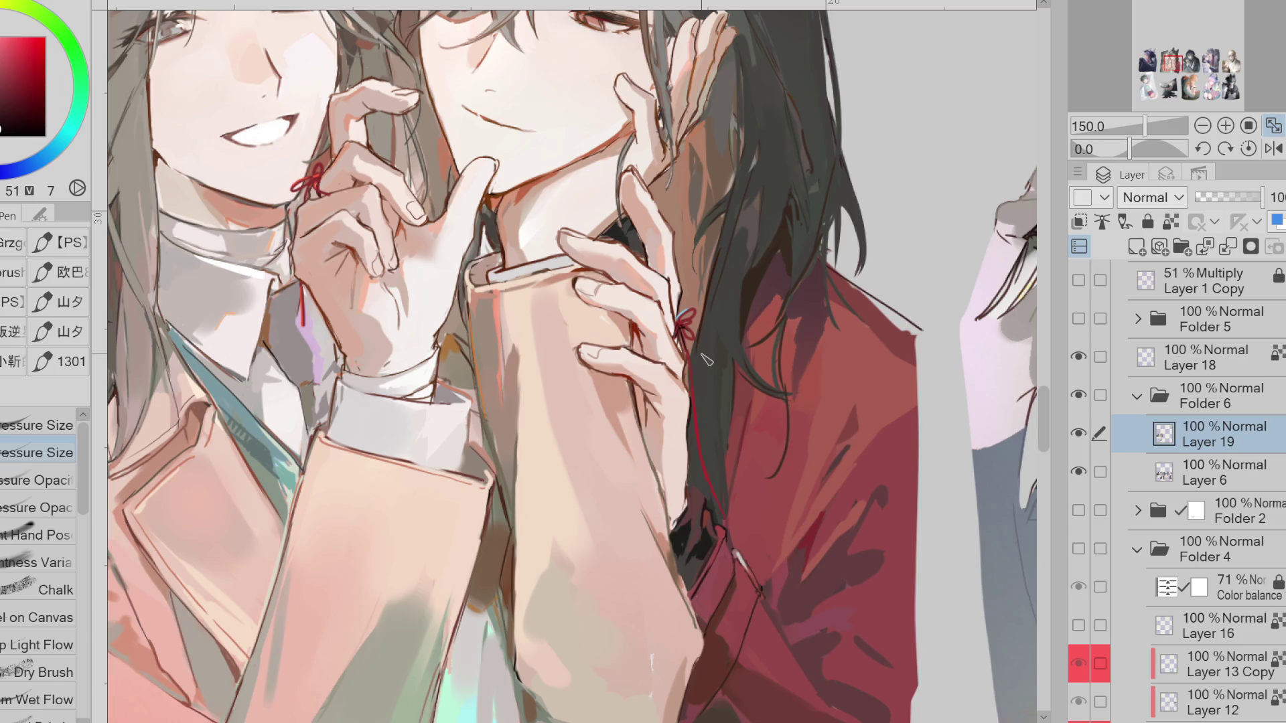
{"action": "left_click", "coordinate": [691, 330], "text": "alt"}
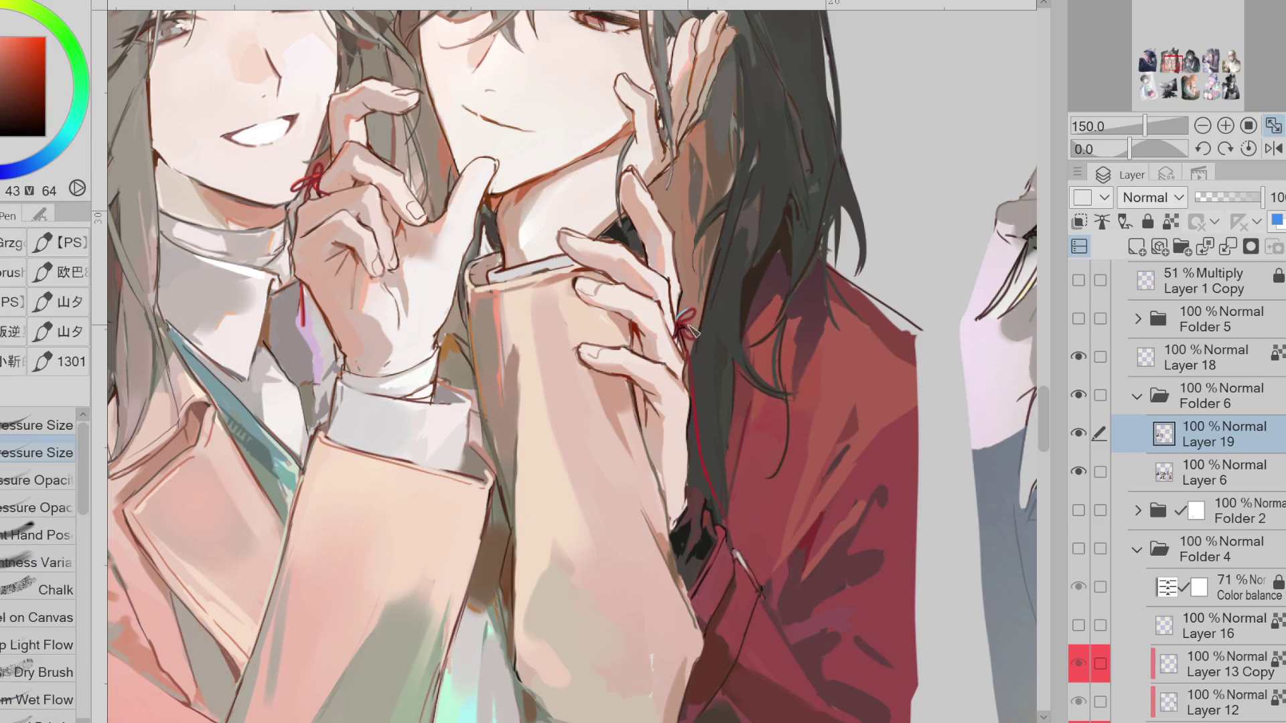
{"action": "left_click", "coordinate": [430, 228], "text": "alt"}
{"action": "left_click", "coordinate": [584, 351], "text": "alt"}
{"action": "left_click", "coordinate": [580, 350], "text": "alt"}
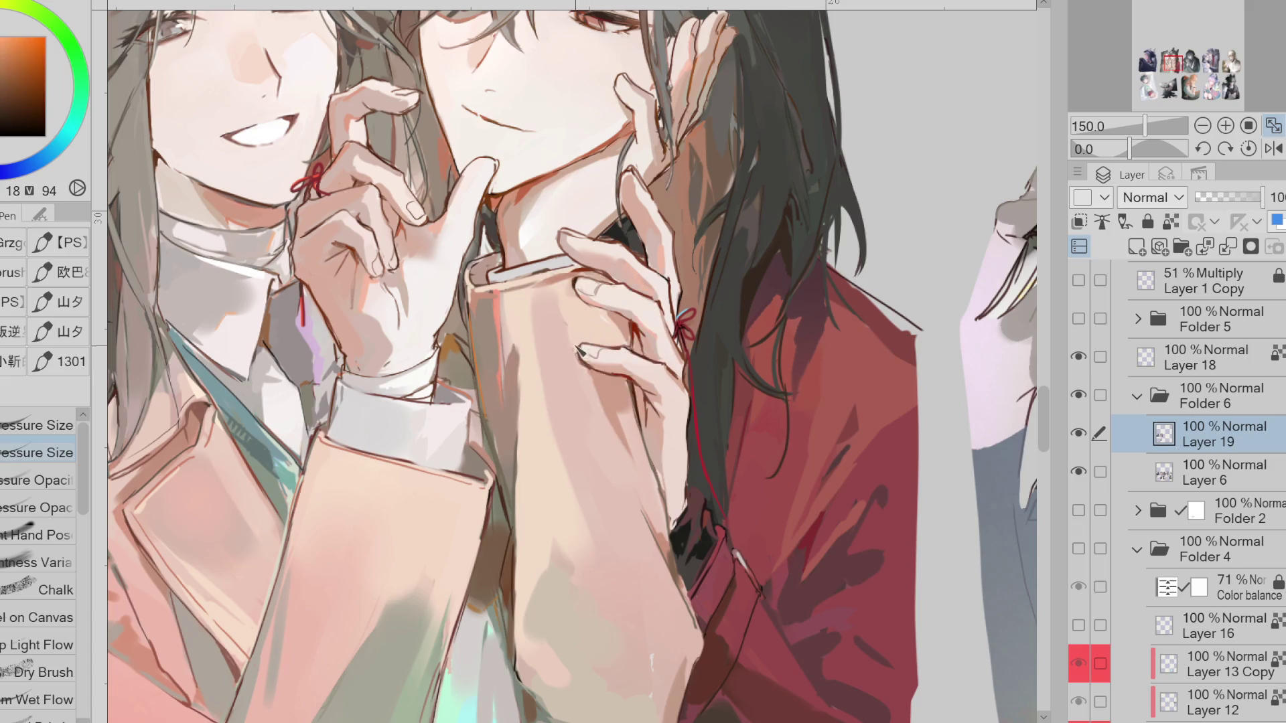
{"action": "left_click", "coordinate": [603, 319], "text": "alt"}
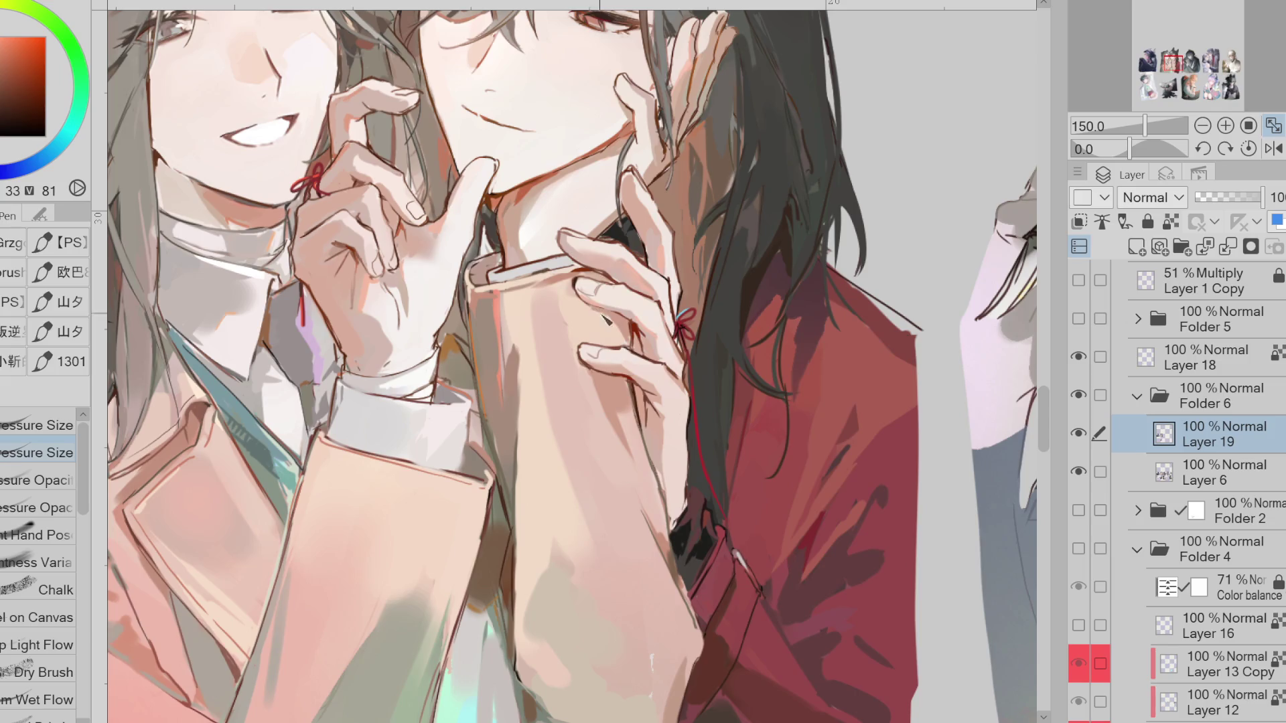
{"action": "left_click", "coordinate": [610, 310], "text": "alt"}
{"action": "left_click", "coordinate": [867, 300], "text": "alt"}
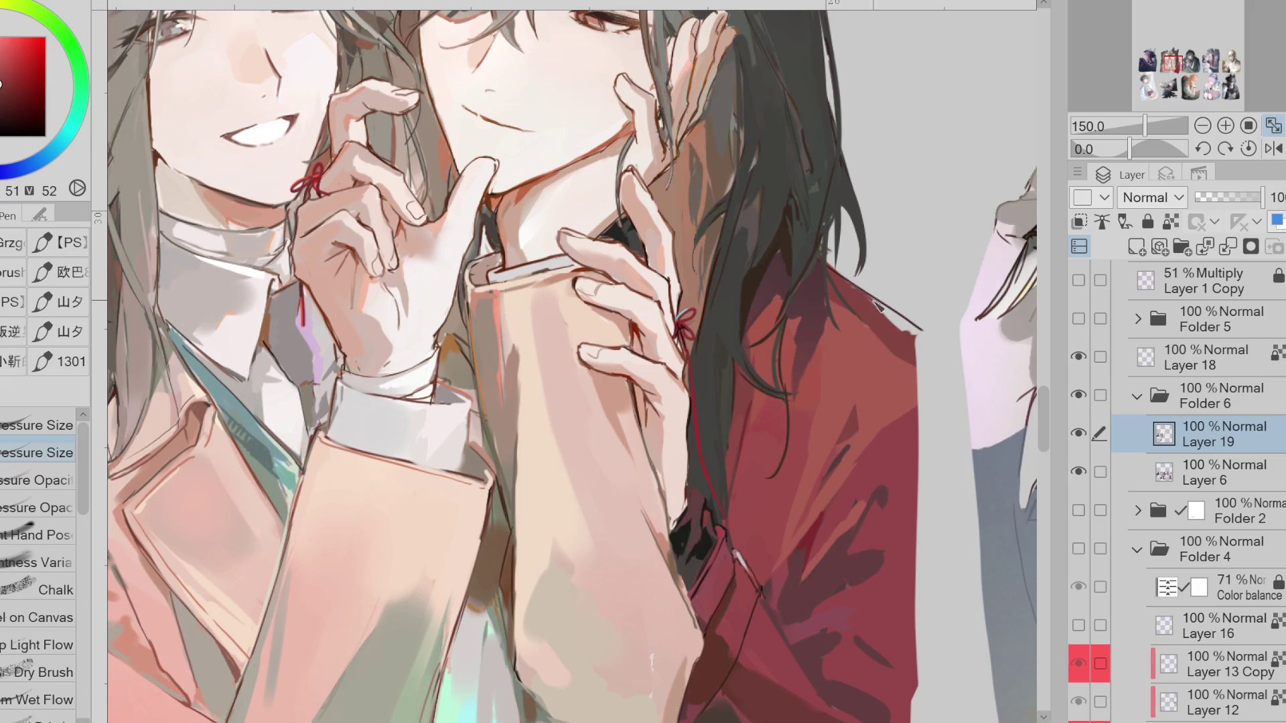
{"action": "left_click", "coordinate": [835, 235], "text": "alt"}
{"action": "mouse_move", "coordinate": [834, 221]}
{"action": "left_mouse_down"}
{"action": "mouse_move", "coordinate": [840, 275]}
{"action": "mouse_move", "coordinate": [807, 272]}
{"action": "left_mouse_up"}
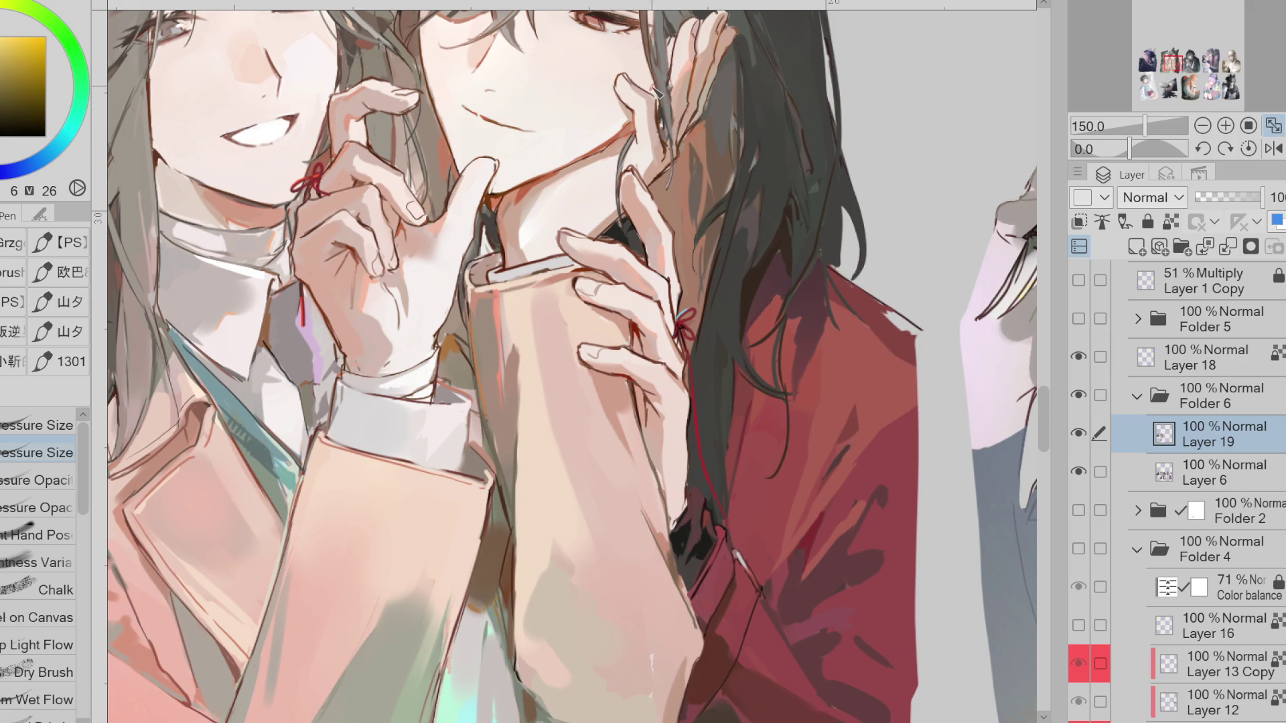
{"action": "scroll", "coordinate": [540, 249], "scroll_direction": "down", "scroll_amount": 5}
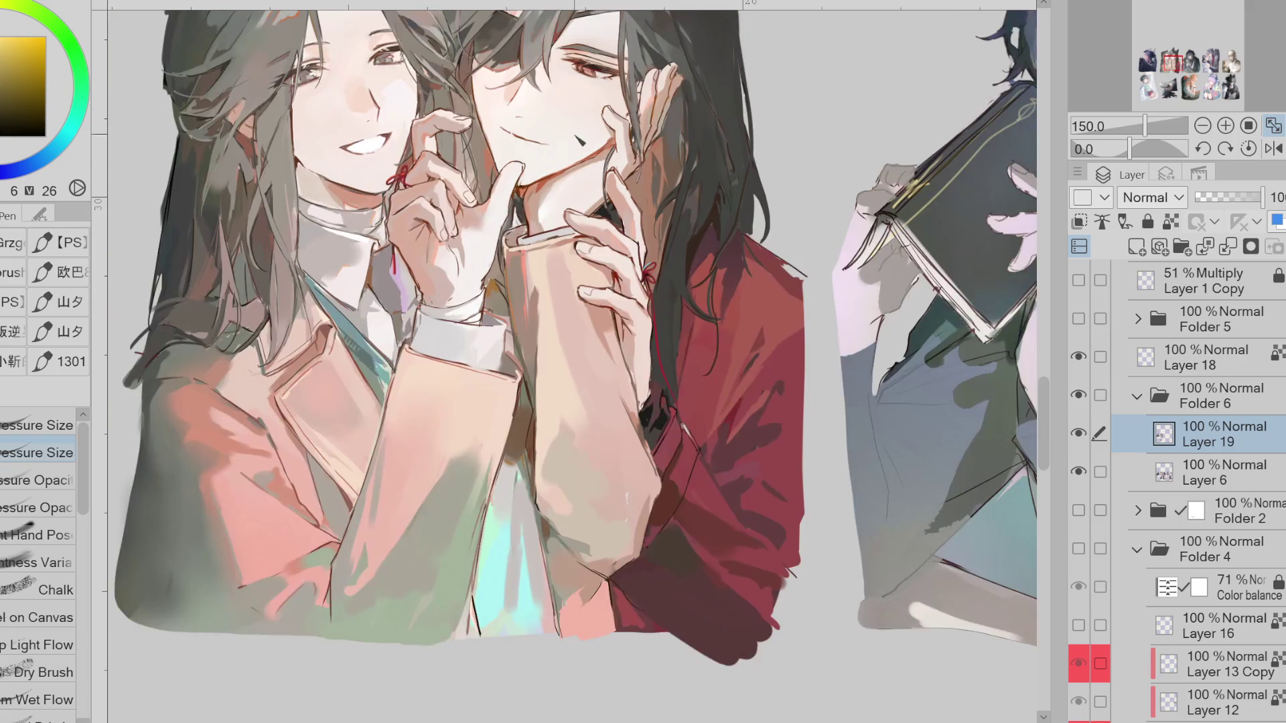
Enlarge the dark red mark beside the boy's fingers with the pen
{"action": "scroll", "coordinate": [540, 249], "scroll_direction": "up", "scroll_amount": 5}
{"action": "left_click", "coordinate": [142, 19], "text": "alt"}
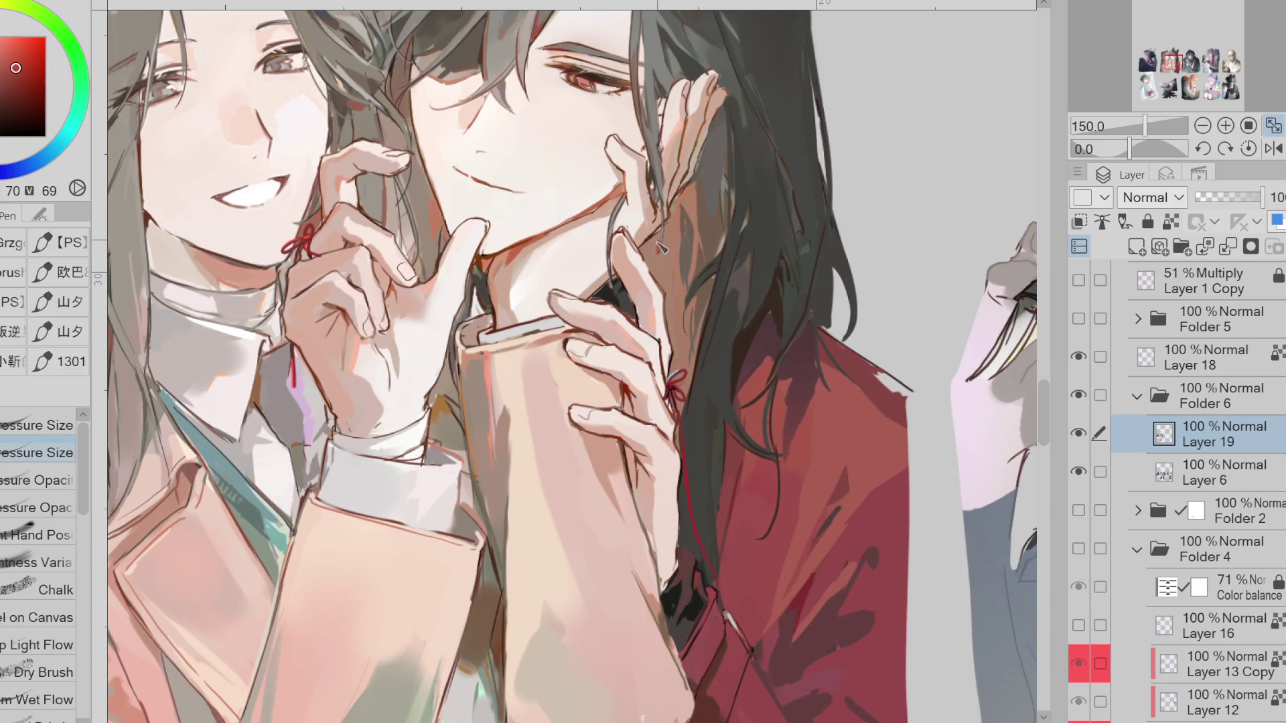
{"action": "left_click", "coordinate": [422, 103], "text": "alt"}
{"action": "key", "text": "g"}
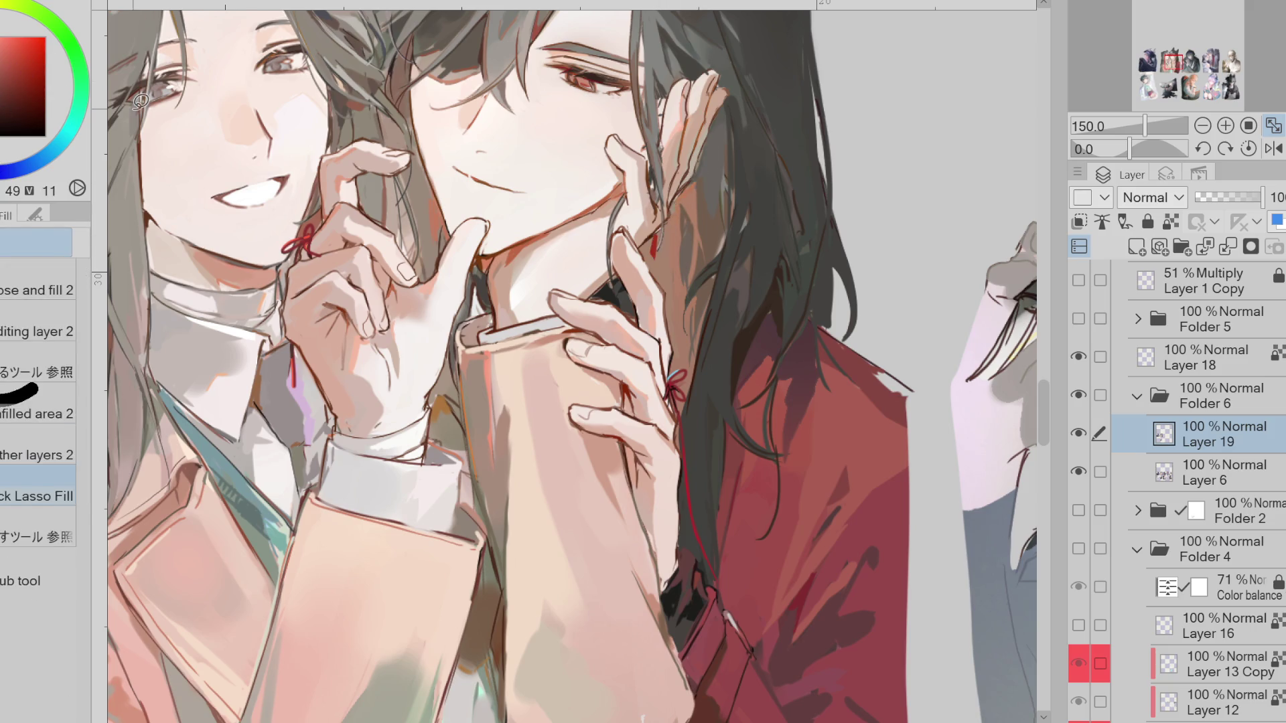
{"action": "key", "text": "p"}
{"action": "left_click", "coordinate": [663, 233], "text": "alt"}
{"action": "left_click_drag", "start_coordinate": [665, 231], "coordinate": [655, 254]}
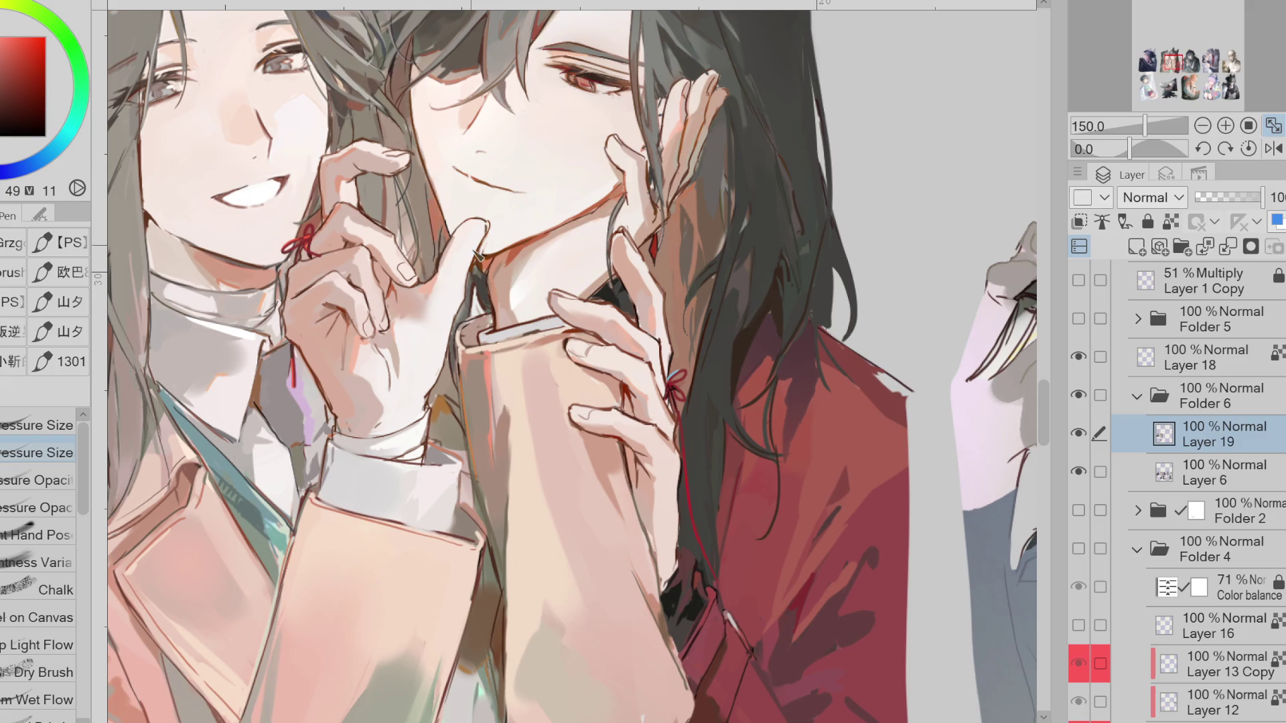
{"action": "scroll", "coordinate": [477, 254], "scroll_direction": "down", "scroll_amount": 3}
{"action": "scroll", "coordinate": [402, 268], "scroll_direction": "up", "scroll_amount": 2}
Lasso-select the area around the hand, then clear the selection
{"action": "left_click", "coordinate": [377, 268], "text": "alt"}
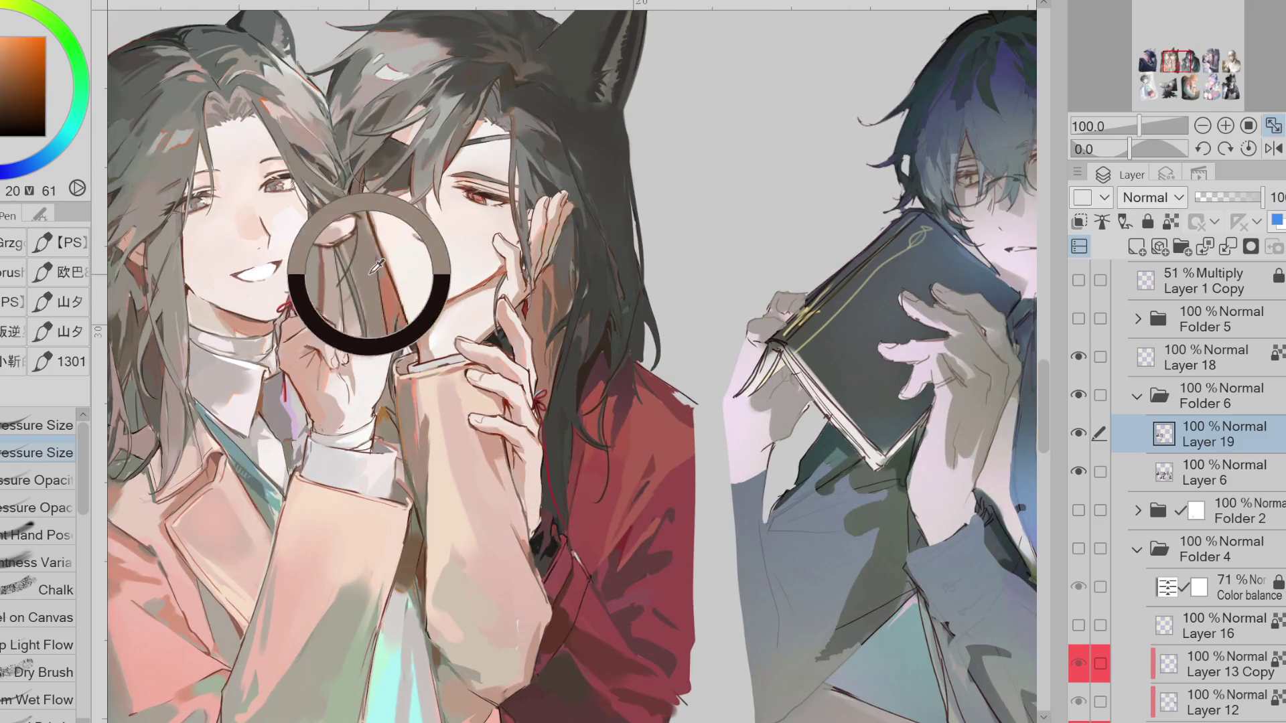
{"action": "key", "text": "m"}
{"action": "left_click_drag", "start_coordinate": [563, 289], "coordinate": [550, 295]}
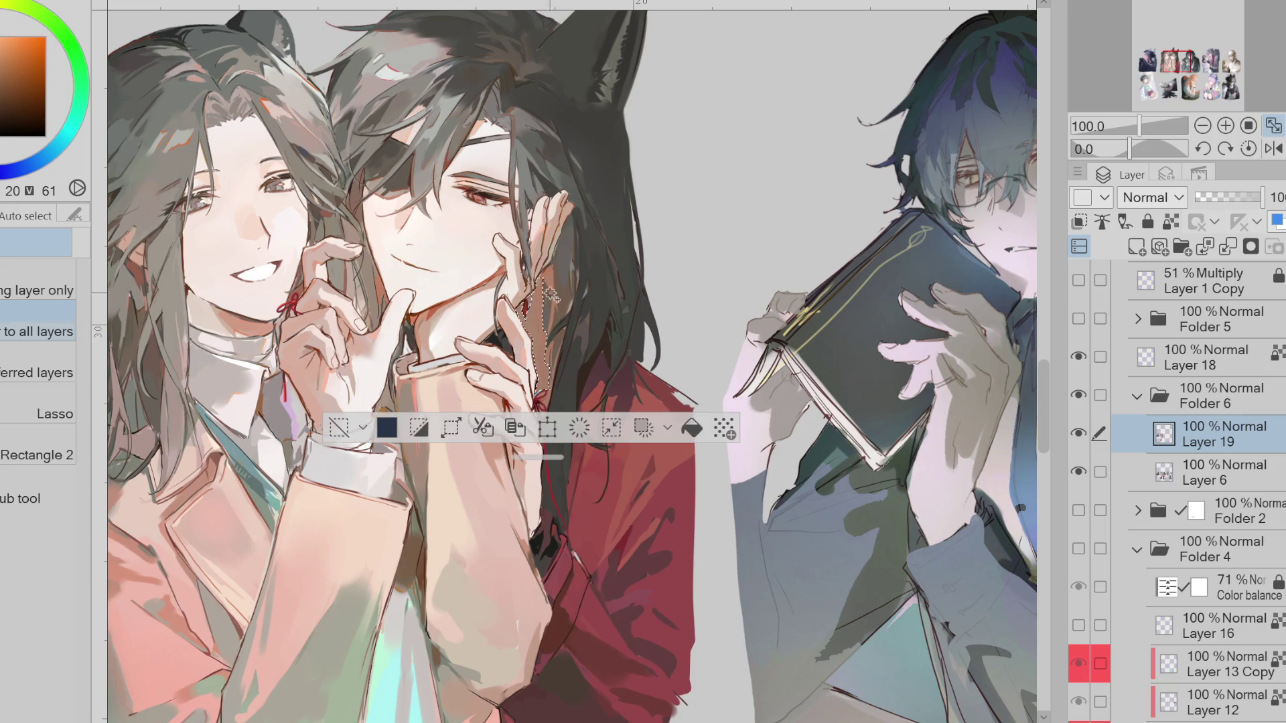
{"action": "key", "text": "b"}
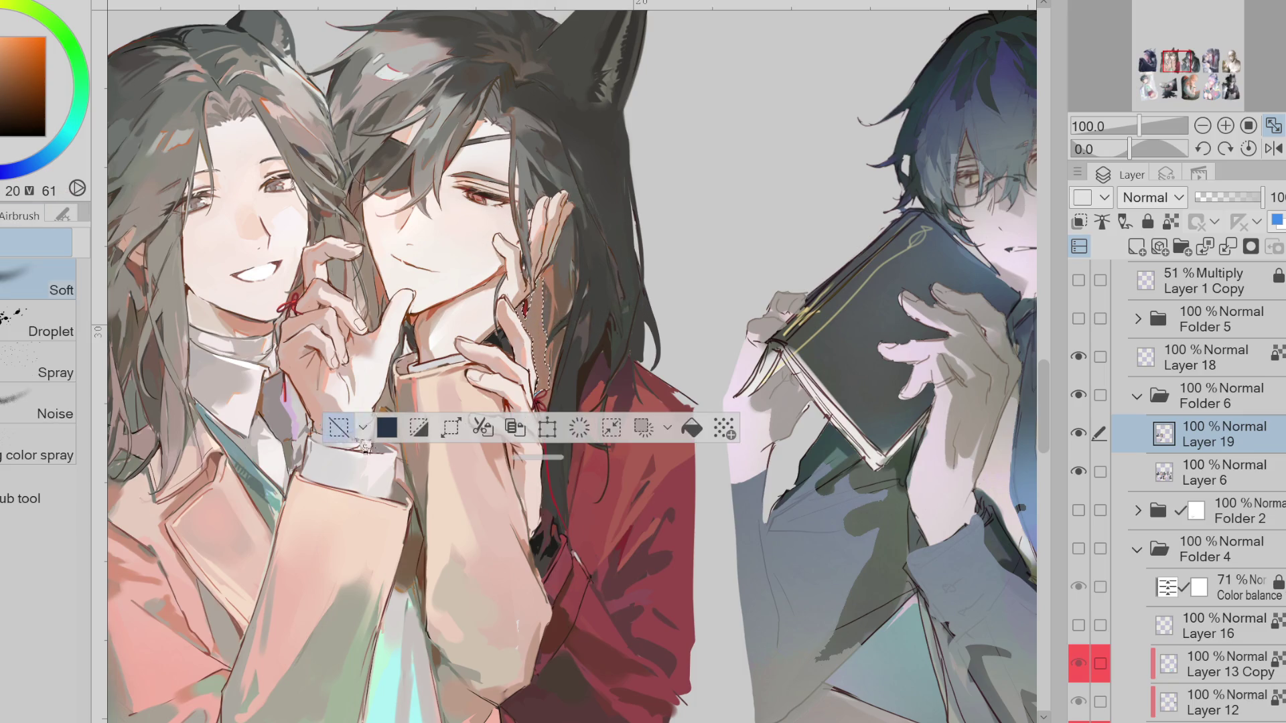
{"action": "key", "text": "ctrl+d"}
{"action": "scroll", "coordinate": [1020, 411], "scroll_direction": "down", "scroll_amount": 3}
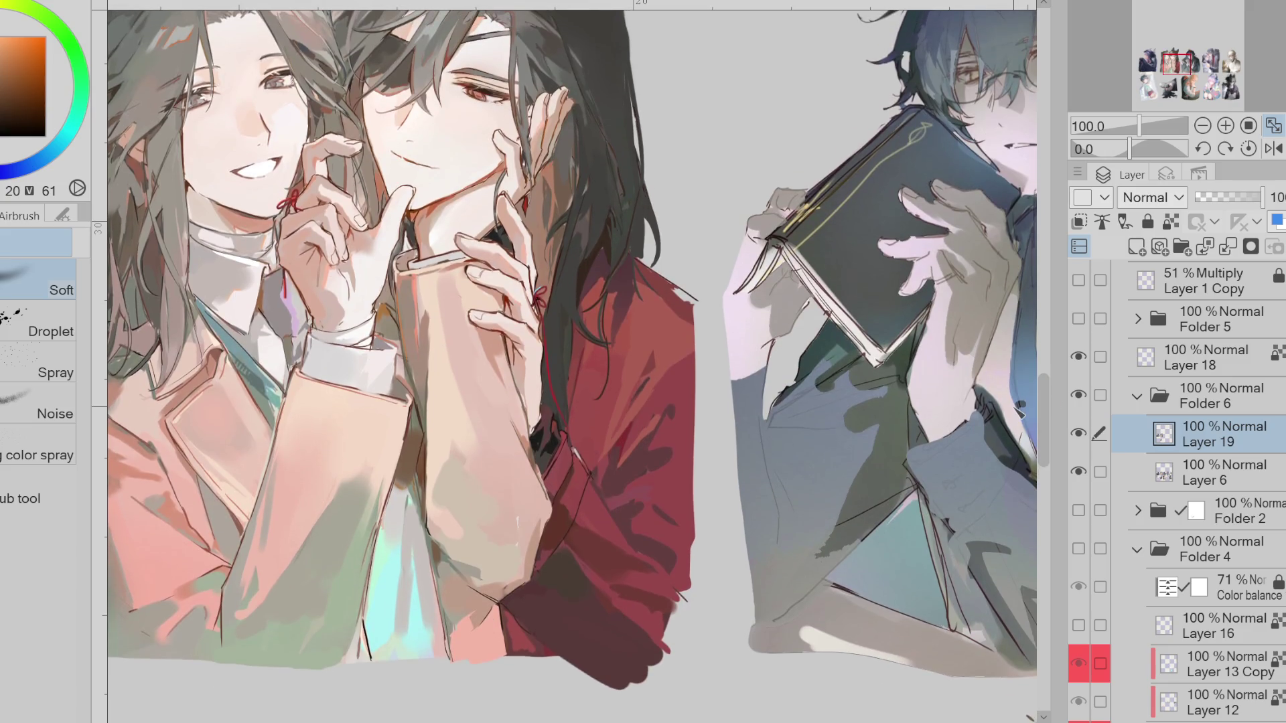
Lasso-fill an area along the forearm and mirror the canvas view horizontally
{"action": "left_click", "coordinate": [538, 533], "text": "alt"}
{"action": "key", "text": "j"}
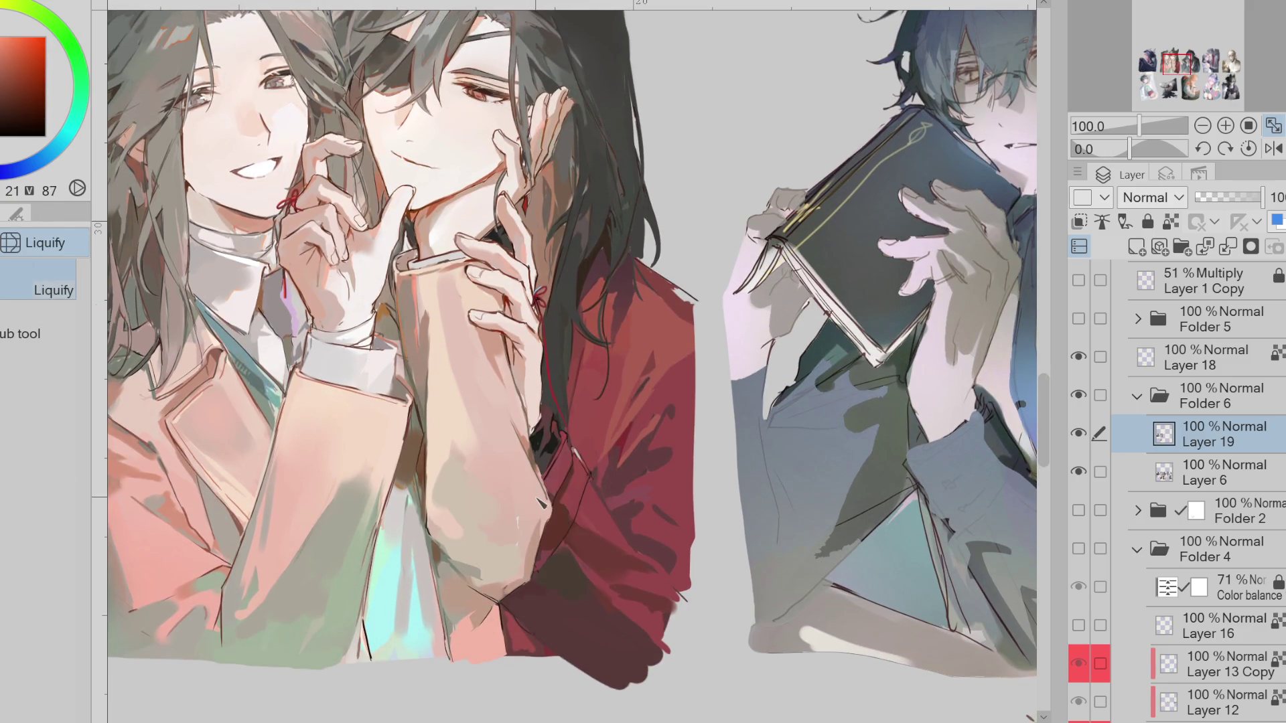
{"action": "key", "text": "p"}
{"action": "left_click", "coordinate": [548, 503], "text": "alt"}
{"action": "key", "text": "g"}
{"action": "mouse_move", "coordinate": [515, 387]}
{"action": "left_mouse_down"}
{"action": "mouse_move", "coordinate": [549, 477]}
{"action": "mouse_move", "coordinate": [542, 568]}
{"action": "mouse_move", "coordinate": [499, 580]}
{"action": "left_mouse_up"}
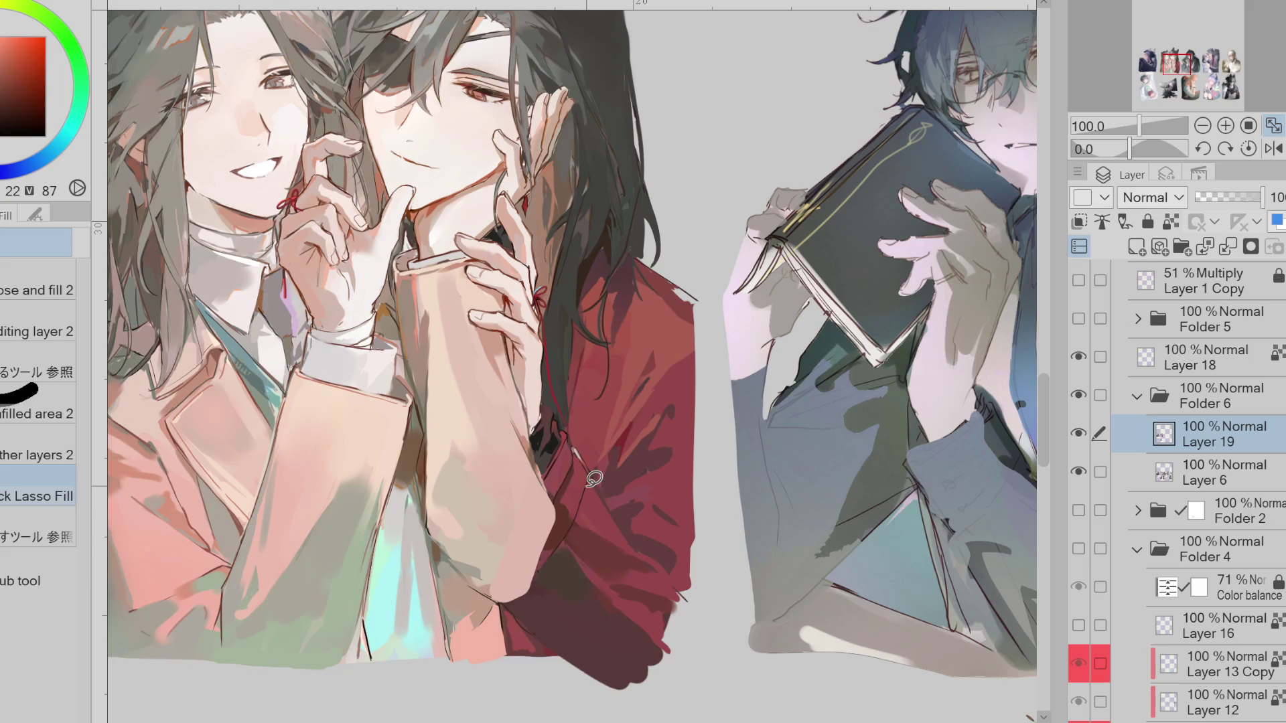
{"action": "left_click", "coordinate": [430, 469], "text": "alt"}
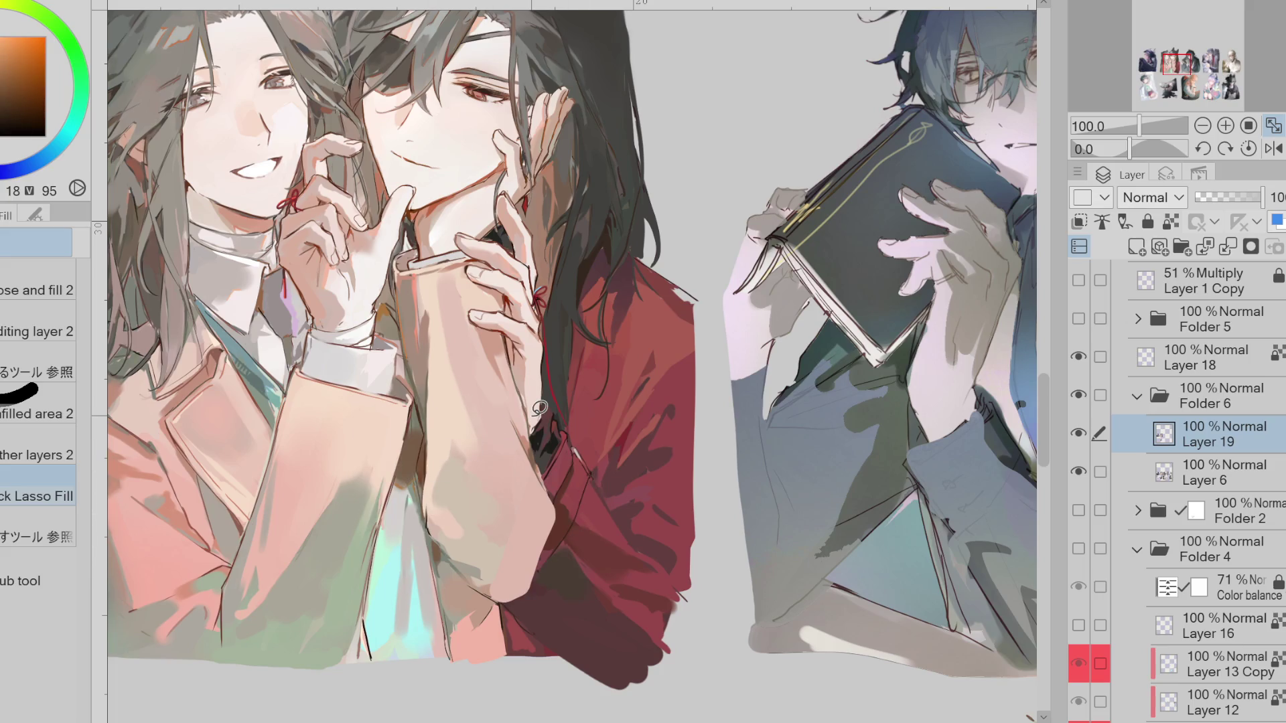
{"action": "left_click", "coordinate": [1272, 150]}
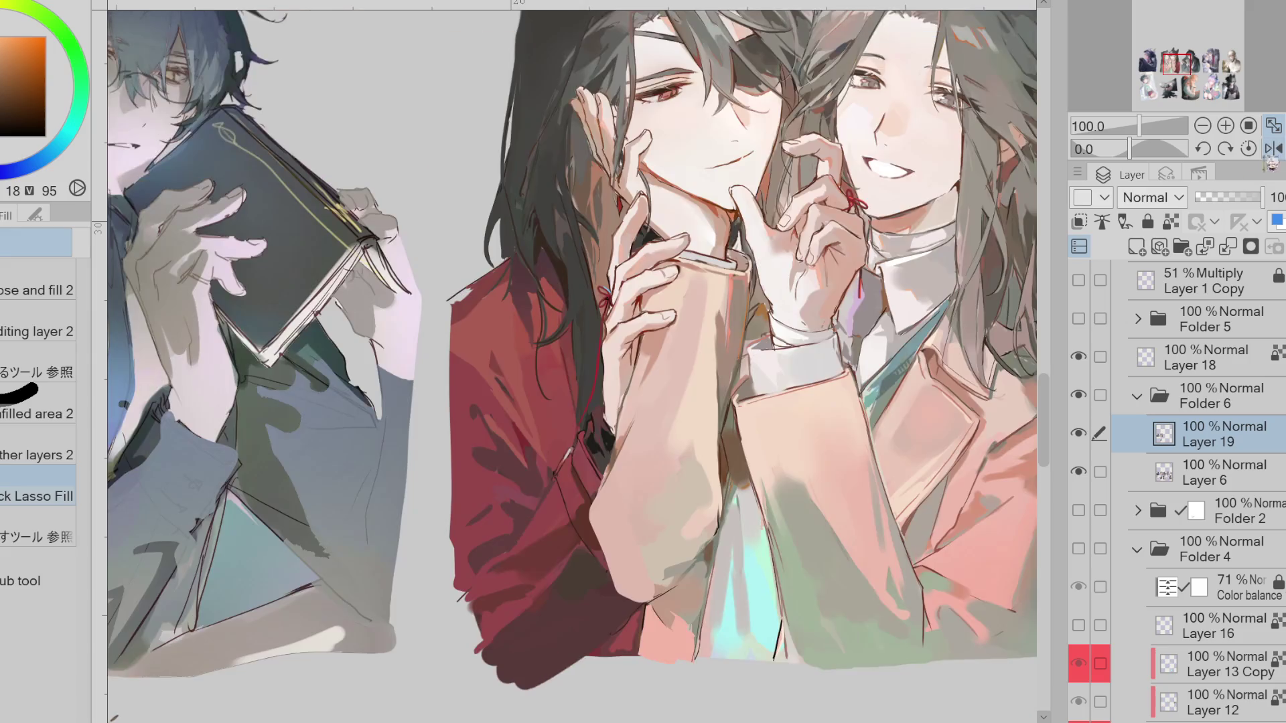
Lasso-fill the dark patch on the sleeve edge with the sleeve's pink
{"action": "left_click", "coordinate": [651, 405], "text": "alt"}
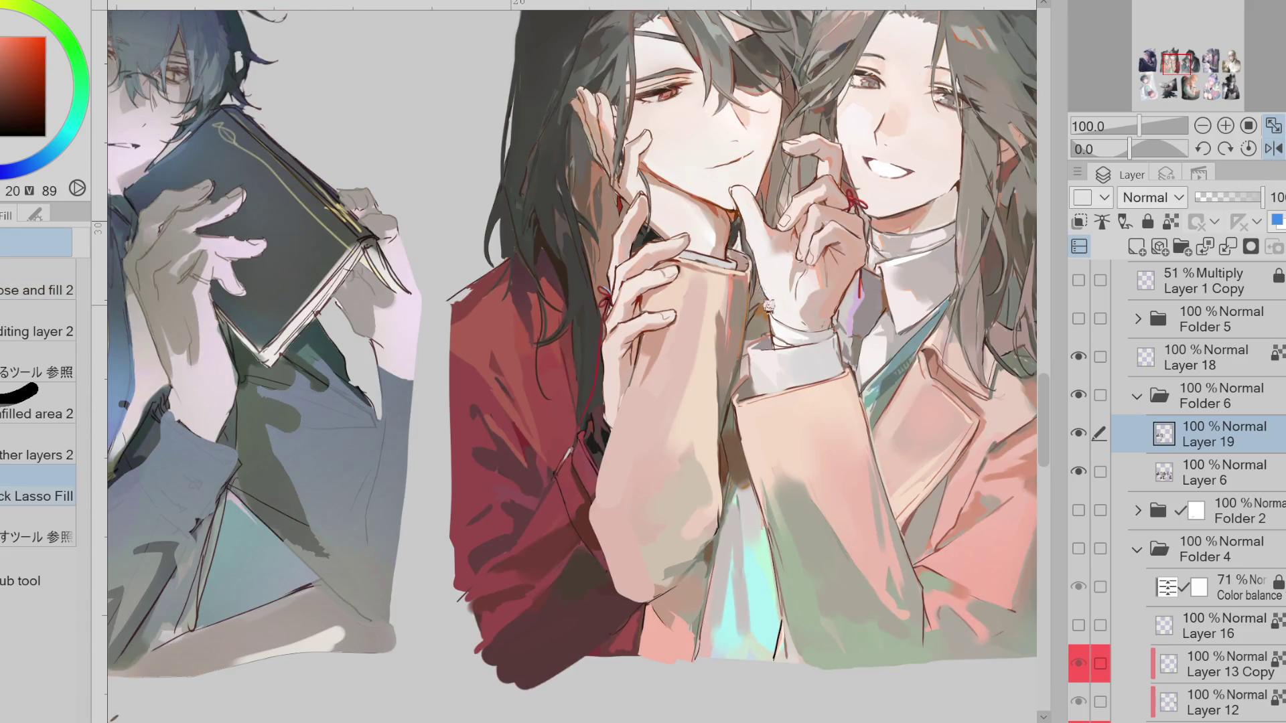
{"action": "key", "text": "p"}
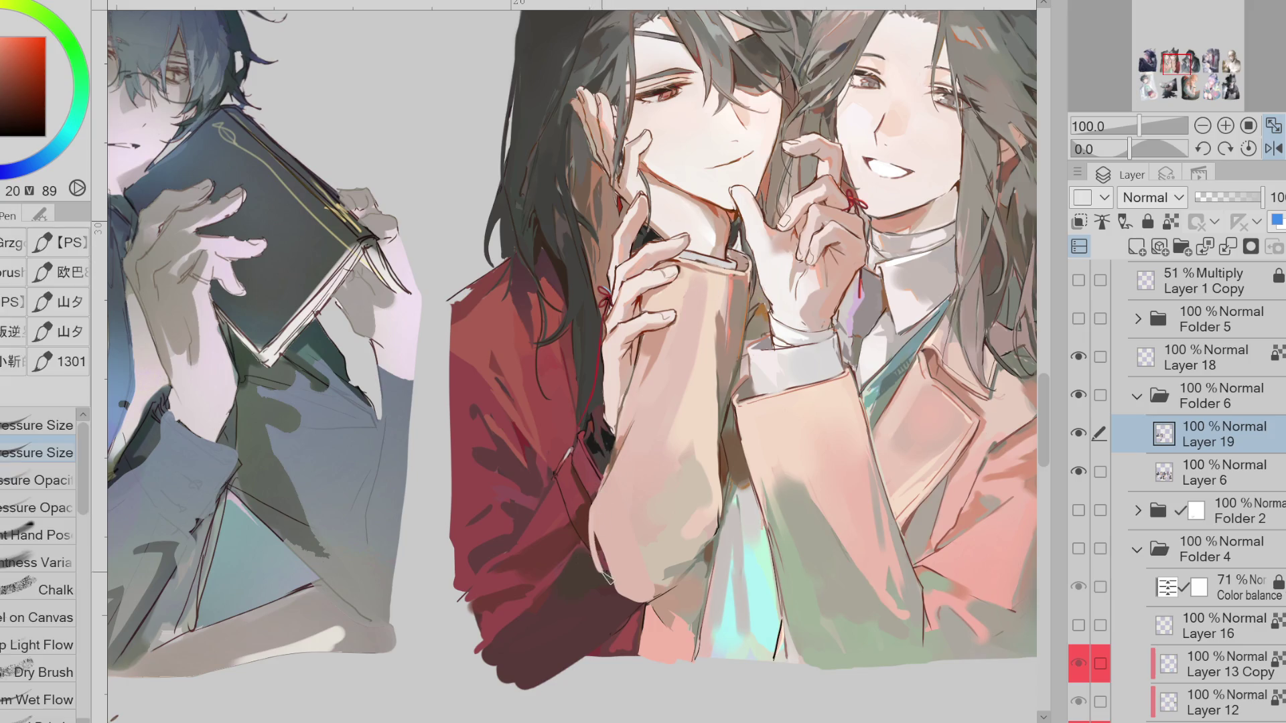
{"action": "key", "text": "g"}
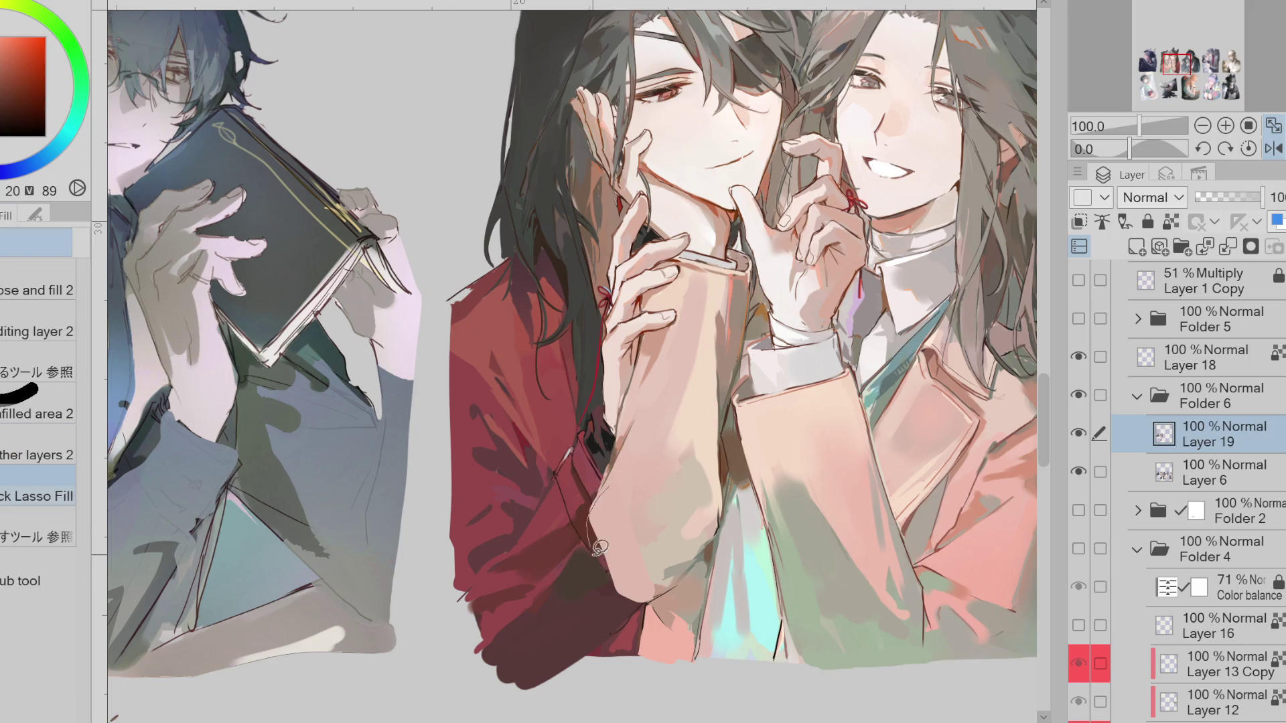
{"action": "left_click", "coordinate": [624, 467], "text": "alt"}
{"action": "left_click", "coordinate": [627, 439], "text": "alt"}
{"action": "left_click", "coordinate": [623, 459], "text": "alt"}
{"action": "mouse_move", "coordinate": [630, 447]}
{"action": "left_mouse_down"}
{"action": "mouse_move", "coordinate": [592, 529]}
{"action": "mouse_move", "coordinate": [666, 606]}
{"action": "mouse_move", "coordinate": [670, 596]}
{"action": "left_mouse_up"}
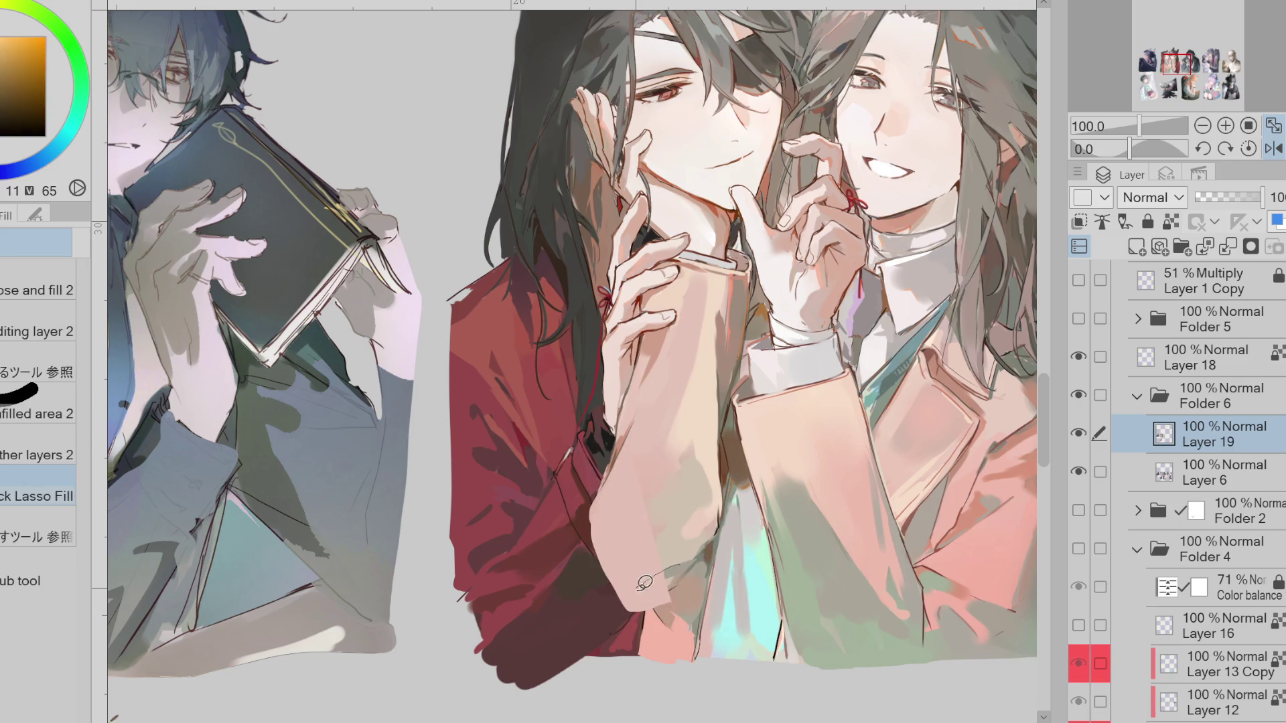
{"action": "left_click", "coordinate": [663, 529], "text": "alt"}
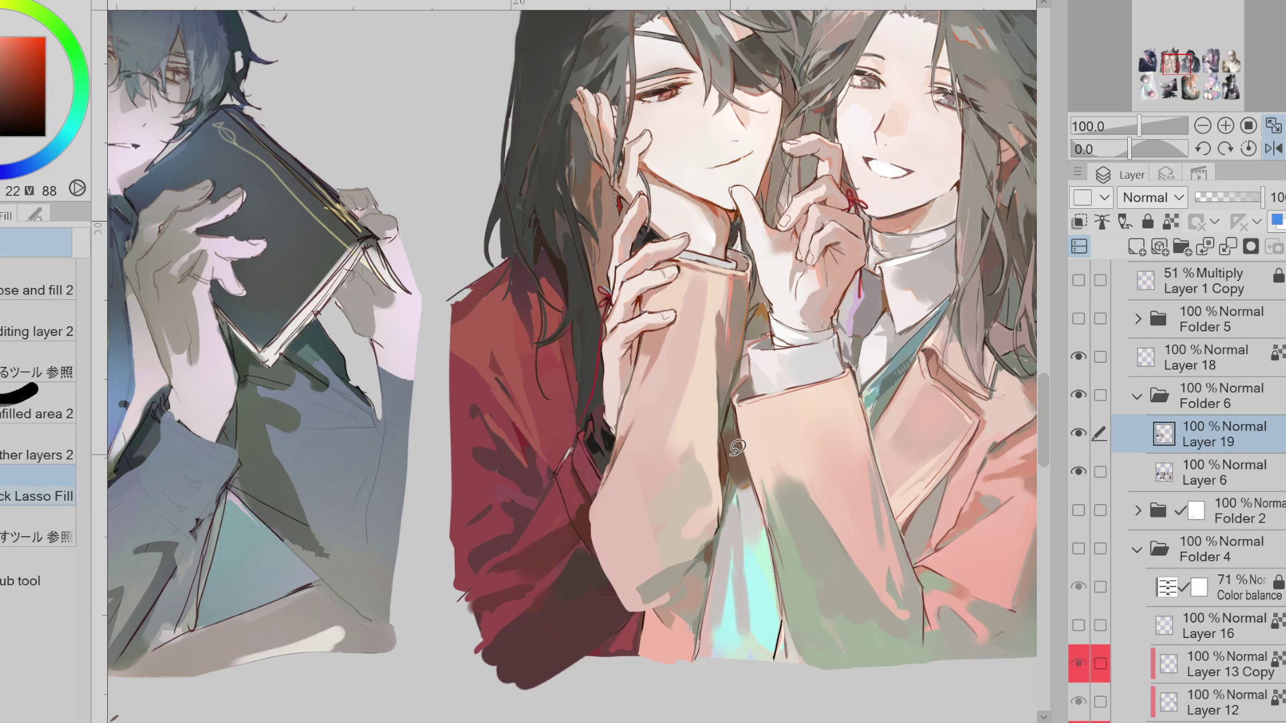
Unmirror the view, pick another pen with a lighter sleeve tone, and zoom to 150% on the faces
{"action": "left_click", "coordinate": [1274, 148]}
{"action": "key", "text": "p"}
{"action": "left_click", "coordinate": [47, 535]}
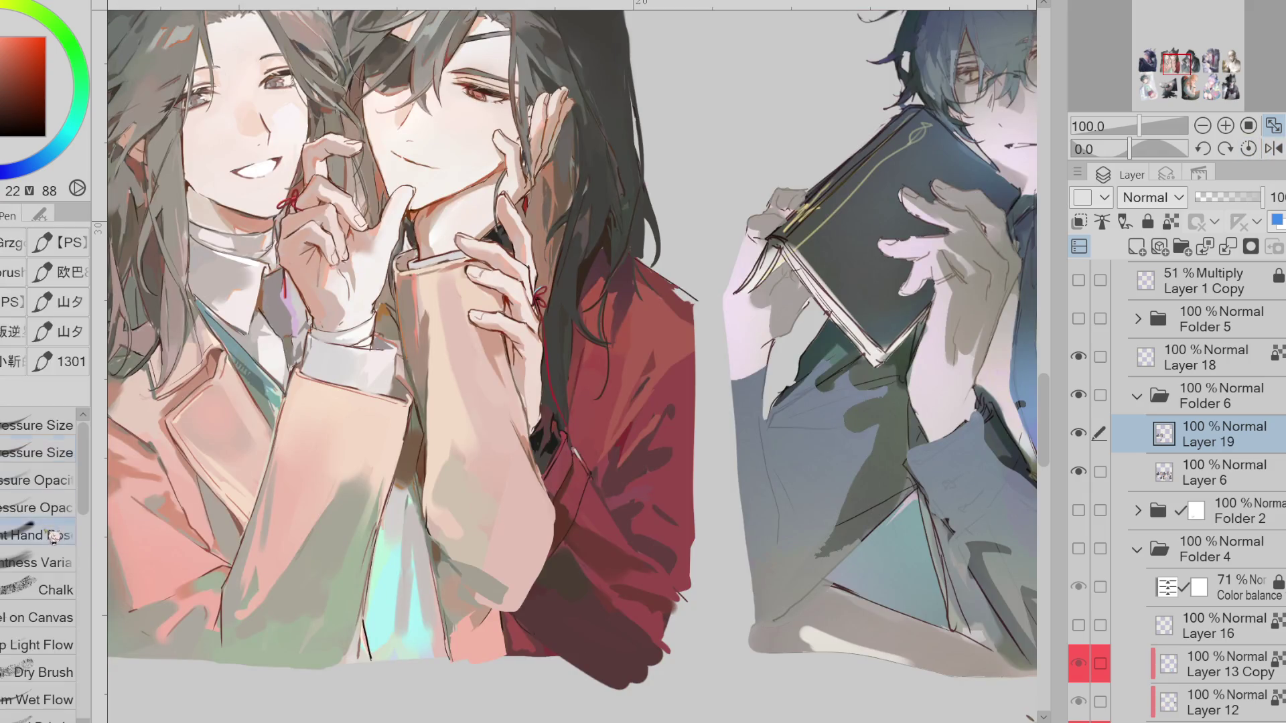
{"action": "left_click", "coordinate": [497, 594], "text": "alt"}
{"action": "left_click", "coordinate": [497, 594], "text": "alt"}
{"action": "left_click", "coordinate": [501, 529], "text": "alt"}
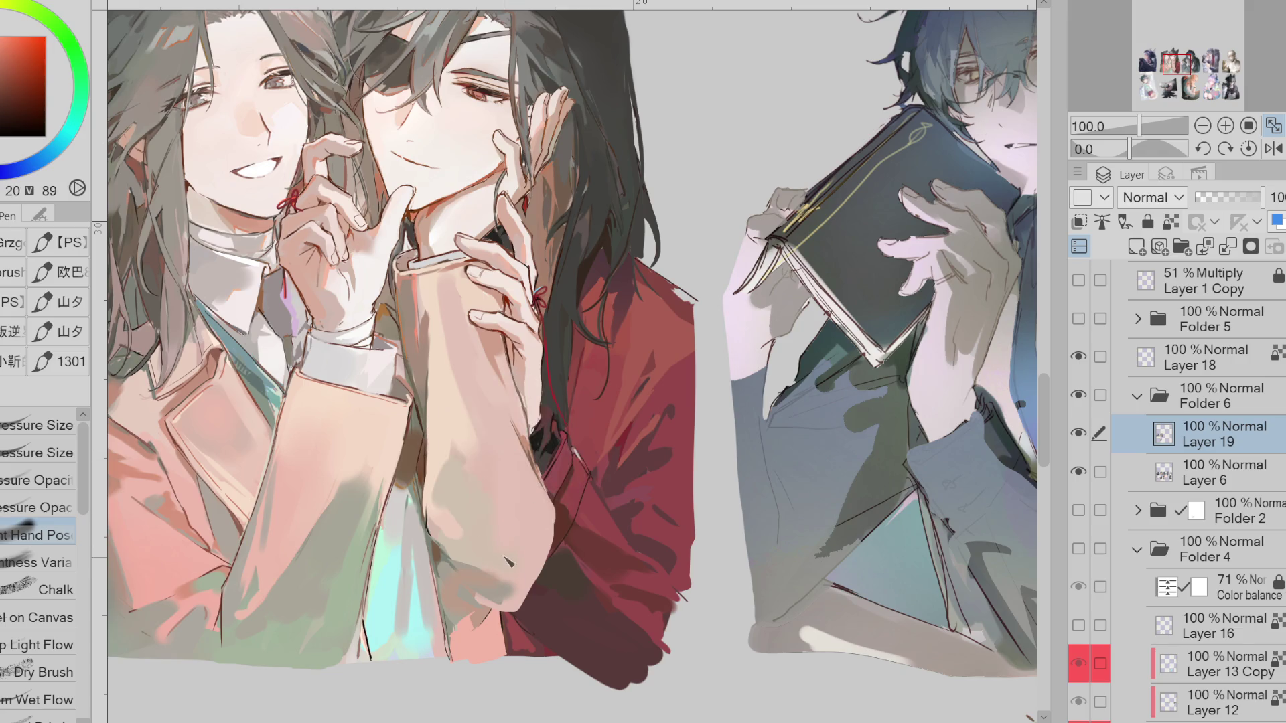
{"action": "left_click", "coordinate": [518, 468], "text": "alt"}
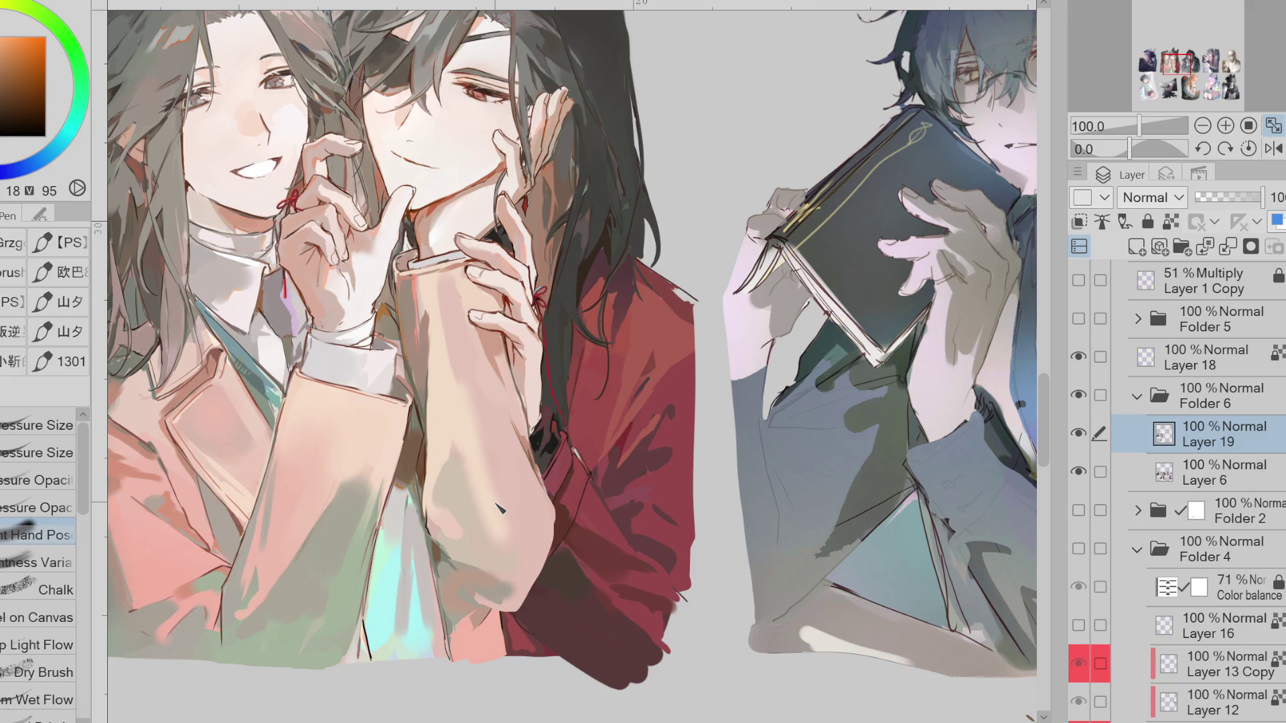
{"action": "scroll", "coordinate": [358, 111], "scroll_direction": "up", "scroll_amount": 1}
{"action": "left_click", "coordinate": [328, 114], "text": "alt"}
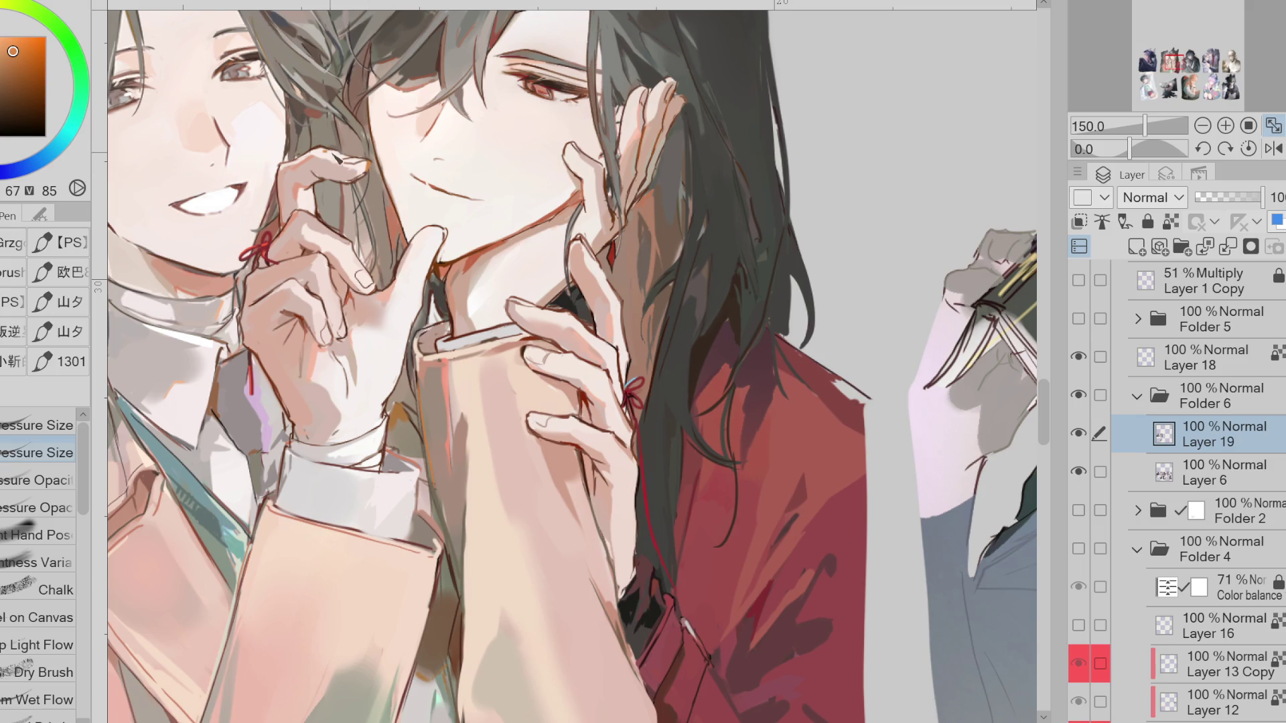
Paint over the fingertip on the cheek, then pick up skin and eye reds
{"action": "left_click_drag", "start_coordinate": [573, 155], "coordinate": [574, 175]}
{"action": "left_click", "coordinate": [477, 203], "text": "alt"}
{"action": "left_click", "coordinate": [12, 99]}
{"action": "left_click", "coordinate": [556, 98], "text": "alt"}
{"action": "left_click", "coordinate": [556, 98], "text": "alt"}
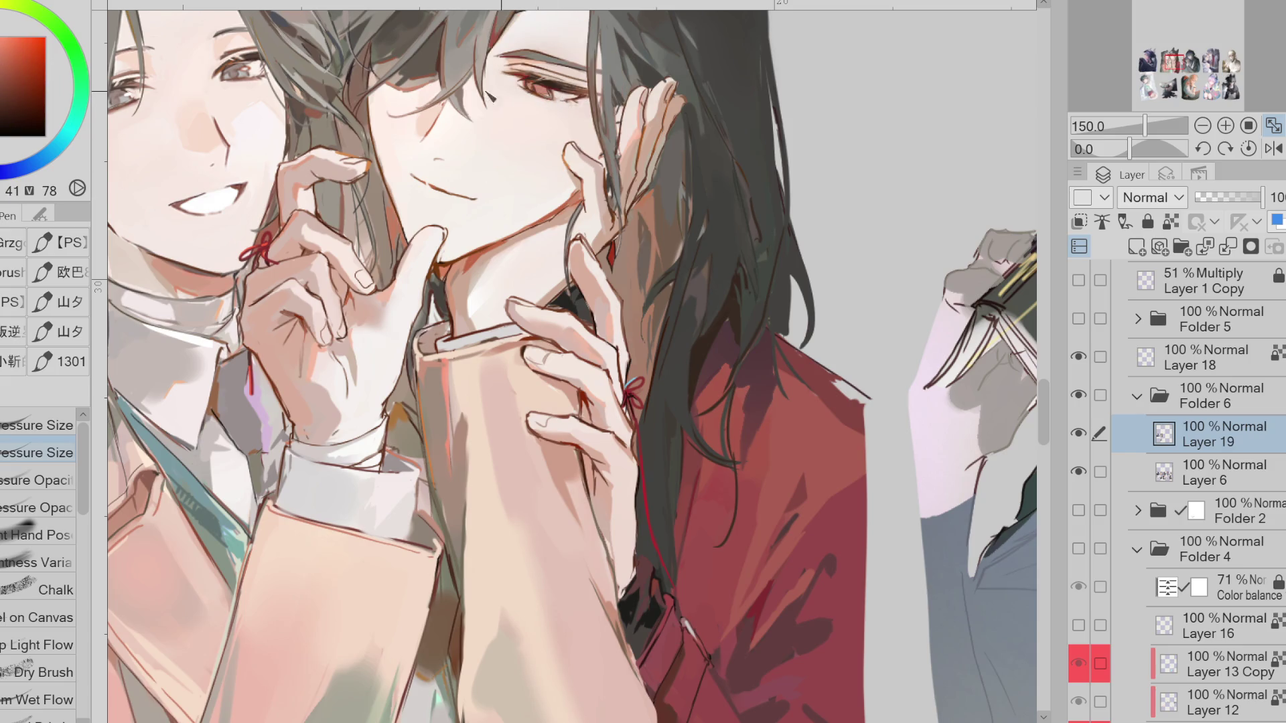
{"action": "scroll", "coordinate": [556, 99], "scroll_direction": "up", "scroll_amount": 1}
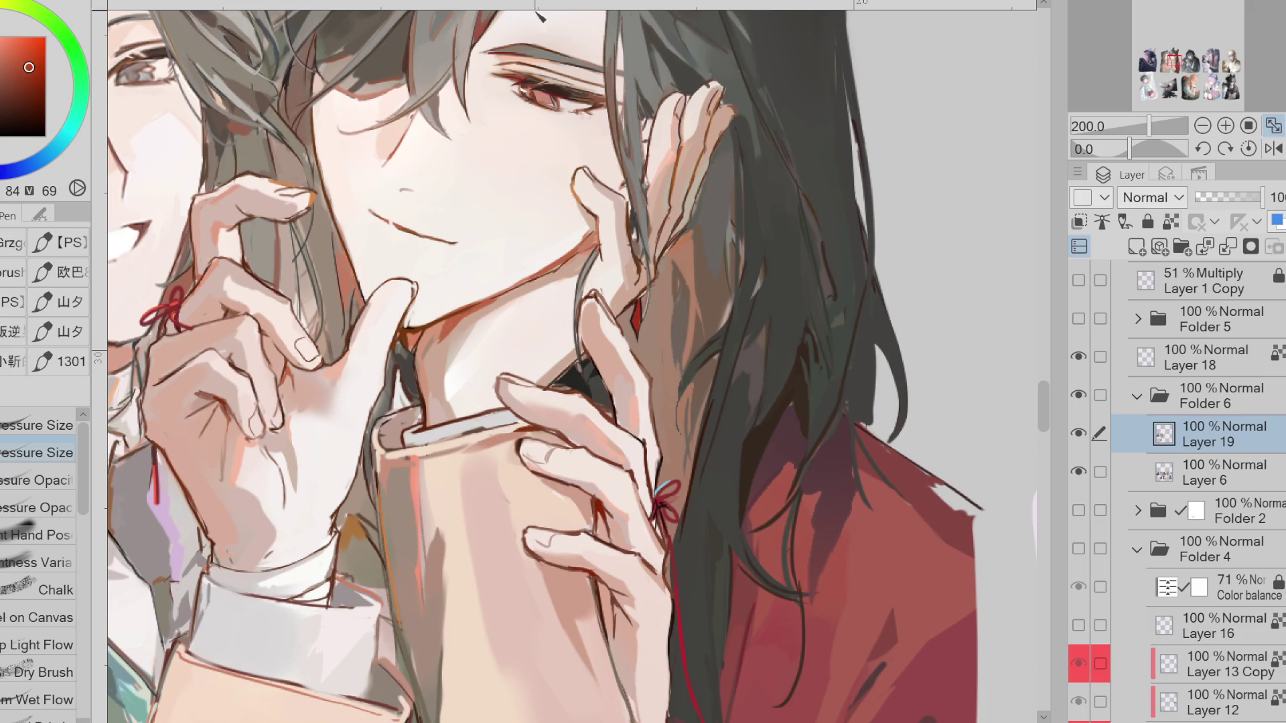
{"action": "scroll", "coordinate": [541, 67], "scroll_direction": "up", "scroll_amount": 2}
{"action": "left_click", "coordinate": [44, 157]}
Sample eyeliner and eye-area reds, then line the finger edge in dark red
{"action": "left_click", "coordinate": [546, 117], "text": "alt"}
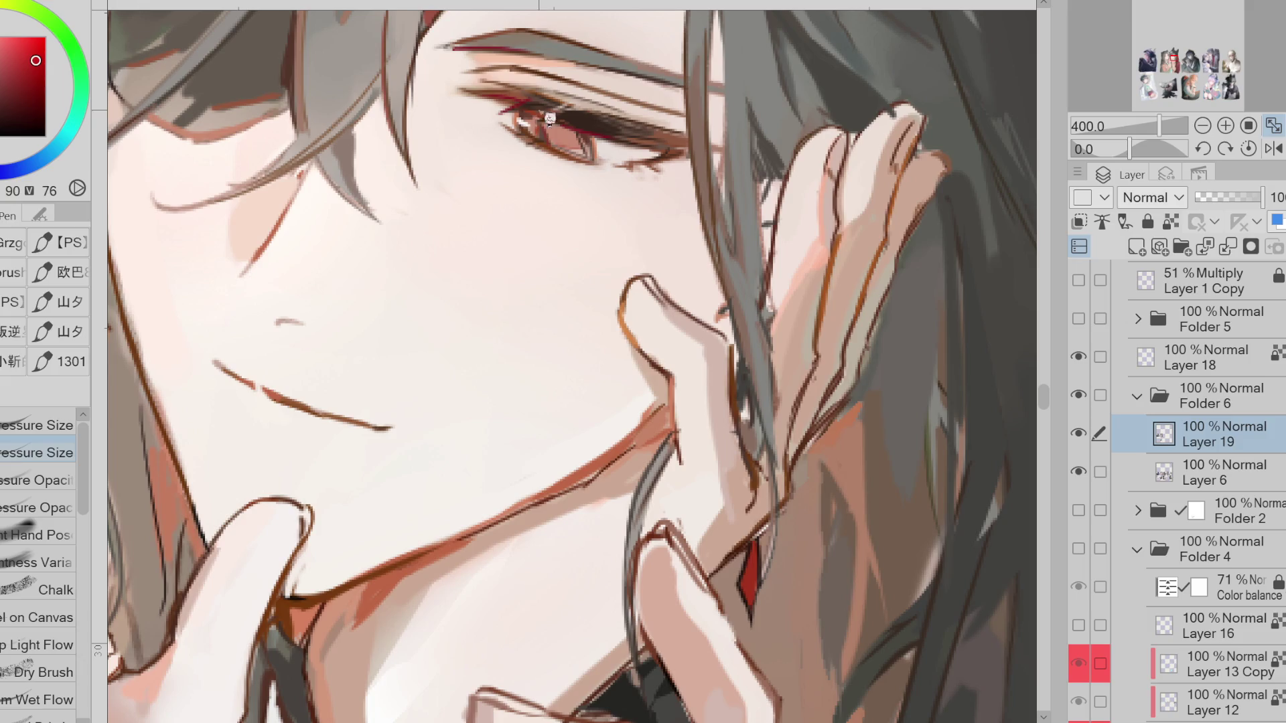
{"action": "scroll", "coordinate": [536, 132], "scroll_direction": "down", "scroll_amount": 2}
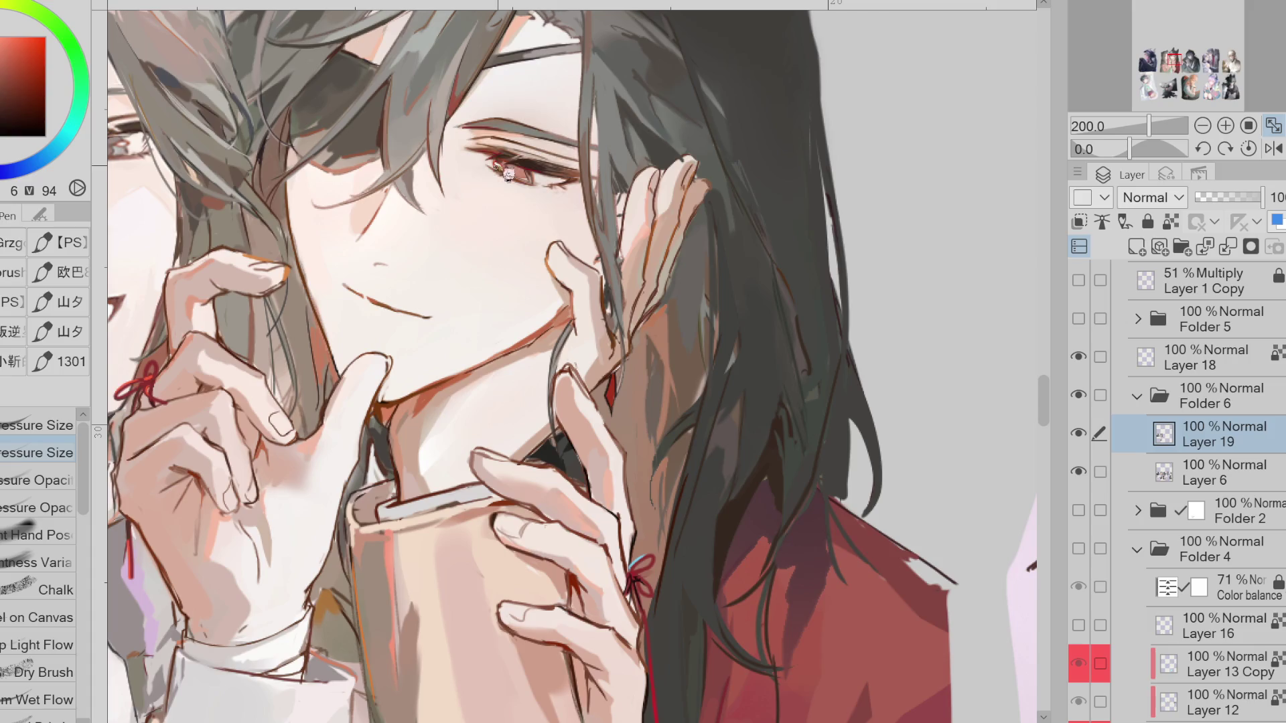
{"action": "left_click", "coordinate": [483, 137], "text": "alt"}
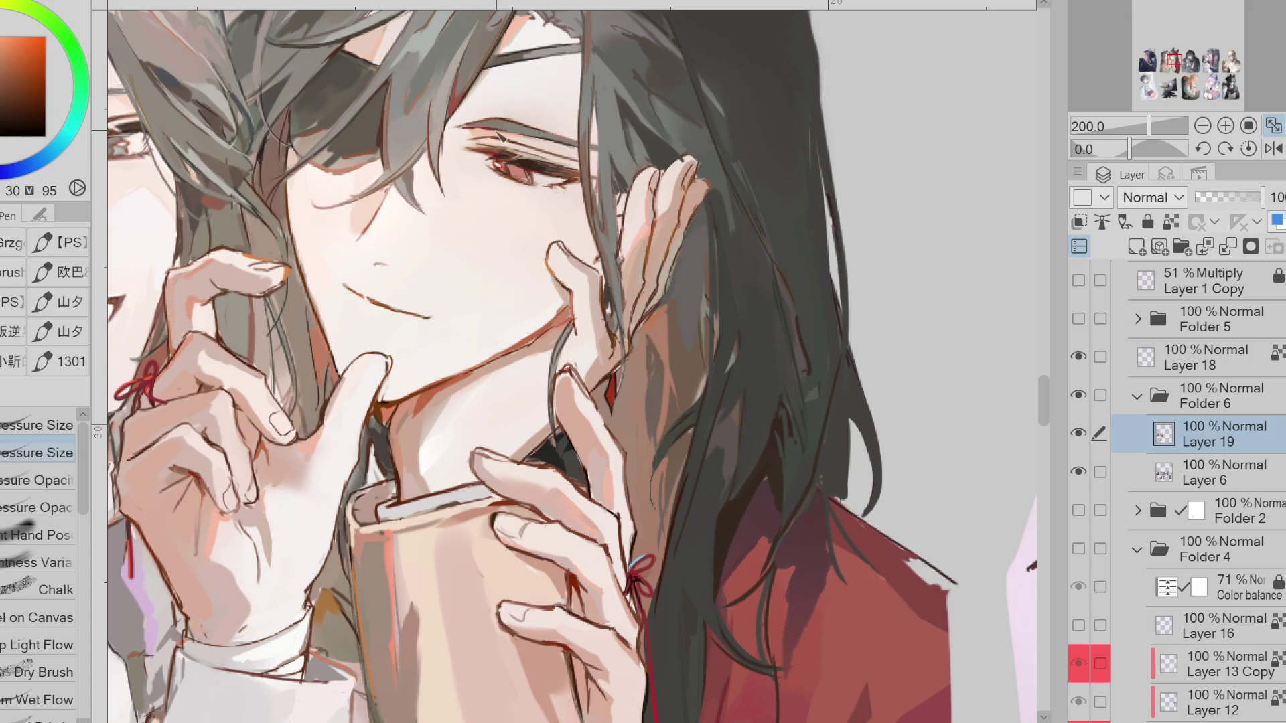
{"action": "left_click", "coordinate": [555, 156], "text": "alt"}
{"action": "left_click", "coordinate": [484, 154], "text": "alt"}
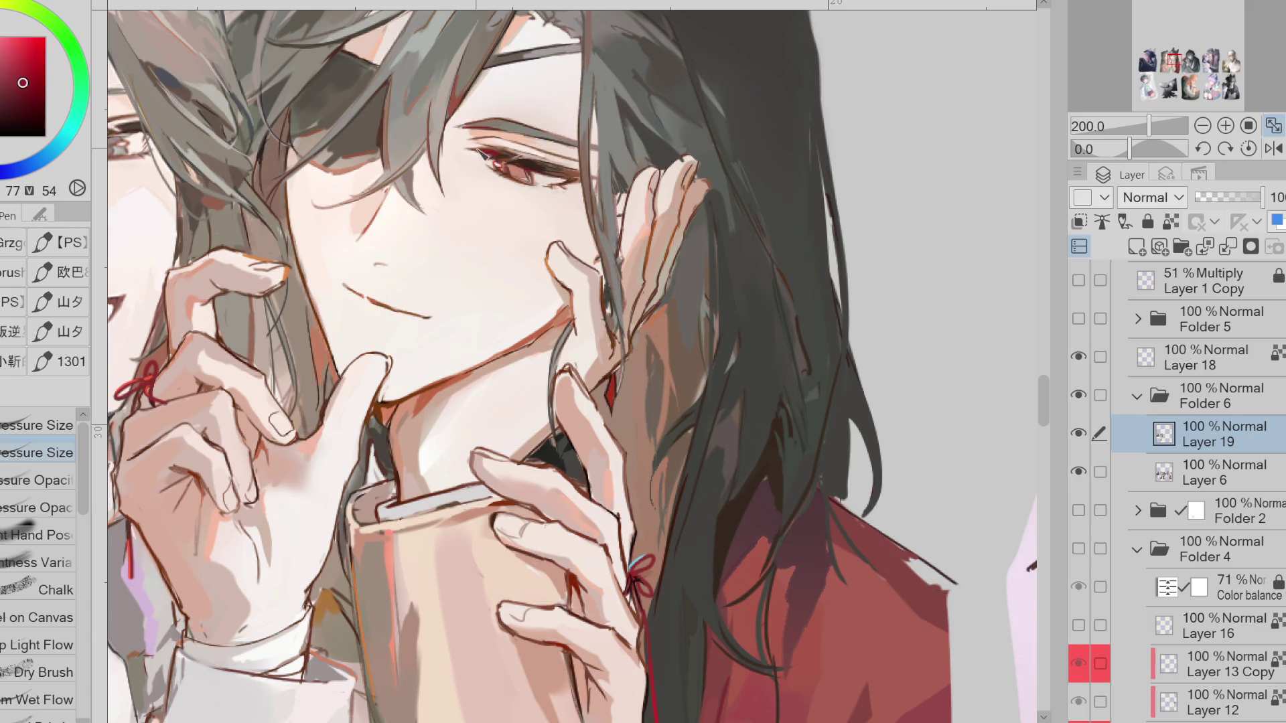
{"action": "left_click", "coordinate": [496, 151], "text": "alt"}
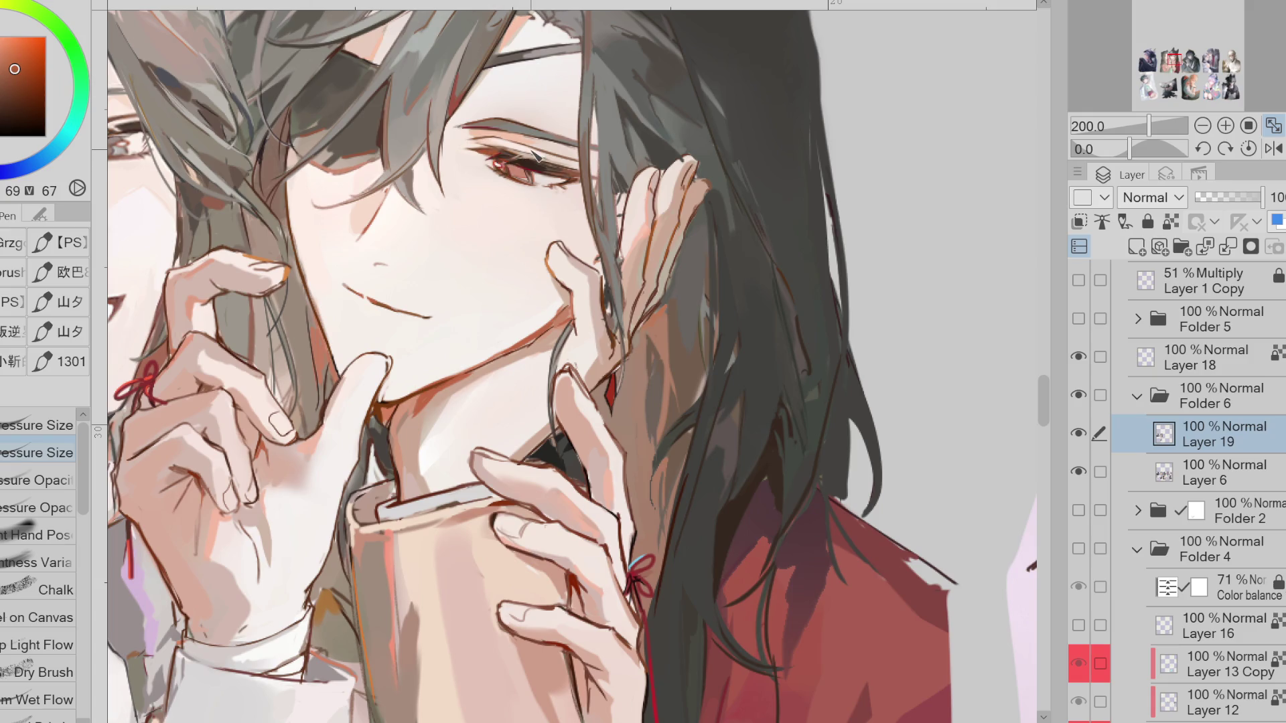
{"action": "left_click", "coordinate": [579, 361], "text": "alt"}
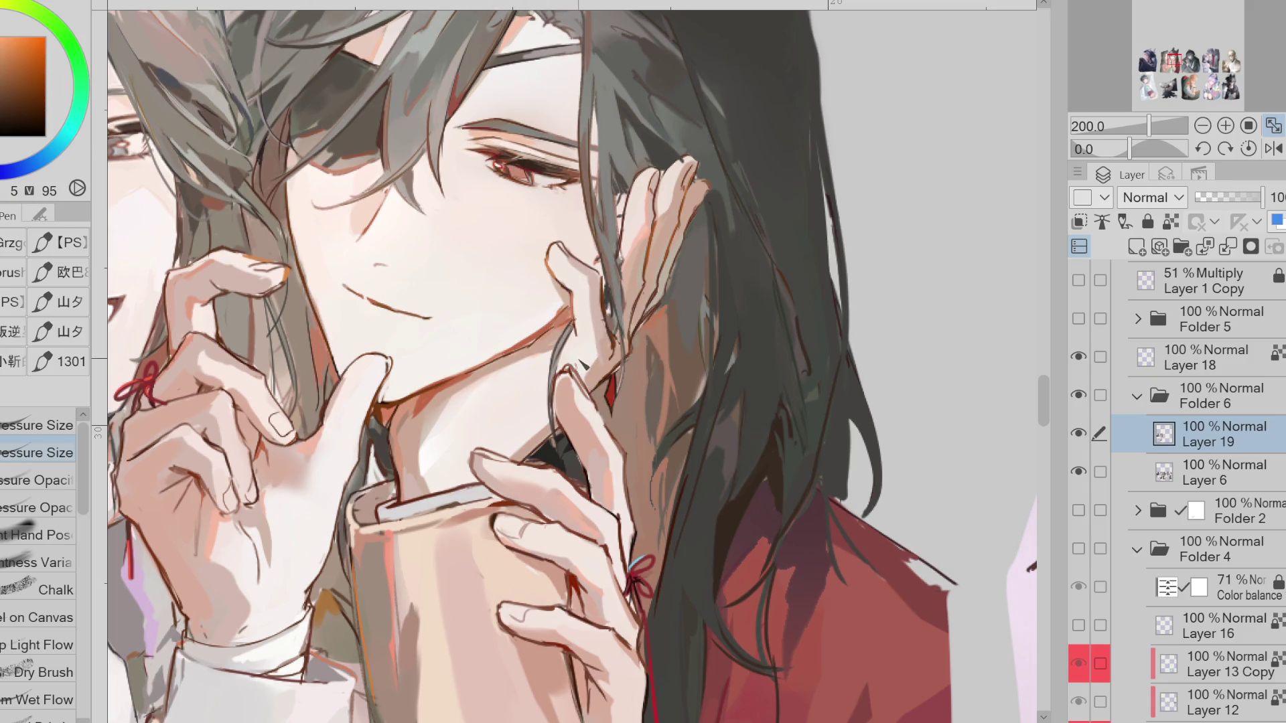
{"action": "left_click_drag", "start_coordinate": [621, 363], "coordinate": [613, 400]}
{"action": "scroll", "coordinate": [683, 187], "scroll_direction": "down", "scroll_amount": 2}
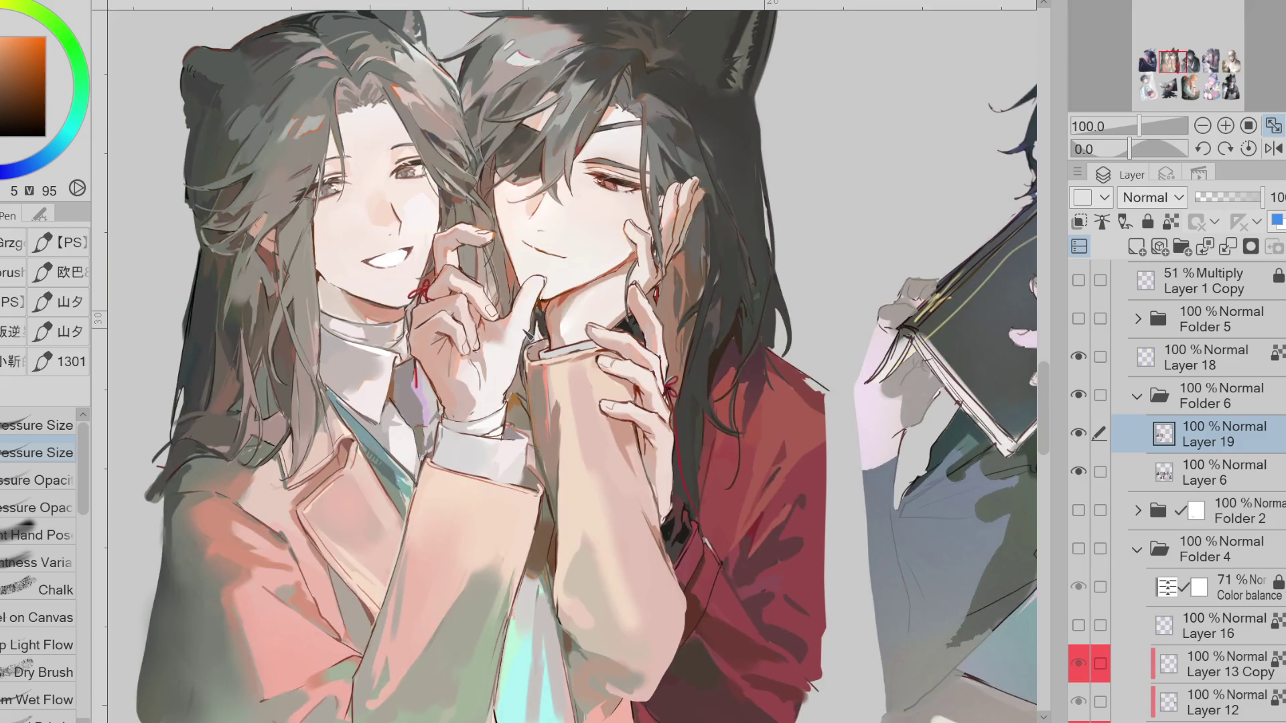
Zoom out to the raised-arm boy and sample his light skin and dark blue hair
{"action": "scroll", "coordinate": [936, 162], "scroll_direction": "down", "scroll_amount": 2}
{"action": "left_click_drag", "start_coordinate": [1038, 395], "coordinate": [1037, 427]}
{"action": "scroll", "coordinate": [169, 514], "scroll_direction": "up", "scroll_amount": 1}
{"action": "scroll", "coordinate": [170, 514], "scroll_direction": "down", "scroll_amount": 1}
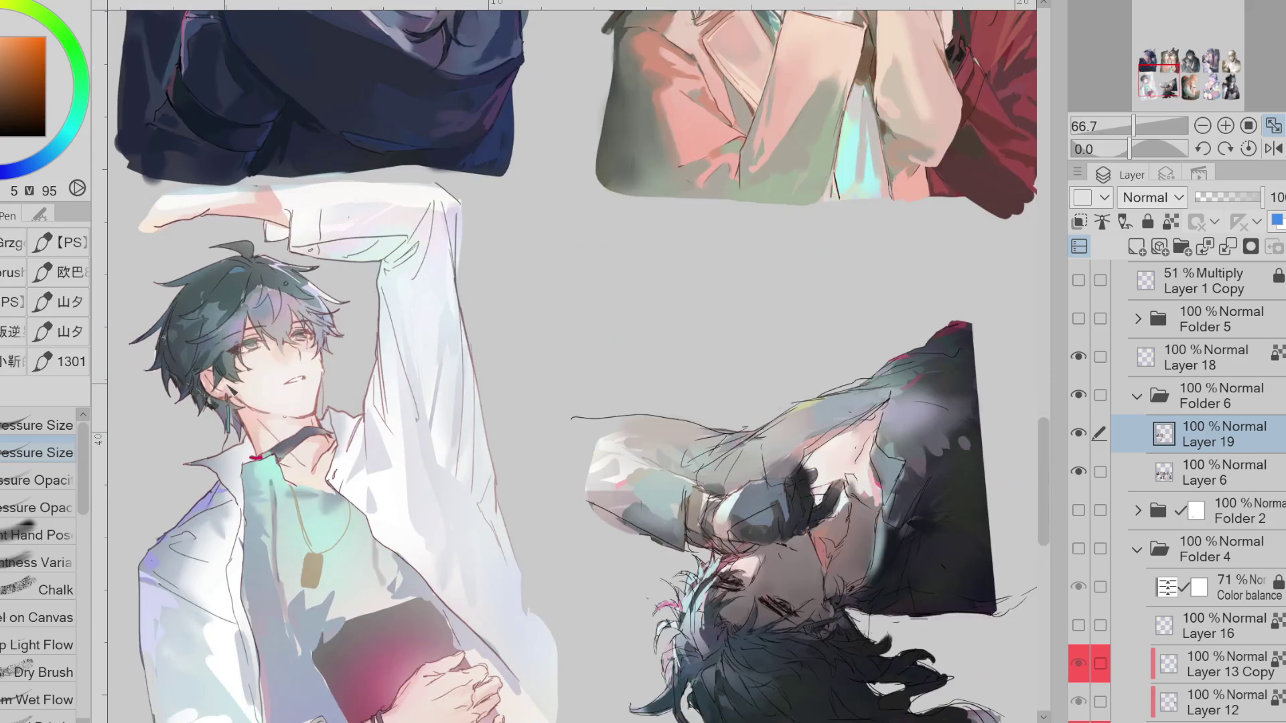
{"action": "scroll", "coordinate": [170, 513], "scroll_direction": "up", "scroll_amount": 2}
{"action": "left_click", "coordinate": [404, 315], "text": "alt"}
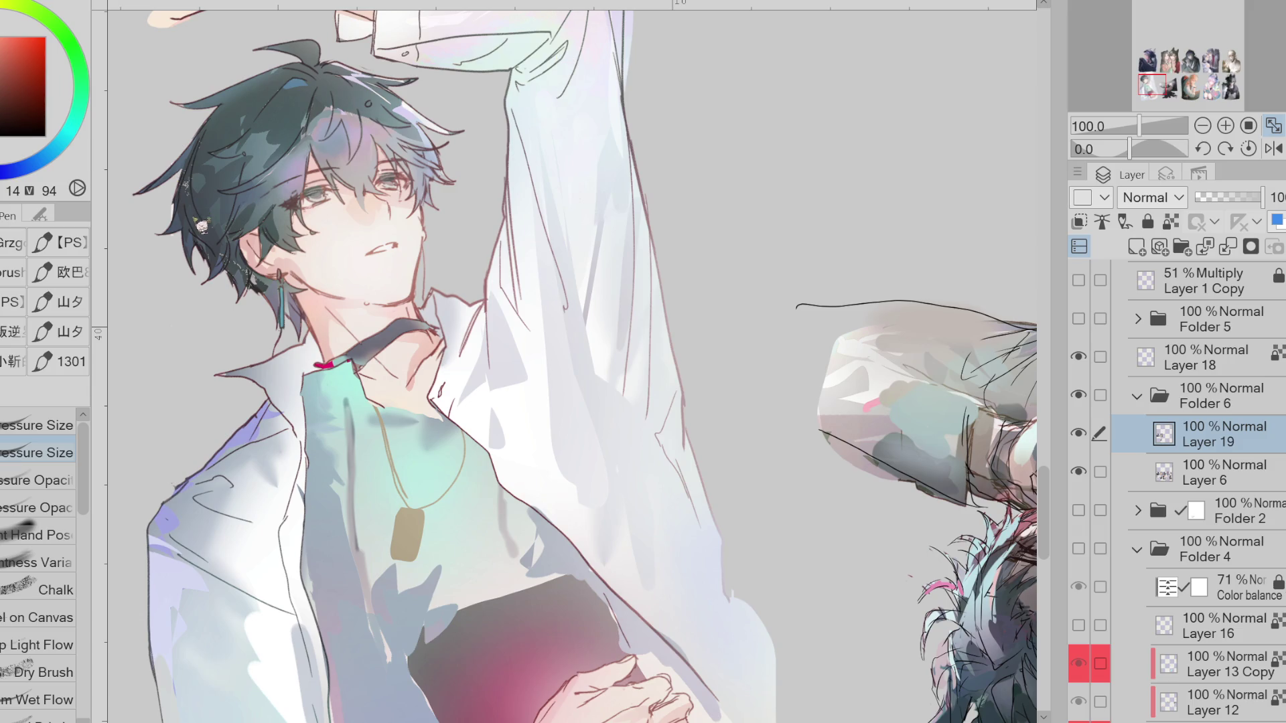
{"action": "left_click", "coordinate": [194, 220], "text": "alt"}
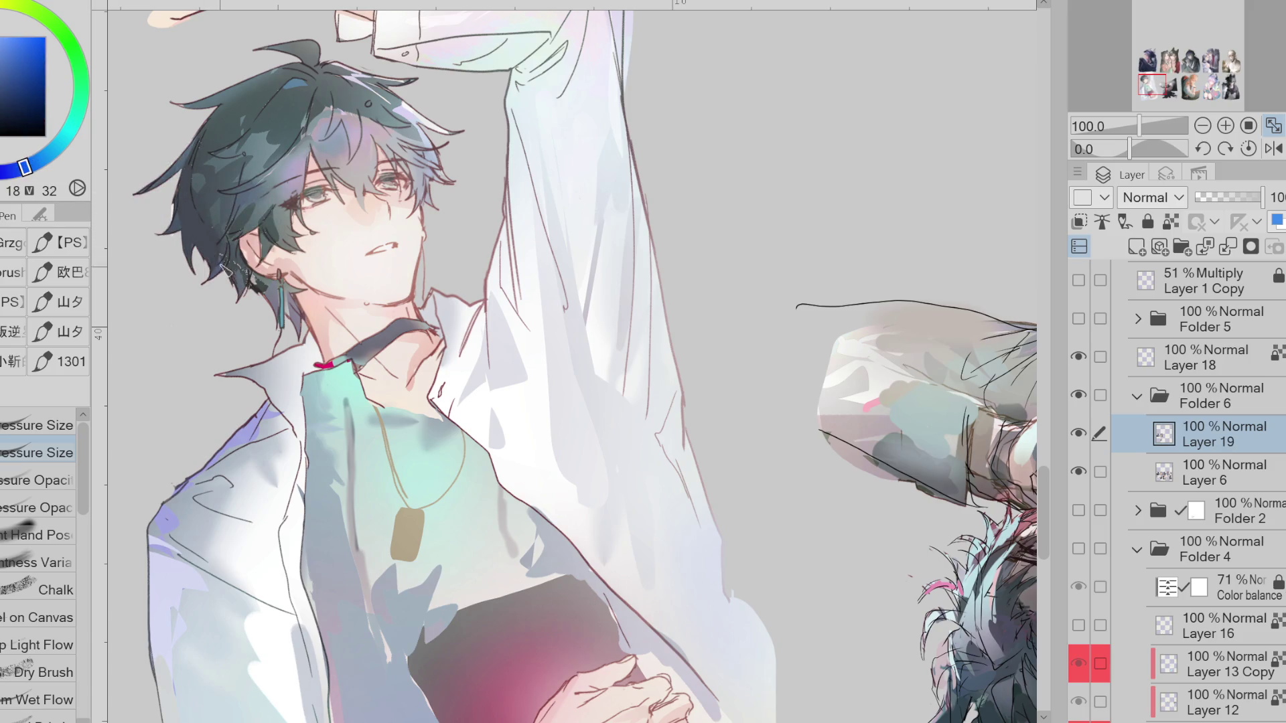
{"action": "left_click", "coordinate": [266, 185], "text": "alt"}
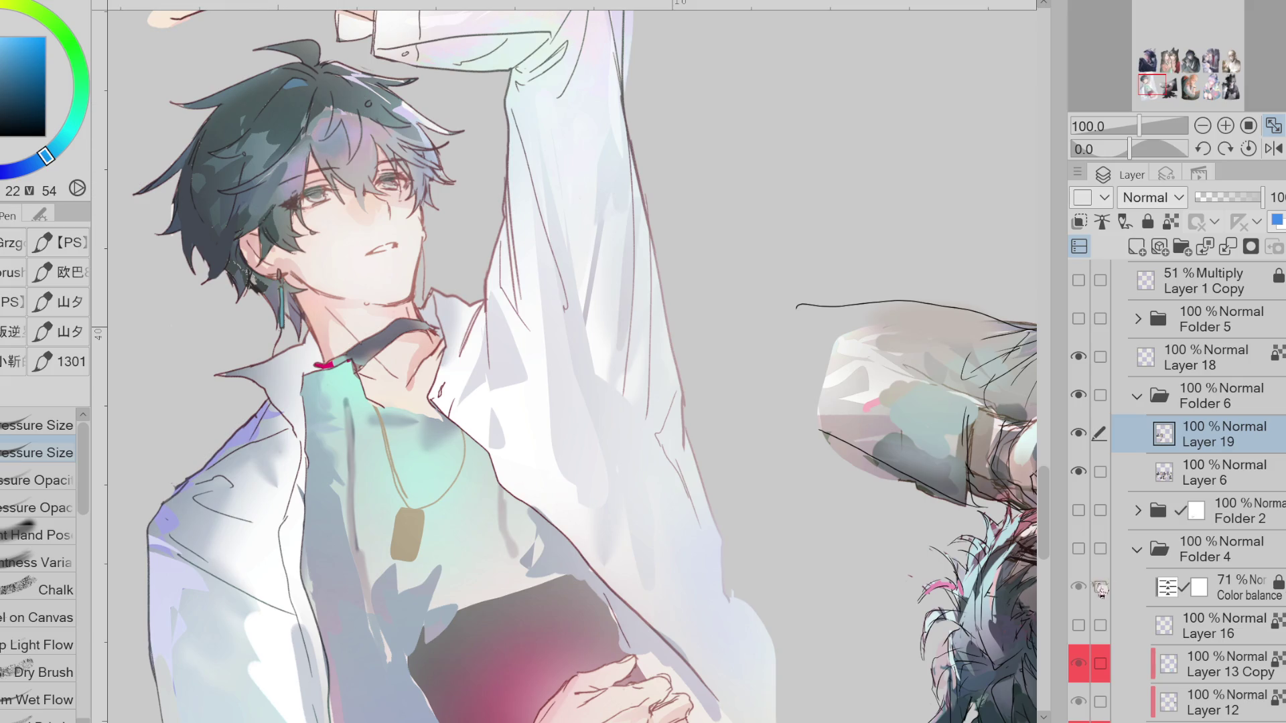
Toggle Layer 19 to compare, then sample teal-blue hair tones and his face's skin tone
{"action": "left_click", "coordinate": [1079, 435]}
{"action": "left_click", "coordinate": [1079, 435]}
{"action": "left_click", "coordinate": [355, 182], "text": "alt"}
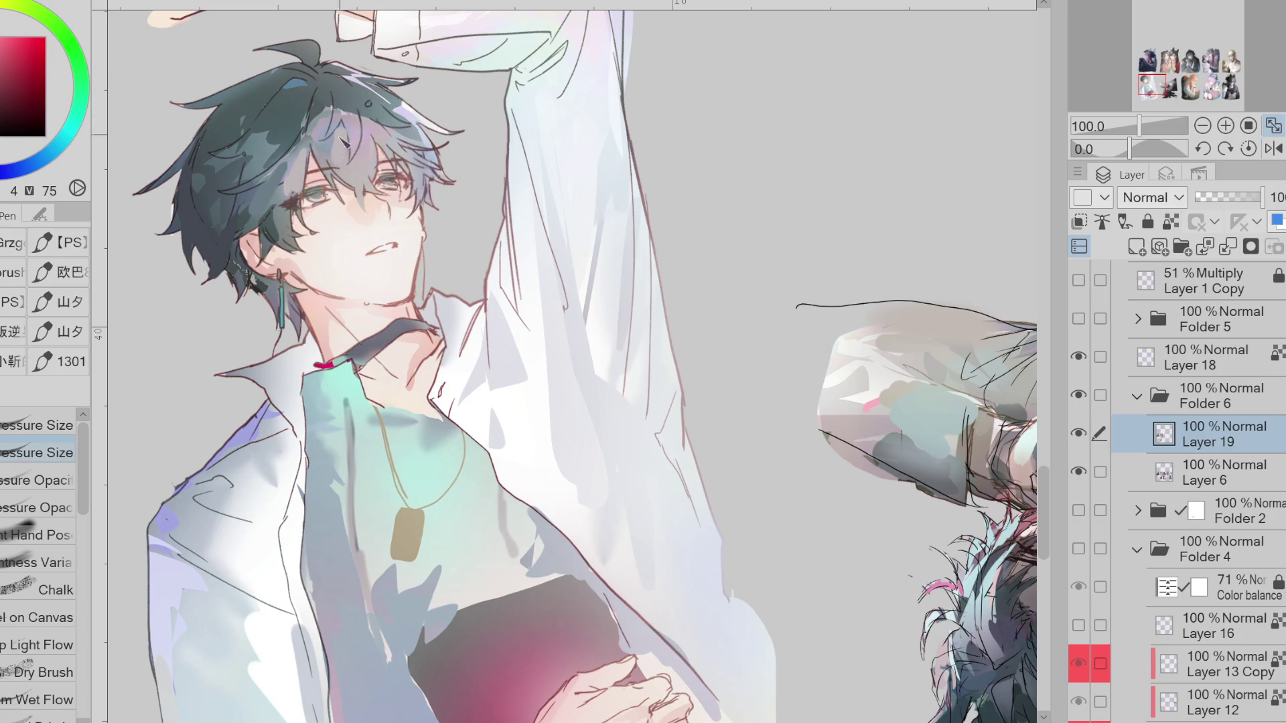
{"action": "left_click", "coordinate": [332, 159], "text": "alt"}
{"action": "left_click", "coordinate": [359, 138], "text": "alt"}
{"action": "left_click", "coordinate": [357, 141], "text": "alt"}
{"action": "left_click", "coordinate": [338, 126], "text": "alt"}
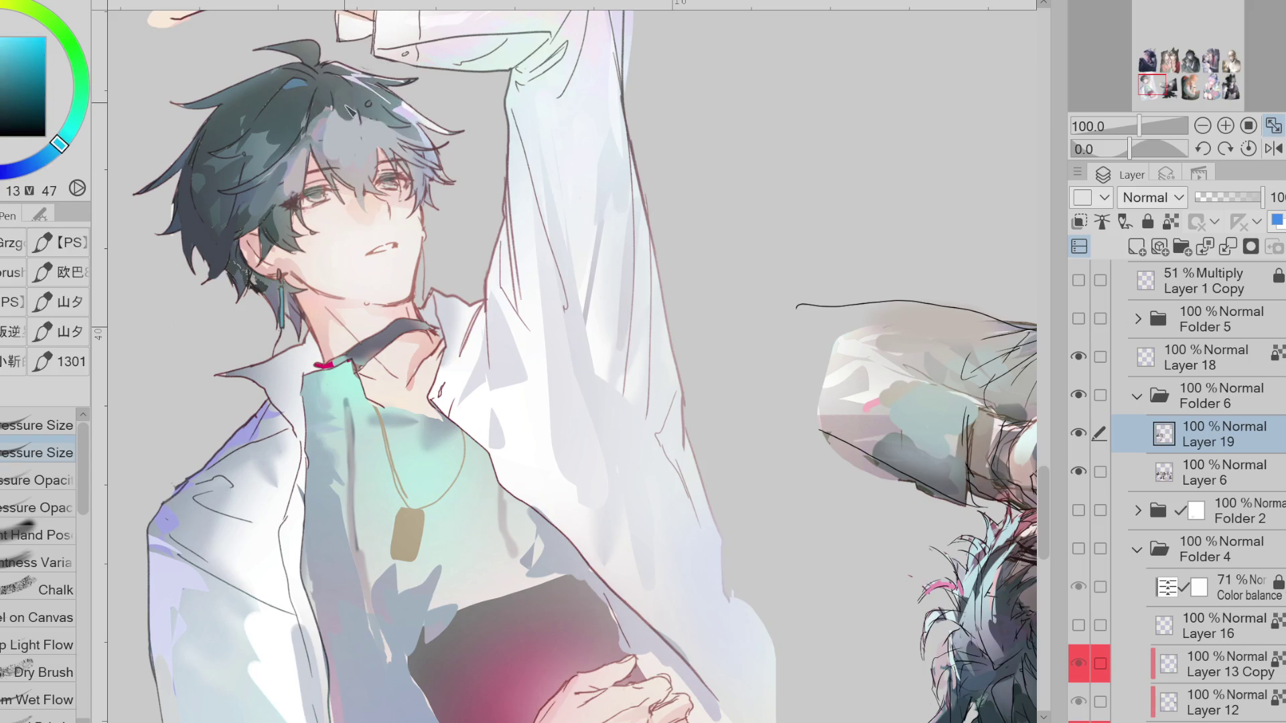
{"action": "left_click", "coordinate": [405, 239], "text": "alt"}
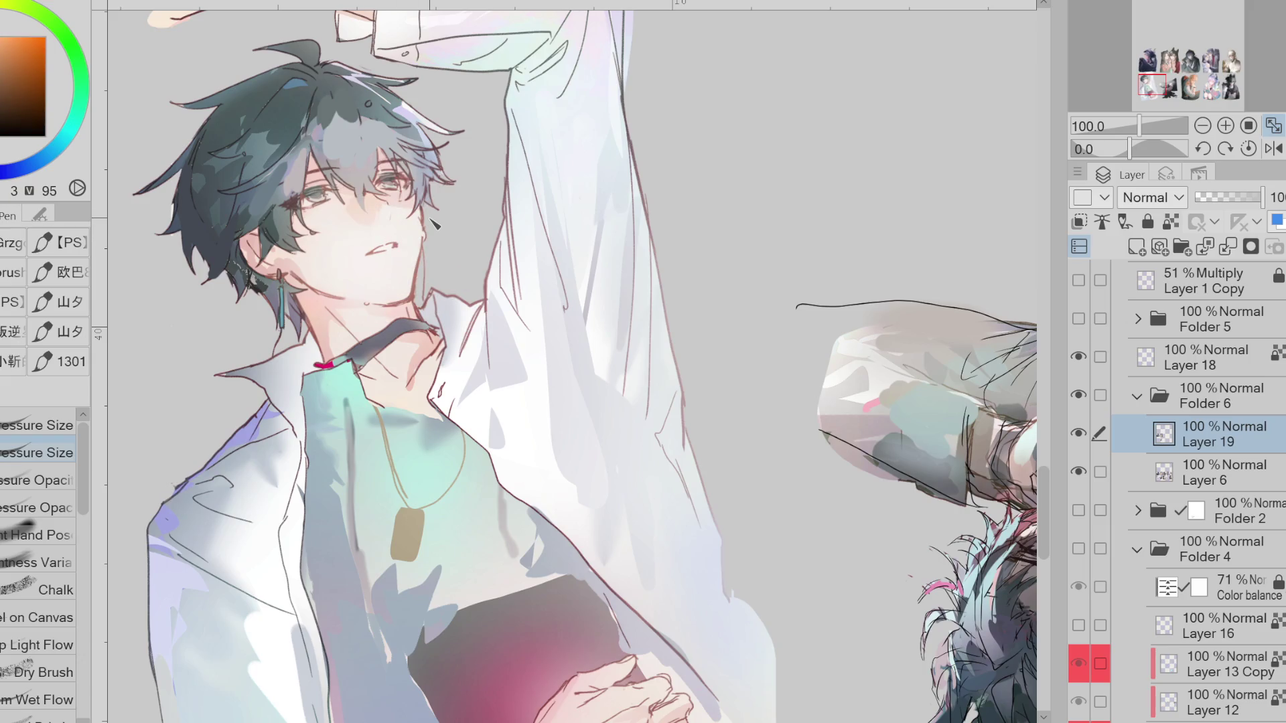
Mirror the canvas and draw a short dark line along the boy's neck
{"action": "key", "text": "h"}
{"action": "scroll", "coordinate": [854, 218], "scroll_direction": "up", "scroll_amount": 1}
{"action": "scroll", "coordinate": [715, 348], "scroll_direction": "down", "scroll_amount": 2}
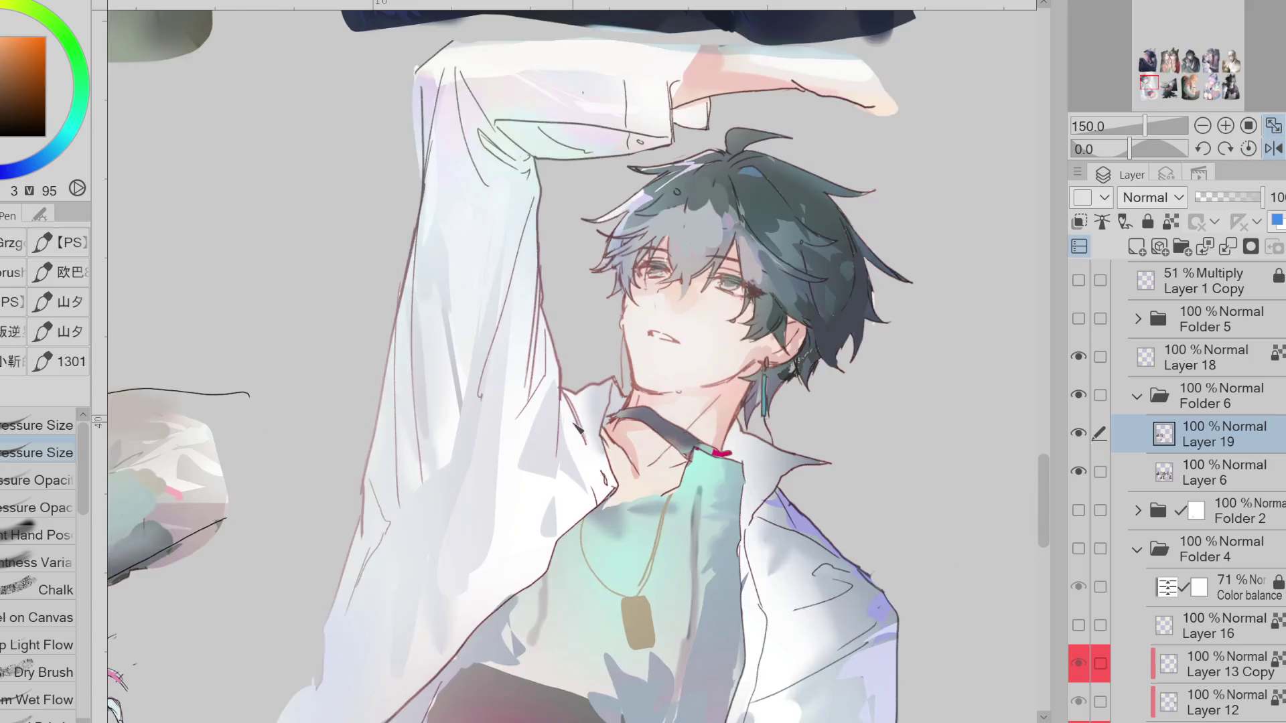
{"action": "scroll", "coordinate": [846, 313], "scroll_direction": "up", "scroll_amount": 2}
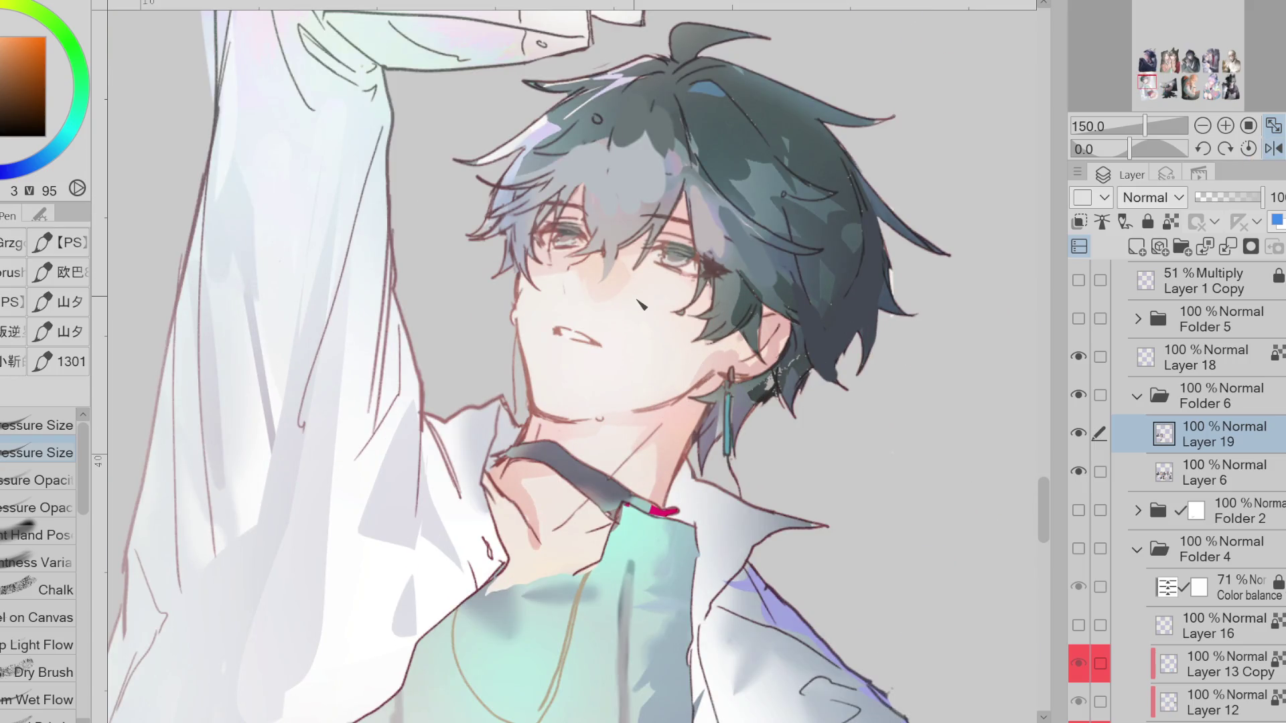
{"action": "scroll", "coordinate": [617, 285], "scroll_direction": "down", "scroll_amount": 1}
{"action": "left_click_drag", "start_coordinate": [569, 384], "coordinate": [547, 424]}
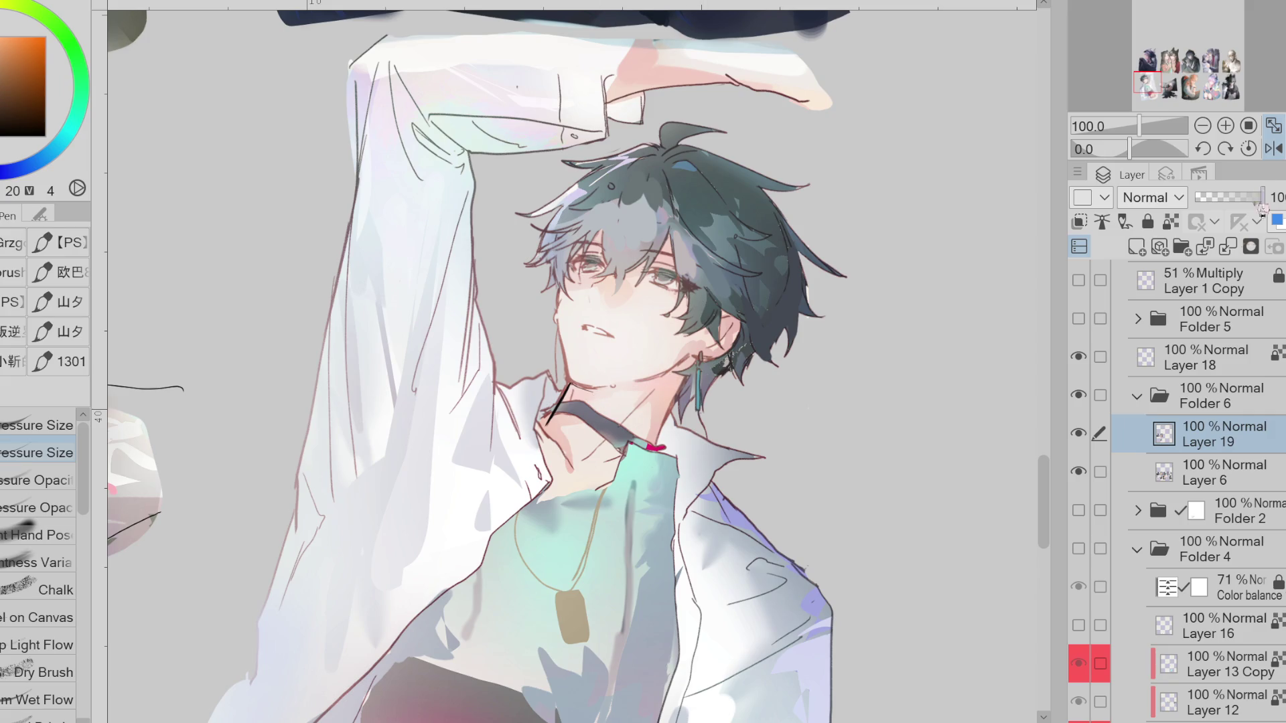
{"action": "left_click", "coordinate": [1275, 150]}
{"action": "left_click", "coordinate": [1275, 150]}
Add Layer 6 alongside Layer 19 and lasso-select the boy's head
{"action": "left_click", "coordinate": [1100, 471]}
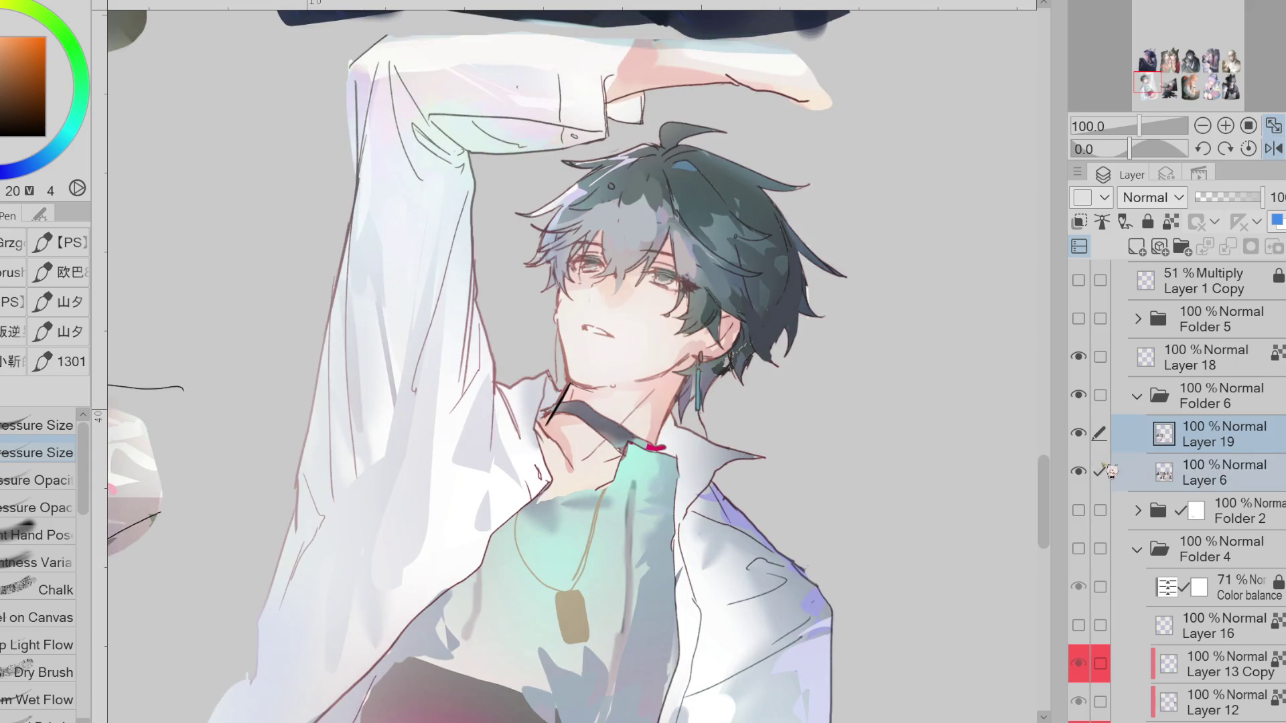
{"action": "key", "text": "g"}
{"action": "key", "text": "m"}
{"action": "key", "text": "m"}
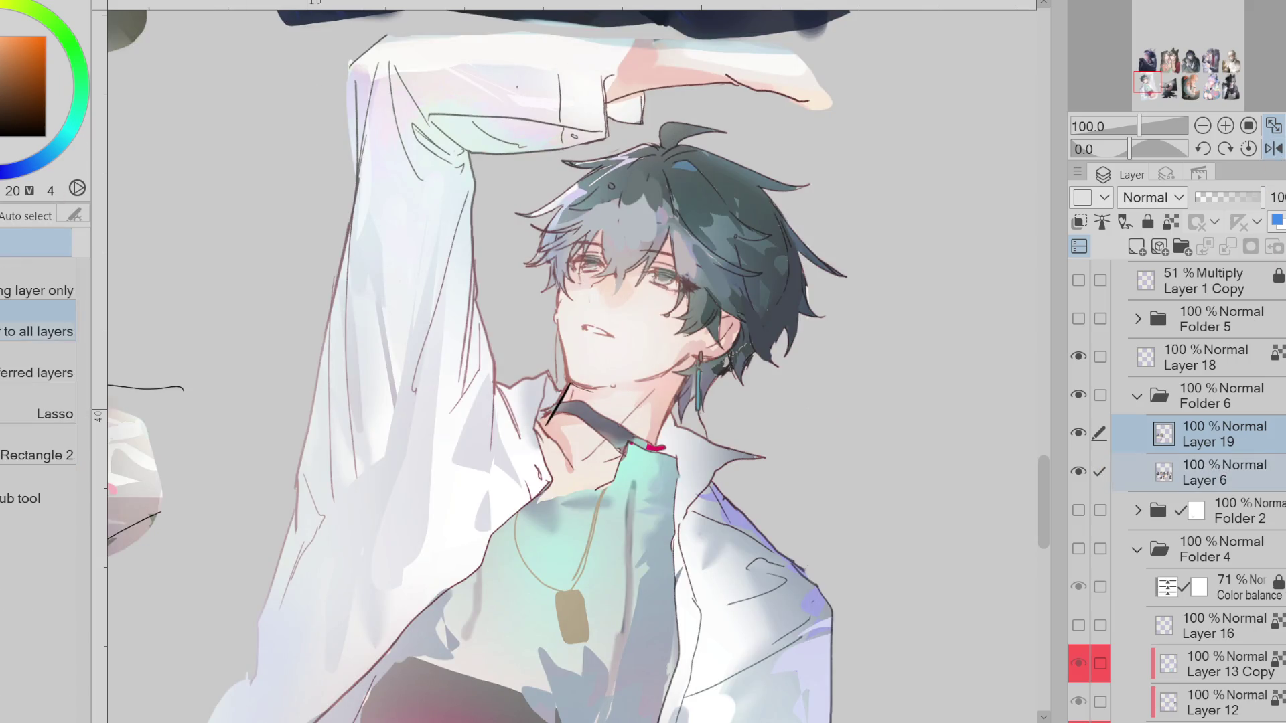
{"action": "mouse_move", "coordinate": [663, 126]}
{"action": "left_mouse_down"}
{"action": "mouse_move", "coordinate": [599, 138]}
{"action": "mouse_move", "coordinate": [540, 362]}
{"action": "mouse_move", "coordinate": [630, 389]}
{"action": "mouse_move", "coordinate": [693, 375]}
{"action": "mouse_move", "coordinate": [777, 388]}
{"action": "mouse_move", "coordinate": [712, 177]}
{"action": "mouse_move", "coordinate": [633, 164]}
{"action": "left_mouse_up"}
Scale the selected head up slightly, confirm, and deselect
{"action": "key", "text": "ctrl+t"}
{"action": "left_click_drag", "start_coordinate": [767, 422], "coordinate": [768, 433]}
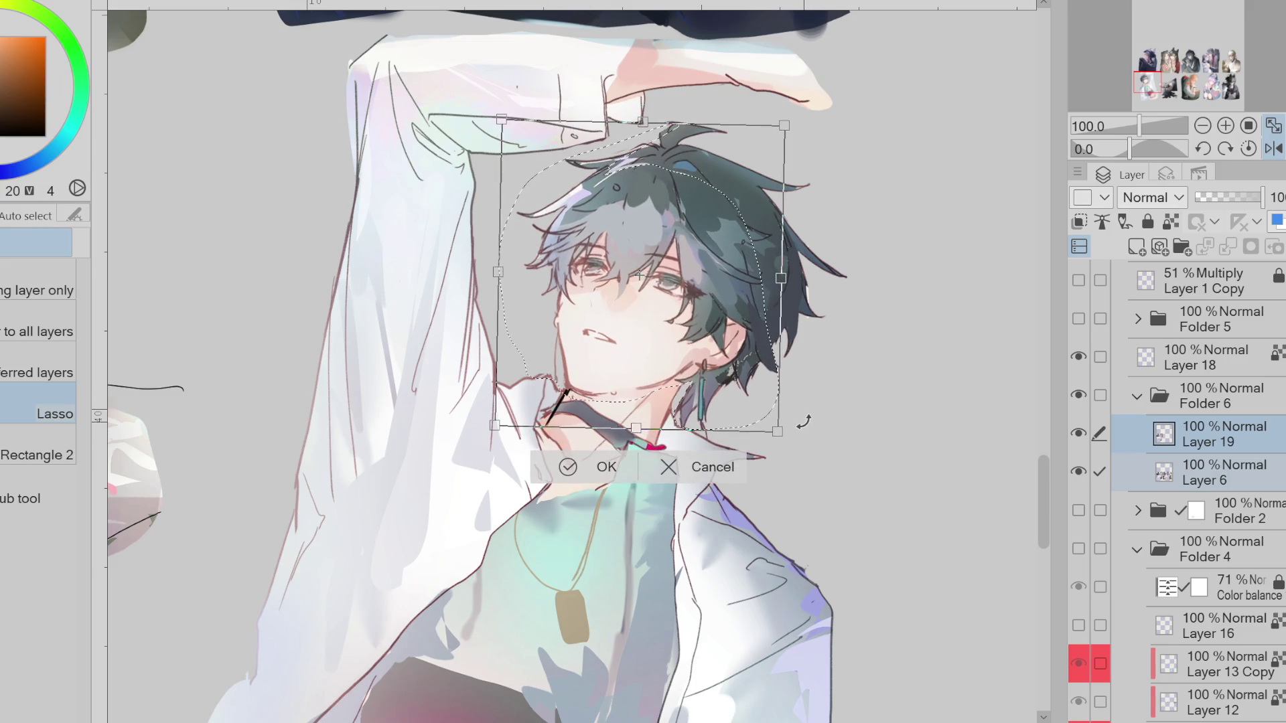
{"action": "key", "text": "Return"}
{"action": "key", "text": "ctrl+d"}
Limit editing to Layer 19 and erase the stray dark stroke at the neck
{"action": "key", "text": "j"}
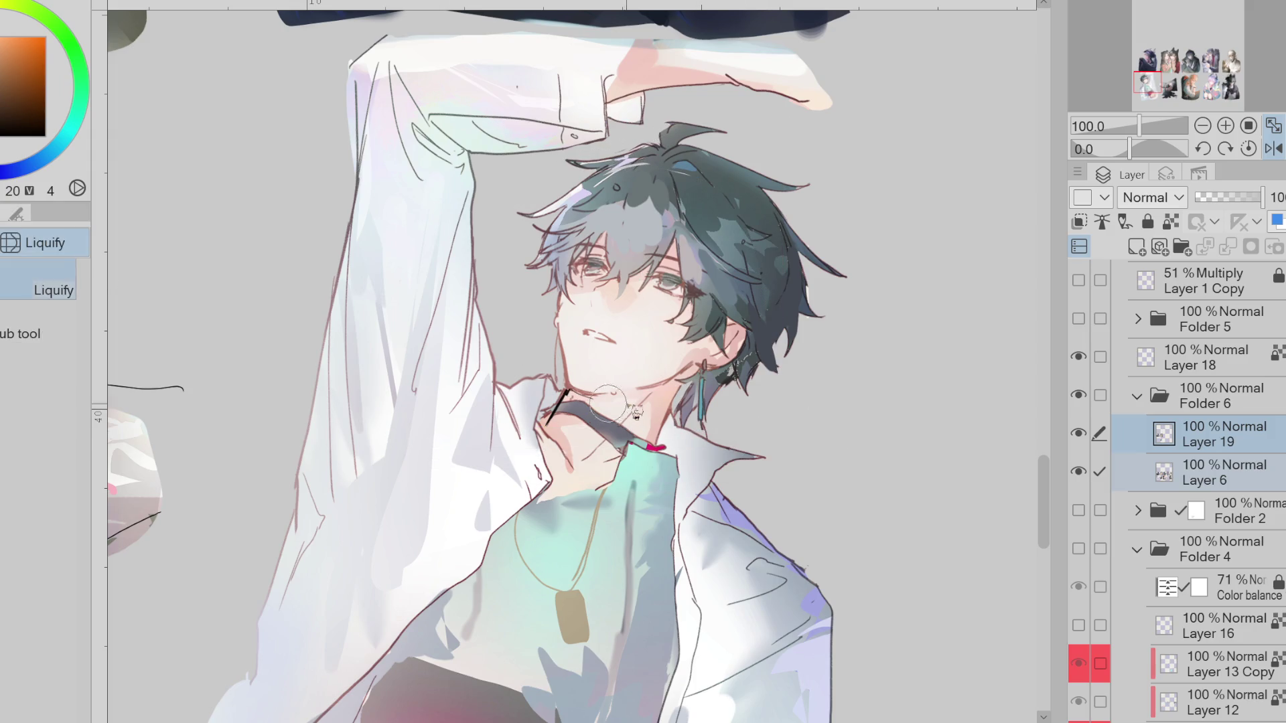
{"action": "left_click", "coordinate": [1232, 441]}
{"action": "key", "text": "e"}
{"action": "mouse_move", "coordinate": [576, 389]}
{"action": "left_mouse_down"}
{"action": "mouse_move", "coordinate": [562, 429]}
{"action": "mouse_move", "coordinate": [540, 415]}
{"action": "left_mouse_up"}
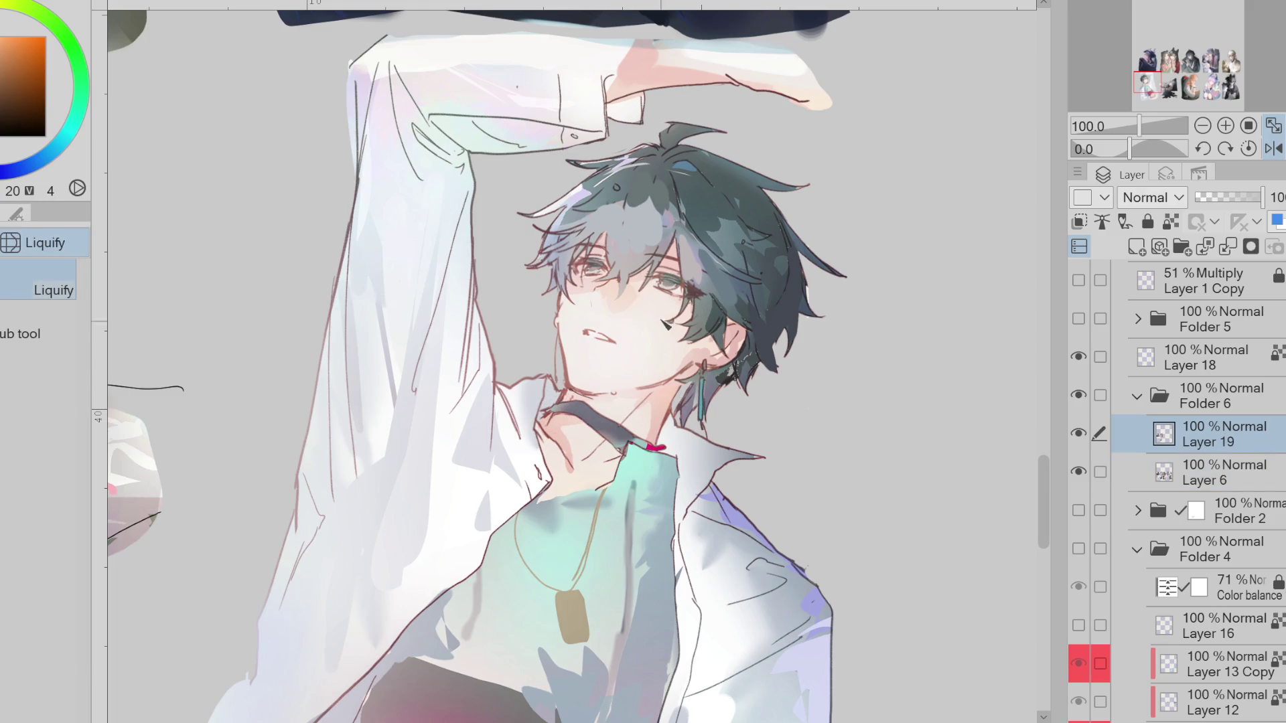
{"action": "key", "text": "p"}
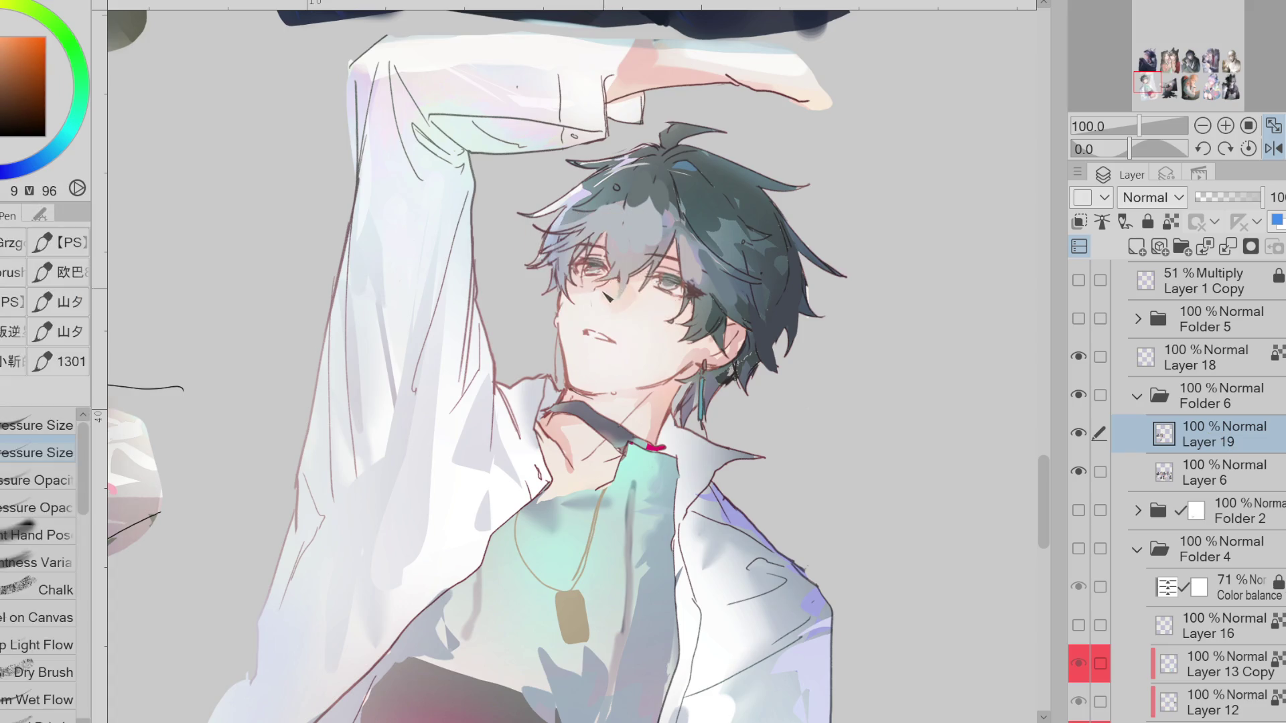
Sample the pale skin tone and greyish and deeper blues from the boy's face and hair
{"action": "left_click", "coordinate": [599, 295], "text": "alt"}
{"action": "left_click", "coordinate": [584, 281], "text": "alt"}
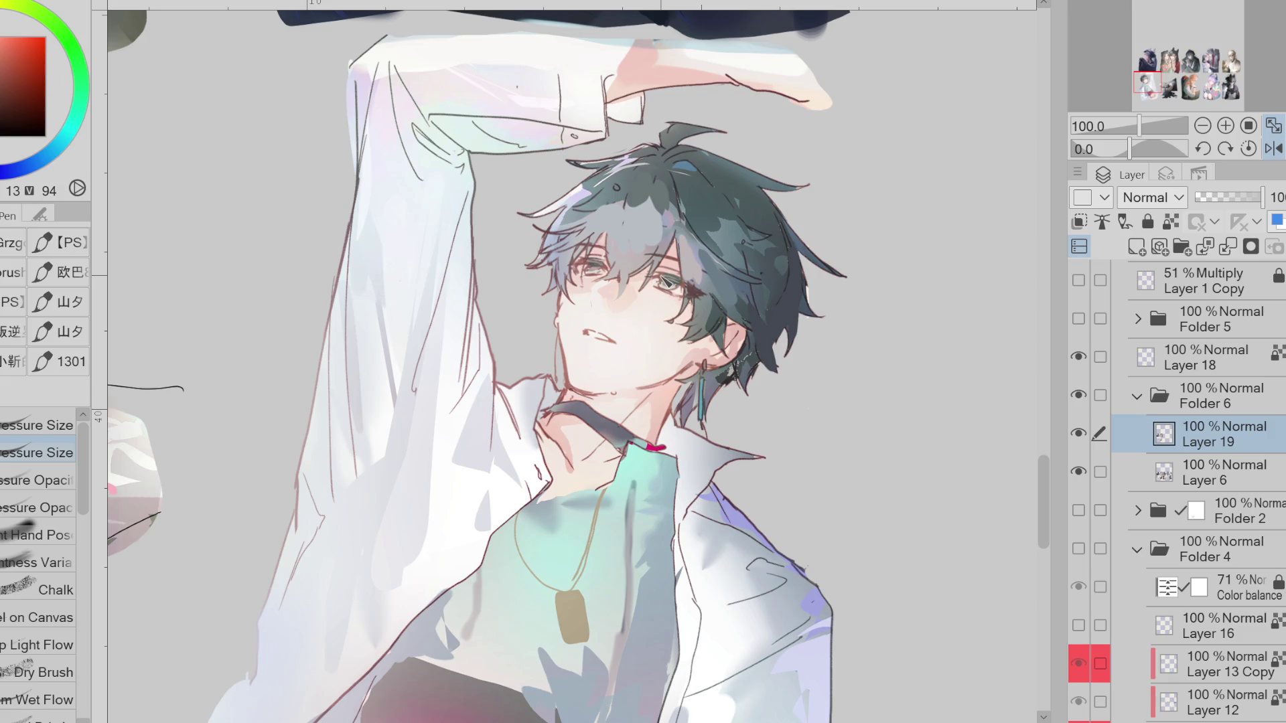
{"action": "left_click", "coordinate": [593, 287], "text": "alt"}
{"action": "left_click", "coordinate": [618, 228], "text": "alt"}
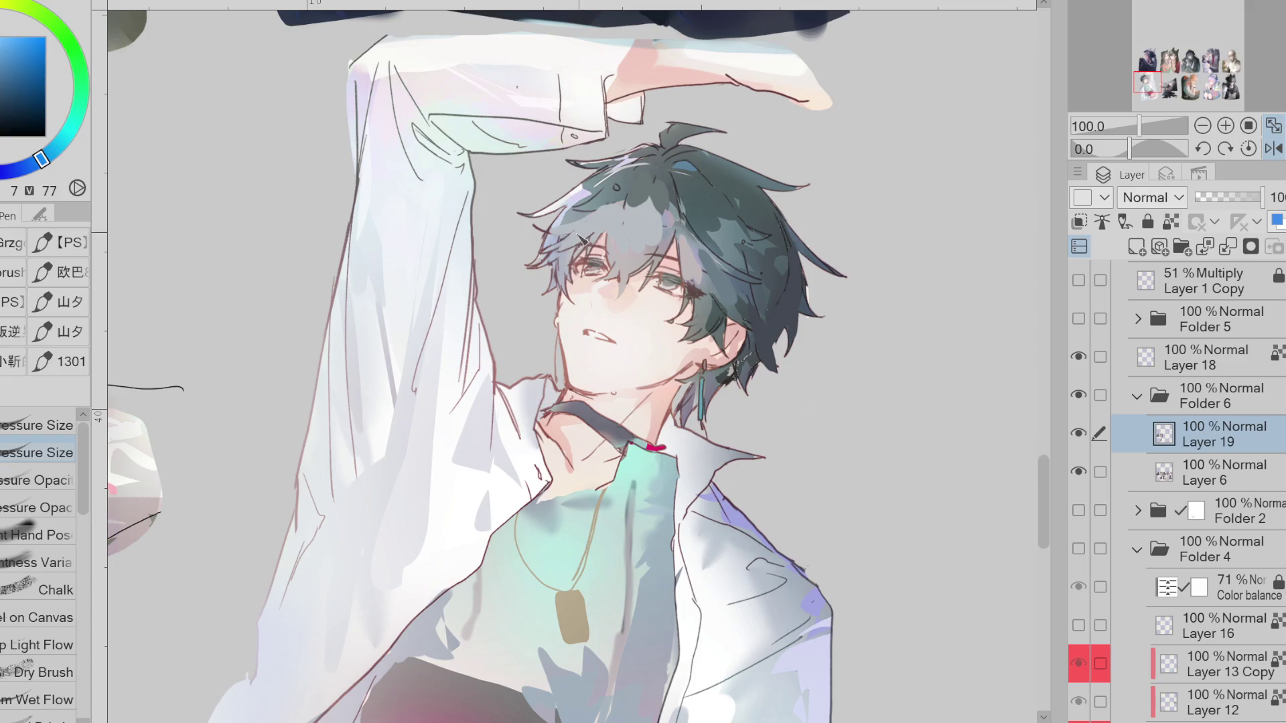
{"action": "left_click", "coordinate": [643, 202], "text": "alt"}
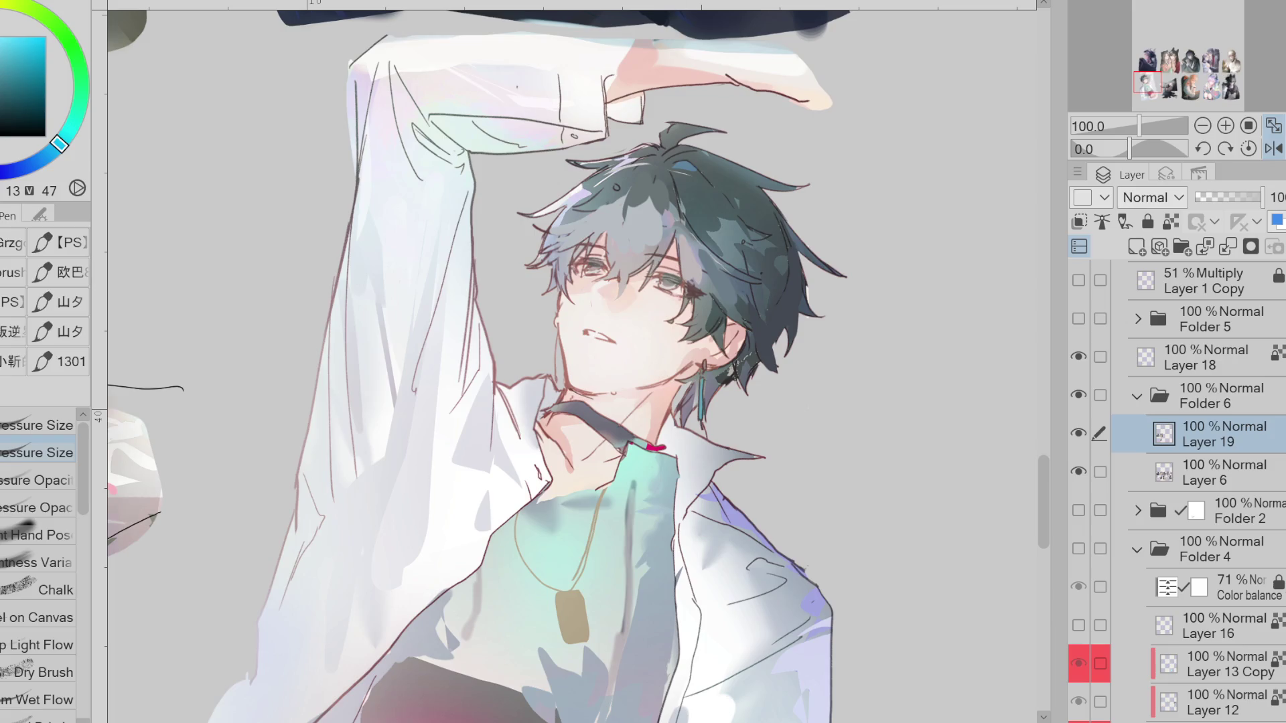
Include Layer 6 with Layer 19 again and flip the canvas back to normal
{"action": "key", "text": "j"}
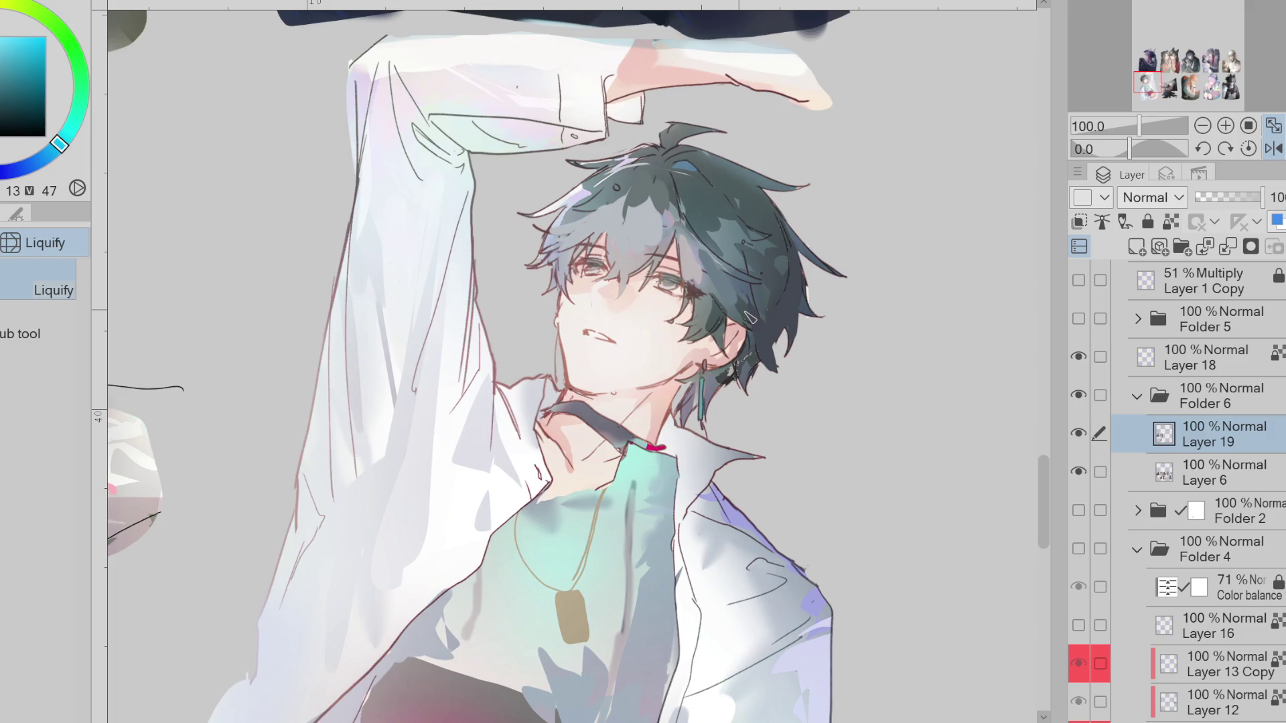
{"action": "left_click", "coordinate": [1122, 472], "text": "ctrl"}
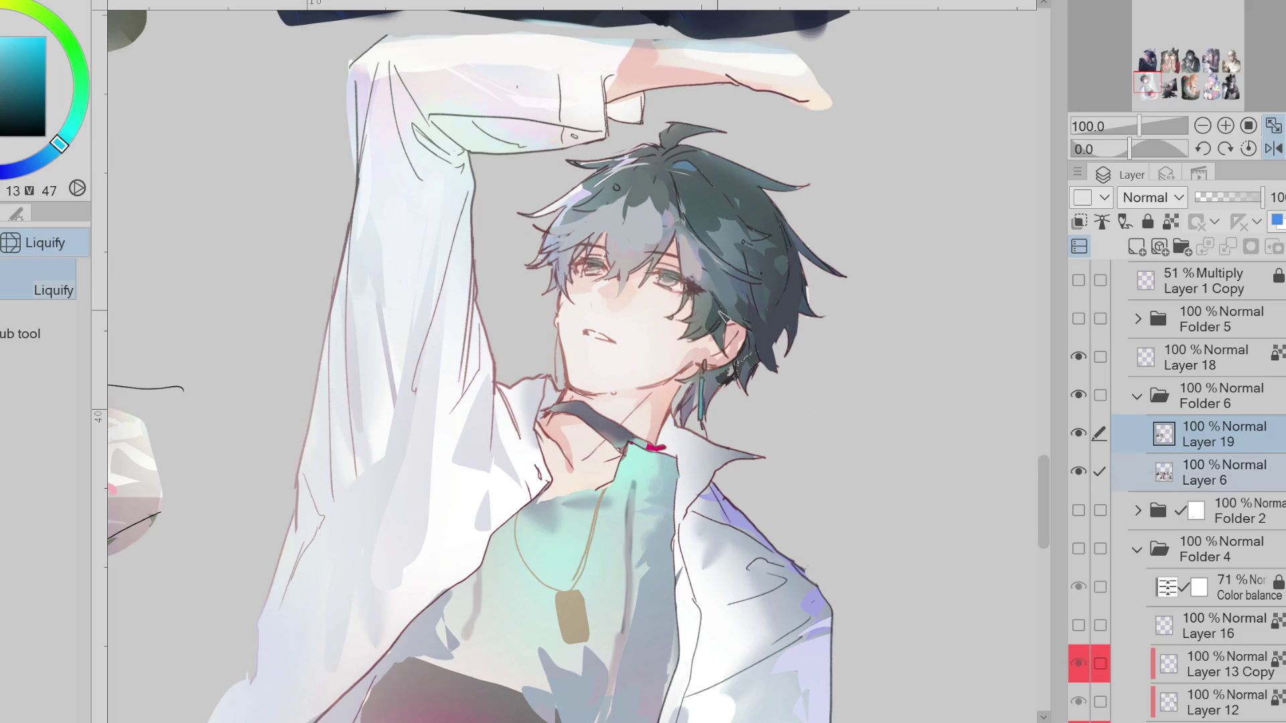
{"action": "key", "text": "h"}
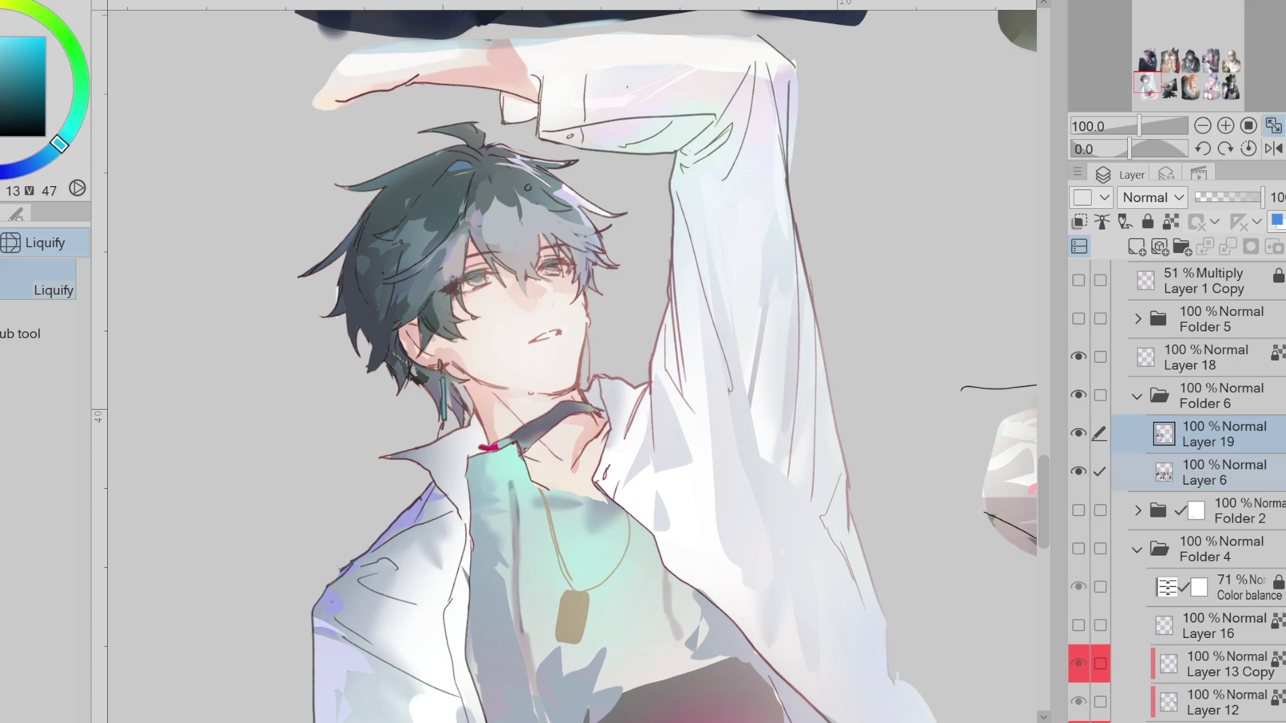
With the Pen, sample skin, reddish shadow and purple-grey tones from the neck, eye and face
{"action": "key", "text": "p"}
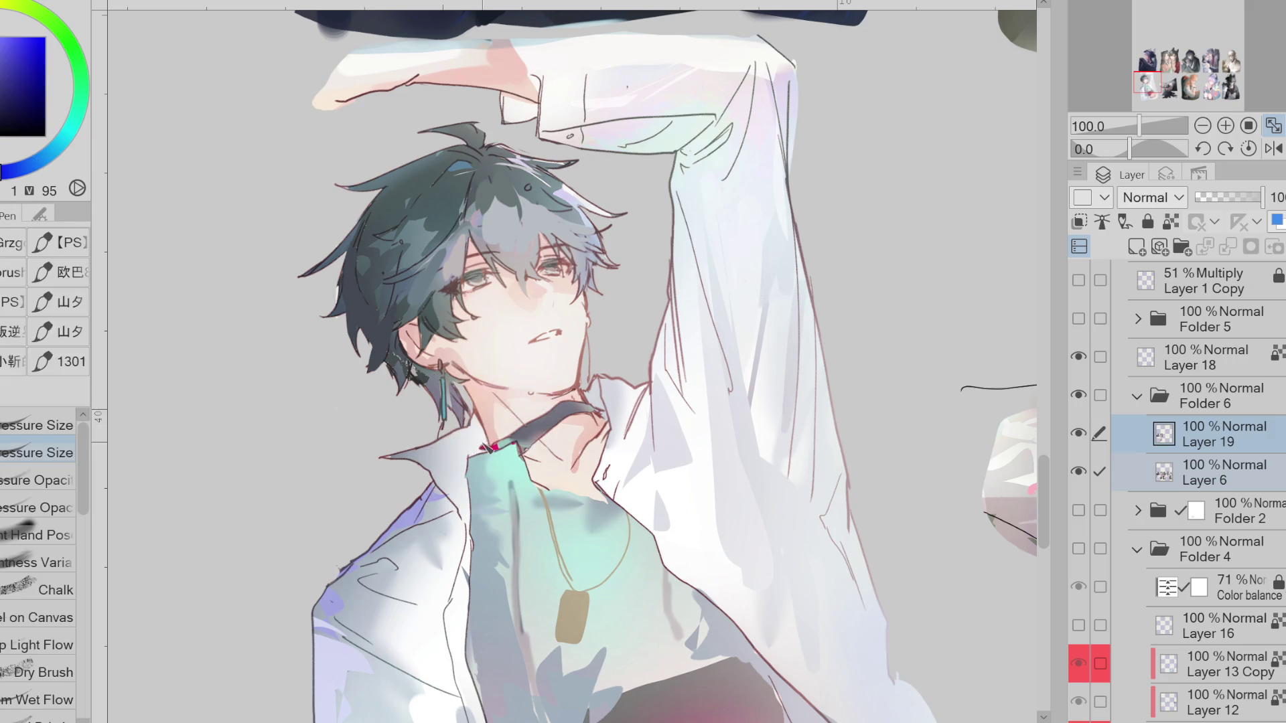
{"action": "left_click", "coordinate": [473, 392], "text": "alt"}
{"action": "left_click", "coordinate": [573, 387], "text": "alt"}
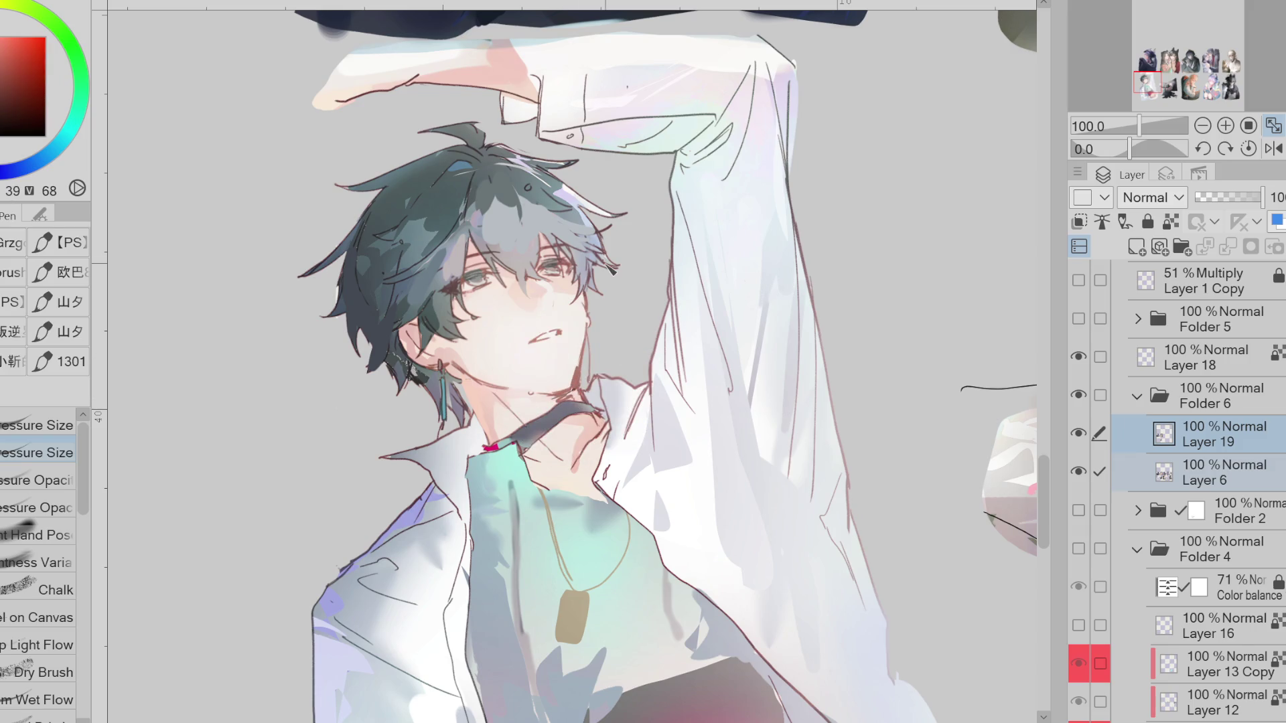
{"action": "left_click", "coordinate": [575, 395], "text": "alt"}
{"action": "left_click", "coordinate": [585, 292], "text": "alt"}
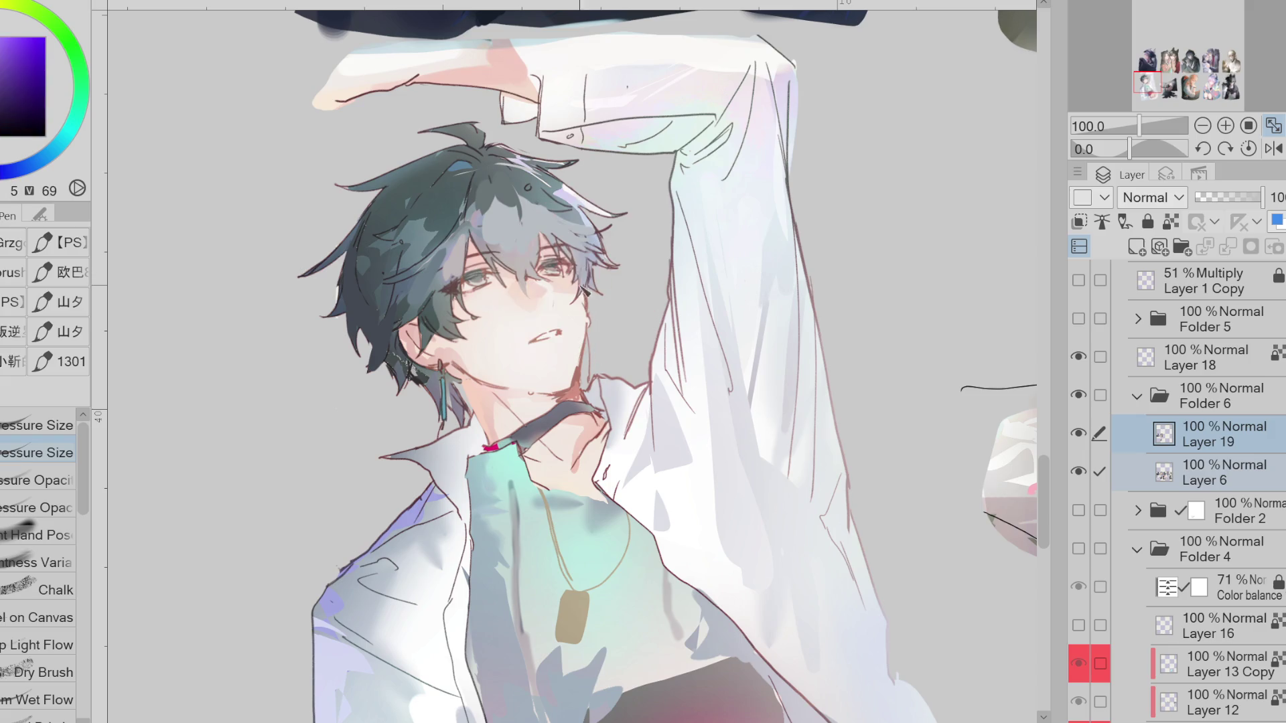
{"action": "left_click", "coordinate": [584, 247], "text": "alt"}
Switch to Quick Lasso Fill and sample hair blues, a muted magenta and the dark cyan-blue
{"action": "key", "text": "g"}
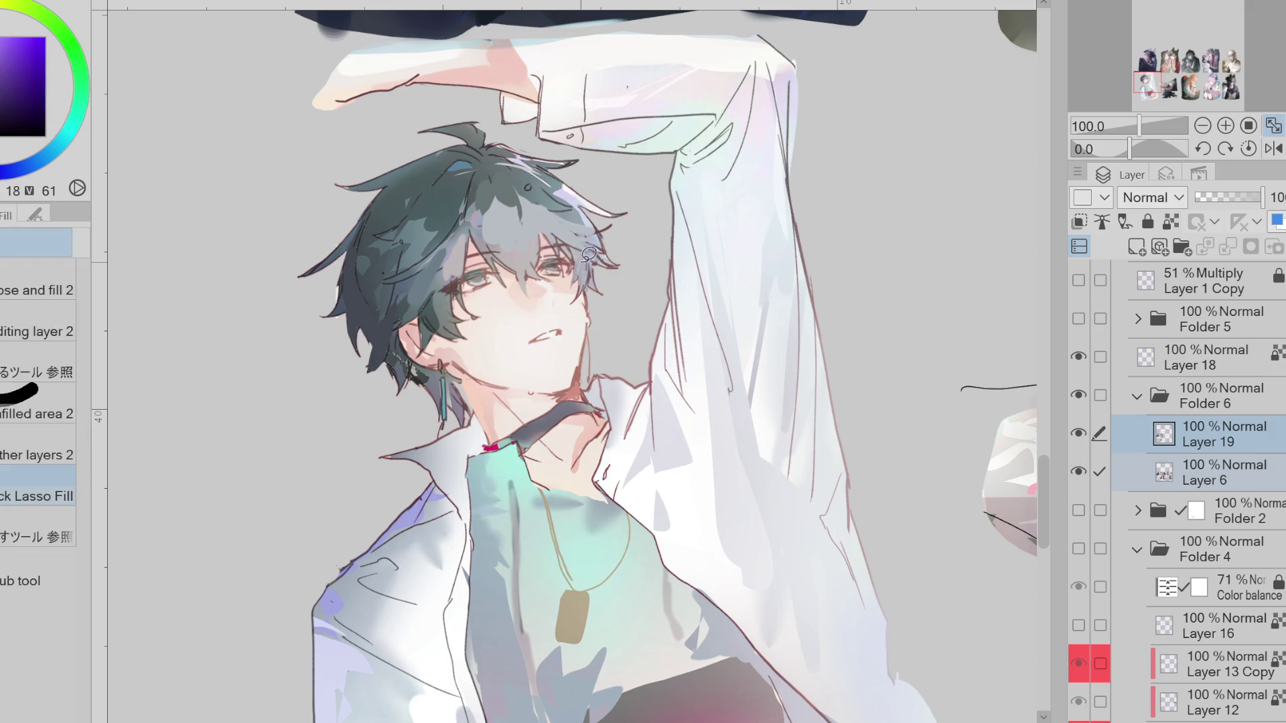
{"action": "left_click", "coordinate": [609, 245], "text": "alt"}
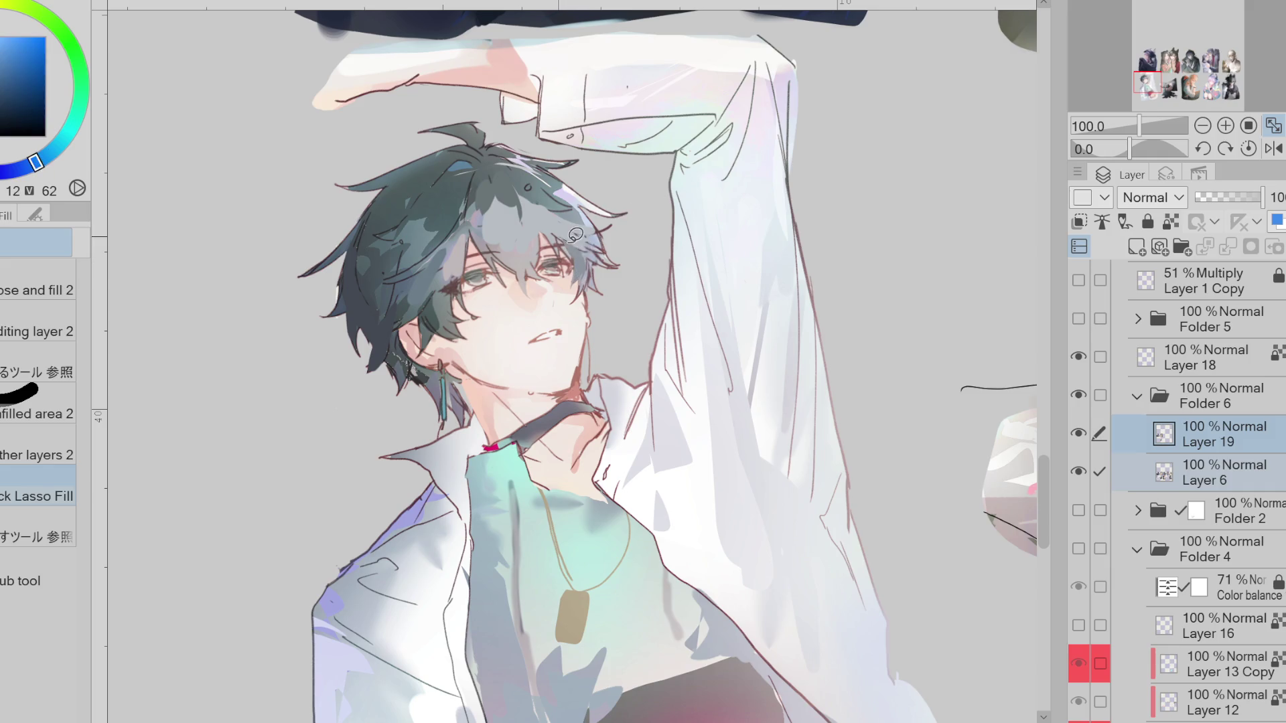
{"action": "left_click", "coordinate": [482, 214], "text": "alt"}
{"action": "left_click", "coordinate": [482, 216], "text": "alt"}
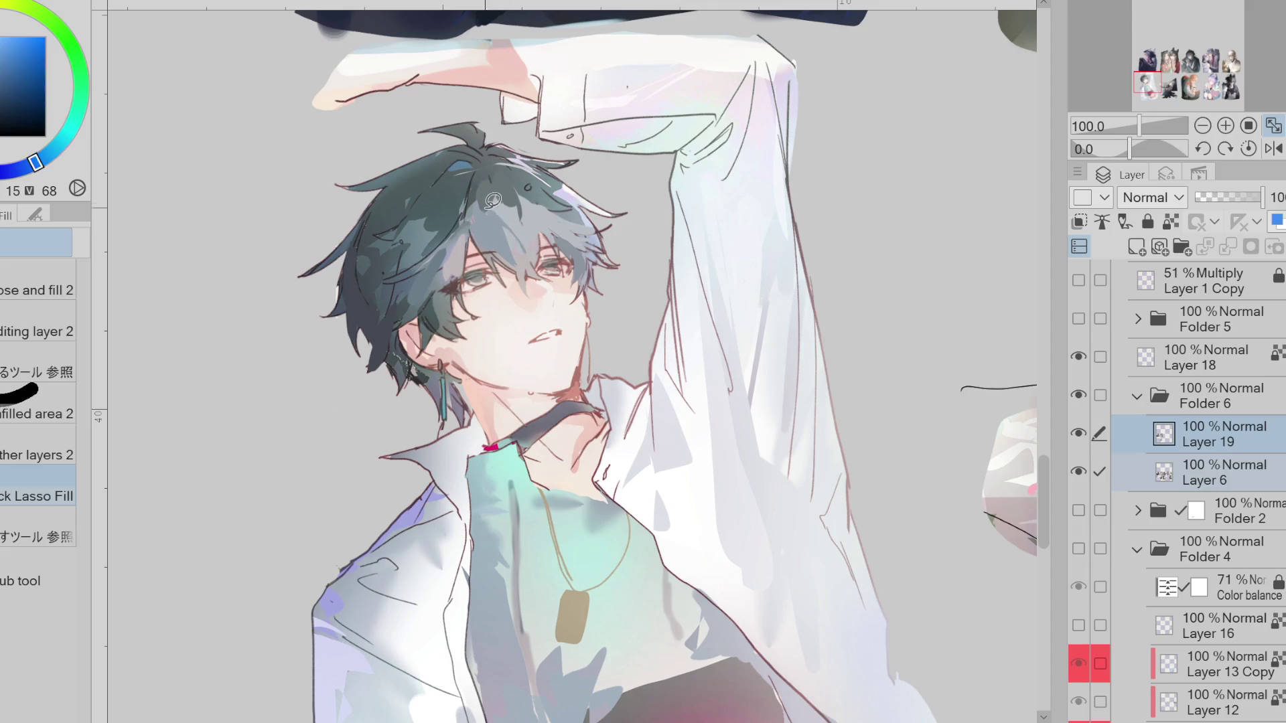
{"action": "left_click", "coordinate": [489, 201], "text": "alt"}
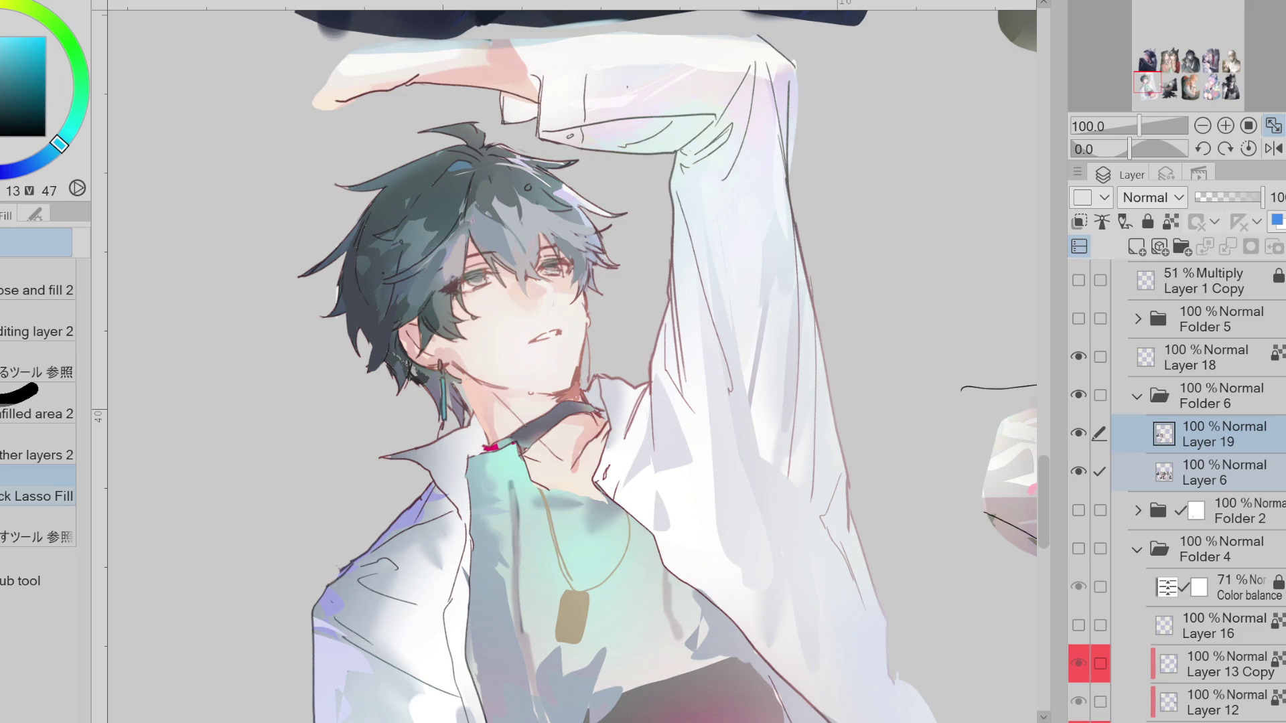
Keep Folder 1 hidden, and show Layer 16 and the Folder 4 red-lettered background
{"action": "scroll", "coordinate": [1184, 650], "scroll_direction": "down", "scroll_amount": 3}
{"action": "left_click", "coordinate": [1081, 662]}
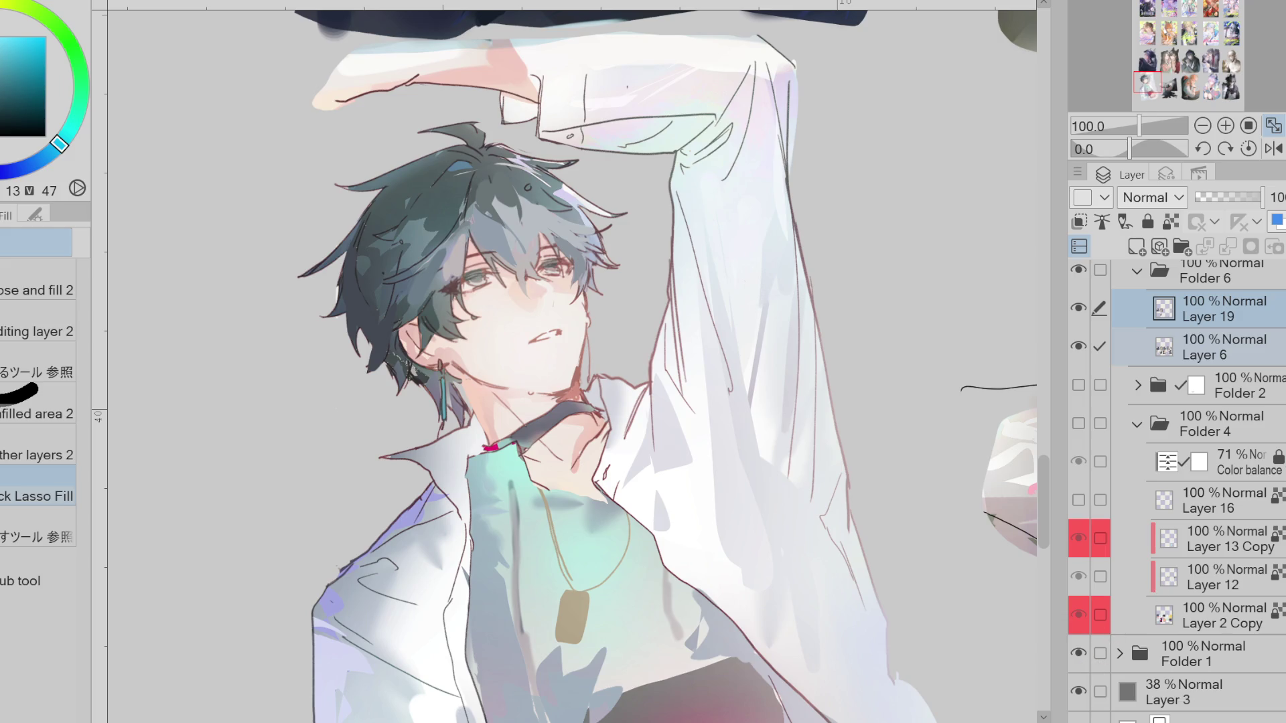
{"action": "left_click", "coordinate": [1079, 654]}
{"action": "left_click", "coordinate": [1079, 500]}
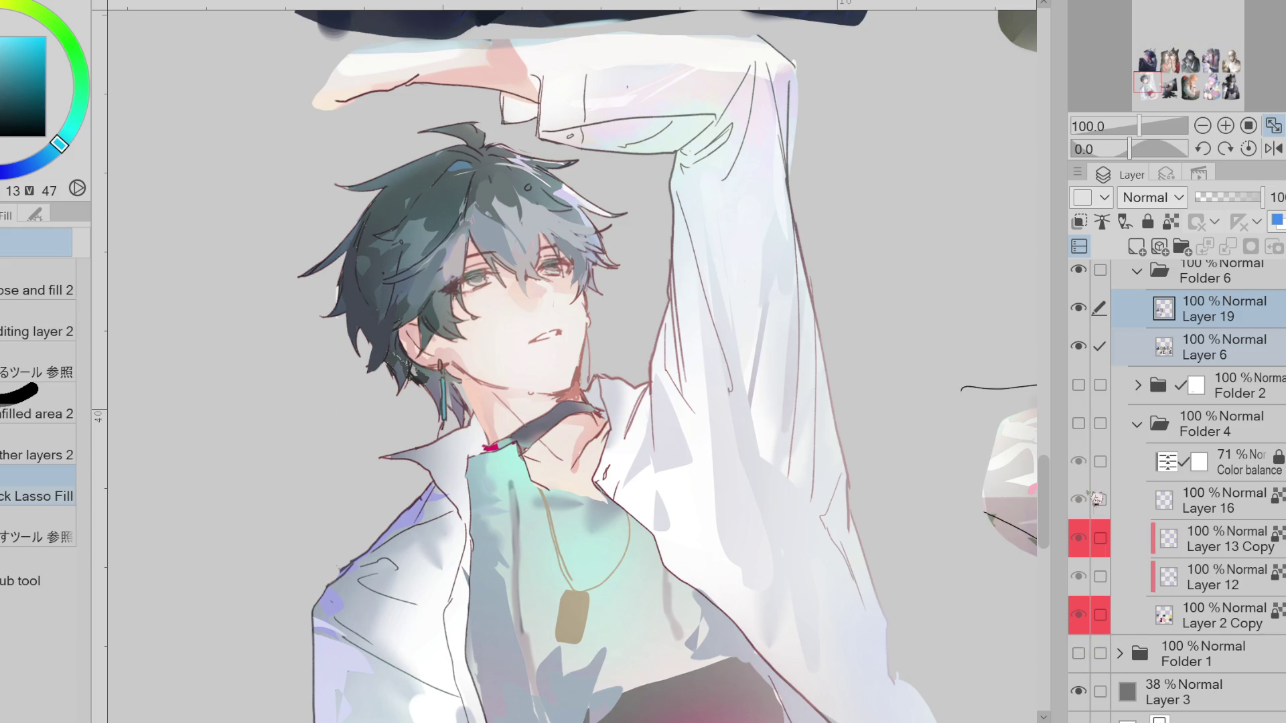
{"action": "left_click", "coordinate": [1079, 424]}
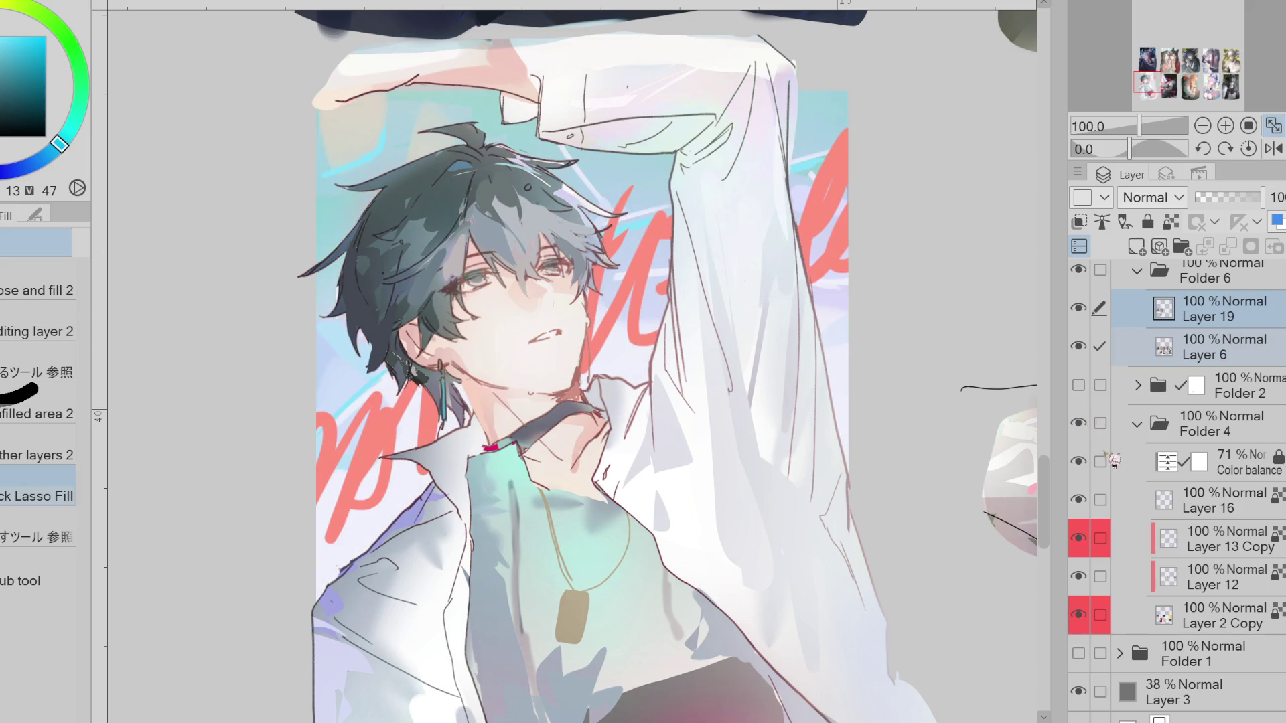
Select Layer 19 and the Pen, picking a light bluish grey then a light purple
{"action": "left_click", "coordinate": [666, 300], "text": "alt"}
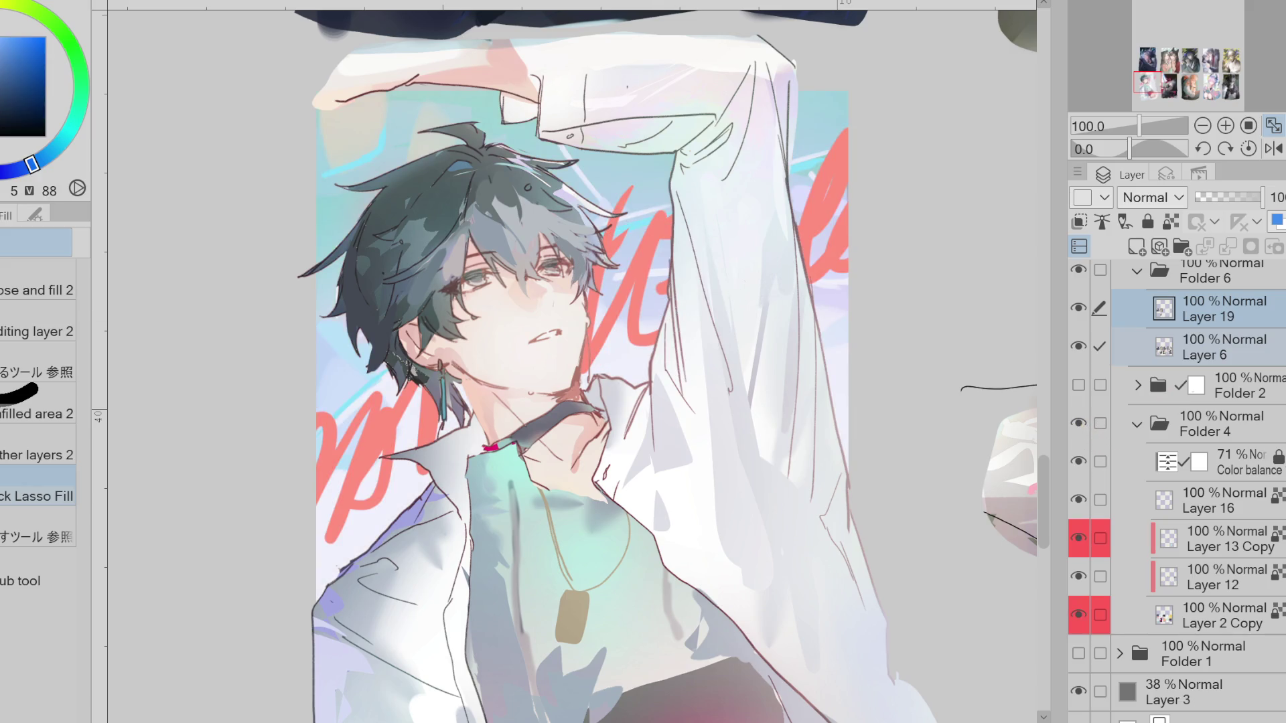
{"action": "scroll", "coordinate": [1280, 357], "scroll_direction": "up", "scroll_amount": 1}
{"action": "left_click", "coordinate": [1280, 357]}
{"action": "key", "text": "p"}
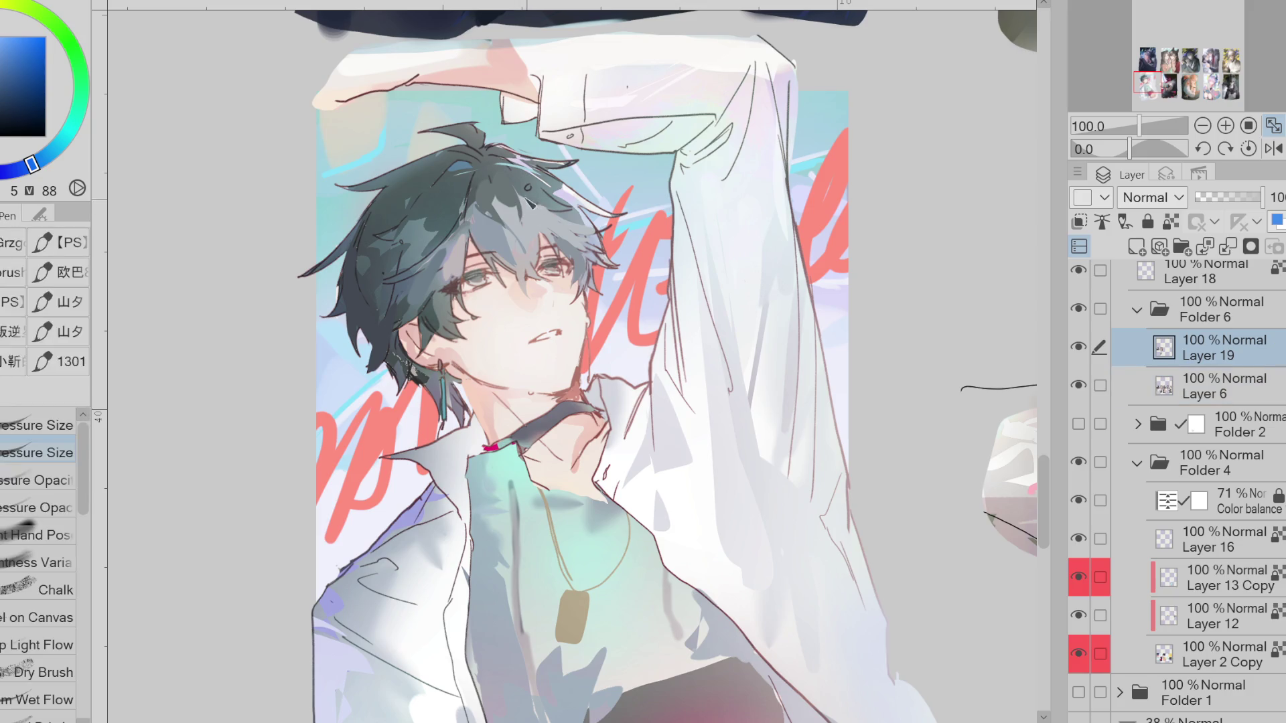
{"action": "left_click", "coordinate": [536, 201], "text": "alt"}
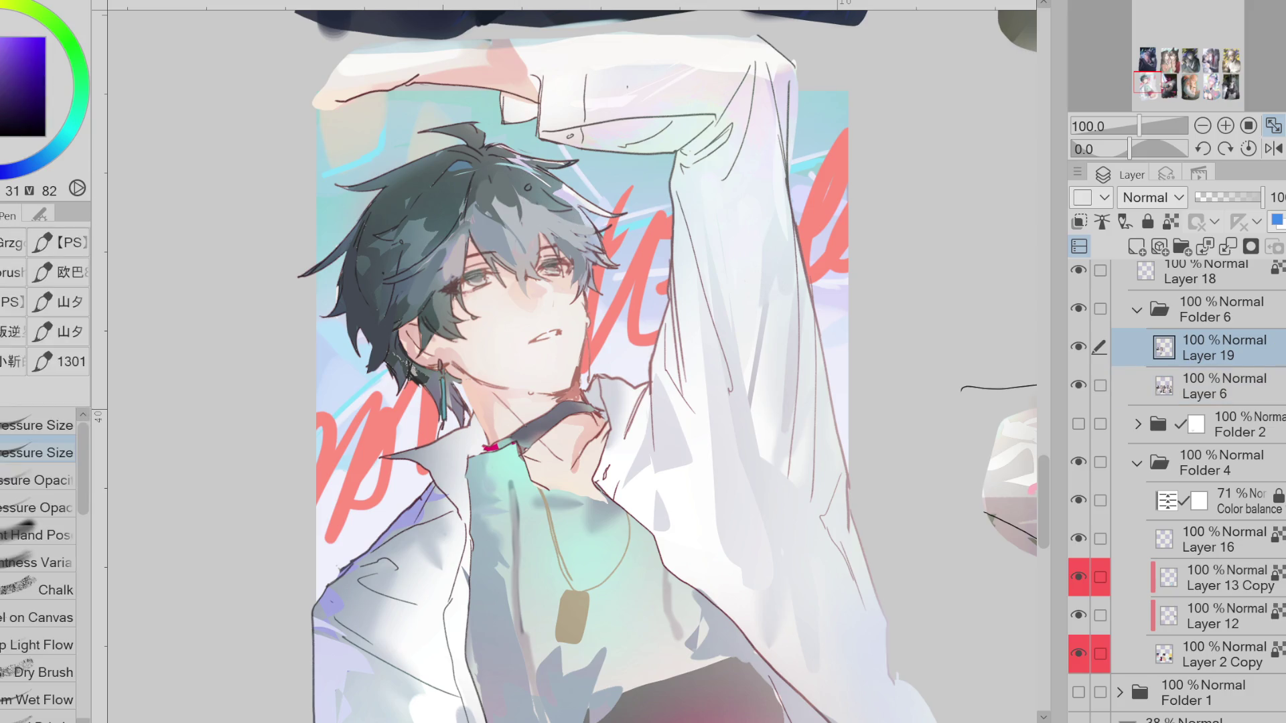
On a mirrored, zoomed-in canvas, draw a dark red line along the boy's jaw
{"action": "left_click", "coordinate": [536, 204], "text": "alt"}
{"action": "left_click", "coordinate": [1273, 148]}
{"action": "left_click", "coordinate": [1225, 125]}
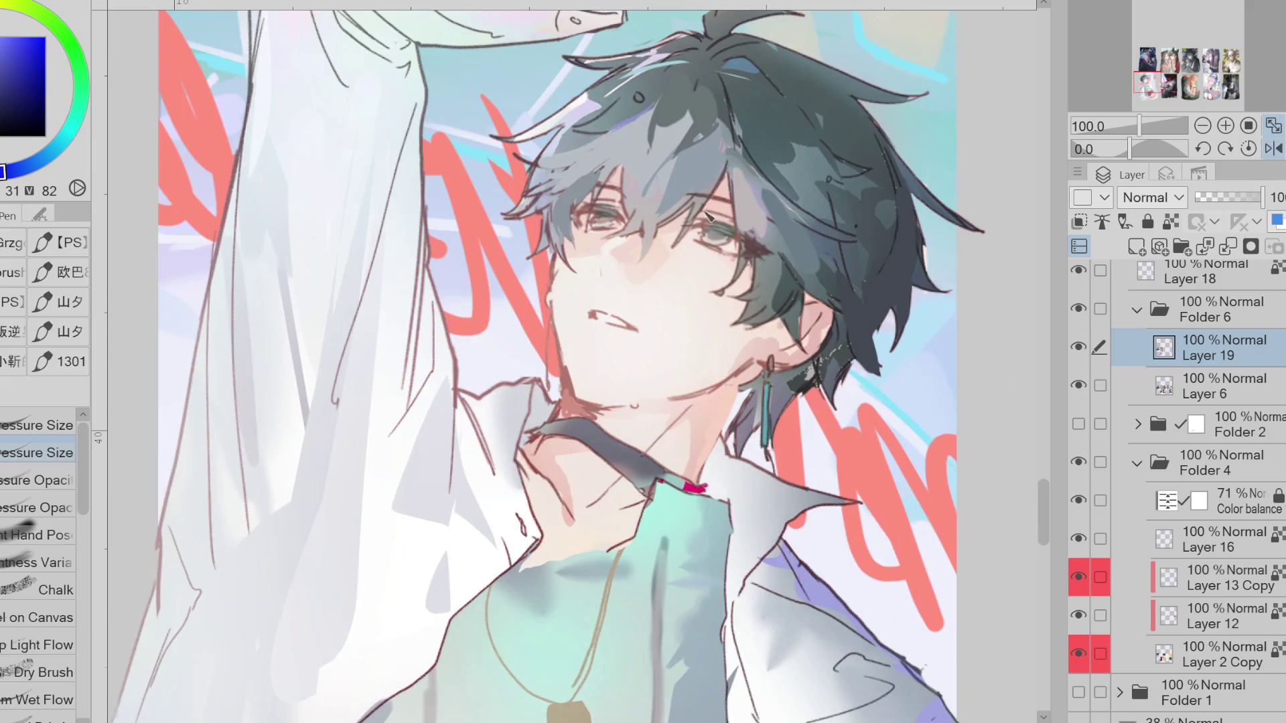
{"action": "left_click", "coordinate": [431, 216], "text": "alt"}
{"action": "left_click", "coordinate": [1, 98]}
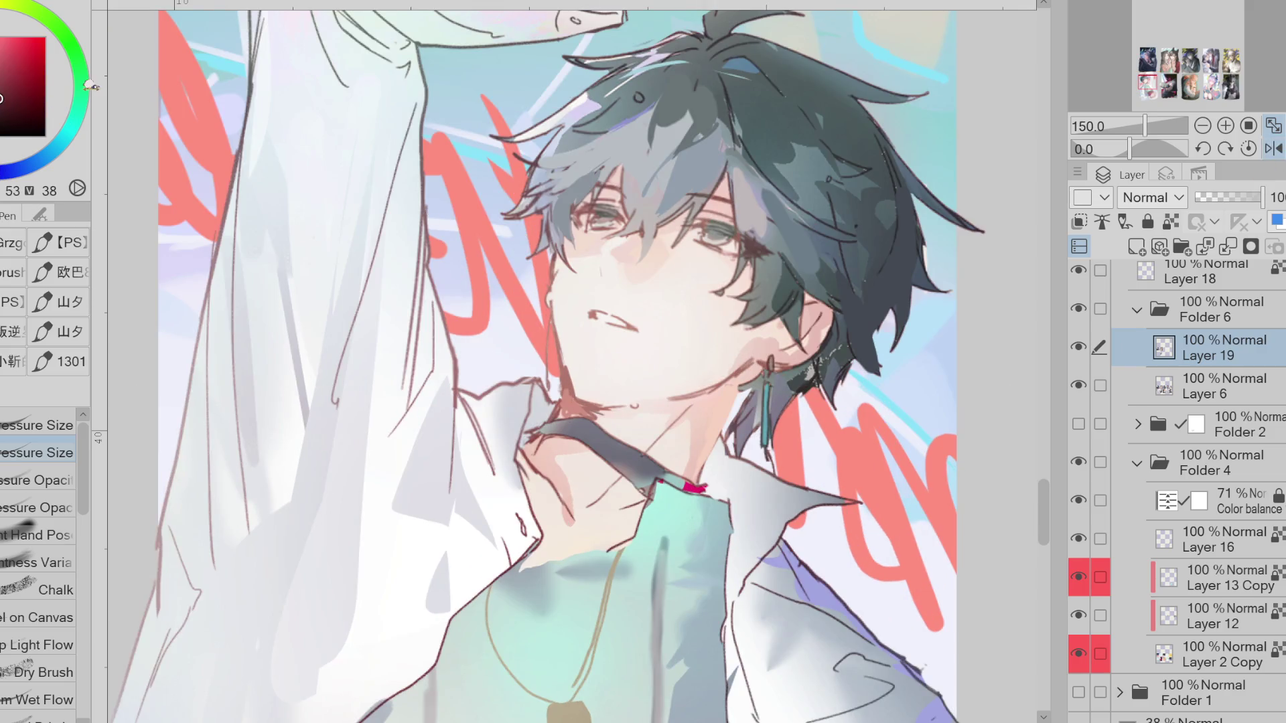
{"action": "left_click", "coordinate": [561, 242], "text": "alt"}
{"action": "left_click_drag", "start_coordinate": [554, 291], "coordinate": [562, 355]}
Unflip the canvas and extend the nose line downward in a muted grey-pink
{"action": "left_click", "coordinate": [581, 359], "text": "alt"}
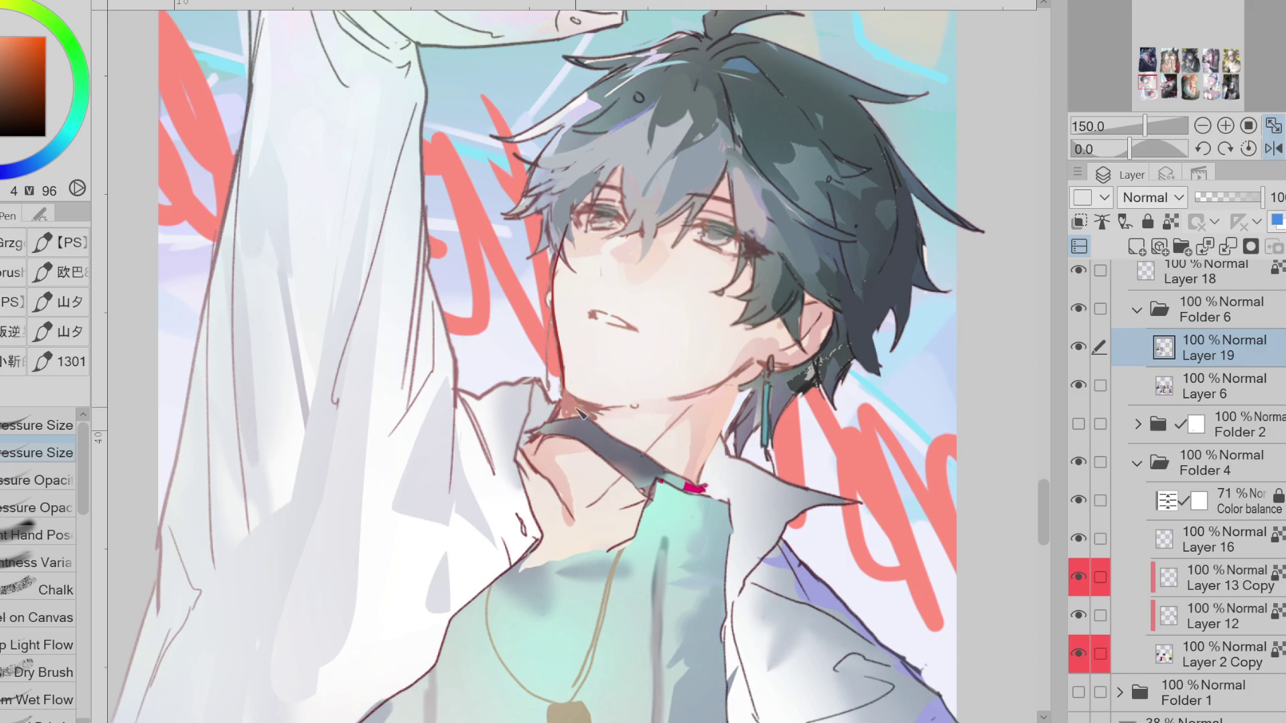
{"action": "left_click", "coordinate": [583, 412], "text": "alt"}
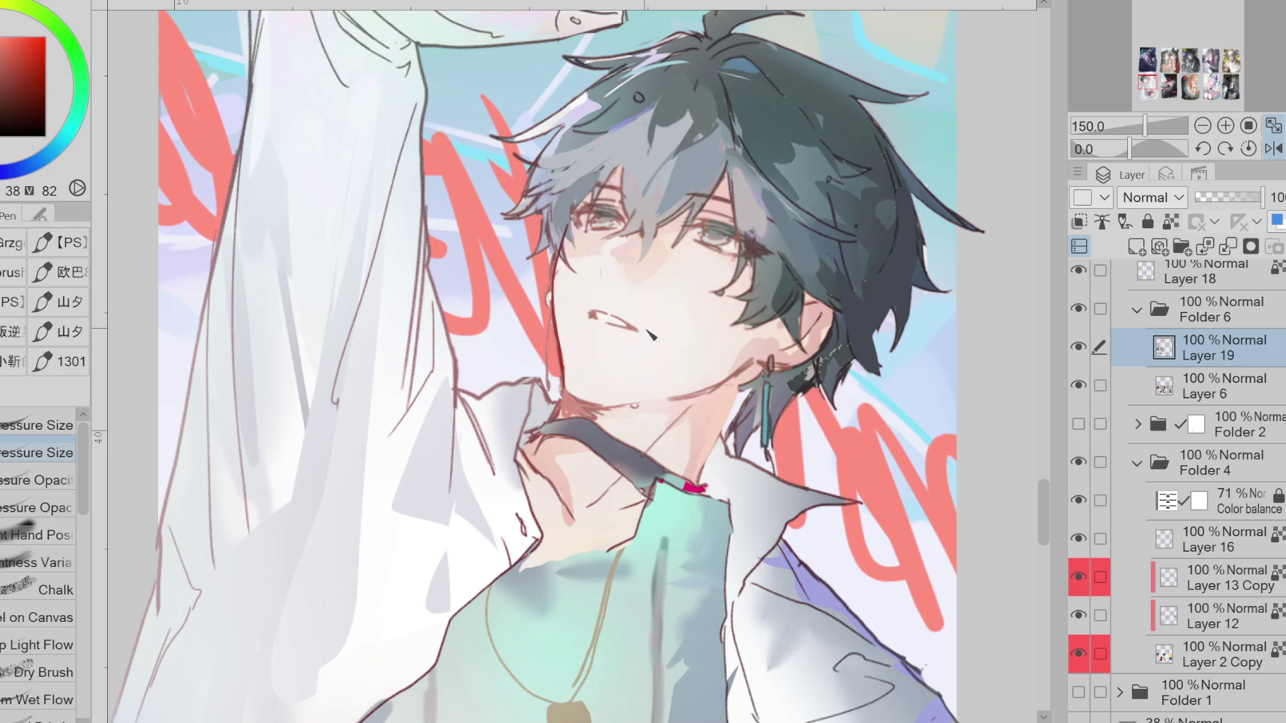
{"action": "left_click", "coordinate": [1273, 148]}
{"action": "left_click", "coordinate": [546, 249], "text": "alt"}
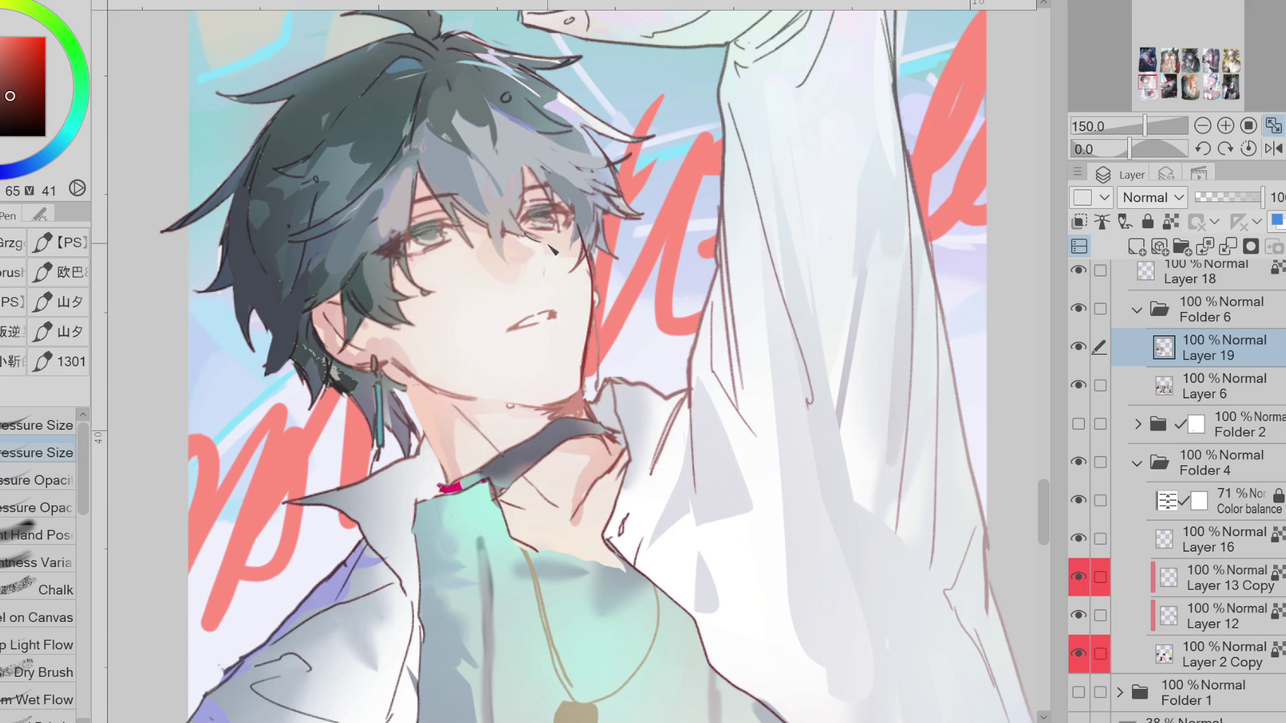
{"action": "left_click", "coordinate": [550, 246], "text": "alt"}
{"action": "left_click", "coordinate": [574, 258], "text": "alt"}
{"action": "left_click", "coordinate": [17, 92]}
{"action": "left_click_drag", "start_coordinate": [541, 265], "coordinate": [544, 284]}
{"action": "left_click", "coordinate": [24, 81]}
Compare Layer 19 on and off, then paint dark hair shading and a red neck line
{"action": "left_click", "coordinate": [1088, 352]}
{"action": "left_click", "coordinate": [1088, 352]}
{"action": "left_click", "coordinate": [1089, 351]}
{"action": "left_click", "coordinate": [1089, 352]}
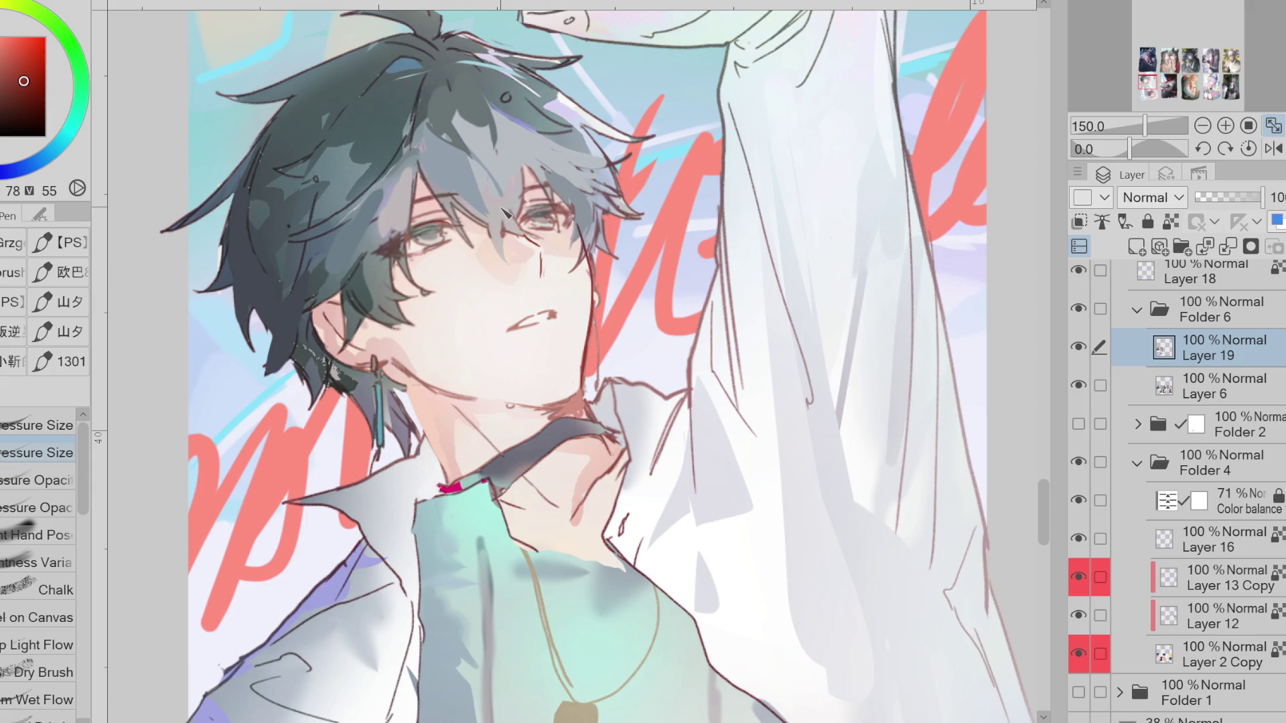
{"action": "mouse_move", "coordinate": [435, 428]}
{"action": "left_mouse_down"}
{"action": "mouse_move", "coordinate": [382, 362]}
{"action": "mouse_move", "coordinate": [365, 368]}
{"action": "mouse_move", "coordinate": [406, 364]}
{"action": "left_mouse_up"}
Paint lighter grey strokes over the forehead hair and fringe with sampled grey-blues
{"action": "left_click", "coordinate": [335, 355], "text": "alt"}
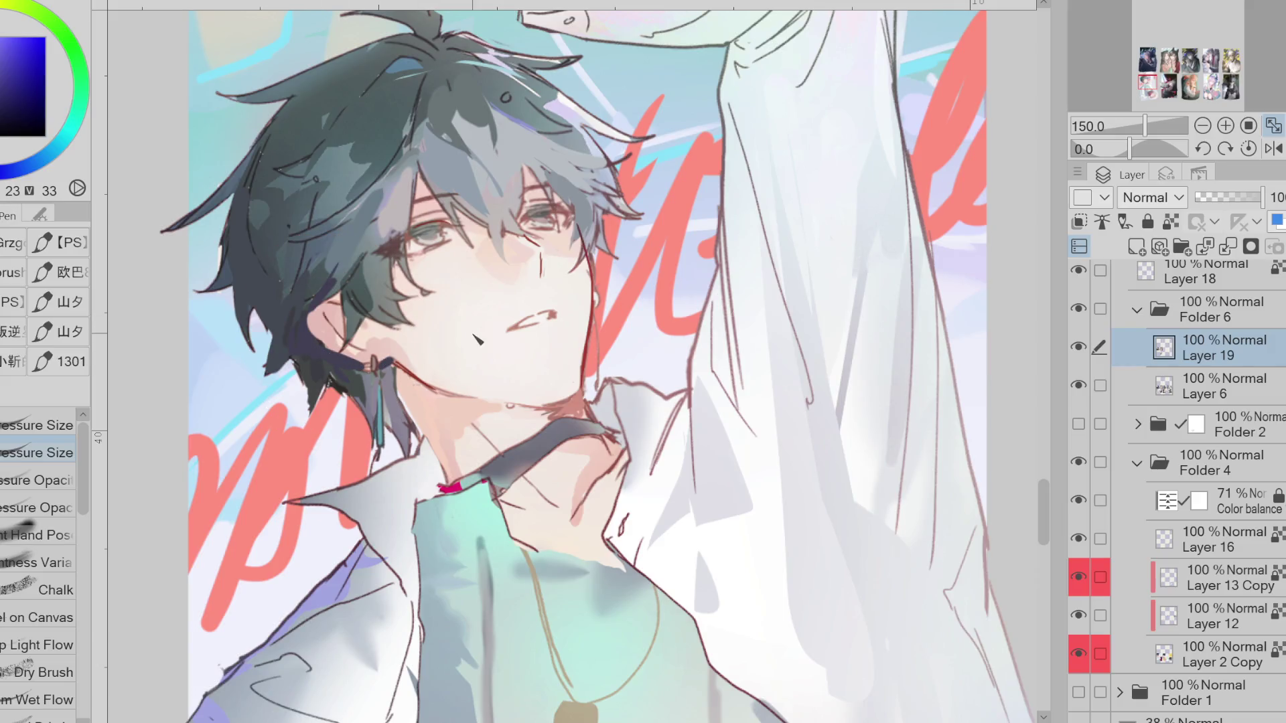
{"action": "left_click", "coordinate": [587, 259], "text": "alt"}
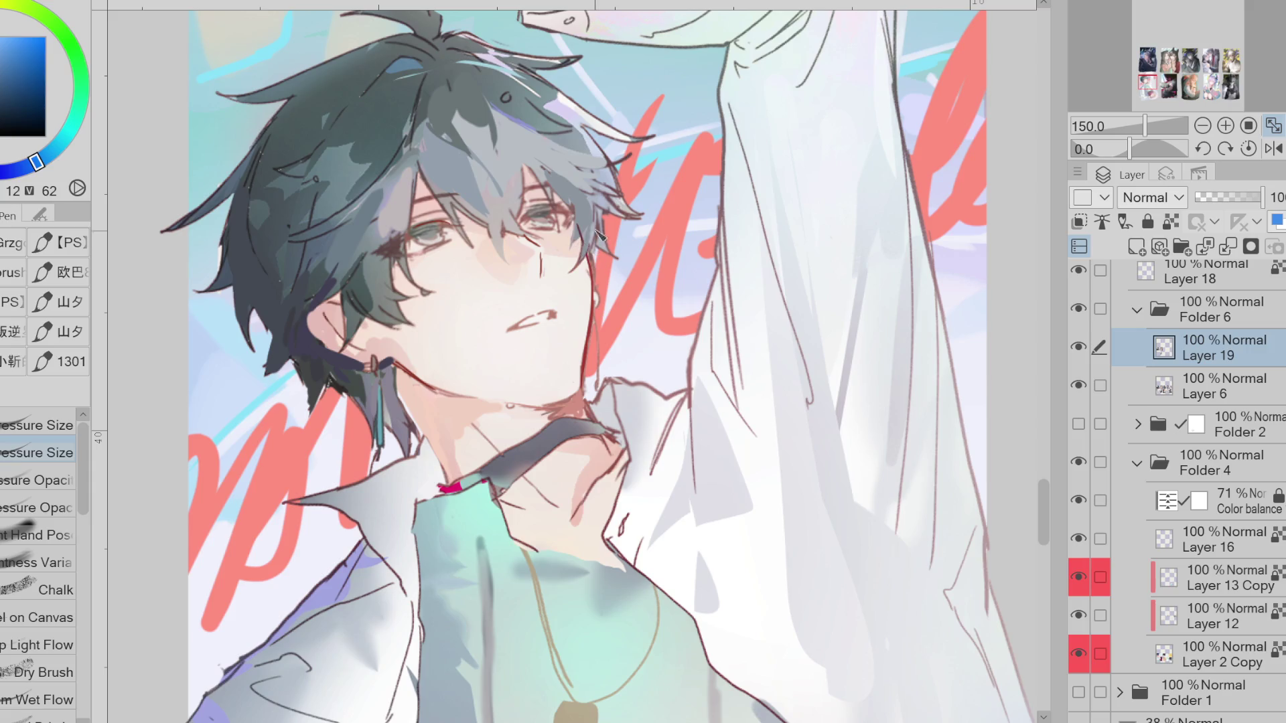
{"action": "left_click", "coordinate": [522, 253], "text": "alt"}
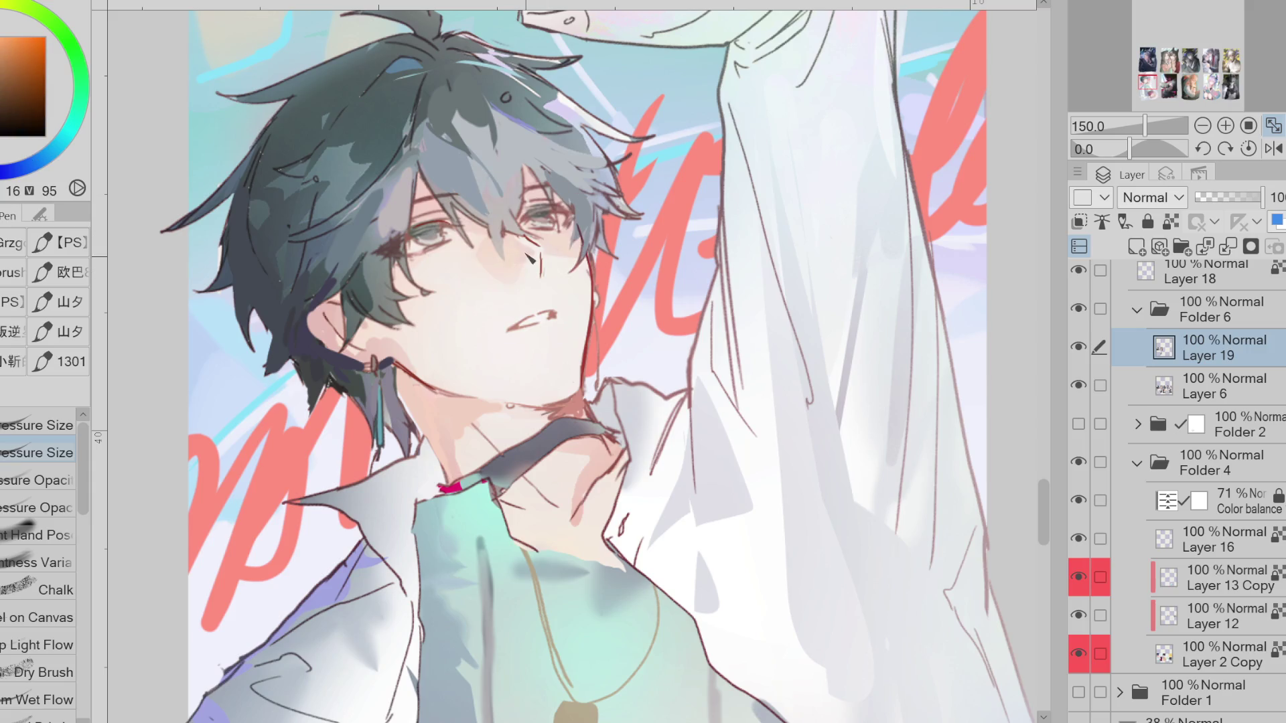
{"action": "left_click", "coordinate": [473, 191], "text": "alt"}
{"action": "left_click", "coordinate": [469, 199], "text": "alt"}
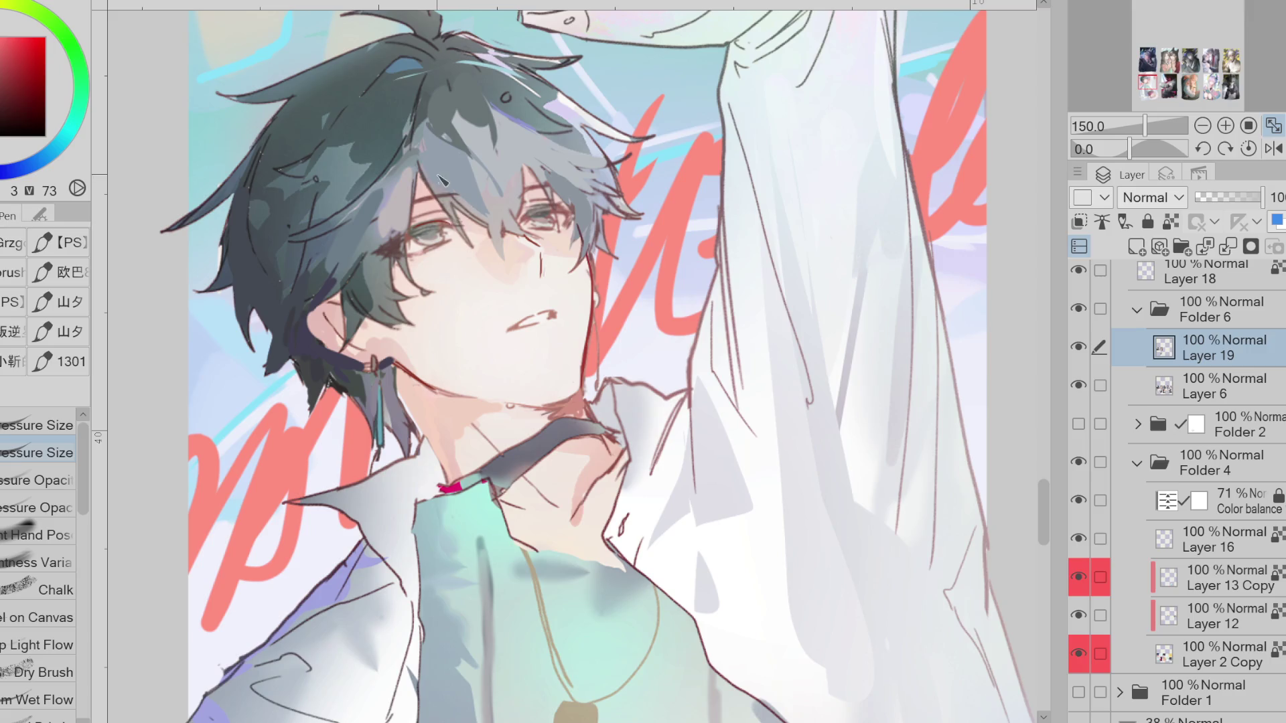
{"action": "mouse_move", "coordinate": [442, 183]}
{"action": "left_mouse_down"}
{"action": "mouse_move", "coordinate": [485, 214]}
{"action": "mouse_move", "coordinate": [442, 161]}
{"action": "mouse_move", "coordinate": [450, 182]}
{"action": "mouse_move", "coordinate": [473, 167]}
{"action": "left_mouse_up"}
{"action": "left_click", "coordinate": [432, 100], "text": "alt"}
{"action": "left_click", "coordinate": [421, 124], "text": "alt"}
{"action": "mouse_move", "coordinate": [410, 138]}
{"action": "left_mouse_down"}
{"action": "mouse_move", "coordinate": [402, 167]}
{"action": "mouse_move", "coordinate": [348, 221]}
{"action": "left_mouse_up"}
Darken a strand of hair beside the face with a sampled dark blue
{"action": "left_click", "coordinate": [382, 201], "text": "alt"}
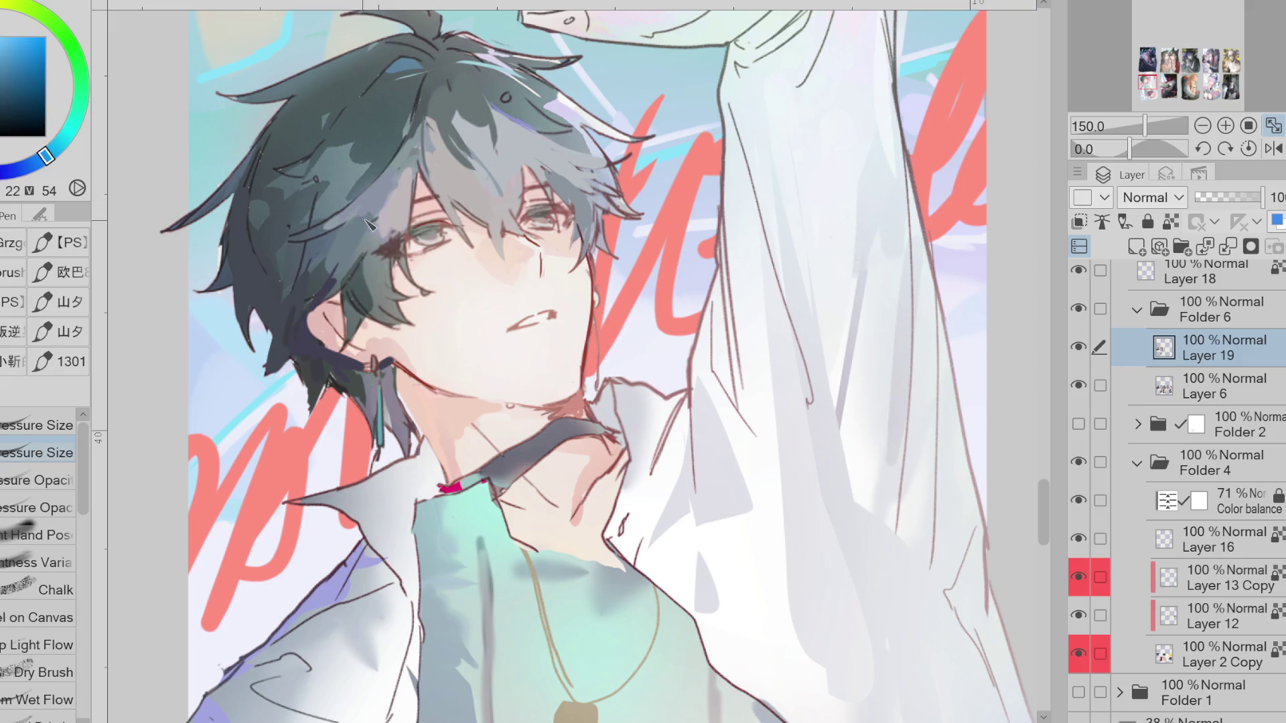
{"action": "left_click", "coordinate": [306, 246], "text": "alt"}
{"action": "left_click", "coordinate": [348, 229], "text": "alt"}
{"action": "left_click", "coordinate": [318, 248], "text": "alt"}
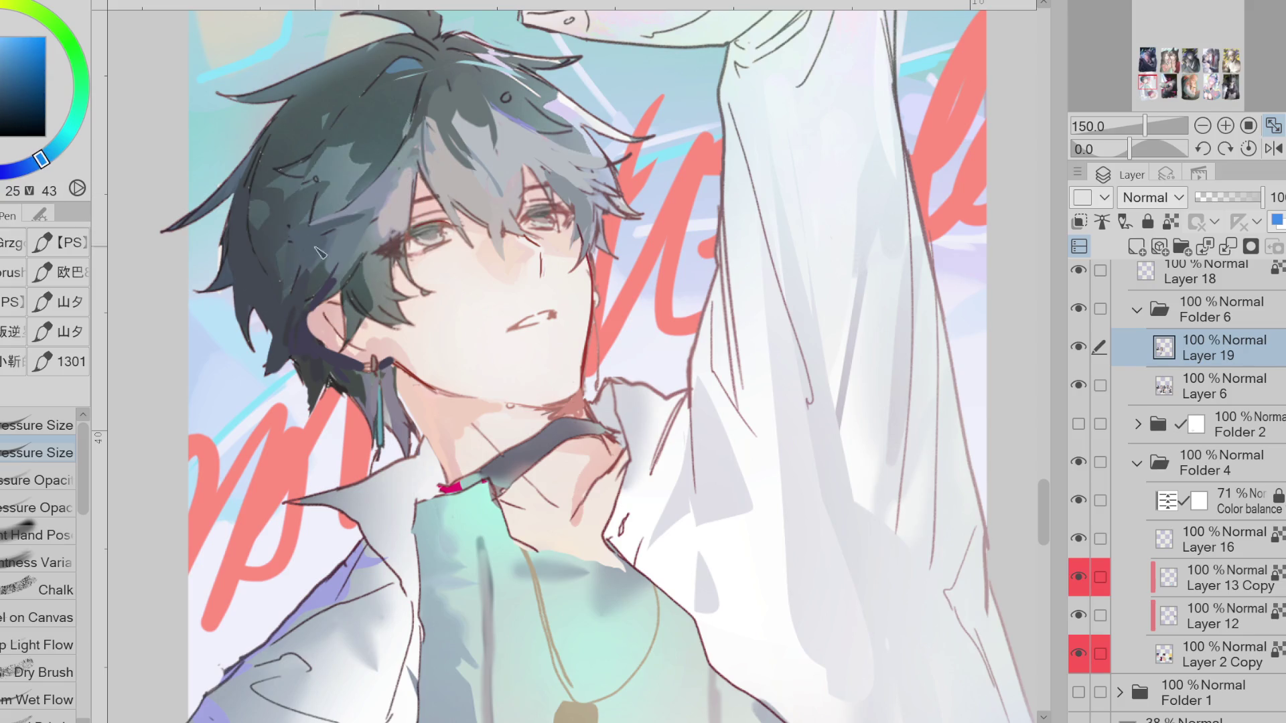
{"action": "left_click", "coordinate": [275, 275], "text": "alt"}
{"action": "left_click_drag", "start_coordinate": [282, 301], "coordinate": [322, 236]}
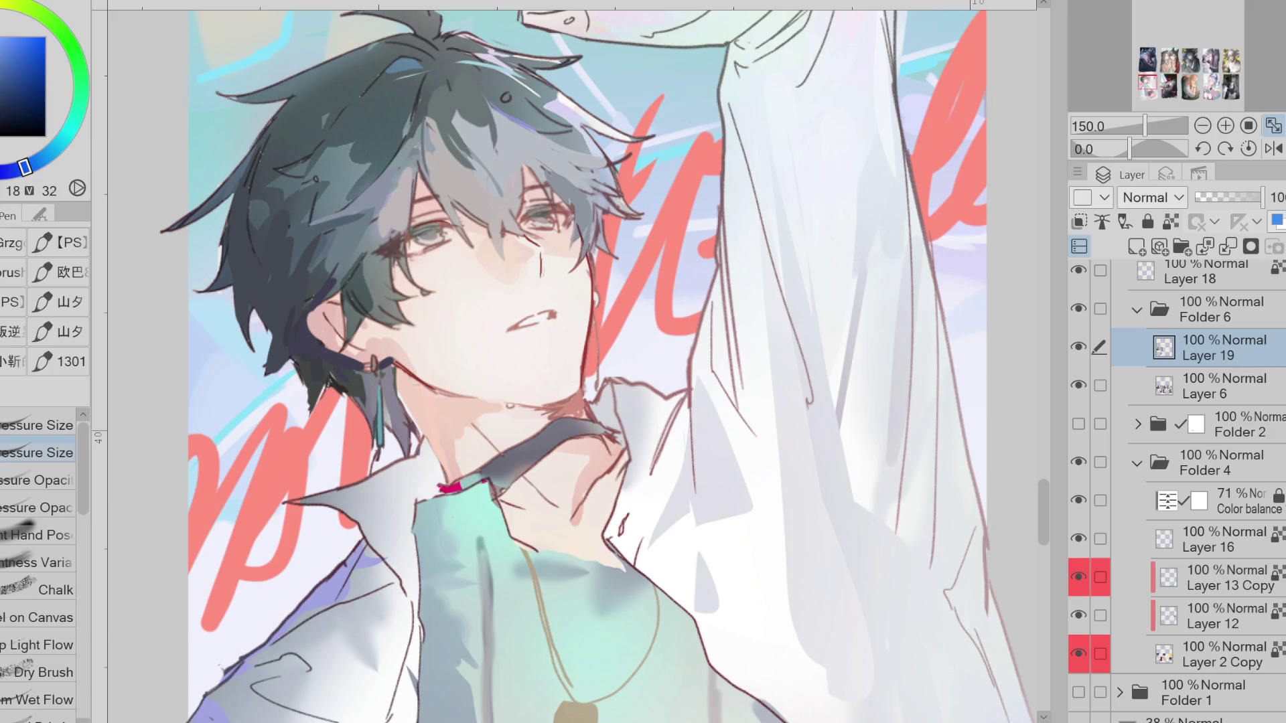
{"action": "scroll", "coordinate": [298, 325], "scroll_direction": "down", "scroll_amount": 3}
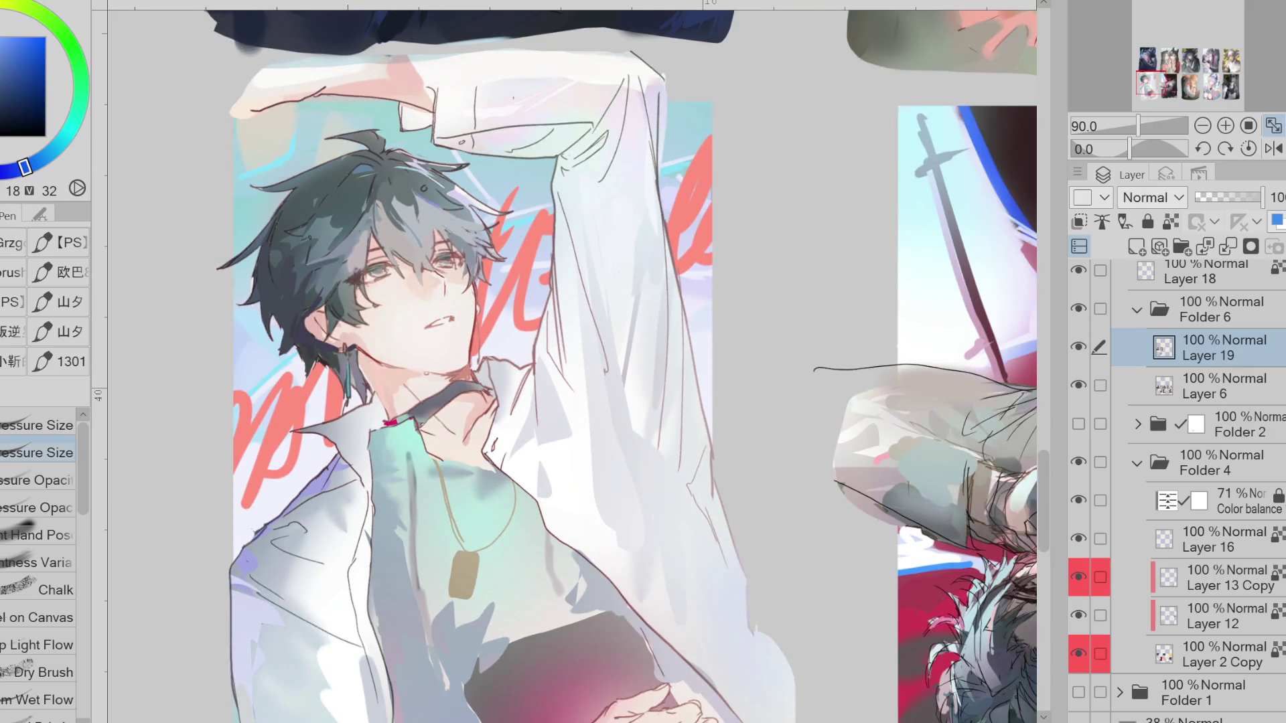
Dab a light teal highlight on the hair, then paint over it with the darker hair colour
{"action": "left_click", "coordinate": [393, 191], "text": "alt"}
{"action": "left_click_drag", "start_coordinate": [420, 176], "coordinate": [405, 167]}
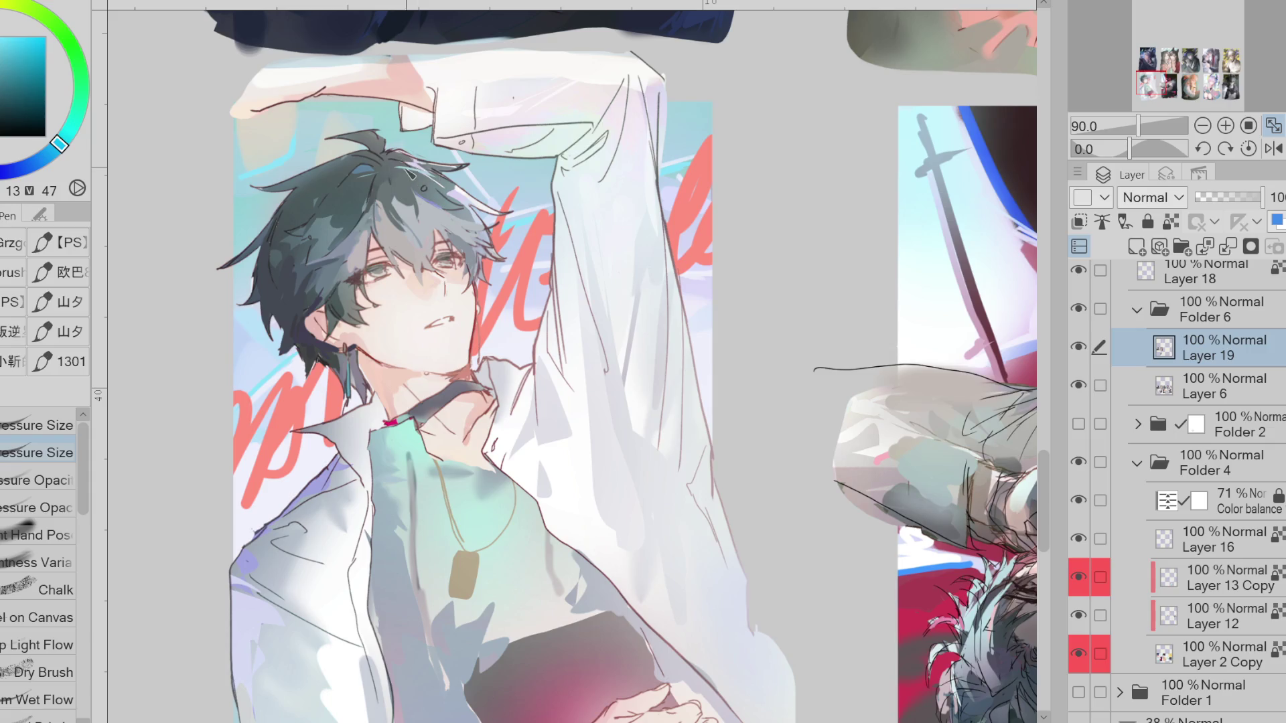
{"action": "left_click", "coordinate": [352, 202], "text": "alt"}
{"action": "left_click_drag", "start_coordinate": [352, 202], "coordinate": [327, 205]}
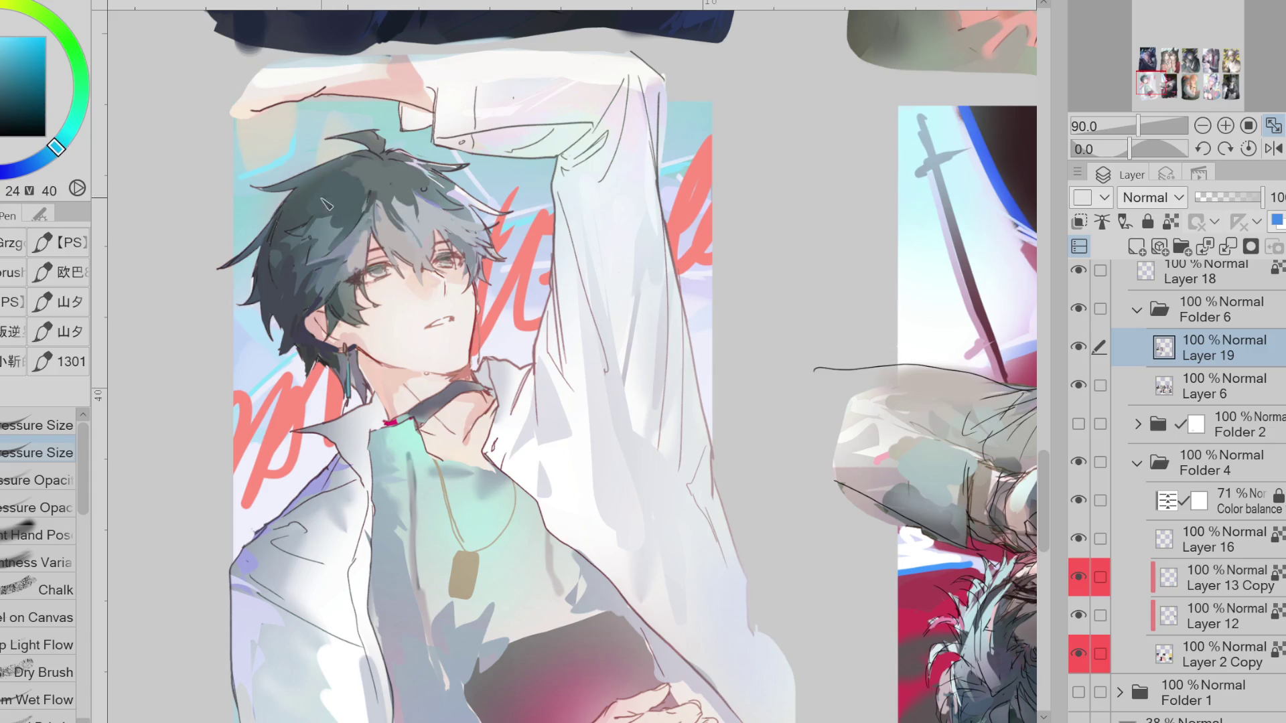
{"action": "left_click", "coordinate": [392, 187], "text": "alt"}
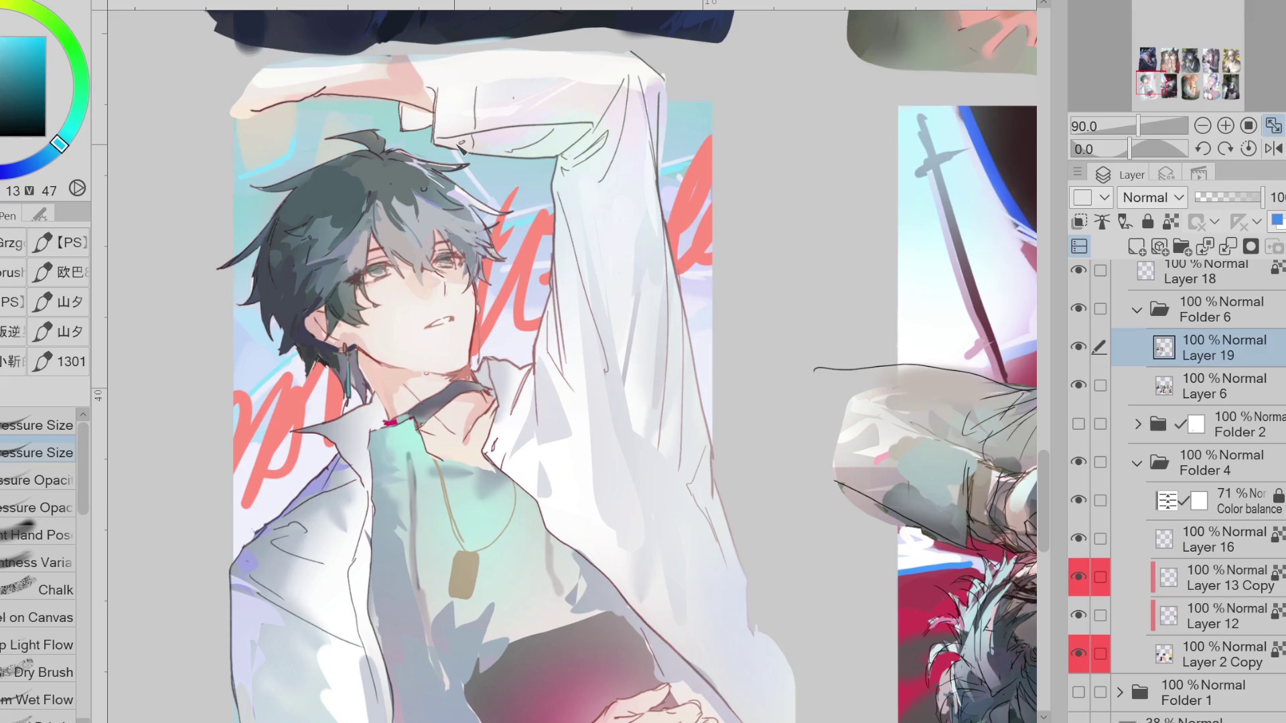
Mirror the view and zoom out to see the whole figure, then select Layer 6 with the Eraser
{"action": "key", "text": "h"}
{"action": "key", "text": "ctrl+minus"}
{"action": "left_click", "coordinate": [730, 211], "text": "alt"}
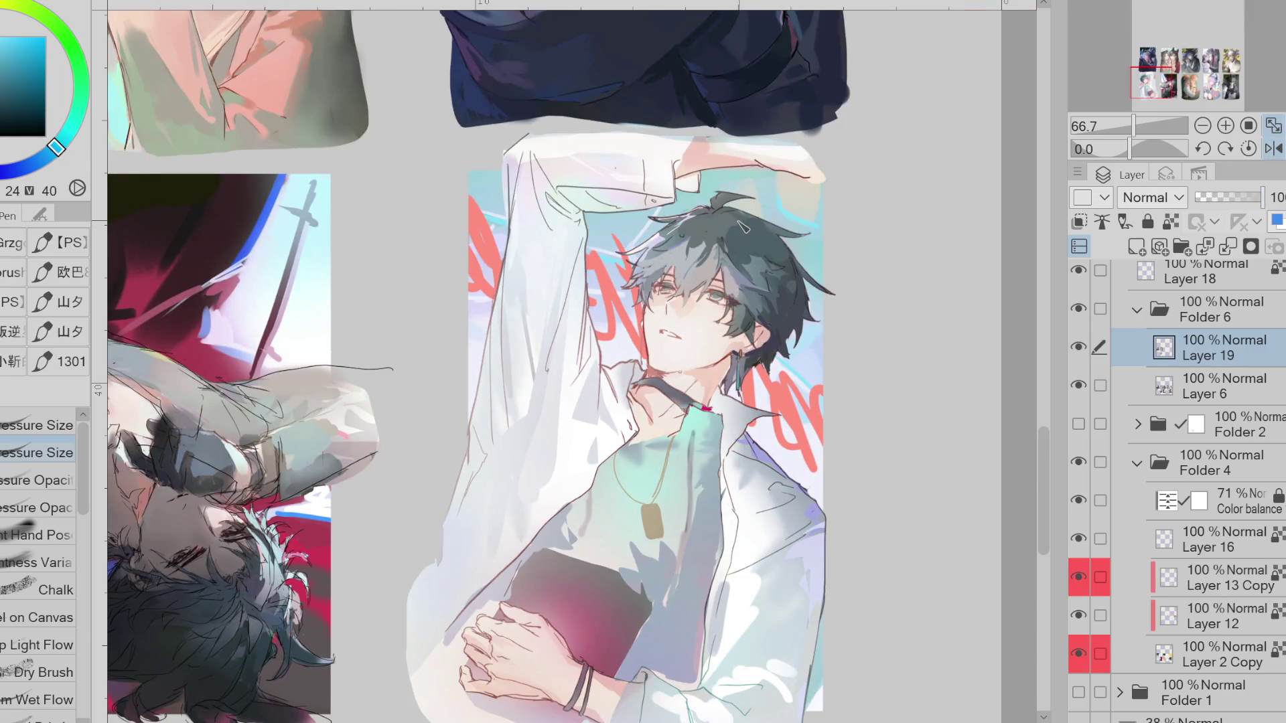
{"action": "left_click", "coordinate": [1209, 386]}
{"action": "key", "text": "e"}
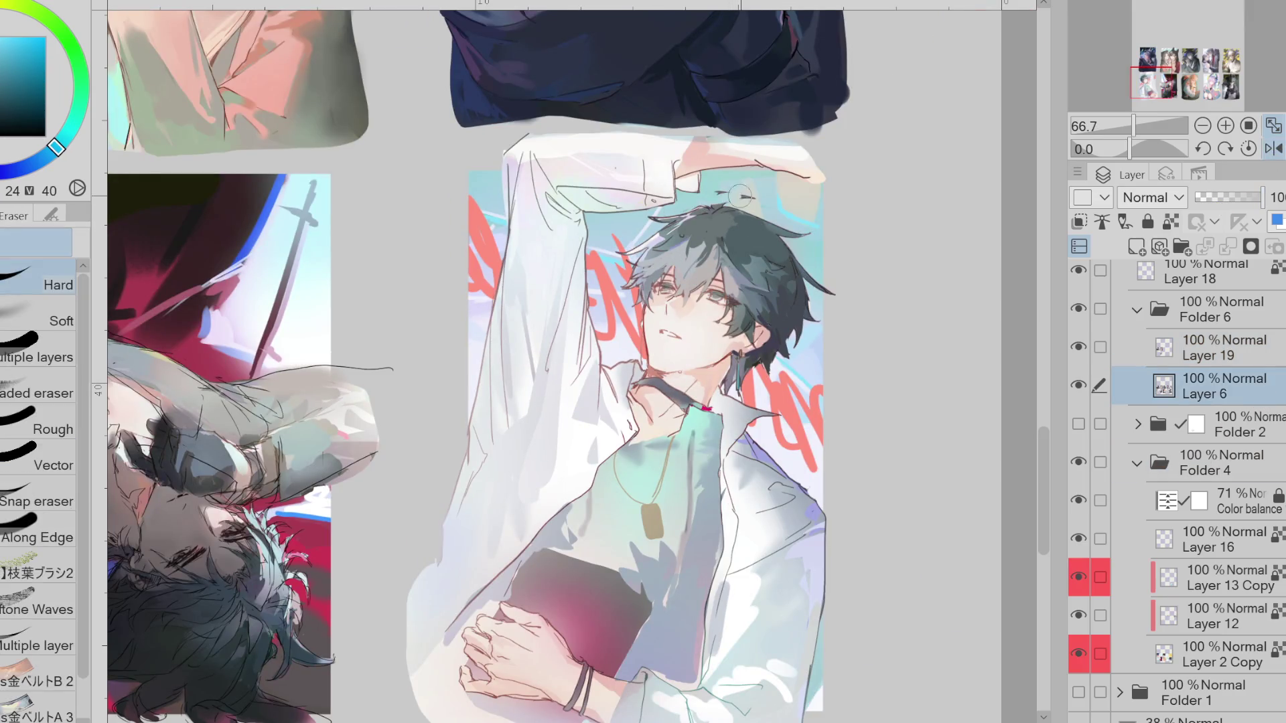
Go back to Layer 19 with the Pen and sample light teal and darker hair colours
{"action": "left_click", "coordinate": [1224, 348]}
{"action": "key", "text": "p"}
{"action": "left_click", "coordinate": [705, 223], "text": "alt"}
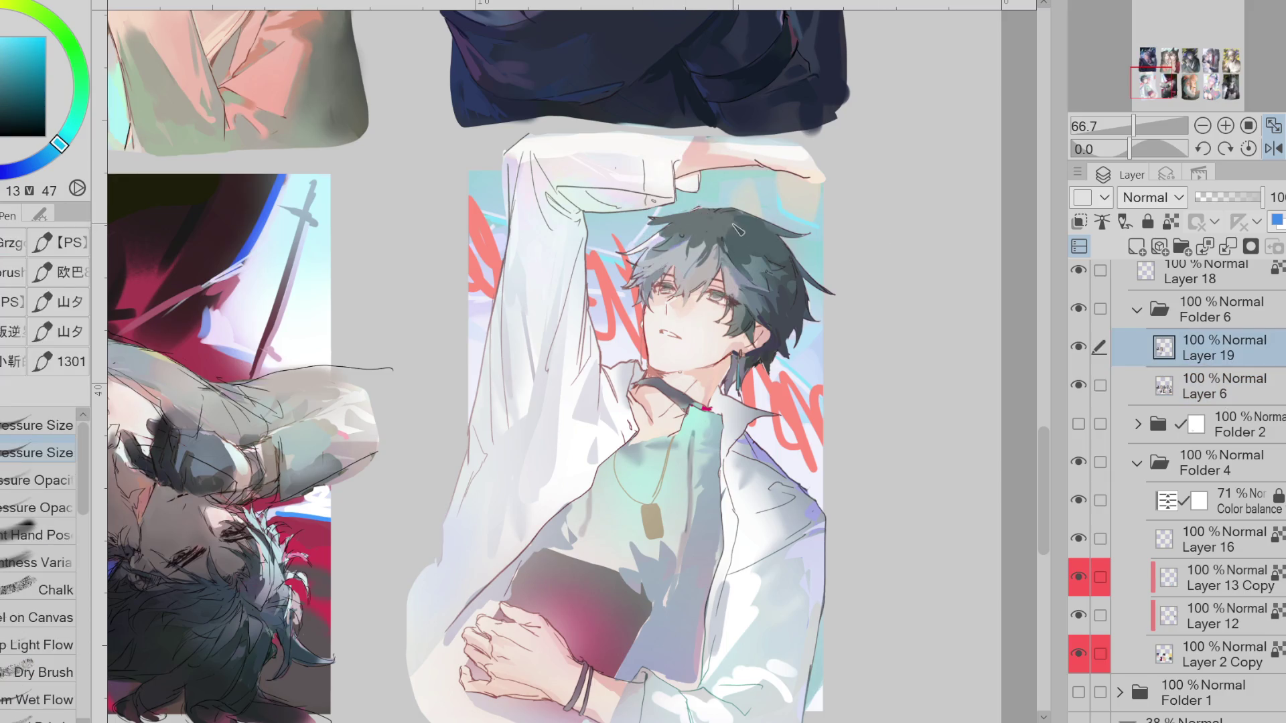
{"action": "left_click", "coordinate": [704, 273], "text": "alt"}
{"action": "left_click", "coordinate": [759, 237], "text": "alt"}
Zoom in and paint light blue-grey strokes sampled from the hair
{"action": "scroll", "coordinate": [717, 214], "scroll_direction": "up", "scroll_amount": 1}
{"action": "scroll", "coordinate": [713, 218], "scroll_direction": "up", "scroll_amount": 1}
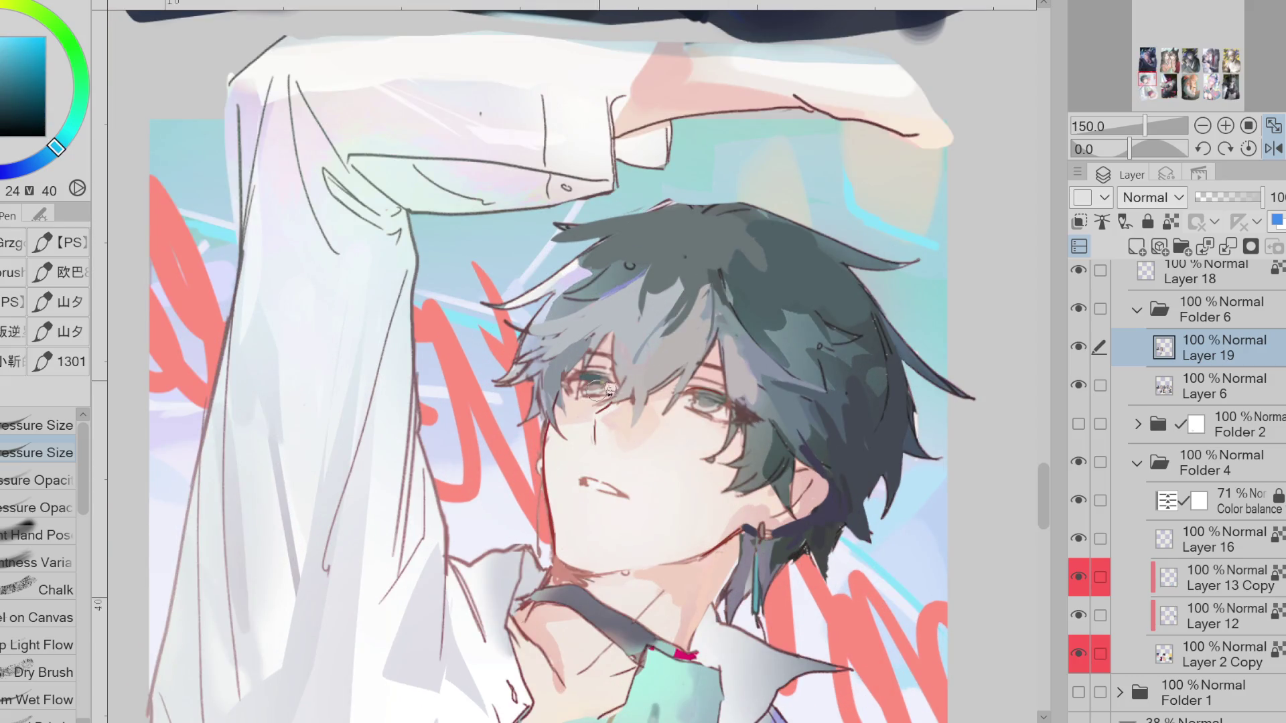
{"action": "left_click", "coordinate": [583, 381], "text": "alt"}
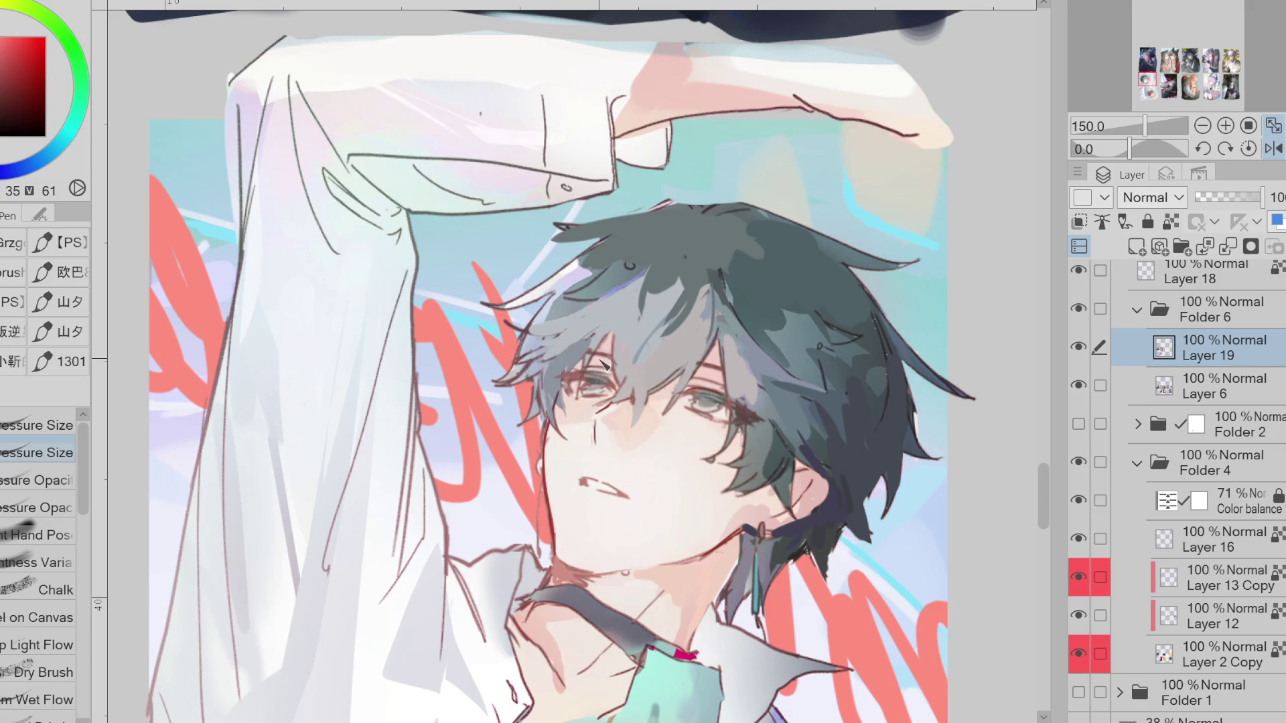
{"action": "left_click", "coordinate": [694, 225], "text": "alt"}
{"action": "left_click", "coordinate": [755, 282], "text": "alt"}
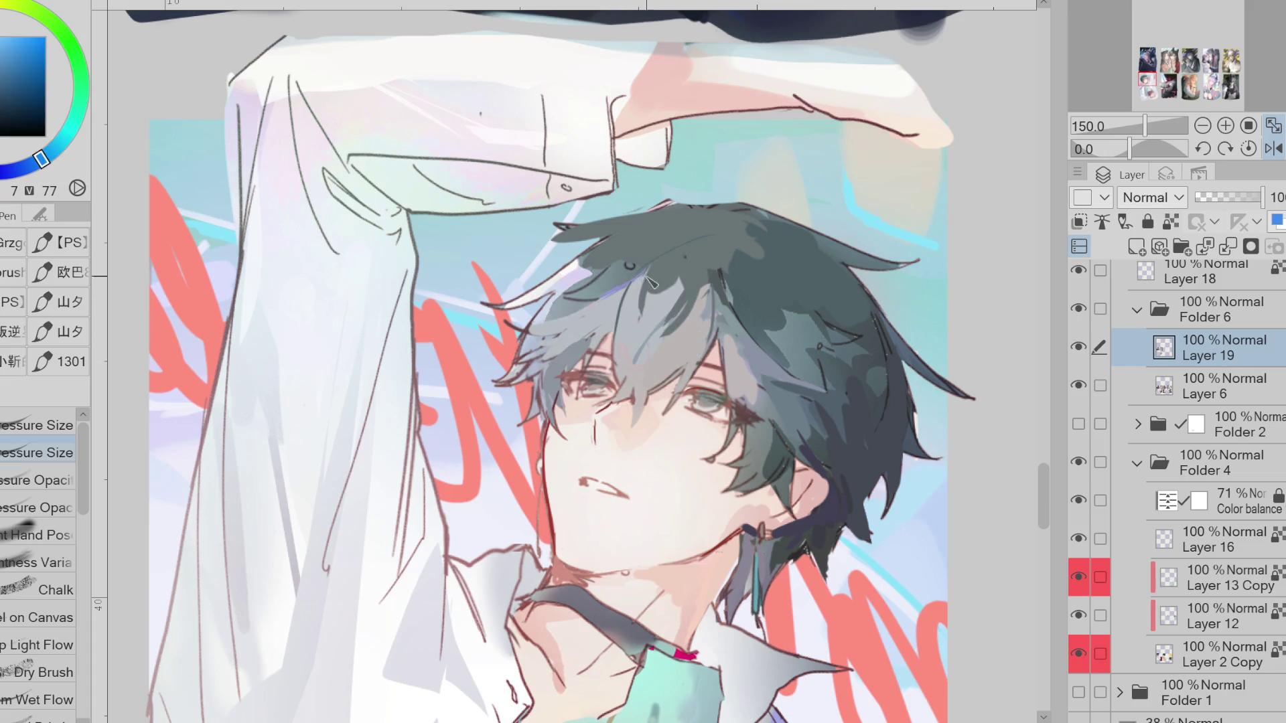
{"action": "left_click", "coordinate": [655, 294], "text": "alt"}
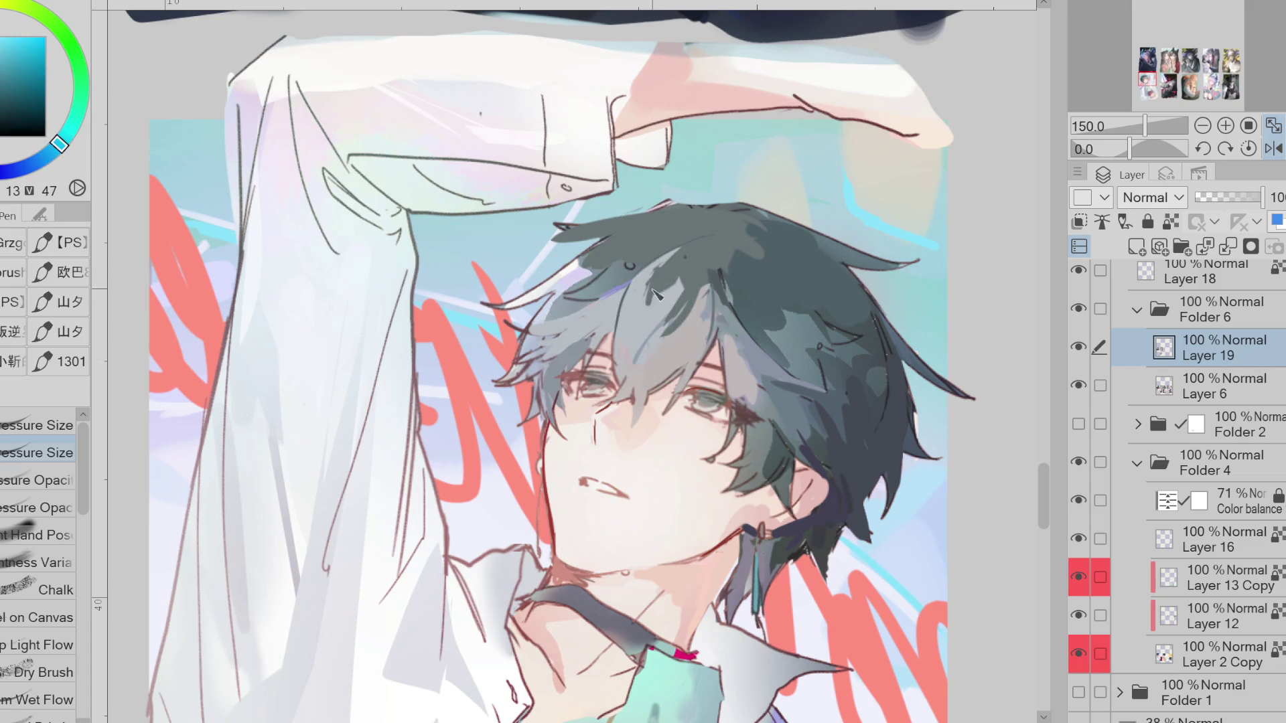
{"action": "left_click", "coordinate": [663, 288], "text": "alt"}
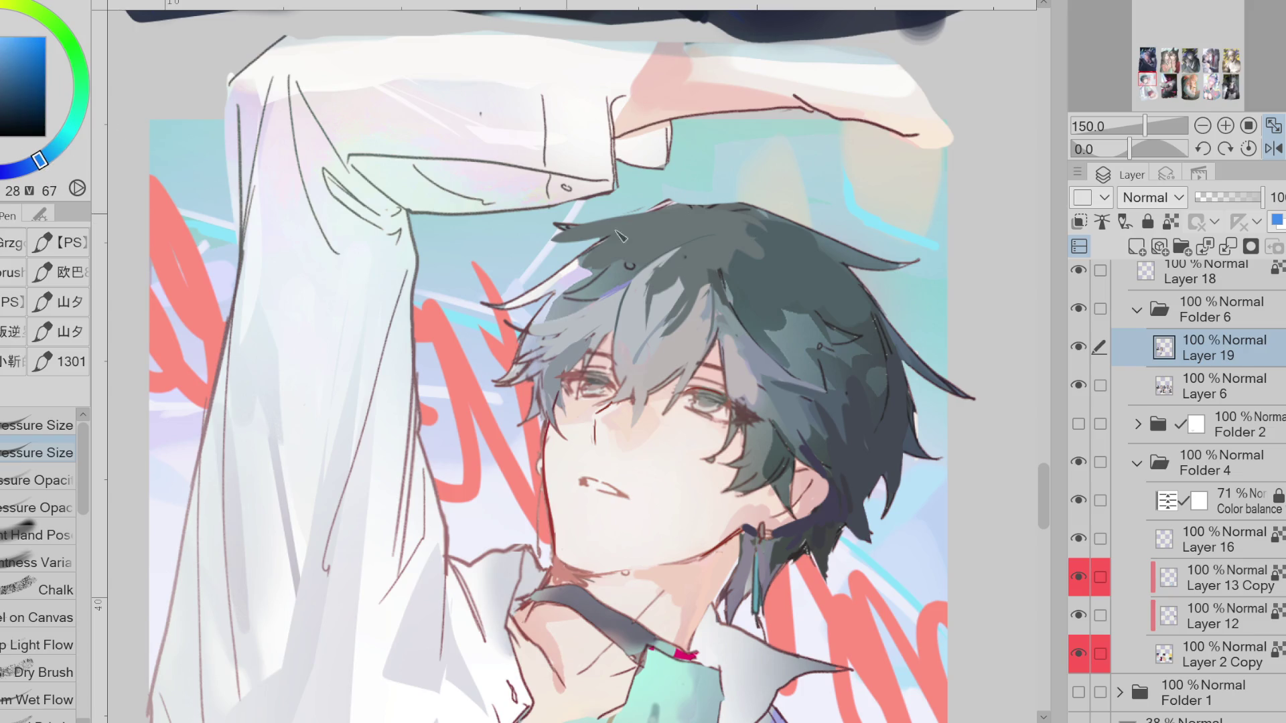
{"action": "mouse_move", "coordinate": [653, 291]}
{"action": "left_mouse_down"}
{"action": "mouse_move", "coordinate": [693, 308]}
{"action": "mouse_move", "coordinate": [677, 315]}
{"action": "mouse_move", "coordinate": [727, 258]}
{"action": "mouse_move", "coordinate": [710, 238]}
{"action": "mouse_move", "coordinate": [747, 247]}
{"action": "mouse_move", "coordinate": [589, 224]}
{"action": "left_mouse_up"}
Add a light stroke along the hair's top and whitish highlights over the strands
{"action": "left_click", "coordinate": [596, 251], "text": "alt"}
{"action": "mouse_move", "coordinate": [583, 271]}
{"action": "left_mouse_down"}
{"action": "mouse_move", "coordinate": [555, 303]}
{"action": "mouse_move", "coordinate": [569, 328]}
{"action": "mouse_move", "coordinate": [589, 315]}
{"action": "mouse_move", "coordinate": [563, 275]}
{"action": "mouse_move", "coordinate": [536, 302]}
{"action": "left_mouse_up"}
{"action": "left_click", "coordinate": [523, 295], "text": "alt"}
{"action": "left_click", "coordinate": [580, 276], "text": "alt"}
{"action": "mouse_move", "coordinate": [580, 276]}
{"action": "left_mouse_down"}
{"action": "mouse_move", "coordinate": [563, 295]}
{"action": "mouse_move", "coordinate": [579, 322]}
{"action": "left_mouse_up"}
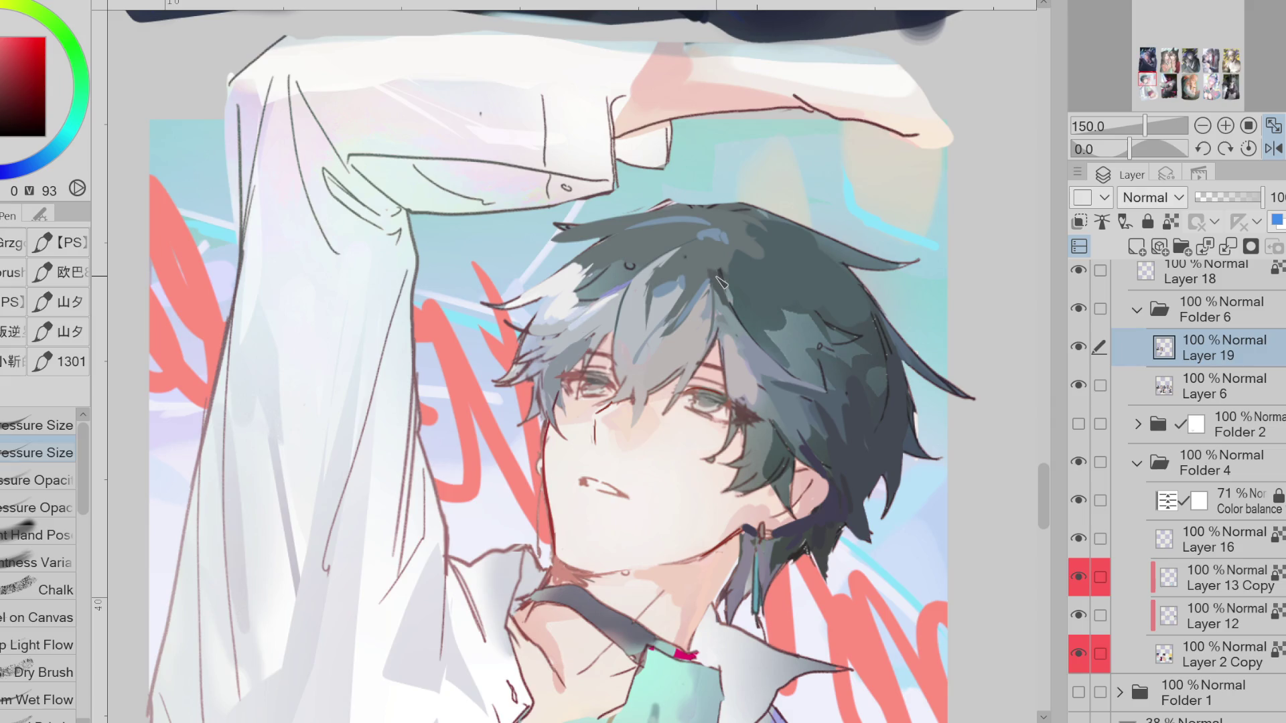
Paint blue-purple accents along the hair top, then dark blue-grey strokes into the hair
{"action": "left_click", "coordinate": [619, 228], "text": "alt"}
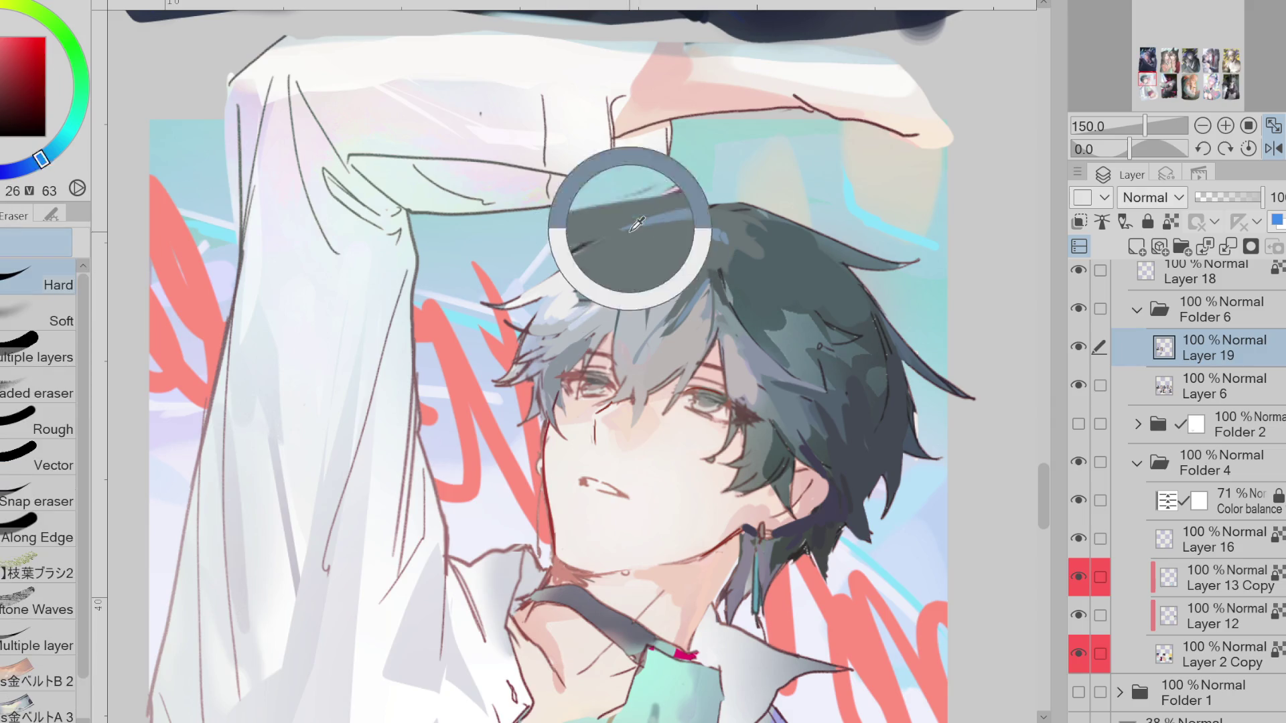
{"action": "left_click", "coordinate": [680, 236], "text": "alt"}
{"action": "mouse_move", "coordinate": [673, 234]}
{"action": "left_mouse_down"}
{"action": "mouse_move", "coordinate": [710, 228]}
{"action": "mouse_move", "coordinate": [629, 263]}
{"action": "left_mouse_up"}
{"action": "left_click", "coordinate": [696, 231], "text": "alt"}
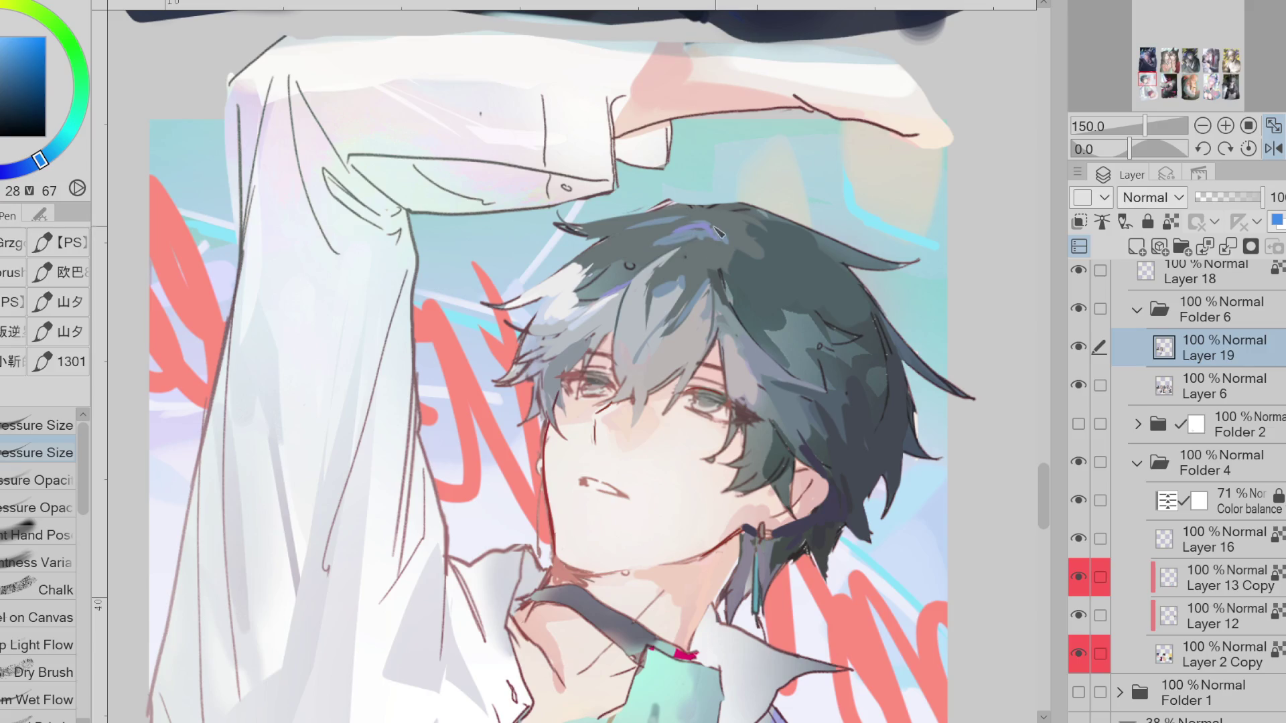
{"action": "mouse_move", "coordinate": [718, 231]}
{"action": "left_mouse_down"}
{"action": "mouse_move", "coordinate": [673, 223]}
{"action": "mouse_move", "coordinate": [627, 260]}
{"action": "left_mouse_up"}
{"action": "left_click", "coordinate": [700, 245], "text": "alt"}
{"action": "left_click", "coordinate": [724, 228], "text": "alt"}
{"action": "left_click", "coordinate": [16, 179]}
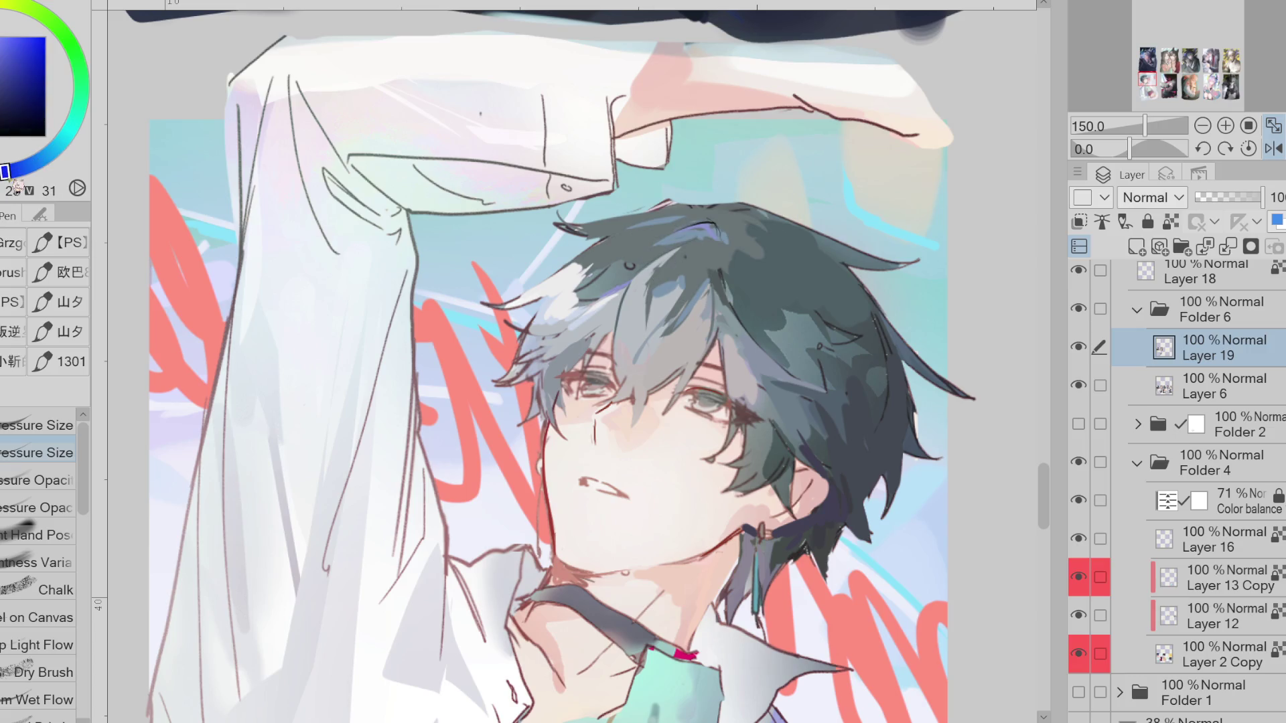
{"action": "mouse_move", "coordinate": [673, 241]}
{"action": "left_mouse_down"}
{"action": "mouse_move", "coordinate": [624, 317]}
{"action": "mouse_move", "coordinate": [621, 435]}
{"action": "left_mouse_up"}
Draw thin upturned strand lines above the hair and flip the view back
{"action": "mouse_move", "coordinate": [733, 205]}
{"action": "left_mouse_down"}
{"action": "mouse_move", "coordinate": [796, 184]}
{"action": "mouse_move", "coordinate": [845, 190]}
{"action": "left_mouse_up"}
{"action": "left_click_drag", "start_coordinate": [825, 189], "coordinate": [755, 224]}
{"action": "left_click", "coordinate": [1274, 148]}
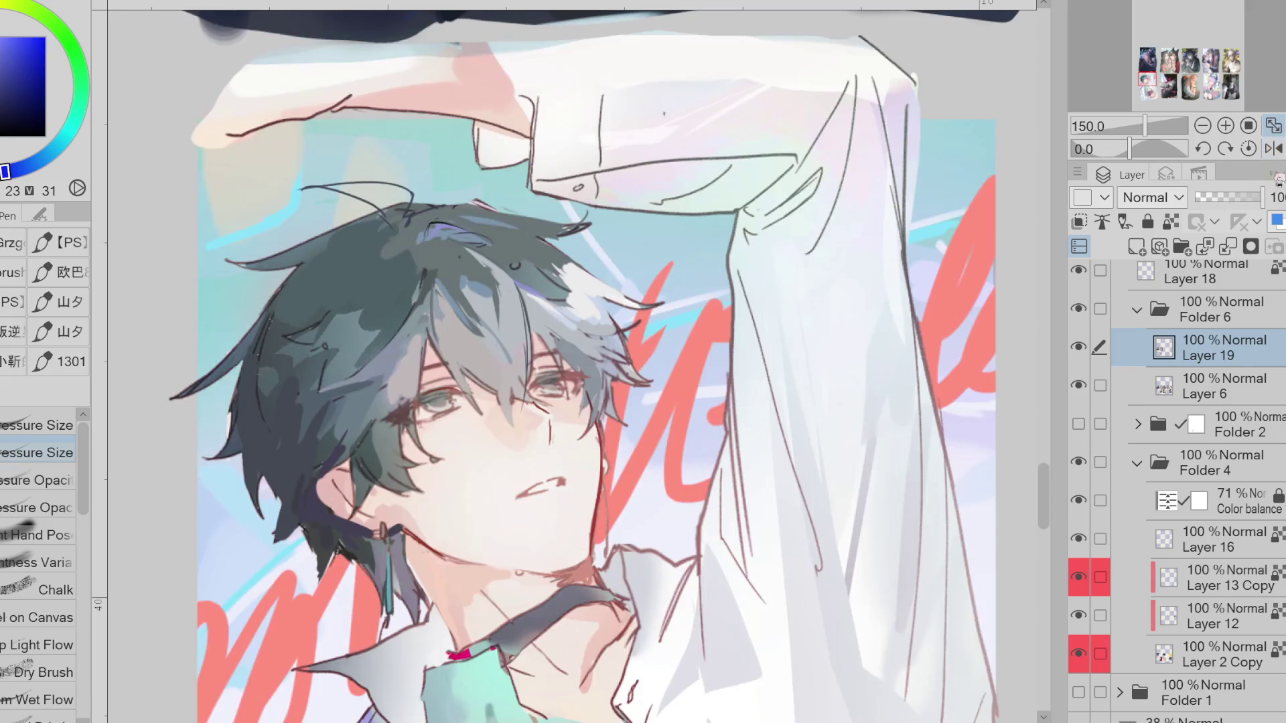
{"action": "left_click", "coordinate": [447, 420], "text": "alt"}
{"action": "left_click_drag", "start_coordinate": [446, 420], "coordinate": [491, 384]}
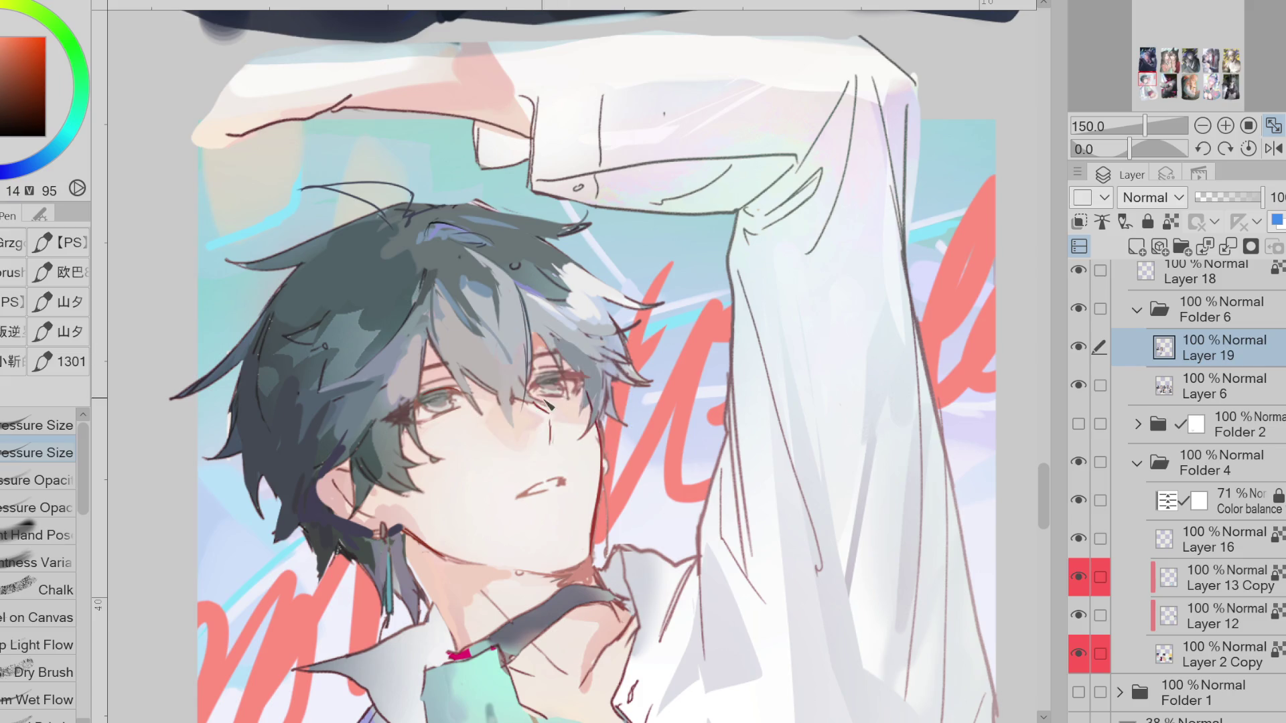
Sample blue and dark red colours around the eye, briefly switching to the Eraser
{"action": "left_click", "coordinate": [579, 388], "text": "alt"}
{"action": "left_click", "coordinate": [563, 379], "text": "alt"}
{"action": "left_click", "coordinate": [548, 362], "text": "alt"}
{"action": "key", "text": "e"}
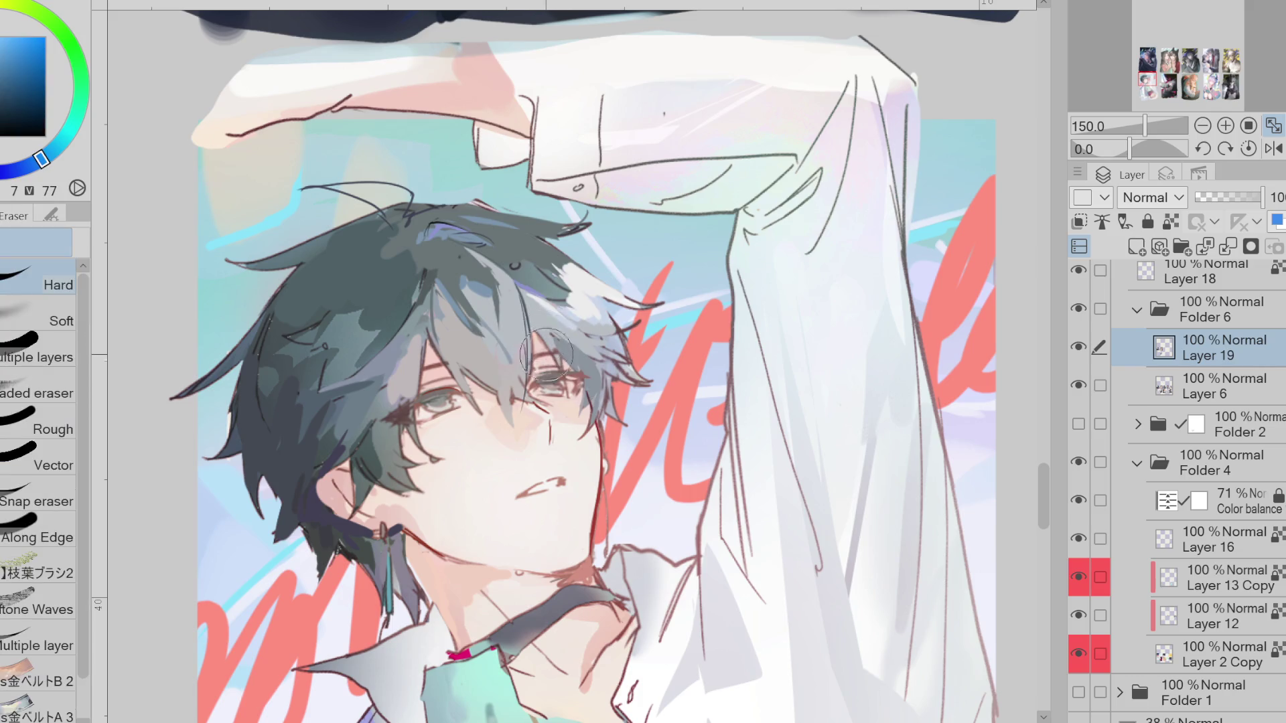
{"action": "left_click", "coordinate": [548, 359], "text": "alt"}
{"action": "key", "text": "p"}
Fill the upturned curl with a dark teal sampled from the hair, undoing the last stroke
{"action": "left_click", "coordinate": [548, 370], "text": "alt"}
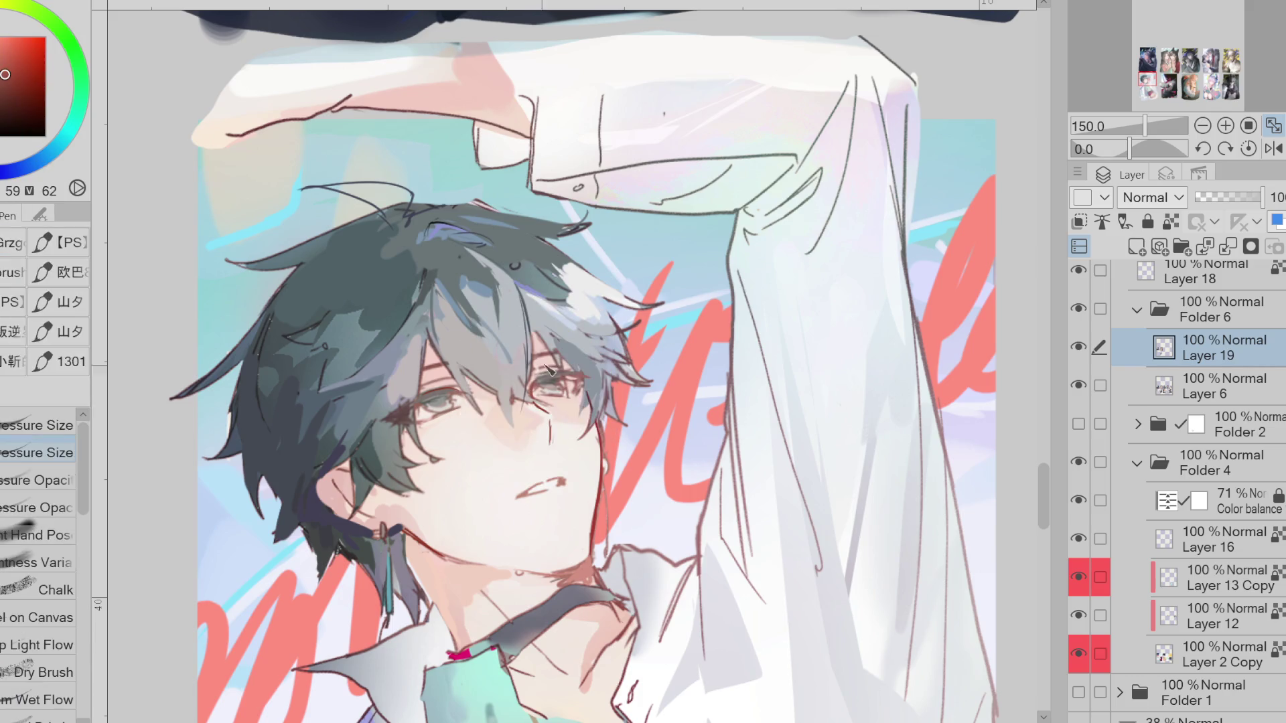
{"action": "left_click", "coordinate": [548, 362], "text": "alt"}
{"action": "left_click", "coordinate": [546, 353], "text": "alt"}
{"action": "left_click", "coordinate": [532, 277], "text": "alt"}
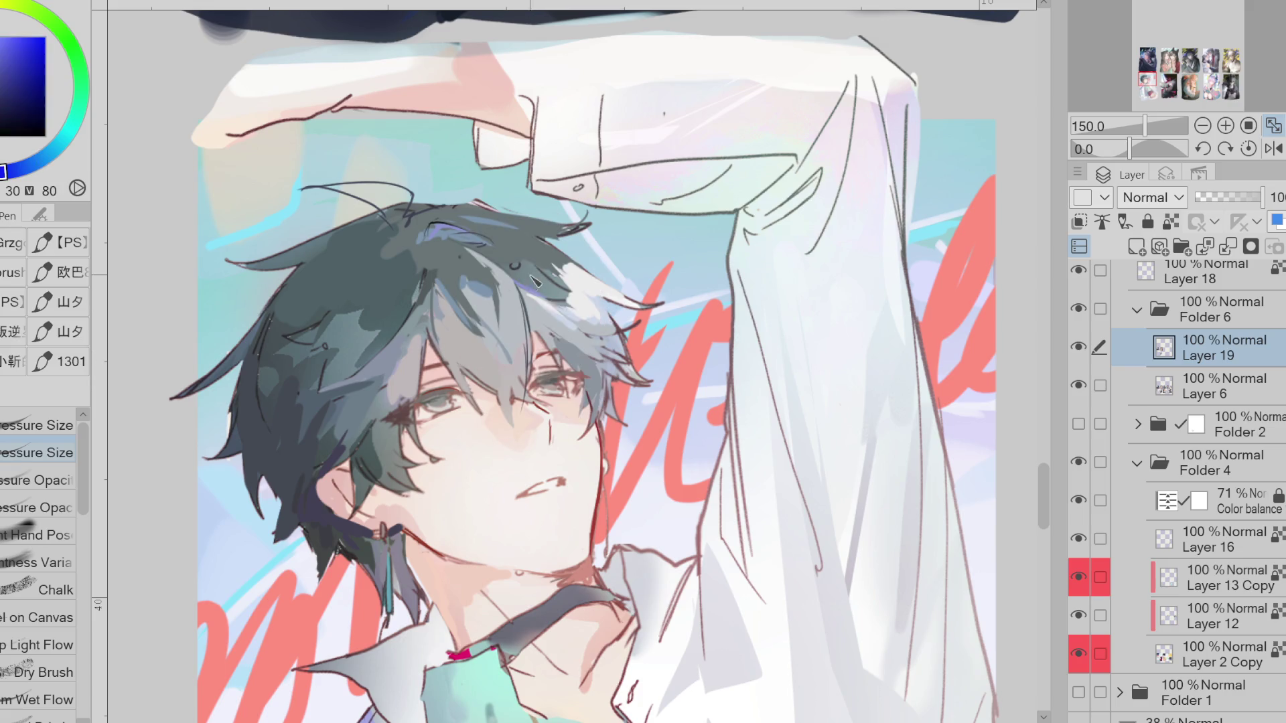
{"action": "left_click", "coordinate": [538, 303], "text": "alt"}
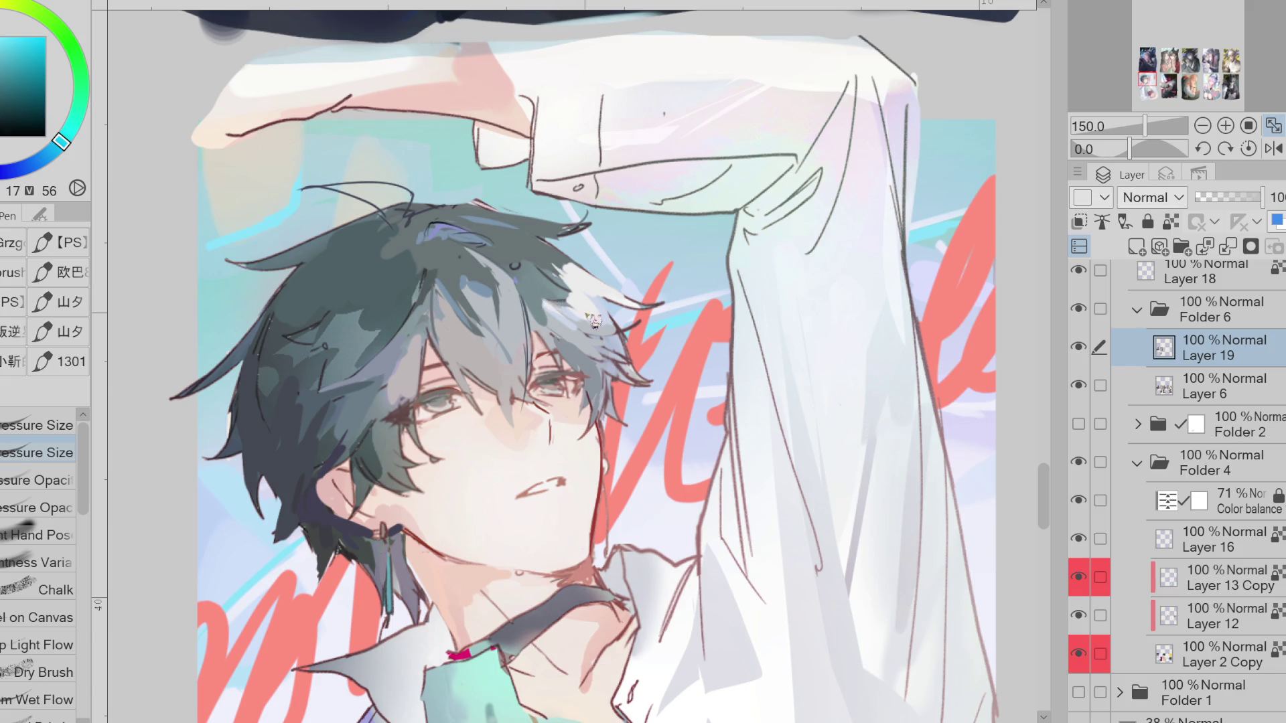
{"action": "left_click", "coordinate": [501, 282], "text": "alt"}
{"action": "mouse_move", "coordinate": [395, 210]}
{"action": "left_mouse_down"}
{"action": "mouse_move", "coordinate": [328, 191]}
{"action": "mouse_move", "coordinate": [415, 221]}
{"action": "left_mouse_up"}
{"action": "mouse_move", "coordinate": [301, 191]}
{"action": "left_mouse_down"}
{"action": "mouse_move", "coordinate": [369, 181]}
{"action": "mouse_move", "coordinate": [264, 191]}
{"action": "left_mouse_up"}
{"action": "key", "text": "ctrl+z"}
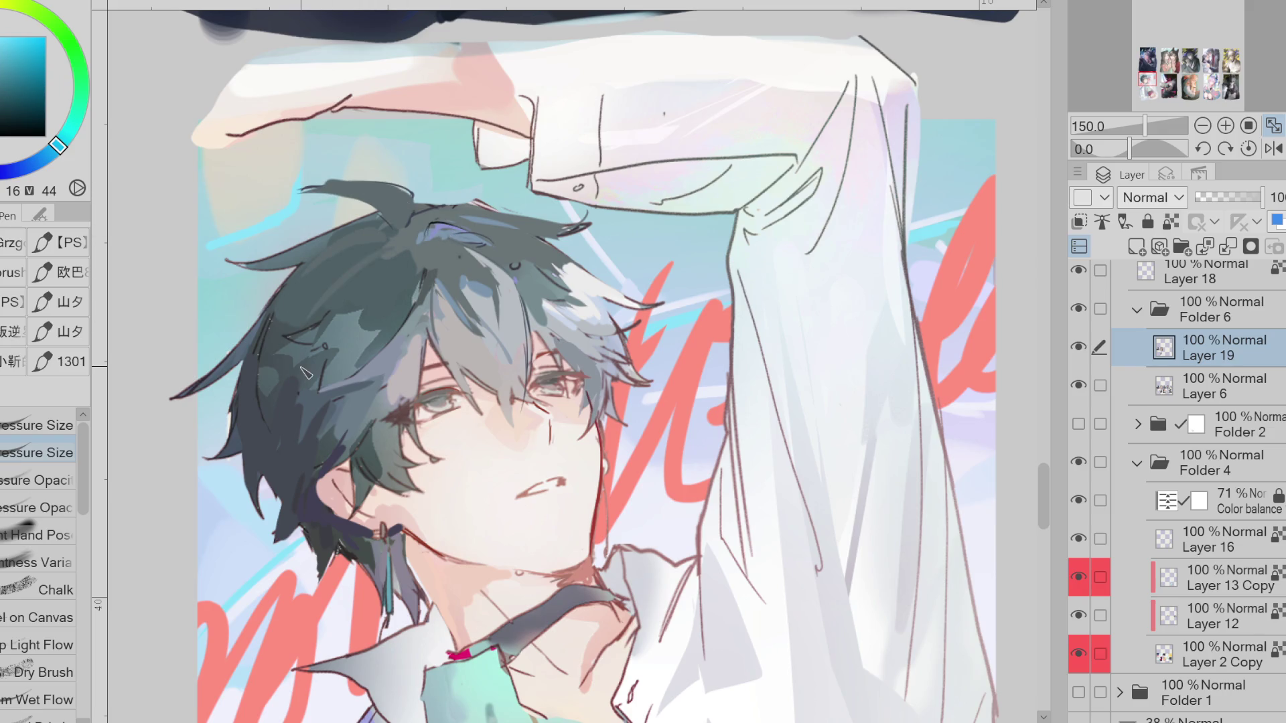
{"action": "scroll", "coordinate": [305, 372], "scroll_direction": "down", "scroll_amount": 1}
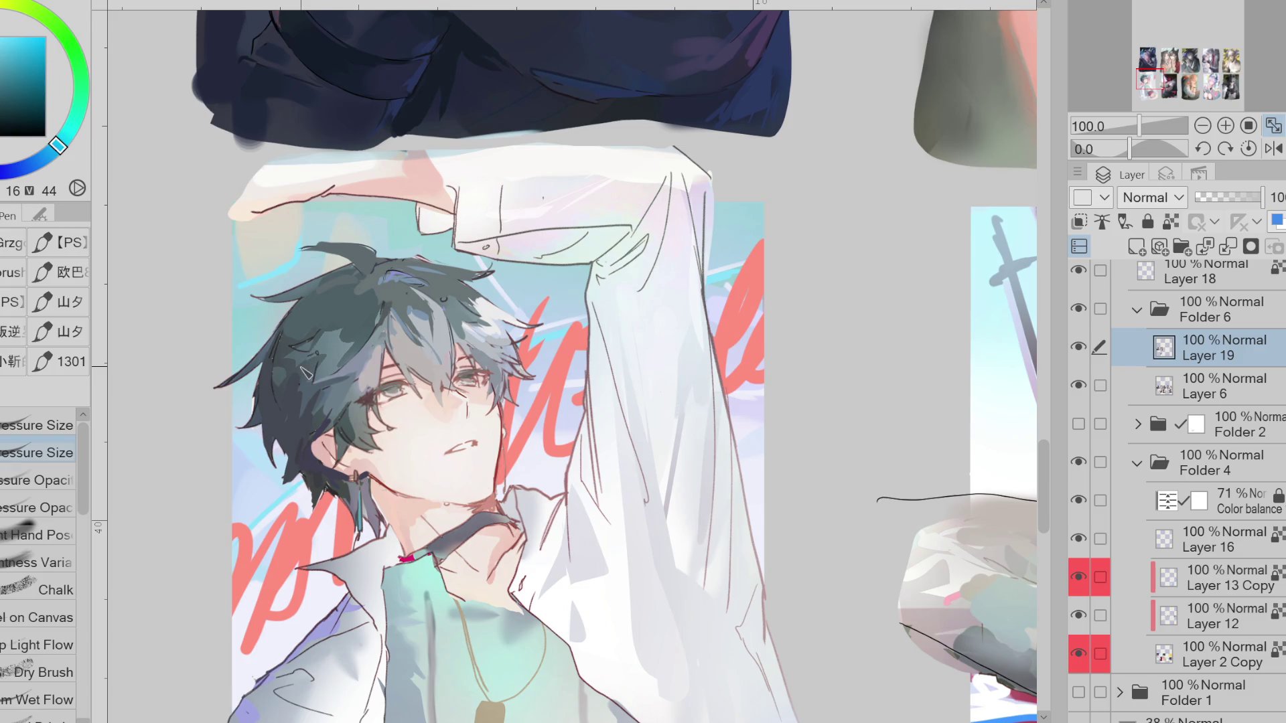
{"action": "left_click", "coordinate": [396, 425], "text": "alt"}
{"action": "left_click", "coordinate": [388, 381], "text": "alt"}
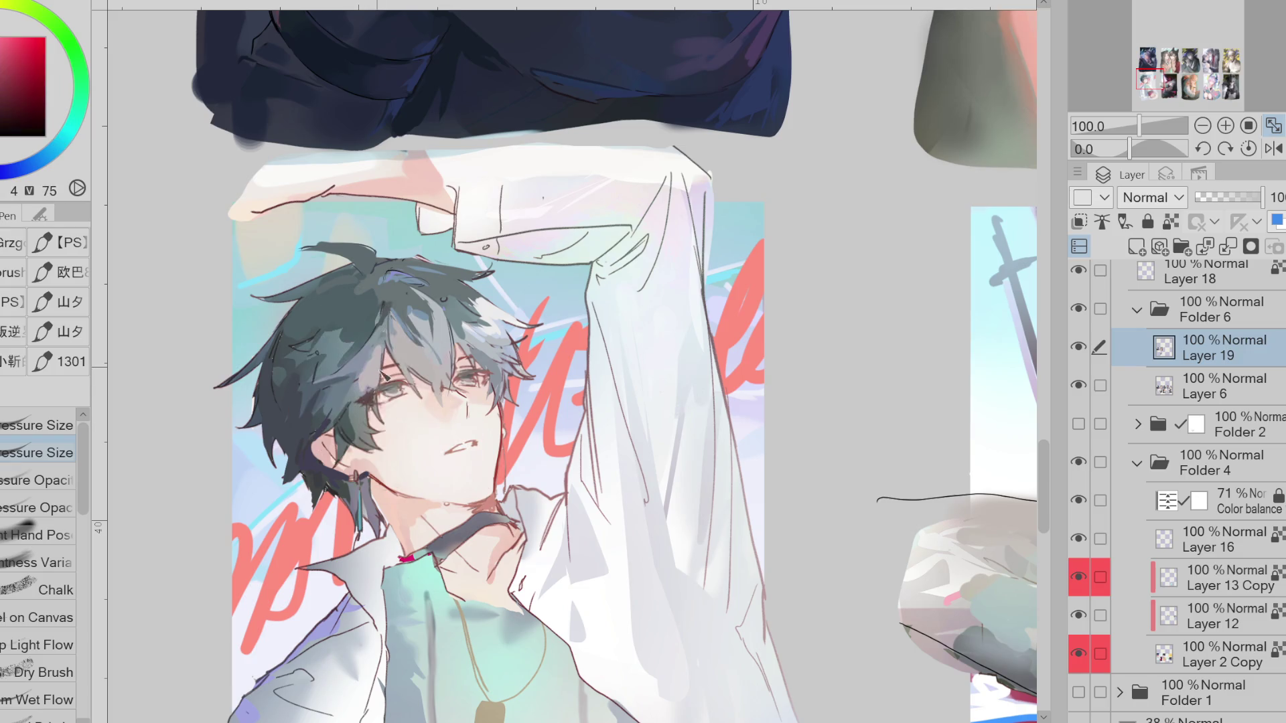
{"action": "left_click", "coordinate": [375, 409], "text": "alt"}
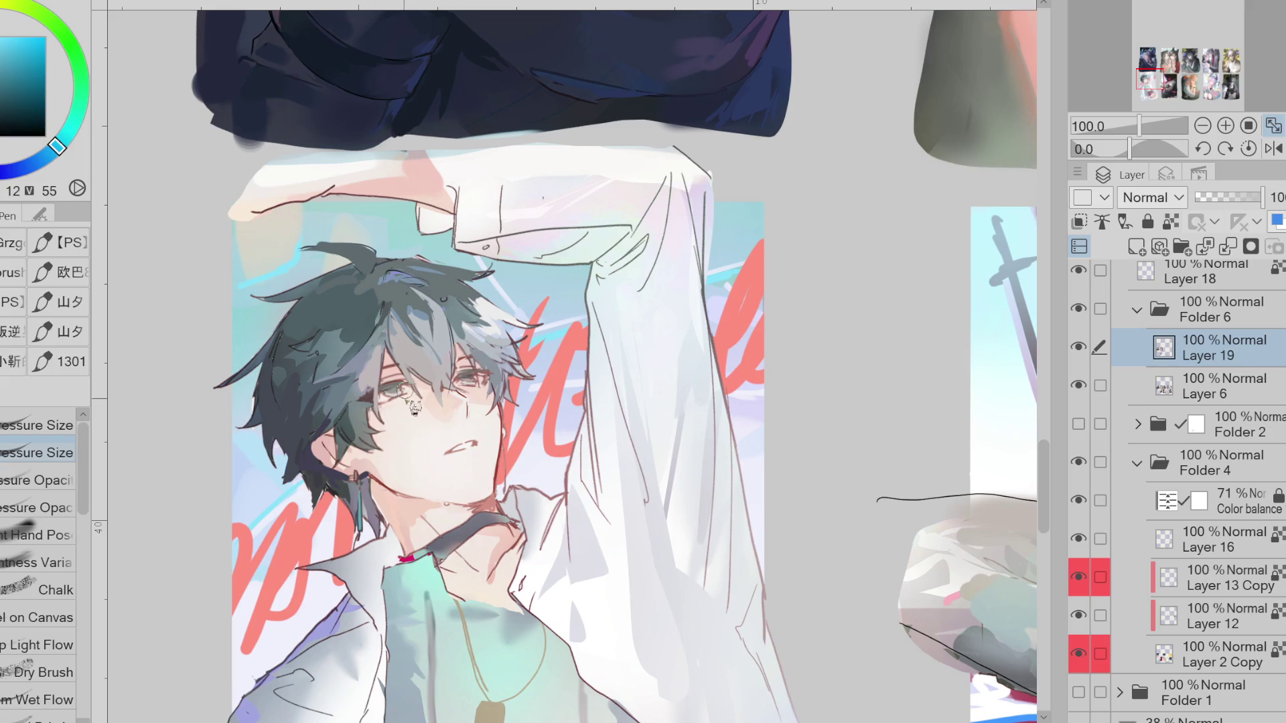
{"action": "left_click", "coordinate": [361, 427], "text": "alt"}
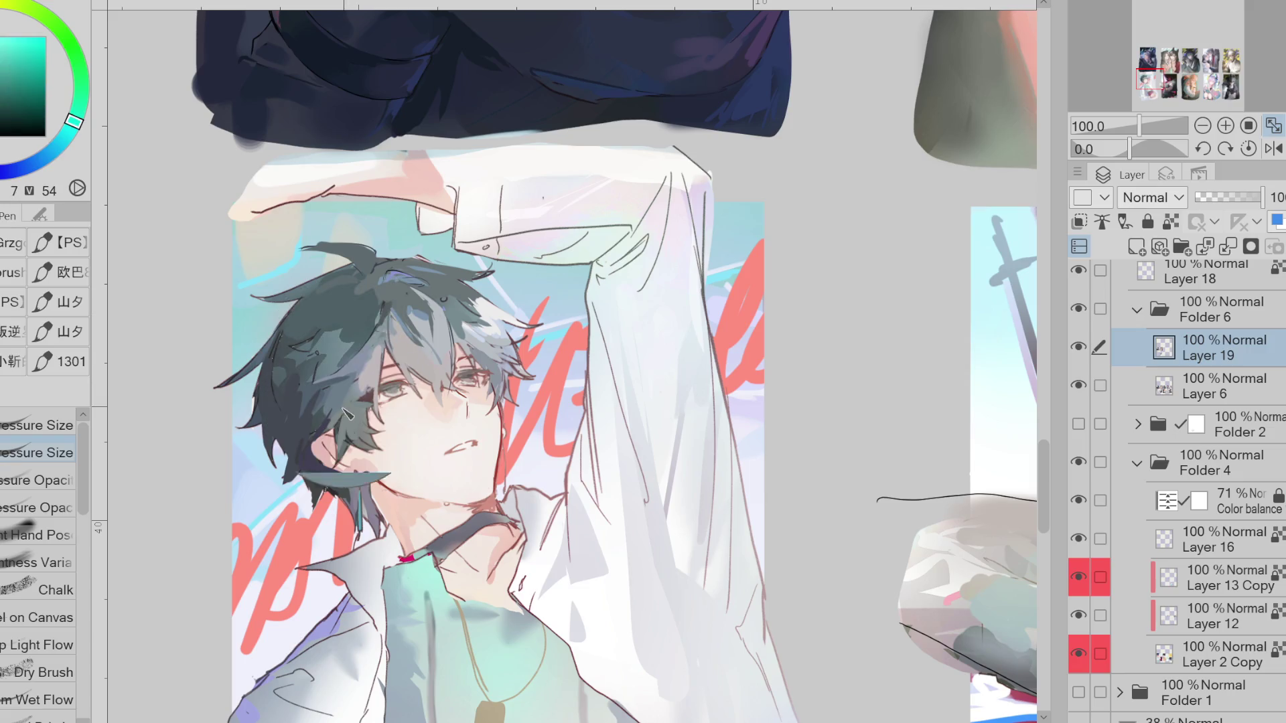
{"action": "left_click", "coordinate": [356, 356], "text": "alt"}
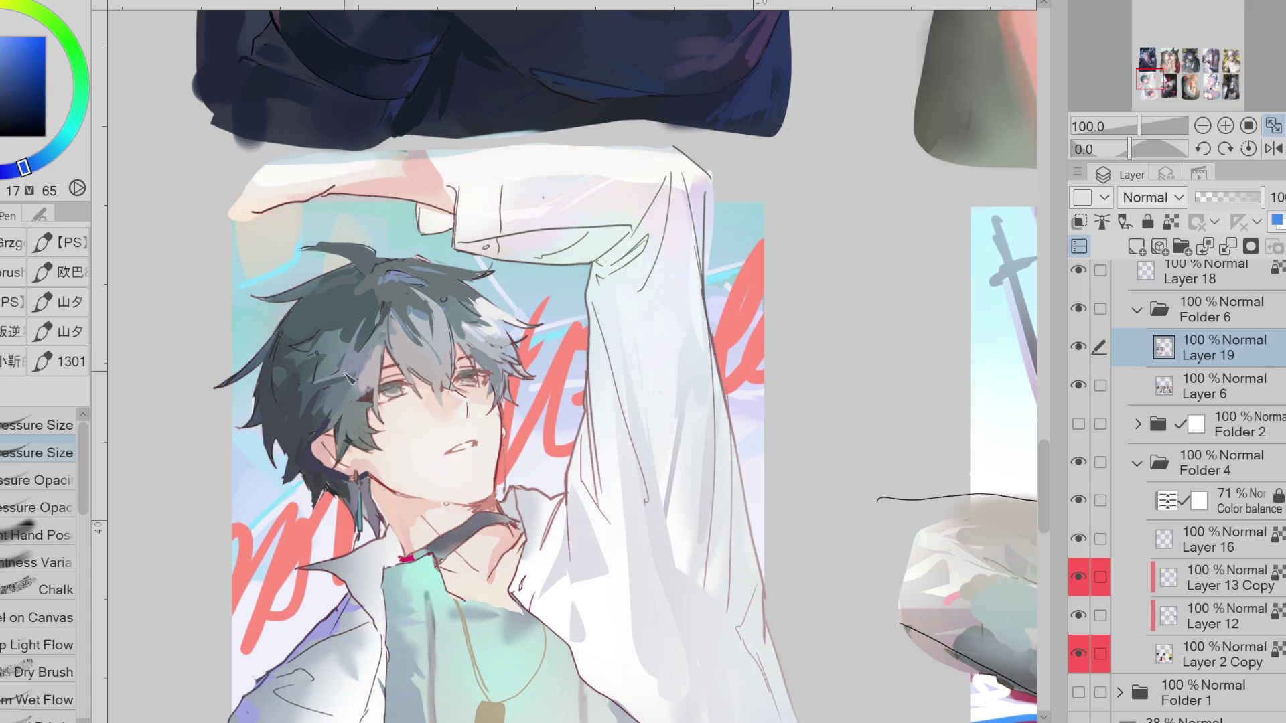
{"action": "left_click", "coordinate": [393, 319], "text": "alt"}
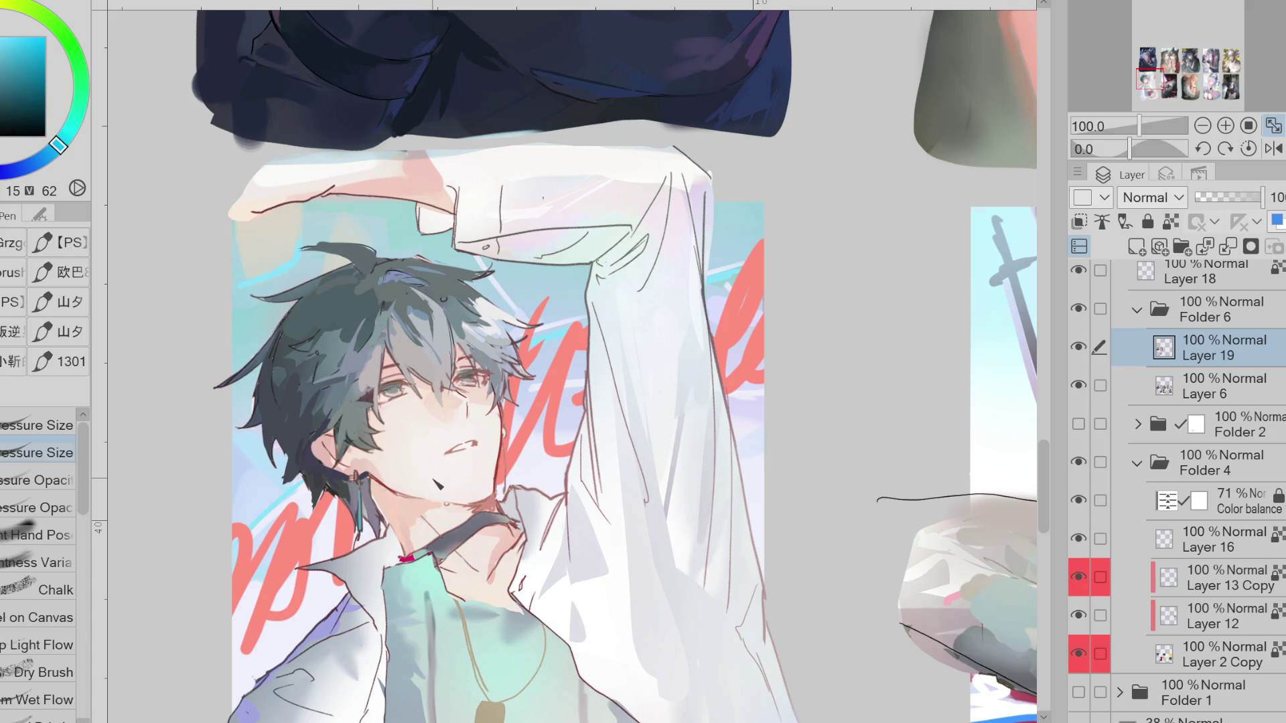
{"action": "key", "text": "h"}
Draw a red-brown mouth line, undo it, and redraw a darker upper-lip line
{"action": "scroll", "coordinate": [670, 405], "scroll_direction": "up", "scroll_amount": 3}
{"action": "left_click", "coordinate": [670, 405], "text": "alt"}
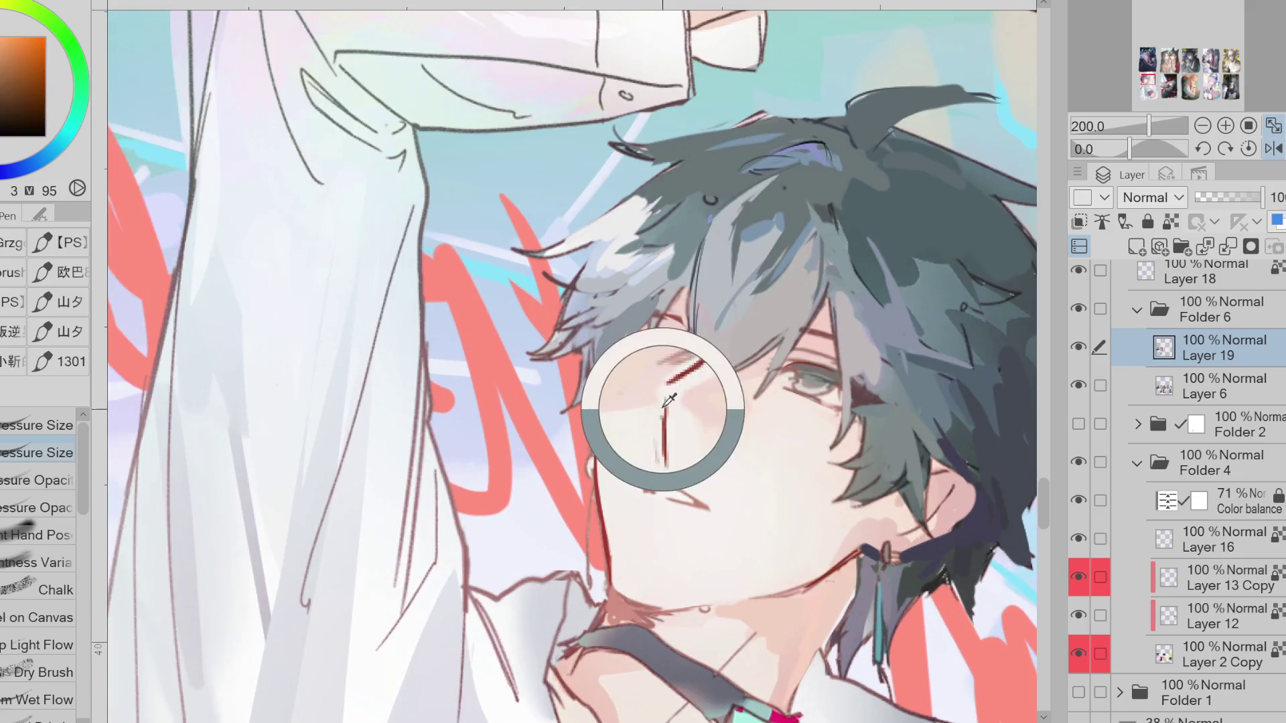
{"action": "mouse_move", "coordinate": [670, 497]}
{"action": "left_mouse_down"}
{"action": "mouse_move", "coordinate": [699, 507]}
{"action": "mouse_move", "coordinate": [660, 490]}
{"action": "mouse_move", "coordinate": [676, 481]}
{"action": "left_mouse_up"}
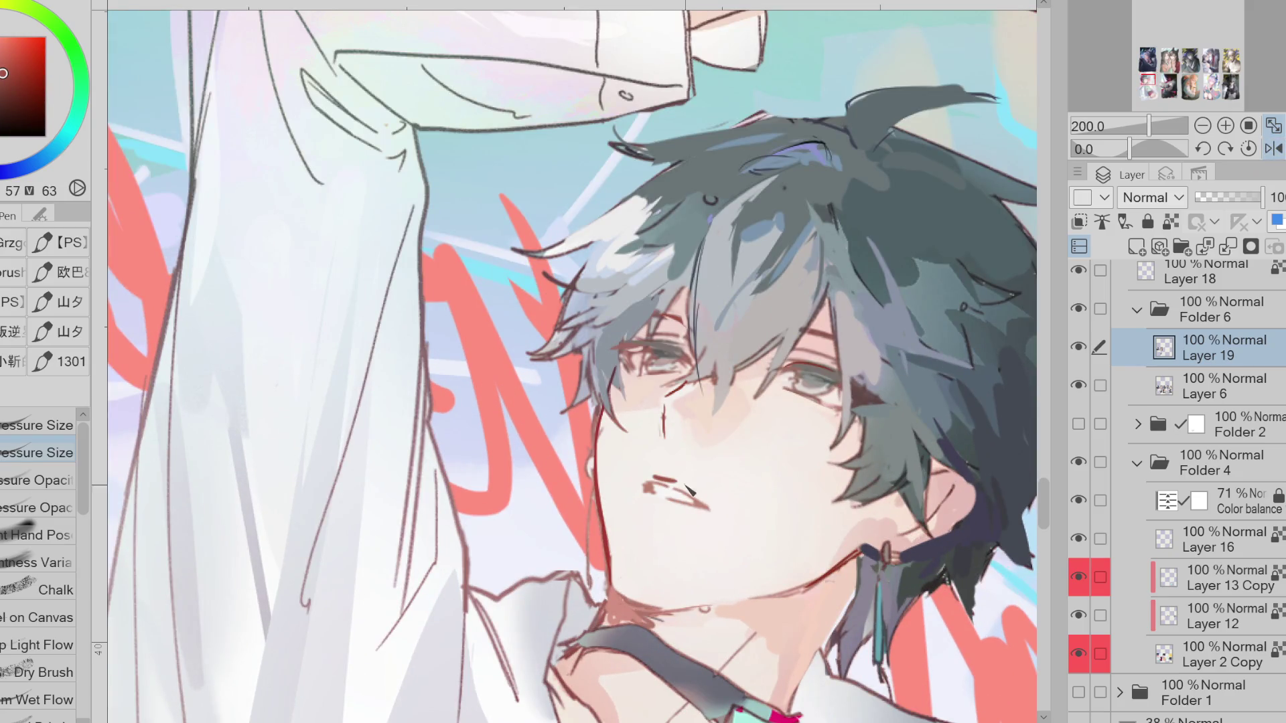
{"action": "key", "text": "ctrl+z"}
{"action": "mouse_move", "coordinate": [654, 476]}
{"action": "left_mouse_down"}
{"action": "mouse_move", "coordinate": [682, 484]}
{"action": "mouse_move", "coordinate": [650, 491]}
{"action": "left_mouse_up"}
Unflip the view and paint skin tone over the mouth's right end
{"action": "left_click", "coordinate": [659, 484], "text": "alt"}
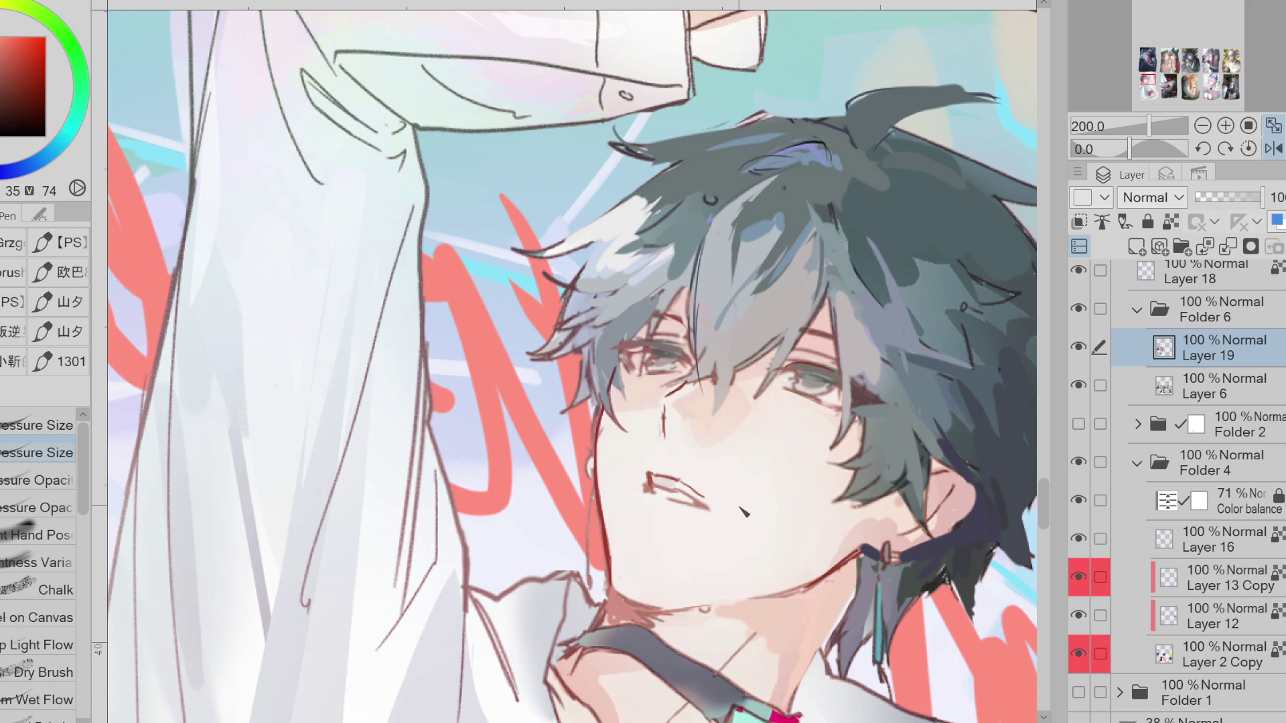
{"action": "left_click", "coordinate": [1272, 148]}
{"action": "left_click_drag", "start_coordinate": [497, 477], "coordinate": [499, 485]}
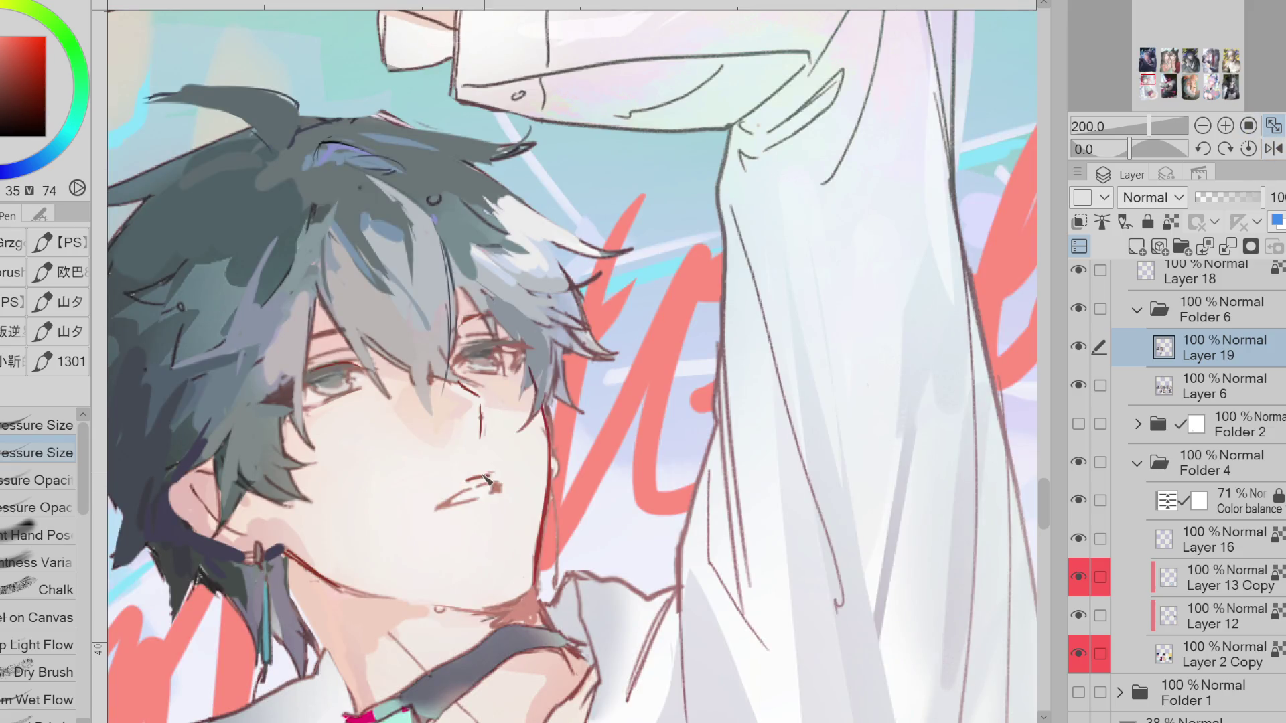
Redraw the boy's mouth as one clean, continuous dark line on Layer 19
{"action": "left_click", "coordinate": [499, 485], "text": "alt"}
{"action": "left_click", "coordinate": [507, 480], "text": "alt"}
{"action": "mouse_move", "coordinate": [481, 486]}
{"action": "left_mouse_down"}
{"action": "mouse_move", "coordinate": [456, 513]}
{"action": "mouse_move", "coordinate": [471, 511]}
{"action": "mouse_move", "coordinate": [480, 477]}
{"action": "left_mouse_up"}
{"action": "left_click", "coordinate": [428, 522], "text": "alt"}
{"action": "key", "text": "ctrl+z"}
{"action": "left_click", "coordinate": [443, 520], "text": "alt"}
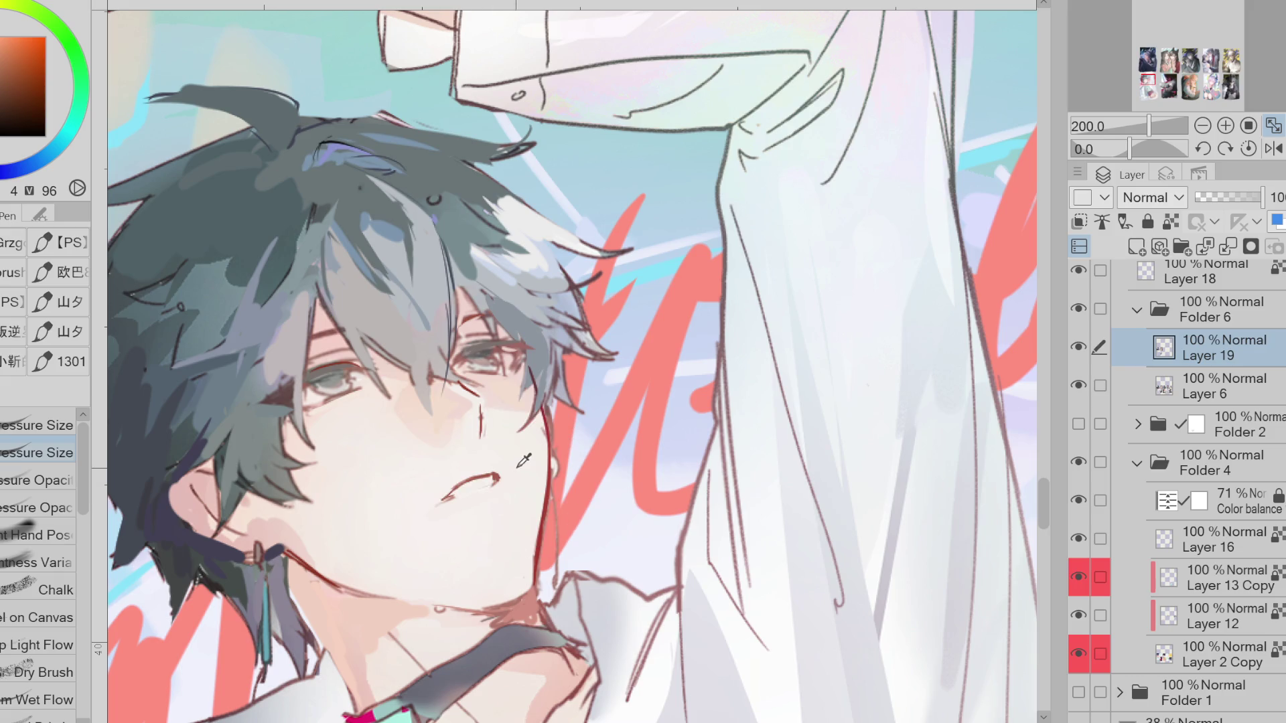
{"action": "key", "text": "e"}
{"action": "left_click", "coordinate": [506, 485], "text": "alt"}
{"action": "key", "text": "p"}
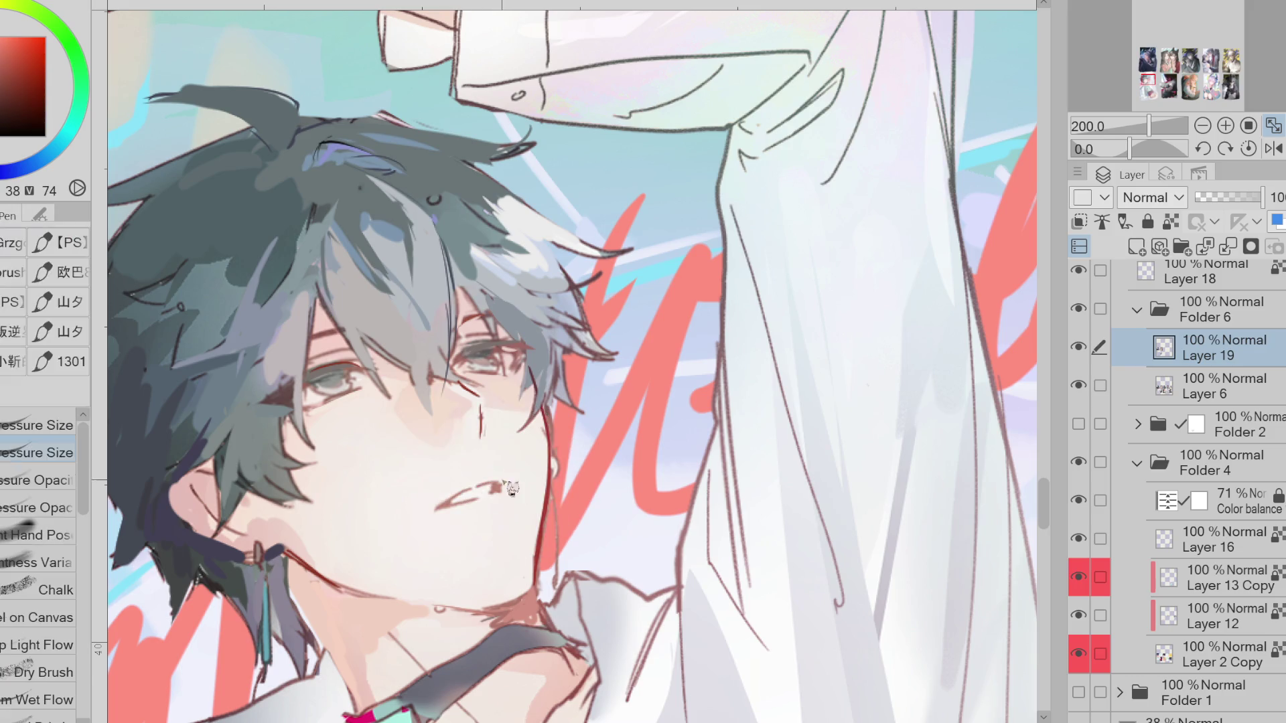
{"action": "left_click_drag", "start_coordinate": [447, 508], "coordinate": [507, 493]}
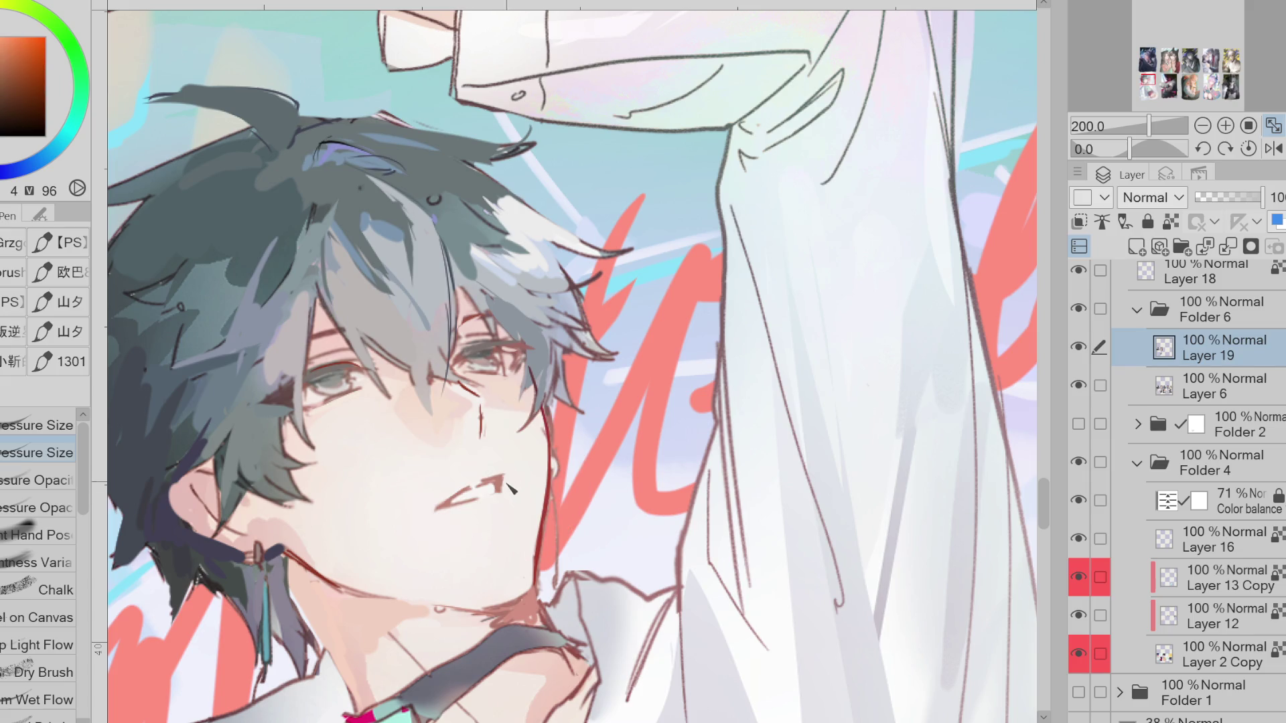
Shade the jaw and neck in brown and add a dark line from the earring along the jaw
{"action": "left_click", "coordinate": [531, 461], "text": "alt"}
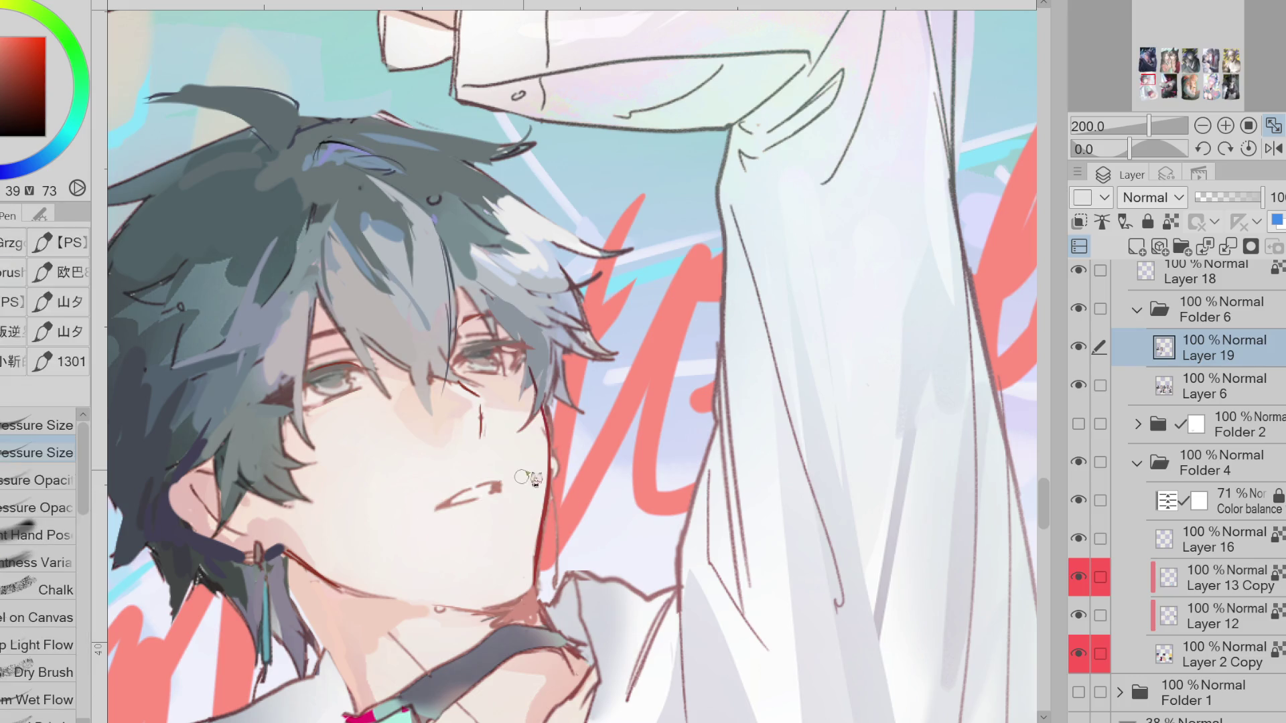
{"action": "left_click", "coordinate": [478, 407], "text": "alt"}
{"action": "left_click", "coordinate": [473, 418], "text": "alt"}
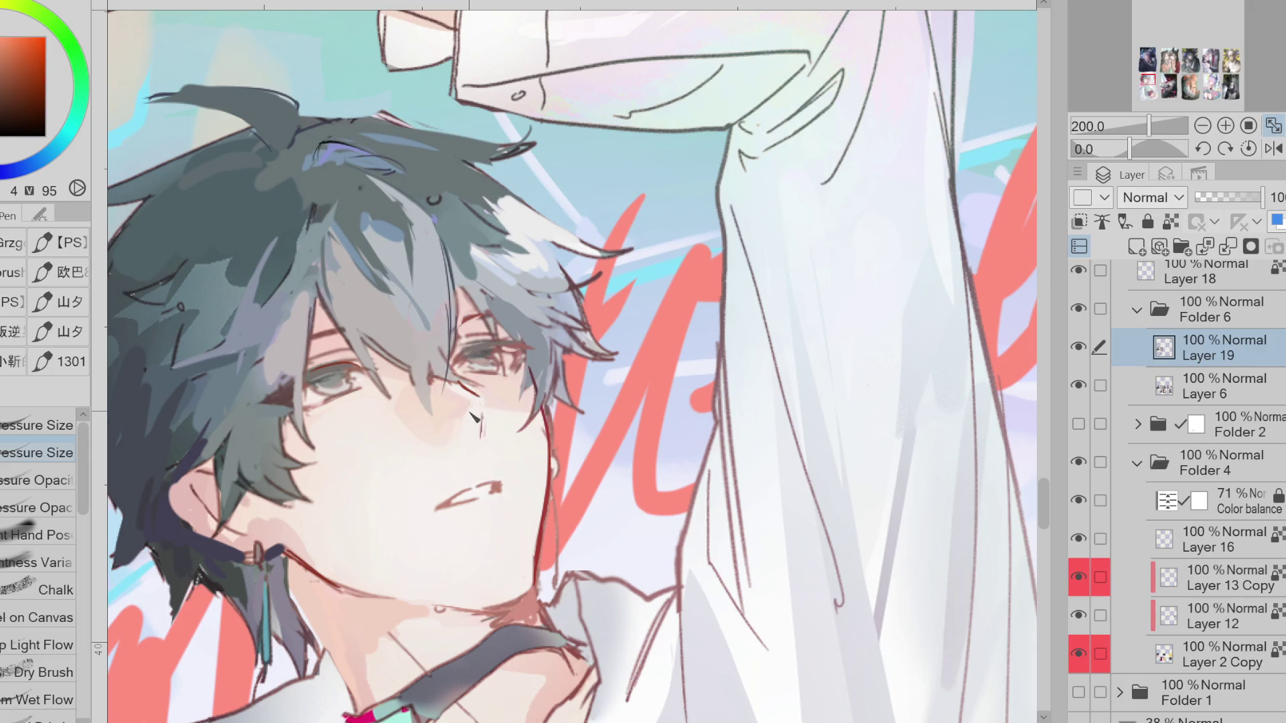
{"action": "left_click", "coordinate": [456, 627], "text": "alt"}
{"action": "mouse_move", "coordinate": [401, 601]}
{"action": "left_mouse_down"}
{"action": "mouse_move", "coordinate": [529, 619]}
{"action": "mouse_move", "coordinate": [523, 609]}
{"action": "mouse_move", "coordinate": [442, 611]}
{"action": "mouse_move", "coordinate": [426, 590]}
{"action": "left_mouse_up"}
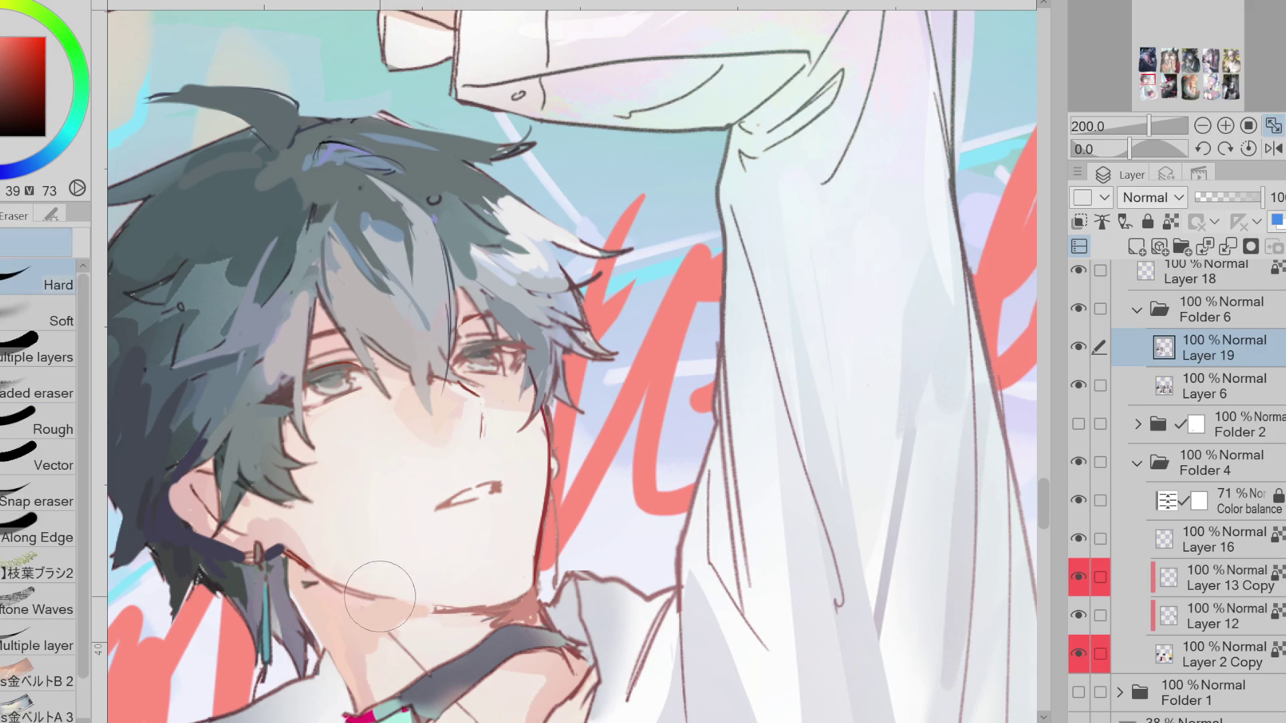
{"action": "left_click", "coordinate": [280, 552], "text": "alt"}
{"action": "mouse_move", "coordinate": [280, 552]}
{"action": "left_mouse_down"}
{"action": "mouse_move", "coordinate": [305, 596]}
{"action": "mouse_move", "coordinate": [335, 600]}
{"action": "left_mouse_up"}
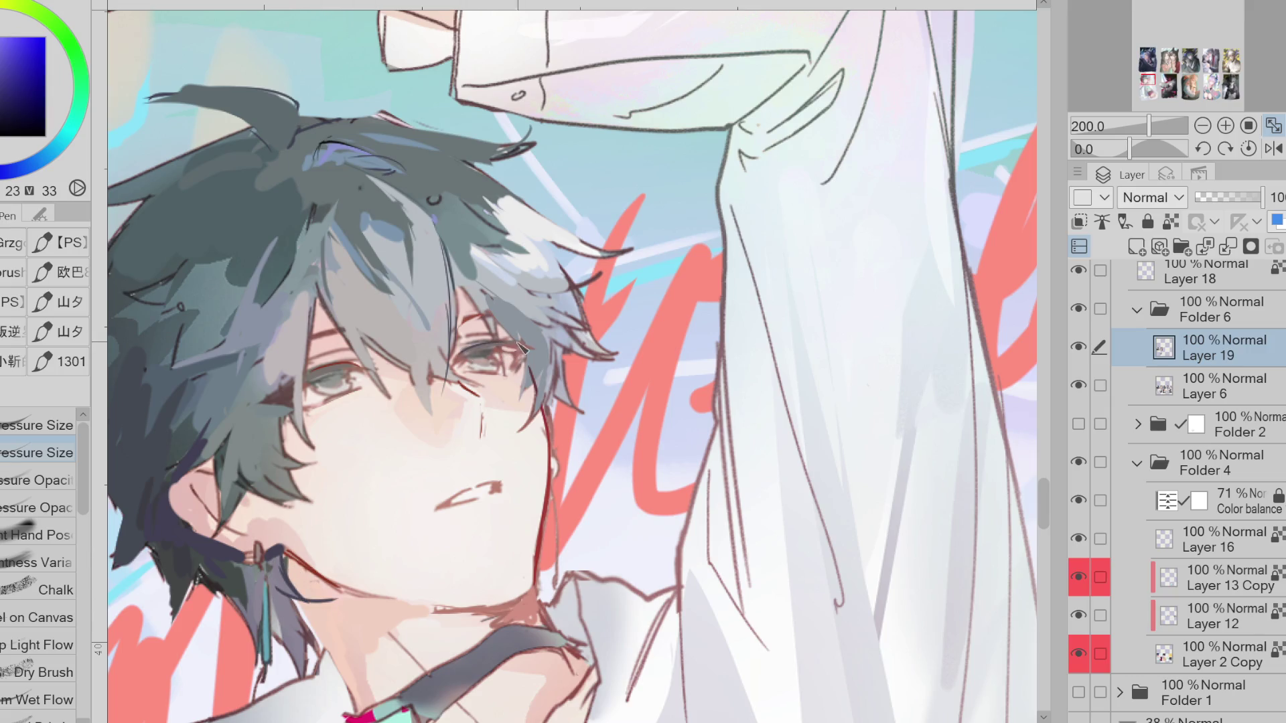
Darken the upper eyelid of the right eye
{"action": "mouse_move", "coordinate": [504, 348]}
{"action": "left_mouse_down"}
{"action": "mouse_move", "coordinate": [534, 340]}
{"action": "mouse_move", "coordinate": [525, 363]}
{"action": "left_mouse_up"}
{"action": "key", "text": "e"}
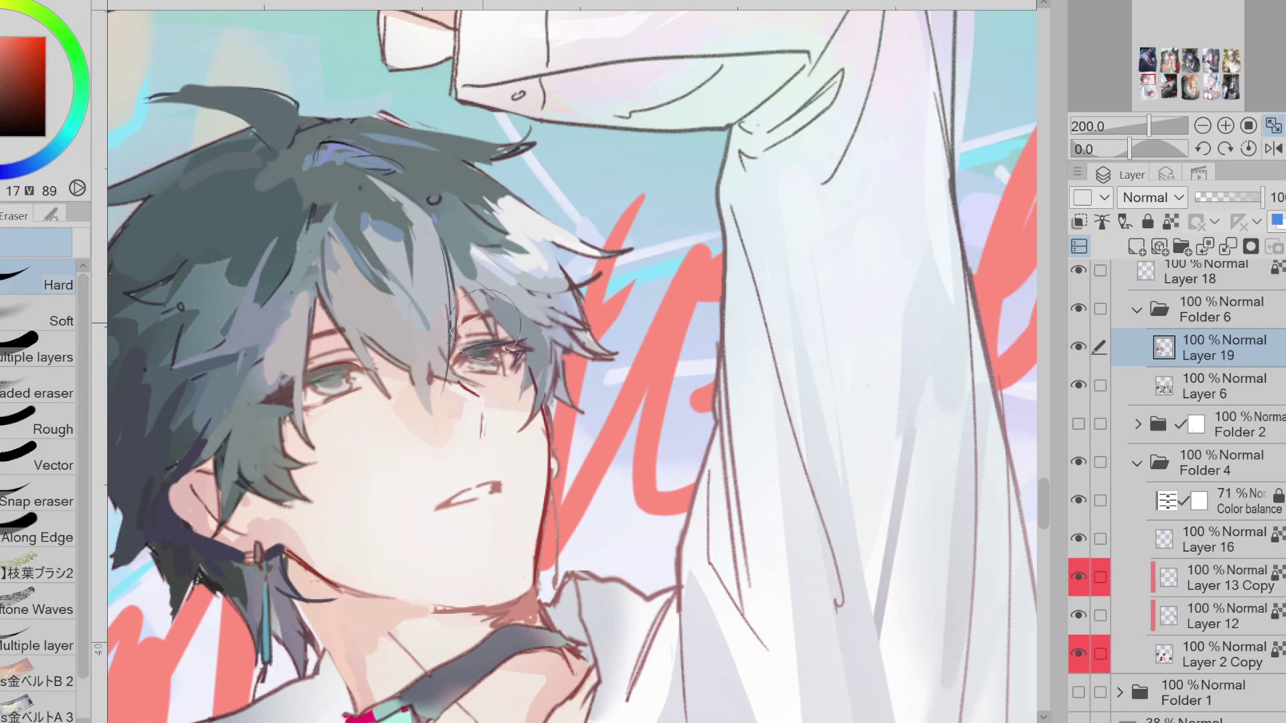
{"action": "key", "text": "p"}
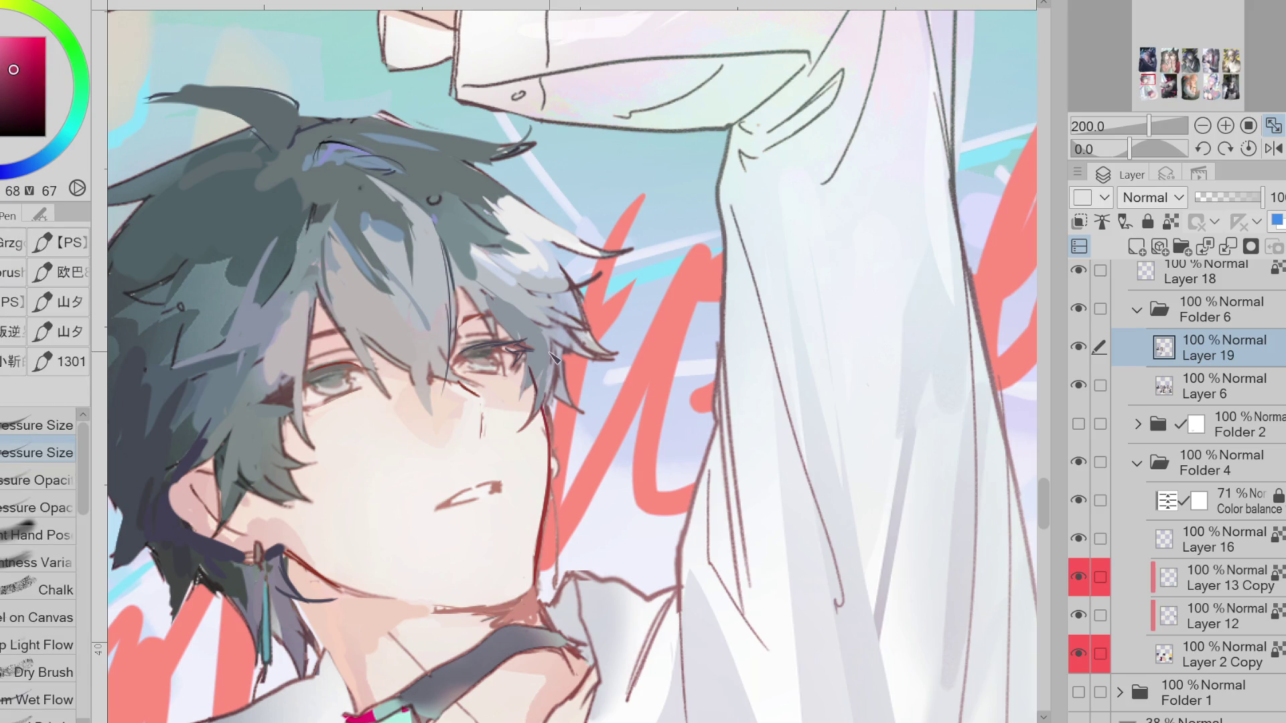
Lighten the iris with a grey-green sampled from the hair
{"action": "left_click", "coordinate": [533, 320], "text": "alt"}
{"action": "left_click", "coordinate": [535, 301], "text": "alt"}
{"action": "left_click", "coordinate": [551, 329], "text": "alt"}
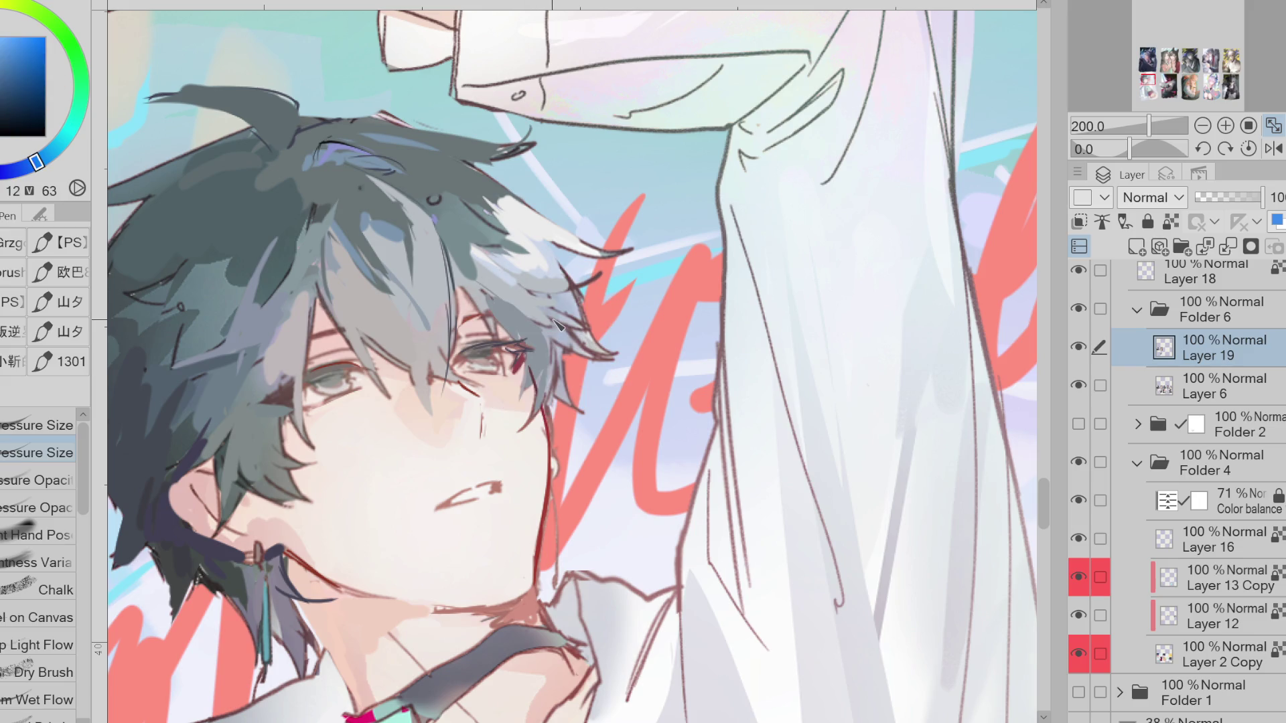
{"action": "left_click", "coordinate": [475, 296], "text": "alt"}
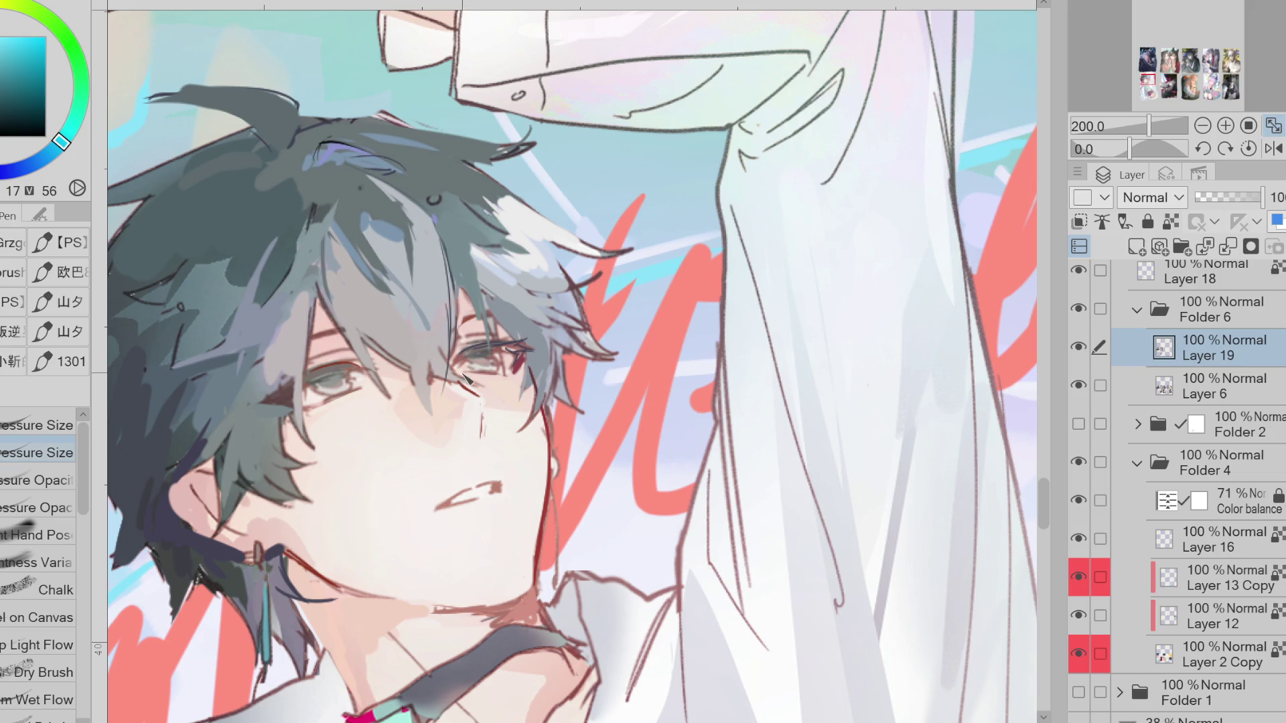
{"action": "left_click", "coordinate": [487, 368], "text": "alt"}
{"action": "left_click", "coordinate": [484, 371], "text": "alt"}
{"action": "left_click", "coordinate": [478, 362], "text": "alt"}
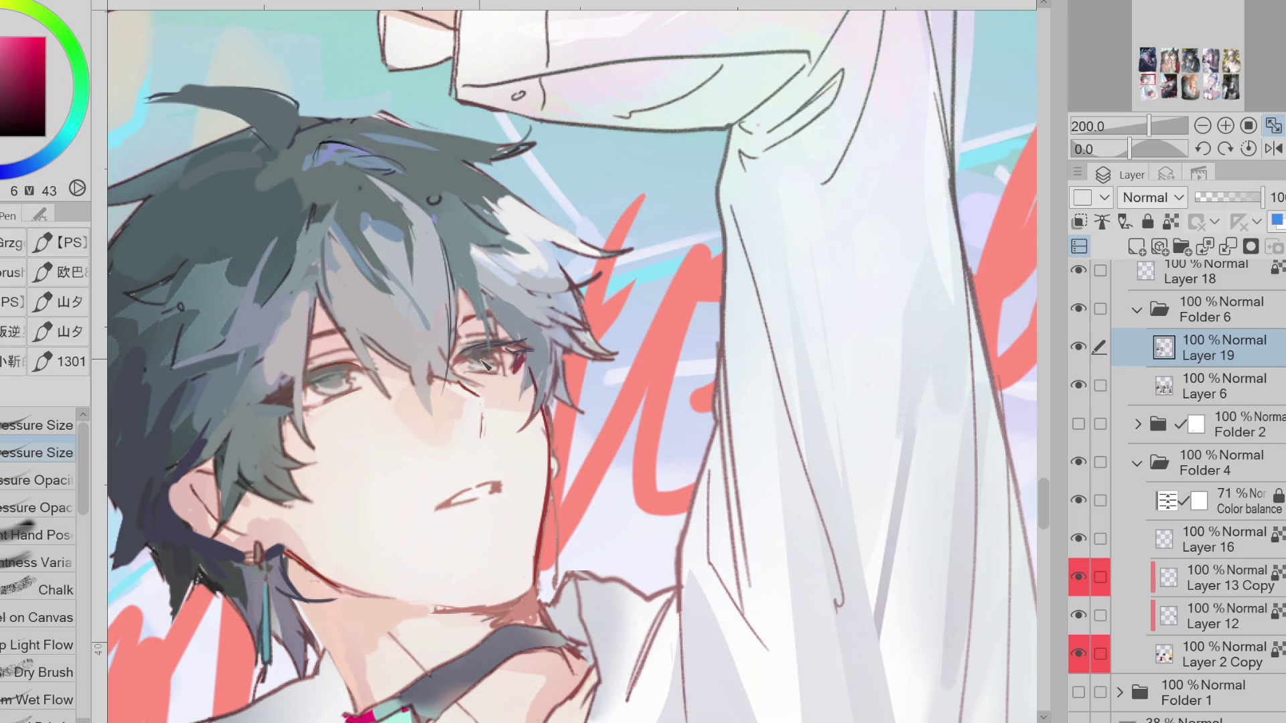
{"action": "left_click", "coordinate": [477, 366], "text": "alt"}
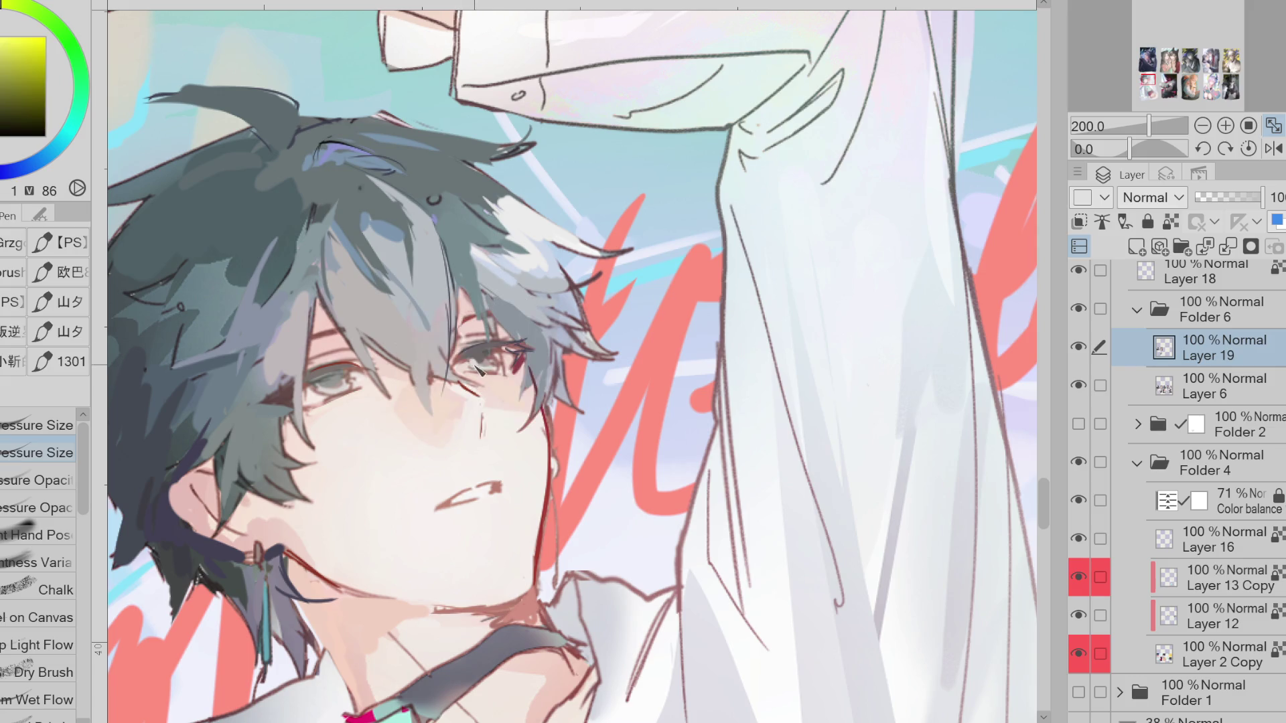
{"action": "left_click", "coordinate": [485, 368], "text": "alt"}
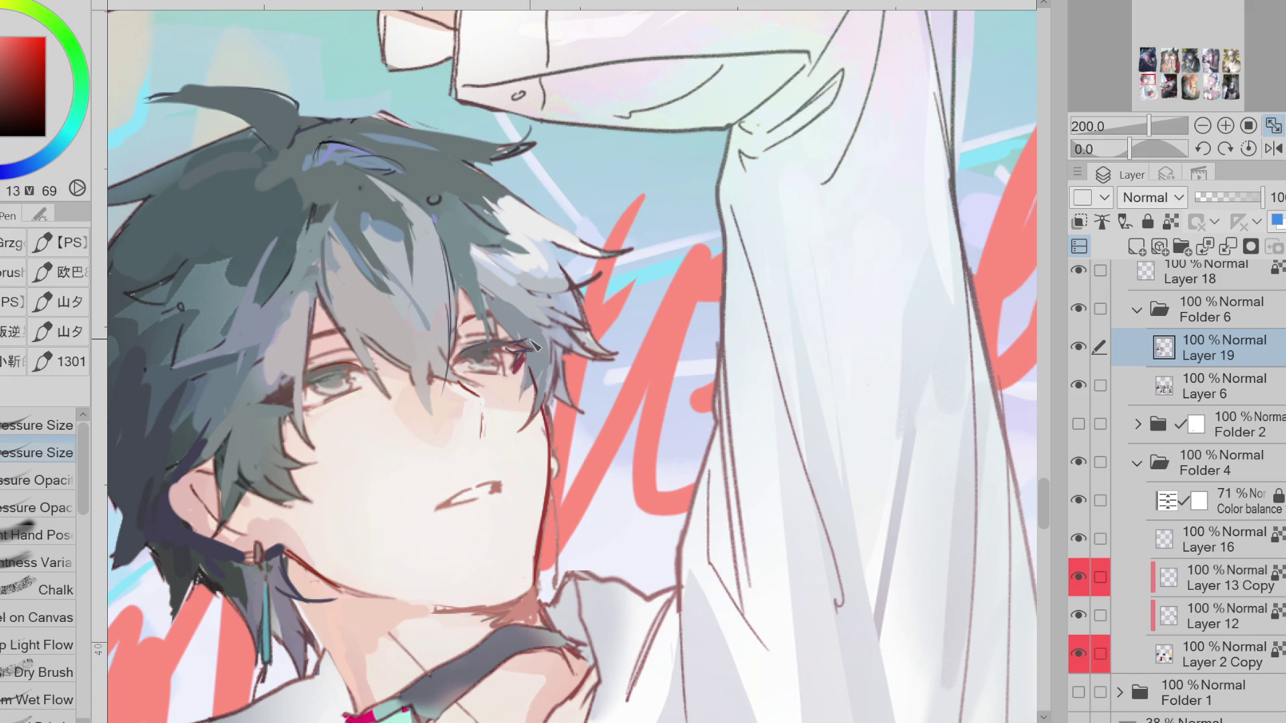
{"action": "left_click", "coordinate": [404, 362], "text": "alt"}
{"action": "left_click_drag", "start_coordinate": [489, 369], "coordinate": [469, 366]}
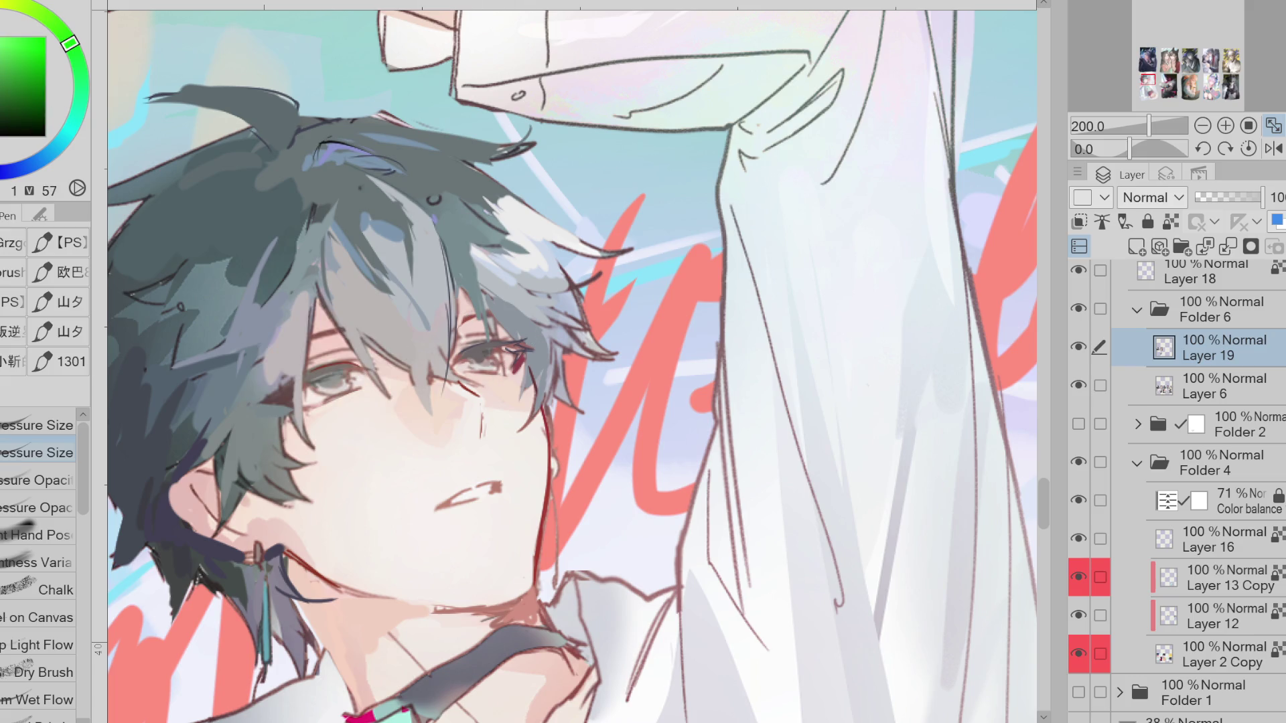
{"action": "left_click", "coordinate": [164, 153], "text": "alt"}
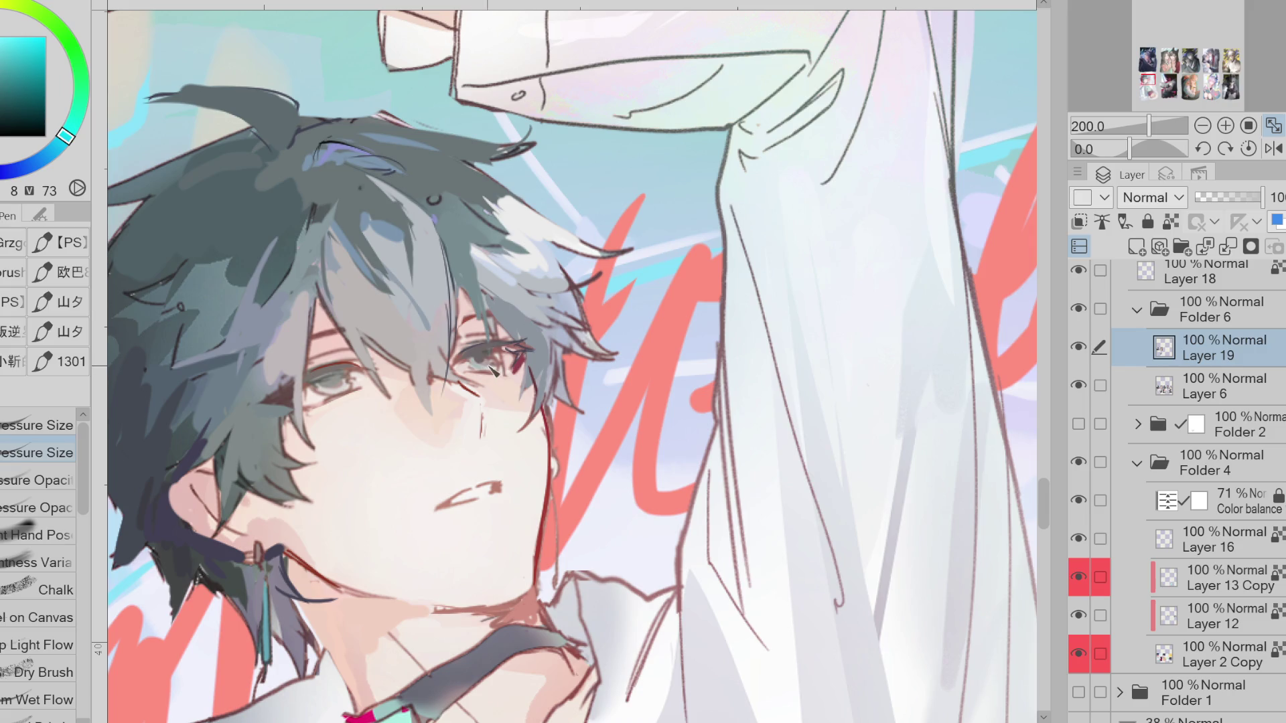
In the mirrored view, repaint both irises in darker grey and grey-green tones
{"action": "left_click", "coordinate": [1274, 148]}
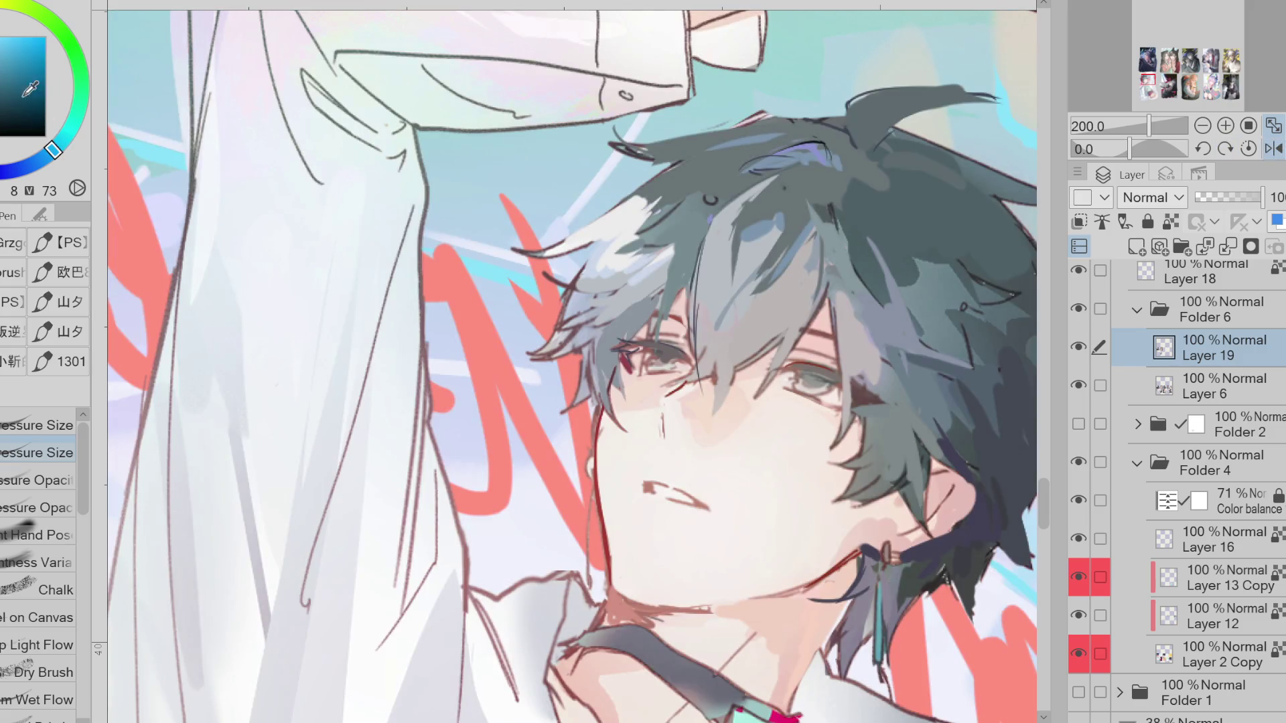
{"action": "left_click_drag", "start_coordinate": [661, 366], "coordinate": [659, 371]}
{"action": "left_click_drag", "start_coordinate": [804, 380], "coordinate": [809, 384]}
{"action": "left_click", "coordinate": [816, 379], "text": "alt"}
{"action": "left_click", "coordinate": [811, 372], "text": "alt"}
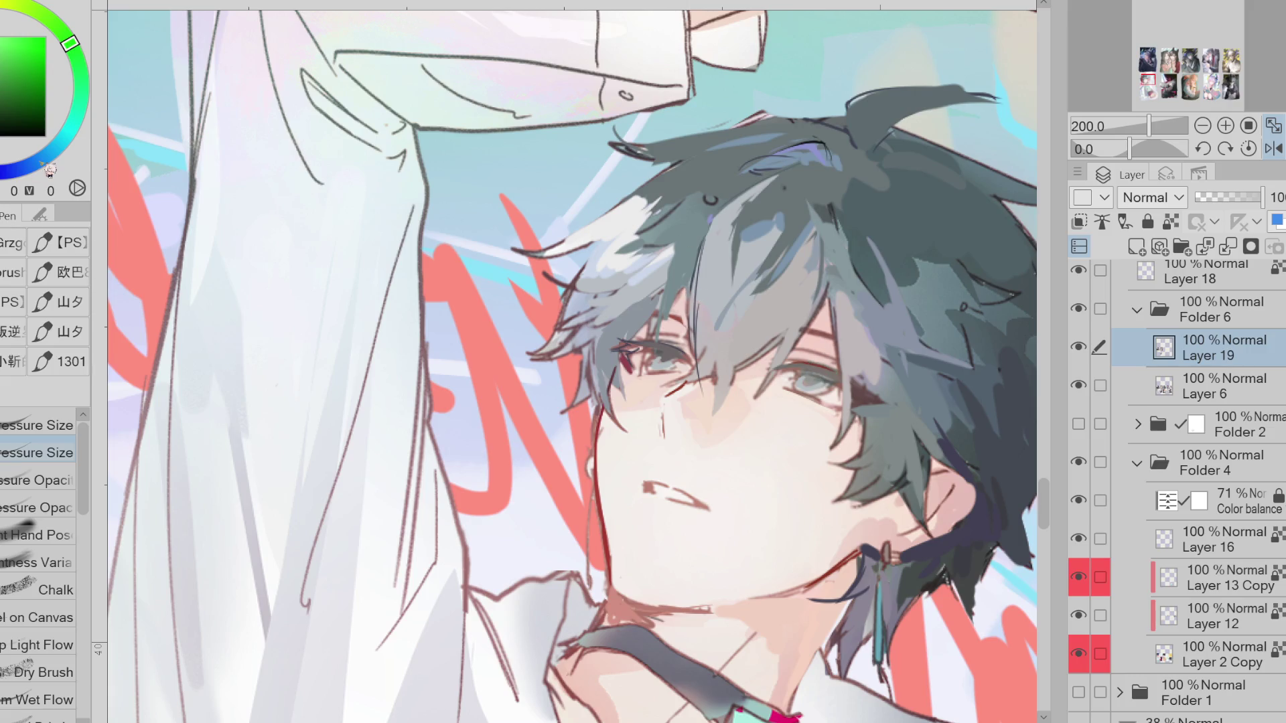
{"action": "left_click", "coordinate": [698, 250], "text": "alt"}
{"action": "left_click", "coordinate": [697, 295], "text": "alt"}
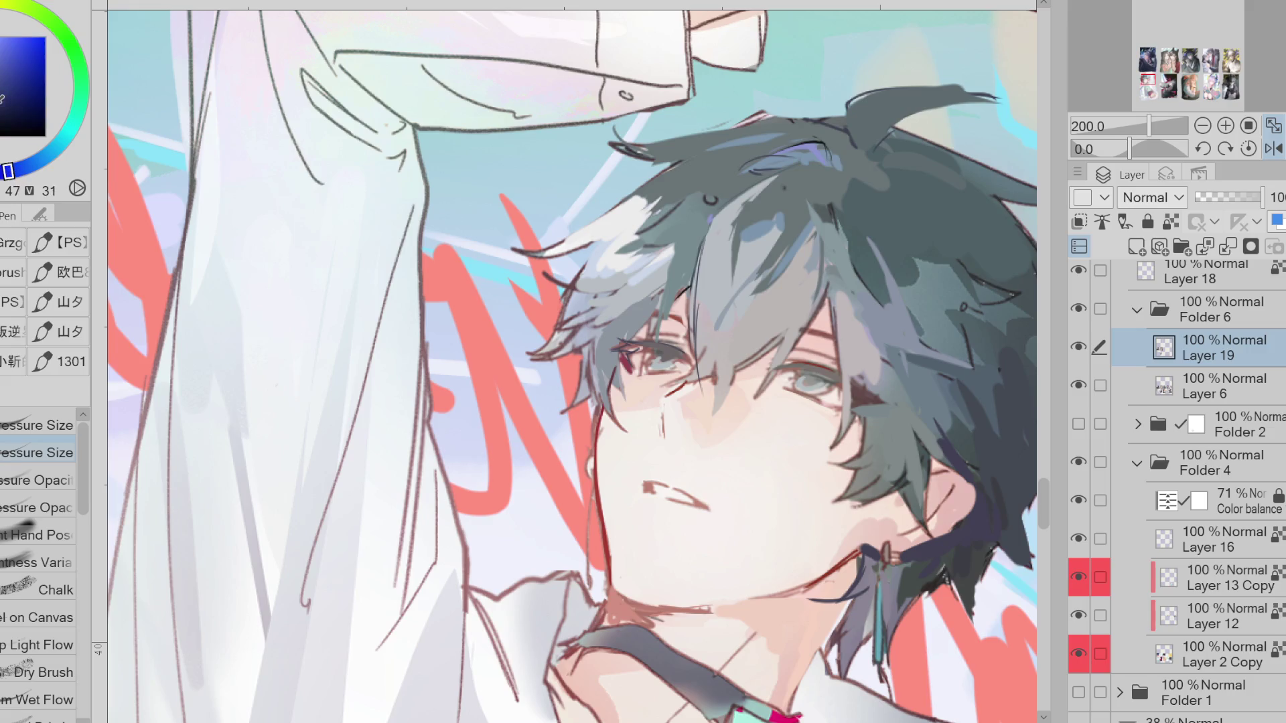
{"action": "scroll", "coordinate": [588, 405], "scroll_direction": "down", "scroll_amount": 2}
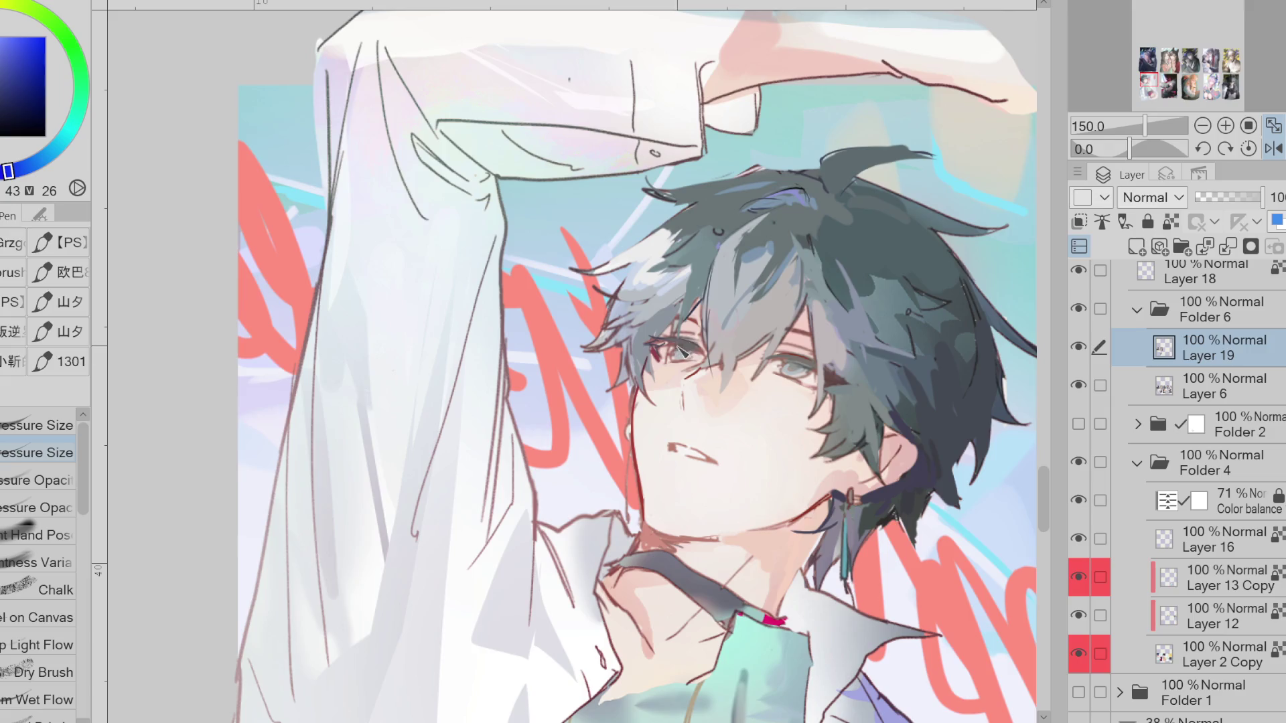
{"action": "left_click", "coordinate": [682, 362], "text": "alt"}
{"action": "left_click", "coordinate": [798, 368], "text": "alt"}
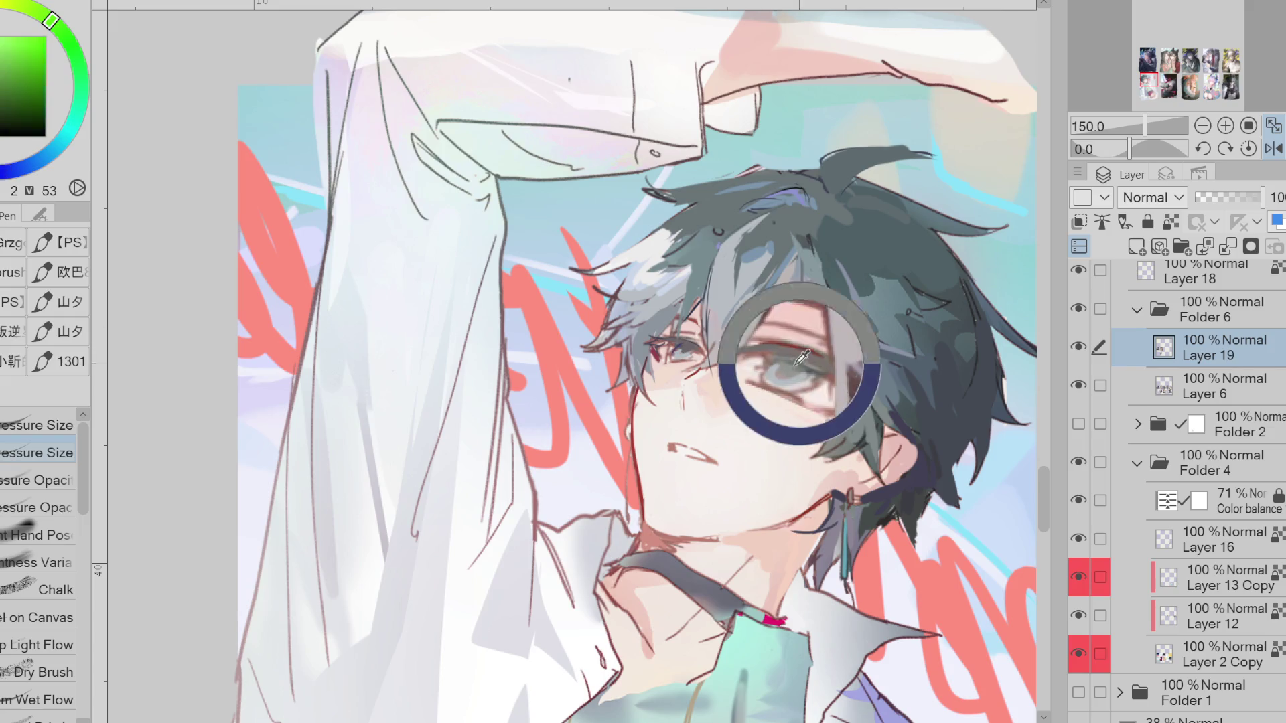
{"action": "left_click", "coordinate": [791, 372], "text": "alt"}
{"action": "left_click", "coordinate": [793, 375], "text": "alt"}
{"action": "left_click", "coordinate": [690, 348], "text": "alt"}
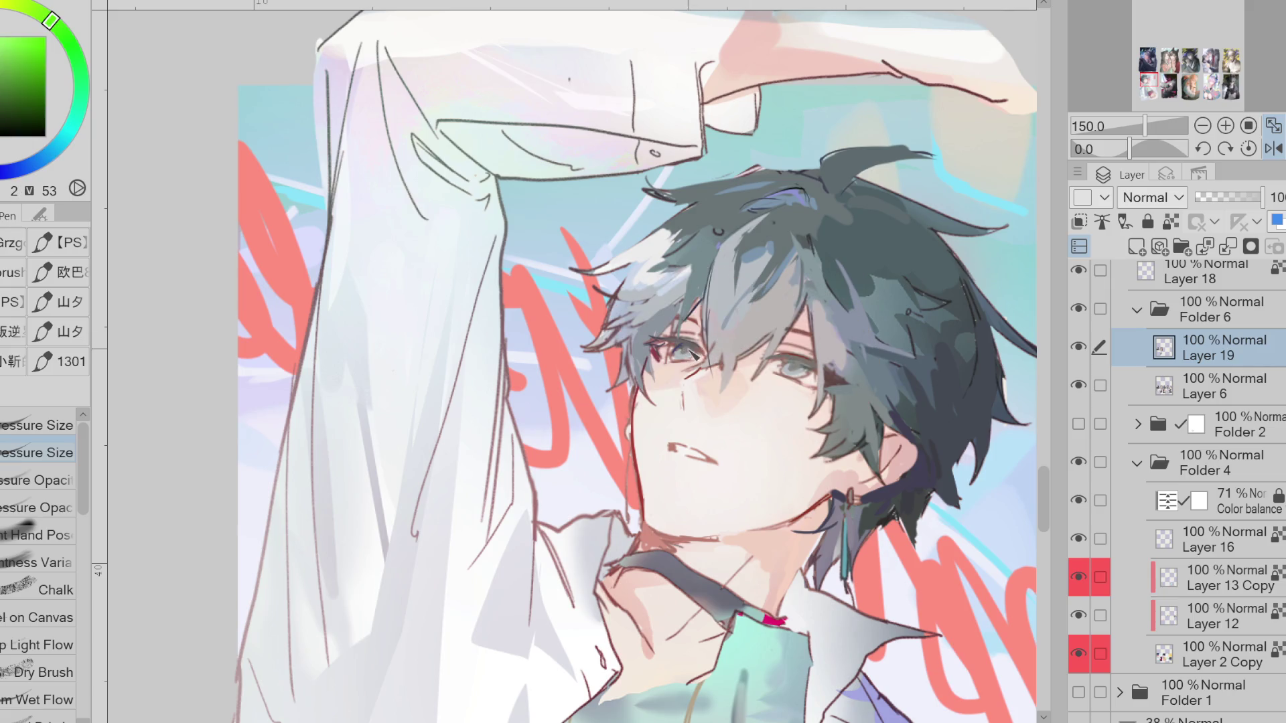
{"action": "scroll", "coordinate": [670, 338], "scroll_direction": "down", "scroll_amount": 1}
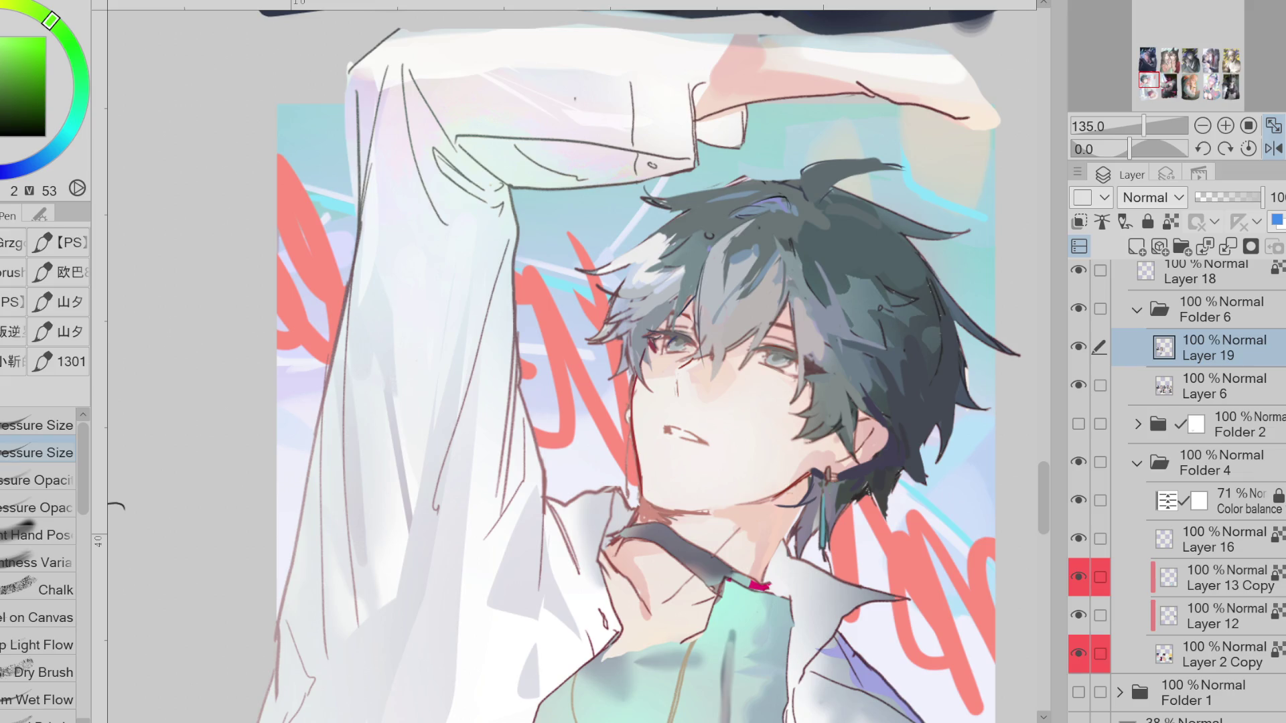
Liquify the top hair tuft and side hair across Layer 6 and Layer 19, then flip the canvas back
{"action": "key", "text": "j"}
{"action": "left_click", "coordinate": [1100, 385]}
{"action": "mouse_move", "coordinate": [871, 201]}
{"action": "left_mouse_down"}
{"action": "mouse_move", "coordinate": [837, 168]}
{"action": "mouse_move", "coordinate": [904, 254]}
{"action": "mouse_move", "coordinate": [958, 448]}
{"action": "mouse_move", "coordinate": [938, 436]}
{"action": "mouse_move", "coordinate": [990, 341]}
{"action": "left_mouse_up"}
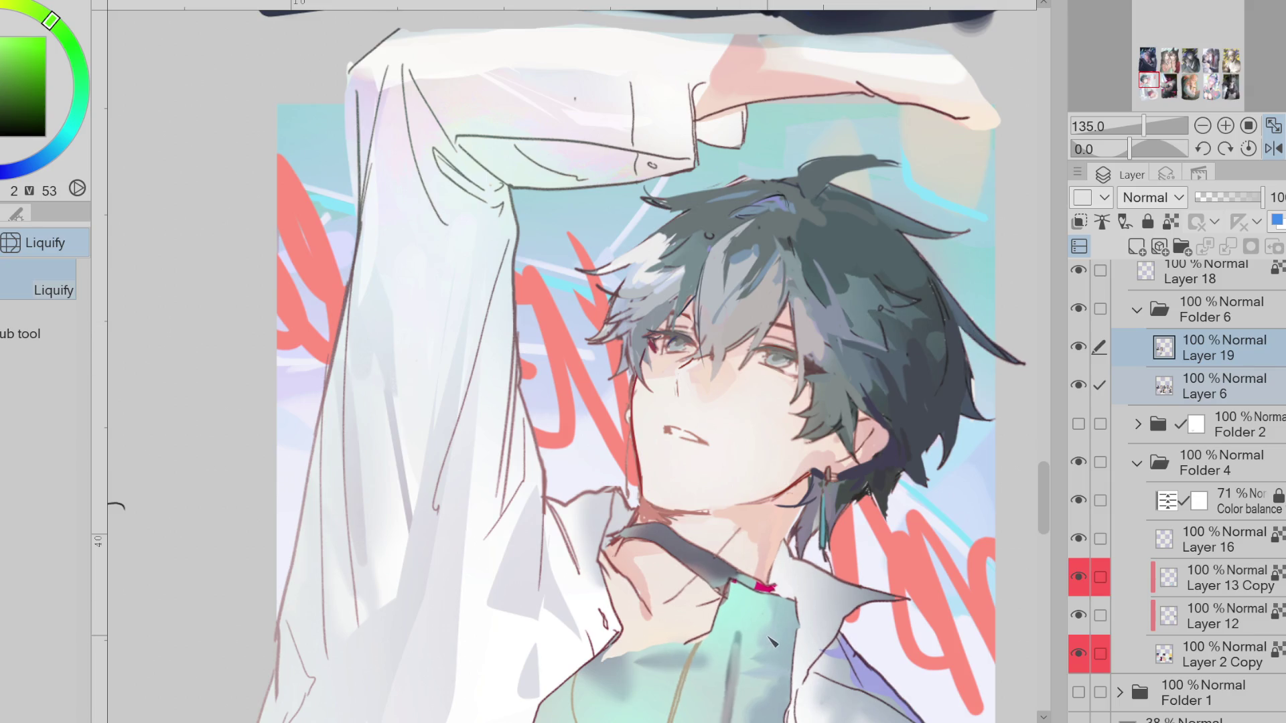
{"action": "key", "text": "p"}
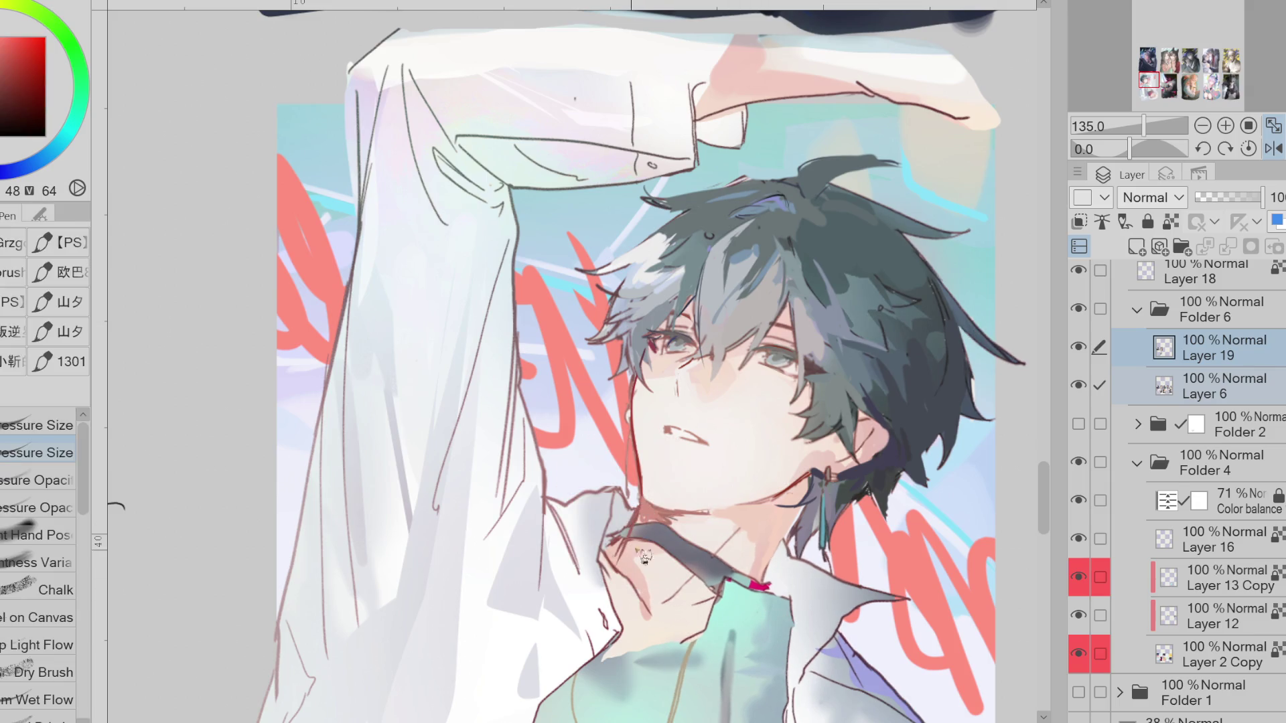
{"action": "left_click", "coordinate": [1275, 149]}
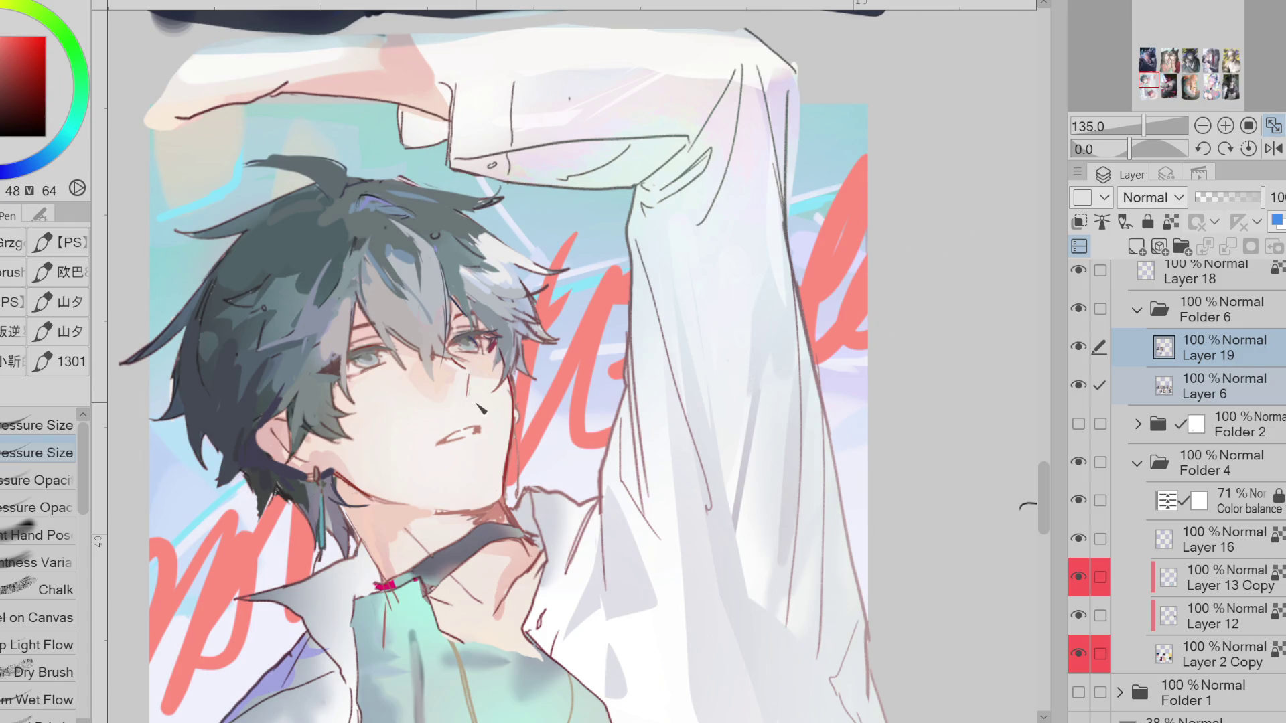
Touch up the lip line with reds and skin tones sampled around the mouth
{"action": "left_click", "coordinate": [493, 421], "text": "alt"}
{"action": "left_click", "coordinate": [481, 432], "text": "alt"}
{"action": "left_click", "coordinate": [513, 398], "text": "alt"}
{"action": "left_click", "coordinate": [441, 446], "text": "alt"}
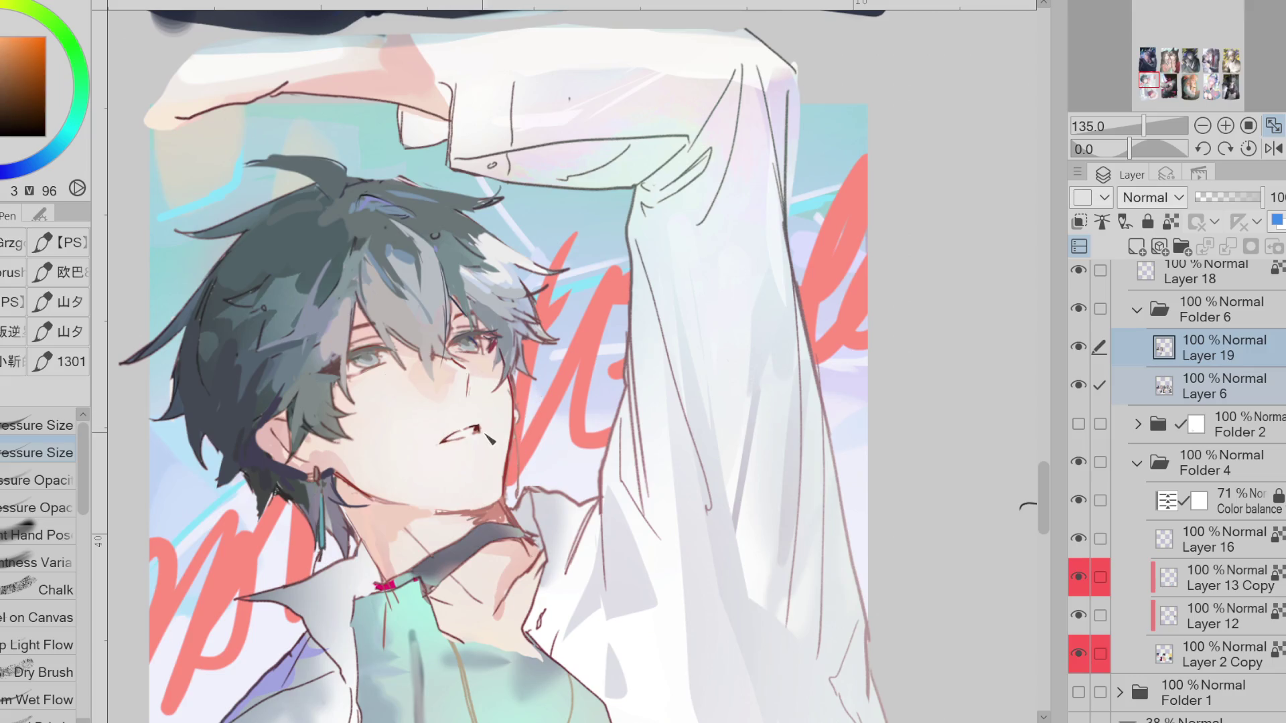
{"action": "left_click", "coordinate": [461, 444], "text": "alt"}
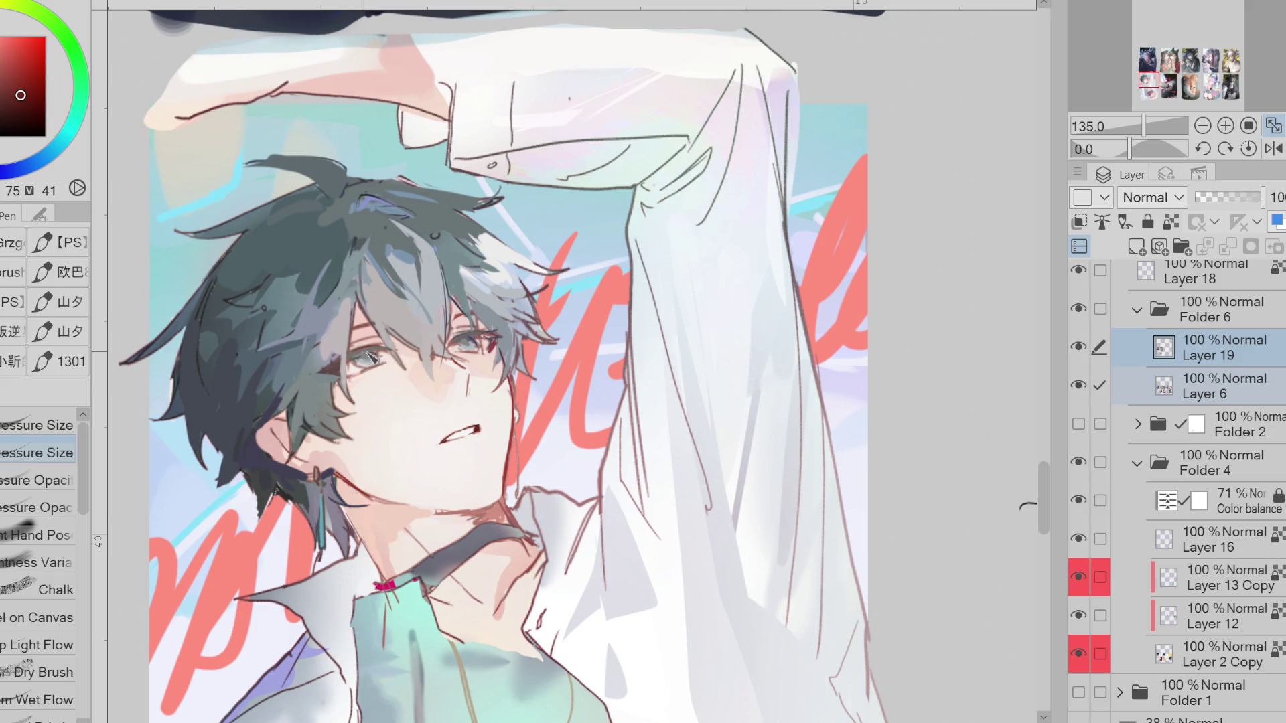
{"action": "left_click", "coordinate": [387, 360], "text": "alt"}
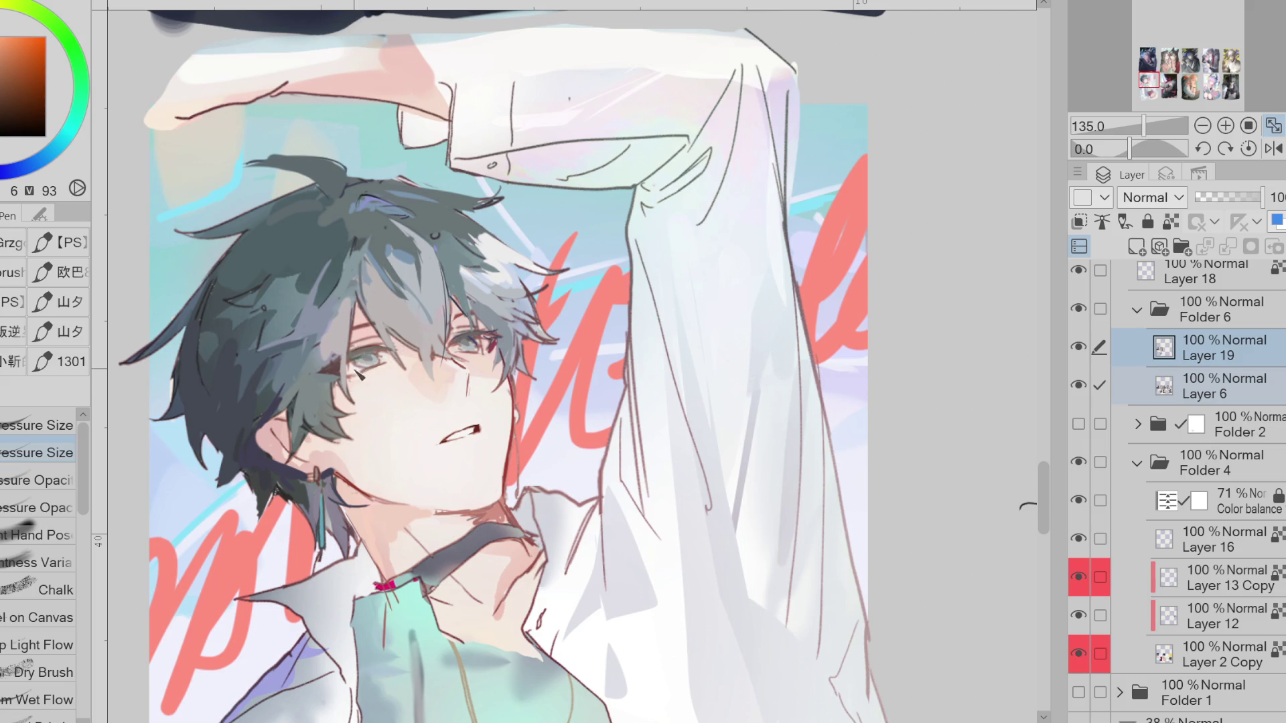
{"action": "scroll", "coordinate": [360, 367], "scroll_direction": "up", "scroll_amount": 1}
{"action": "left_click", "coordinate": [367, 369], "text": "alt"}
{"action": "left_click", "coordinate": [362, 365], "text": "alt"}
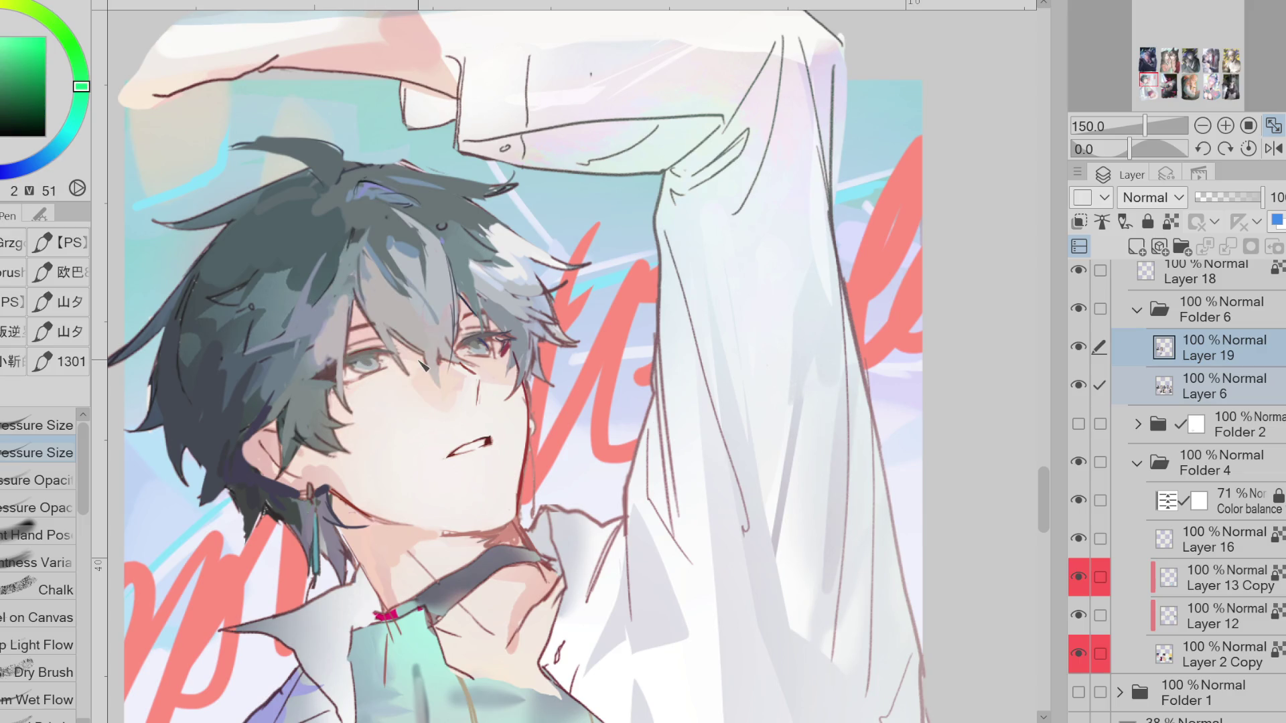
Refine the neck skin with orange and muted pink tones sampled from the painting
{"action": "left_click", "coordinate": [477, 324], "text": "alt"}
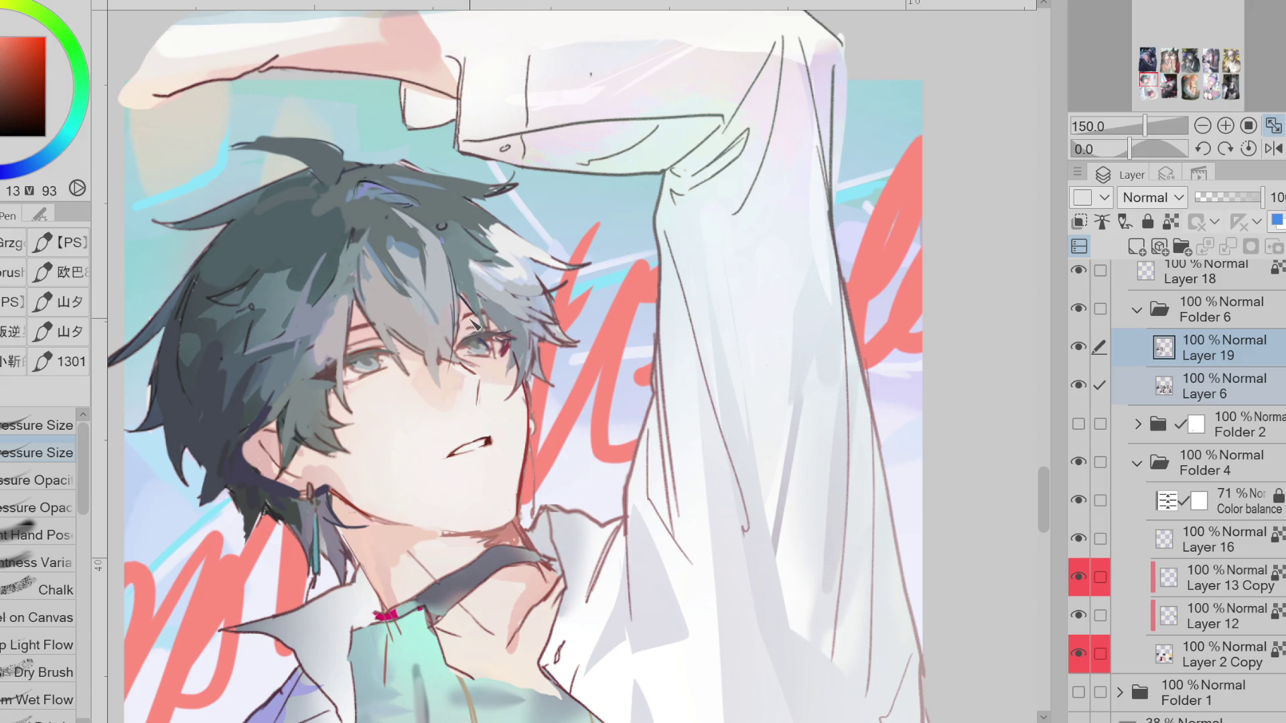
{"action": "left_click", "coordinate": [366, 299], "text": "alt"}
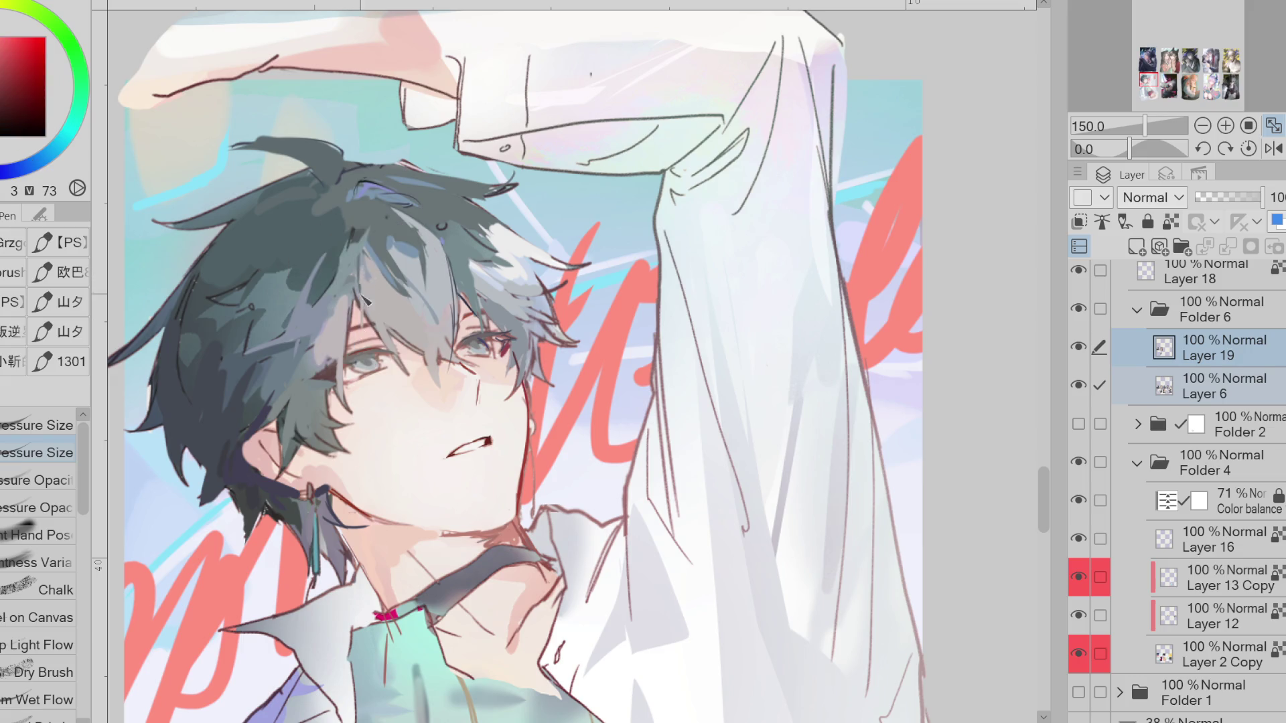
{"action": "left_click", "coordinate": [353, 294], "text": "alt"}
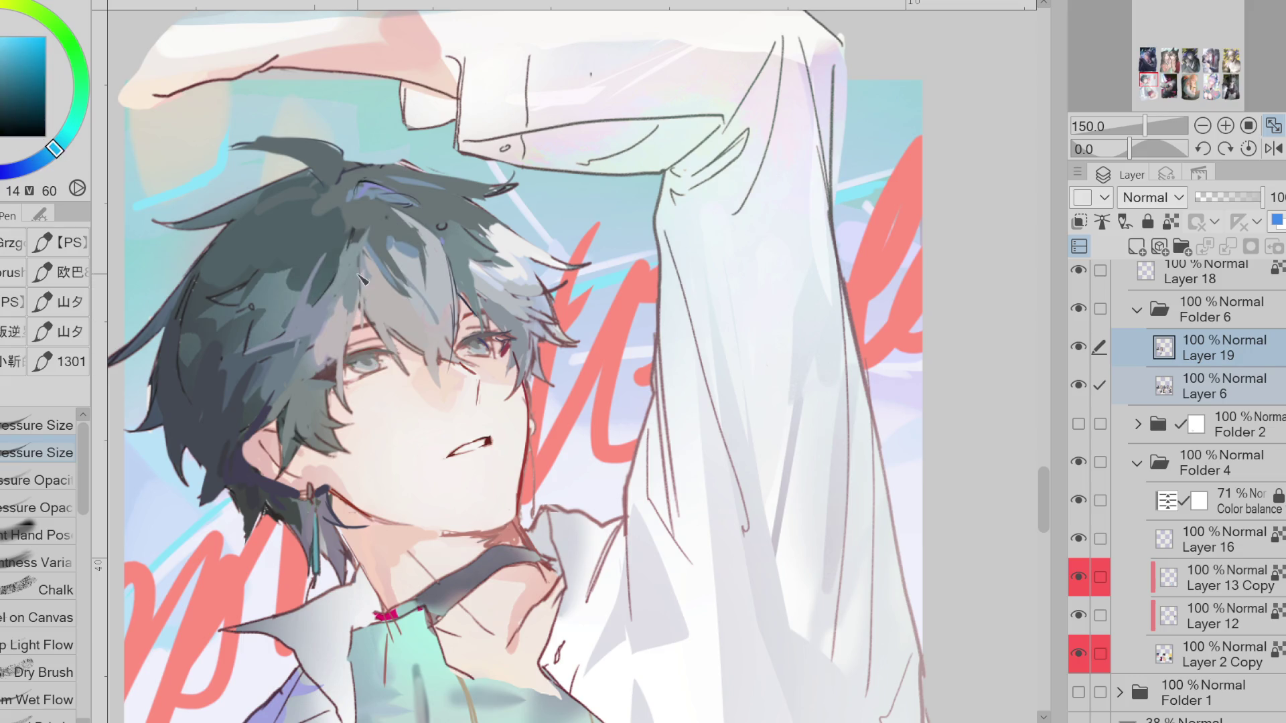
{"action": "left_click", "coordinate": [338, 335], "text": "alt"}
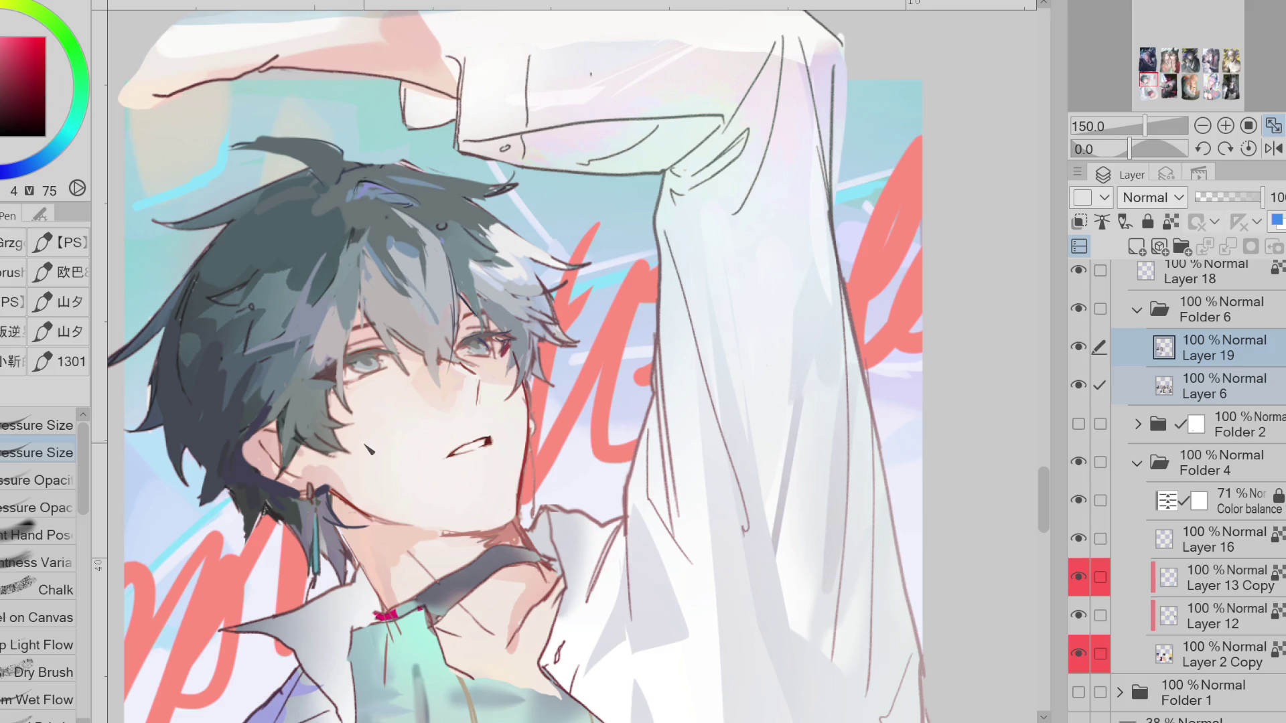
{"action": "left_click", "coordinate": [399, 522], "text": "alt"}
{"action": "left_click", "coordinate": [427, 555], "text": "alt"}
{"action": "left_click", "coordinate": [425, 532], "text": "alt"}
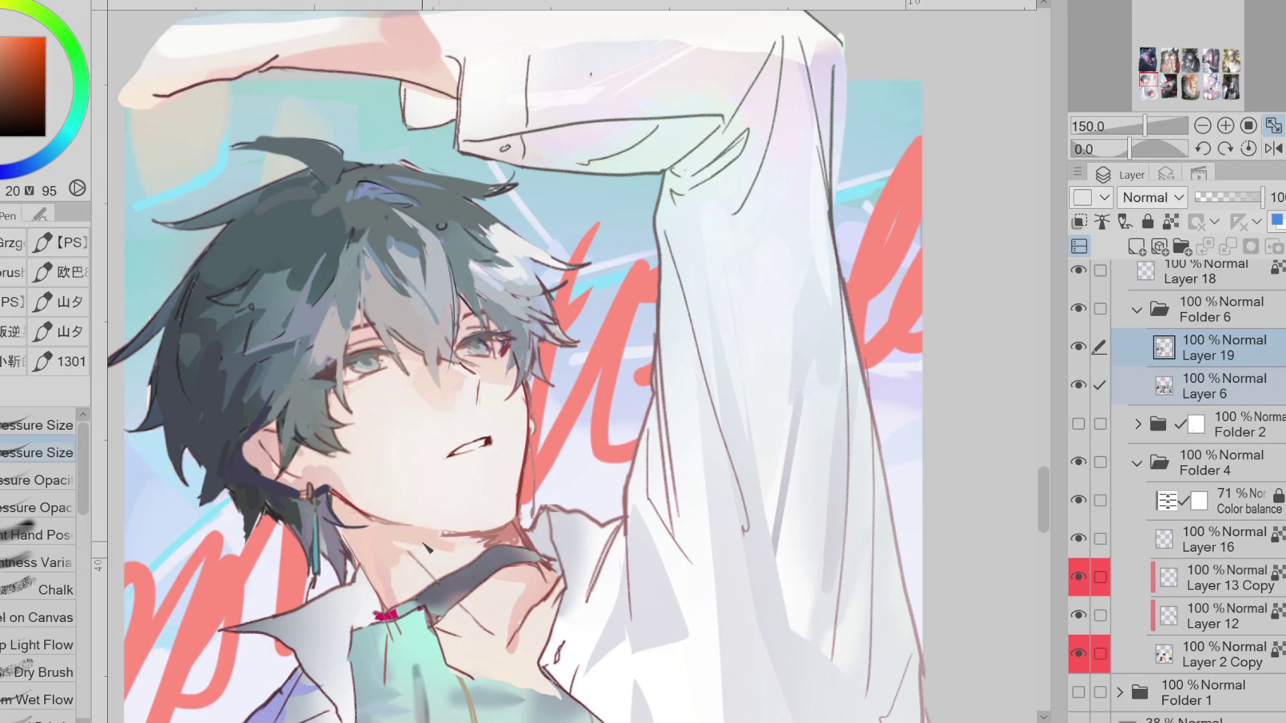
{"action": "left_click", "coordinate": [475, 544], "text": "alt"}
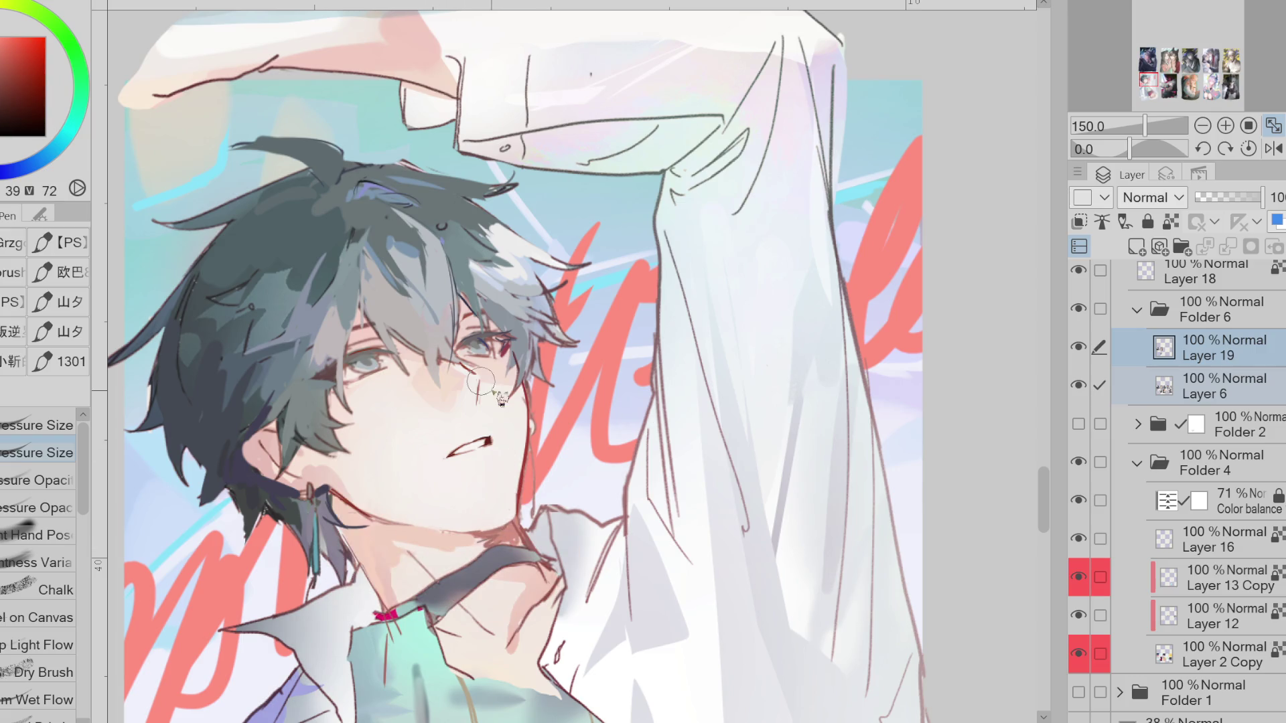
Rework the jaw line and facial skin with dark red-brown and face skin colours
{"action": "left_click", "coordinate": [522, 346], "text": "alt"}
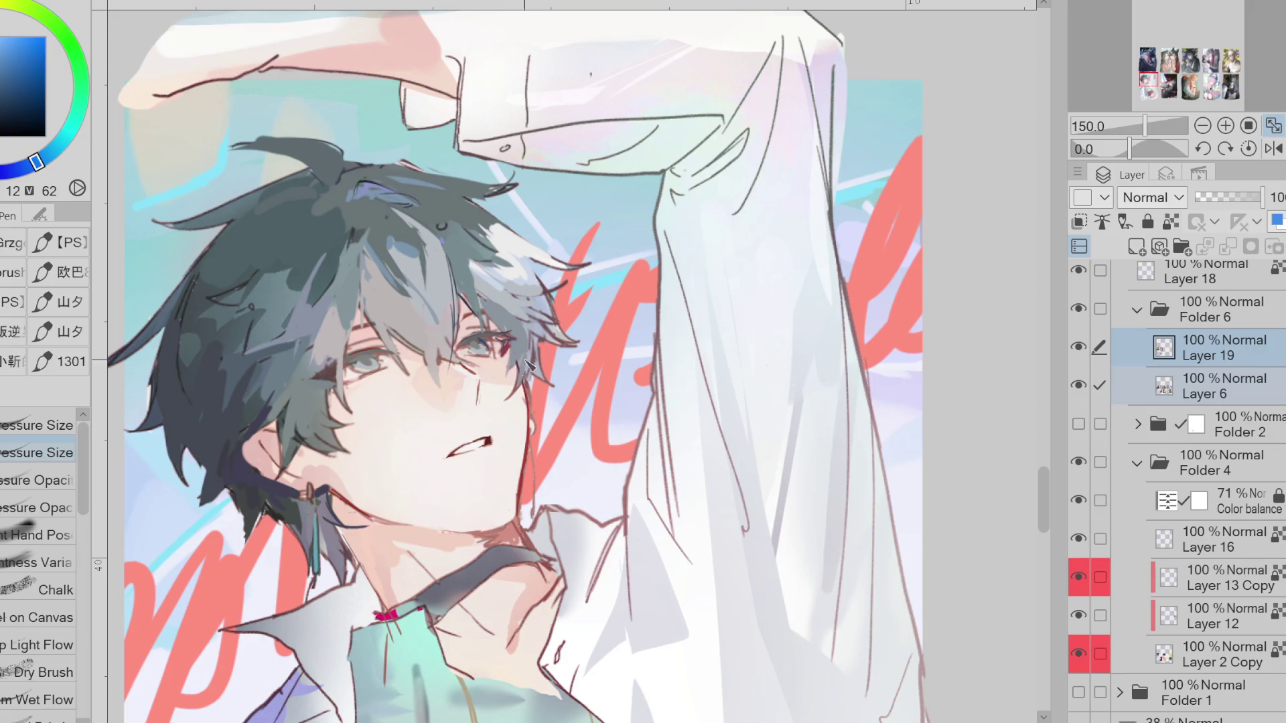
{"action": "left_click", "coordinate": [528, 394], "text": "alt"}
{"action": "left_click", "coordinate": [493, 516], "text": "alt"}
{"action": "left_click", "coordinate": [479, 409], "text": "alt"}
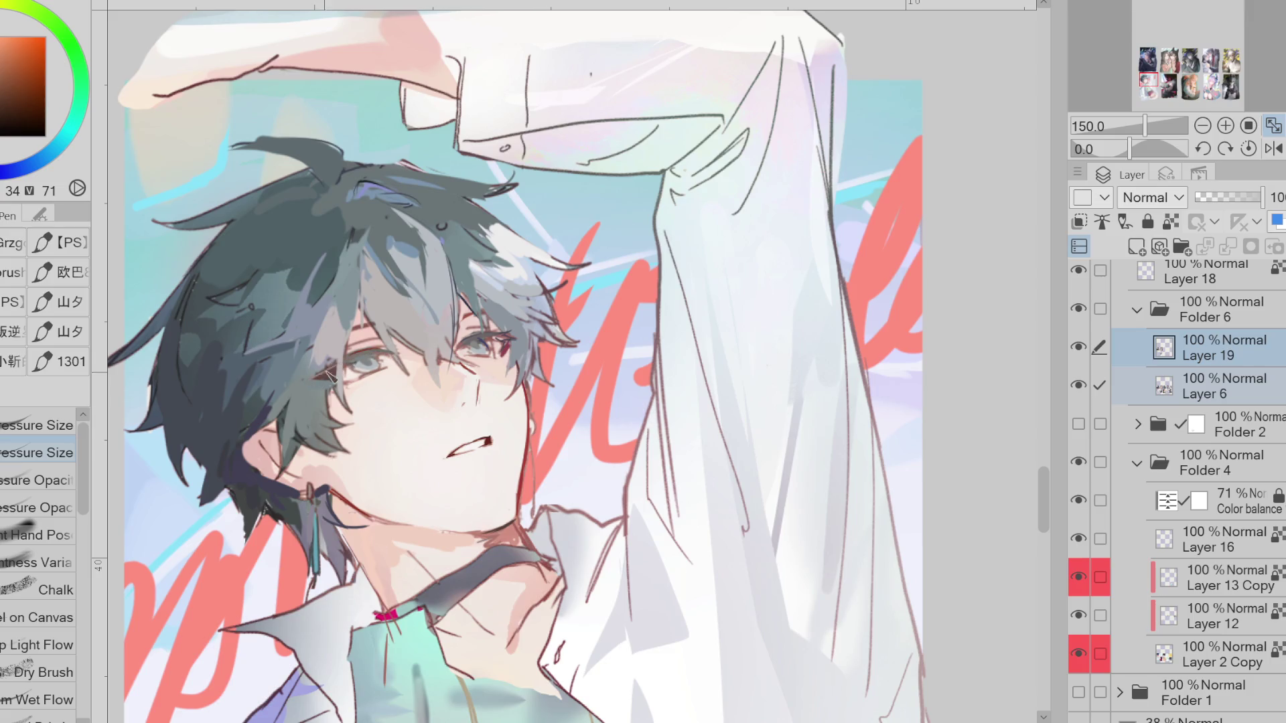
{"action": "scroll", "coordinate": [314, 333], "scroll_direction": "down", "scroll_amount": 1}
{"action": "left_click", "coordinate": [313, 331], "text": "alt"}
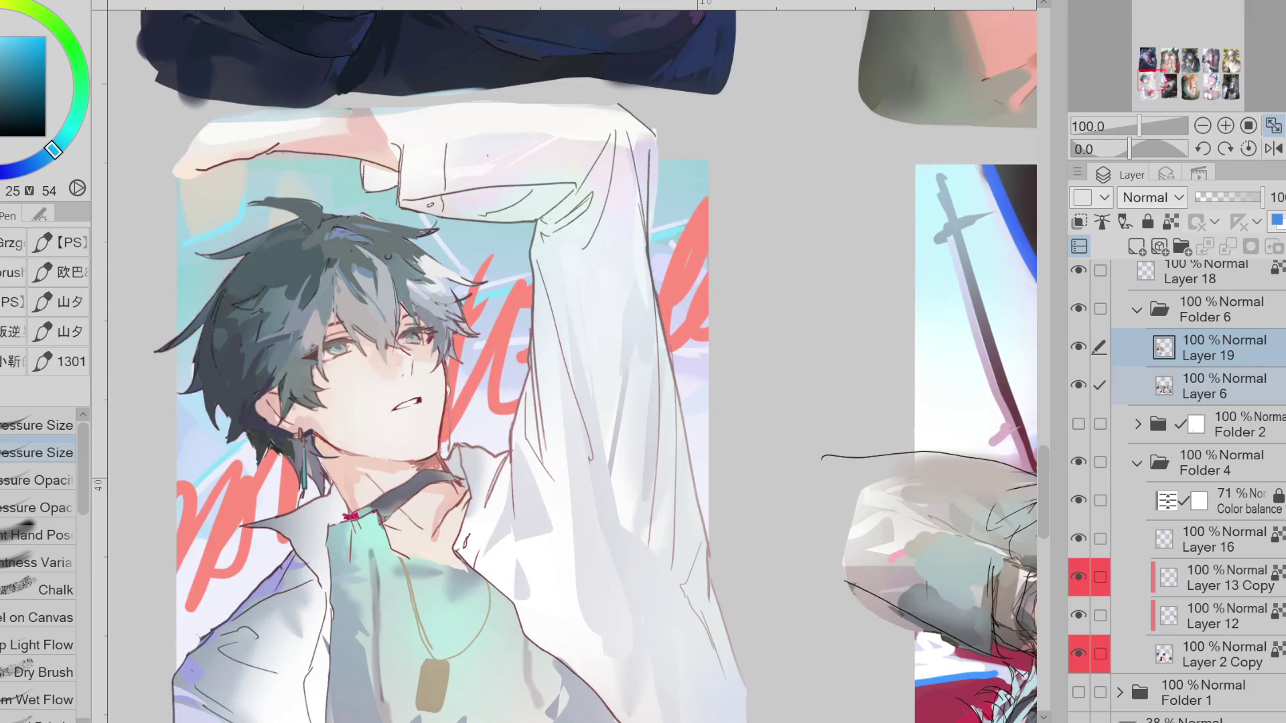
Gather crimson, reddish and deep blue tones from around the left eye and hair
{"action": "key", "text": "g"}
{"action": "left_click", "coordinate": [257, 288], "text": "alt"}
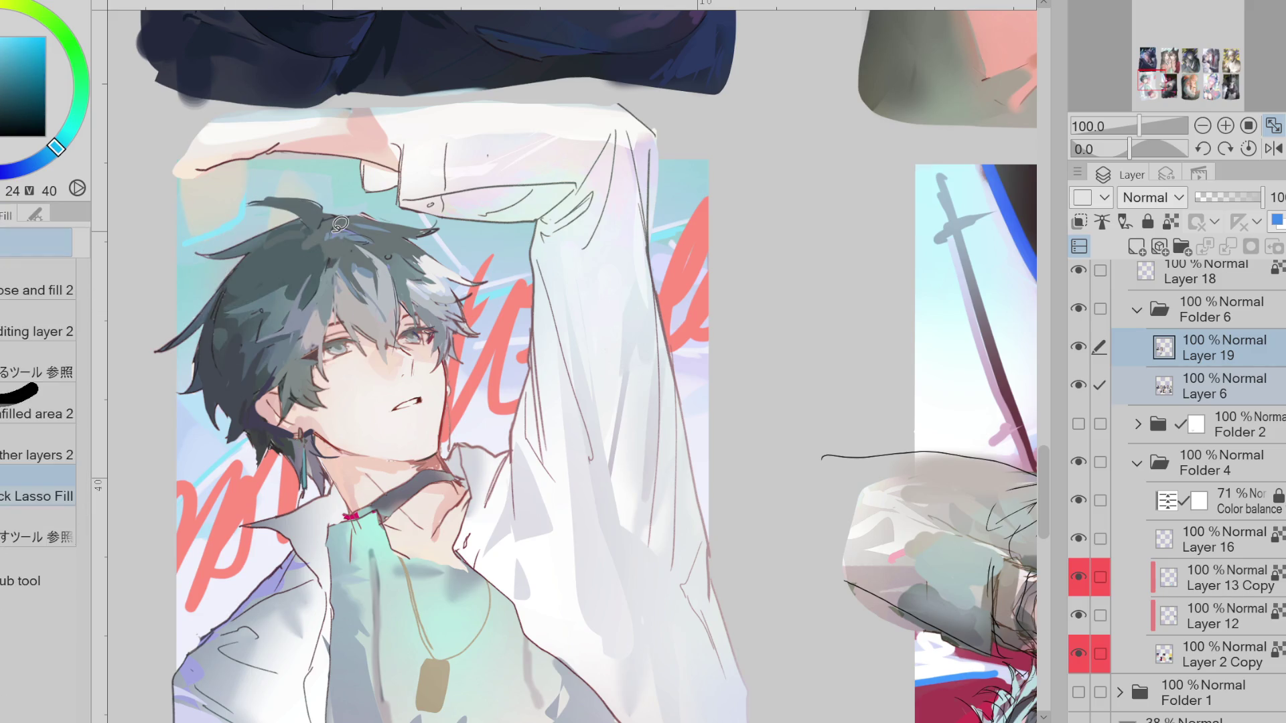
{"action": "left_click", "coordinate": [357, 305], "text": "alt"}
{"action": "scroll", "coordinate": [359, 322], "scroll_direction": "up", "scroll_amount": 1}
{"action": "left_click", "coordinate": [372, 341], "text": "alt"}
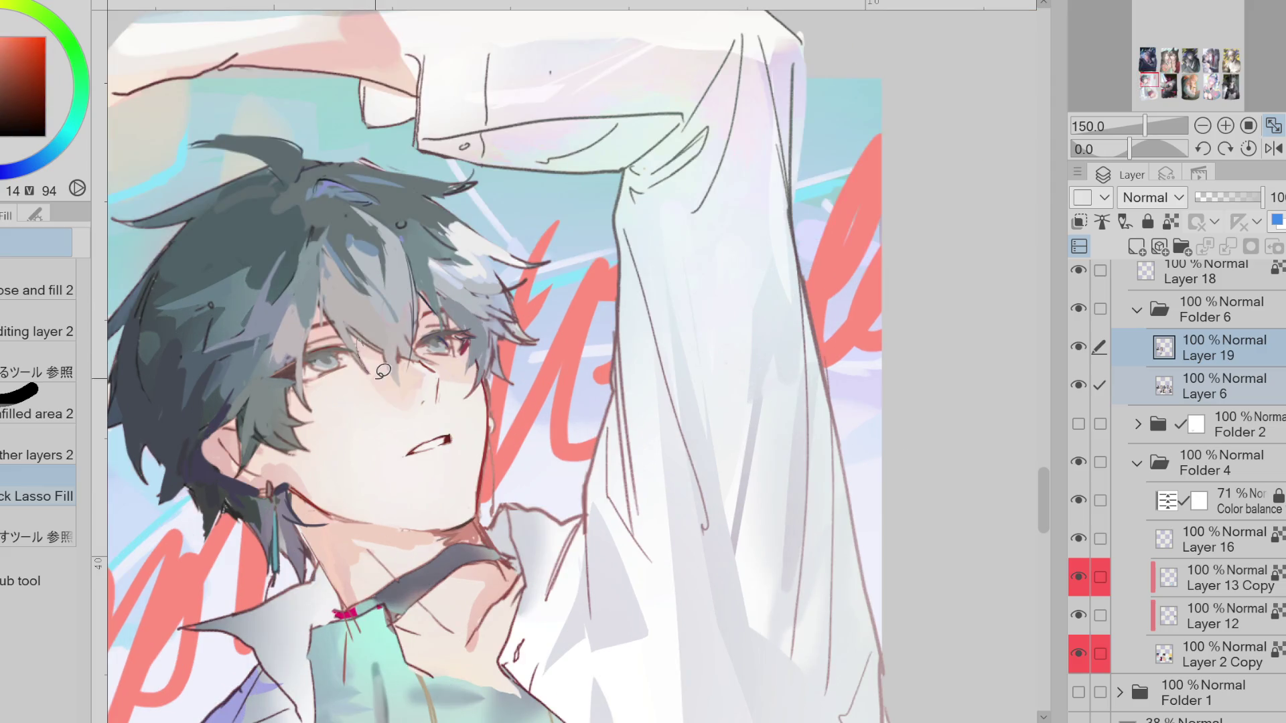
{"action": "left_click", "coordinate": [375, 332], "text": "alt"}
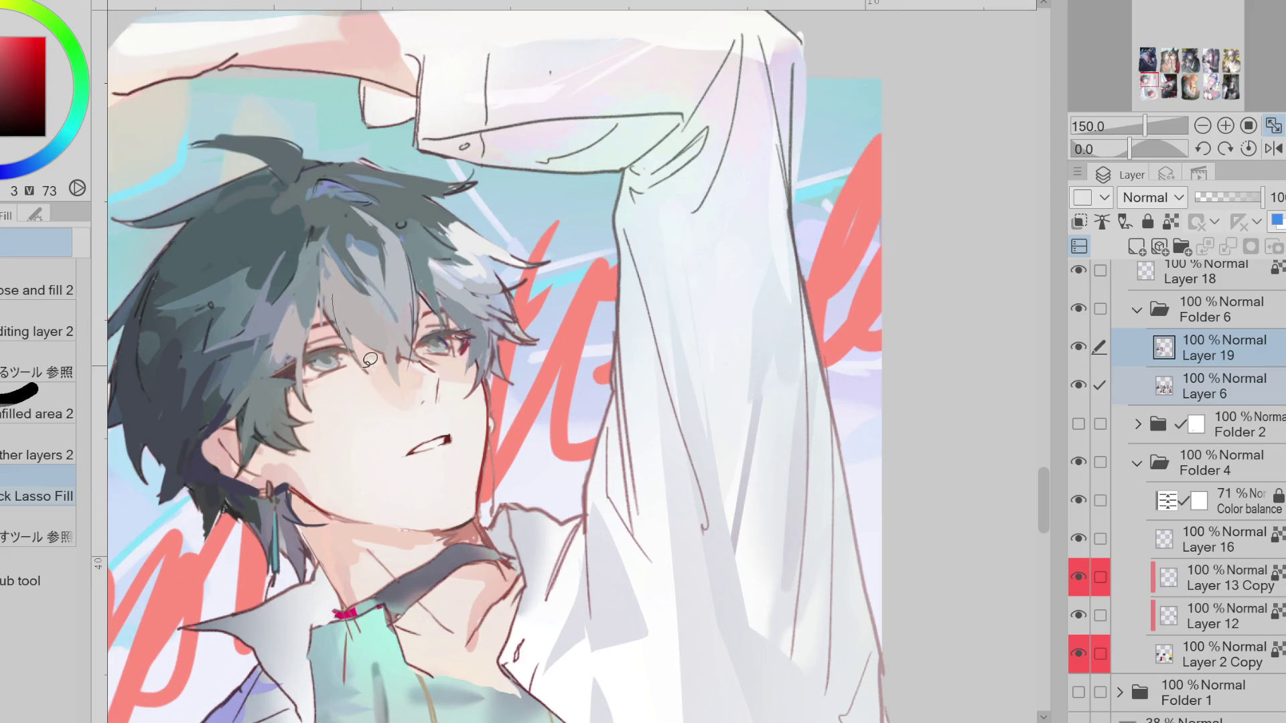
{"action": "left_click", "coordinate": [330, 307], "text": "alt"}
{"action": "left_click", "coordinate": [338, 268], "text": "alt"}
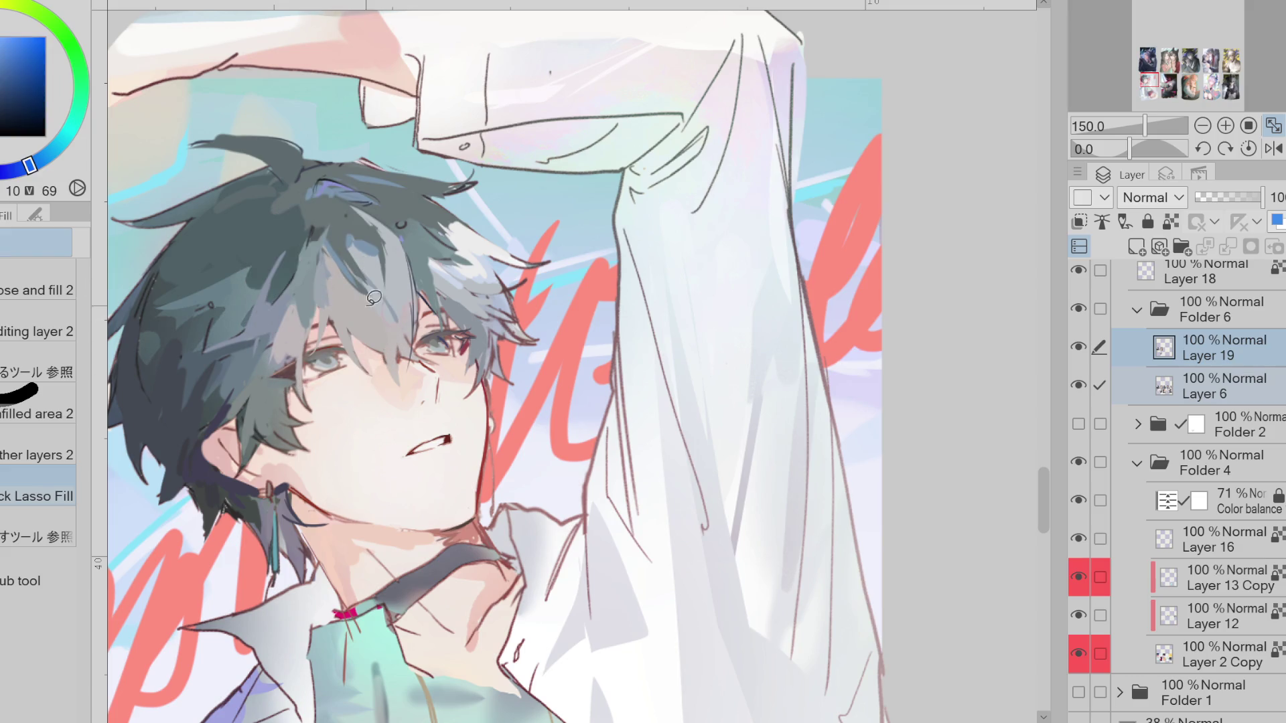
{"action": "left_click", "coordinate": [331, 320], "text": "alt"}
Paint soft strokes over the hair strands around the left eye, then mirror the view horizontally
{"action": "key", "text": "p"}
{"action": "left_click", "coordinate": [342, 322], "text": "alt"}
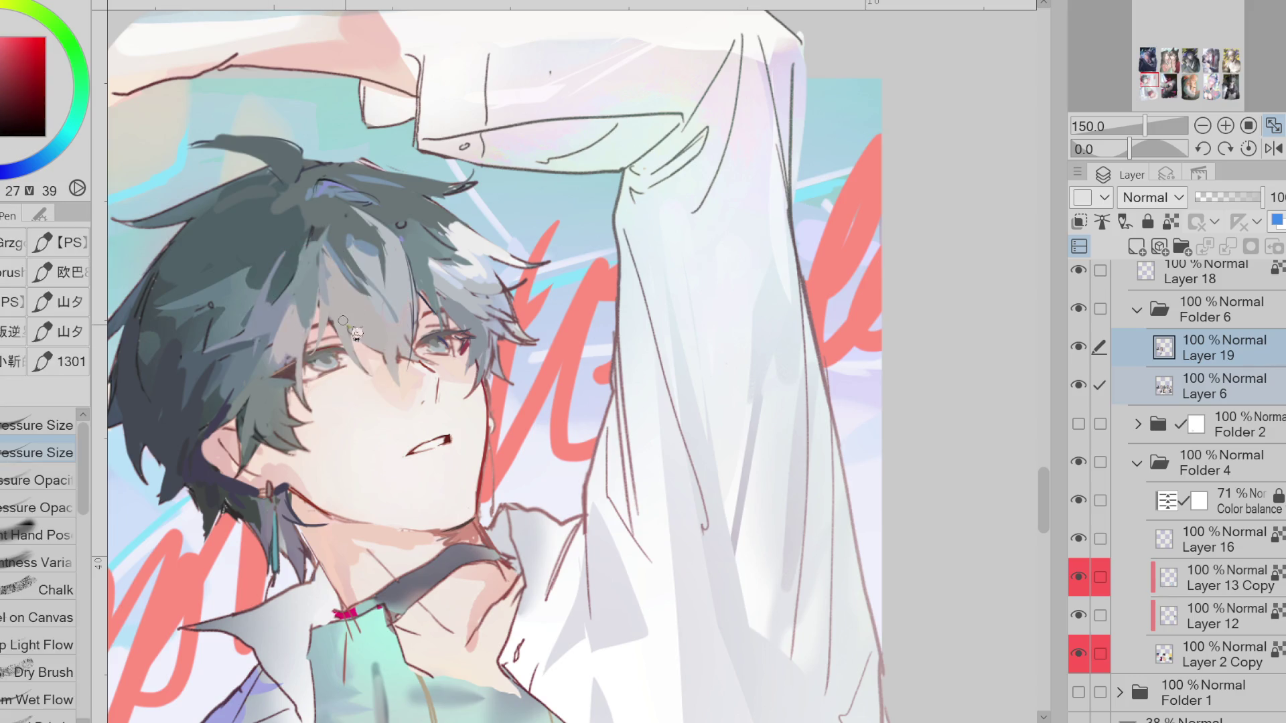
{"action": "left_click", "coordinate": [345, 325], "text": "alt"}
{"action": "mouse_move", "coordinate": [349, 330]}
{"action": "left_mouse_down"}
{"action": "mouse_move", "coordinate": [288, 345]}
{"action": "mouse_move", "coordinate": [349, 316]}
{"action": "mouse_move", "coordinate": [315, 331]}
{"action": "left_mouse_up"}
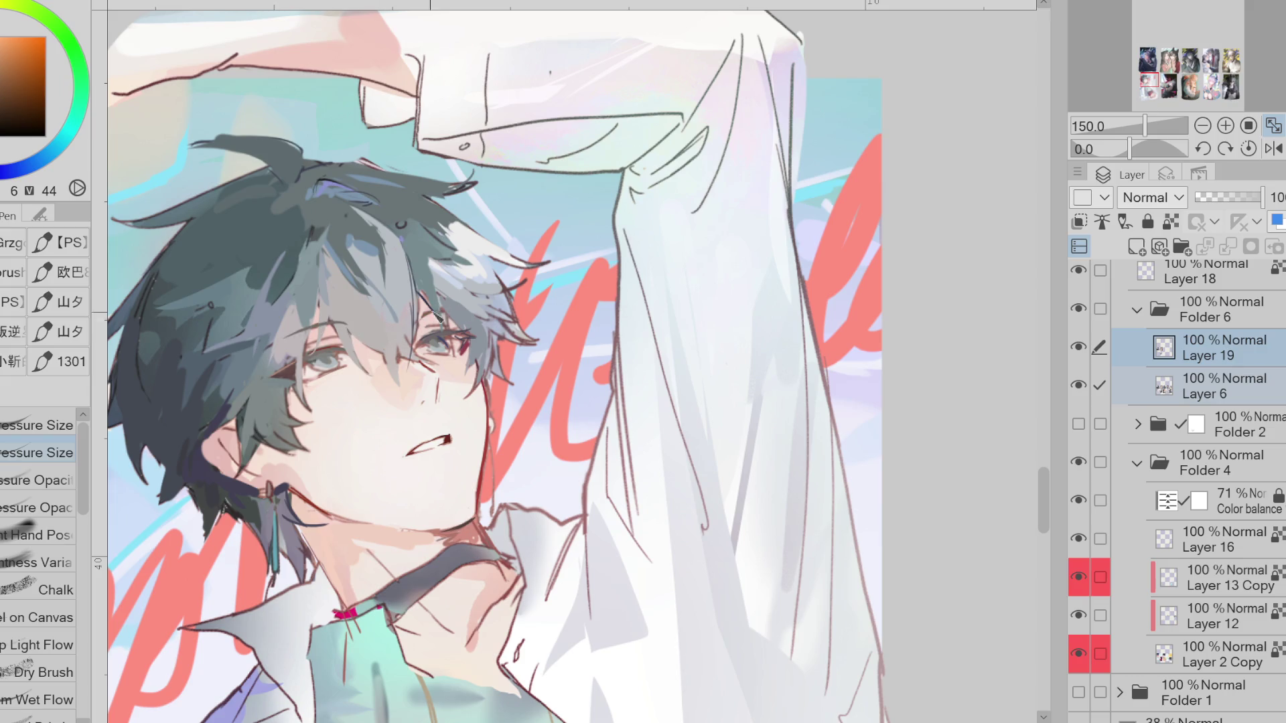
{"action": "scroll", "coordinate": [492, 332], "scroll_direction": "down", "scroll_amount": 1}
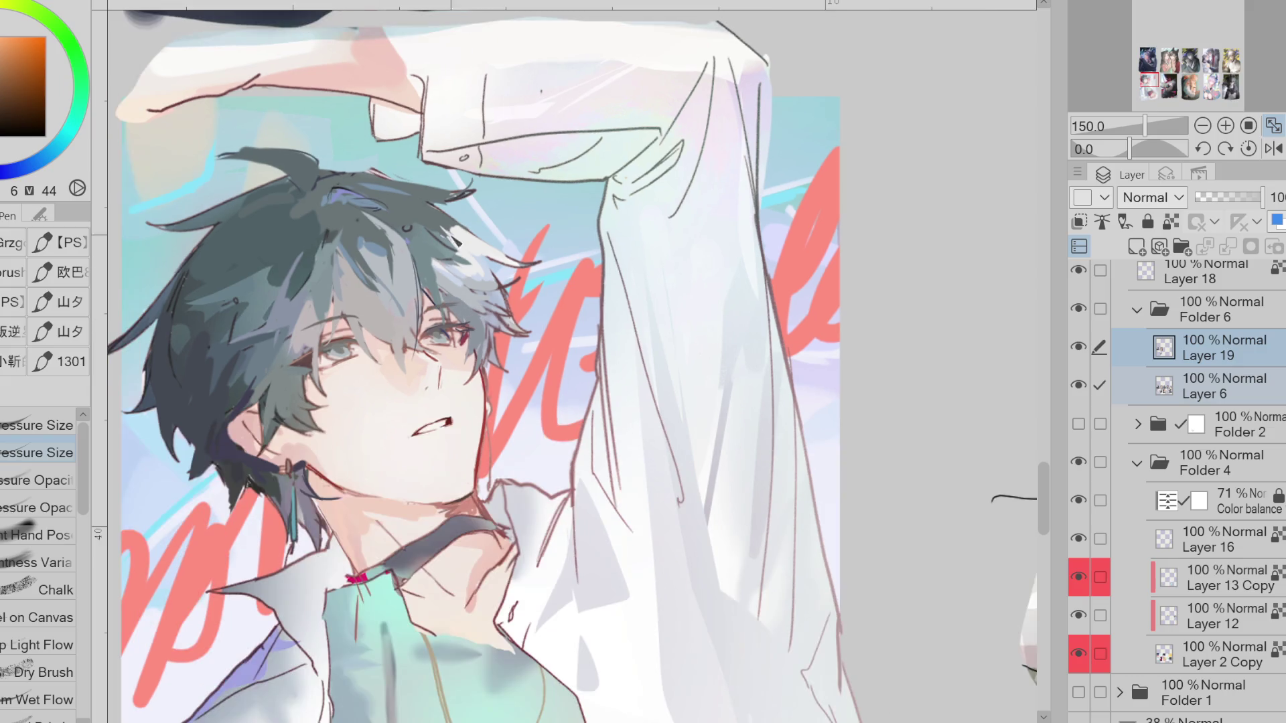
{"action": "left_click", "coordinate": [1275, 149]}
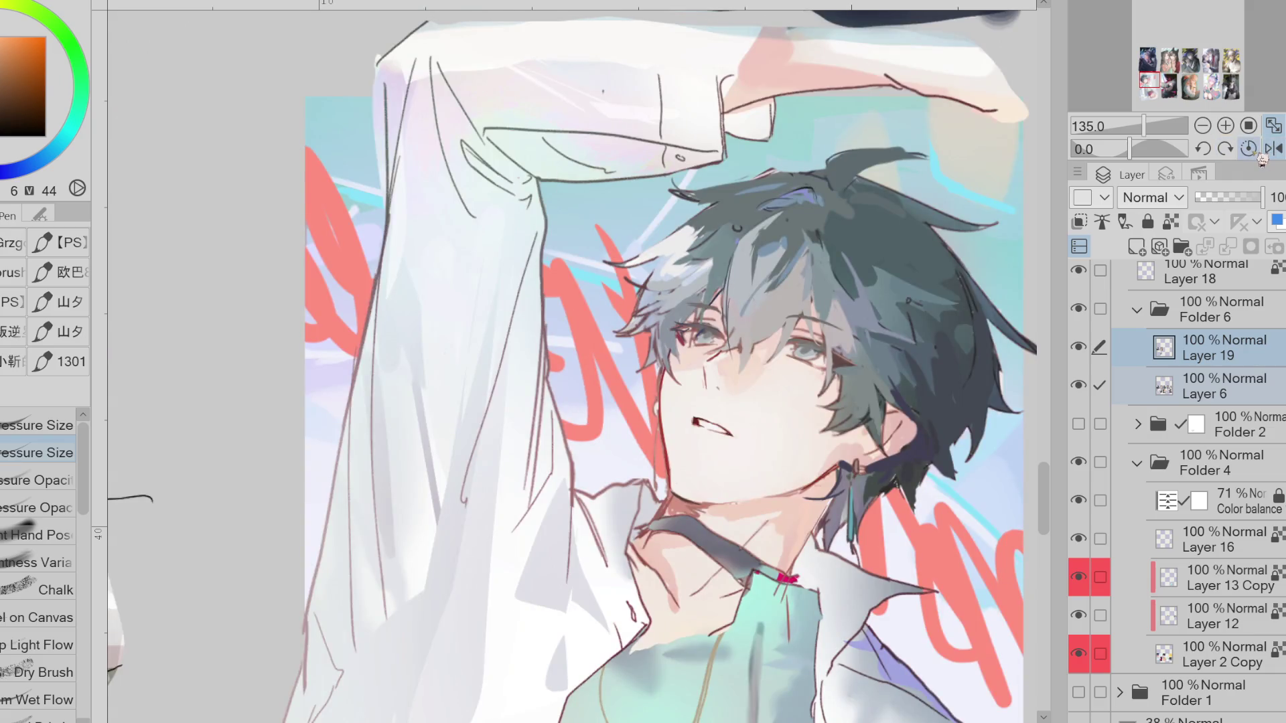
Liquify the hair strands over the eye into shape and flip the view back
{"action": "key", "text": "x"}
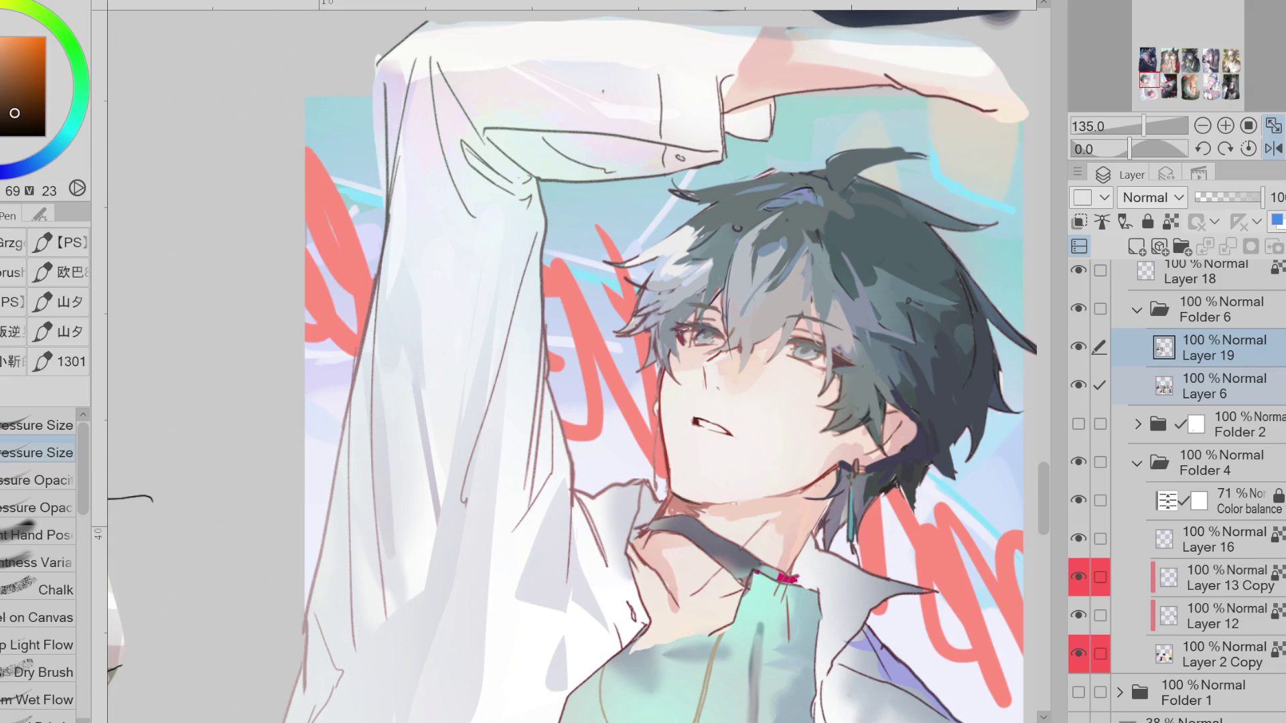
{"action": "key", "text": "j"}
{"action": "left_click_drag", "start_coordinate": [834, 345], "coordinate": [816, 351]}
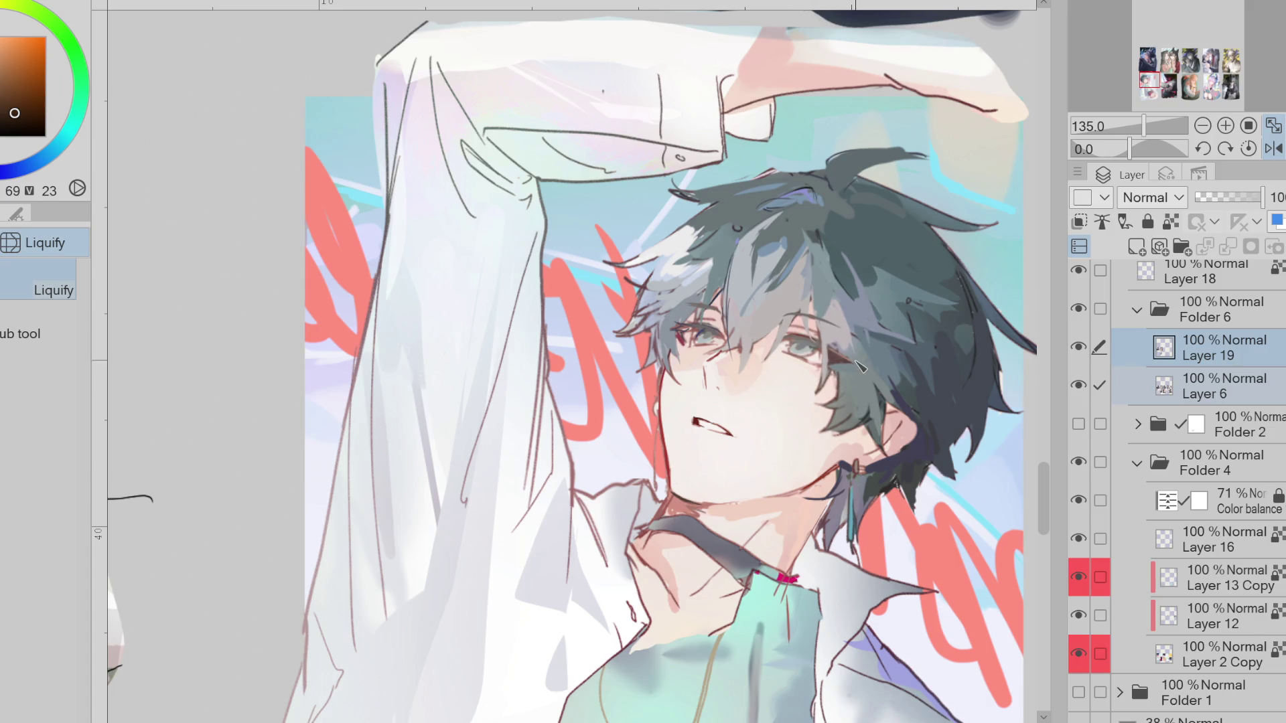
{"action": "left_click", "coordinate": [1273, 148]}
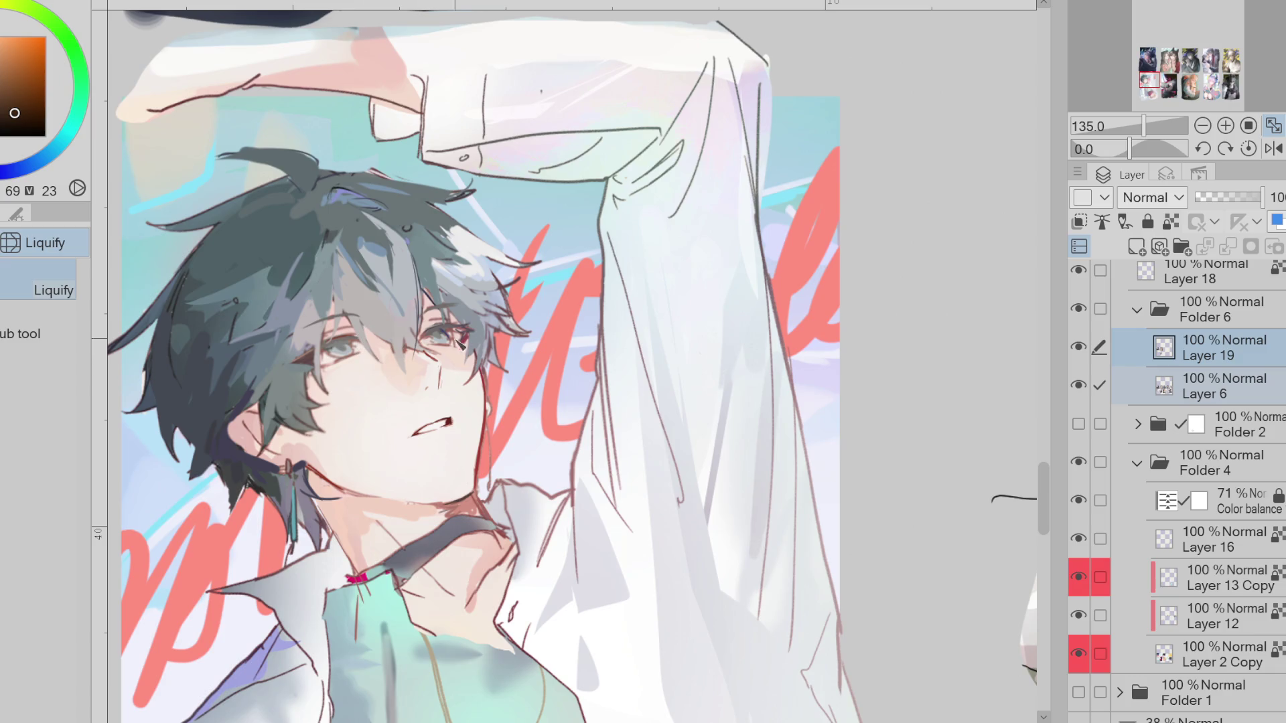
With only Layer 19 selected, paint dark strokes into the hair beside the left eye
{"action": "left_click", "coordinate": [453, 347], "text": "alt"}
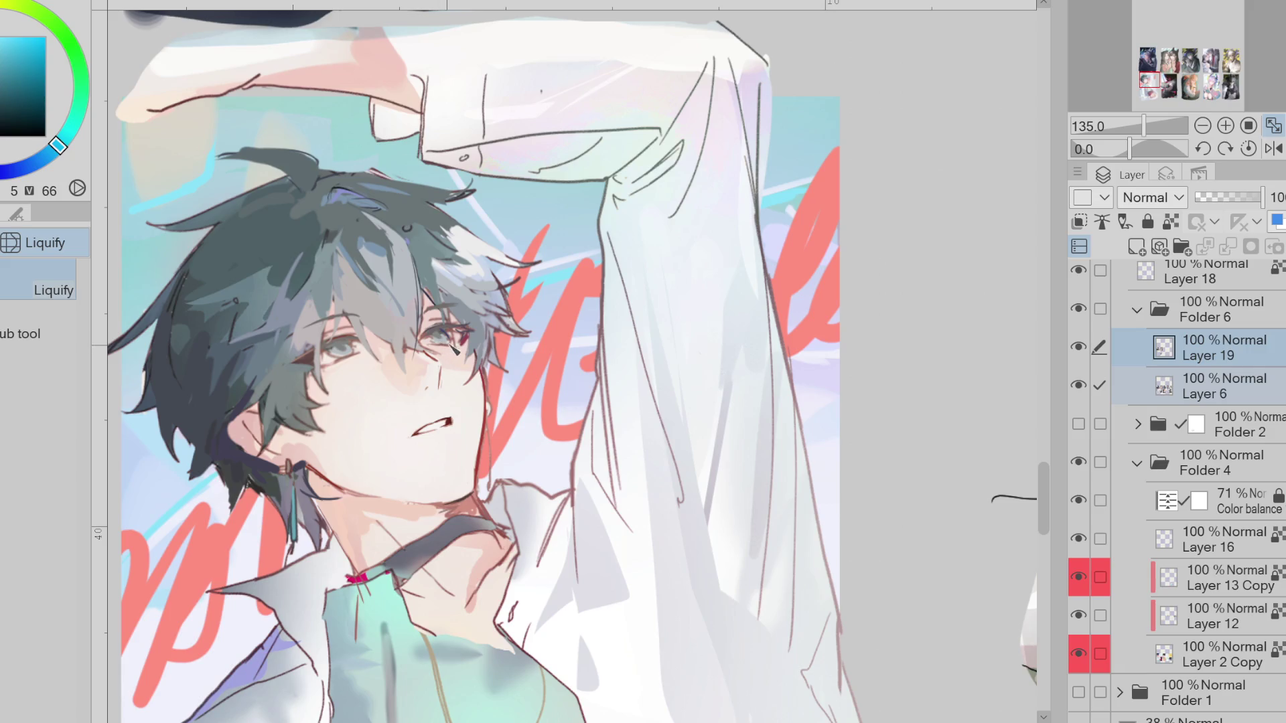
{"action": "left_click", "coordinate": [1149, 338]}
{"action": "left_click", "coordinate": [447, 345], "text": "alt"}
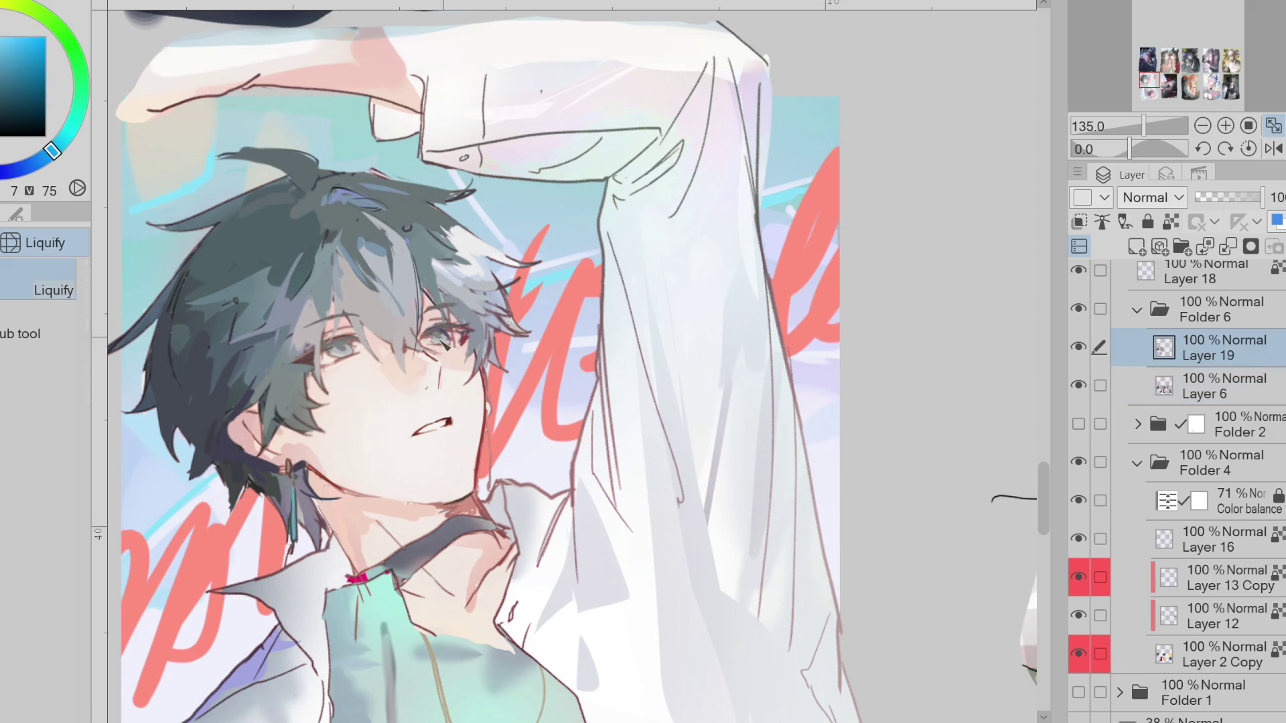
{"action": "key", "text": "p"}
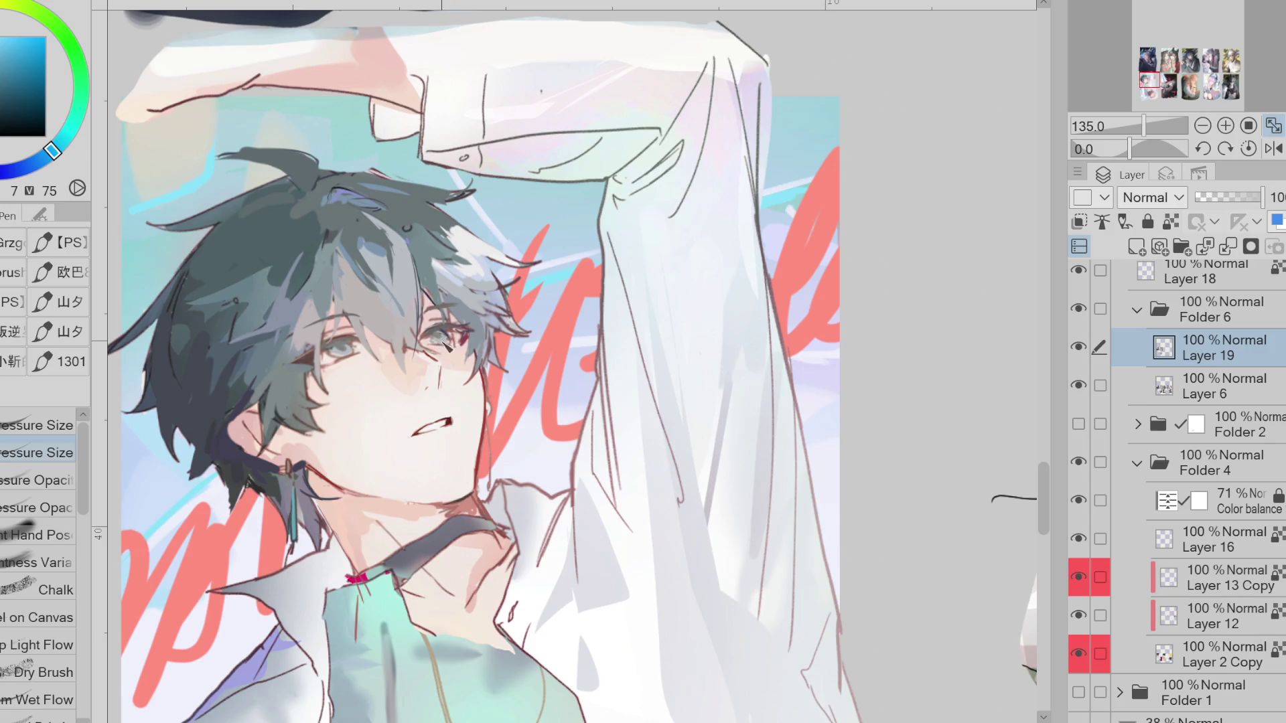
{"action": "left_click", "coordinate": [335, 271], "text": "alt"}
{"action": "left_click_drag", "start_coordinate": [338, 241], "coordinate": [336, 335]}
{"action": "left_click", "coordinate": [343, 276], "text": "alt"}
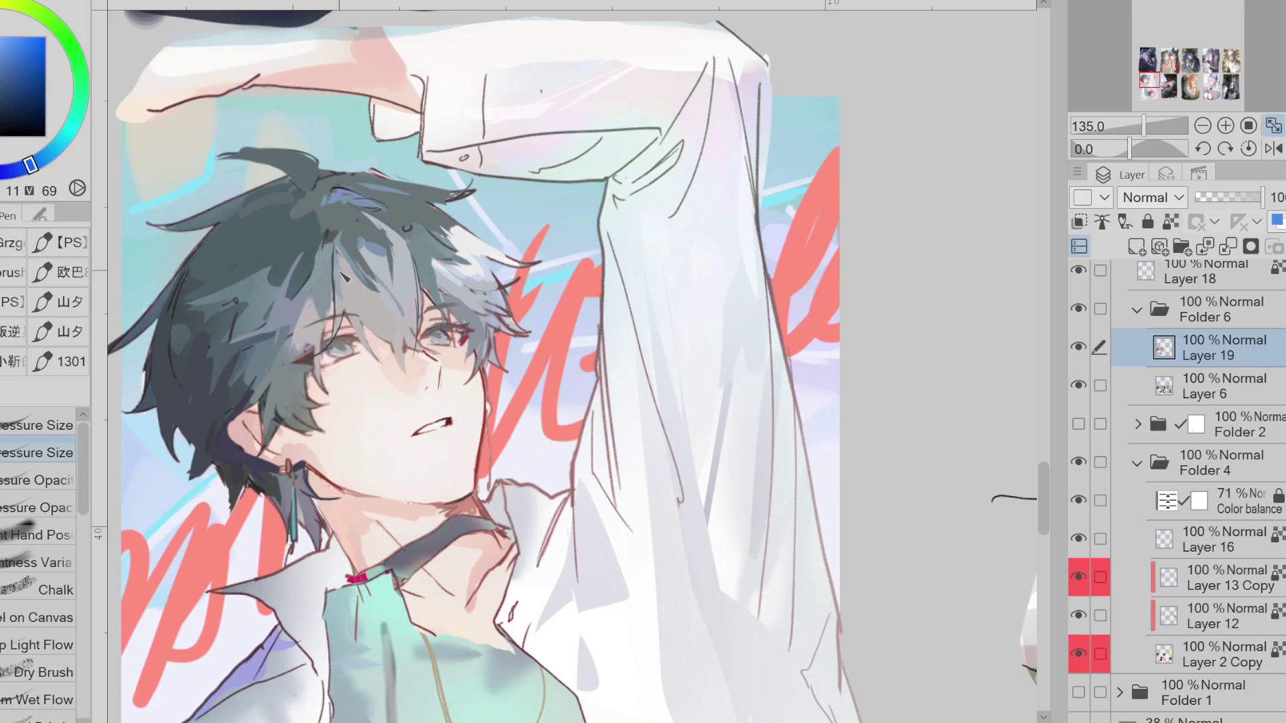
{"action": "left_click", "coordinate": [362, 274], "text": "alt"}
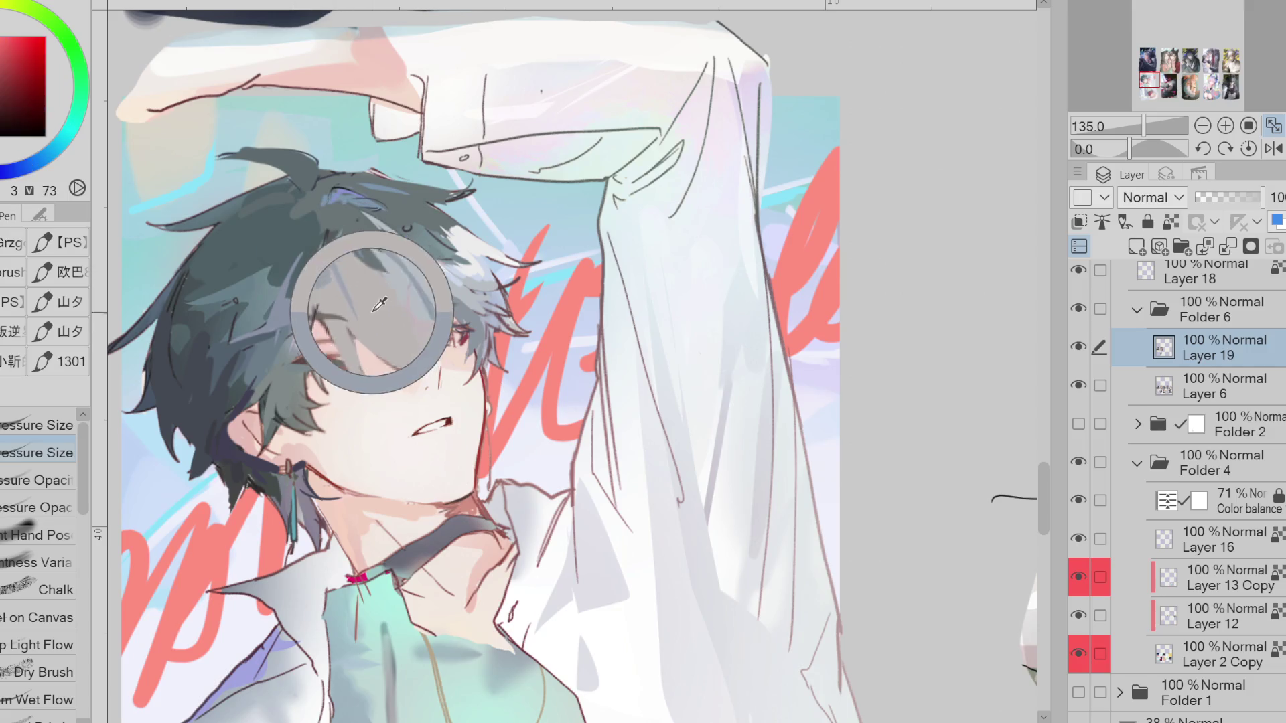
{"action": "left_click", "coordinate": [343, 236], "text": "alt"}
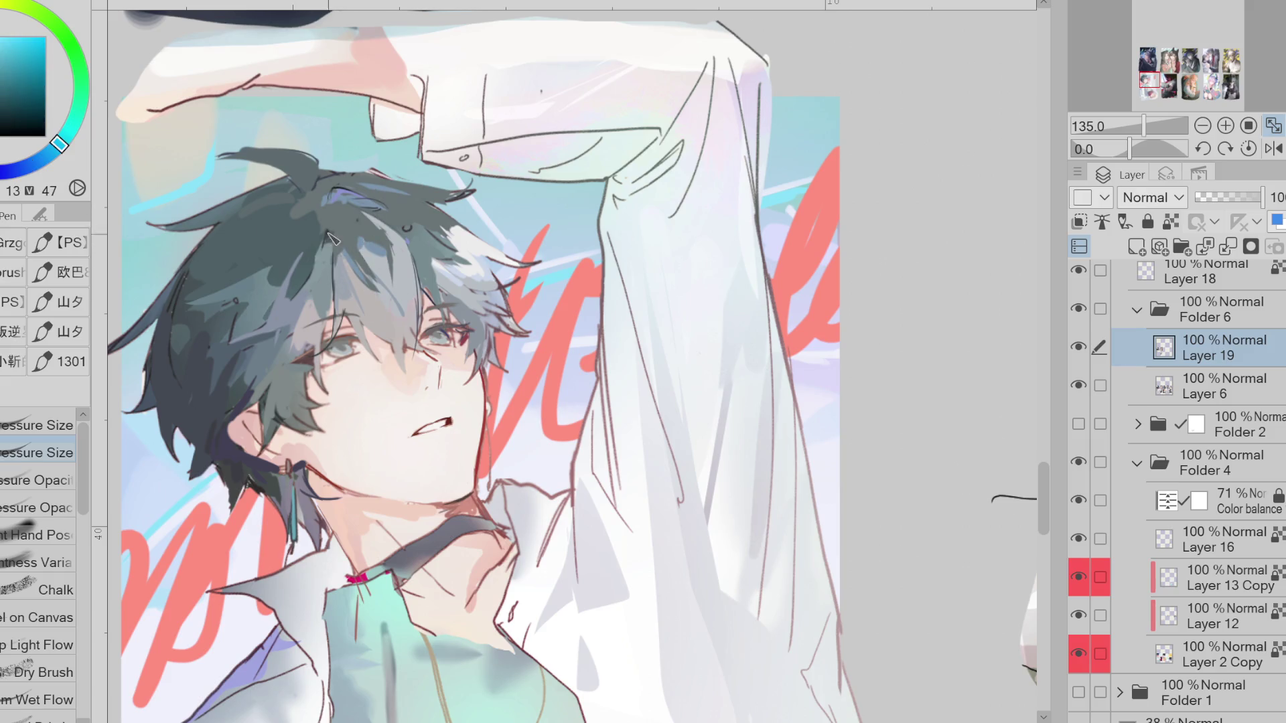
{"action": "left_click", "coordinate": [313, 277], "text": "alt"}
Select Layer 6 with the Eraser and hide Layer 2 Copy, leaving a plain grey background
{"action": "scroll", "coordinate": [315, 270], "scroll_direction": "down", "scroll_amount": 2}
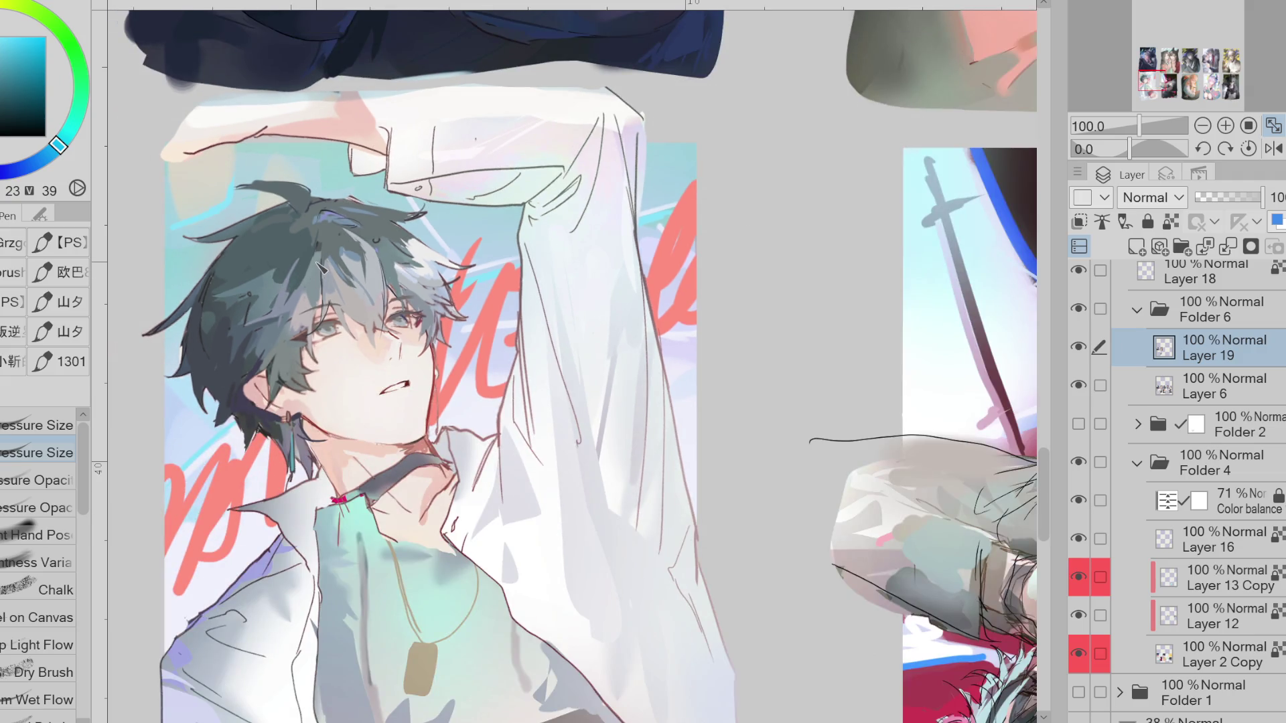
{"action": "key", "text": "j"}
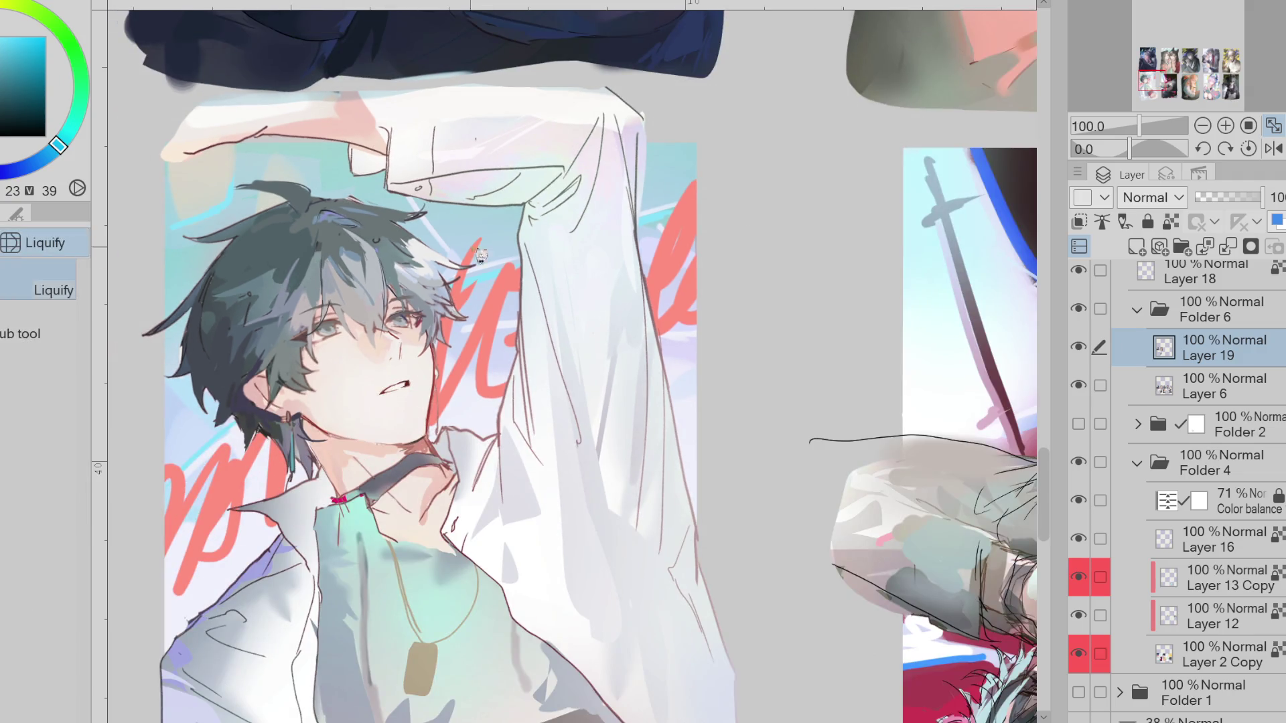
{"action": "left_click", "coordinate": [1100, 385]}
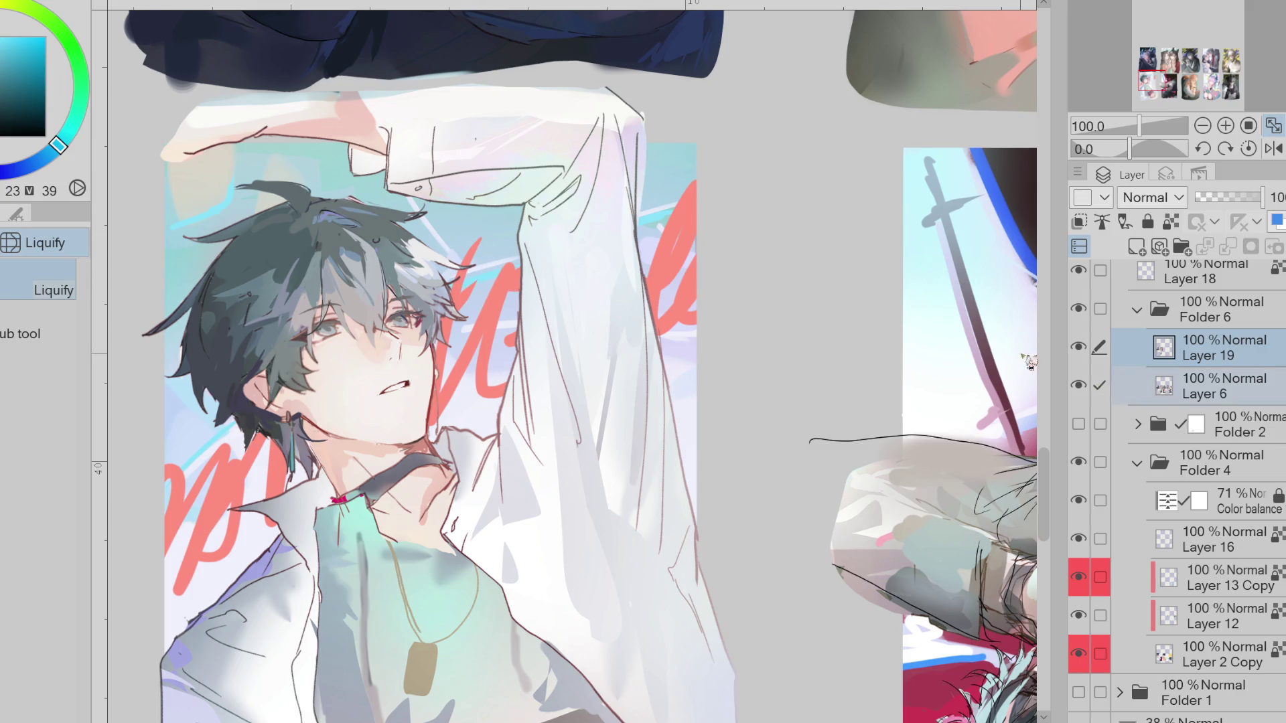
{"action": "key", "text": "e"}
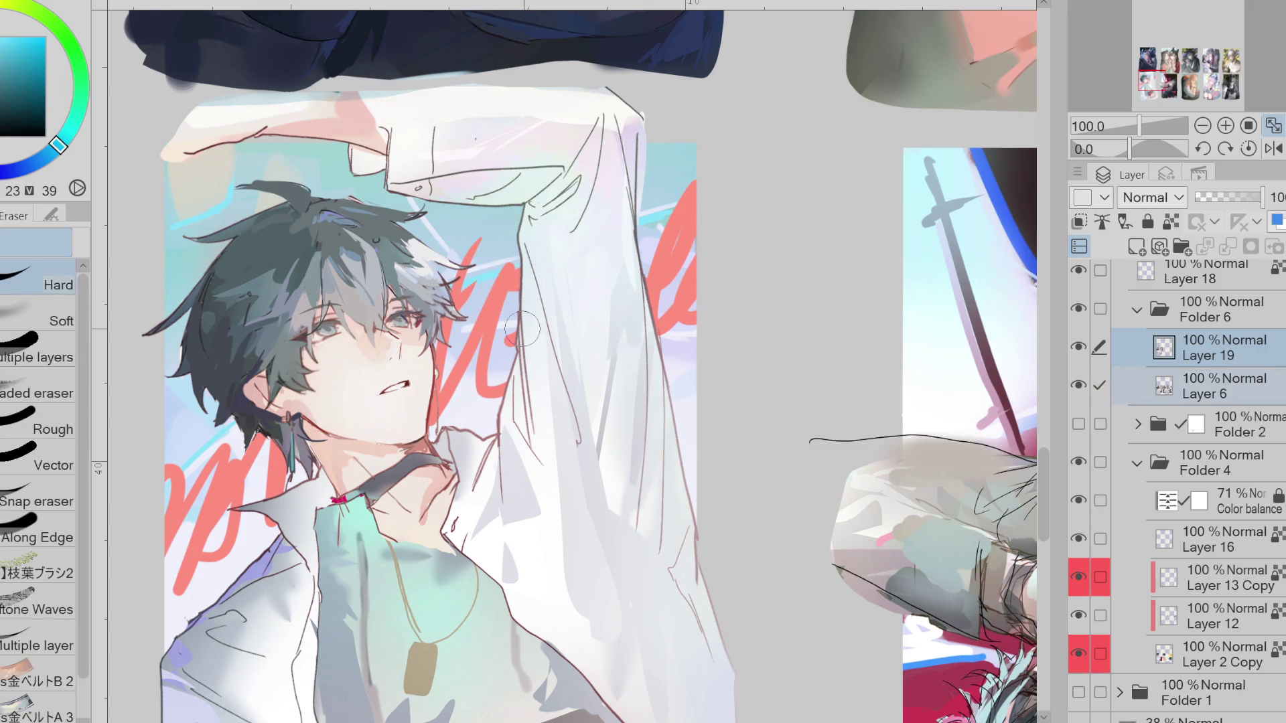
{"action": "left_click", "coordinate": [1205, 386]}
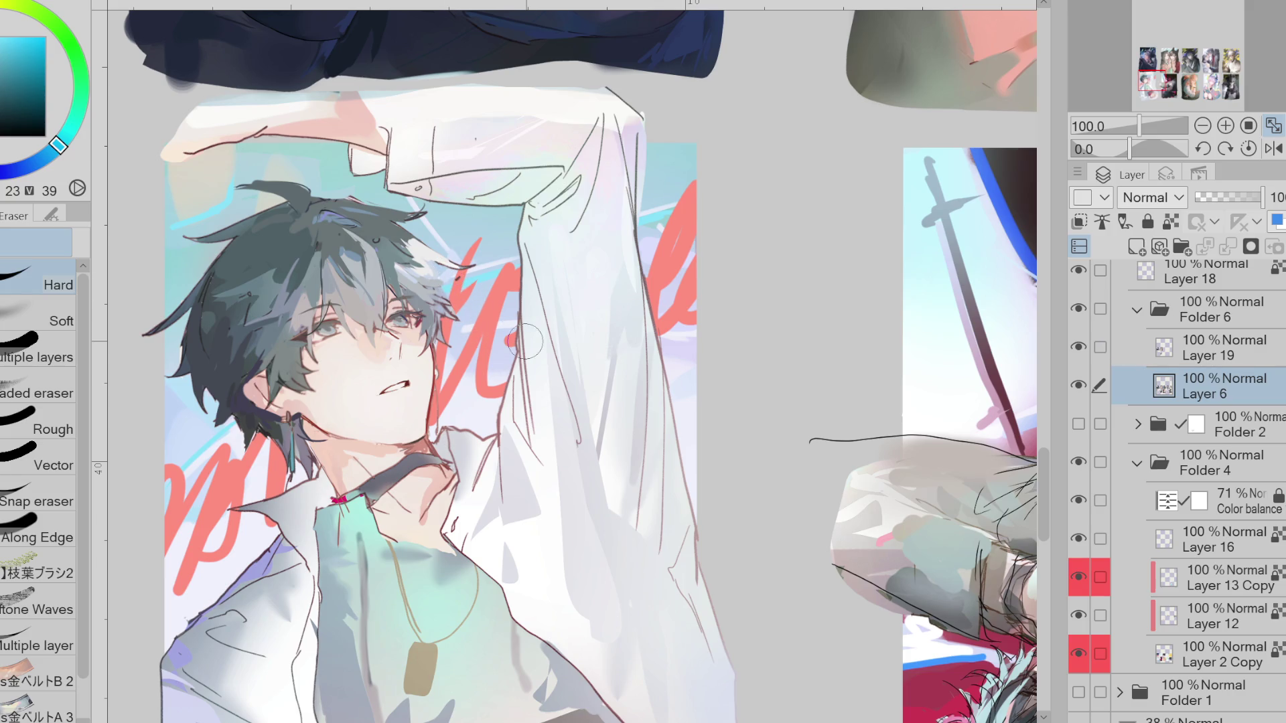
{"action": "scroll", "coordinate": [1090, 617], "scroll_direction": "down", "scroll_amount": 1}
{"action": "left_click", "coordinate": [1080, 615]}
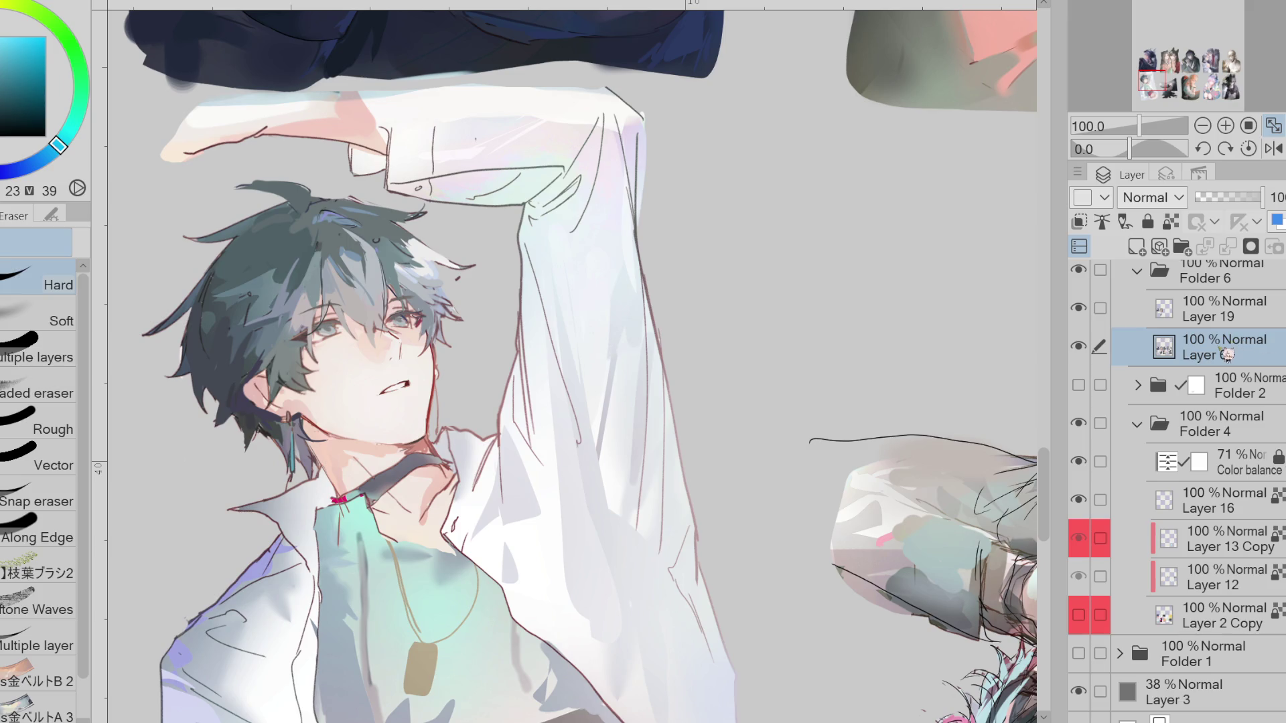
On Layer 19, darken both upper eyelids with the dark magenta from the eye mark
{"action": "scroll", "coordinate": [348, 324], "scroll_direction": "up", "scroll_amount": 3}
{"action": "key", "text": "p"}
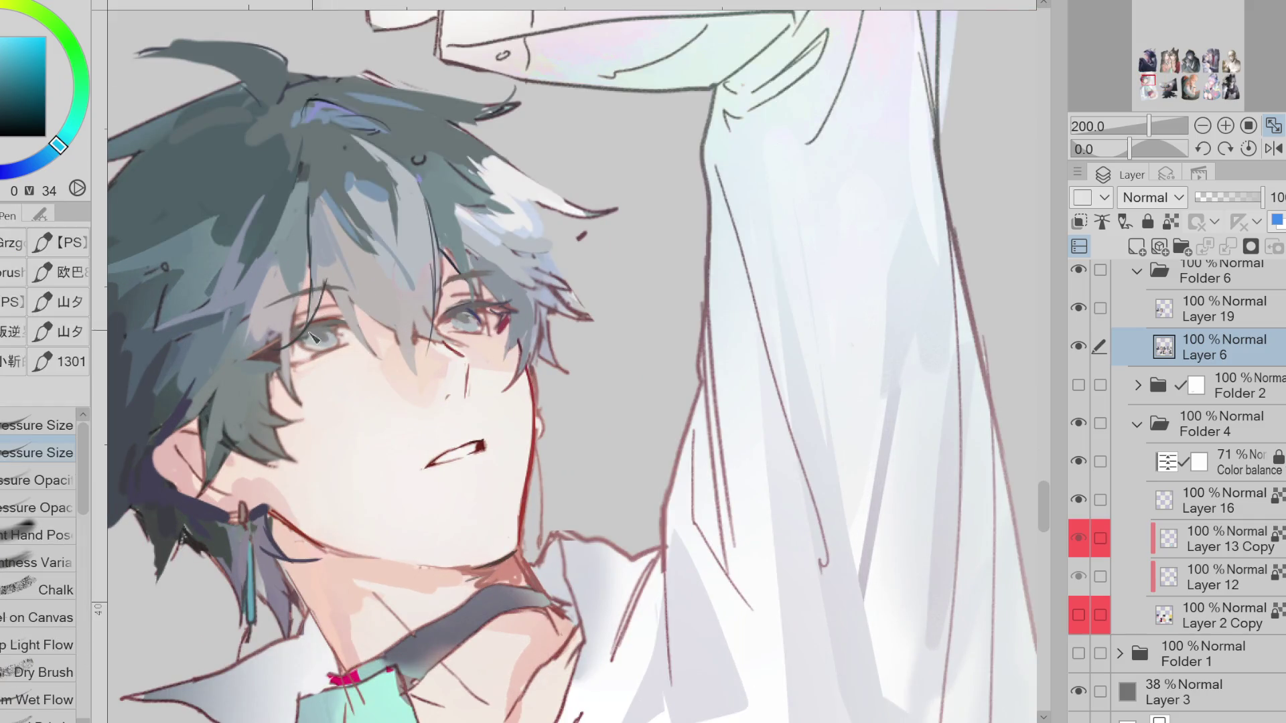
{"action": "key", "text": "alt+bracketright"}
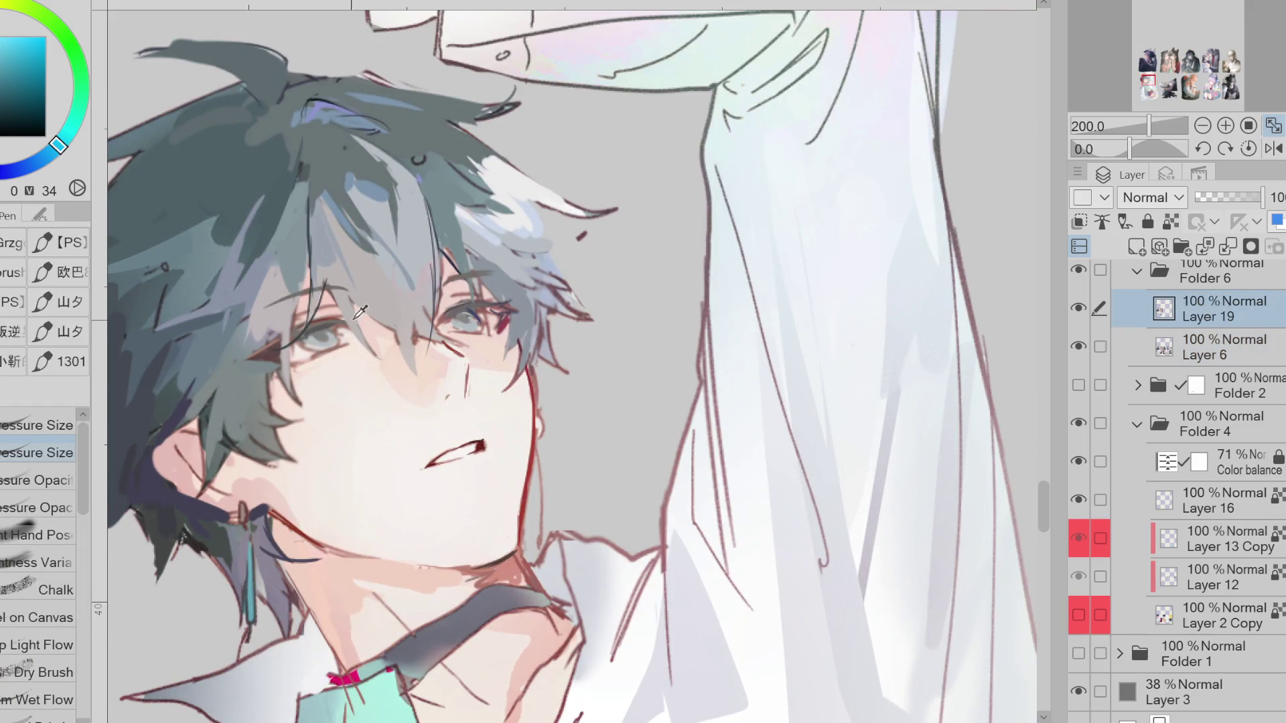
{"action": "left_click", "coordinate": [492, 312], "text": "alt"}
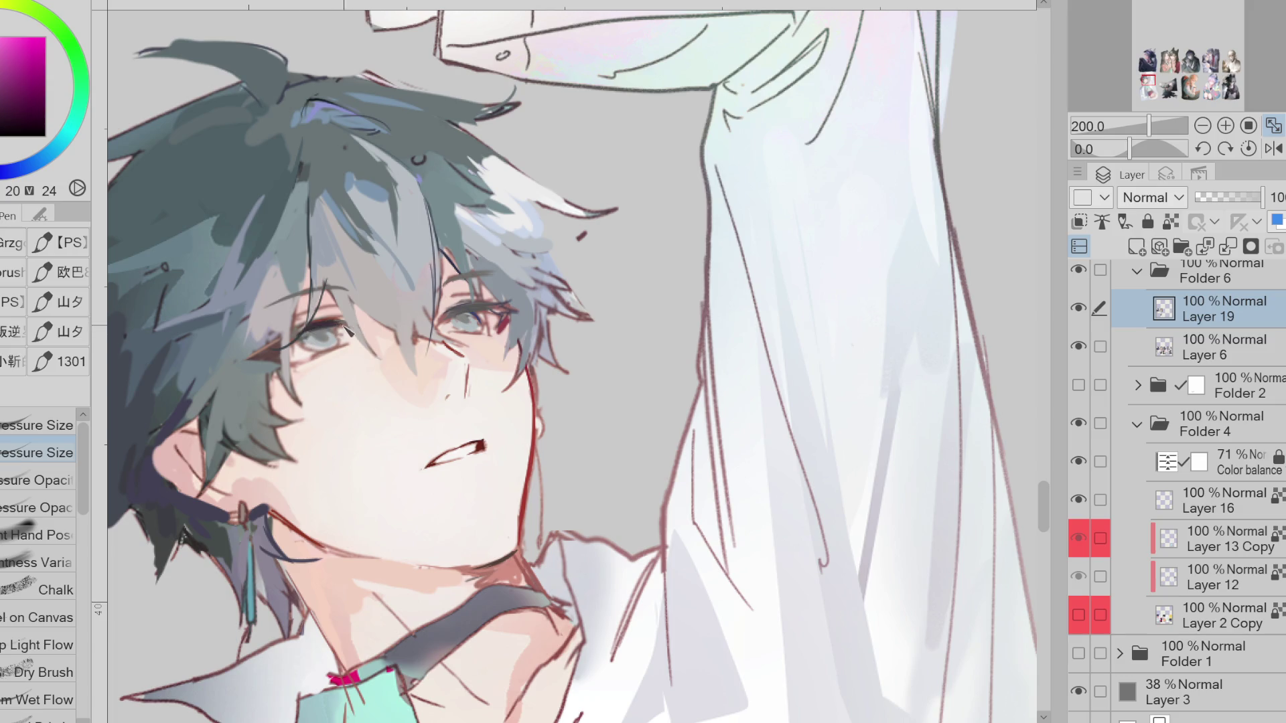
{"action": "left_click_drag", "start_coordinate": [319, 317], "coordinate": [347, 321]}
{"action": "left_click_drag", "start_coordinate": [442, 310], "coordinate": [489, 303]}
{"action": "left_click", "coordinate": [469, 310], "text": "alt"}
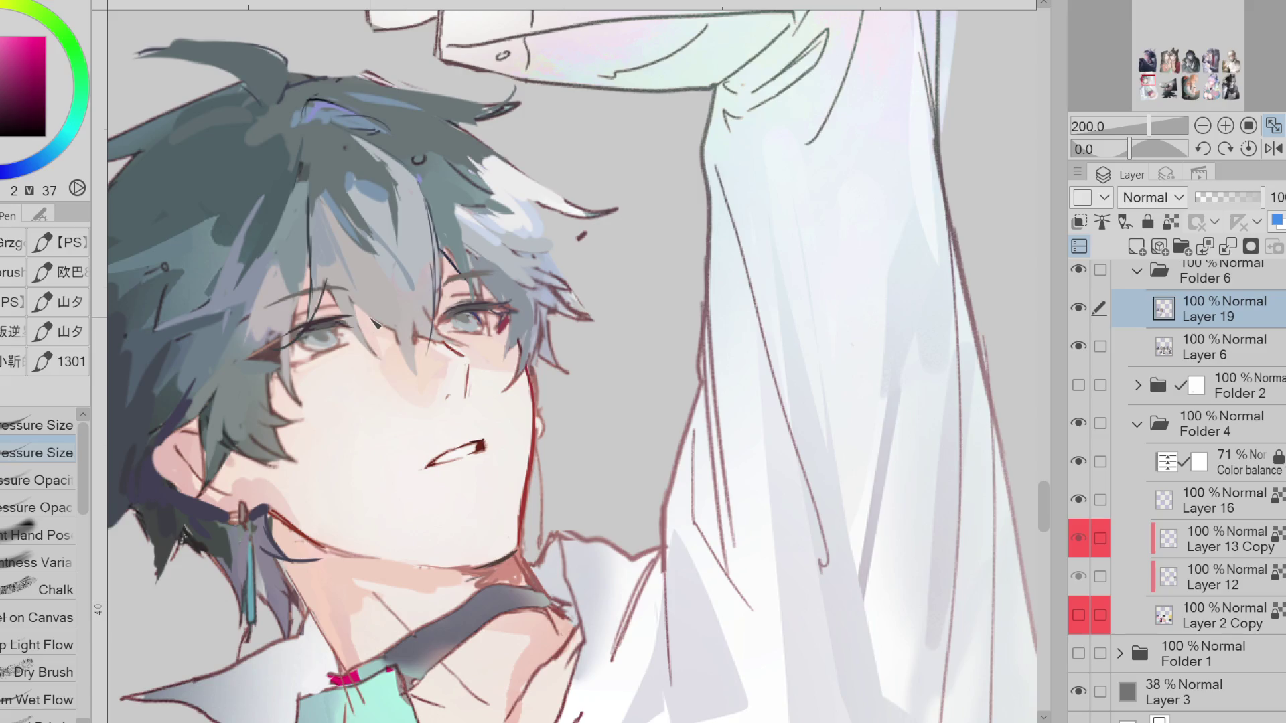
Line both upper eyelids with the dark red sampled from the mouth
{"action": "key", "text": "e"}
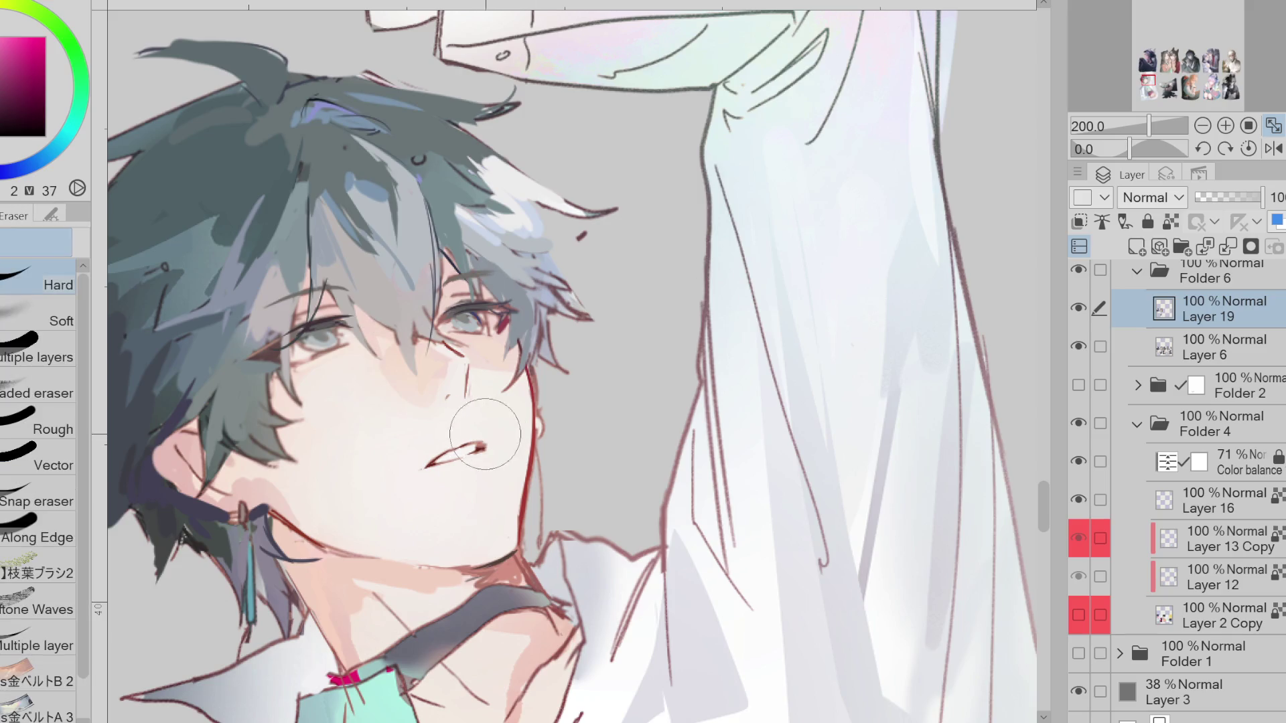
{"action": "left_click", "coordinate": [480, 444], "text": "alt"}
{"action": "key", "text": "p"}
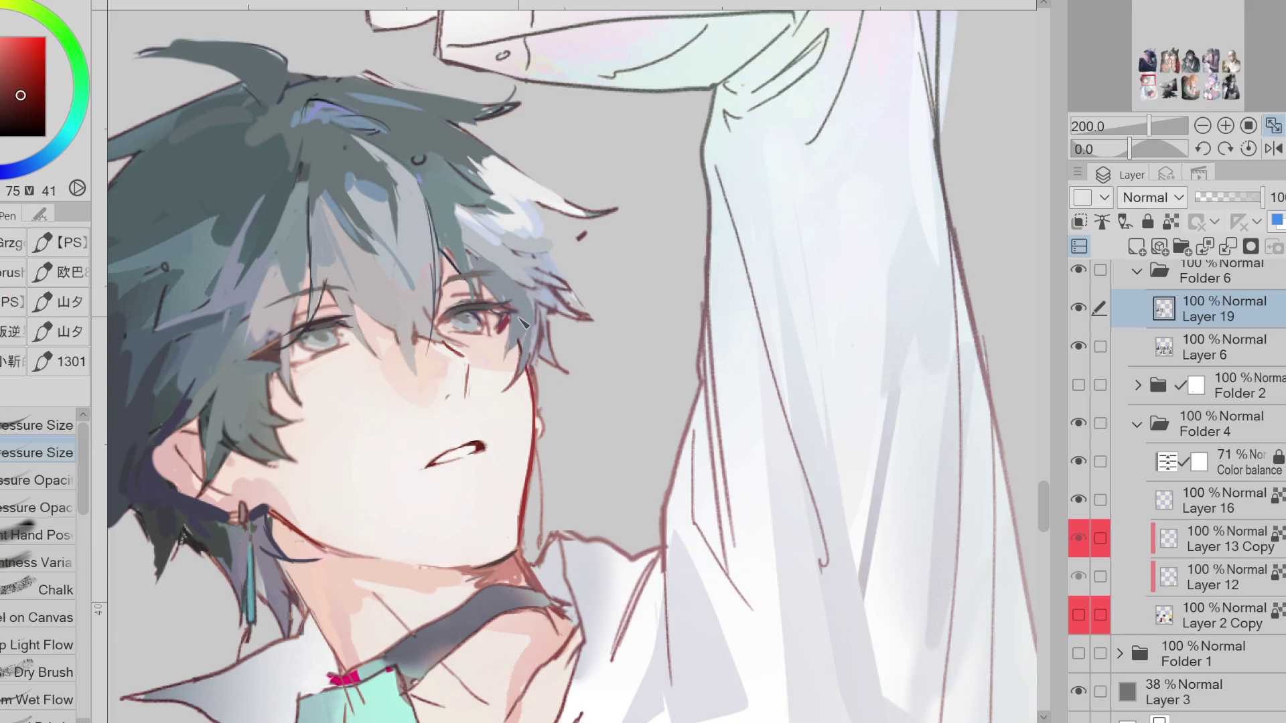
{"action": "mouse_move", "coordinate": [473, 300]}
{"action": "left_mouse_down"}
{"action": "mouse_move", "coordinate": [451, 309]}
{"action": "mouse_move", "coordinate": [487, 297]}
{"action": "mouse_move", "coordinate": [489, 276]}
{"action": "left_mouse_up"}
{"action": "left_click_drag", "start_coordinate": [348, 288], "coordinate": [270, 306]}
{"action": "scroll", "coordinate": [287, 345], "scroll_direction": "down", "scroll_amount": 1}
Auto-select the boy's dark hair region
{"action": "left_click", "coordinate": [349, 229], "text": "alt"}
{"action": "left_click", "coordinate": [325, 211], "text": "alt"}
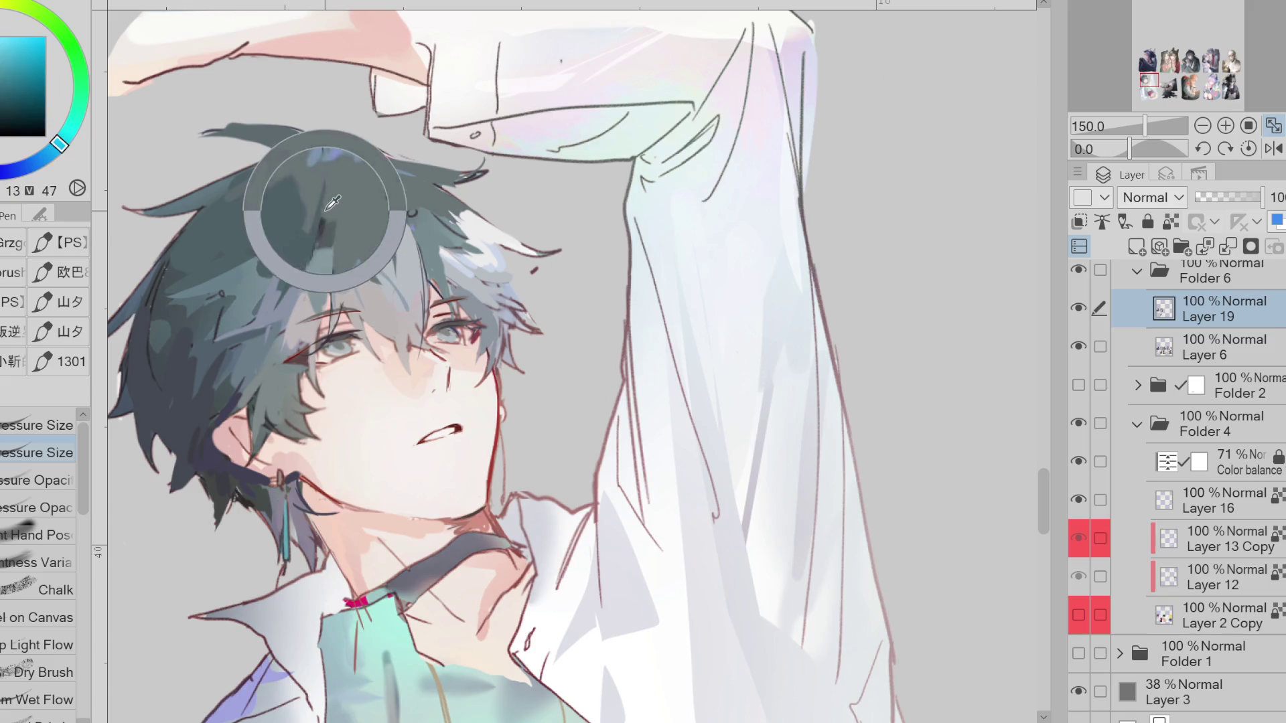
{"action": "left_click", "coordinate": [318, 385], "text": "alt"}
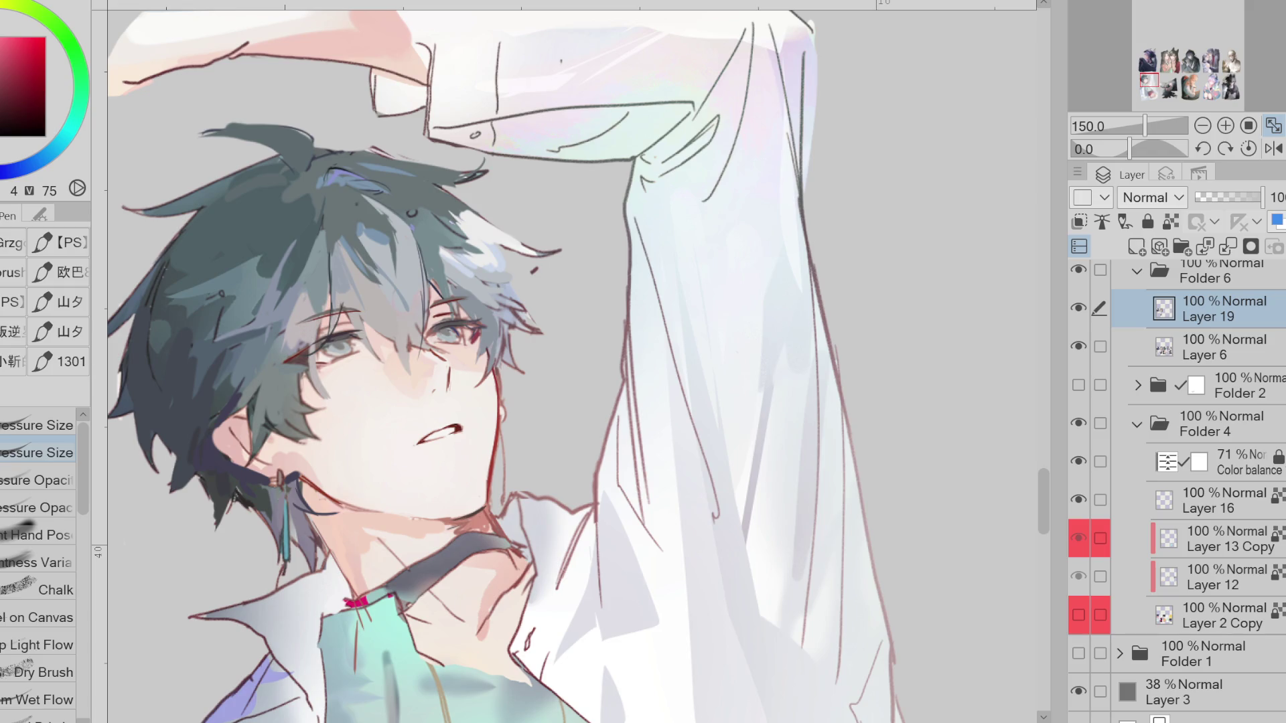
{"action": "key", "text": "w"}
{"action": "left_click", "coordinate": [284, 332]}
Tint the selected hair with a light blue Soft Airbrush, then deselect and return to the Pen
{"action": "key", "text": "b"}
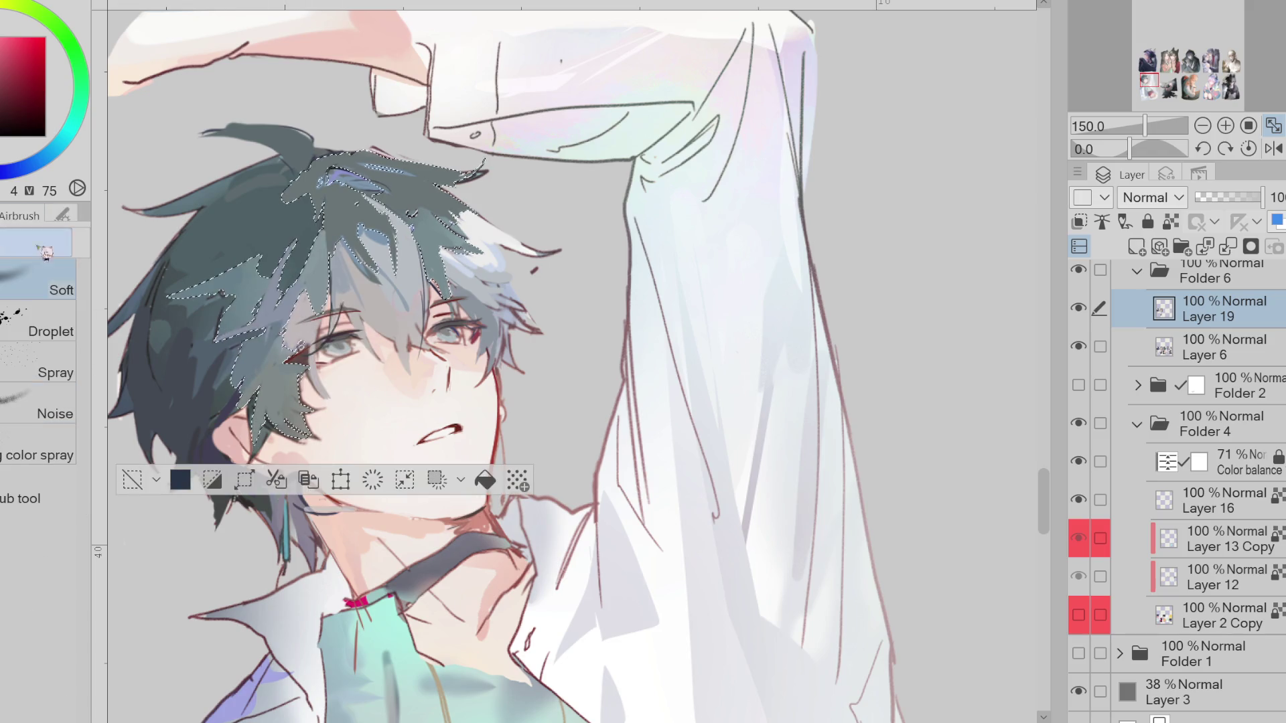
{"action": "left_click", "coordinate": [370, 387], "text": "alt"}
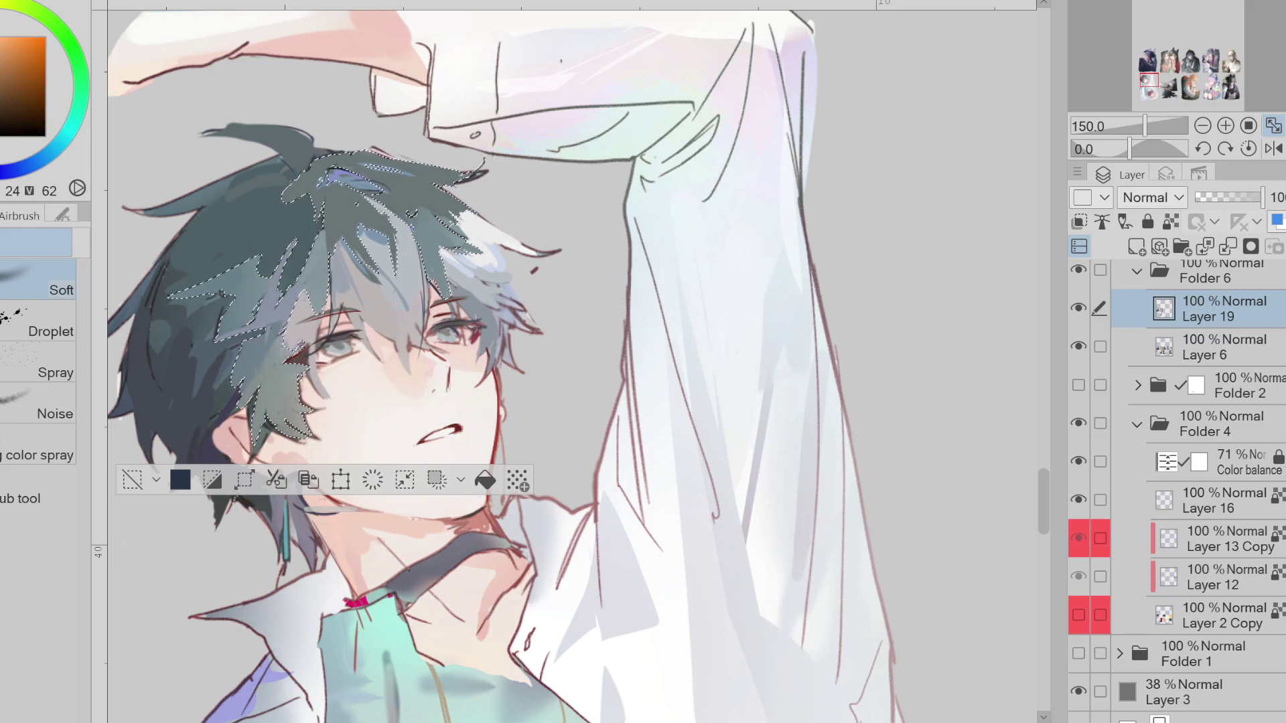
{"action": "left_click", "coordinate": [286, 314], "text": "alt"}
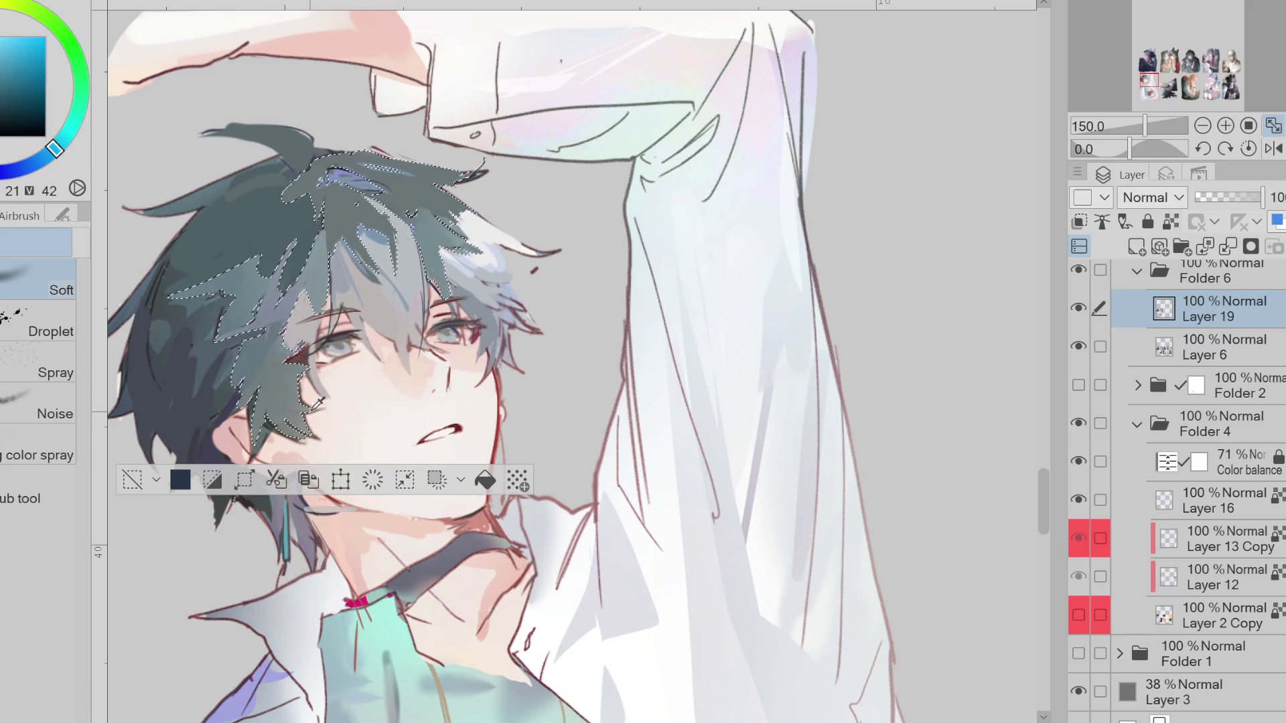
{"action": "left_click", "coordinate": [298, 191], "text": "alt"}
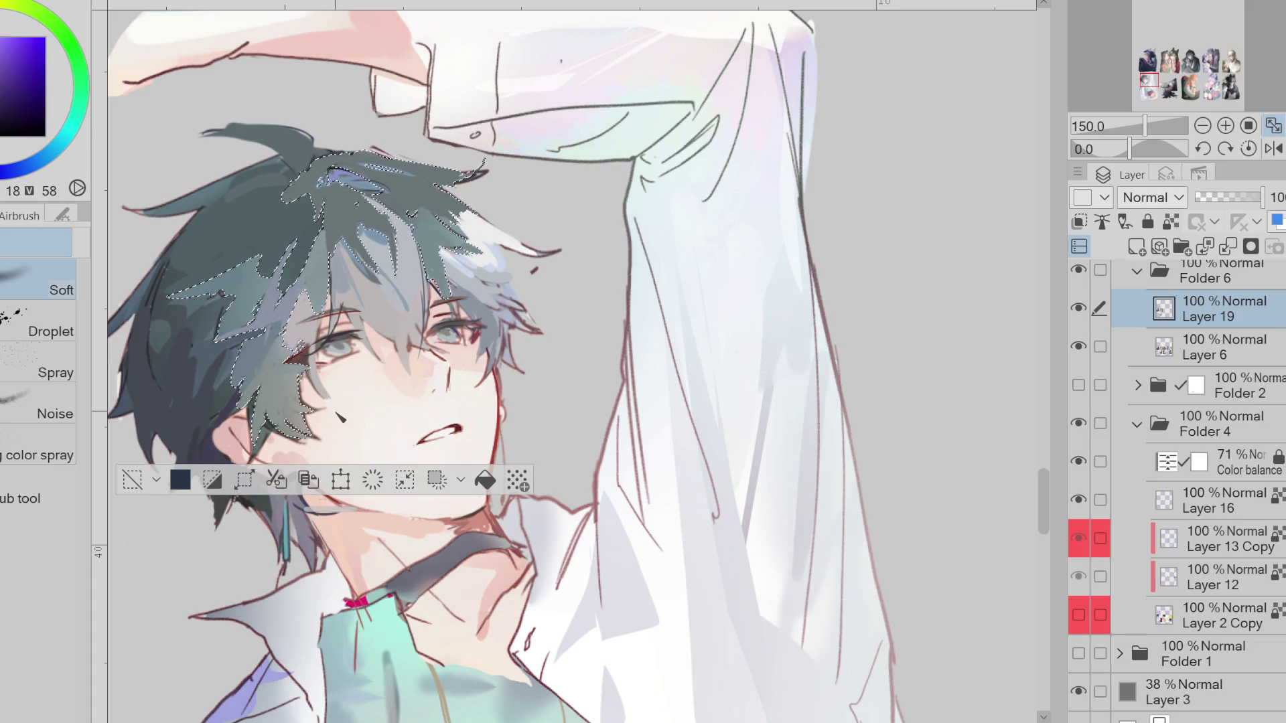
{"action": "left_click", "coordinate": [4, 172]}
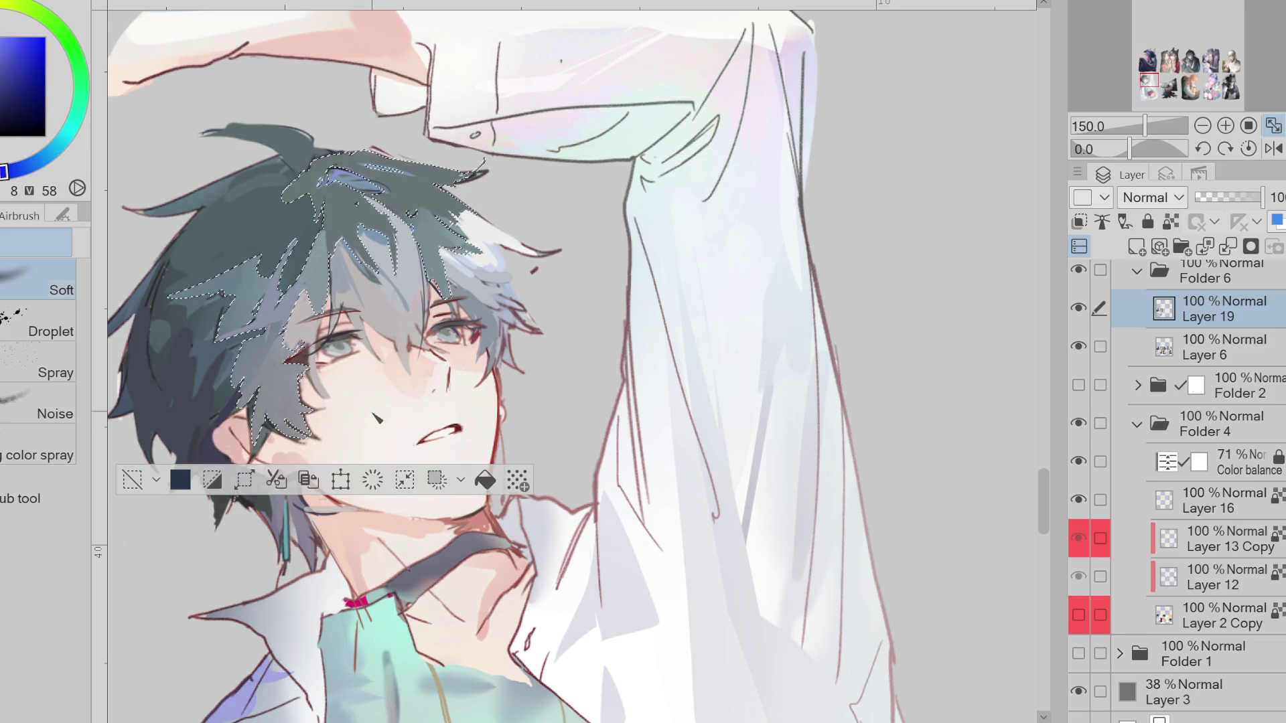
{"action": "key", "text": "ctrl+d"}
{"action": "left_click", "coordinate": [30, 164]}
{"action": "key", "text": "p"}
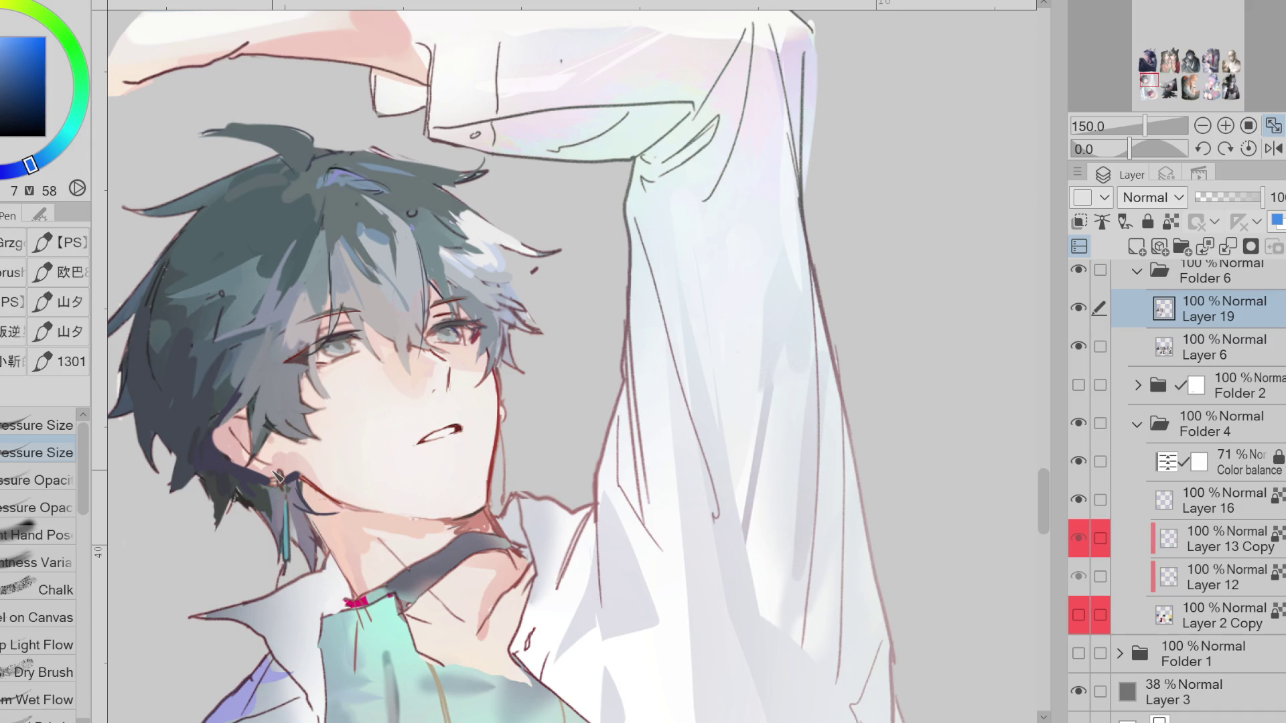
Paint near-white highlight strokes on the hair, undo the last one, and mirror the canvas
{"action": "left_click", "coordinate": [469, 301], "text": "alt"}
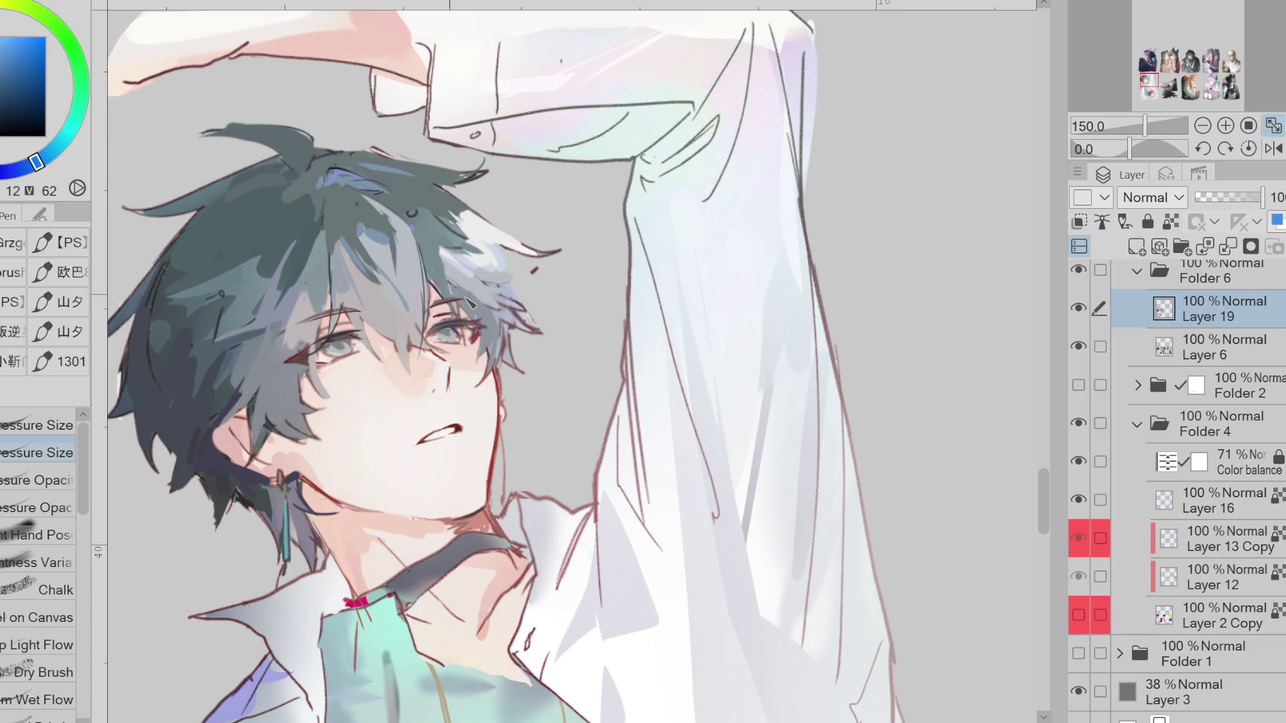
{"action": "left_click", "coordinate": [540, 297], "text": "alt"}
{"action": "left_click", "coordinate": [491, 234], "text": "alt"}
{"action": "mouse_move", "coordinate": [483, 271]}
{"action": "left_mouse_down"}
{"action": "mouse_move", "coordinate": [442, 252]}
{"action": "mouse_move", "coordinate": [538, 295]}
{"action": "mouse_move", "coordinate": [506, 301]}
{"action": "mouse_move", "coordinate": [532, 332]}
{"action": "mouse_move", "coordinate": [507, 338]}
{"action": "left_mouse_up"}
{"action": "key", "text": "ctrl+z"}
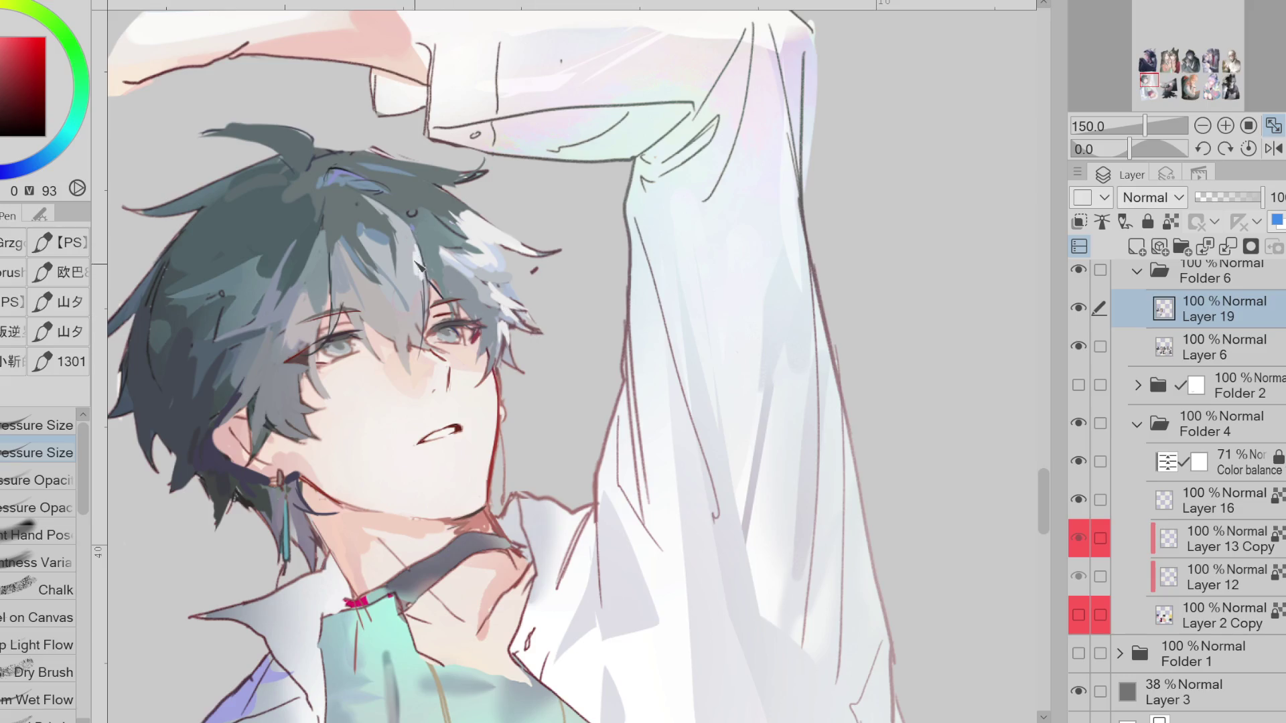
{"action": "key", "text": "h"}
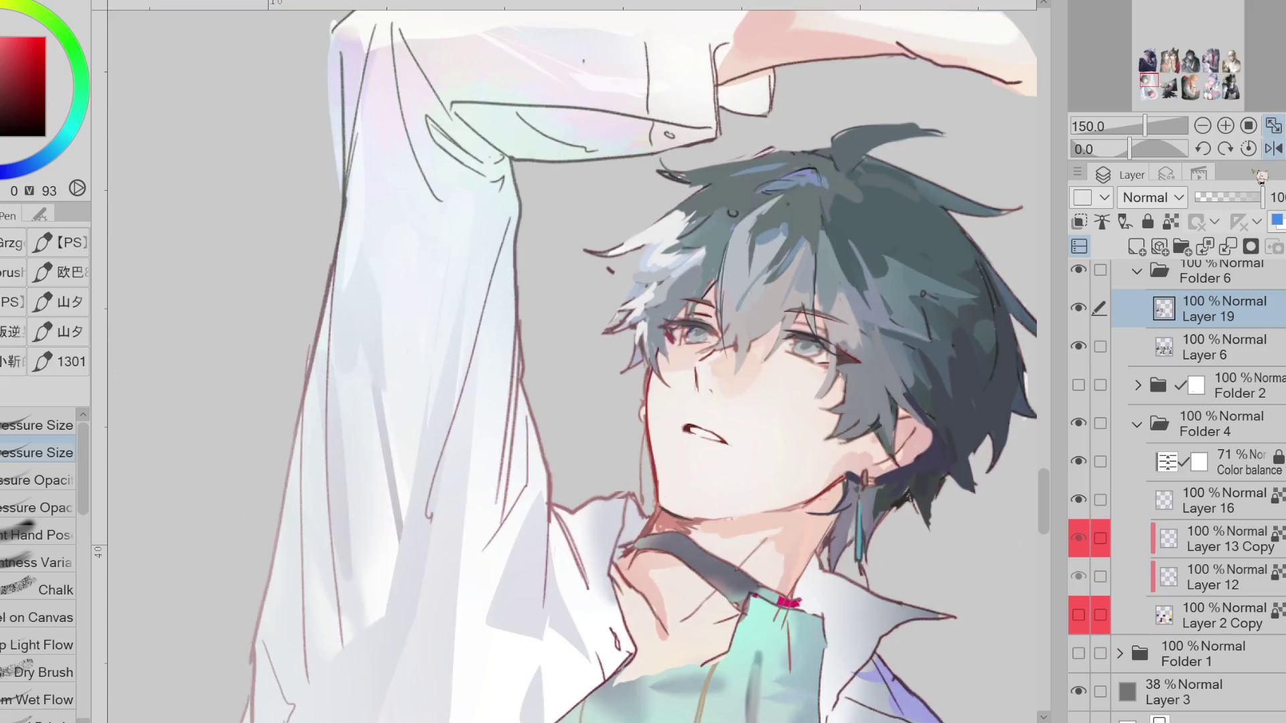
Sample the hair's dark teal, then paint a blue-purple highlight into the crown
{"action": "left_click", "coordinate": [737, 231], "text": "alt"}
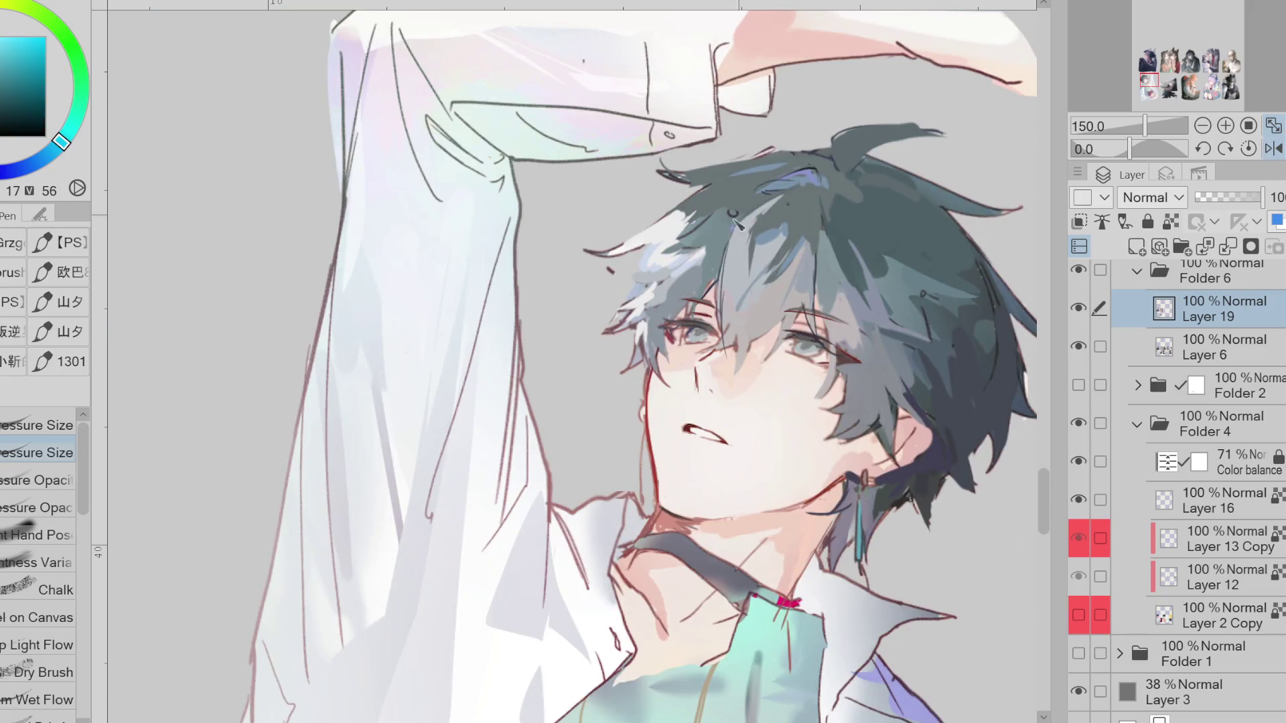
{"action": "left_click", "coordinate": [723, 200], "text": "alt"}
{"action": "left_click", "coordinate": [702, 223], "text": "alt"}
{"action": "left_click_drag", "start_coordinate": [702, 224], "coordinate": [696, 231]}
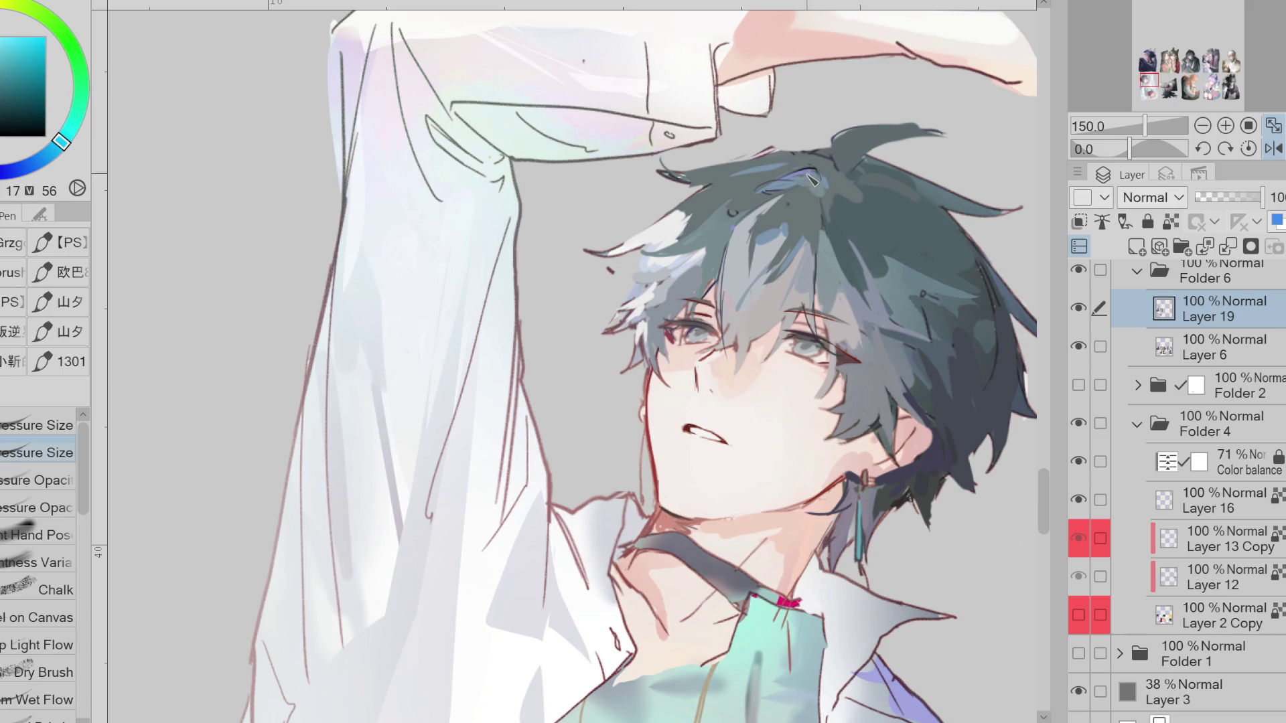
{"action": "left_click", "coordinate": [819, 162], "text": "alt"}
{"action": "mouse_move", "coordinate": [793, 163]}
{"action": "left_mouse_down"}
{"action": "mouse_move", "coordinate": [737, 182]}
{"action": "mouse_move", "coordinate": [772, 176]}
{"action": "left_mouse_up"}
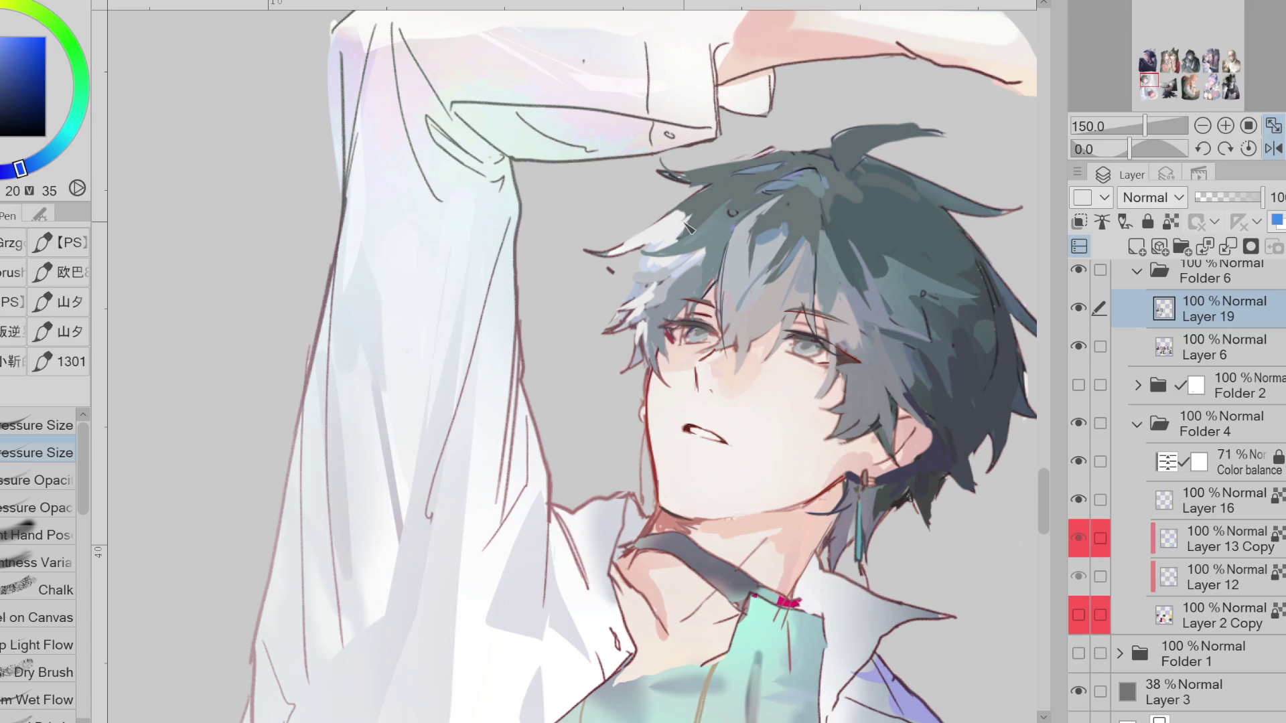
{"action": "scroll", "coordinate": [687, 228], "scroll_direction": "down", "scroll_amount": 2}
Sample the red eye-line colour and darken and extend the right eye's upper lash line
{"action": "scroll", "coordinate": [694, 375], "scroll_direction": "up", "scroll_amount": 3}
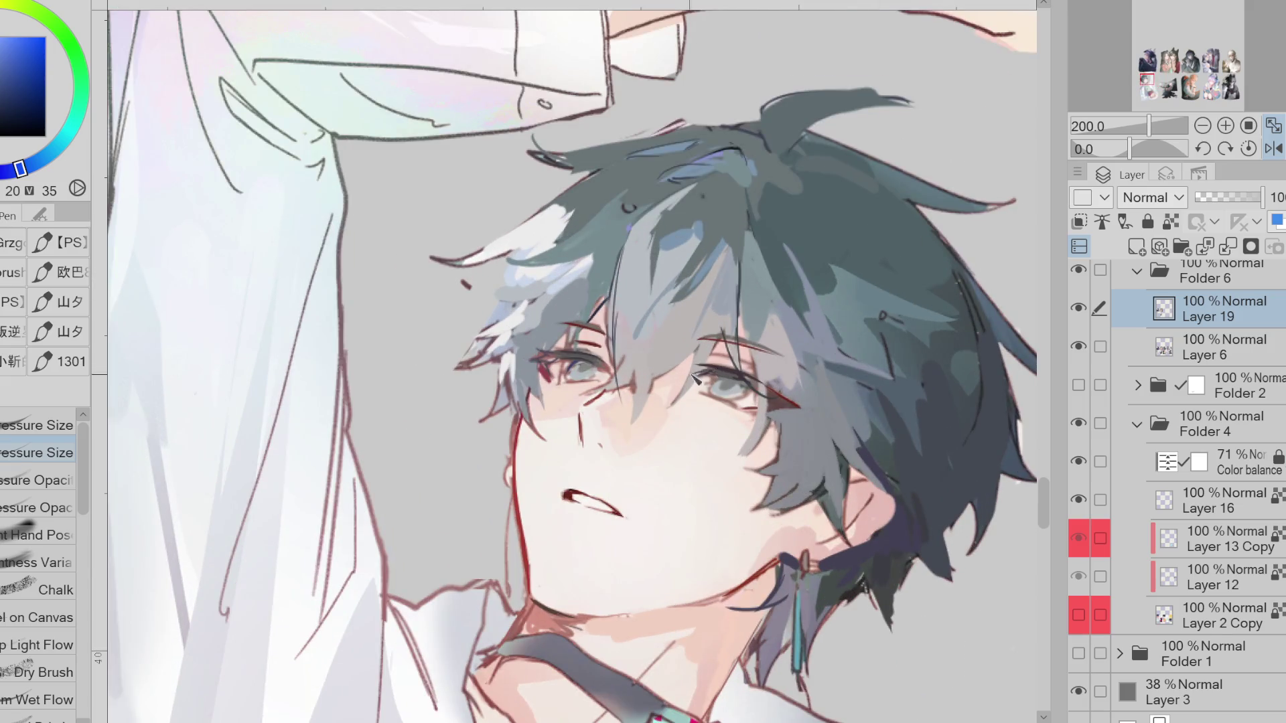
{"action": "left_click", "coordinate": [716, 378], "text": "alt"}
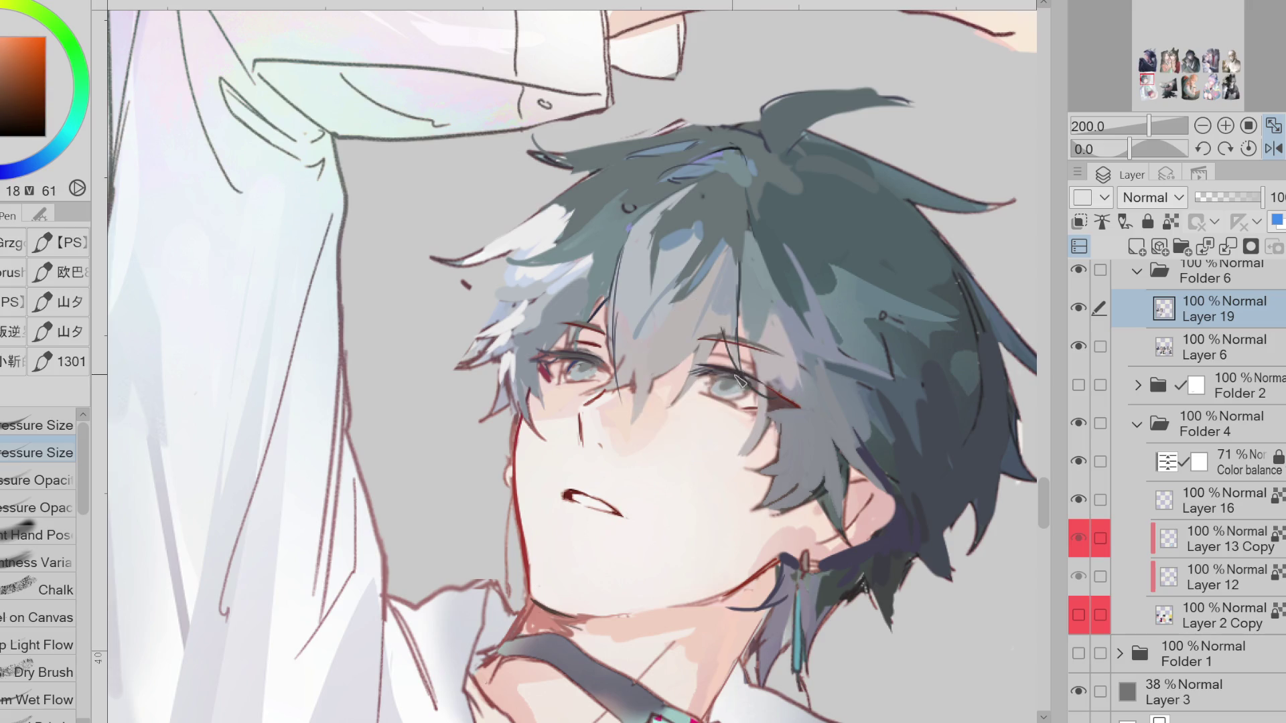
{"action": "left_click", "coordinate": [723, 379], "text": "alt"}
{"action": "left_click", "coordinate": [720, 376], "text": "alt"}
{"action": "left_click", "coordinate": [714, 374], "text": "alt"}
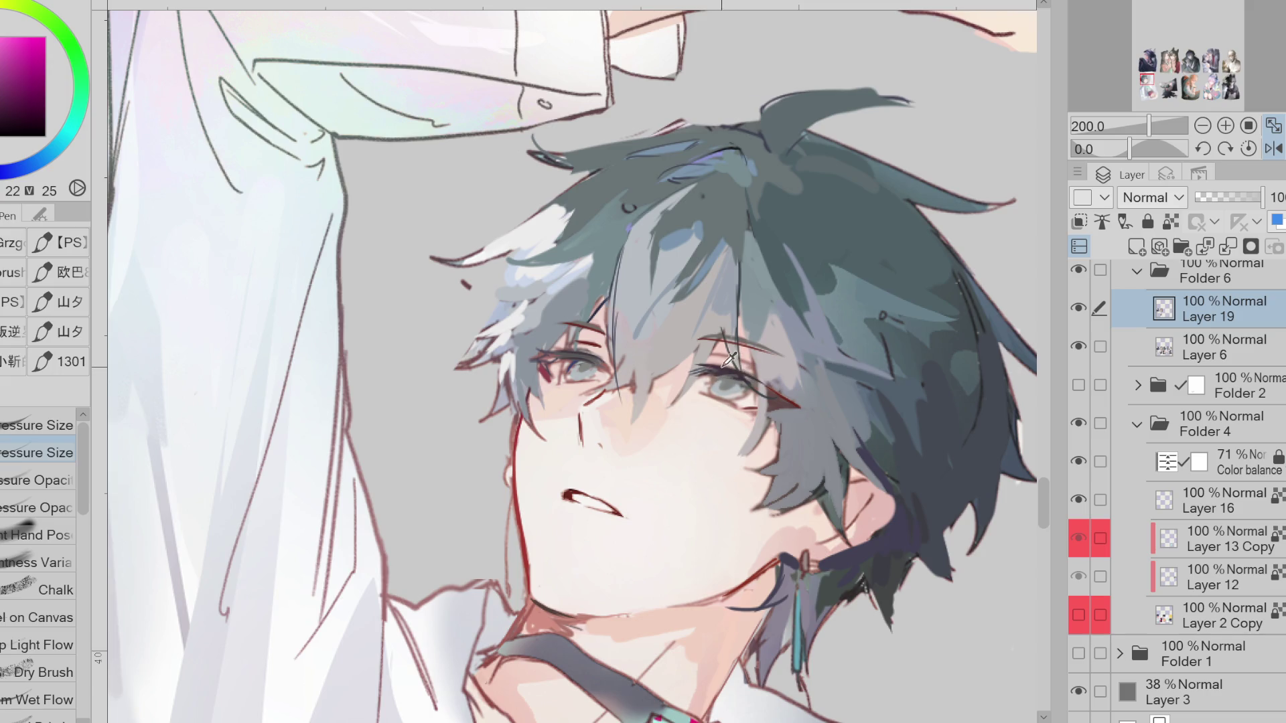
{"action": "left_click", "coordinate": [723, 376], "text": "alt"}
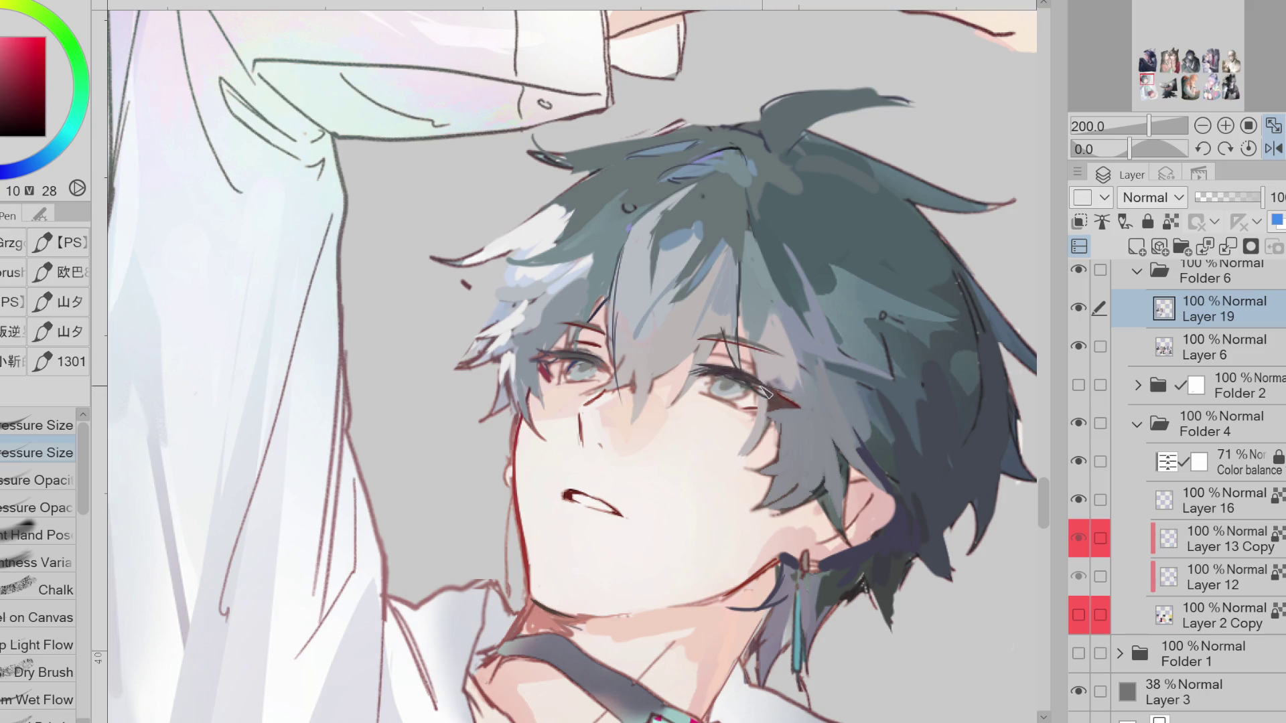
{"action": "mouse_move", "coordinate": [739, 382]}
{"action": "left_mouse_down"}
{"action": "mouse_move", "coordinate": [828, 394]}
{"action": "mouse_move", "coordinate": [736, 412]}
{"action": "left_mouse_up"}
Soften the lash with grey-magenta strokes and lengthen the right eye's lower lash in red
{"action": "left_click", "coordinate": [810, 419], "text": "alt"}
{"action": "left_click", "coordinate": [791, 388], "text": "alt"}
{"action": "left_click", "coordinate": [809, 392], "text": "alt"}
{"action": "left_click", "coordinate": [825, 399], "text": "alt"}
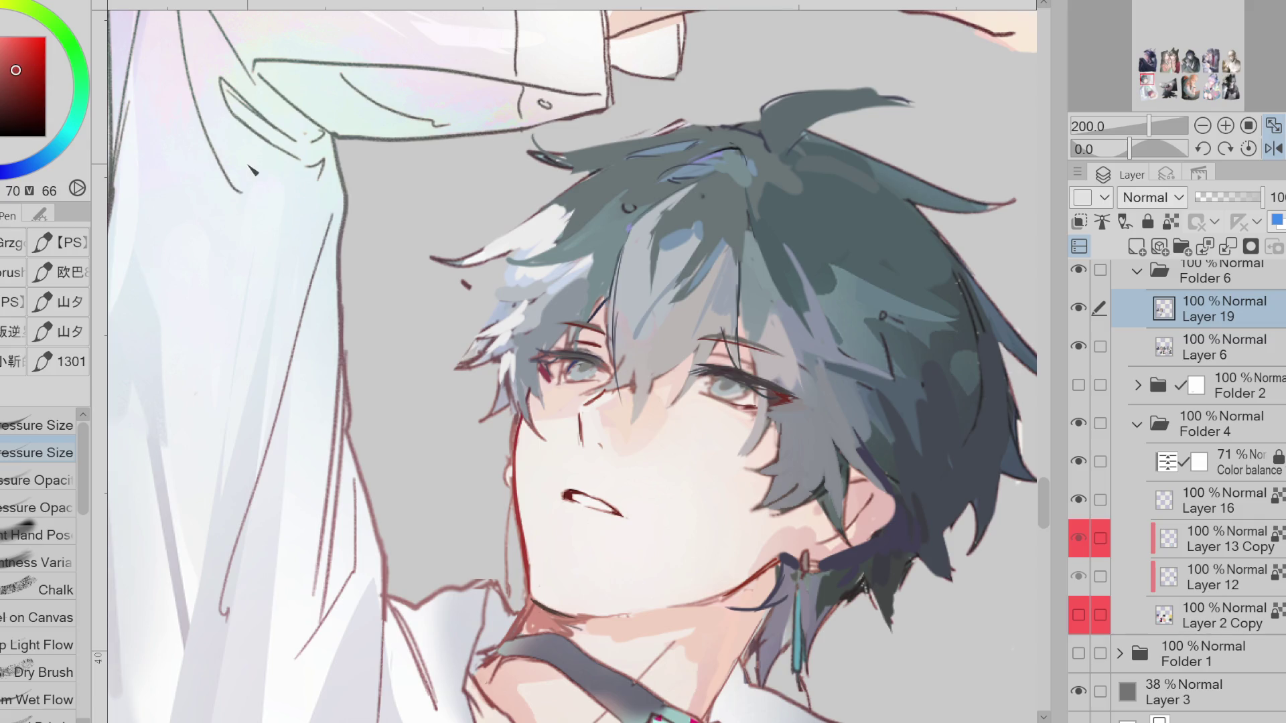
{"action": "left_click_drag", "start_coordinate": [757, 408], "coordinate": [722, 404]}
Sample dark eye tones, erase a small trim on the lip line, and mirror the canvas back
{"action": "left_click", "coordinate": [725, 387], "text": "alt"}
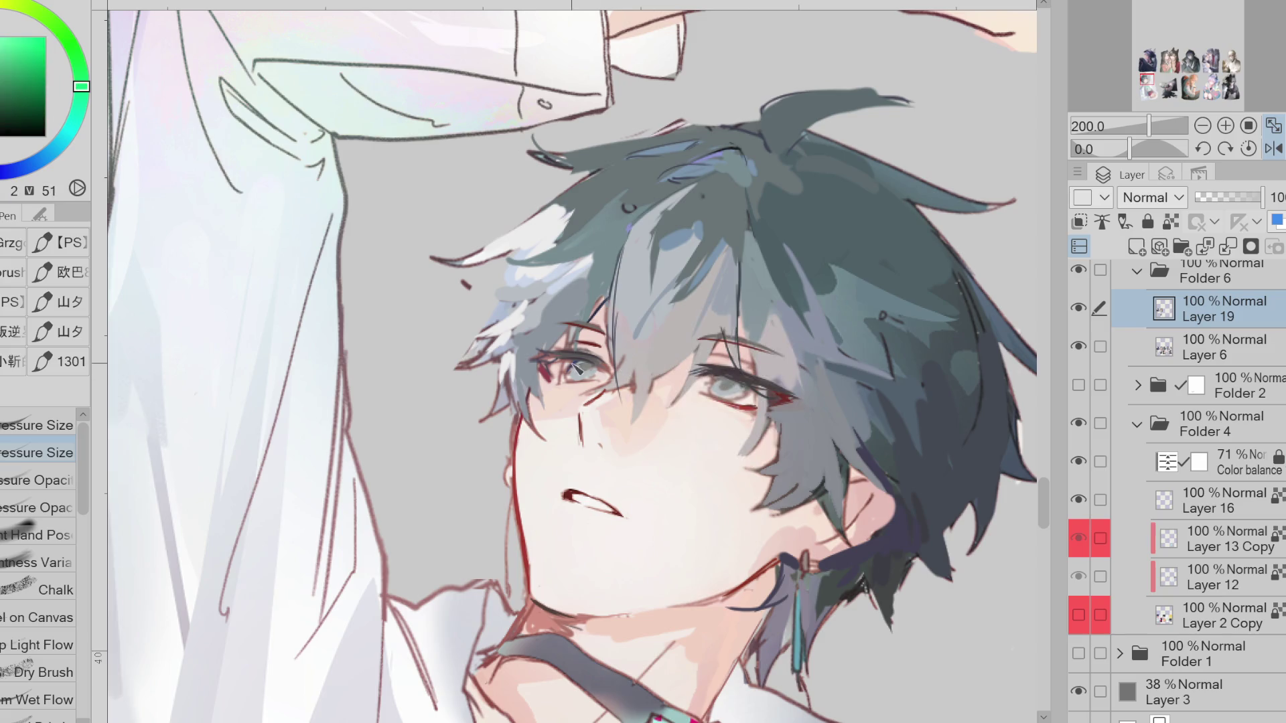
{"action": "left_click", "coordinate": [582, 369], "text": "alt"}
{"action": "left_click", "coordinate": [623, 368], "text": "alt"}
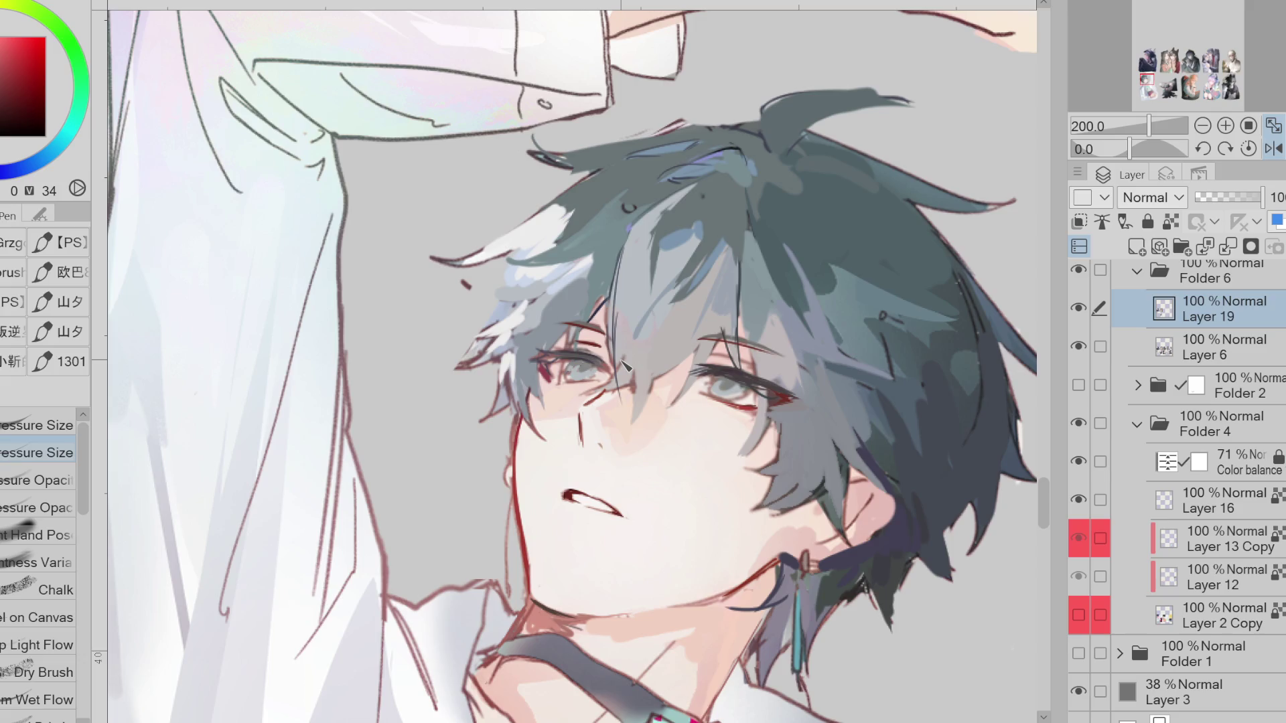
{"action": "key", "text": "e"}
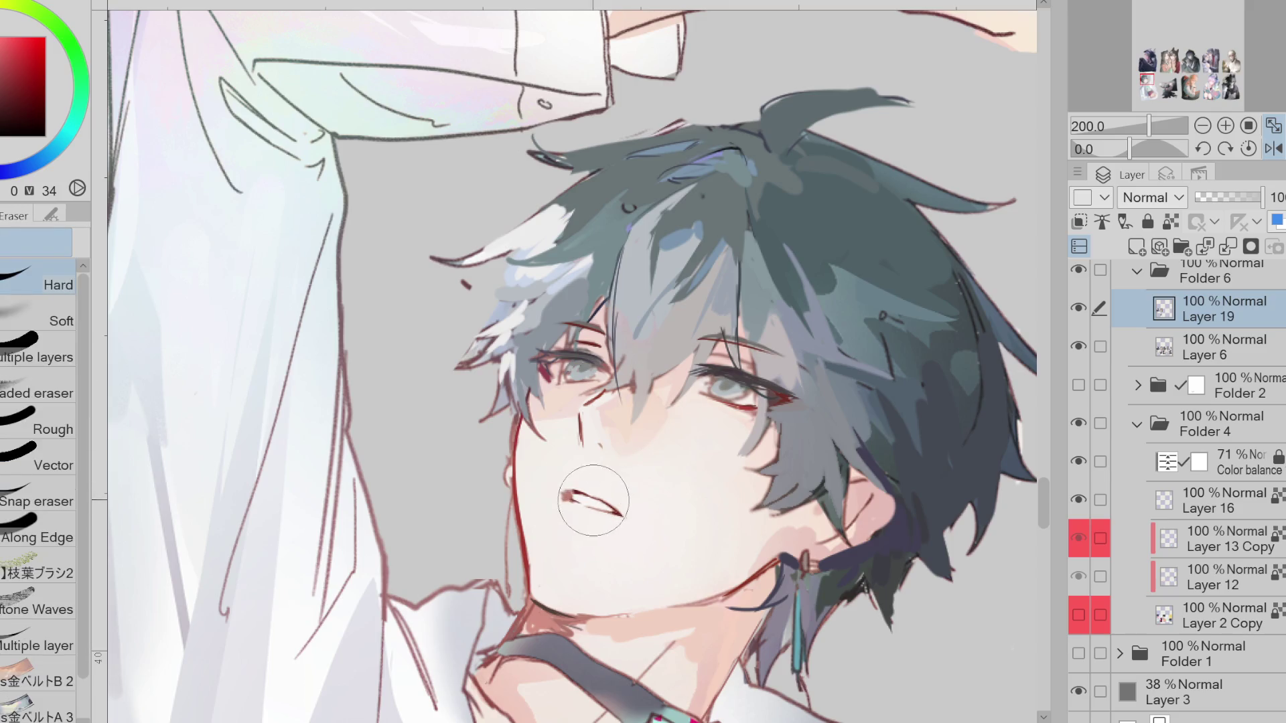
{"action": "left_click", "coordinate": [570, 497], "text": "alt"}
{"action": "key", "text": "p"}
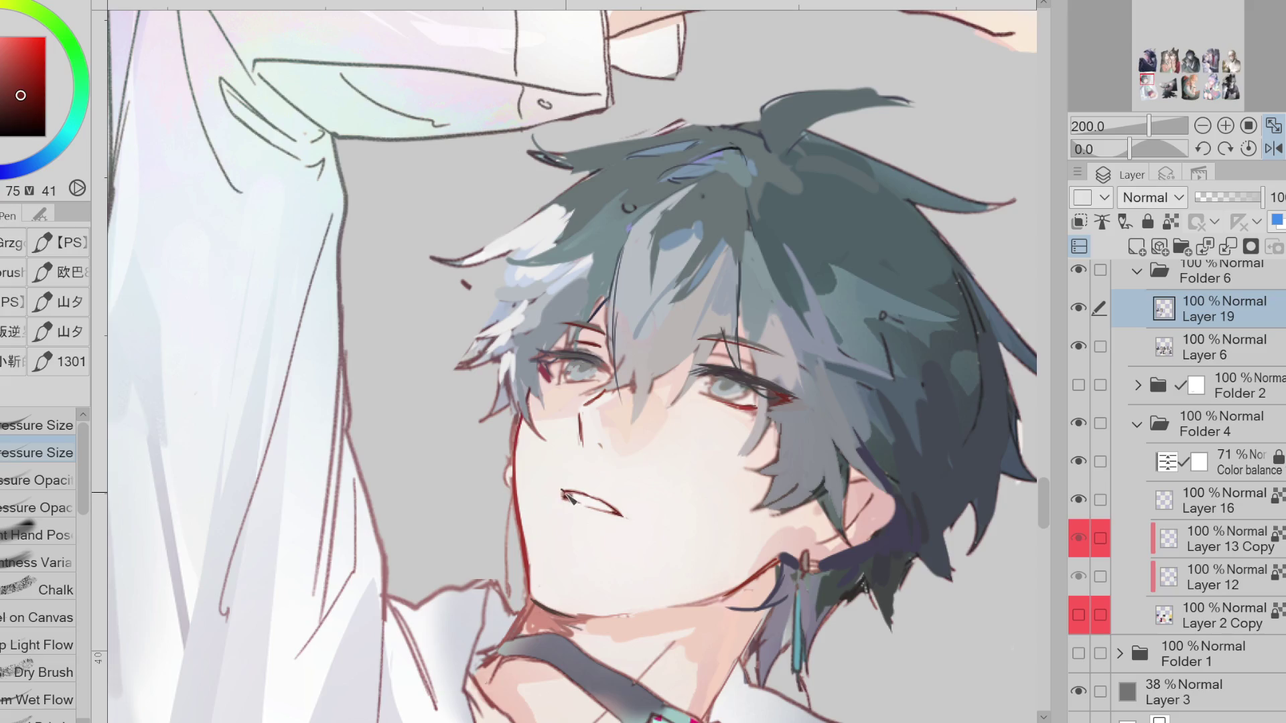
{"action": "left_click", "coordinate": [1274, 148]}
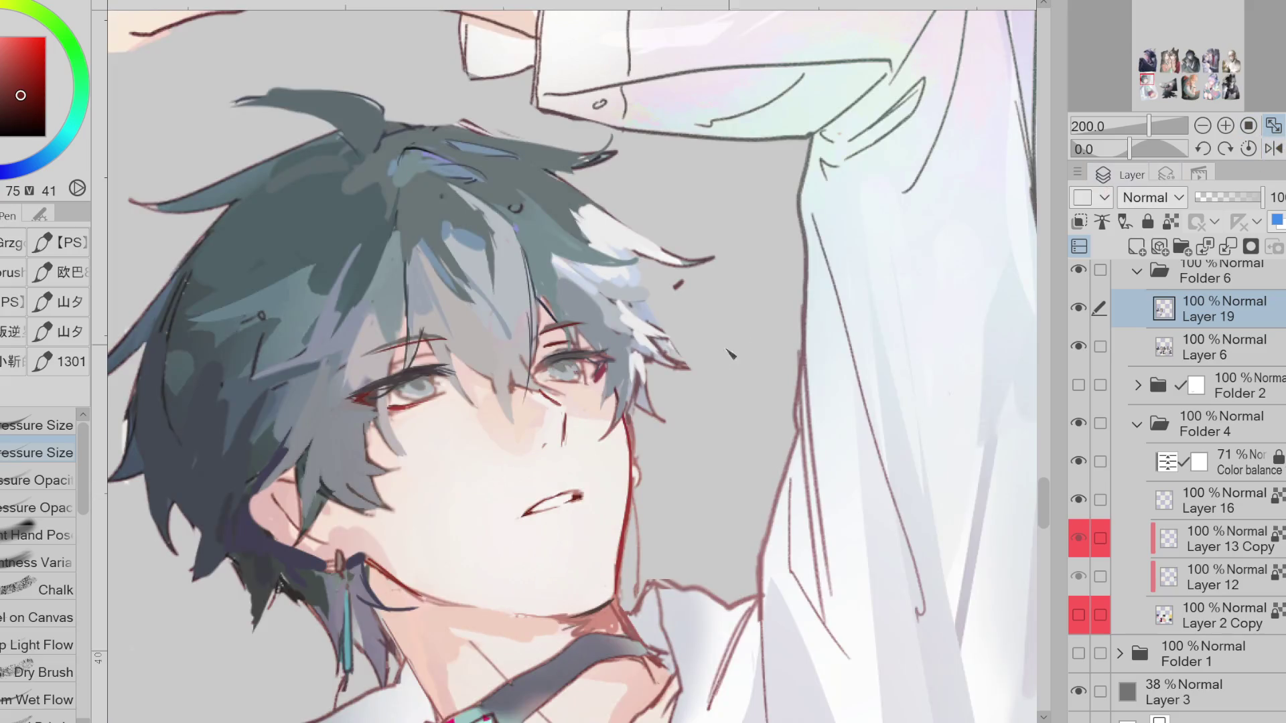
Paint a short dark-red accent at the lip corner and touch it up with the eraser
{"action": "left_click_drag", "start_coordinate": [580, 494], "coordinate": [561, 499]}
{"action": "key", "text": "e"}
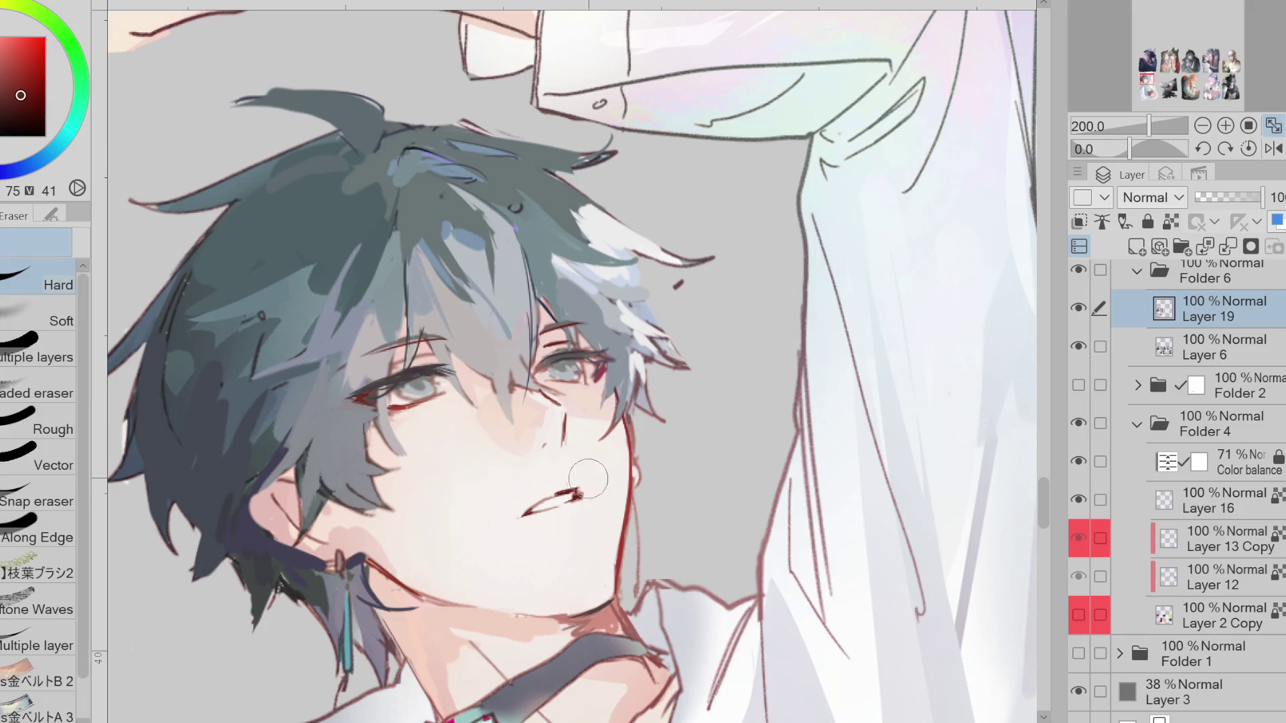
{"action": "left_click", "coordinate": [570, 496], "text": "alt"}
{"action": "key", "text": "p"}
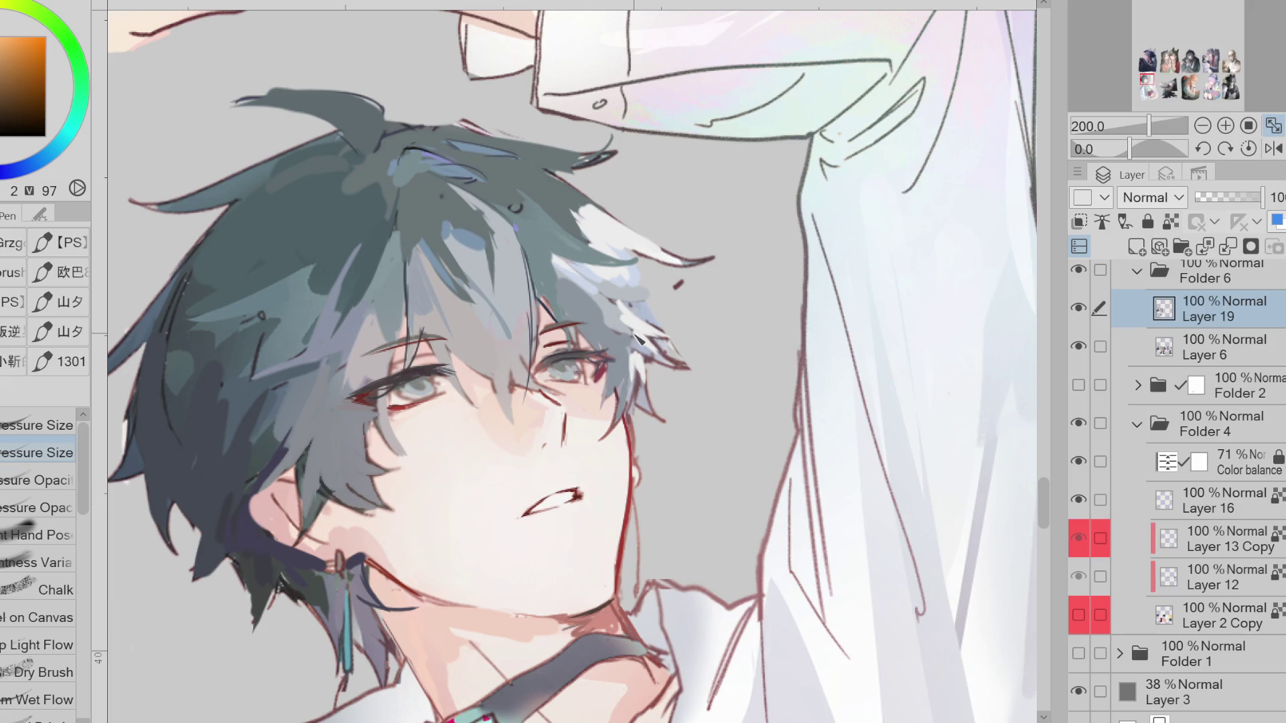
Sample the pink-red eye line and near-black lash colours, then zoom out to 135%
{"action": "left_click", "coordinate": [412, 396], "text": "alt"}
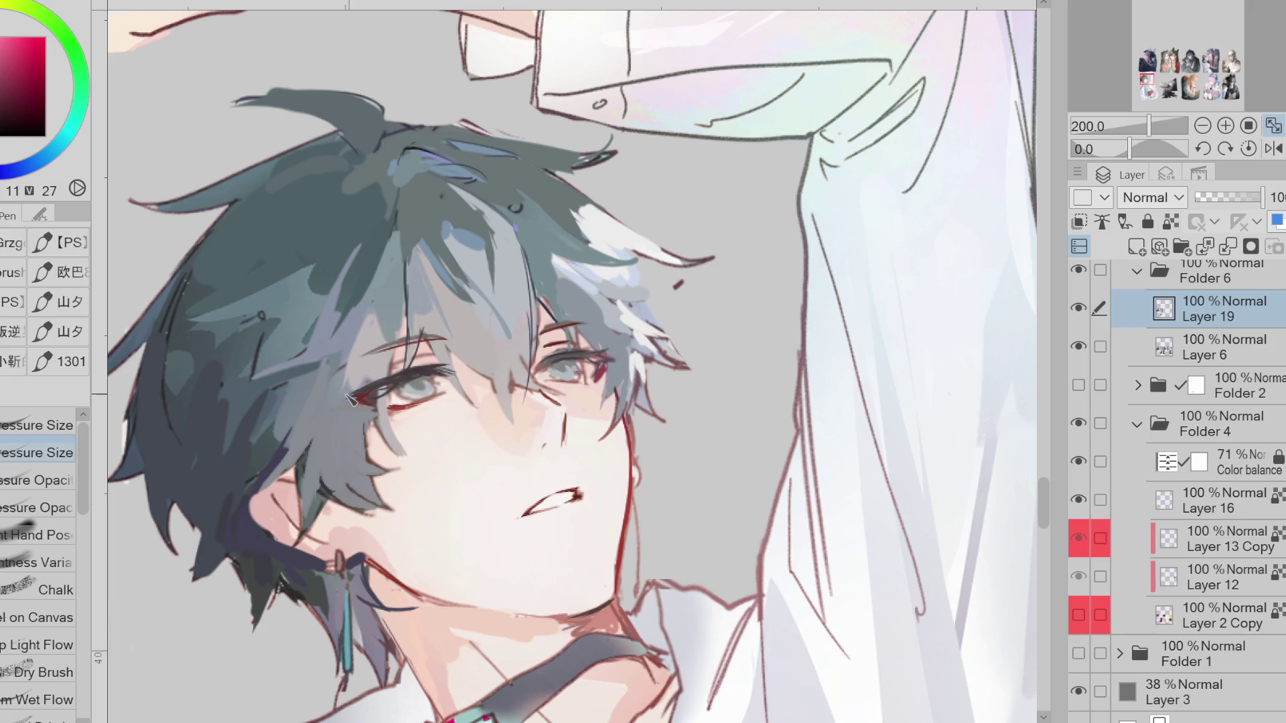
{"action": "left_click", "coordinate": [429, 371], "text": "alt"}
{"action": "scroll", "coordinate": [630, 413], "scroll_direction": "down", "scroll_amount": 1}
{"action": "scroll", "coordinate": [536, 261], "scroll_direction": "down", "scroll_amount": 2}
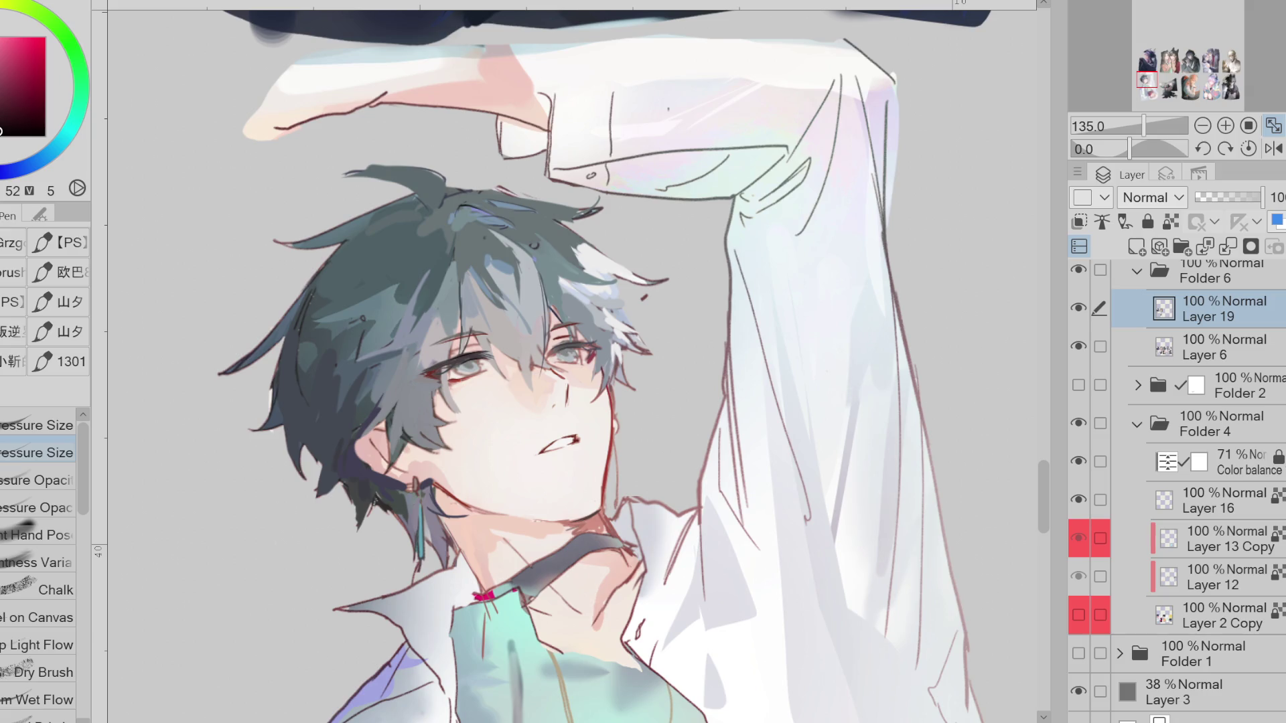
Sample skin and mouth colours from around the boy's mouth
{"action": "left_click", "coordinate": [582, 442], "text": "alt"}
{"action": "key", "text": "e"}
{"action": "left_click", "coordinate": [598, 430], "text": "alt"}
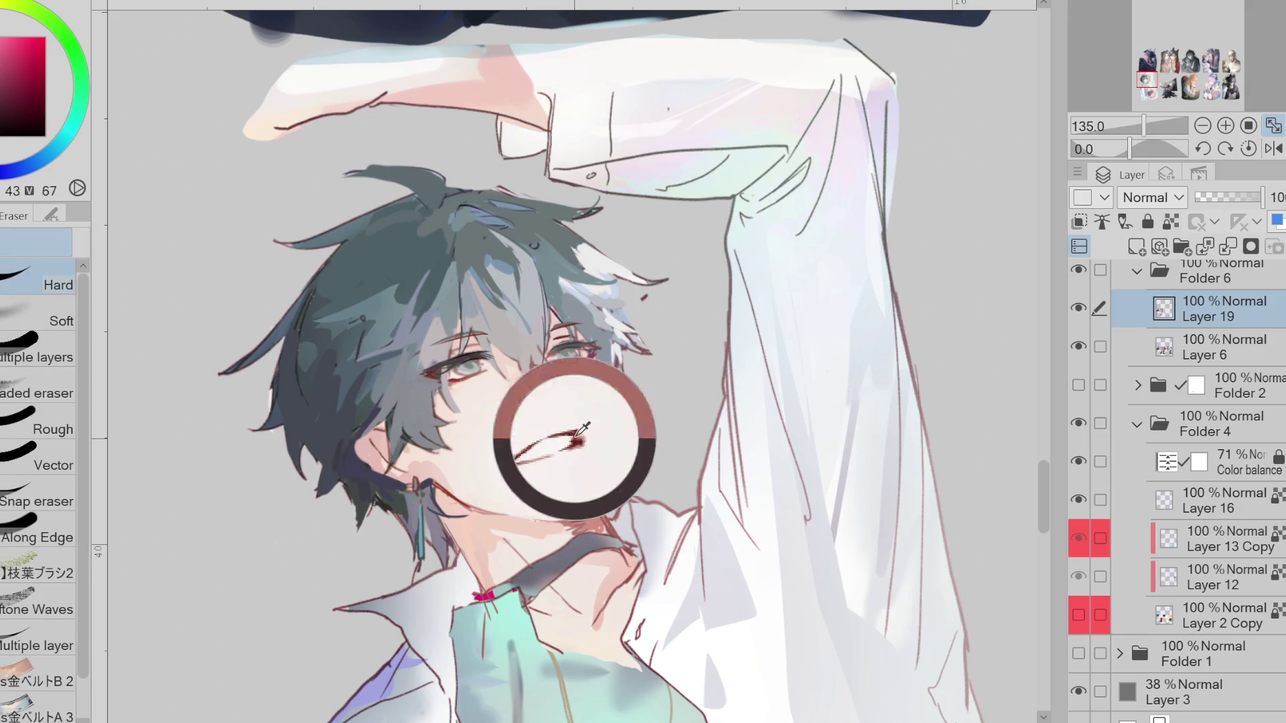
{"action": "scroll", "coordinate": [589, 436], "scroll_direction": "up", "scroll_amount": 1}
{"action": "key", "text": "p"}
{"action": "left_click", "coordinate": [583, 429], "text": "alt"}
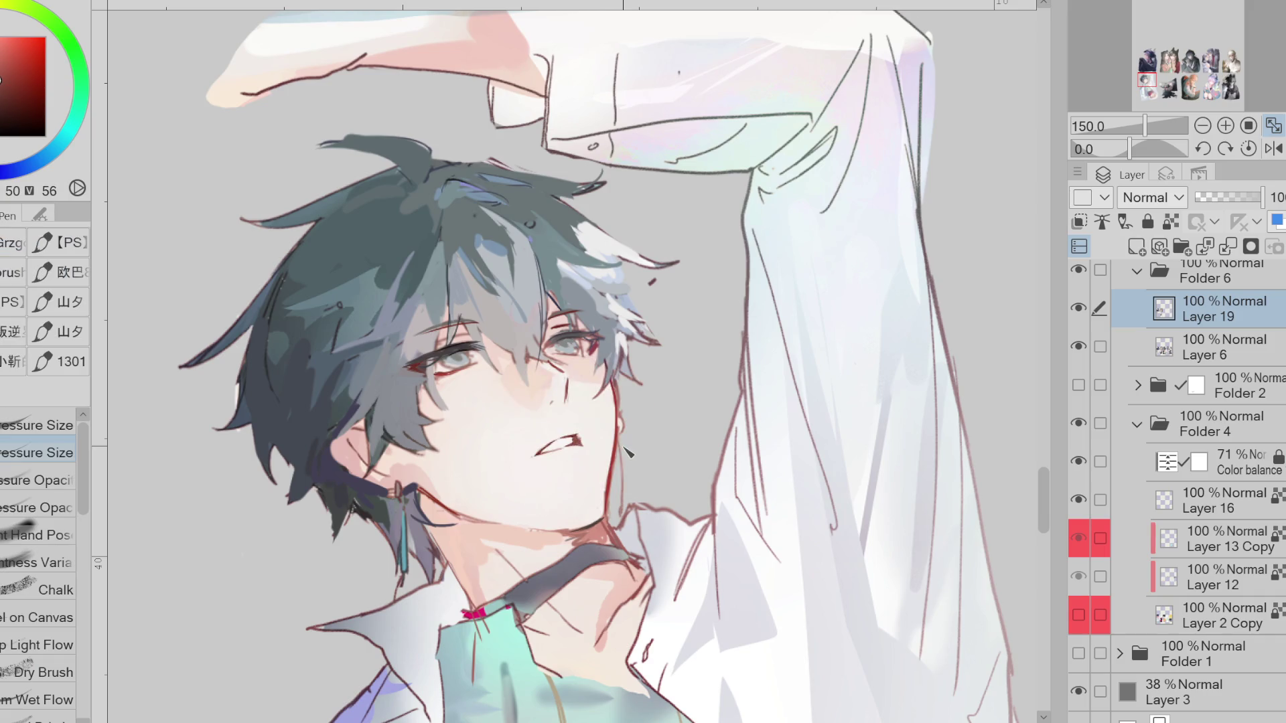
Mirror the view and try a short dark mouth stroke, then undo it
{"action": "key", "text": "h"}
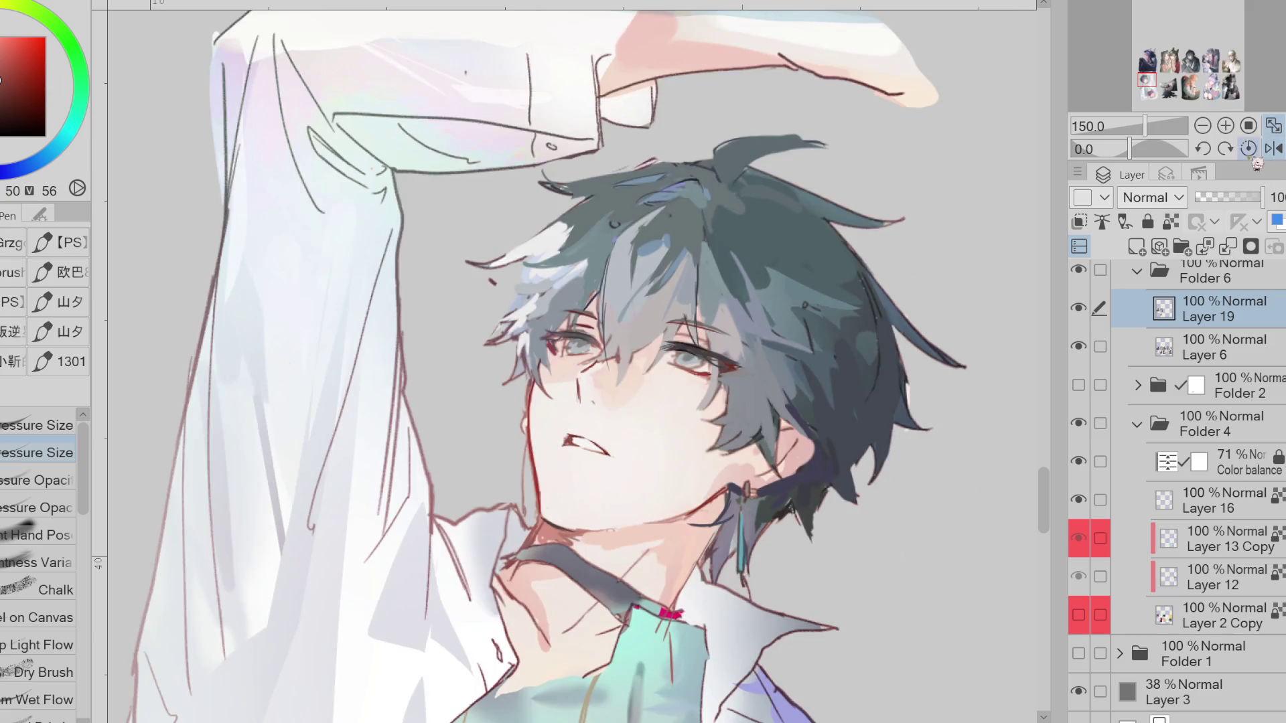
{"action": "key", "text": "e"}
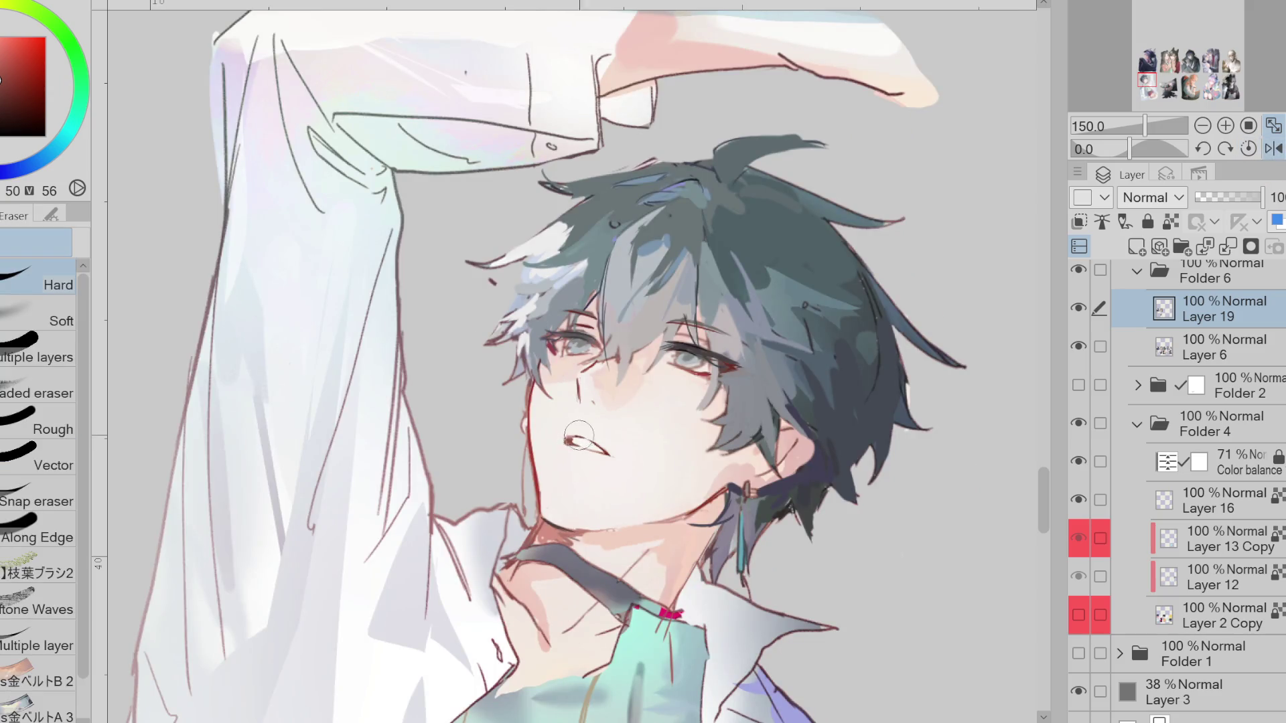
{"action": "key", "text": "p"}
{"action": "mouse_move", "coordinate": [575, 437]}
{"action": "left_mouse_down"}
{"action": "mouse_move", "coordinate": [595, 448]}
{"action": "mouse_move", "coordinate": [573, 454]}
{"action": "left_mouse_up"}
{"action": "key", "text": "ctrl+z"}
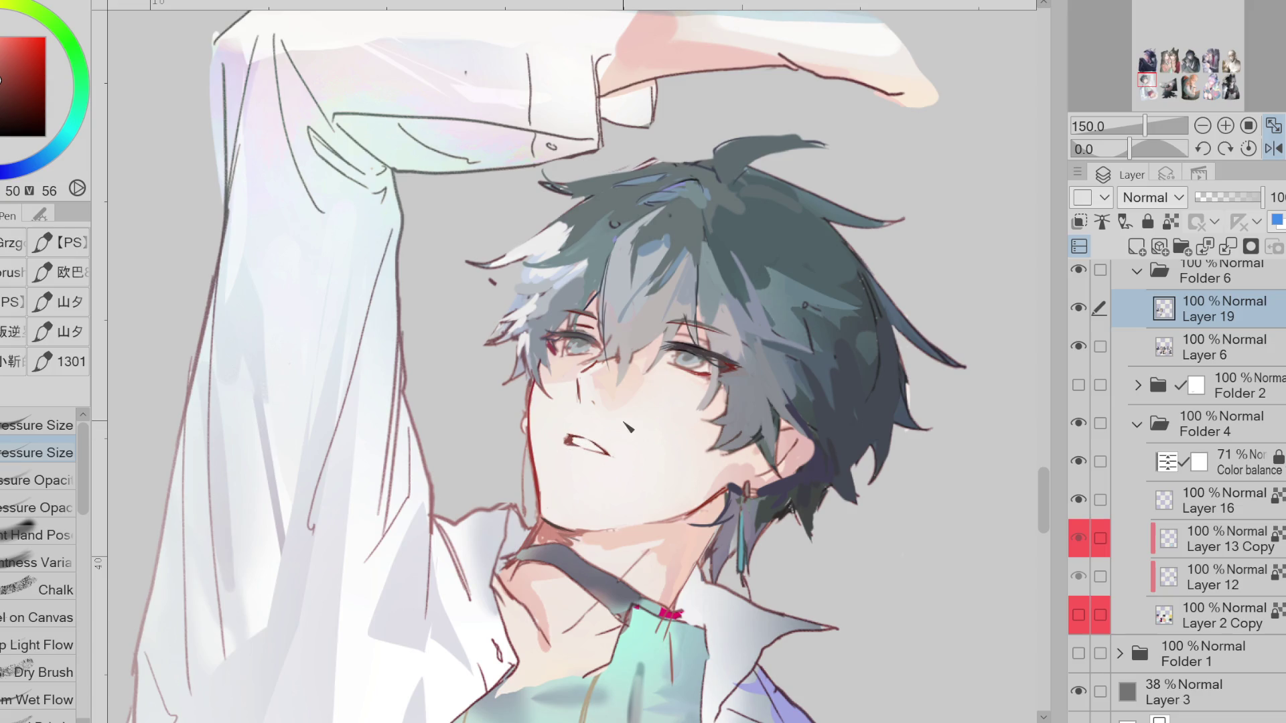
{"action": "key", "text": "e"}
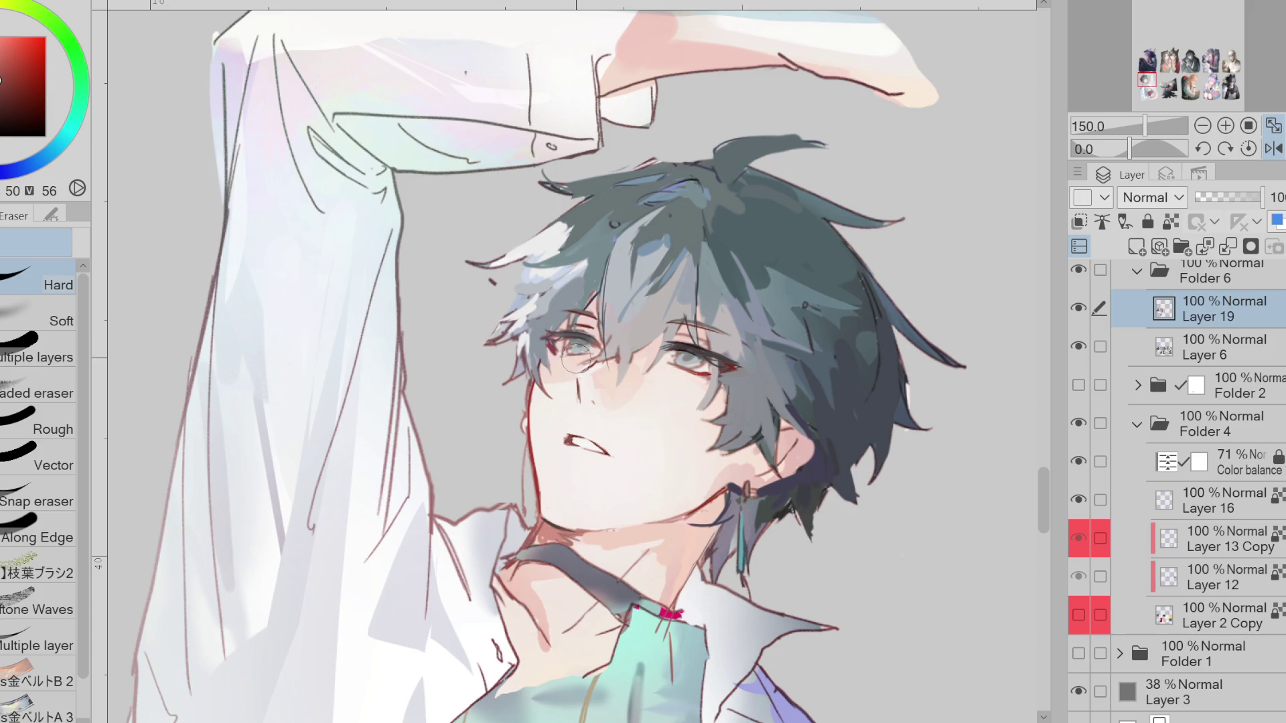
{"action": "key", "text": "p"}
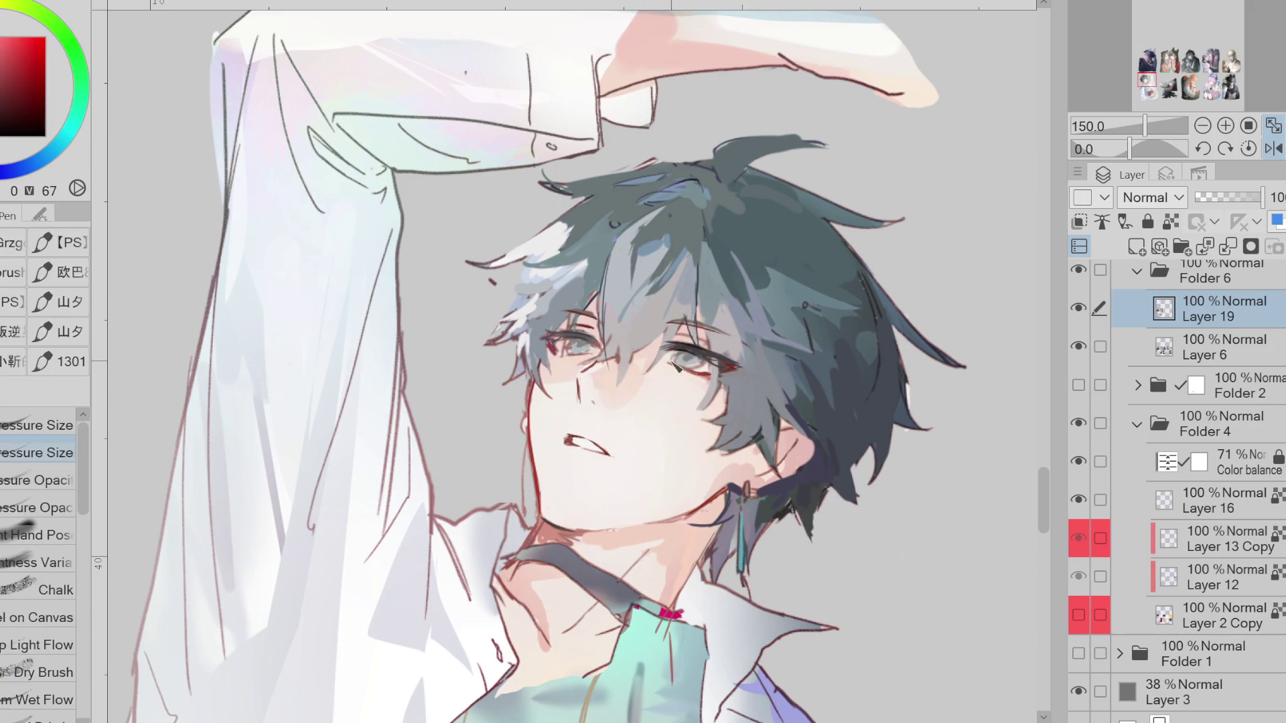
Add a small dark red accent at the eye corner
{"action": "left_click", "coordinate": [689, 349], "text": "alt"}
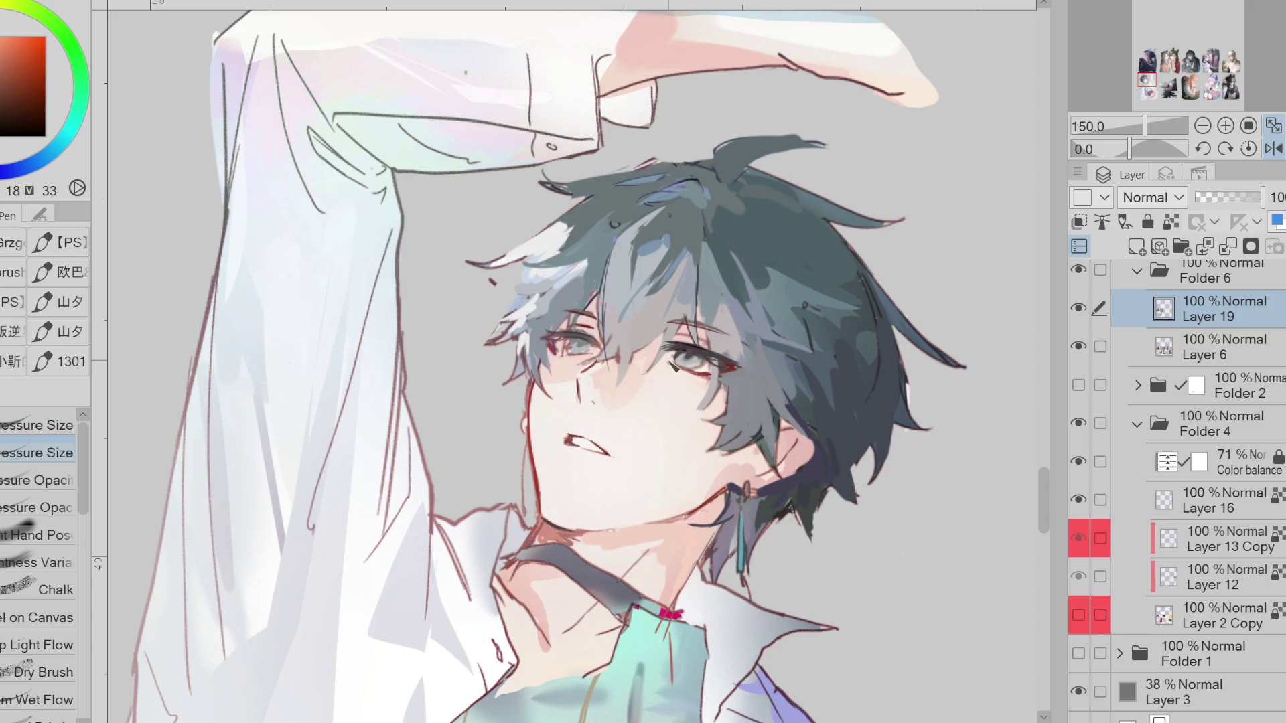
{"action": "left_click", "coordinate": [1273, 148]}
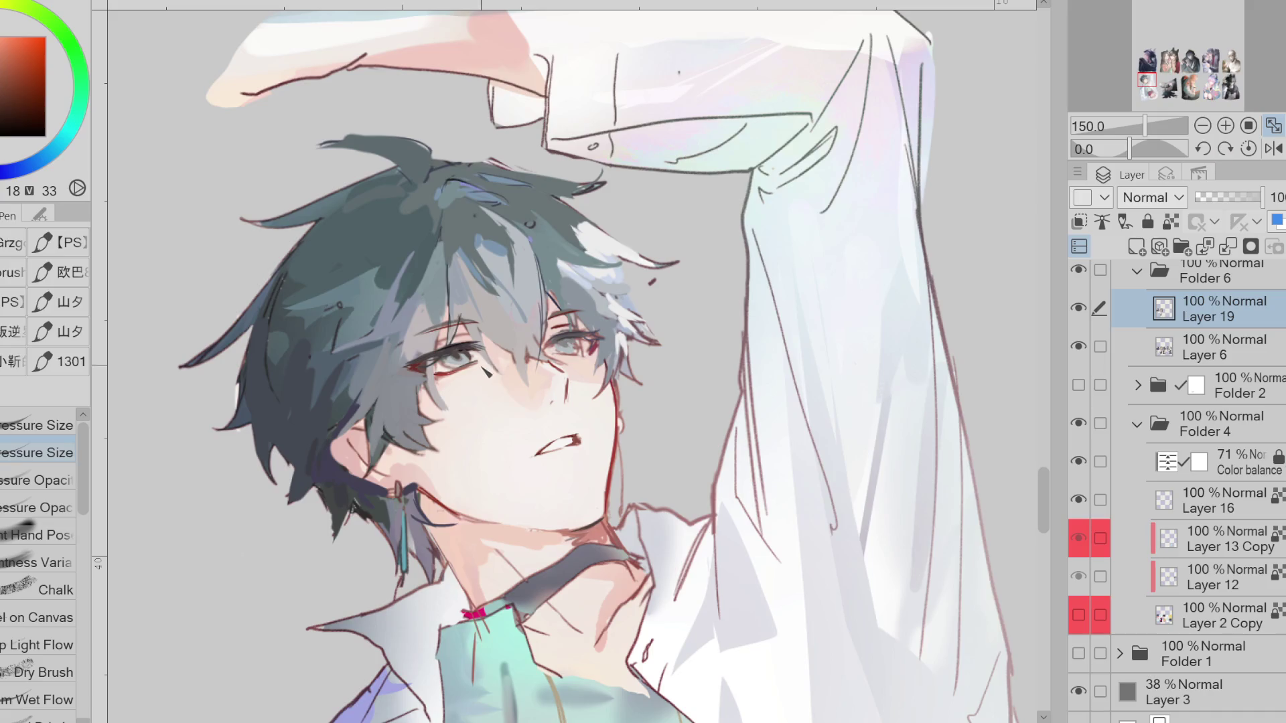
{"action": "left_click", "coordinate": [477, 369], "text": "alt"}
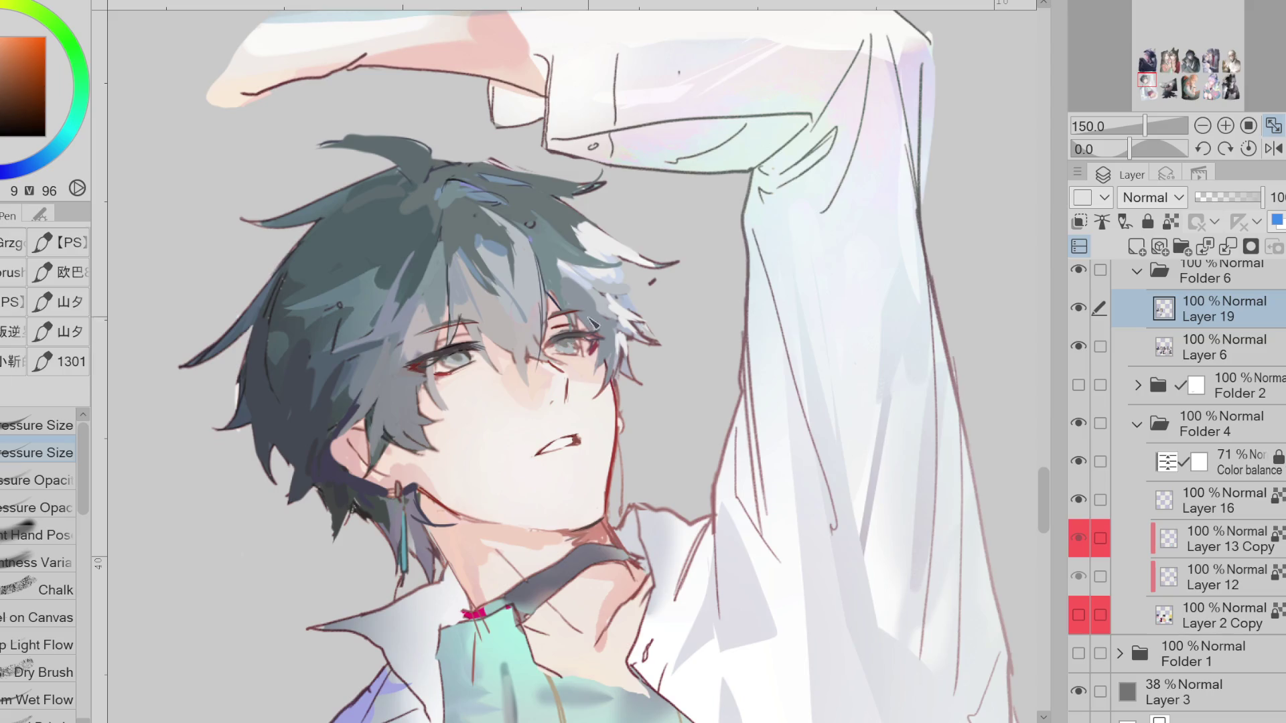
{"action": "left_click", "coordinate": [570, 343], "text": "alt"}
{"action": "left_click_drag", "start_coordinate": [576, 339], "coordinate": [580, 343]}
{"action": "left_click", "coordinate": [560, 323], "text": "alt"}
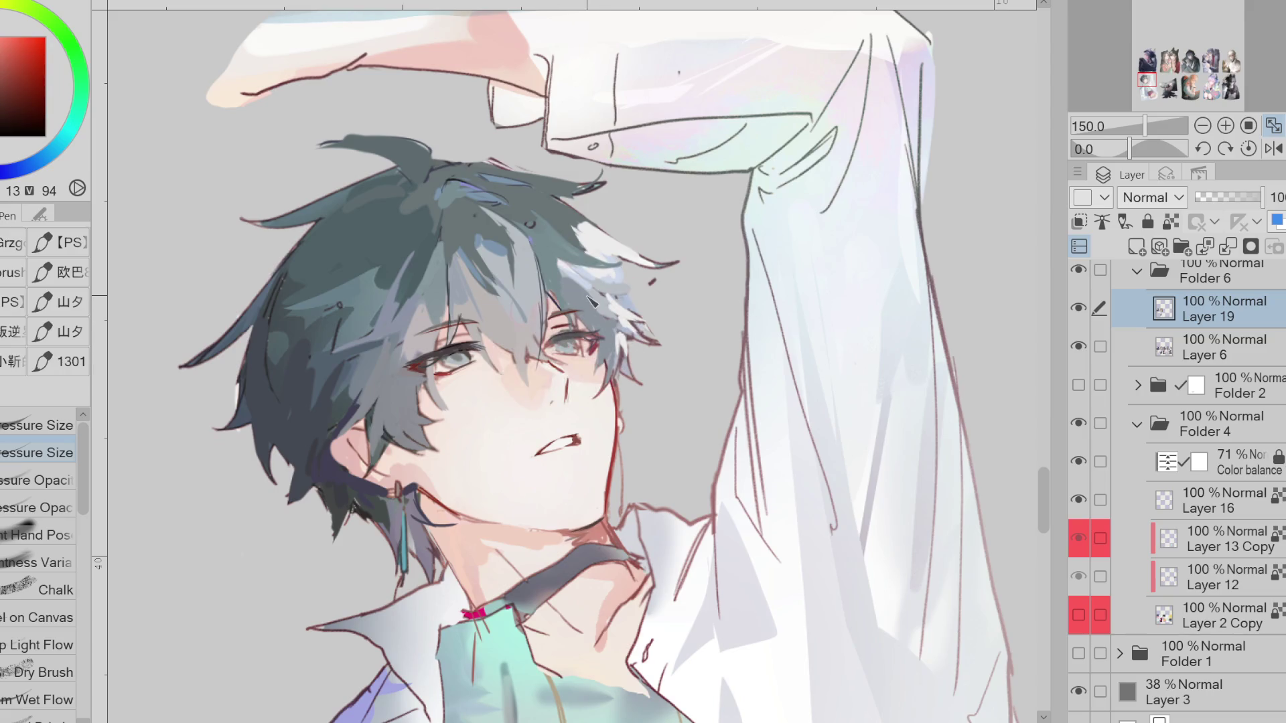
Stroke dark hair colour along the jaw edge, undoing a too-dark second line
{"action": "key", "text": "e"}
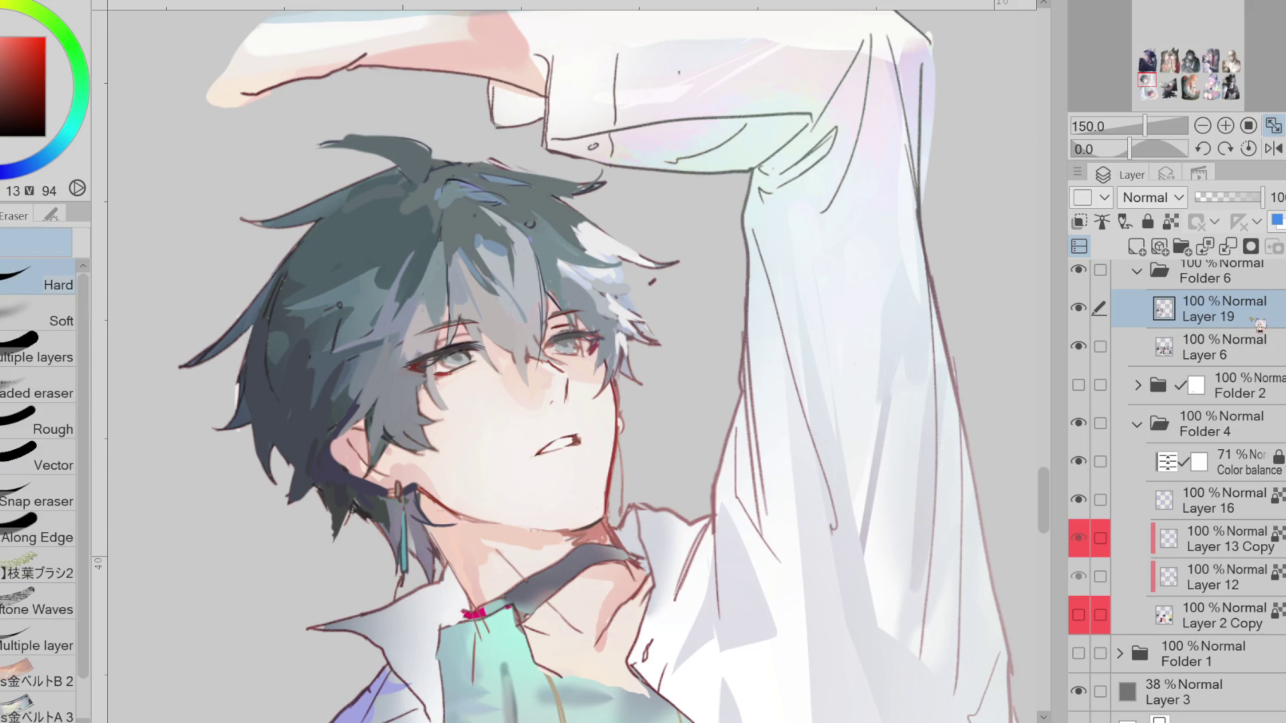
{"action": "key", "text": "p"}
{"action": "left_click", "coordinate": [608, 368], "text": "alt"}
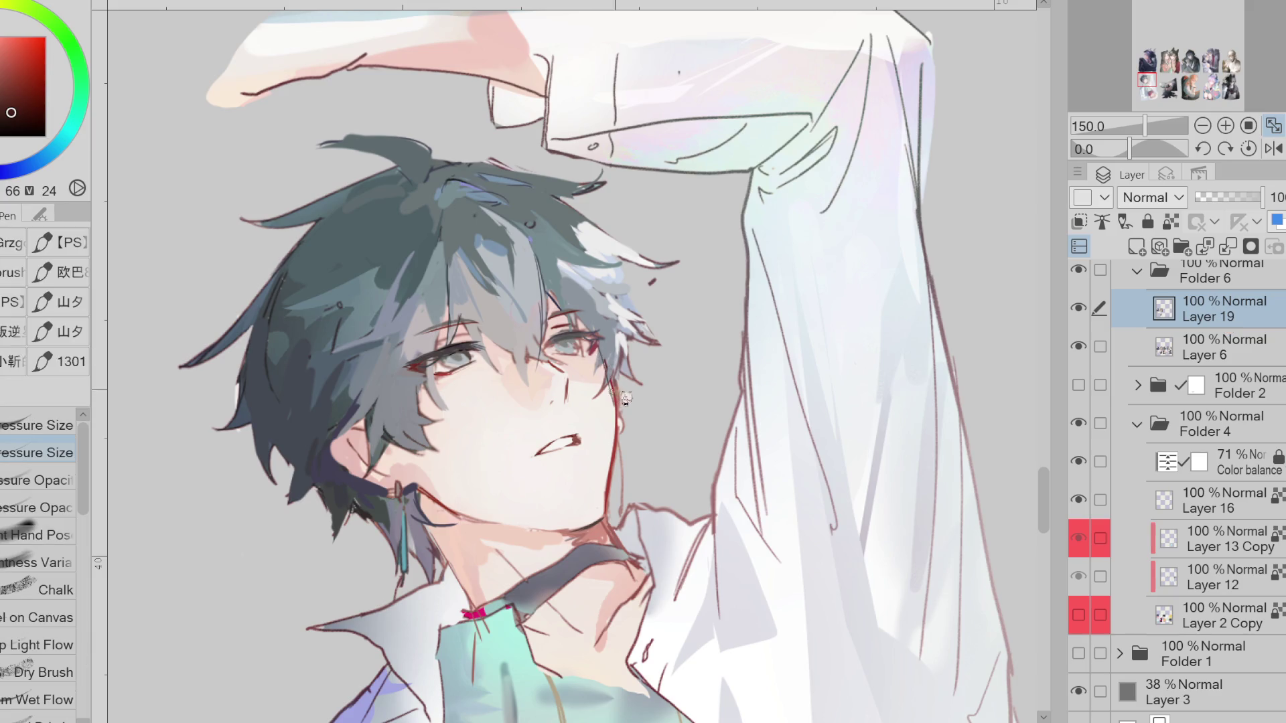
{"action": "left_click_drag", "start_coordinate": [607, 352], "coordinate": [615, 465]}
{"action": "left_click", "coordinate": [614, 447], "text": "alt"}
{"action": "left_click", "coordinate": [611, 402], "text": "alt"}
{"action": "left_click_drag", "start_coordinate": [612, 395], "coordinate": [610, 489]}
{"action": "key", "text": "ctrl+z"}
Darken the red jaw line down toward the neck and mirror the view back
{"action": "left_click_drag", "start_coordinate": [617, 430], "coordinate": [609, 373]}
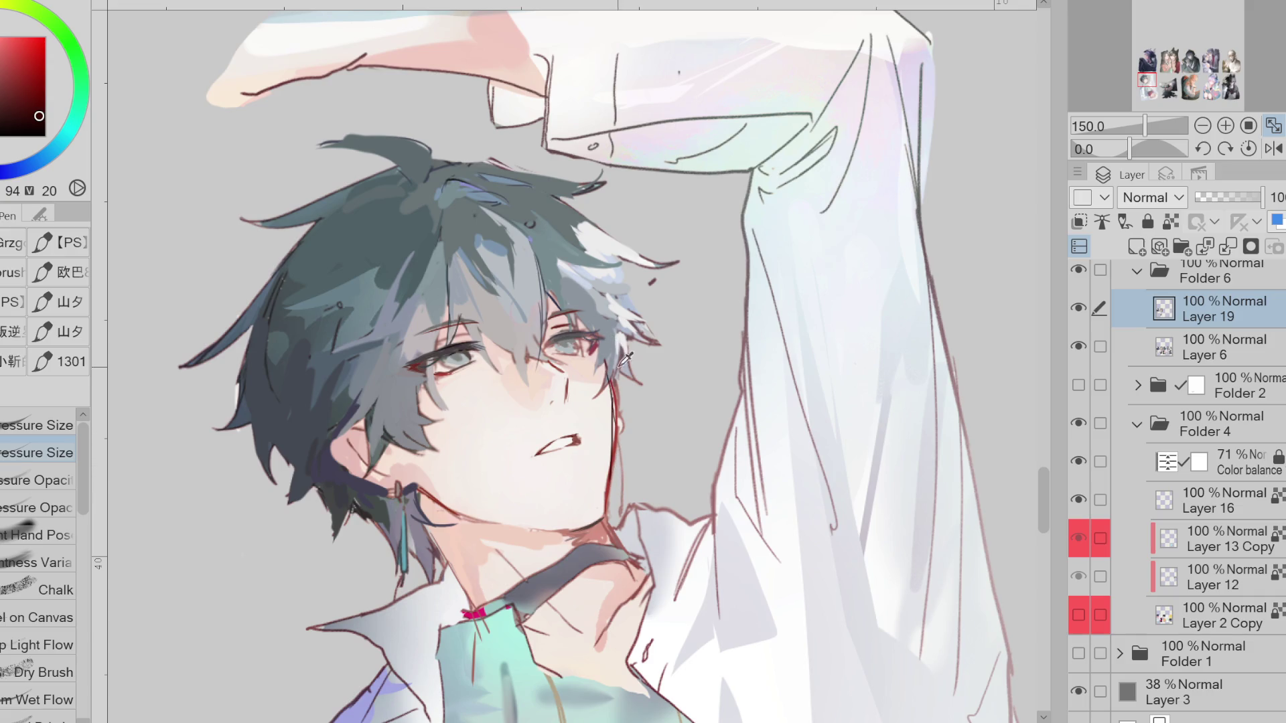
{"action": "left_click", "coordinate": [613, 391], "text": "alt"}
{"action": "left_click", "coordinate": [615, 389], "text": "alt"}
{"action": "left_click_drag", "start_coordinate": [613, 387], "coordinate": [612, 490]}
{"action": "left_click", "coordinate": [582, 353], "text": "alt"}
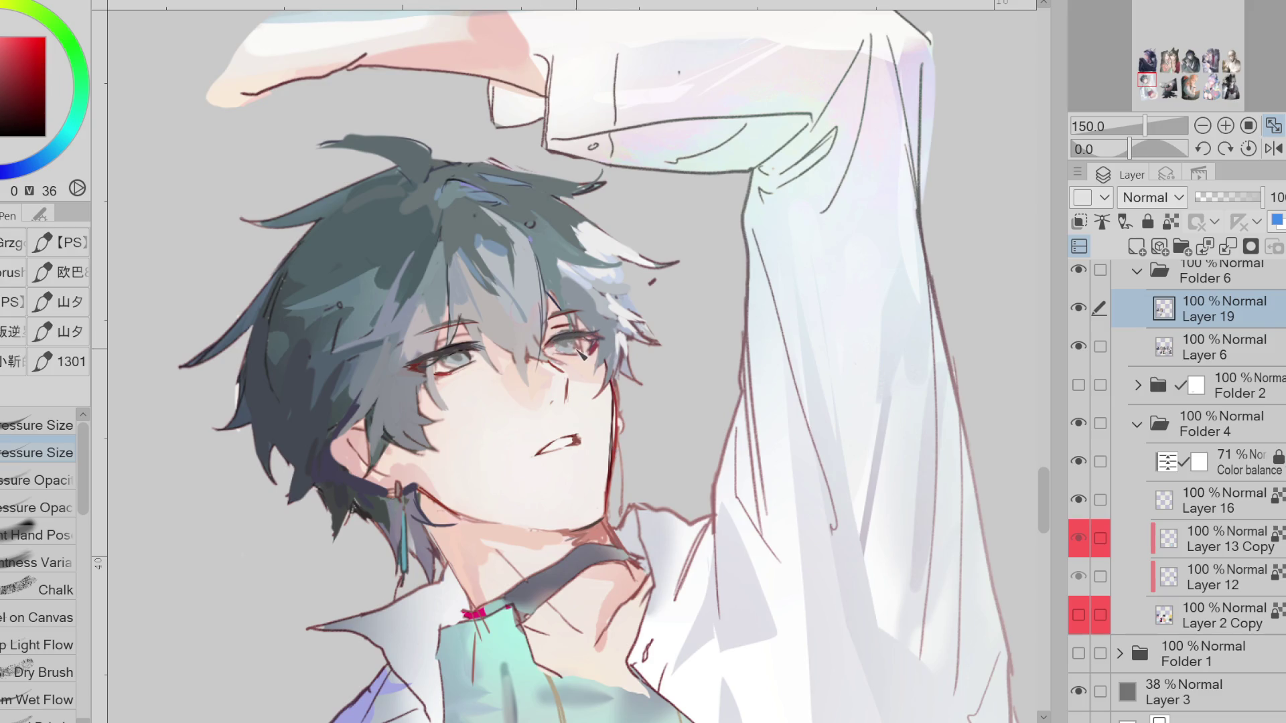
{"action": "left_click", "coordinate": [1273, 149]}
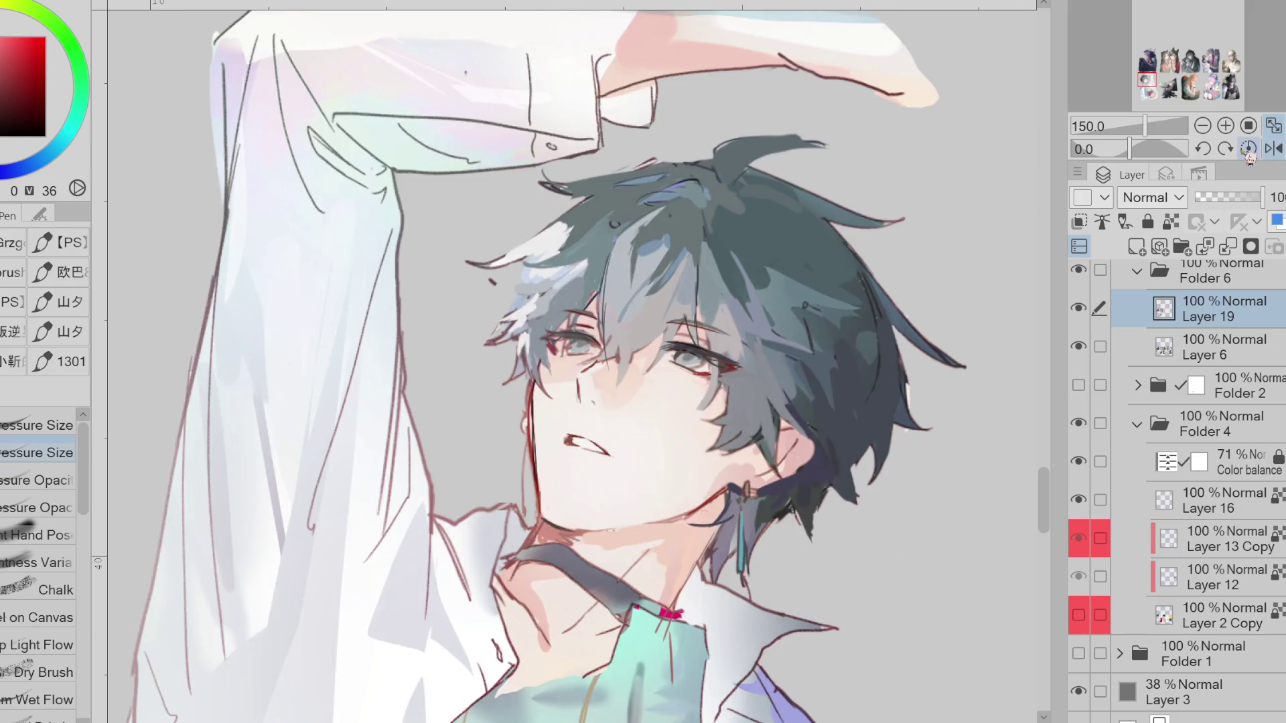
Briefly select Layer 6, then return to painting on Layer 19
{"action": "left_click", "coordinate": [563, 349], "text": "alt"}
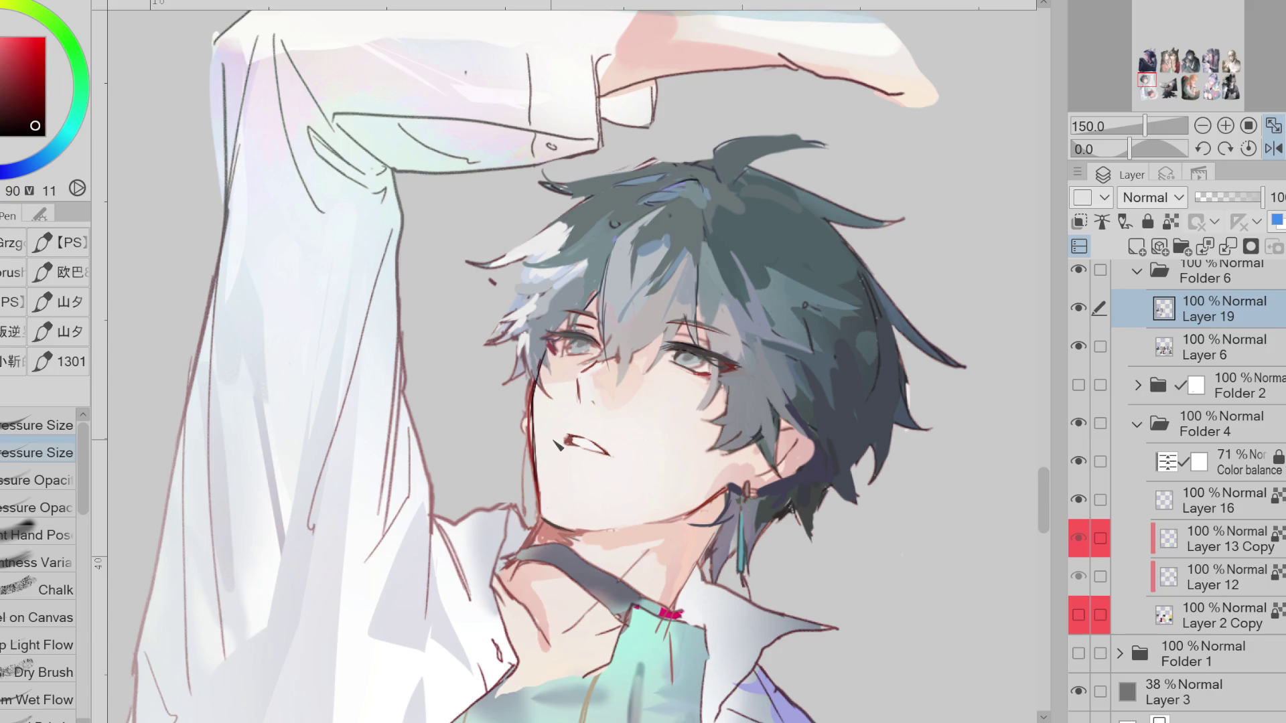
{"action": "key", "text": "e"}
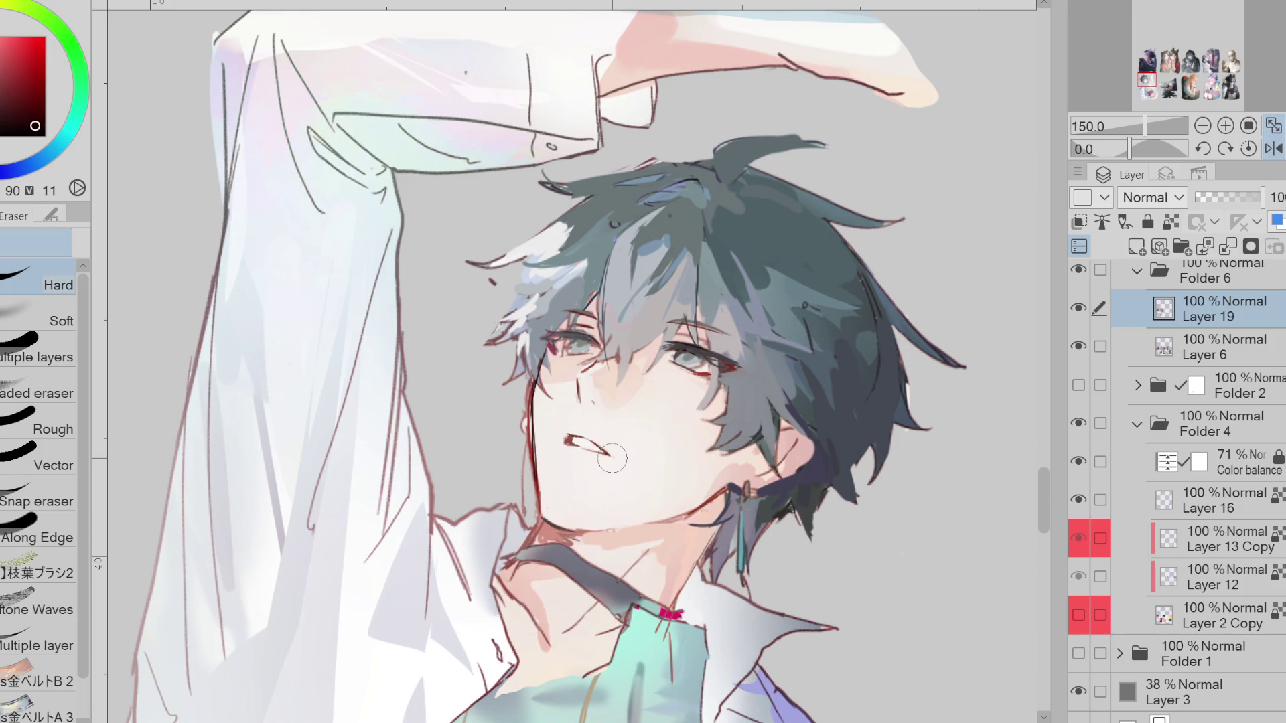
{"action": "key", "text": "j"}
{"action": "left_click", "coordinate": [1099, 347]}
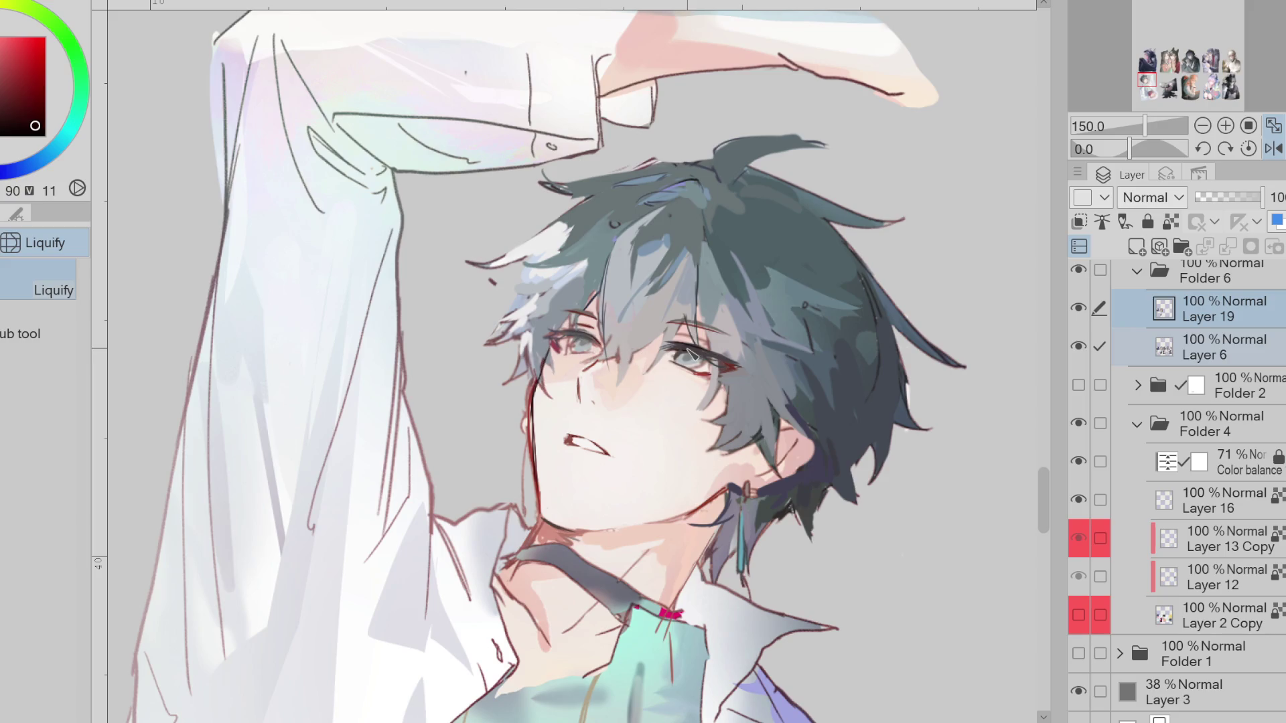
{"action": "key", "text": "e"}
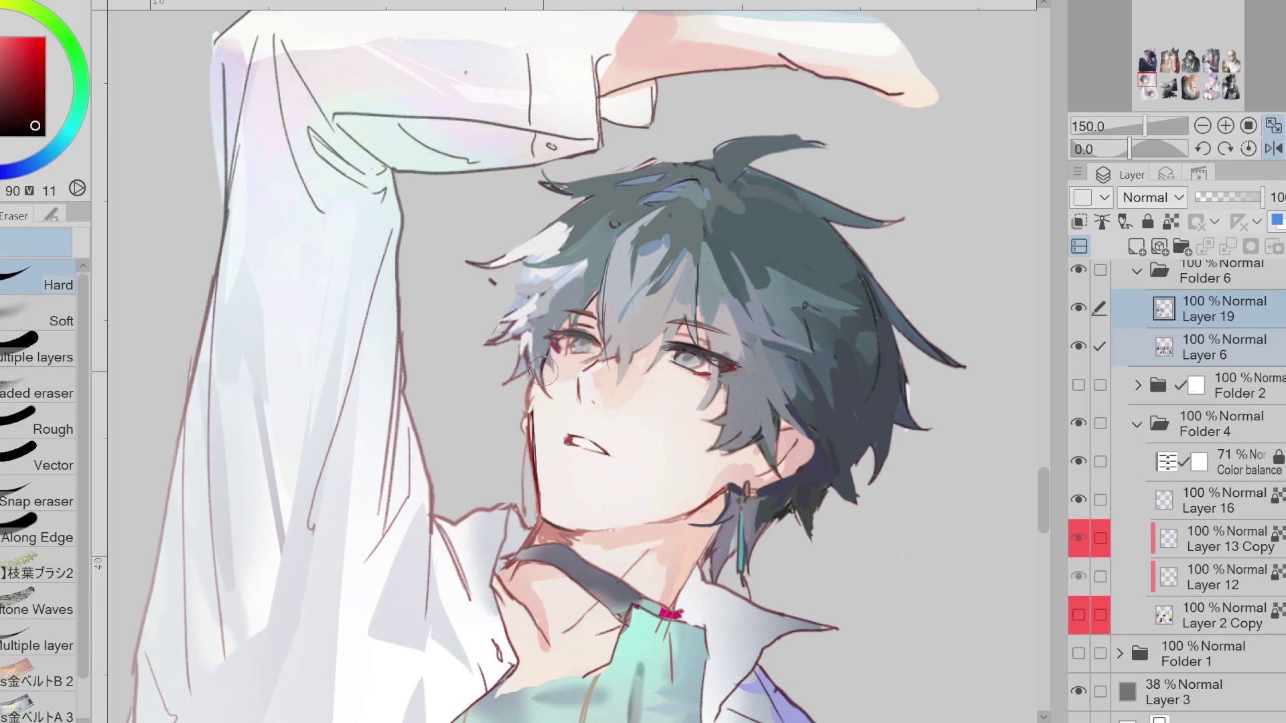
{"action": "key", "text": "p"}
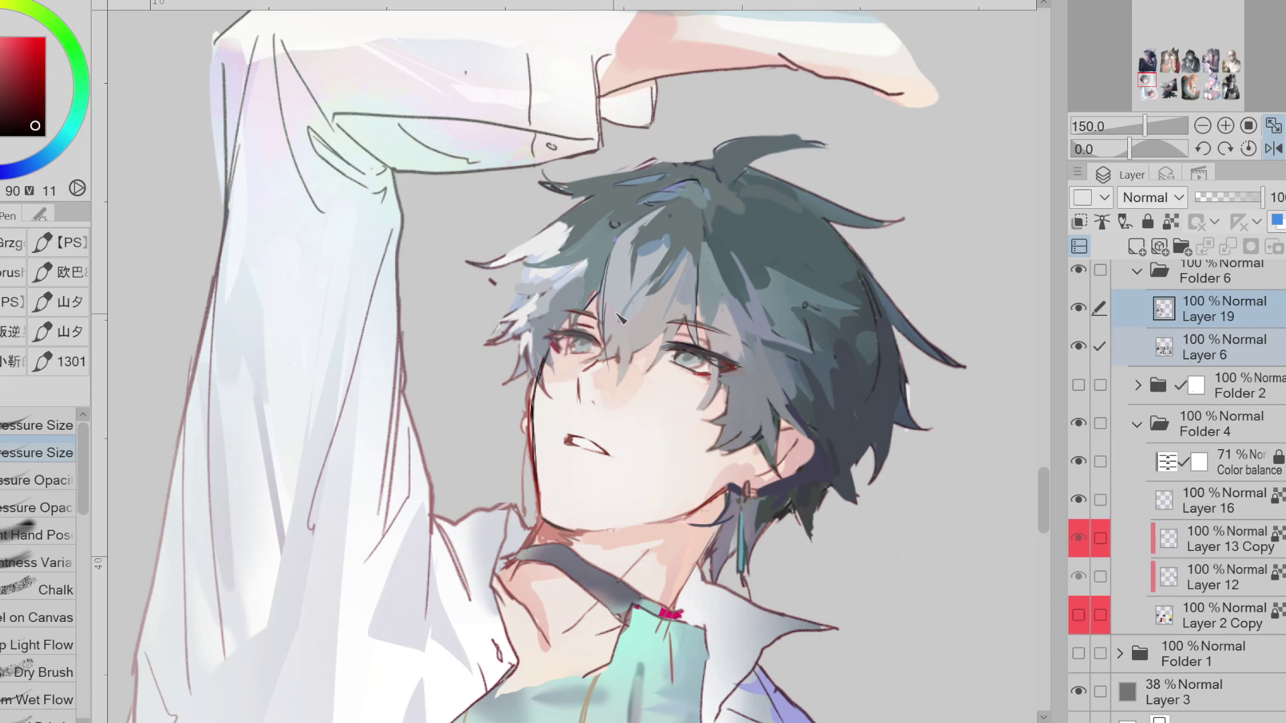
{"action": "left_click", "coordinate": [530, 393], "text": "alt"}
{"action": "left_click", "coordinate": [1220, 360]}
{"action": "key", "text": "e"}
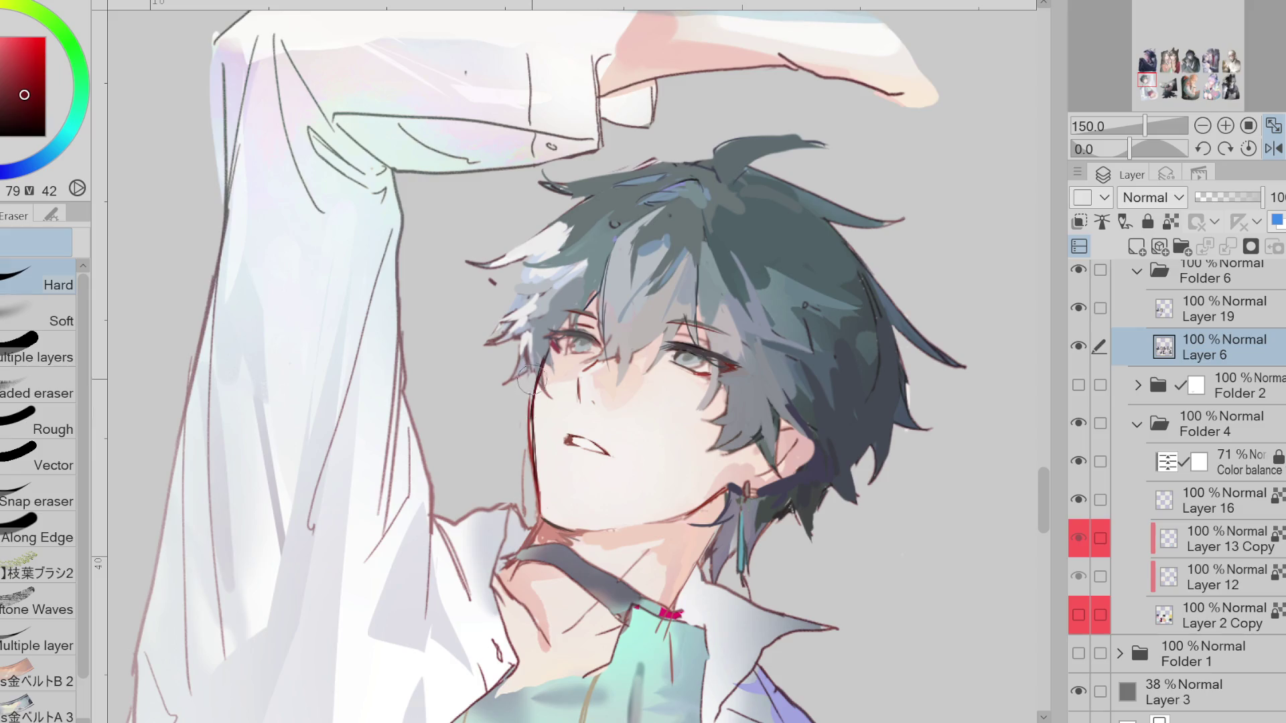
{"action": "key", "text": "alt+bracketright"}
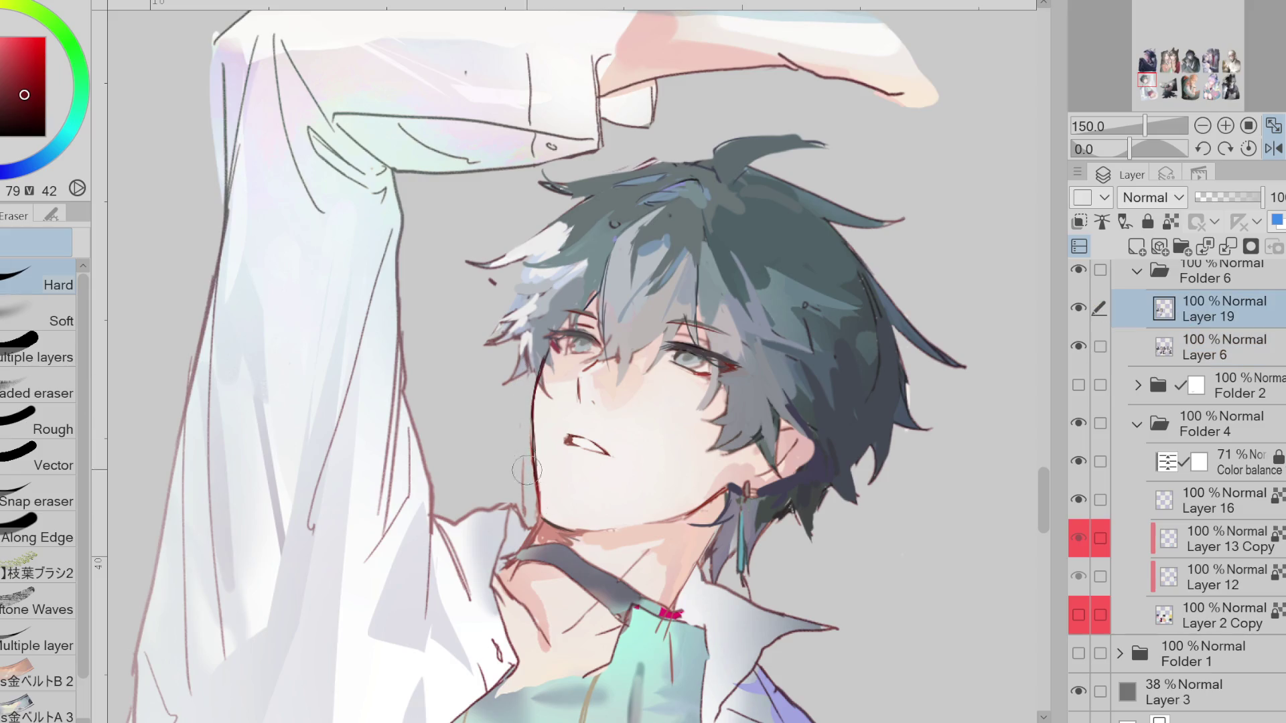
{"action": "key", "text": "p"}
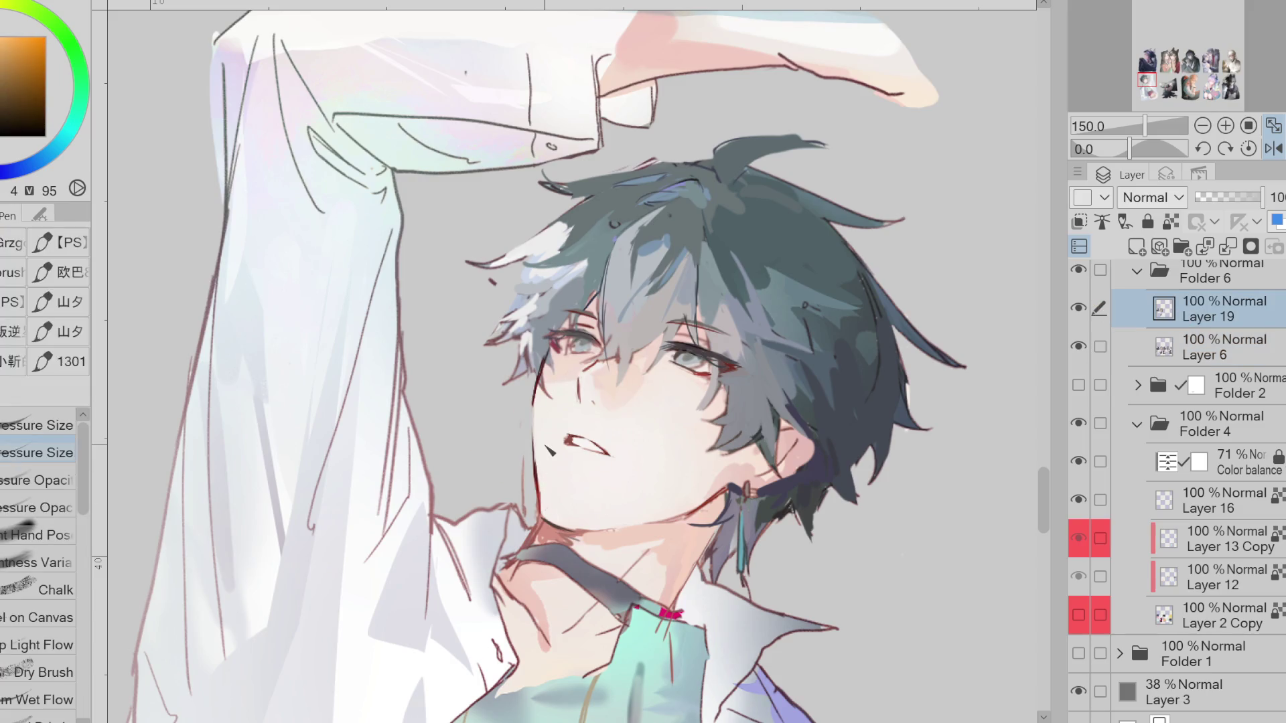
Darken the left face contour and the chin contour with a red-brown
{"action": "left_click", "coordinate": [550, 451], "text": "alt"}
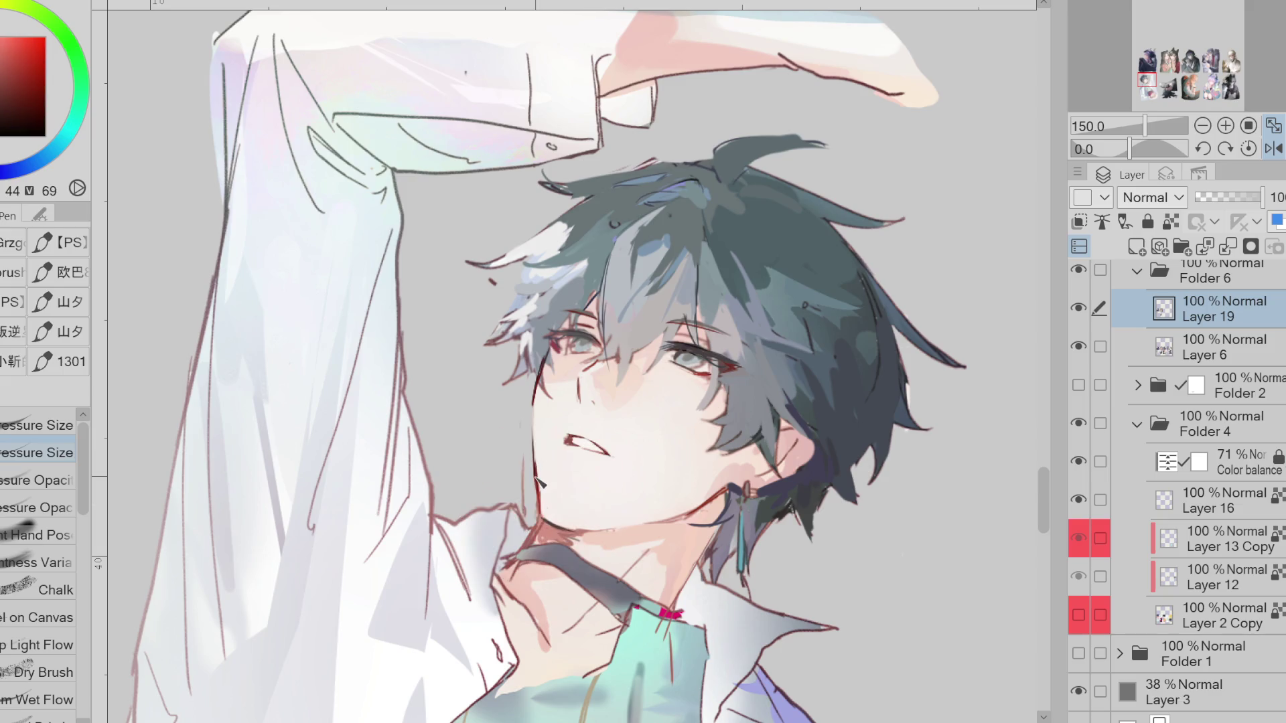
{"action": "left_click", "coordinate": [539, 429], "text": "alt"}
{"action": "left_click_drag", "start_coordinate": [534, 383], "coordinate": [541, 469]}
{"action": "left_click_drag", "start_coordinate": [584, 529], "coordinate": [633, 527]}
Add a short upper-lip line to the mouth and mirror the view to compare
{"action": "key", "text": "e"}
{"action": "key", "text": "p"}
{"action": "left_click_drag", "start_coordinate": [568, 430], "coordinate": [590, 429]}
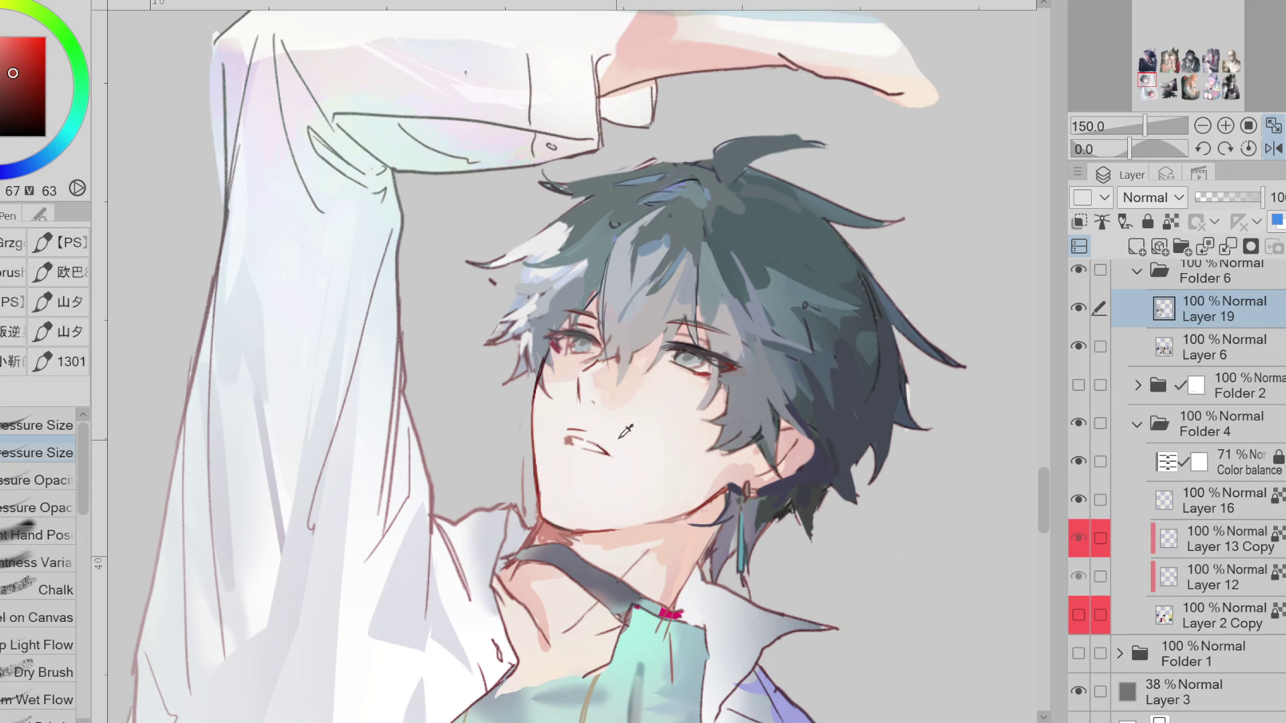
{"action": "key", "text": "h"}
{"action": "scroll", "coordinate": [569, 443], "scroll_direction": "up", "scroll_amount": 1}
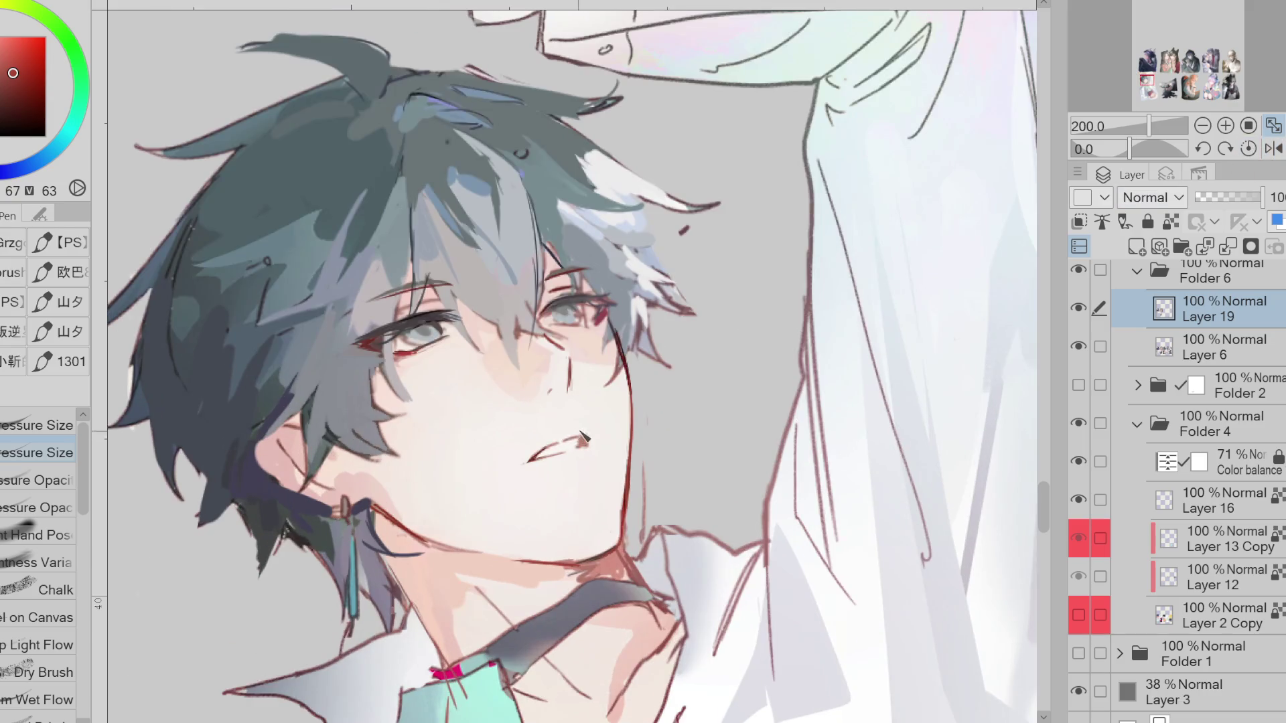
Reshape the lip lines at the mouth corner and pick up a darker red from the face
{"action": "left_click_drag", "start_coordinate": [530, 459], "coordinate": [580, 432]}
{"action": "left_click", "coordinate": [578, 421], "text": "alt"}
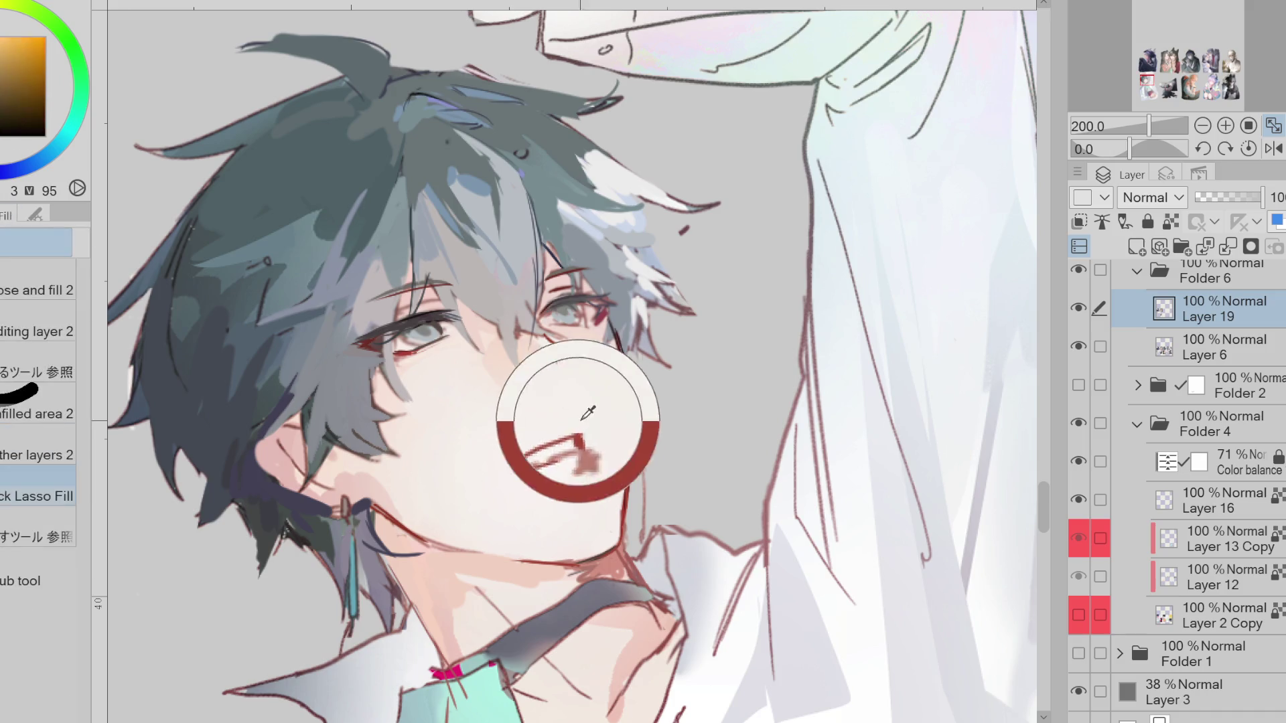
{"action": "left_click", "coordinate": [625, 504], "text": "alt"}
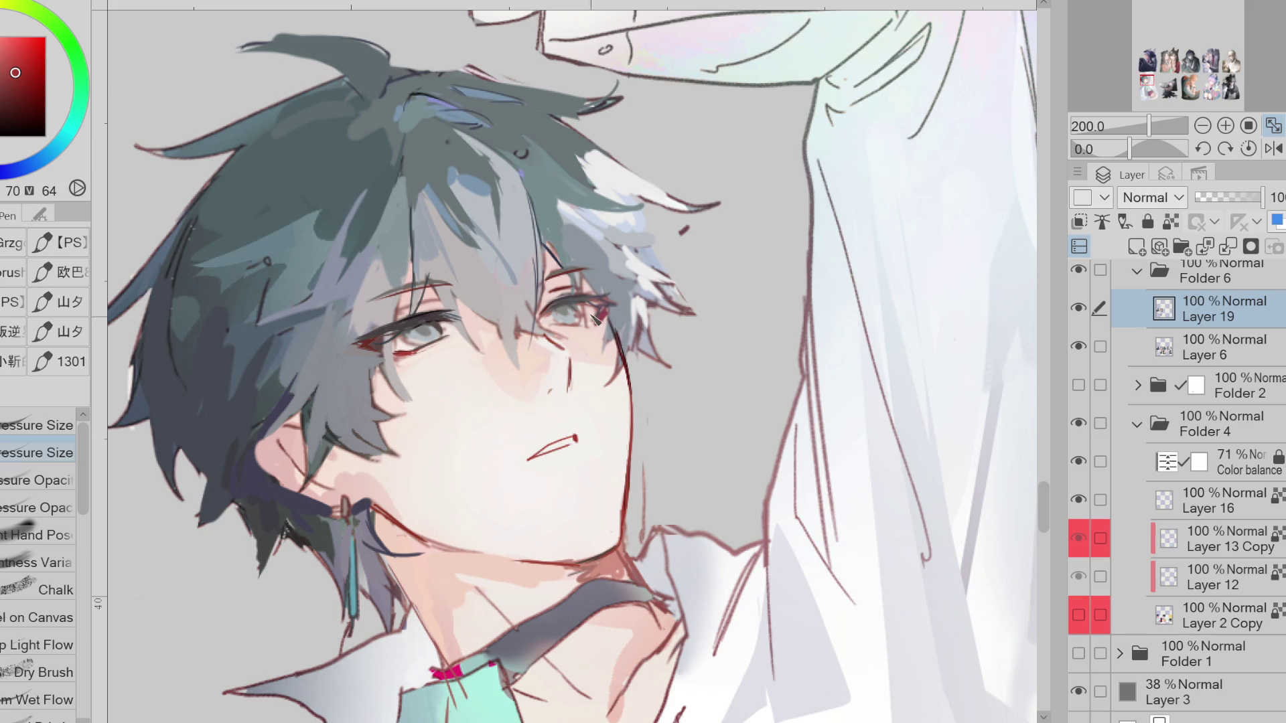
{"action": "left_click", "coordinate": [637, 345], "text": "alt"}
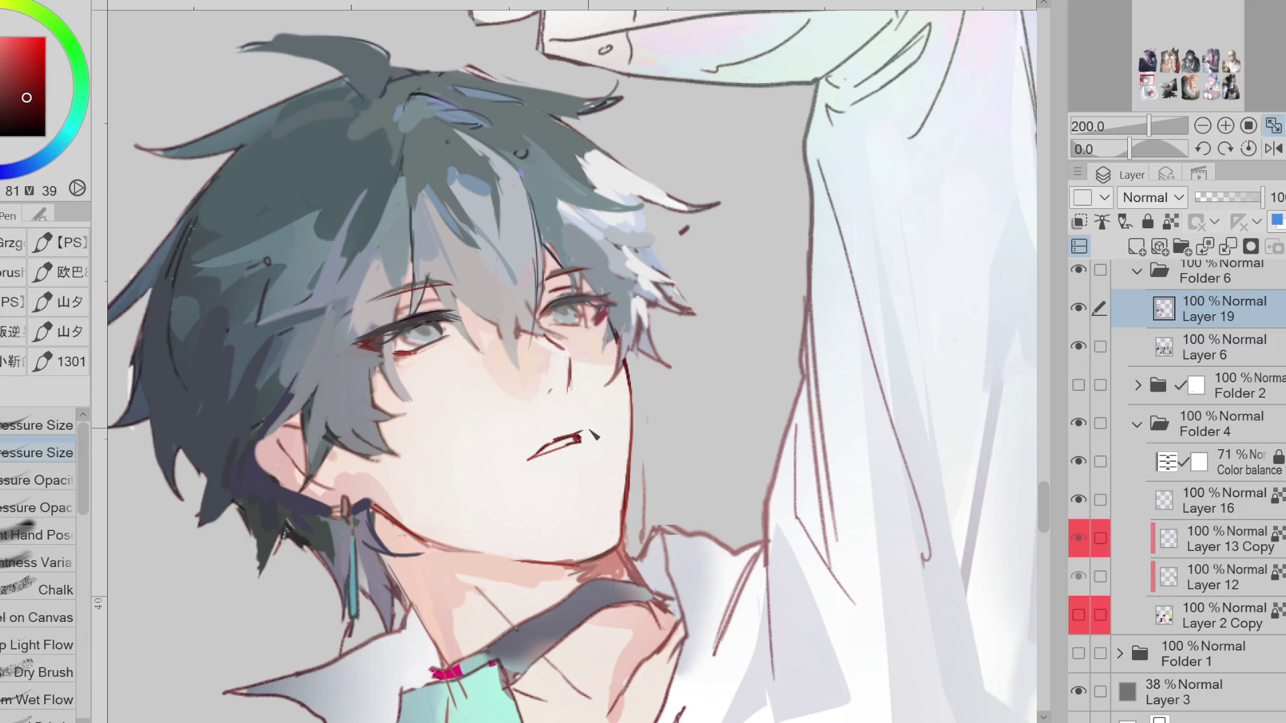
{"action": "key", "text": "e"}
{"action": "scroll", "coordinate": [606, 404], "scroll_direction": "down", "scroll_amount": 1}
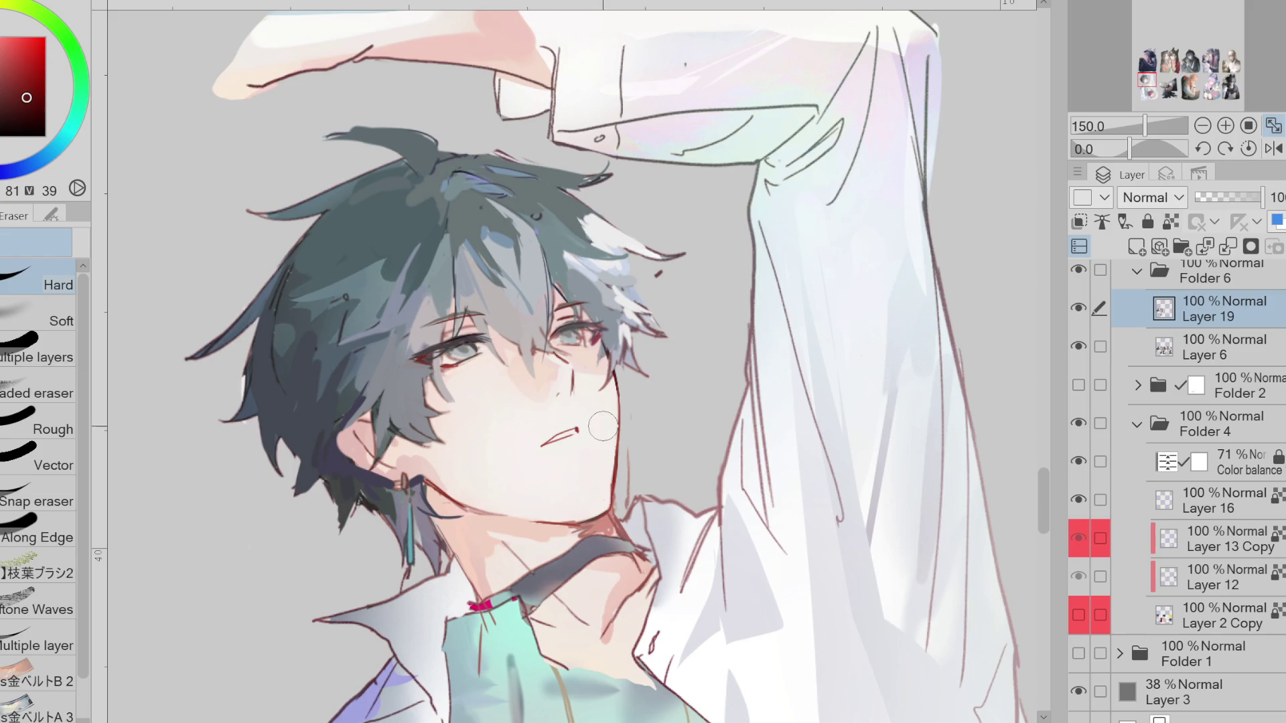
Sample skin tones by the eye, mirror the canvas, and toggle Layer 19 to compare
{"action": "key", "text": "g"}
{"action": "left_click", "coordinate": [537, 427], "text": "alt"}
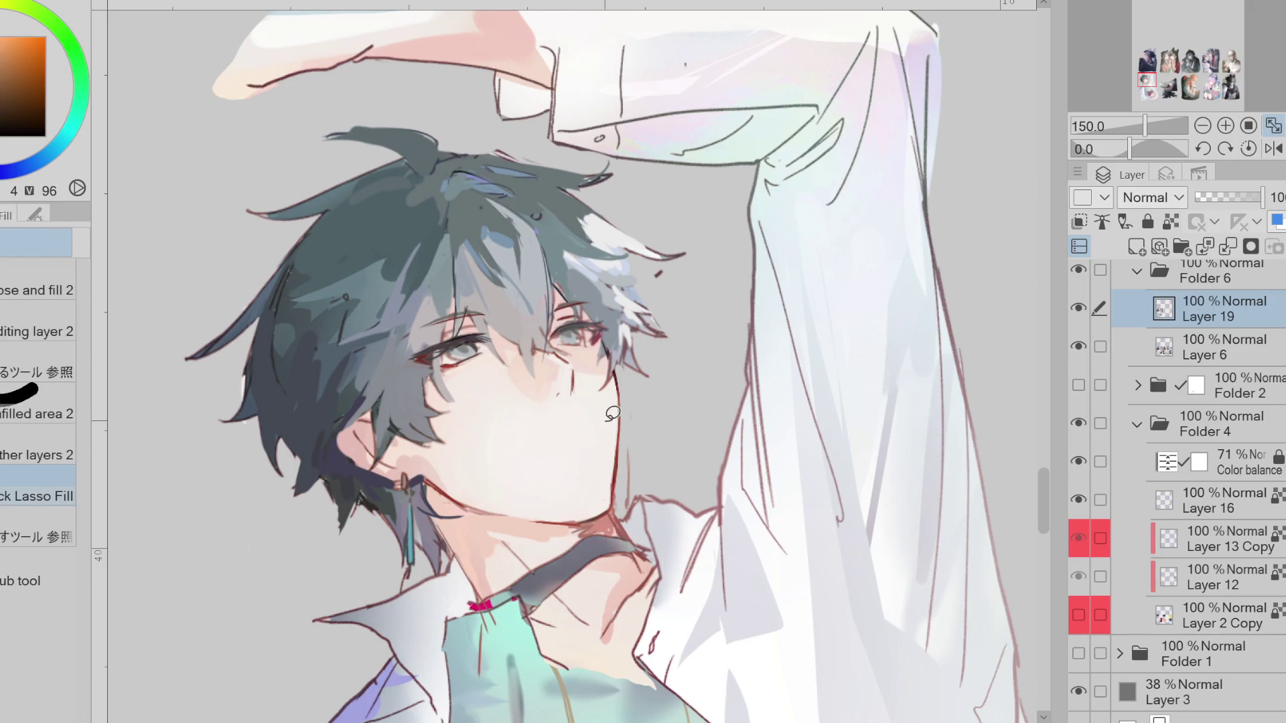
{"action": "left_click", "coordinate": [574, 335], "text": "alt"}
{"action": "left_click", "coordinate": [570, 335], "text": "alt"}
{"action": "left_click", "coordinate": [567, 335], "text": "alt"}
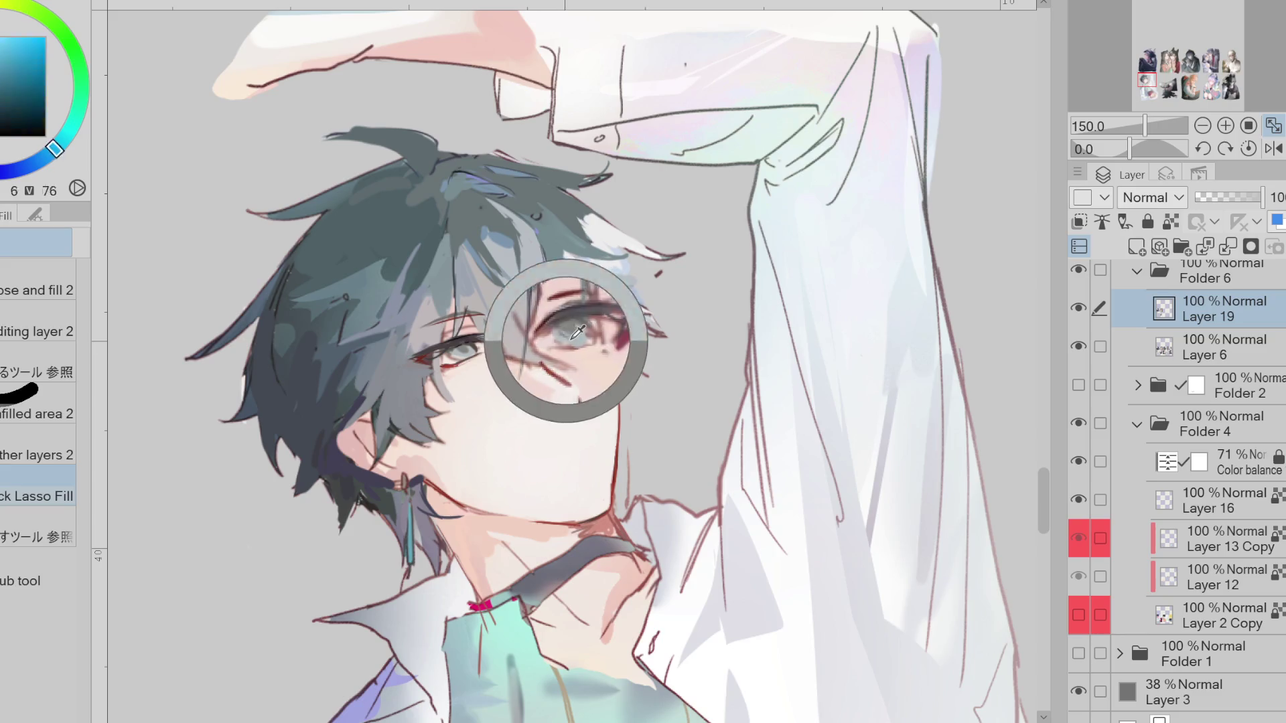
{"action": "left_click", "coordinate": [1273, 148]}
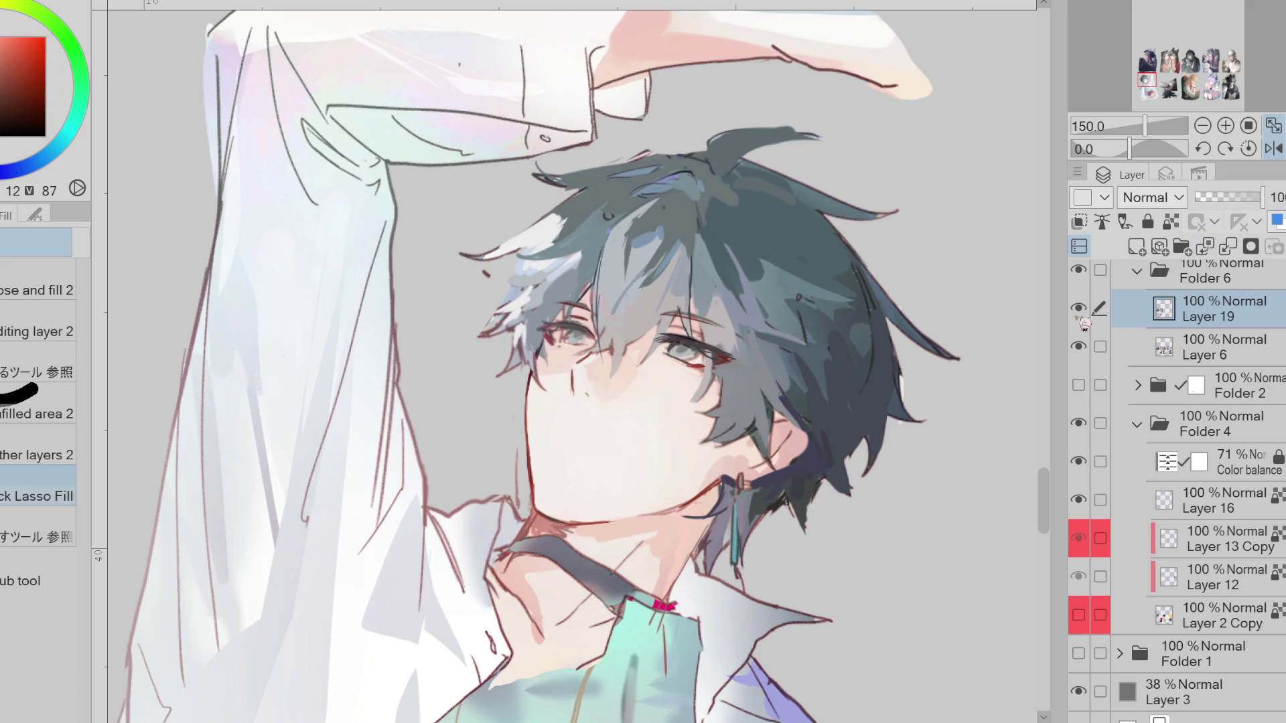
{"action": "left_click", "coordinate": [1080, 309]}
{"action": "left_click", "coordinate": [1078, 309]}
{"action": "left_click", "coordinate": [582, 316], "text": "alt"}
{"action": "key", "text": "e"}
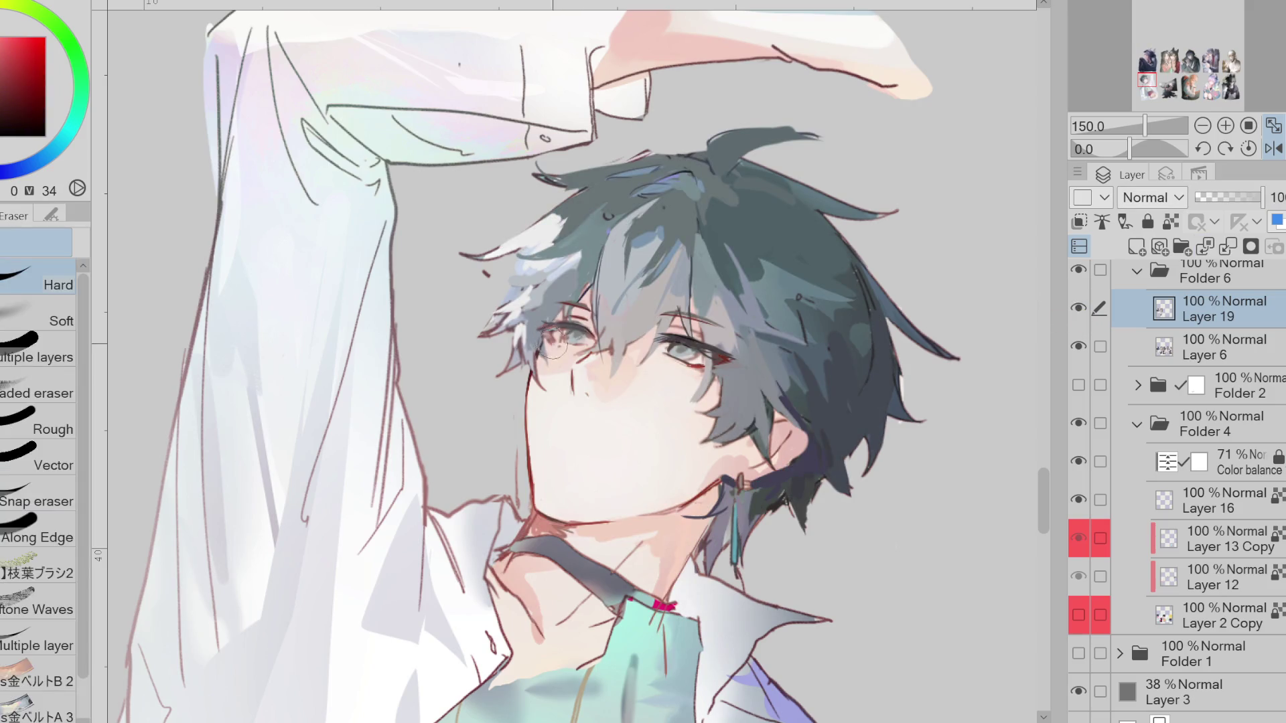
{"action": "left_click", "coordinate": [571, 326], "text": "alt"}
{"action": "key", "text": "p"}
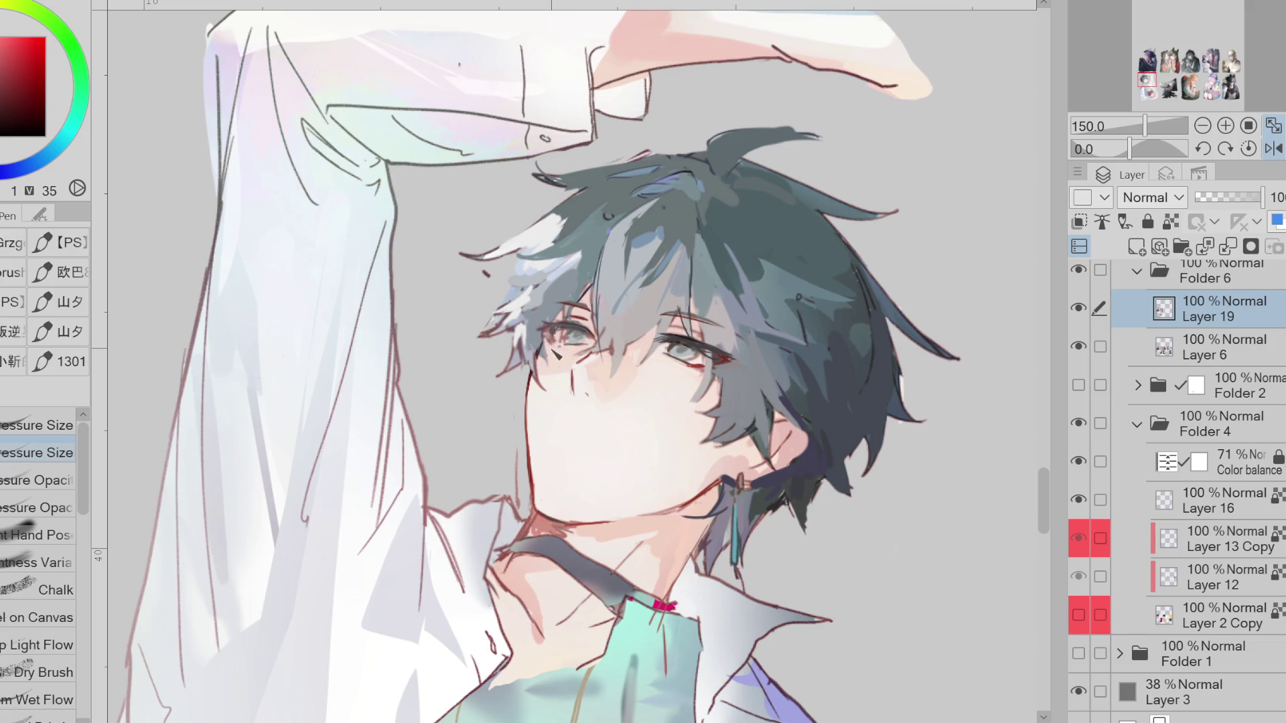
Pick a bright blue and paint blue-violet strokes into the upper hair
{"action": "left_click", "coordinate": [553, 350], "text": "alt"}
{"action": "left_click", "coordinate": [569, 295], "text": "alt"}
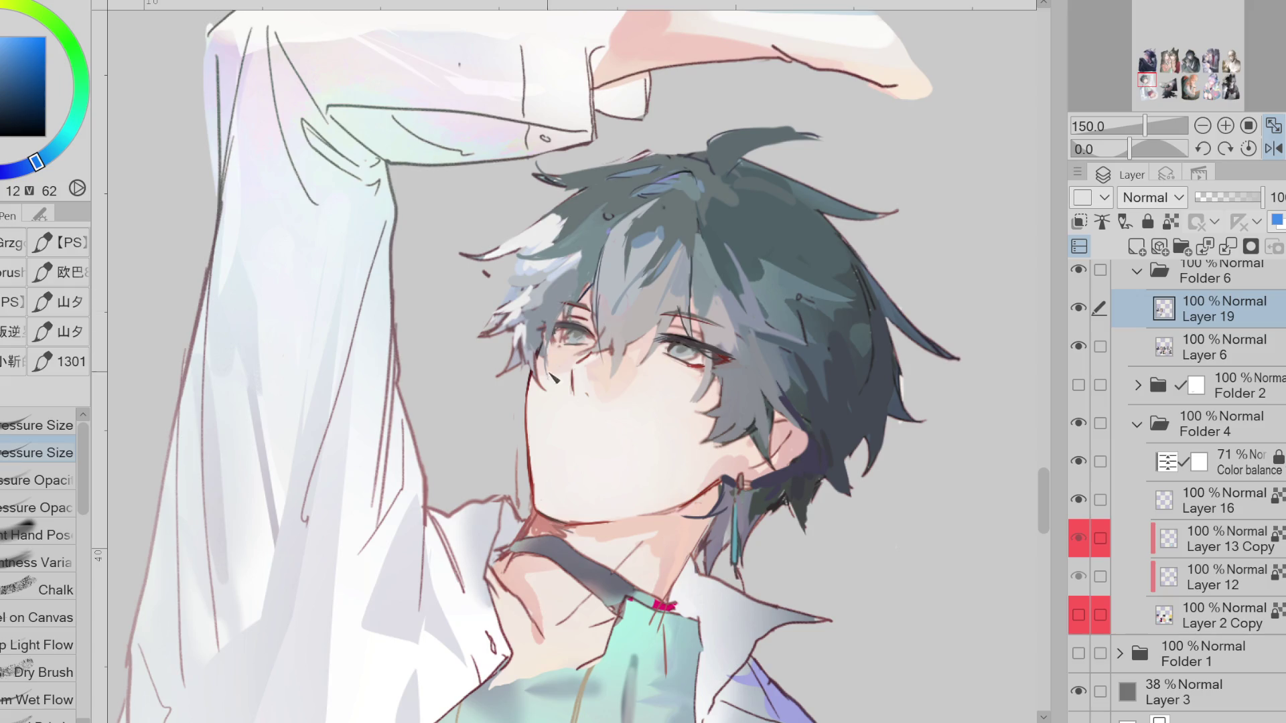
{"action": "left_click", "coordinate": [532, 361], "text": "alt"}
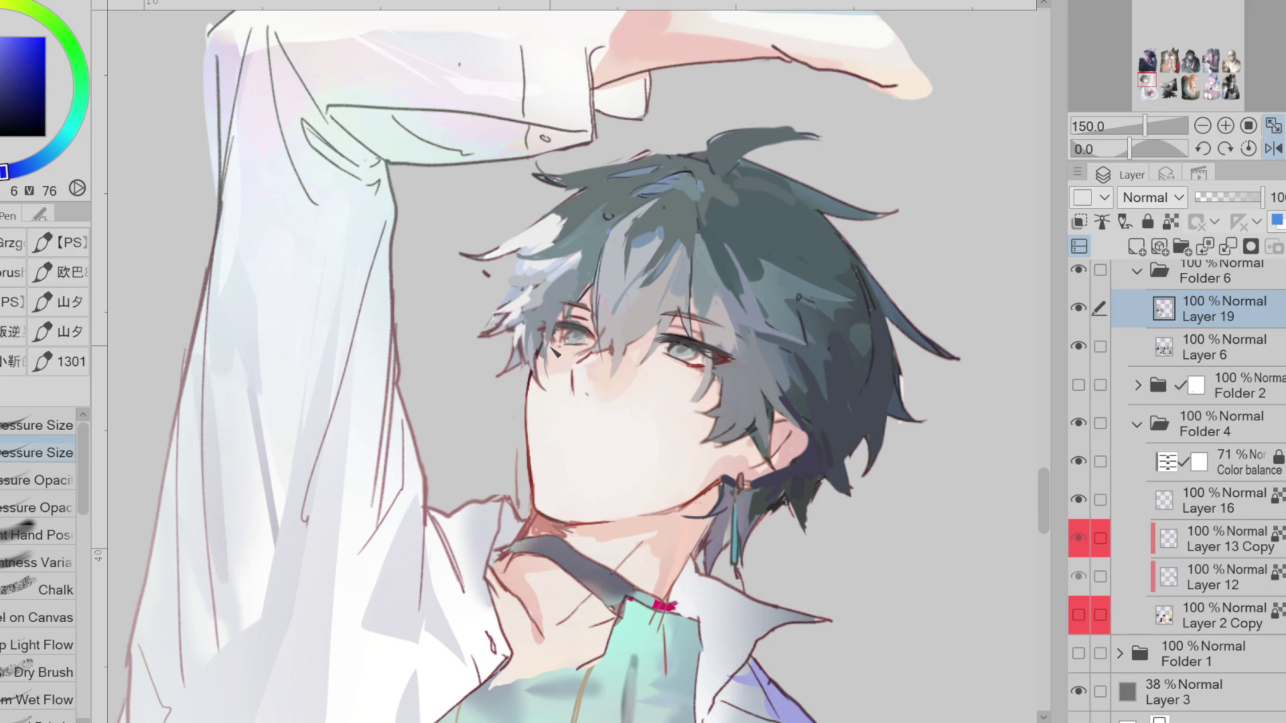
{"action": "left_click", "coordinate": [590, 282], "text": "alt"}
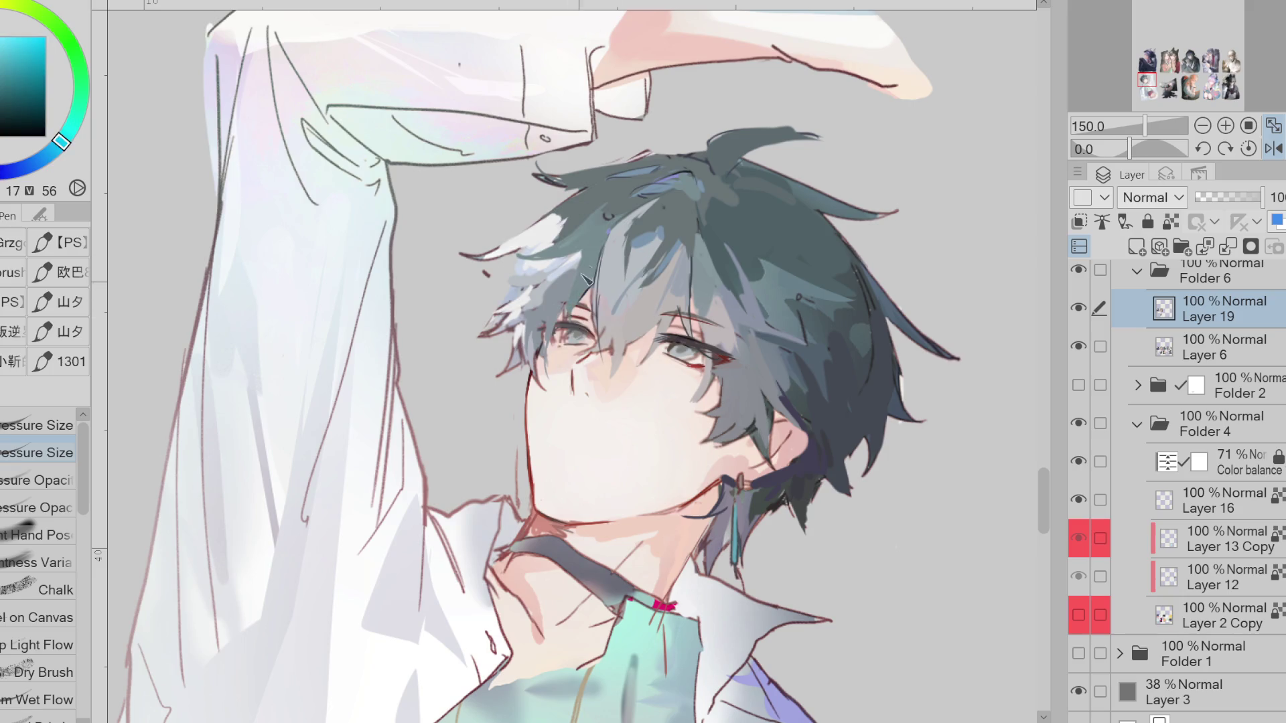
{"action": "left_click", "coordinate": [605, 252], "text": "alt"}
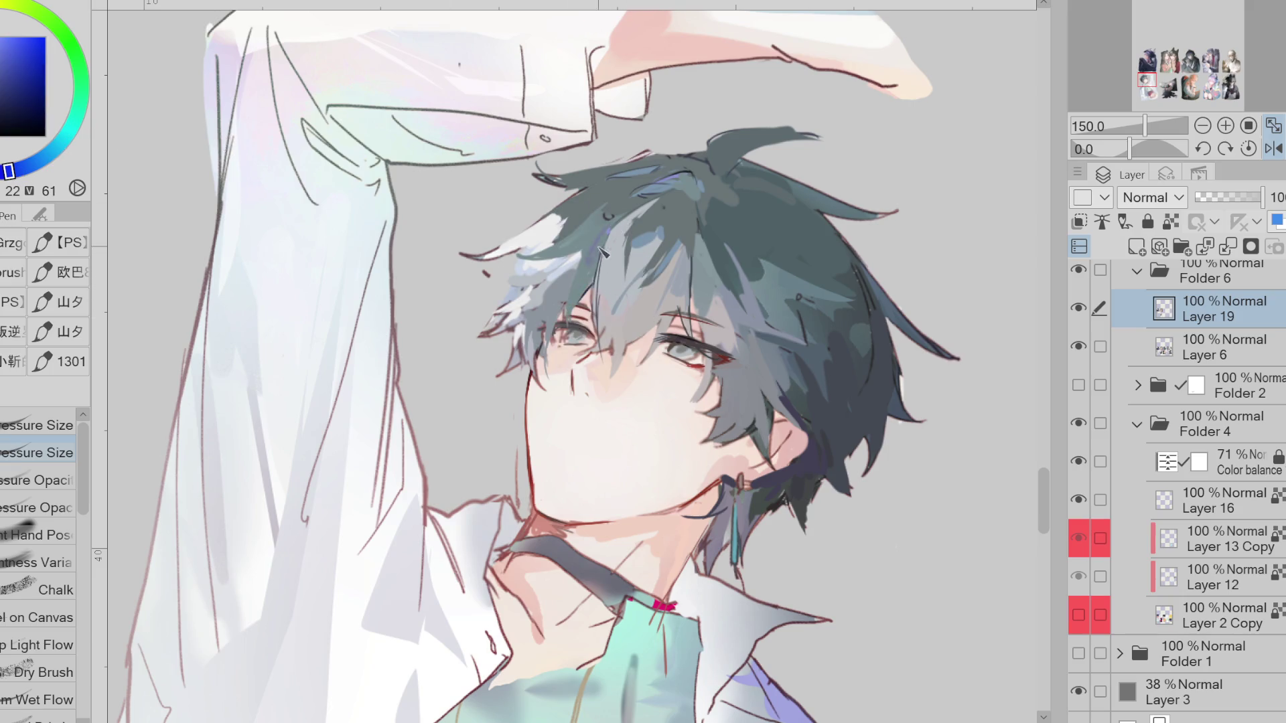
{"action": "mouse_move", "coordinate": [595, 278]}
{"action": "left_mouse_down"}
{"action": "mouse_move", "coordinate": [606, 252]}
{"action": "mouse_move", "coordinate": [583, 240]}
{"action": "left_mouse_up"}
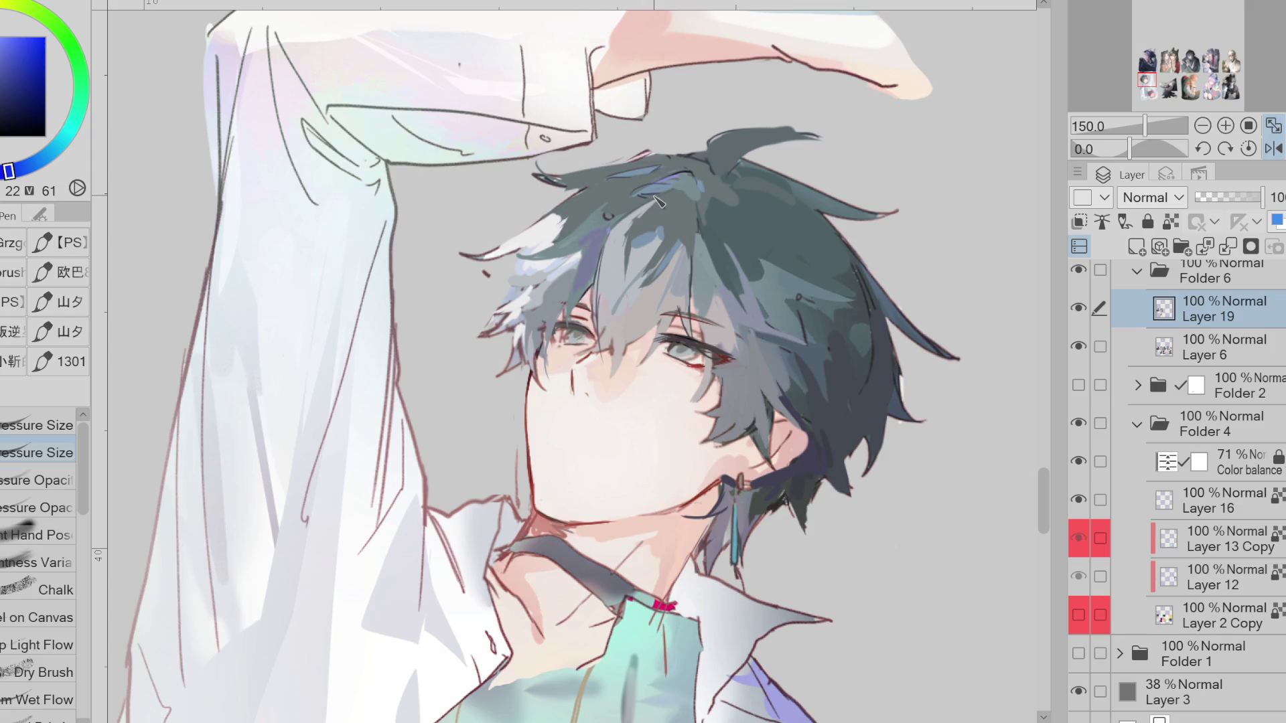
Draw a thin dark blue line under the white hair strand
{"action": "left_click", "coordinate": [623, 248], "text": "alt"}
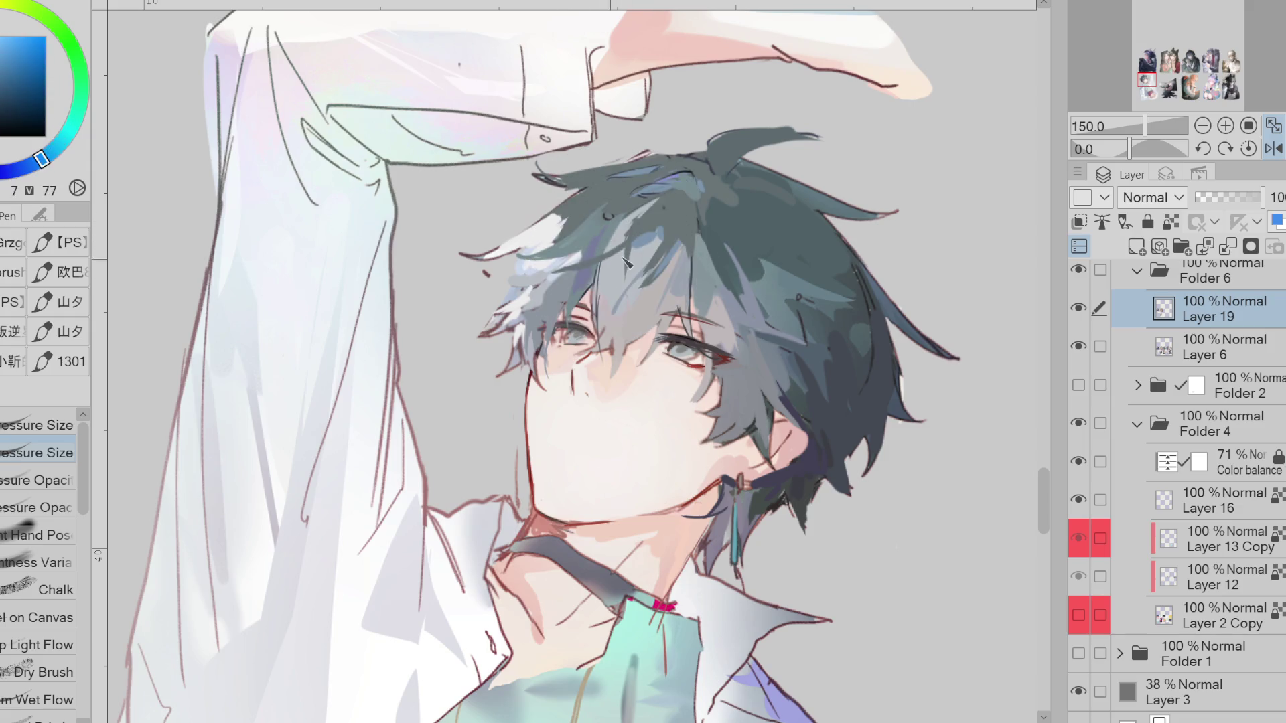
{"action": "left_click", "coordinate": [626, 267], "text": "alt"}
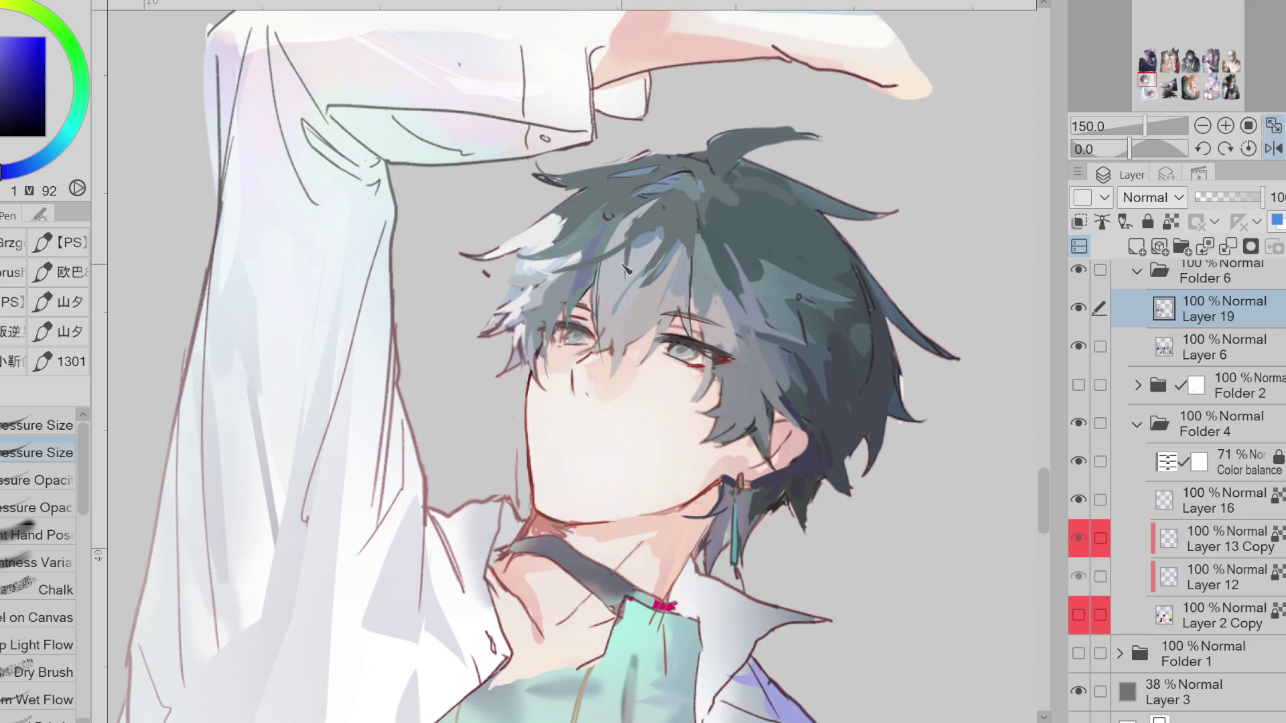
{"action": "left_click", "coordinate": [658, 218], "text": "alt"}
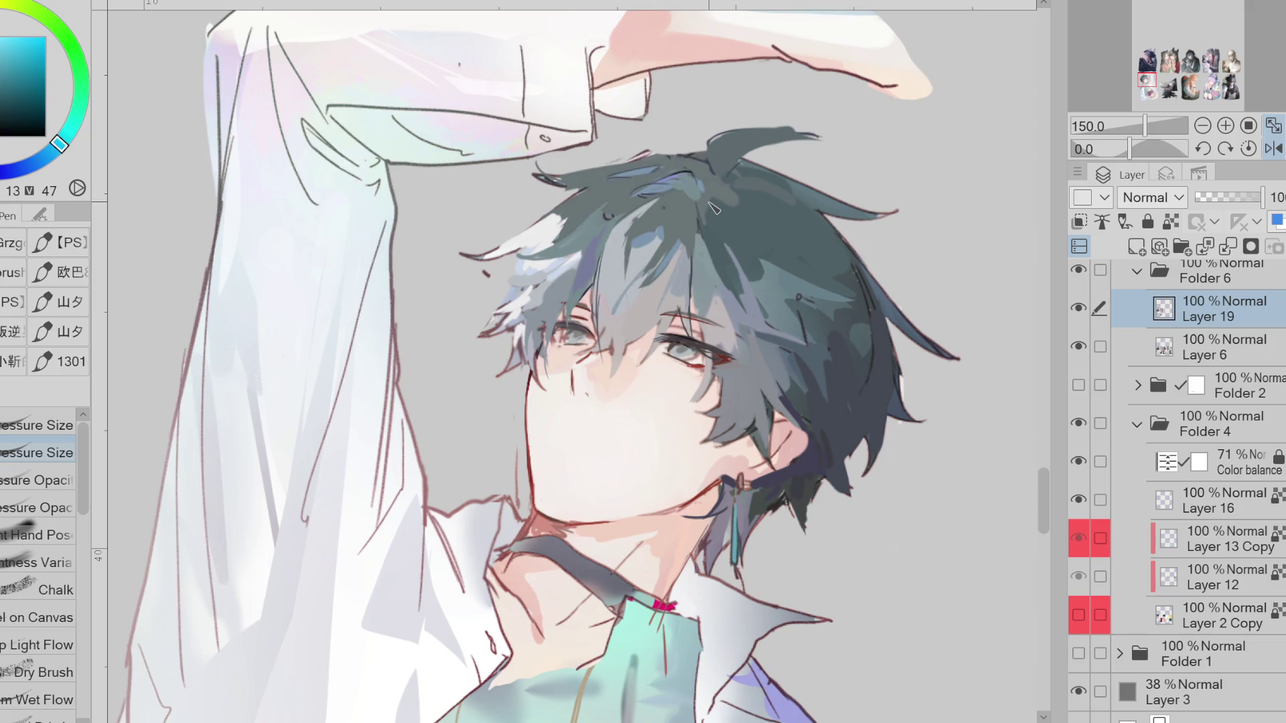
{"action": "left_click", "coordinate": [708, 164], "text": "alt"}
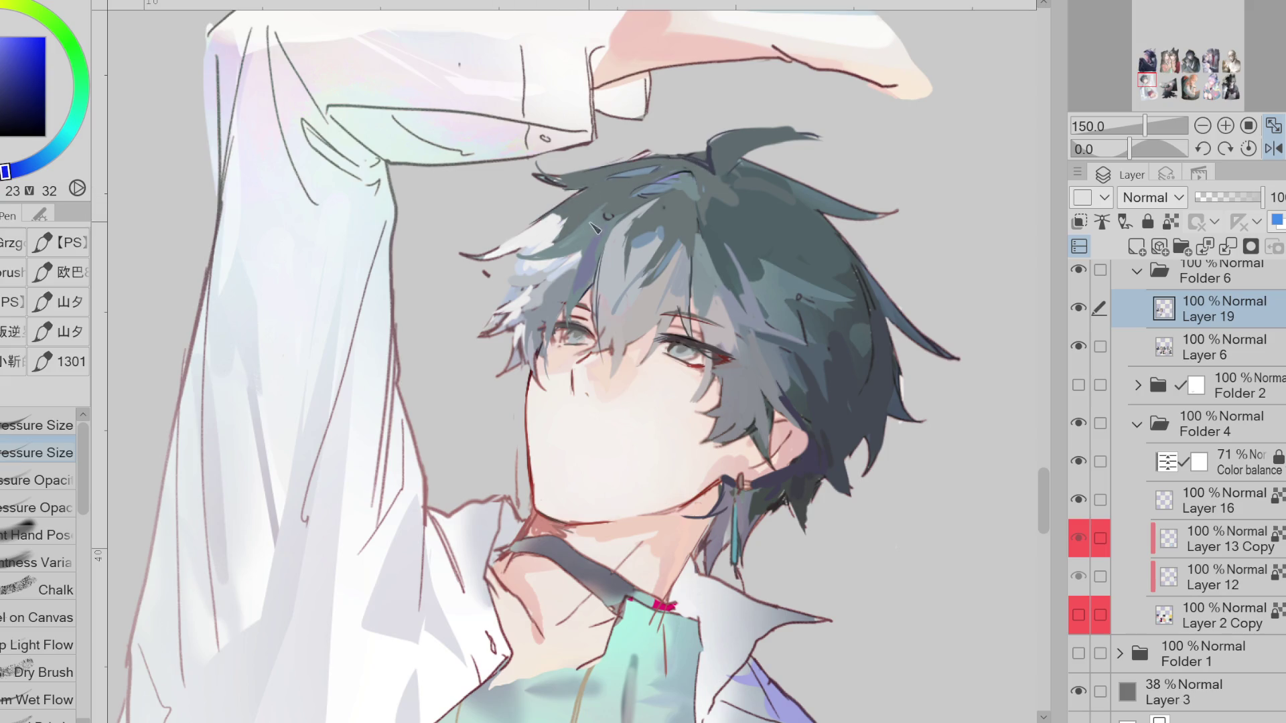
{"action": "mouse_move", "coordinate": [520, 257]}
{"action": "left_mouse_down"}
{"action": "mouse_move", "coordinate": [575, 251]}
{"action": "mouse_move", "coordinate": [573, 318]}
{"action": "left_mouse_up"}
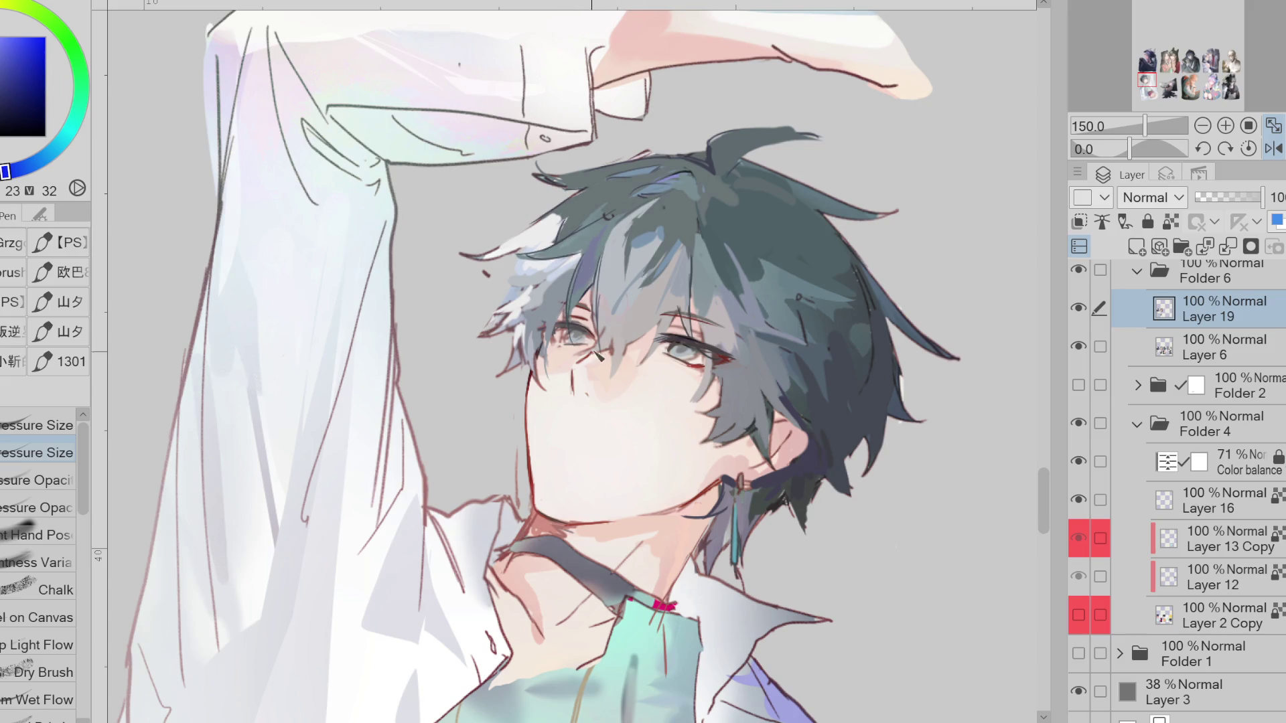
Rework the hair strand above the eye with dark teal
{"action": "left_click", "coordinate": [609, 328], "text": "alt"}
{"action": "left_click", "coordinate": [622, 296], "text": "alt"}
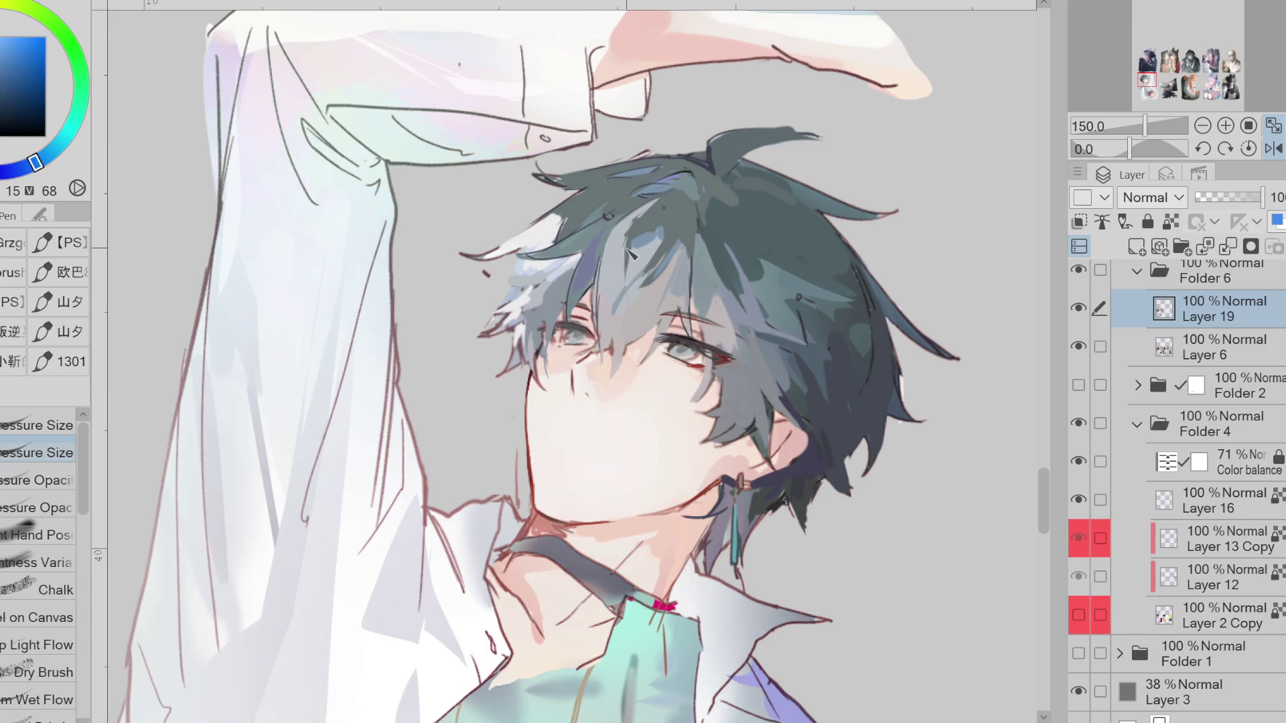
{"action": "left_click", "coordinate": [711, 382], "text": "alt"}
{"action": "left_click", "coordinate": [705, 399], "text": "alt"}
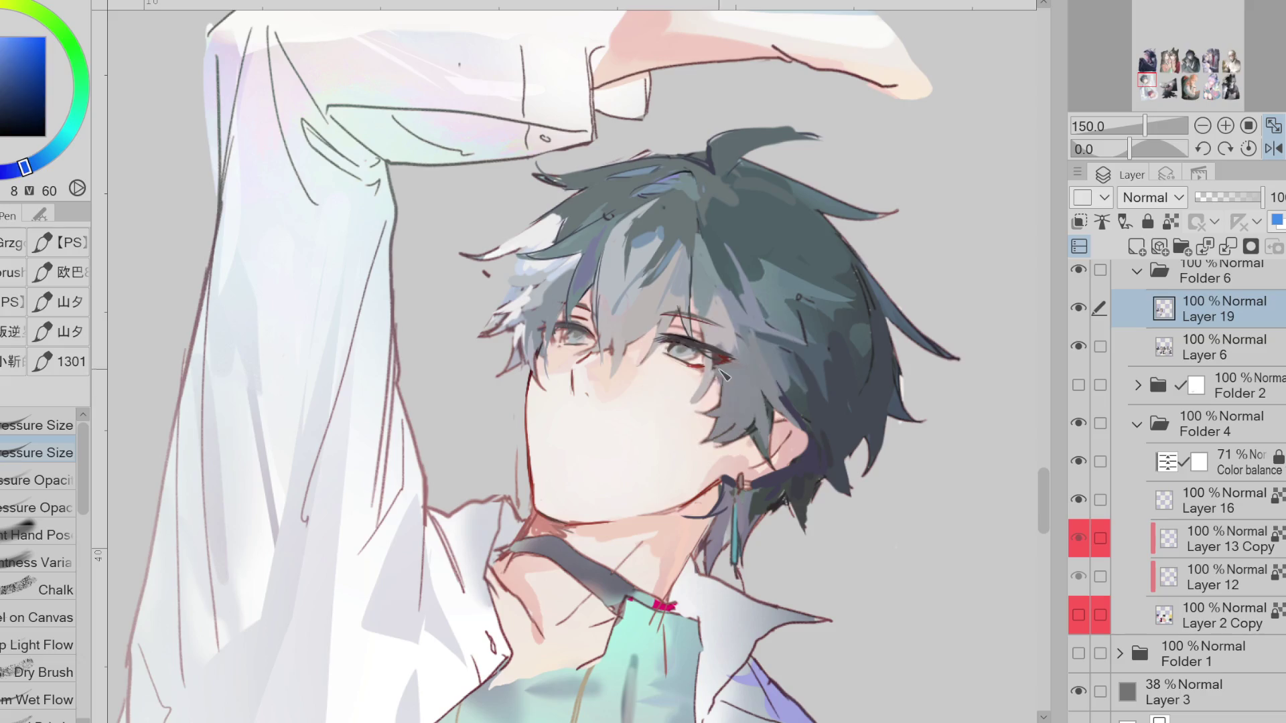
{"action": "left_click", "coordinate": [690, 297], "text": "alt"}
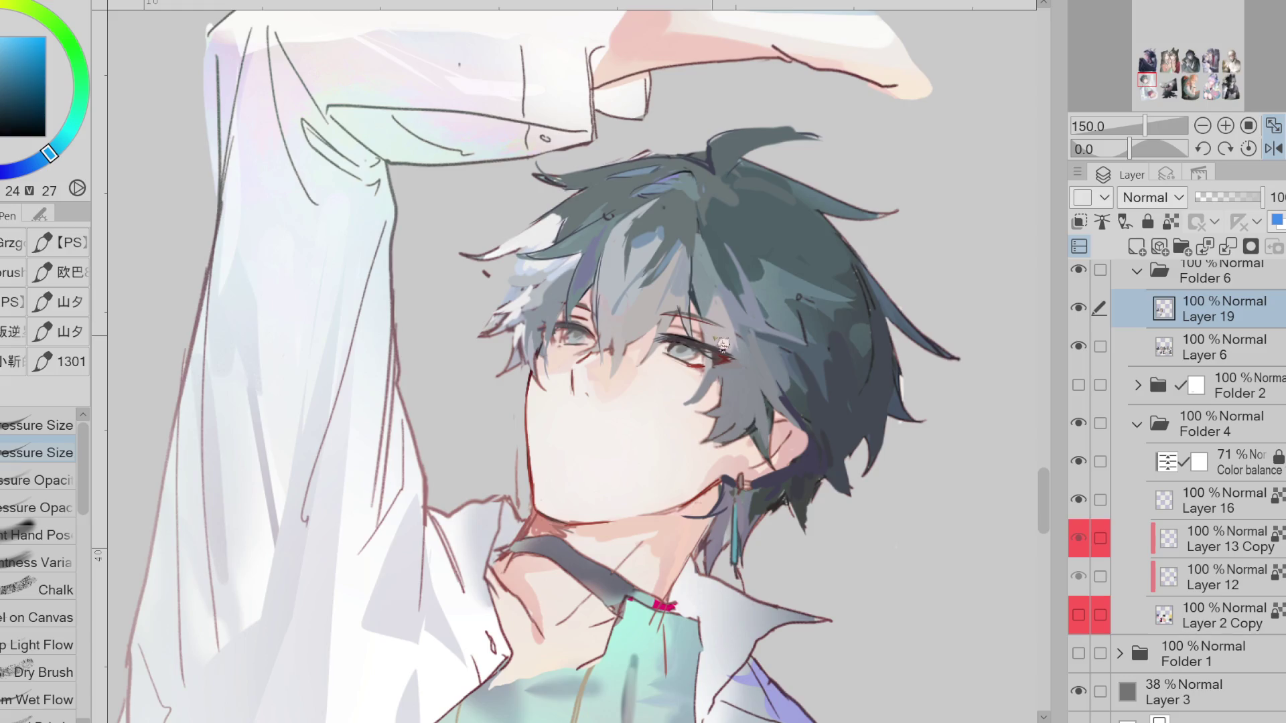
{"action": "left_click_drag", "start_coordinate": [694, 285], "coordinate": [700, 322]}
{"action": "left_click", "coordinate": [690, 322], "text": "alt"}
{"action": "left_click", "coordinate": [700, 364], "text": "alt"}
{"action": "scroll", "coordinate": [704, 359], "scroll_direction": "up", "scroll_amount": 1}
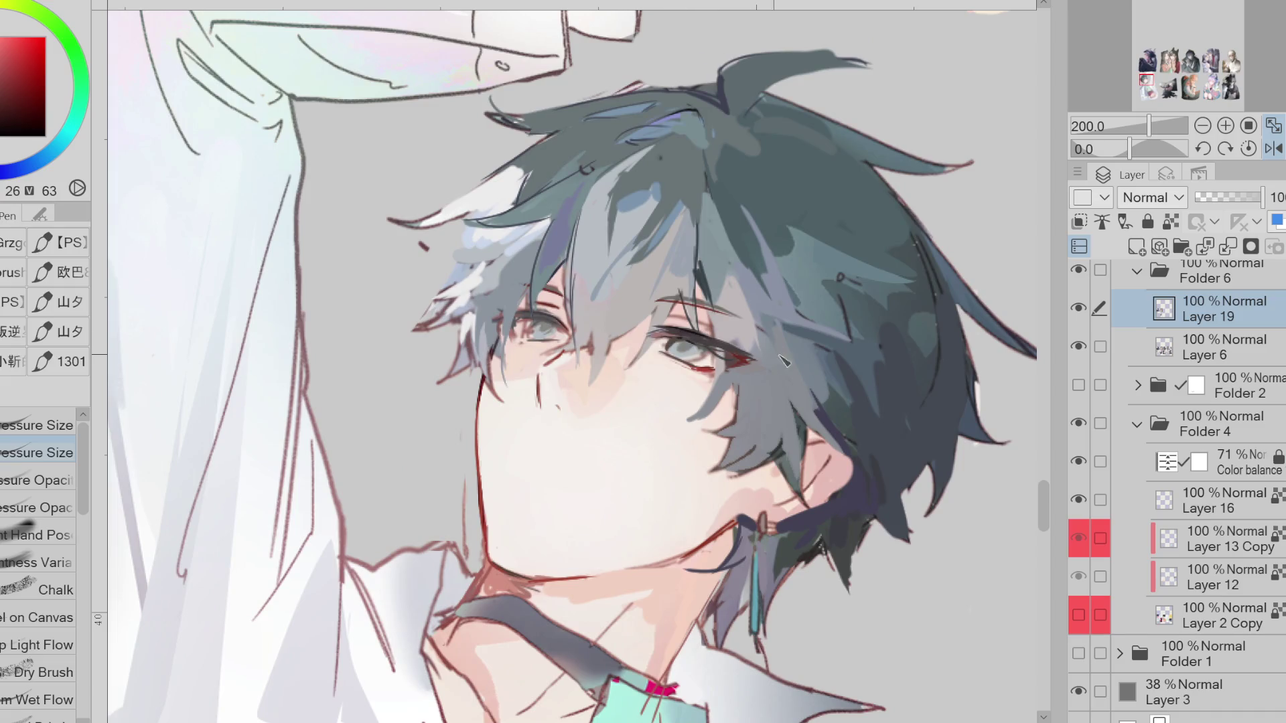
Sample eye and hair colours, darken the colour slightly, and mirror the canvas back
{"action": "left_click", "coordinate": [725, 354], "text": "alt"}
{"action": "left_click", "coordinate": [677, 291], "text": "alt"}
{"action": "left_click", "coordinate": [6, 90]}
{"action": "left_click", "coordinate": [10, 96]}
{"action": "left_click", "coordinate": [696, 333], "text": "alt"}
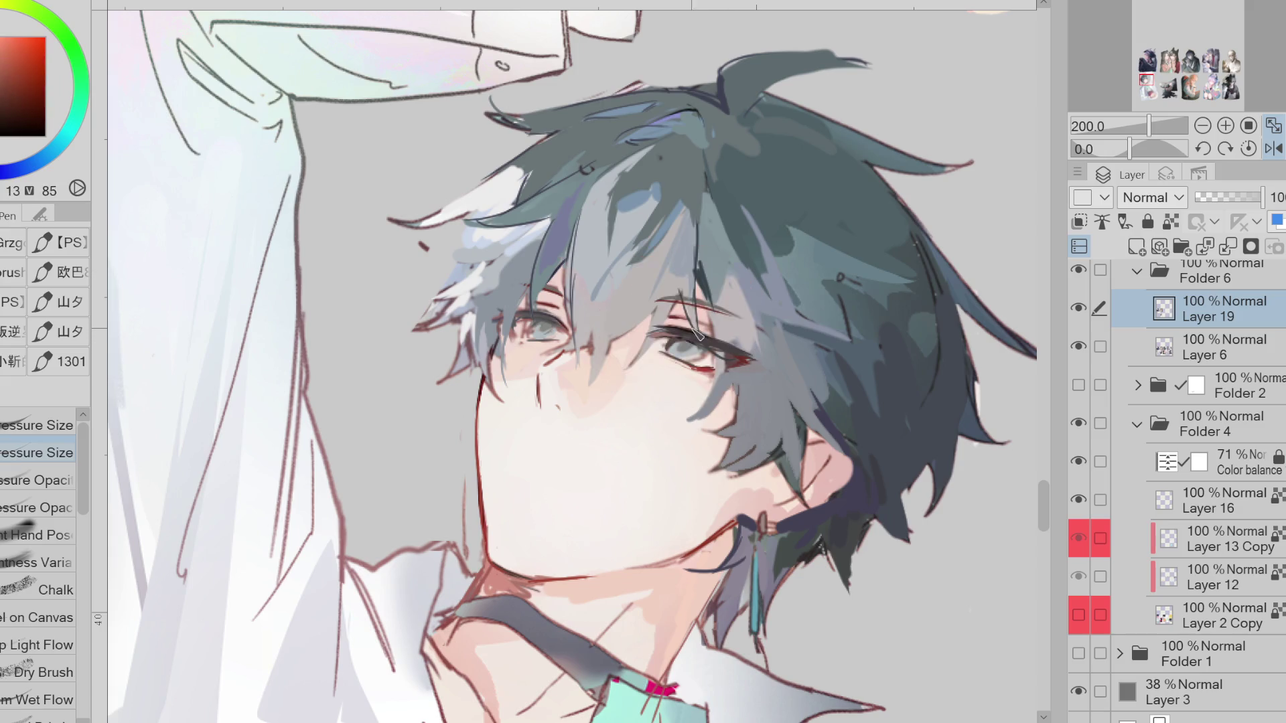
{"action": "left_click", "coordinate": [710, 369], "text": "alt"}
{"action": "left_click", "coordinate": [702, 360], "text": "alt"}
{"action": "left_click", "coordinate": [704, 358], "text": "alt"}
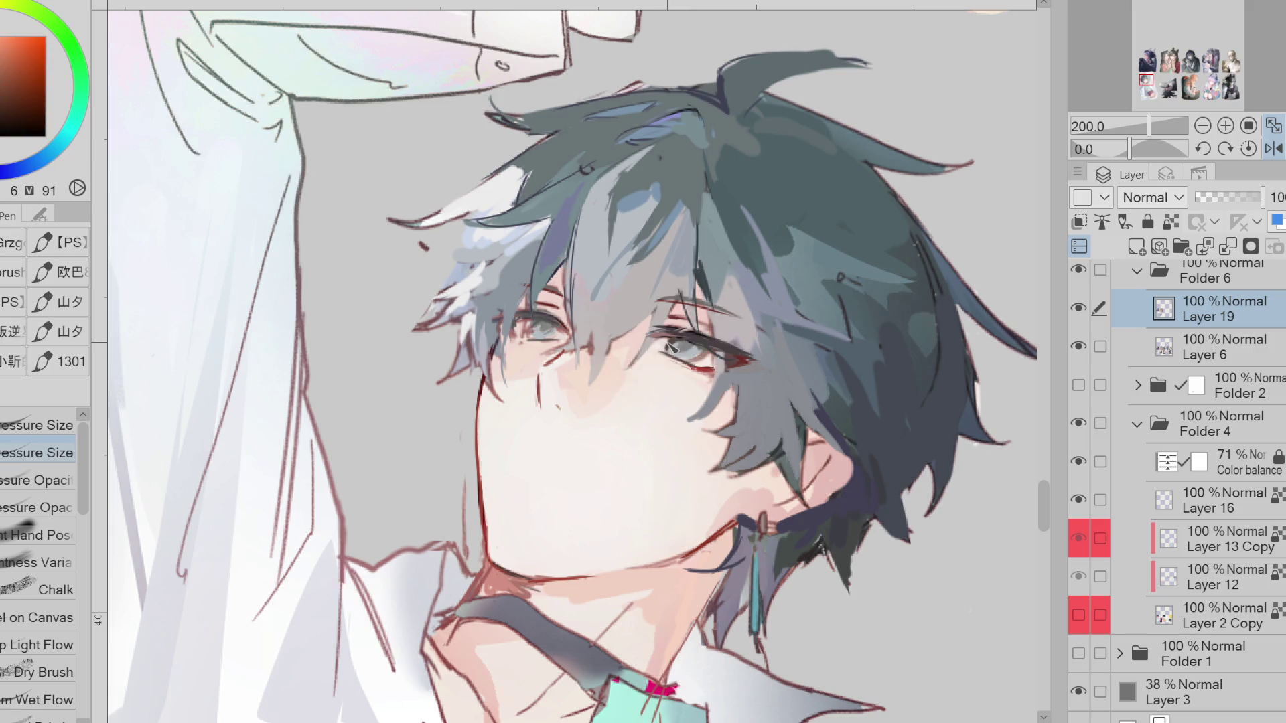
{"action": "left_click", "coordinate": [671, 347], "text": "alt"}
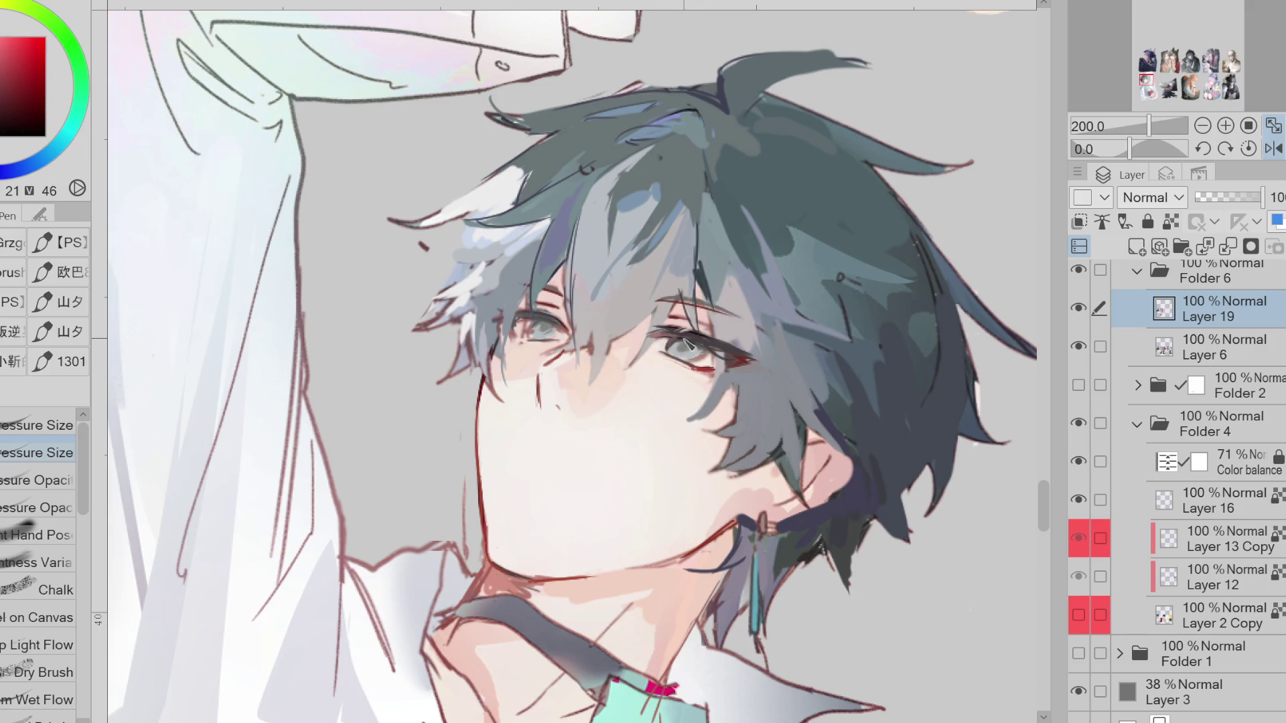
{"action": "left_click", "coordinate": [1275, 149]}
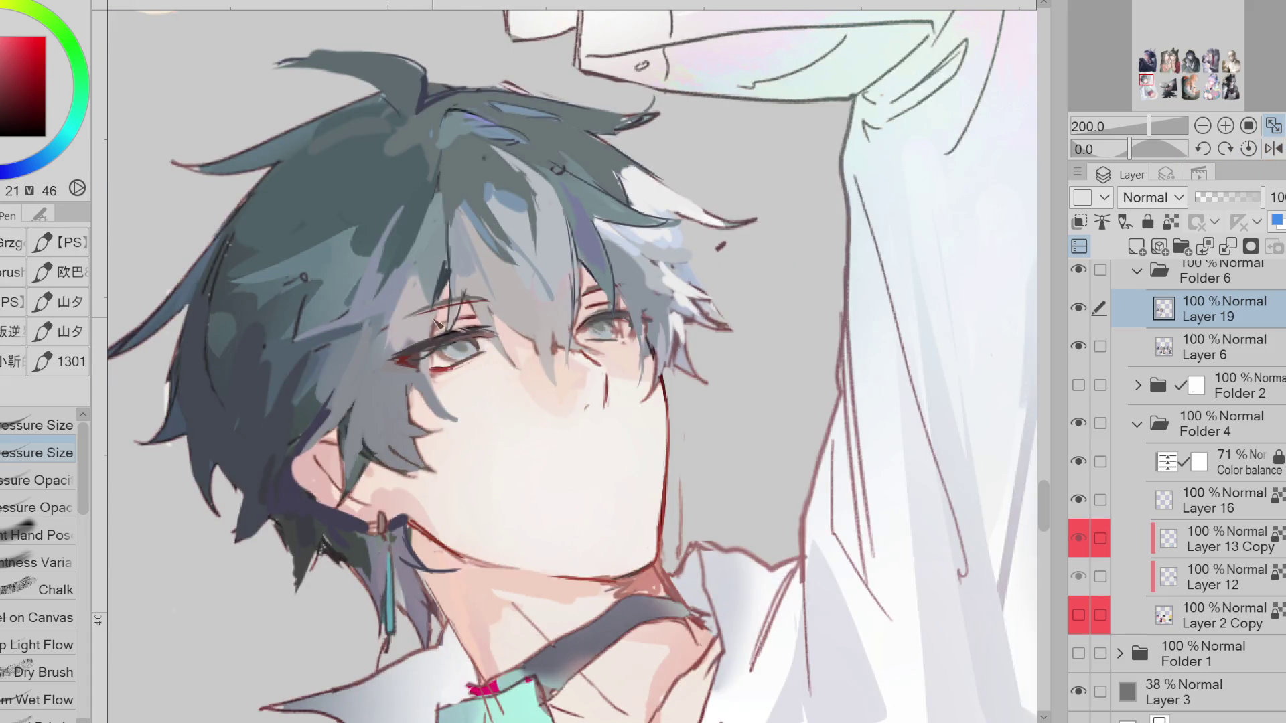
Pick pale skin, darker hair blues and the dark red from the eye corner
{"action": "left_click", "coordinate": [424, 316], "text": "alt"}
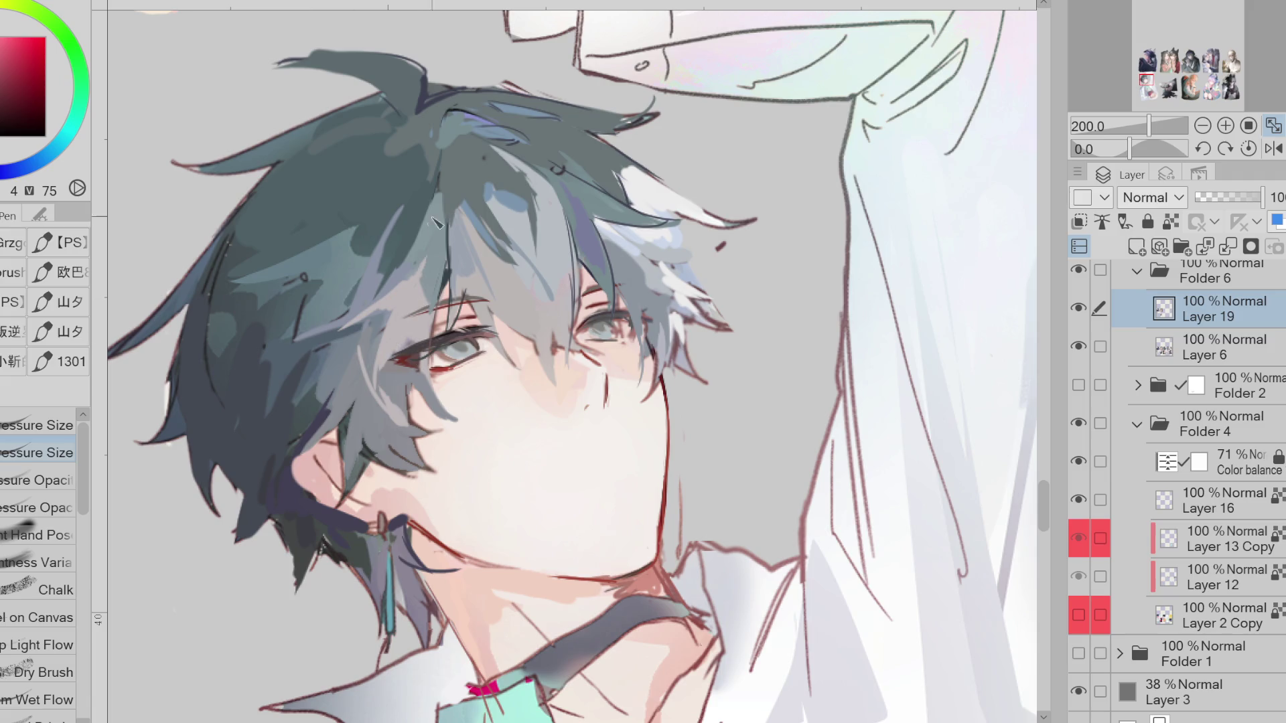
{"action": "left_click", "coordinate": [366, 400], "text": "alt"}
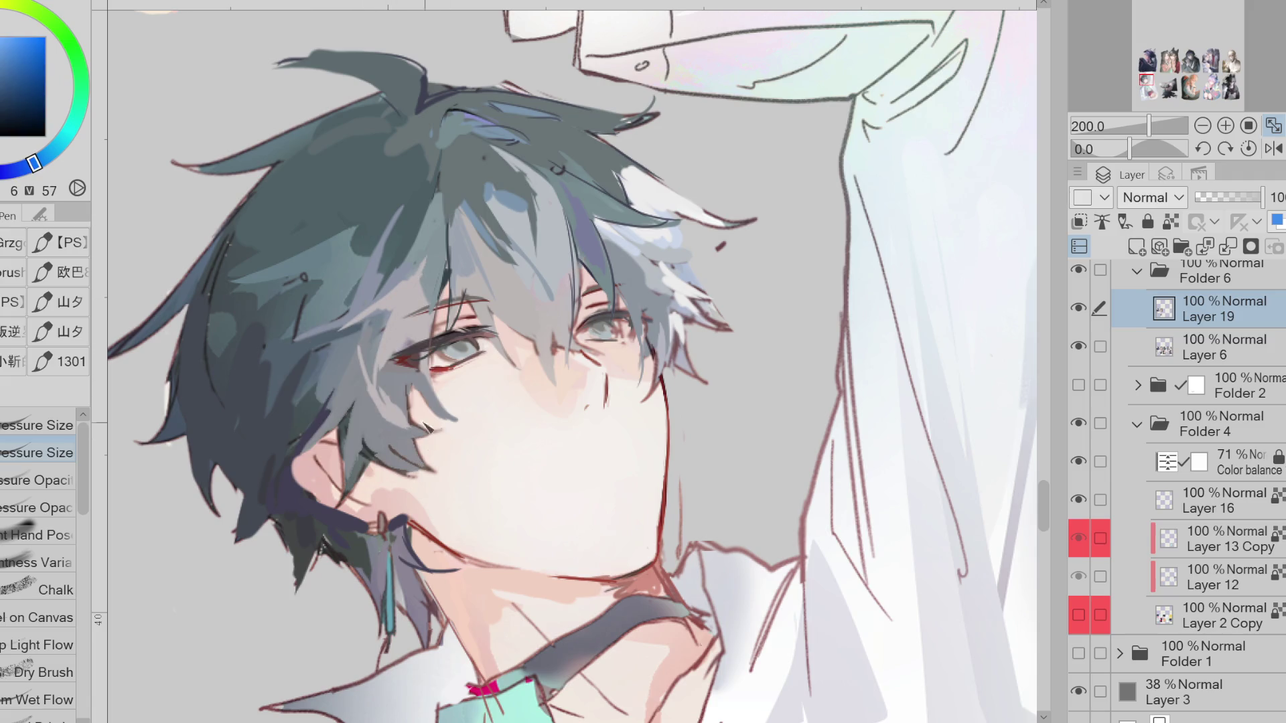
{"action": "left_click", "coordinate": [6, 77]}
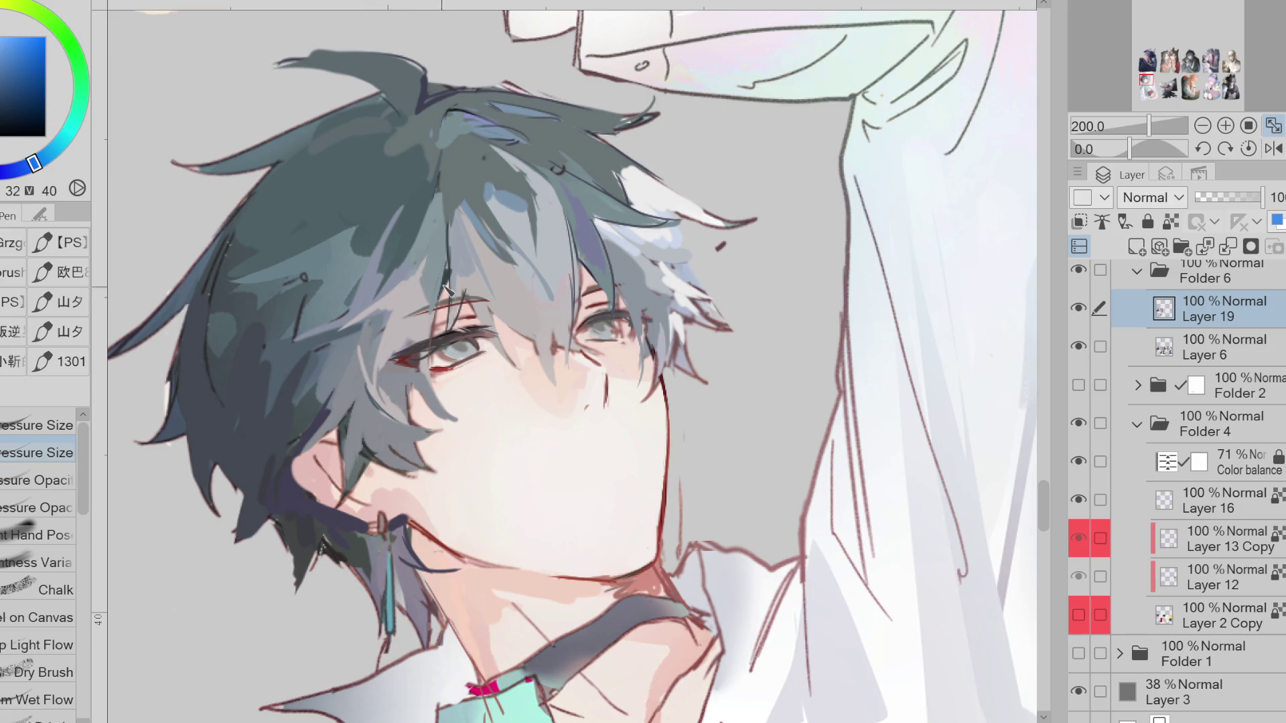
{"action": "left_click", "coordinate": [435, 368], "text": "alt"}
{"action": "left_click", "coordinate": [404, 378], "text": "alt"}
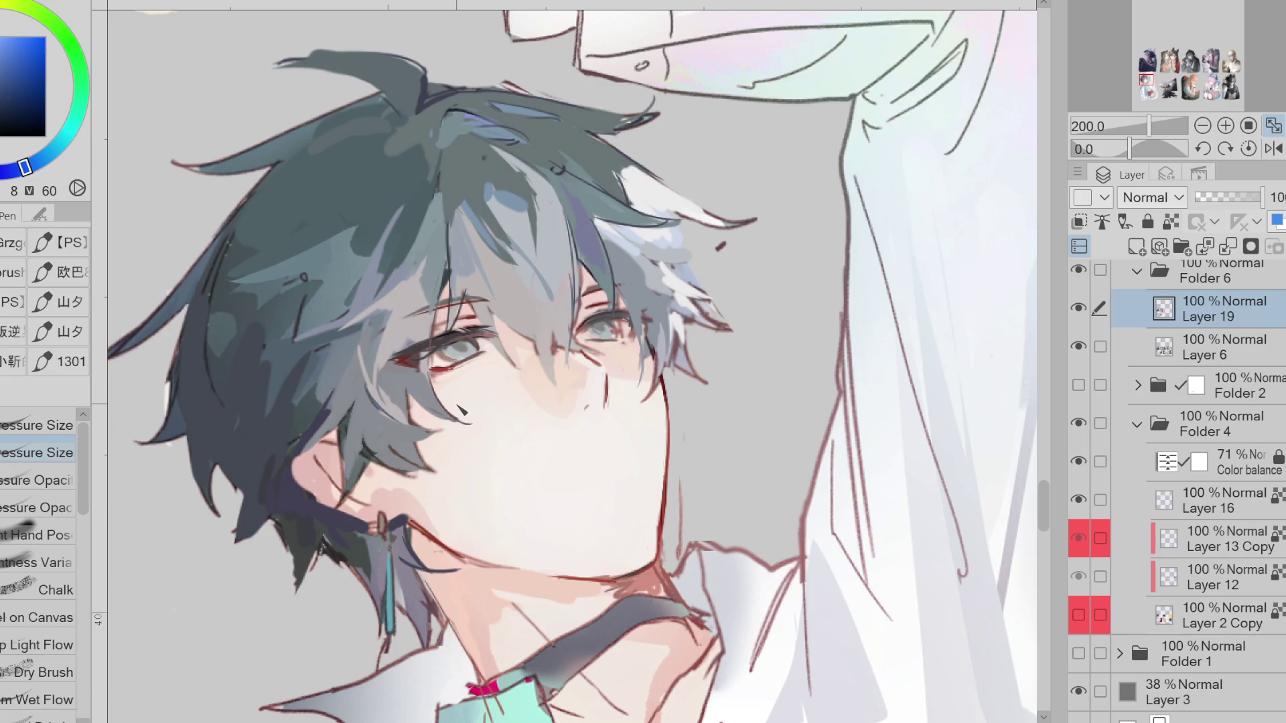
{"action": "left_click", "coordinate": [599, 335], "text": "alt"}
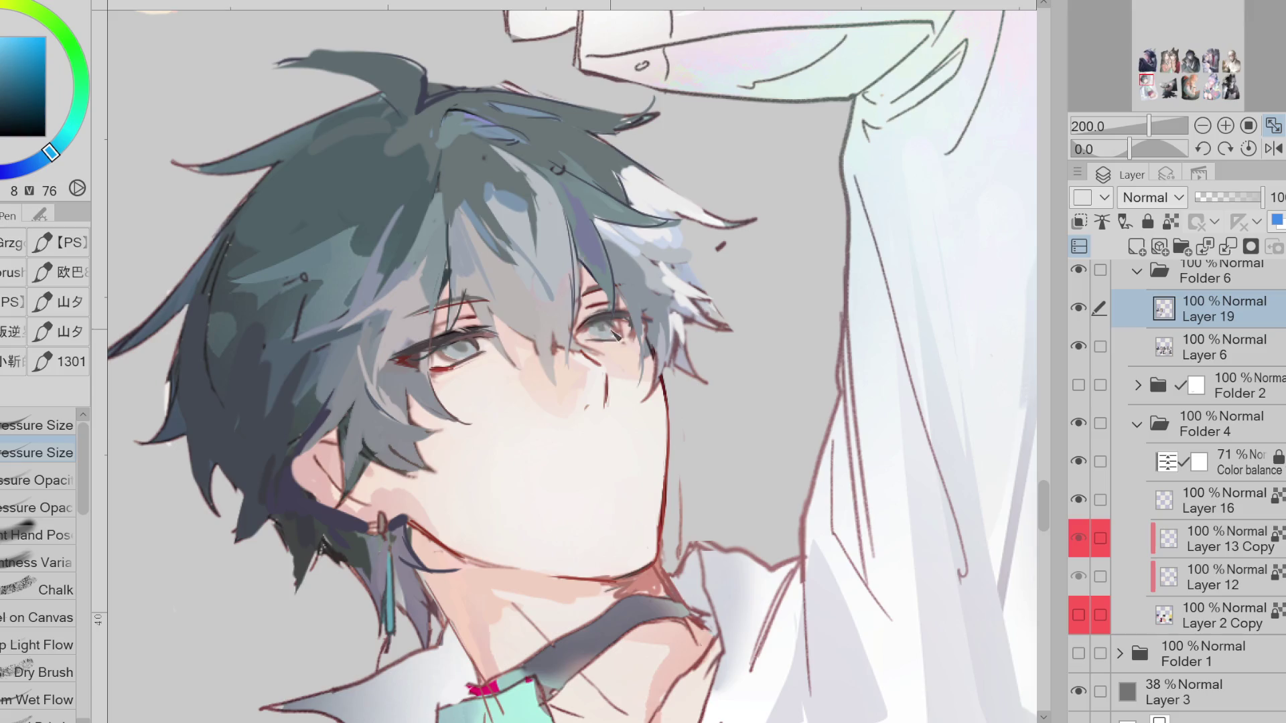
{"action": "left_click", "coordinate": [616, 328], "text": "alt"}
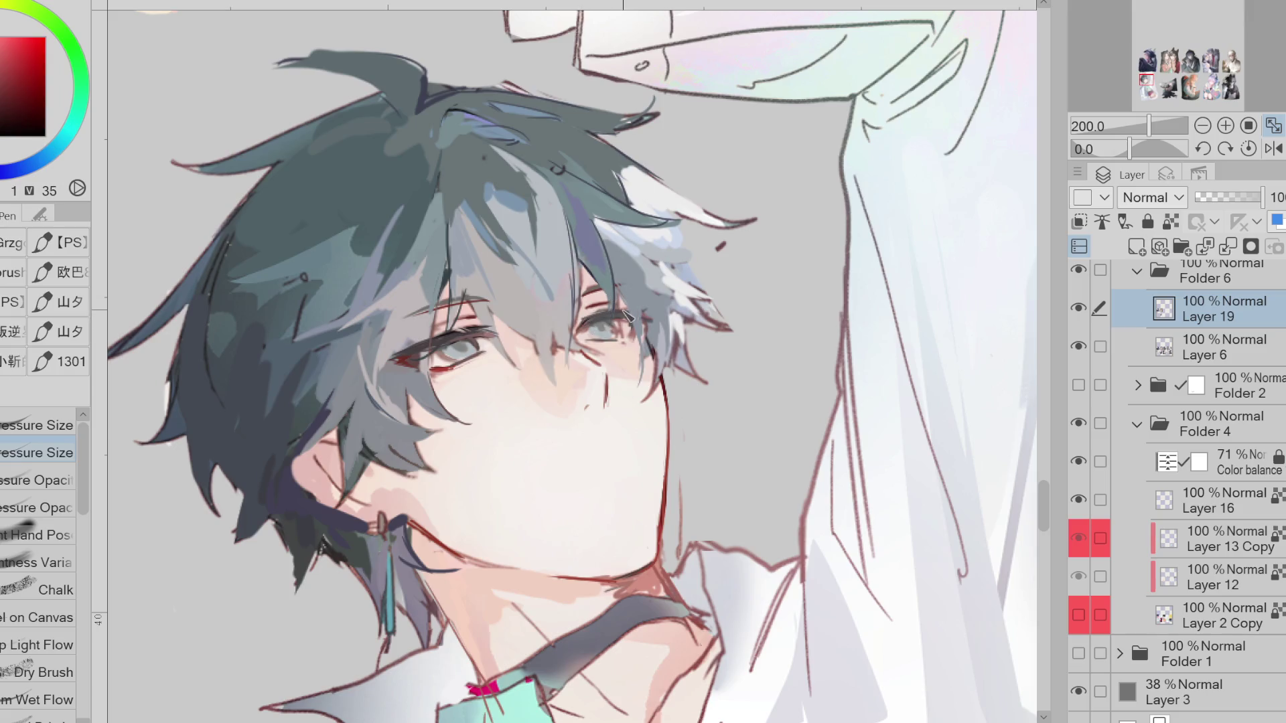
Sample more tones from both eyes and the hair, finishing on an orange from the face
{"action": "left_click", "coordinate": [470, 335], "text": "alt"}
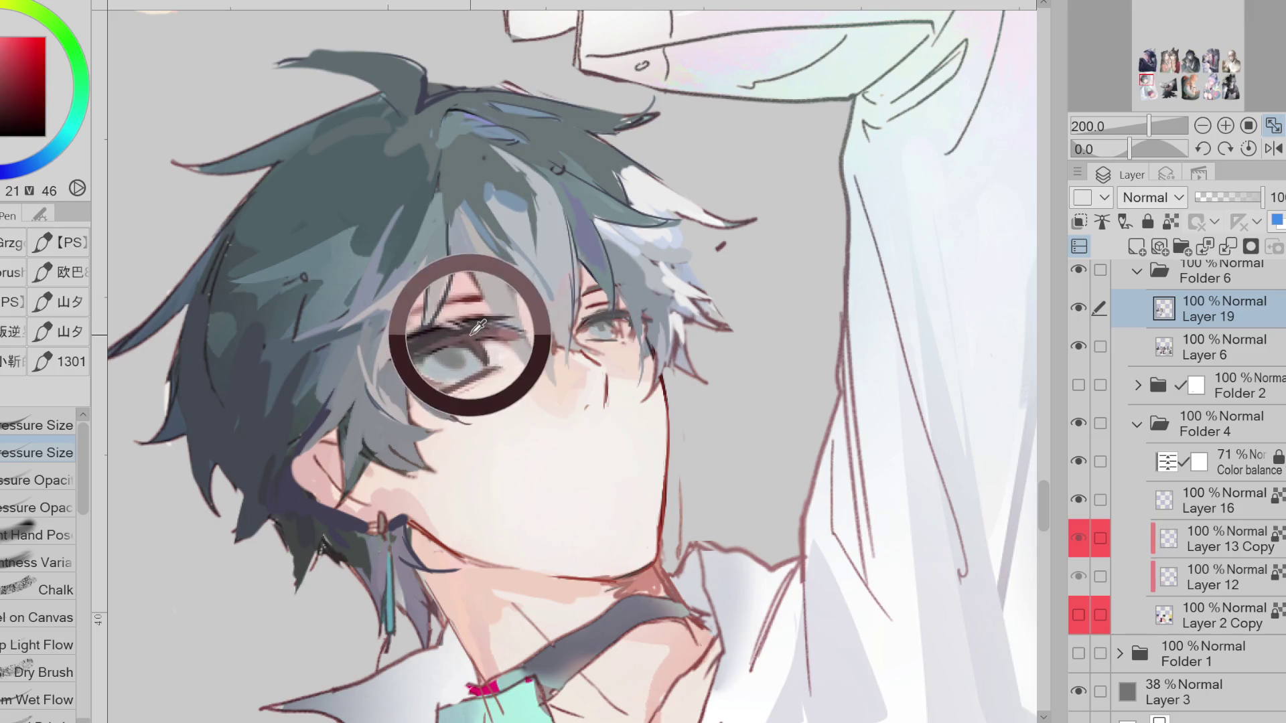
{"action": "left_click", "coordinate": [627, 326], "text": "alt"}
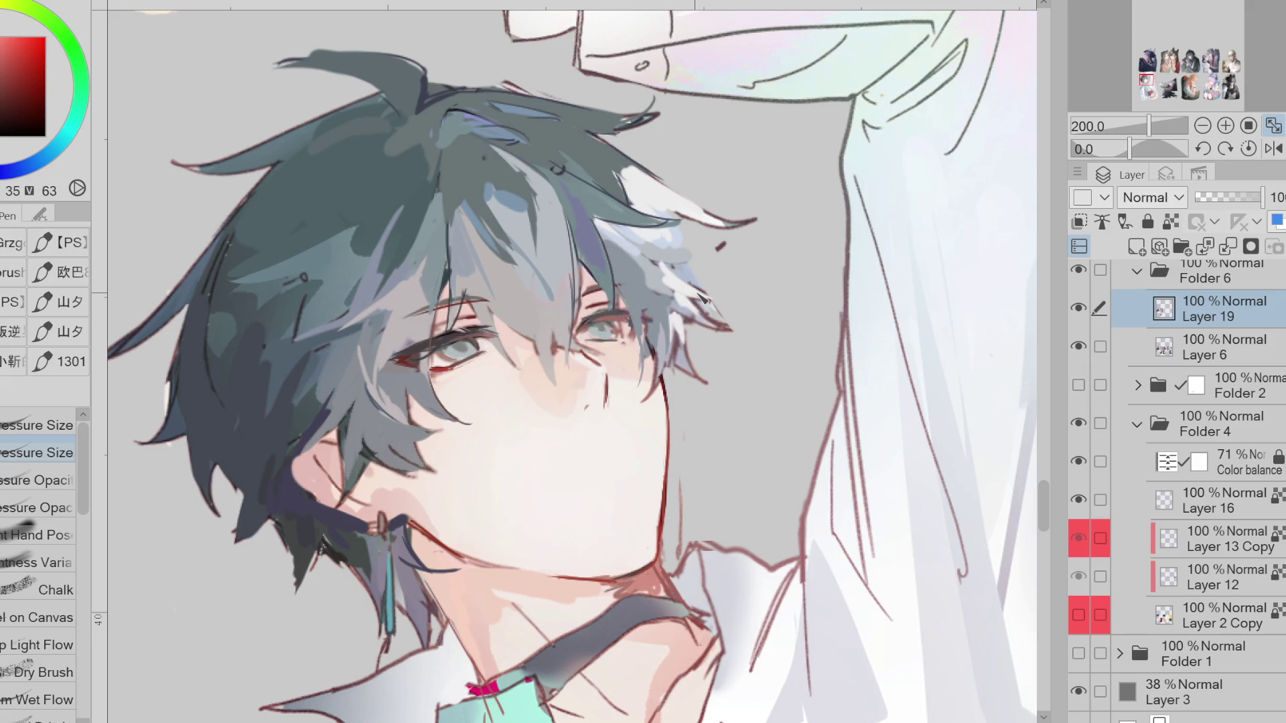
{"action": "left_click", "coordinate": [447, 338], "text": "alt"}
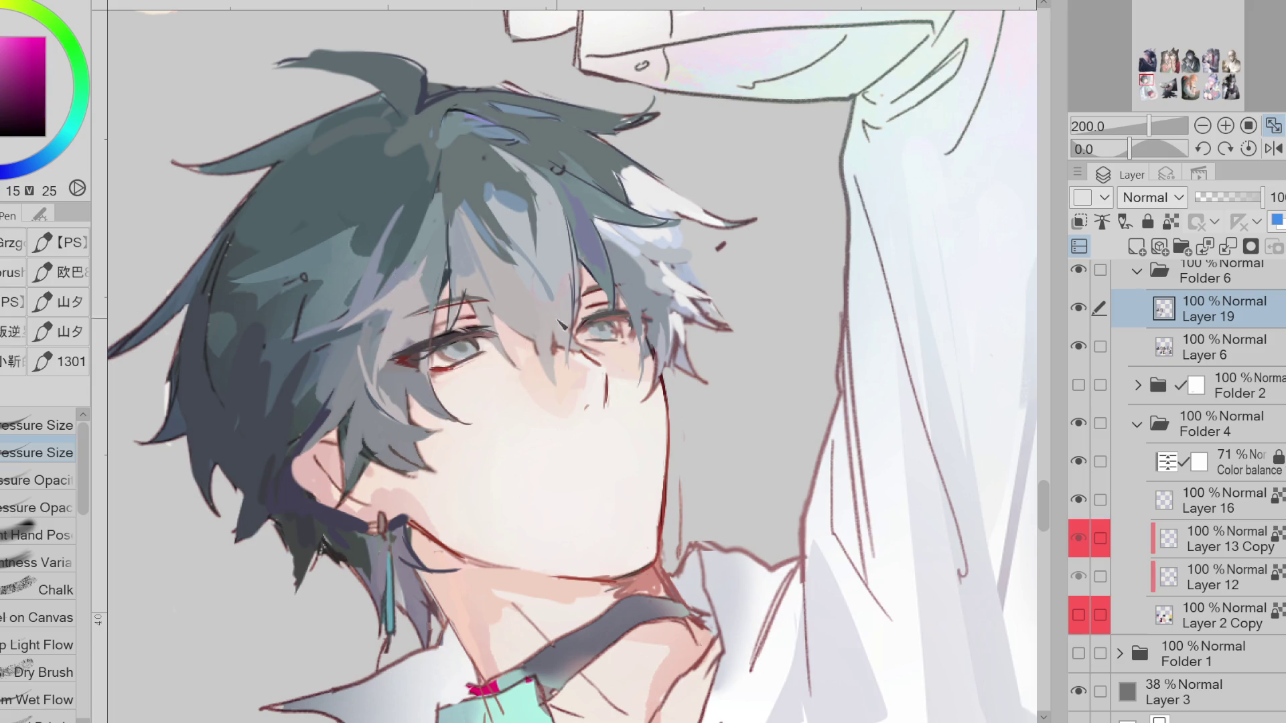
{"action": "left_click", "coordinate": [606, 310], "text": "alt"}
{"action": "left_click", "coordinate": [575, 330], "text": "alt"}
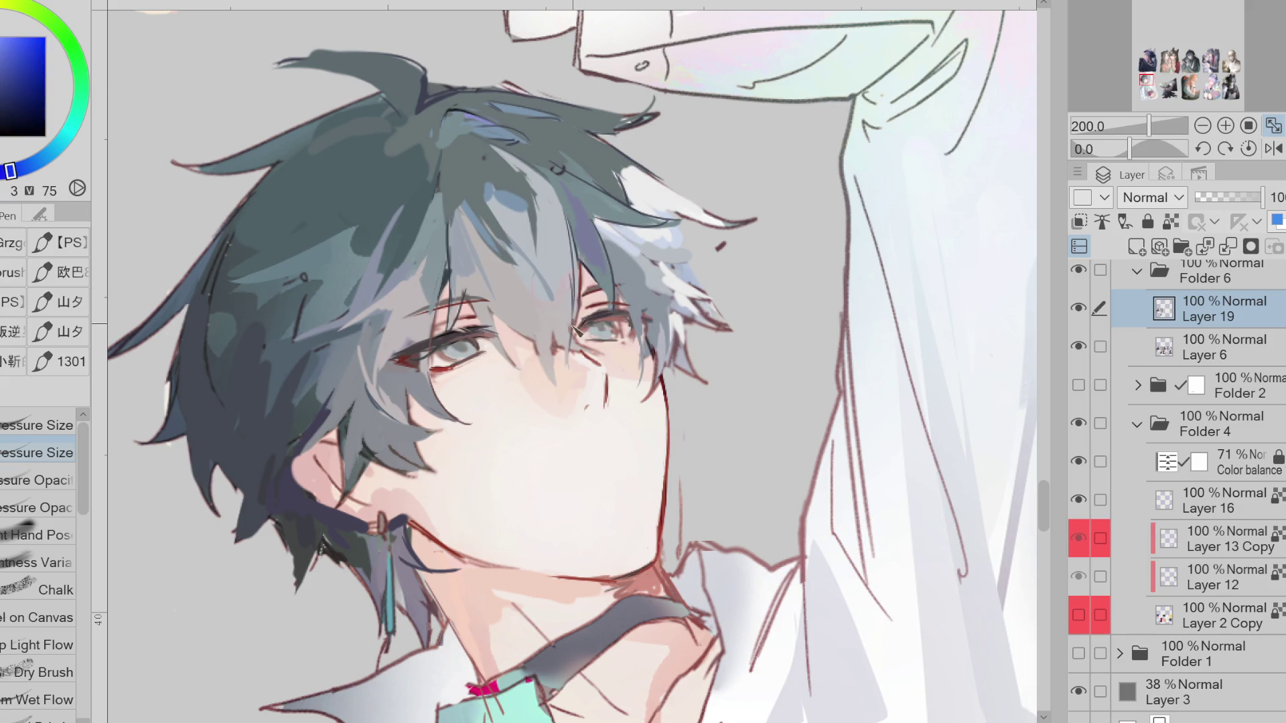
{"action": "left_click", "coordinate": [540, 261], "text": "alt"}
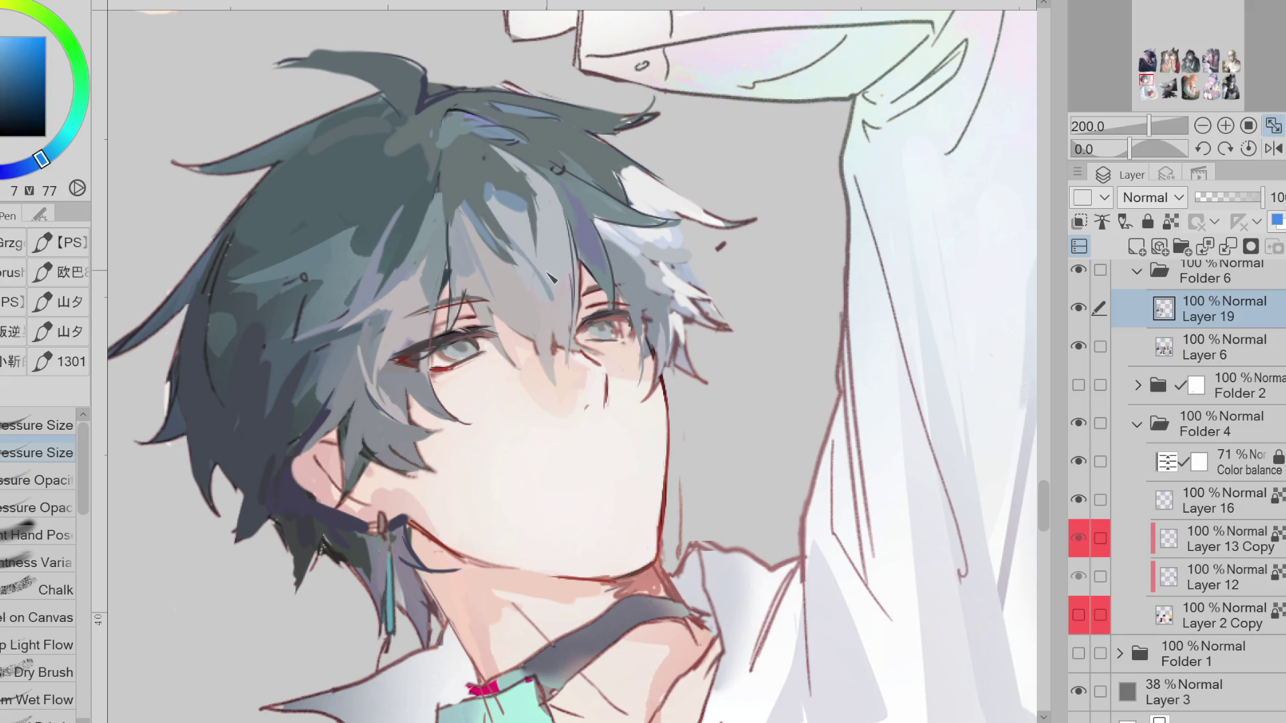
{"action": "scroll", "coordinate": [549, 276], "scroll_direction": "down", "scroll_amount": 1}
{"action": "scroll", "coordinate": [601, 355], "scroll_direction": "up", "scroll_amount": 1}
{"action": "left_click", "coordinate": [590, 367], "text": "alt"}
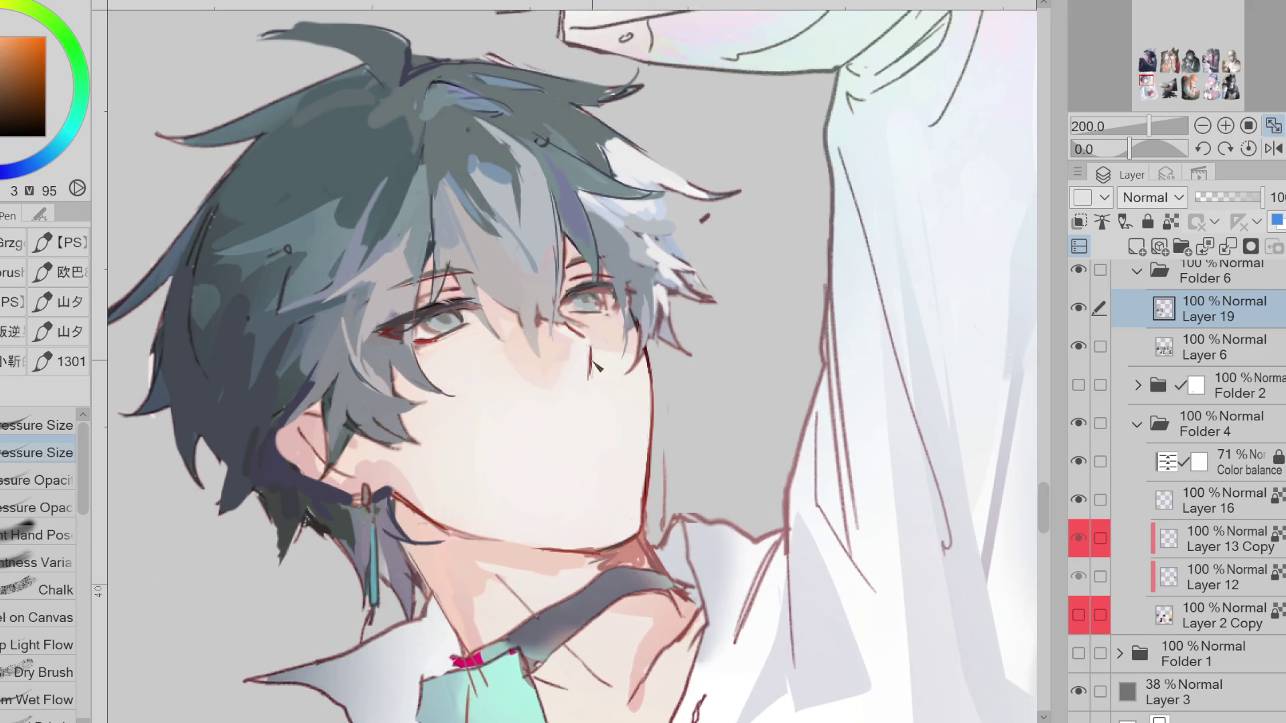
Draw and extend a dark red mouth line, then mirror the view and undo to lighten it
{"action": "left_click", "coordinate": [598, 375], "text": "alt"}
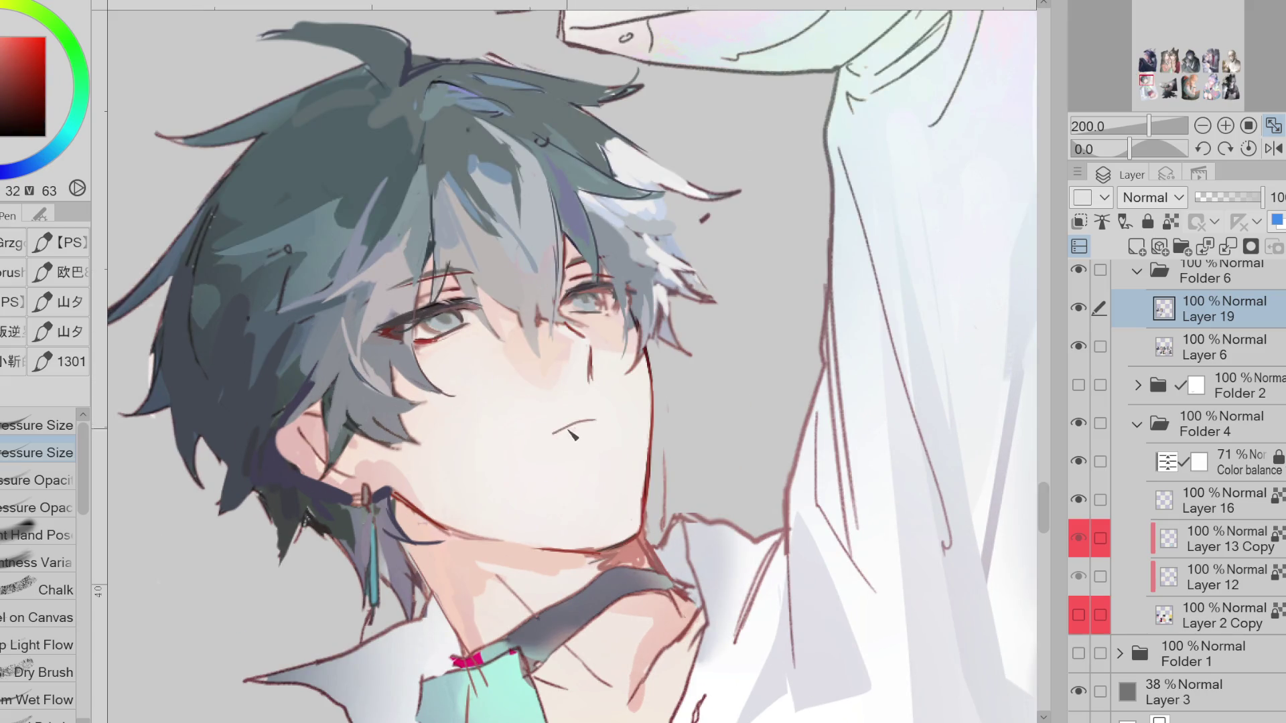
{"action": "left_click_drag", "start_coordinate": [556, 441], "coordinate": [597, 424]}
{"action": "left_click", "coordinate": [605, 428], "text": "alt"}
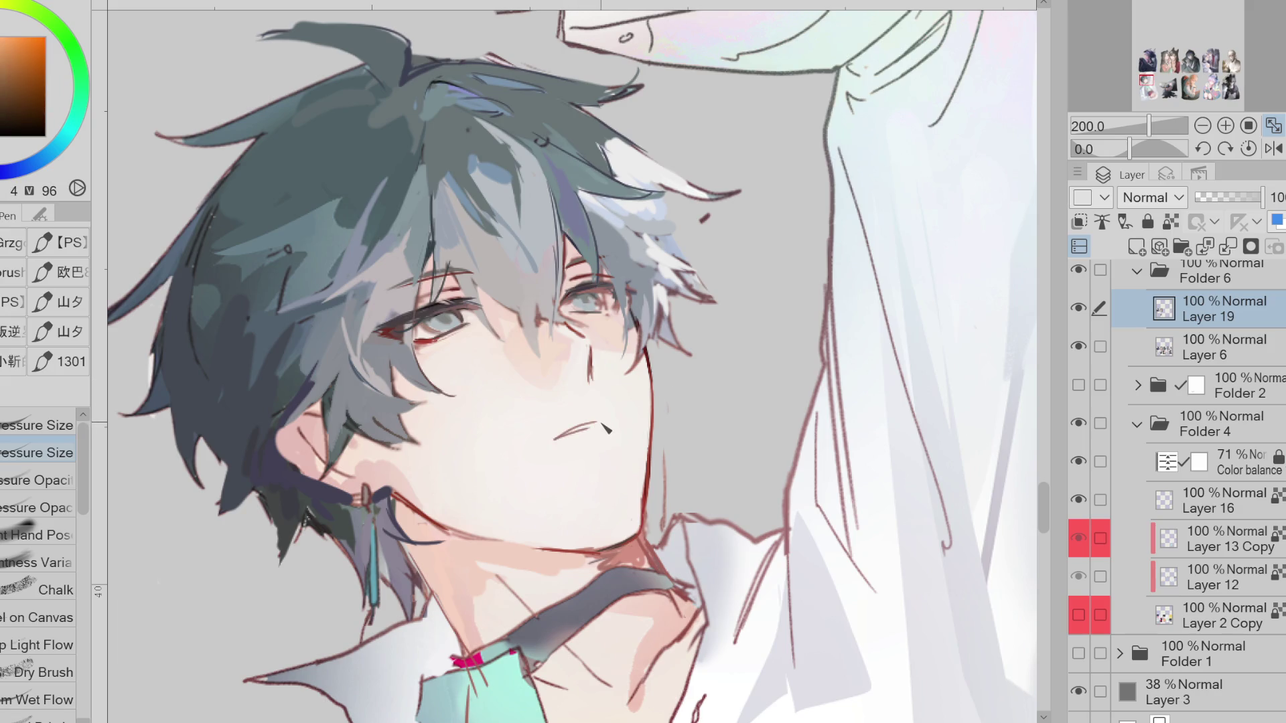
{"action": "left_click", "coordinate": [649, 402], "text": "alt"}
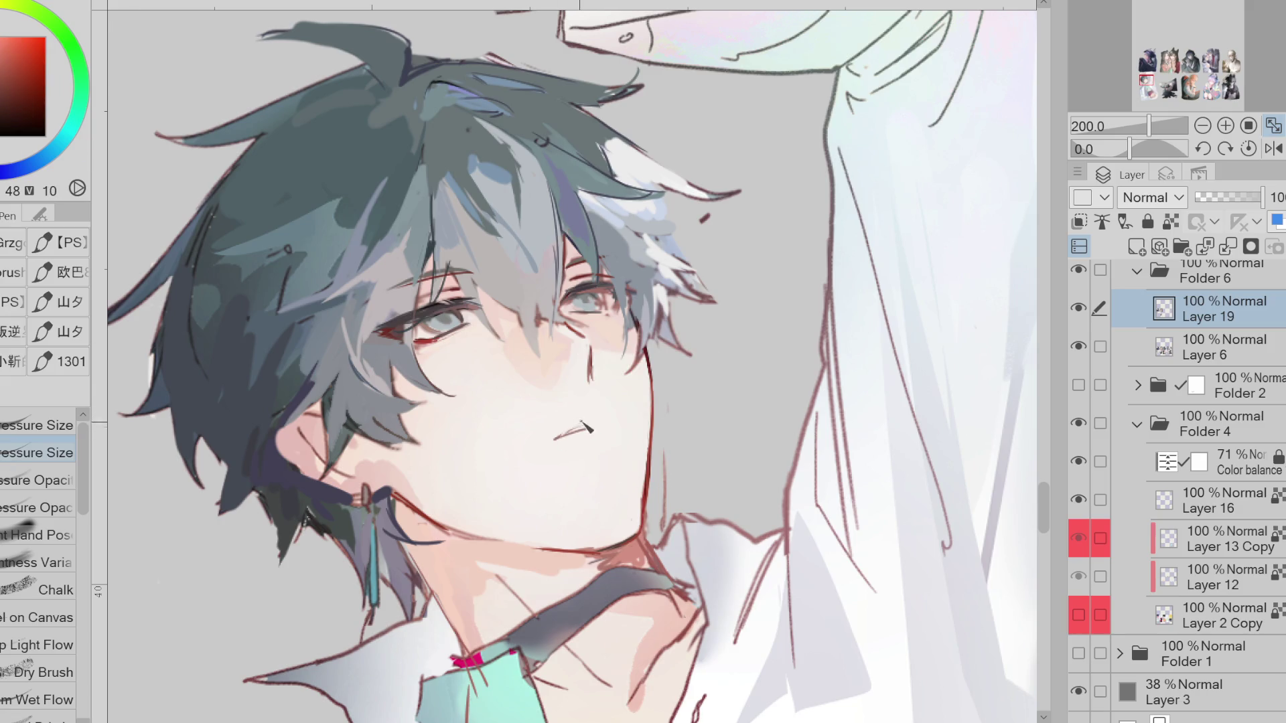
{"action": "left_click", "coordinate": [600, 370], "text": "alt"}
{"action": "left_click_drag", "start_coordinate": [613, 423], "coordinate": [591, 420]}
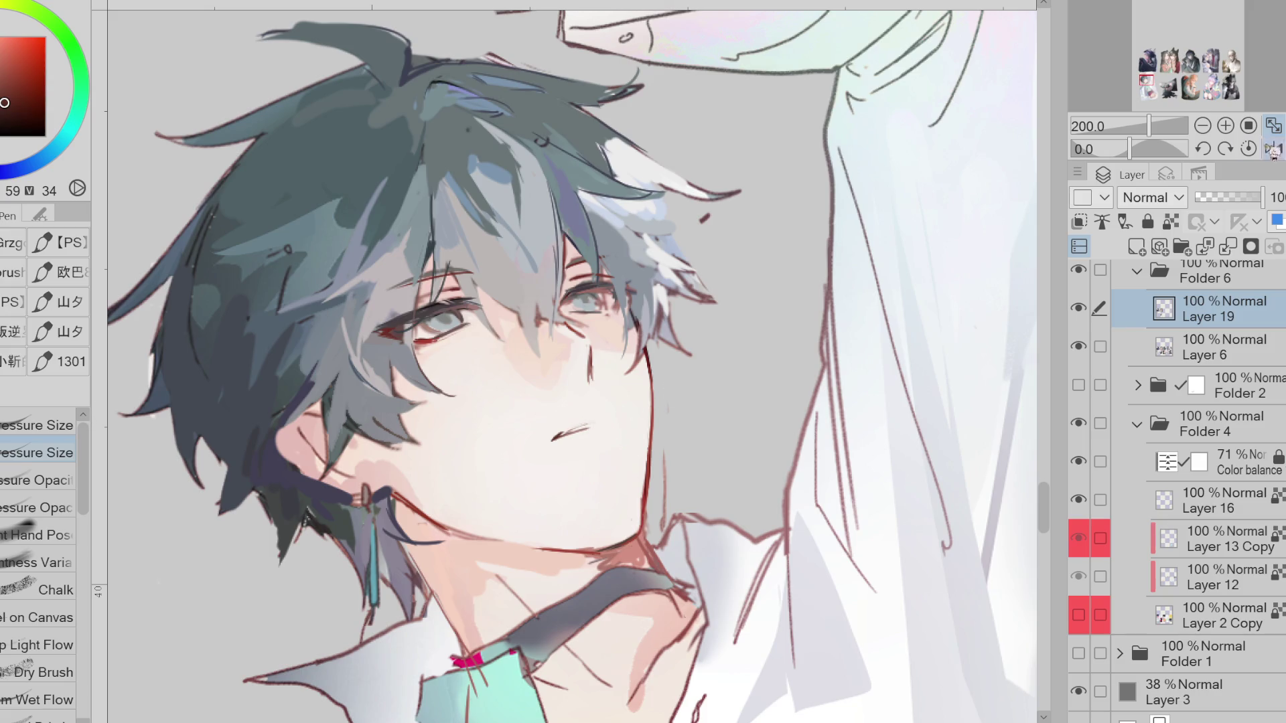
{"action": "left_click", "coordinate": [1273, 148]}
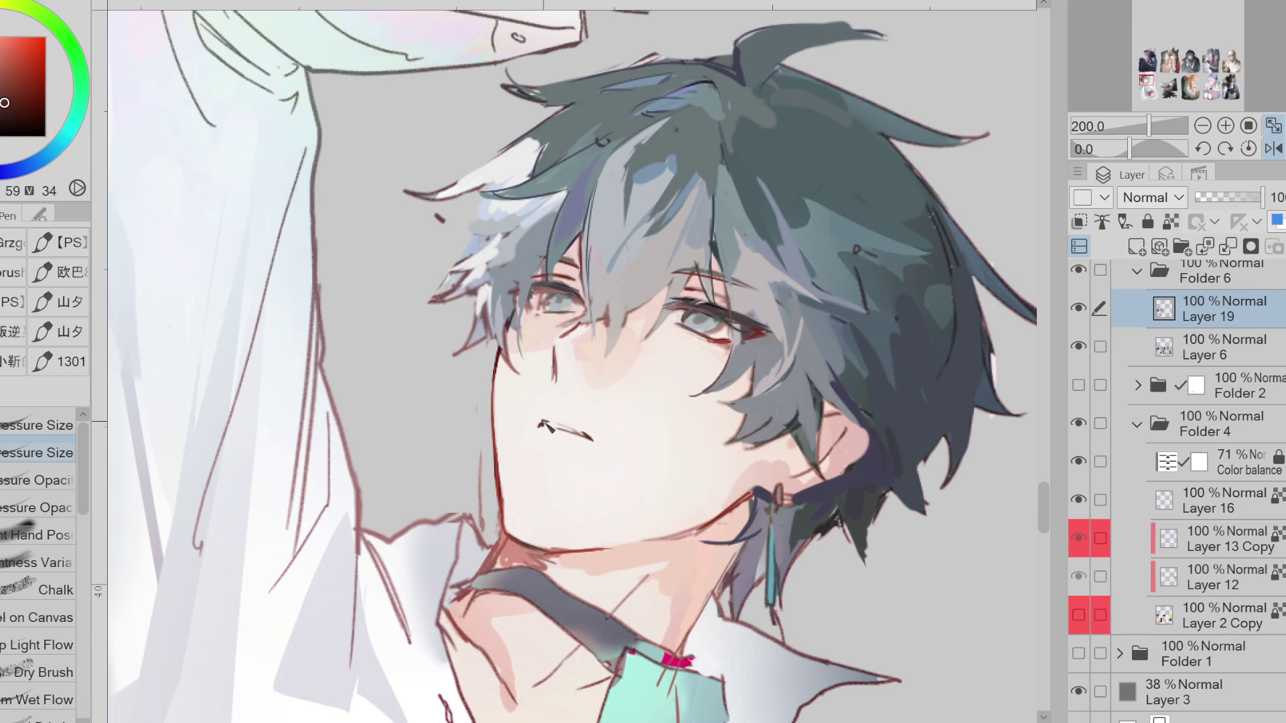
{"action": "key", "text": "ctrl+z"}
Sample grey-green and red tones from the left eye
{"action": "left_click", "coordinate": [565, 295], "text": "alt"}
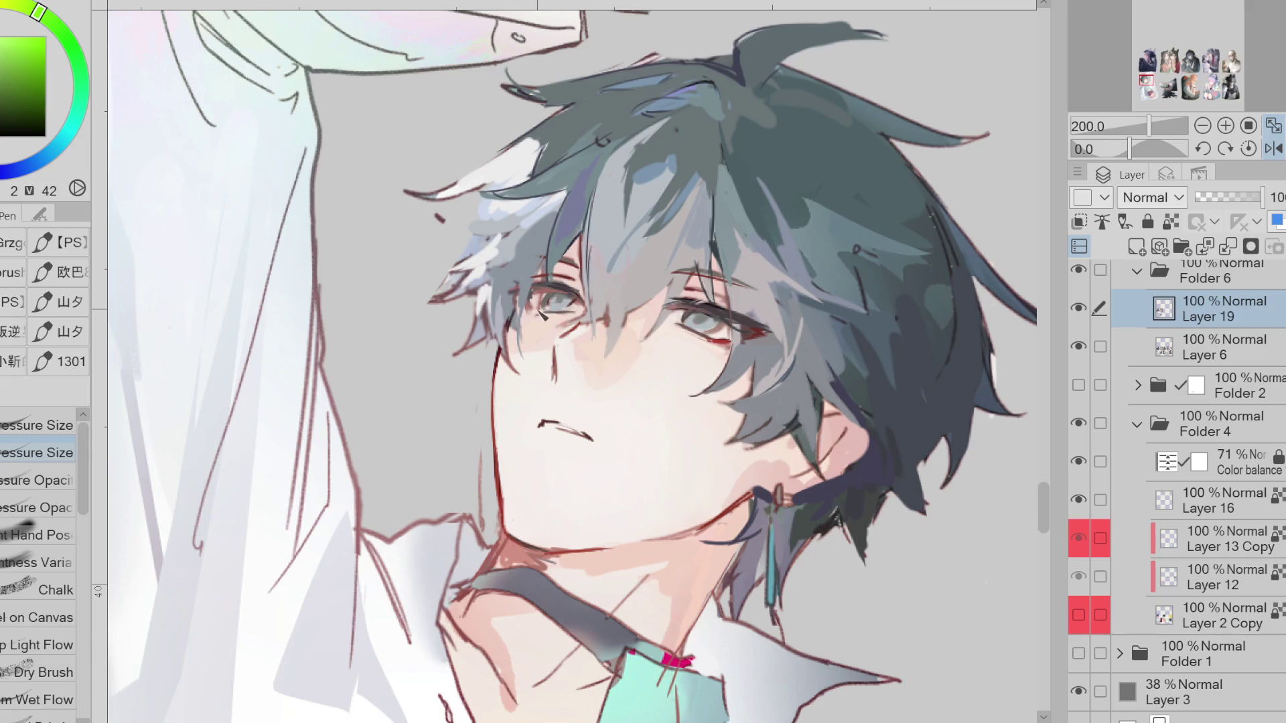
{"action": "left_click", "coordinate": [550, 321], "text": "alt"}
{"action": "left_click", "coordinate": [547, 295], "text": "alt"}
{"action": "left_click", "coordinate": [541, 298], "text": "alt"}
{"action": "left_click", "coordinate": [546, 302], "text": "alt"}
{"action": "left_click", "coordinate": [583, 297], "text": "alt"}
Redraw the mouth with a dark red stroke and a lighter line, sampling reds and oranges nearby
{"action": "key", "text": "e"}
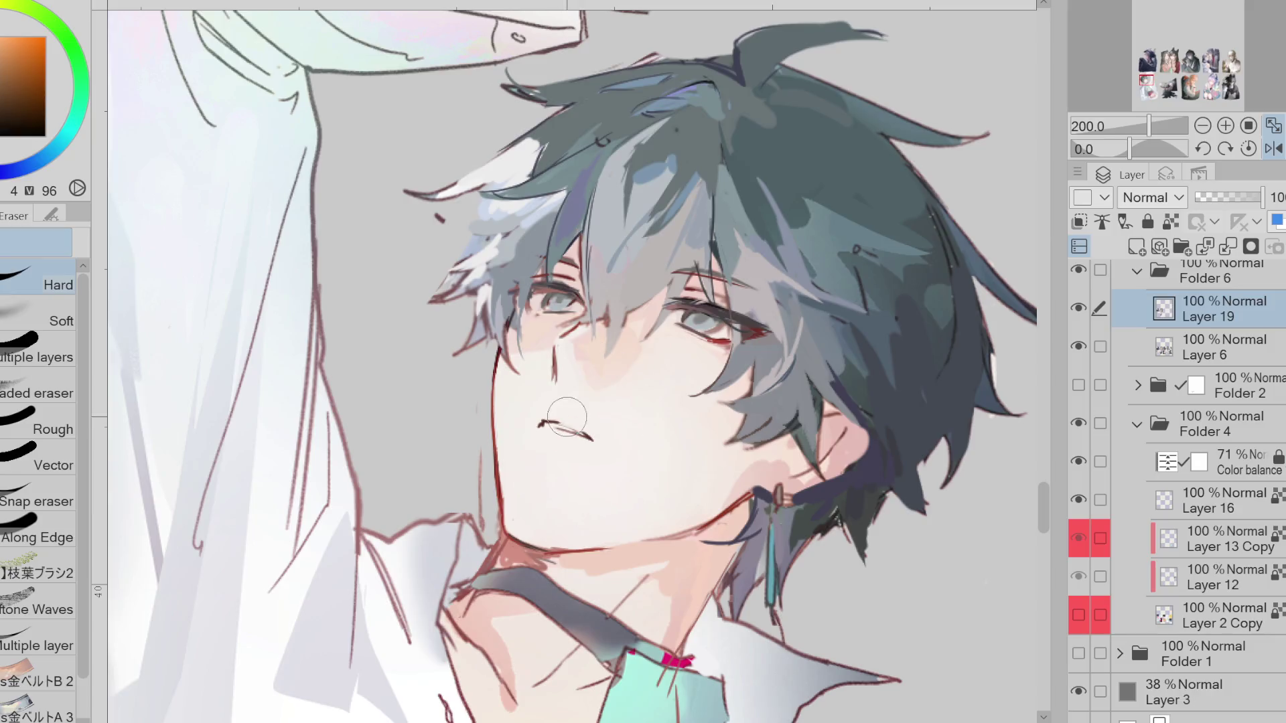
{"action": "left_click", "coordinate": [541, 427], "text": "alt"}
{"action": "key", "text": "p"}
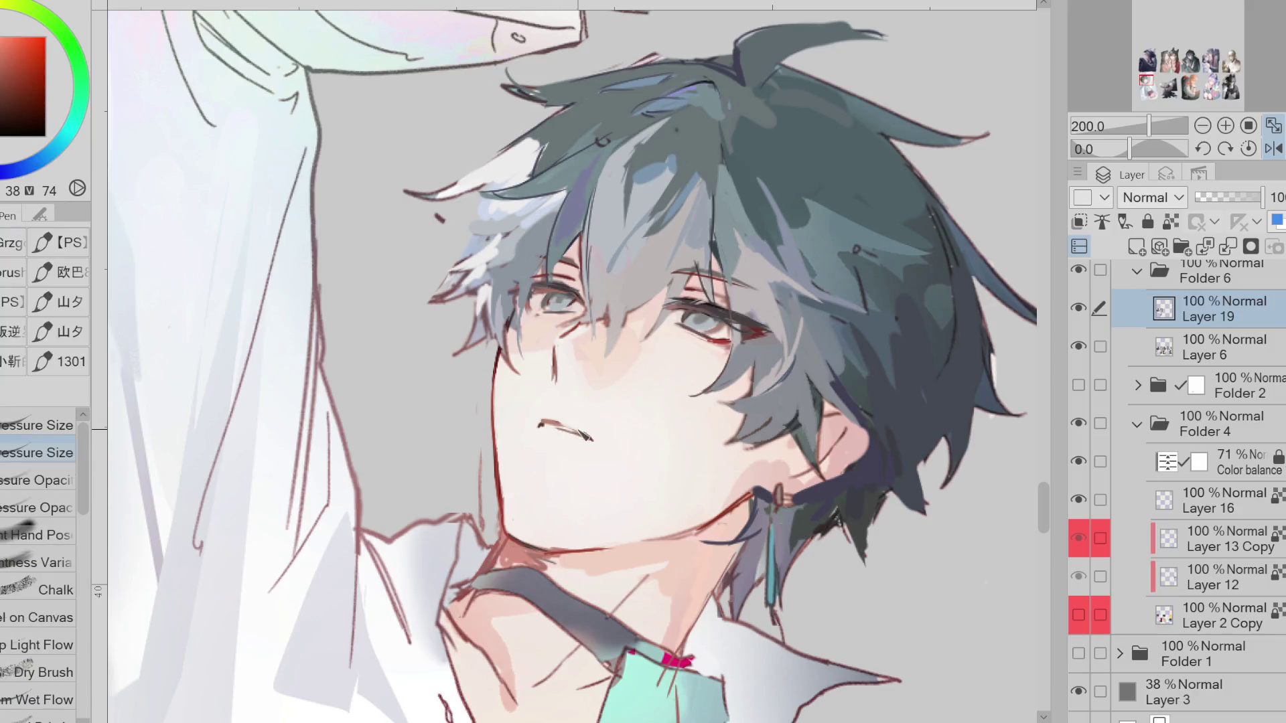
{"action": "left_click_drag", "start_coordinate": [538, 421], "coordinate": [600, 449]}
{"action": "left_click", "coordinate": [543, 424], "text": "alt"}
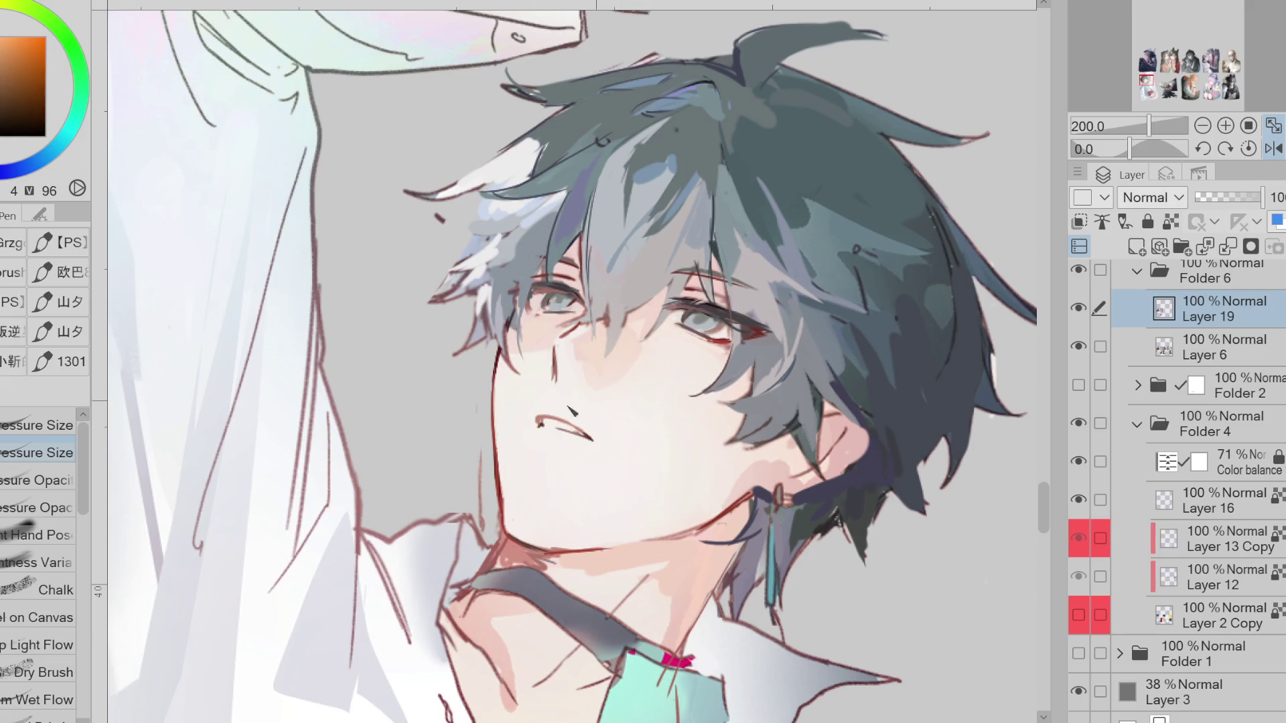
{"action": "left_click", "coordinate": [544, 427], "text": "alt"}
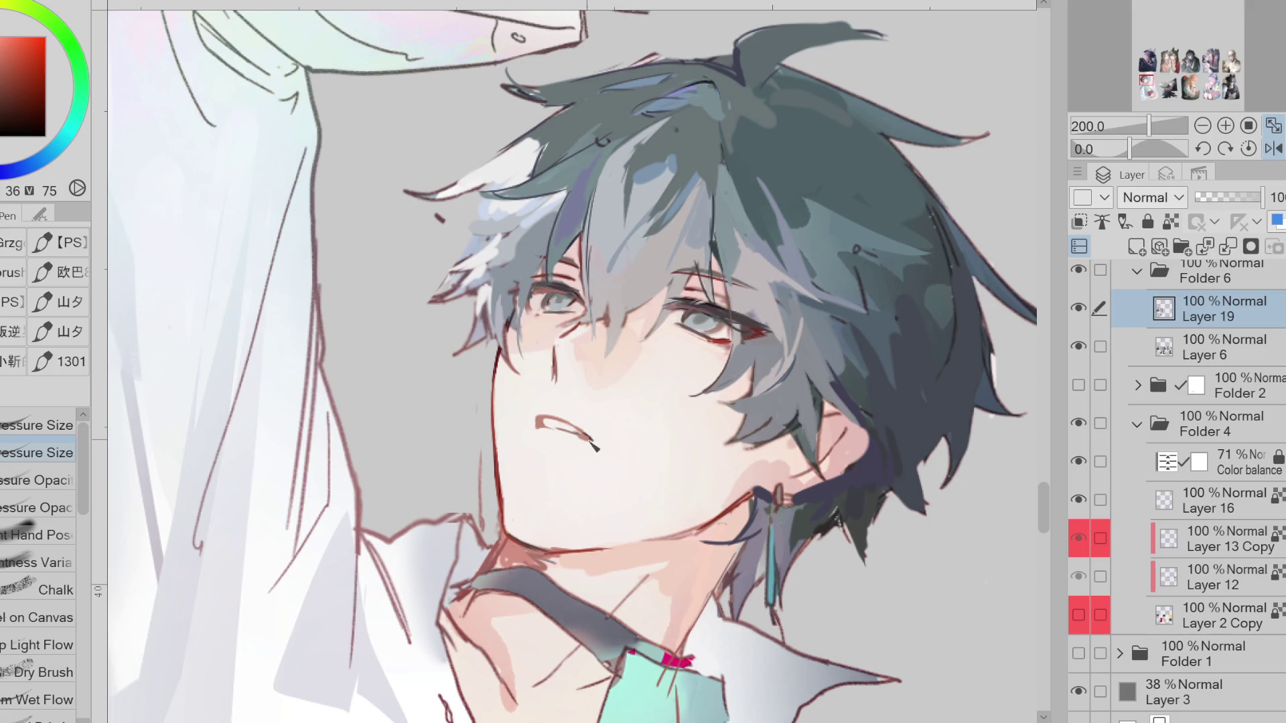
{"action": "left_click", "coordinate": [553, 424], "text": "alt"}
{"action": "left_click", "coordinate": [575, 427], "text": "alt"}
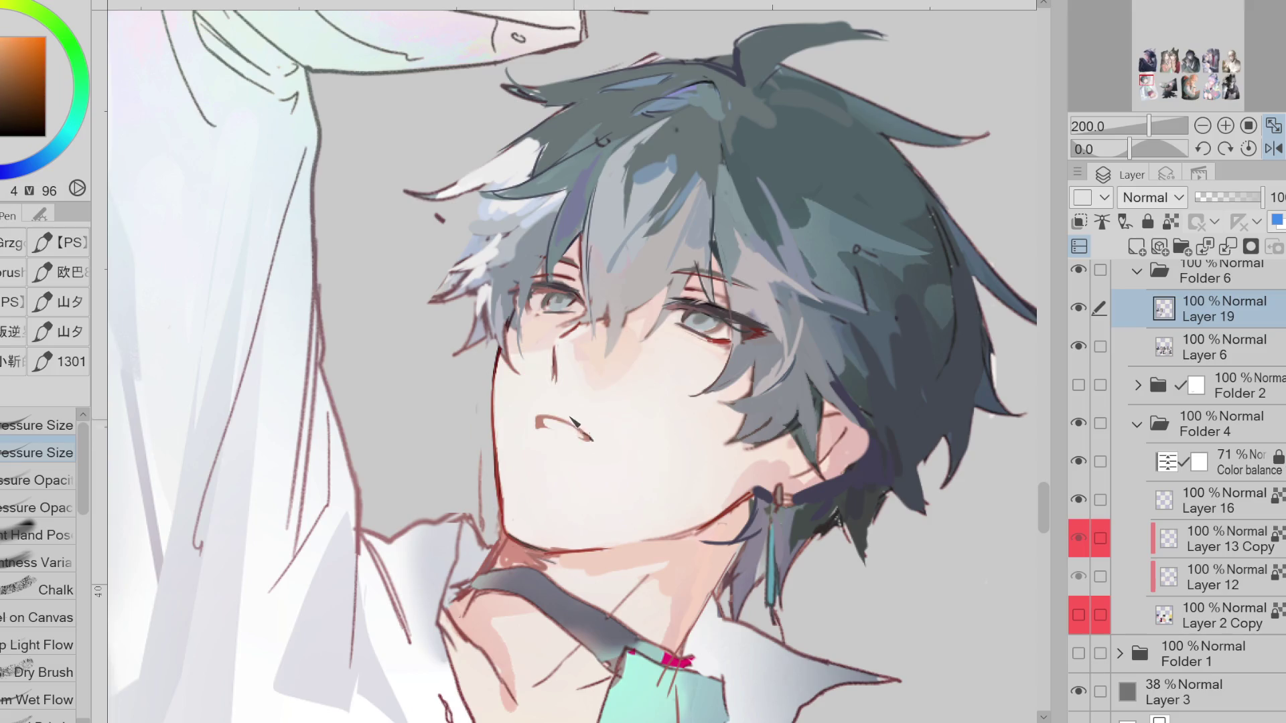
{"action": "left_click", "coordinate": [576, 432], "text": "alt"}
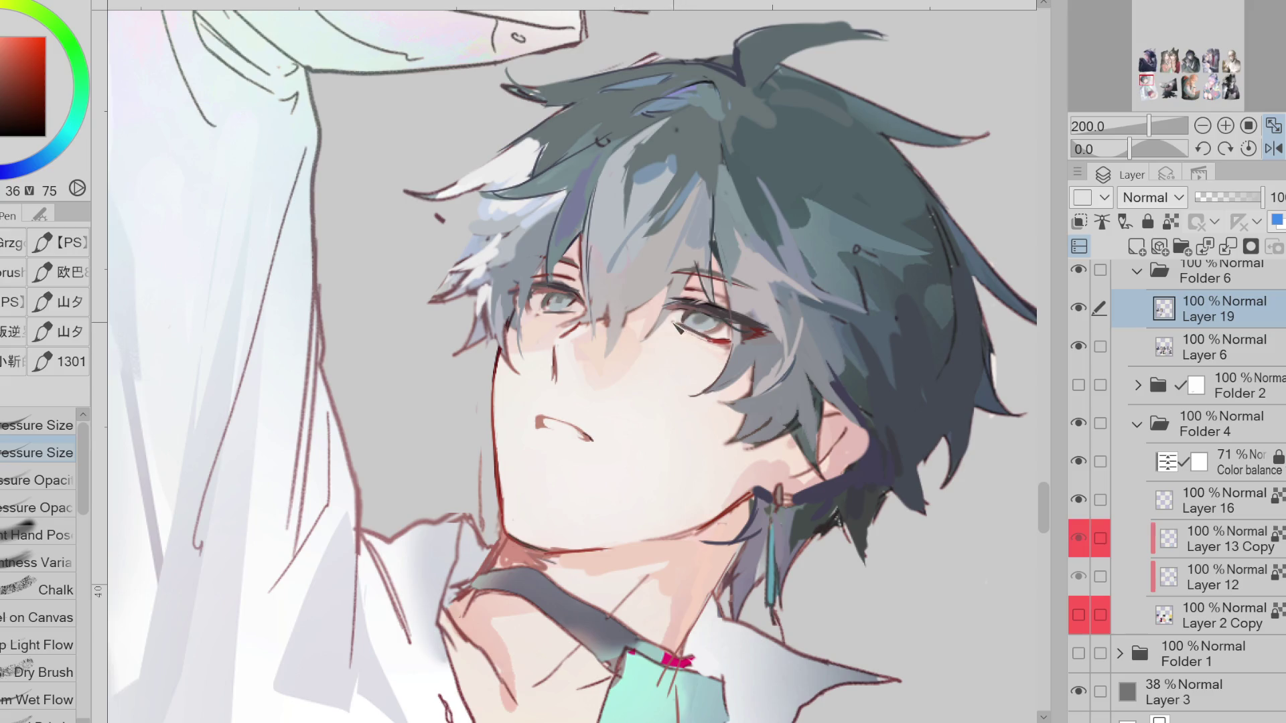
Lasso-fill a hair area with blue sampled from the hair
{"action": "left_click", "coordinate": [632, 287], "text": "alt"}
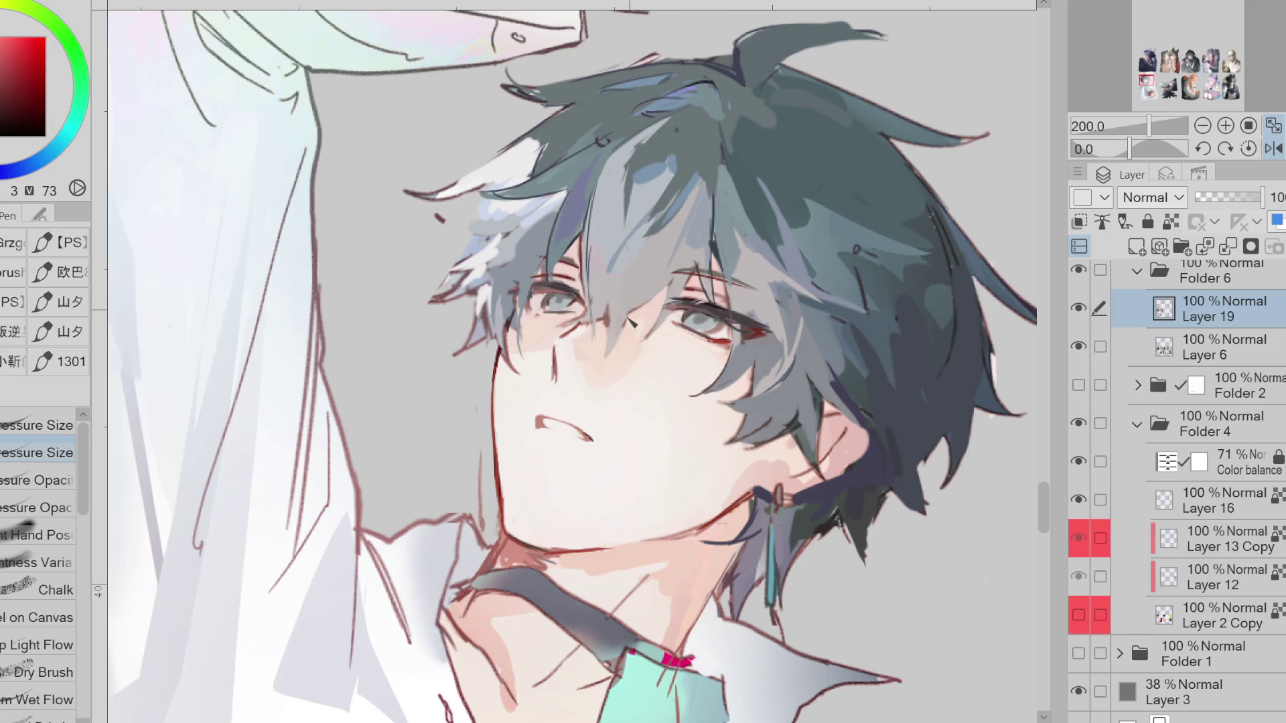
{"action": "key", "text": "g"}
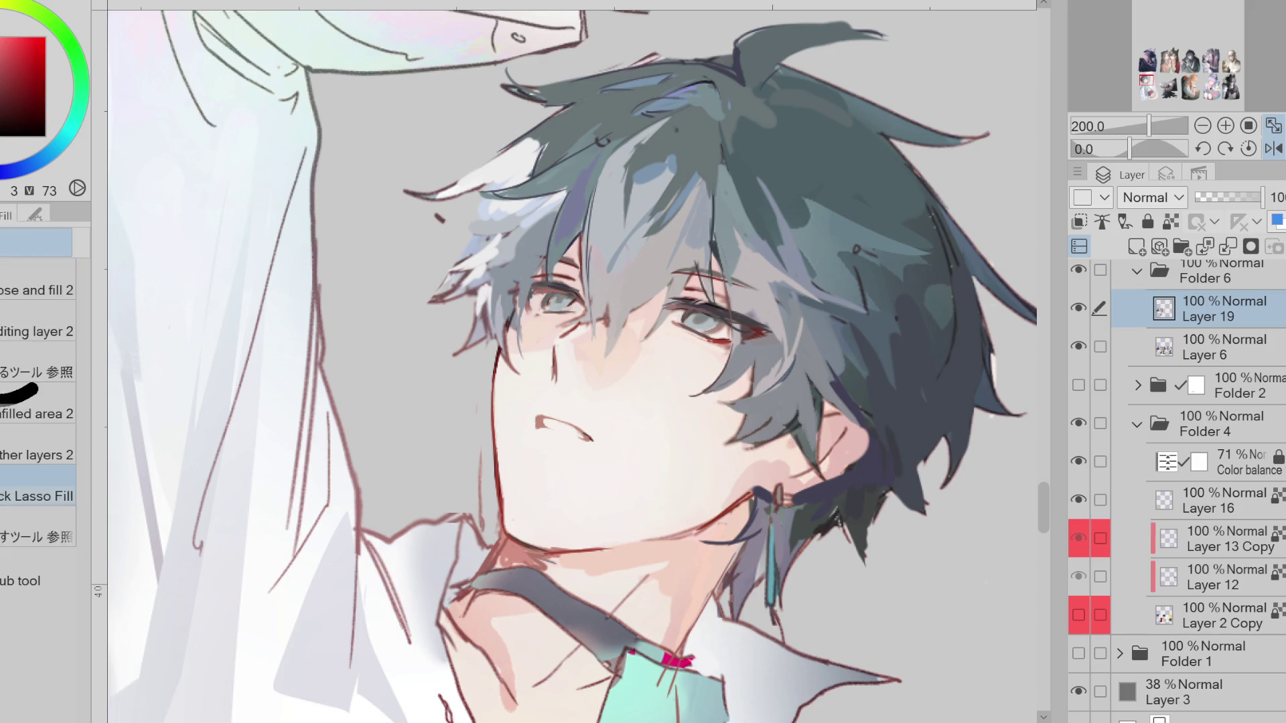
{"action": "left_click", "coordinate": [633, 155], "text": "alt"}
{"action": "mouse_move", "coordinate": [633, 153]}
{"action": "left_mouse_down"}
{"action": "mouse_move", "coordinate": [655, 281]}
{"action": "mouse_move", "coordinate": [616, 241]}
{"action": "mouse_move", "coordinate": [618, 221]}
{"action": "left_mouse_up"}
{"action": "left_click", "coordinate": [622, 197], "text": "alt"}
{"action": "key", "text": "p"}
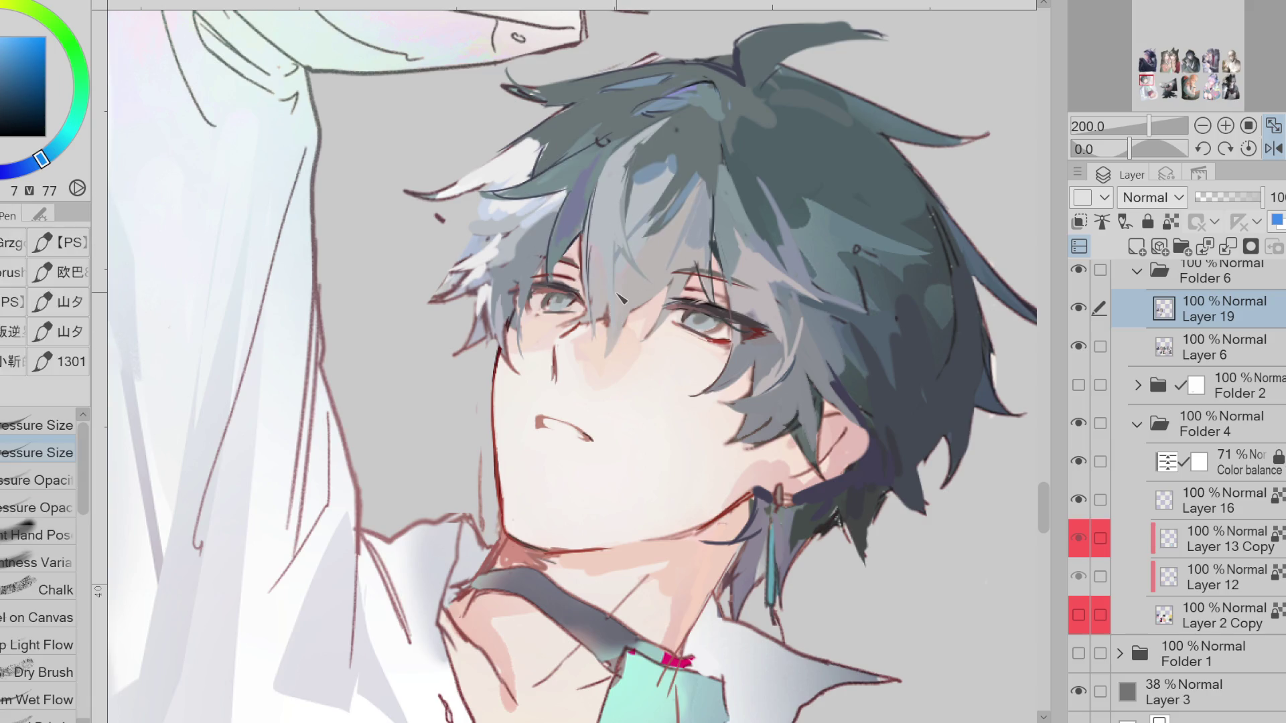
Add a thin hair strand above the right eye, discarding trial strokes near the eye and jaw
{"action": "left_click", "coordinate": [717, 311], "text": "alt"}
{"action": "mouse_move", "coordinate": [608, 268]}
{"action": "left_mouse_down"}
{"action": "mouse_move", "coordinate": [592, 320]}
{"action": "mouse_move", "coordinate": [559, 339]}
{"action": "left_mouse_up"}
{"action": "key", "text": "ctrl+z"}
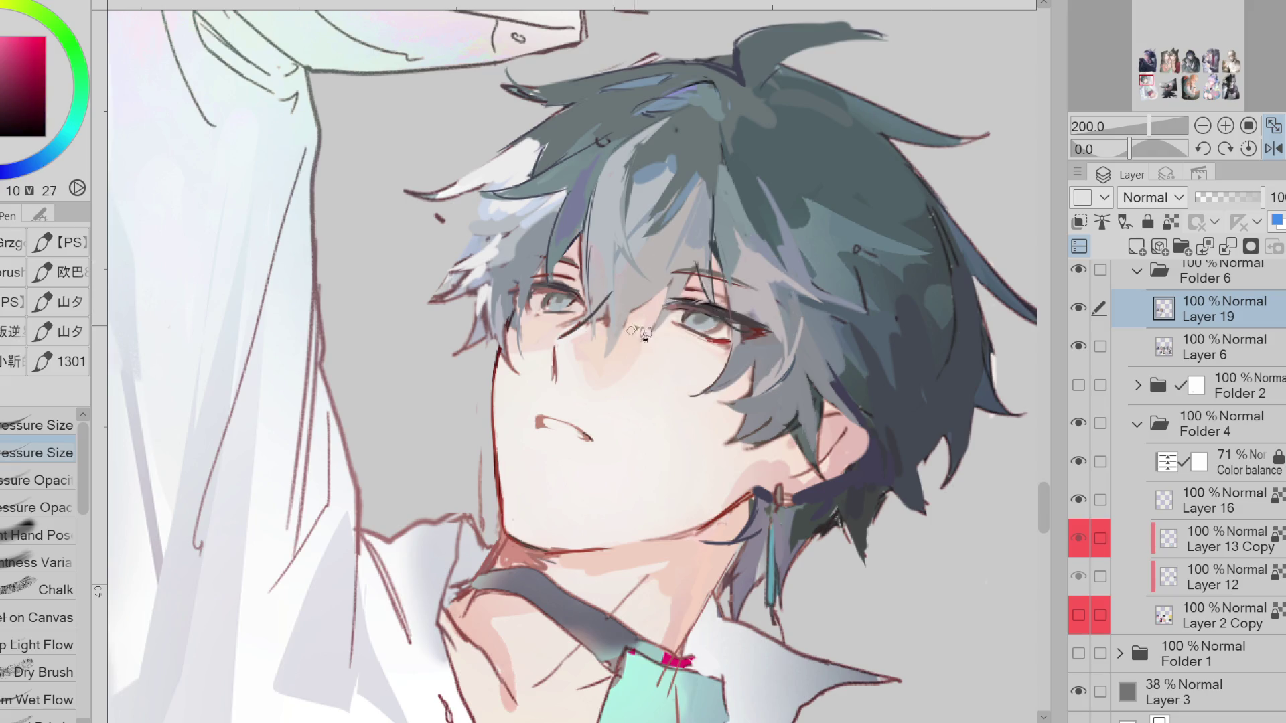
{"action": "left_click", "coordinate": [1274, 148]}
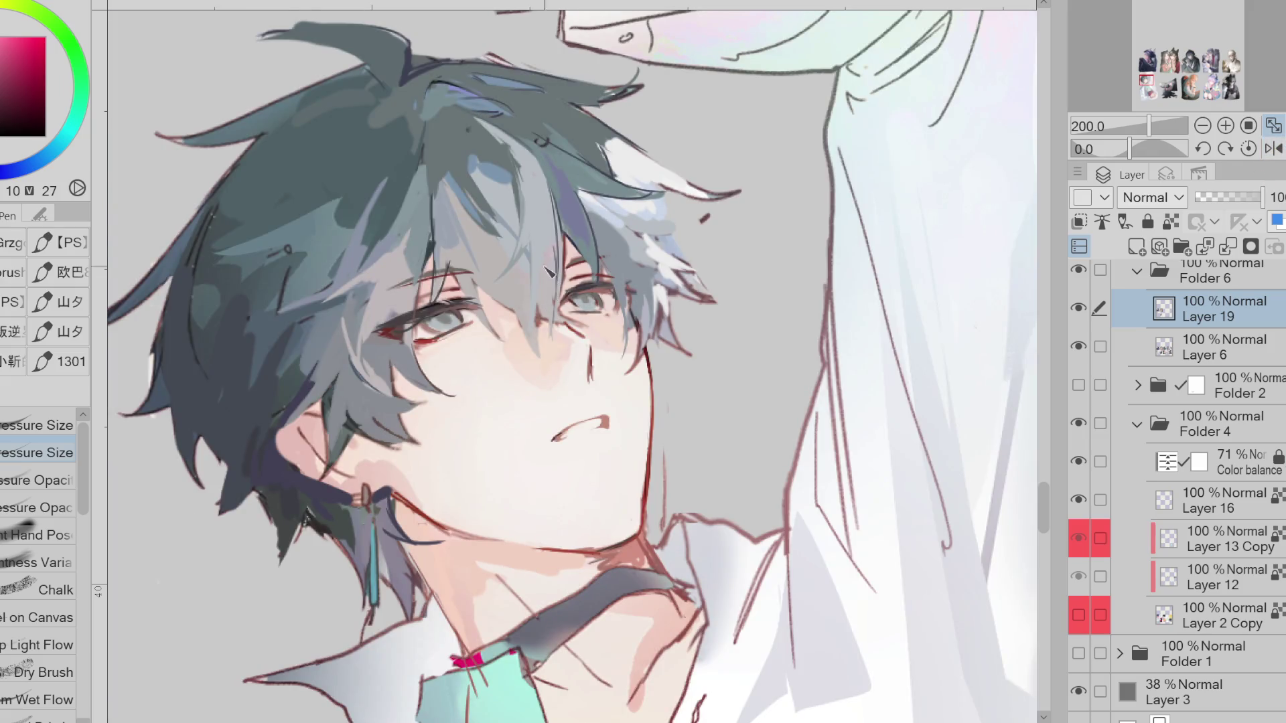
{"action": "left_click_drag", "start_coordinate": [544, 196], "coordinate": [589, 252]}
{"action": "left_click_drag", "start_coordinate": [626, 301], "coordinate": [657, 414]}
{"action": "key", "text": "ctrl+z"}
{"action": "key", "text": "ctrl+z"}
Smooth the neck shadow under the jawline with the near-white skin tone
{"action": "left_click", "coordinate": [207, 153], "text": "alt"}
{"action": "left_click", "coordinate": [434, 540], "text": "alt"}
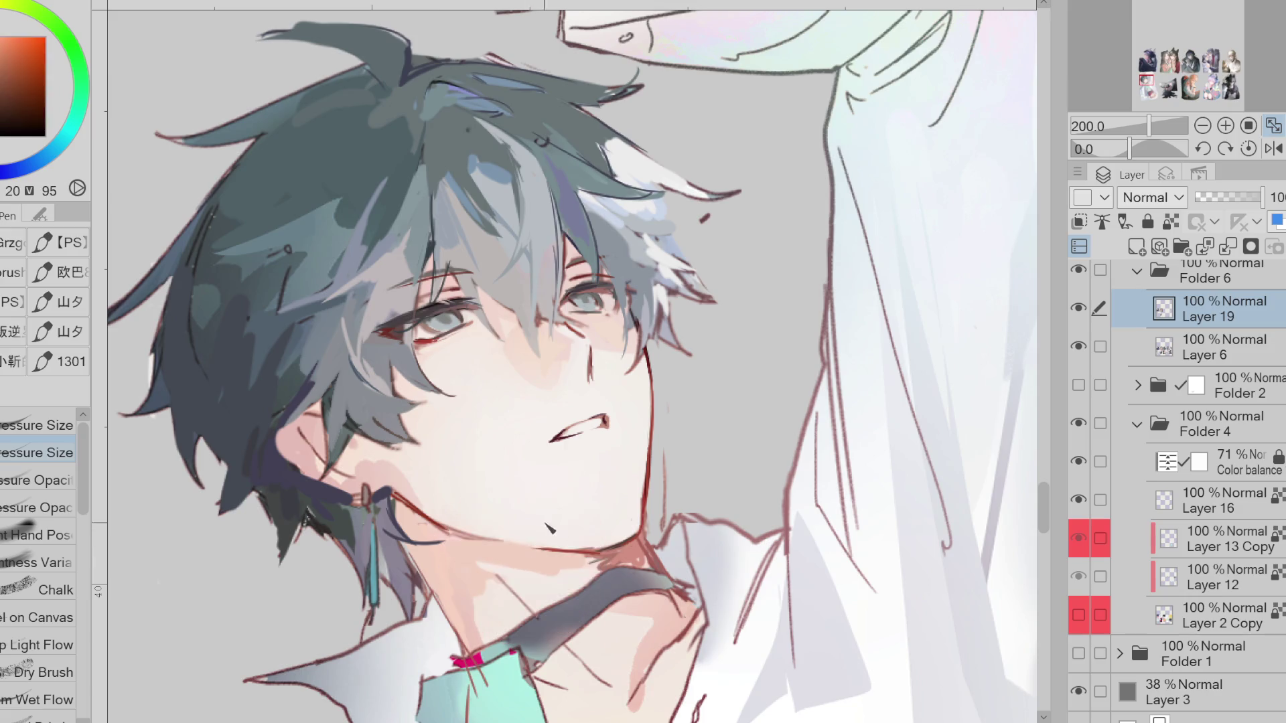
{"action": "mouse_move", "coordinate": [533, 536]}
{"action": "left_mouse_down"}
{"action": "mouse_move", "coordinate": [483, 560]}
{"action": "mouse_move", "coordinate": [562, 572]}
{"action": "mouse_move", "coordinate": [484, 560]}
{"action": "mouse_move", "coordinate": [544, 582]}
{"action": "left_mouse_up"}
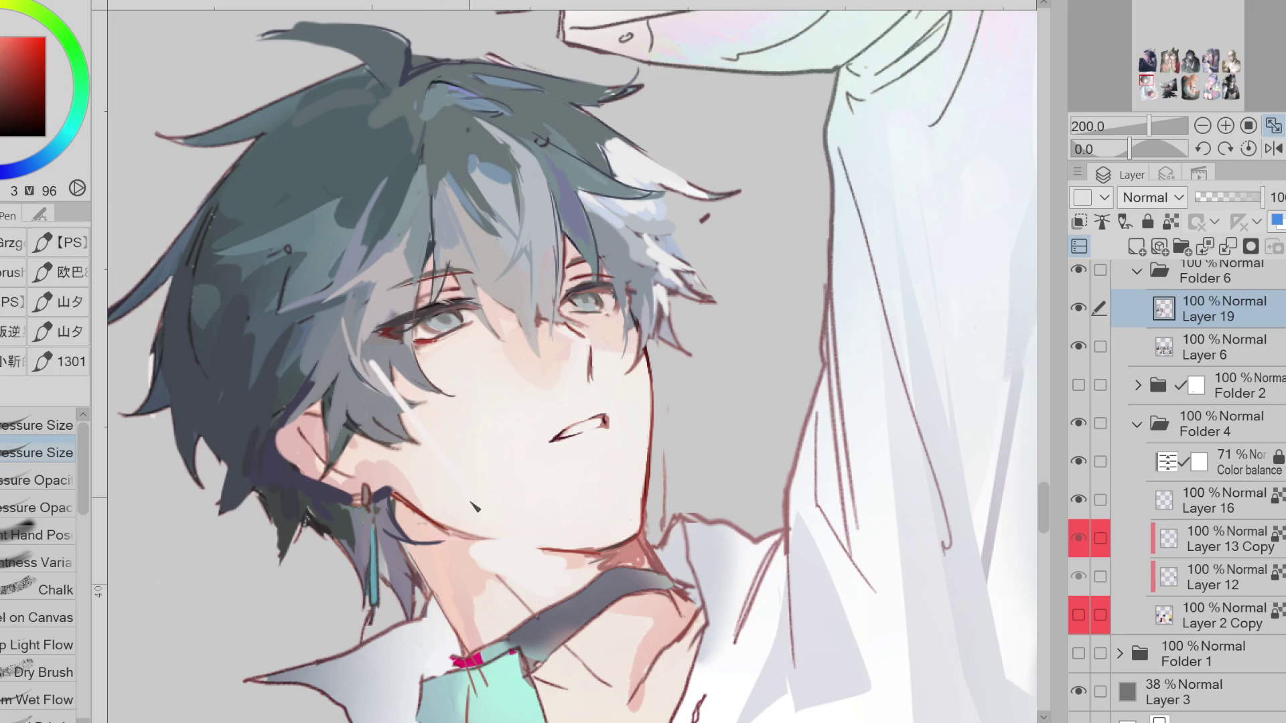
{"action": "scroll", "coordinate": [369, 558], "scroll_direction": "down", "scroll_amount": 1}
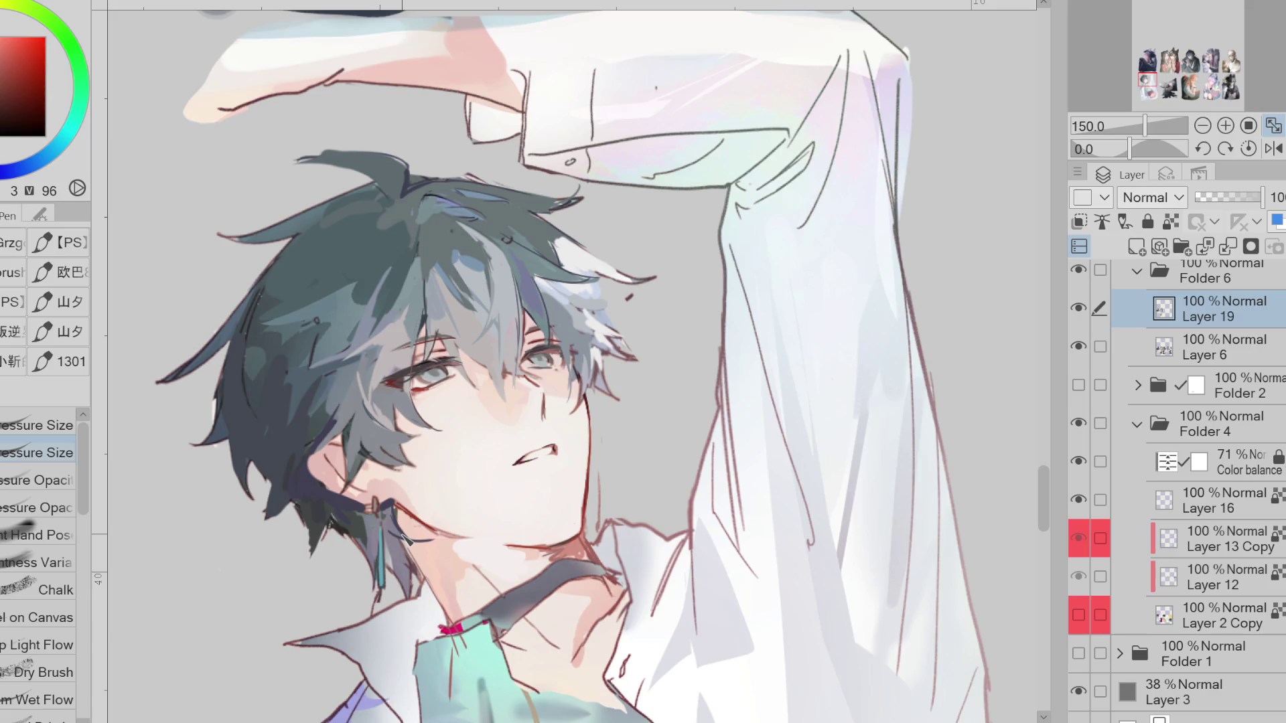
Toggle Layer 19 on and off to compare the hair shading
{"action": "left_click", "coordinate": [560, 447], "text": "alt"}
{"action": "left_click", "coordinate": [565, 453], "text": "alt"}
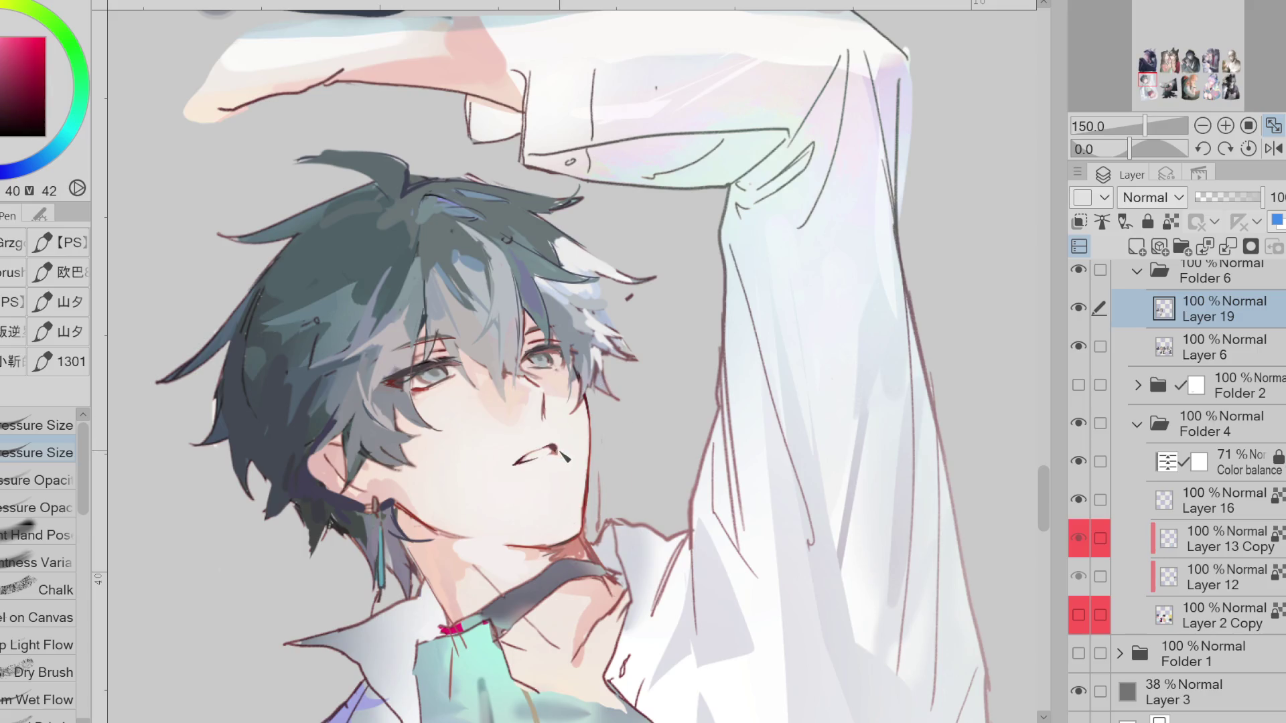
{"action": "key", "text": "e"}
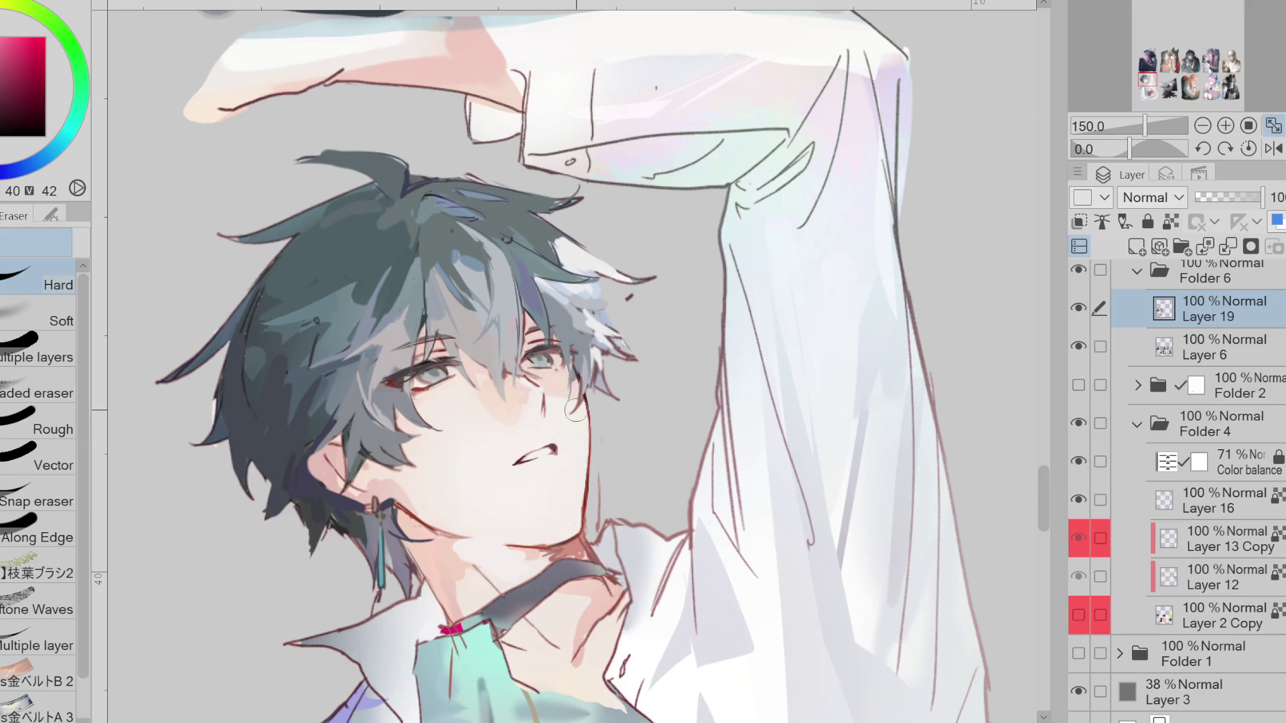
{"action": "left_click", "coordinate": [1080, 310]}
{"action": "left_click", "coordinate": [1080, 309]}
{"action": "left_click", "coordinate": [1080, 309]}
{"action": "left_click", "coordinate": [1080, 309]}
Check the face in mirrored view and erase the old mouth lines
{"action": "key", "text": "j"}
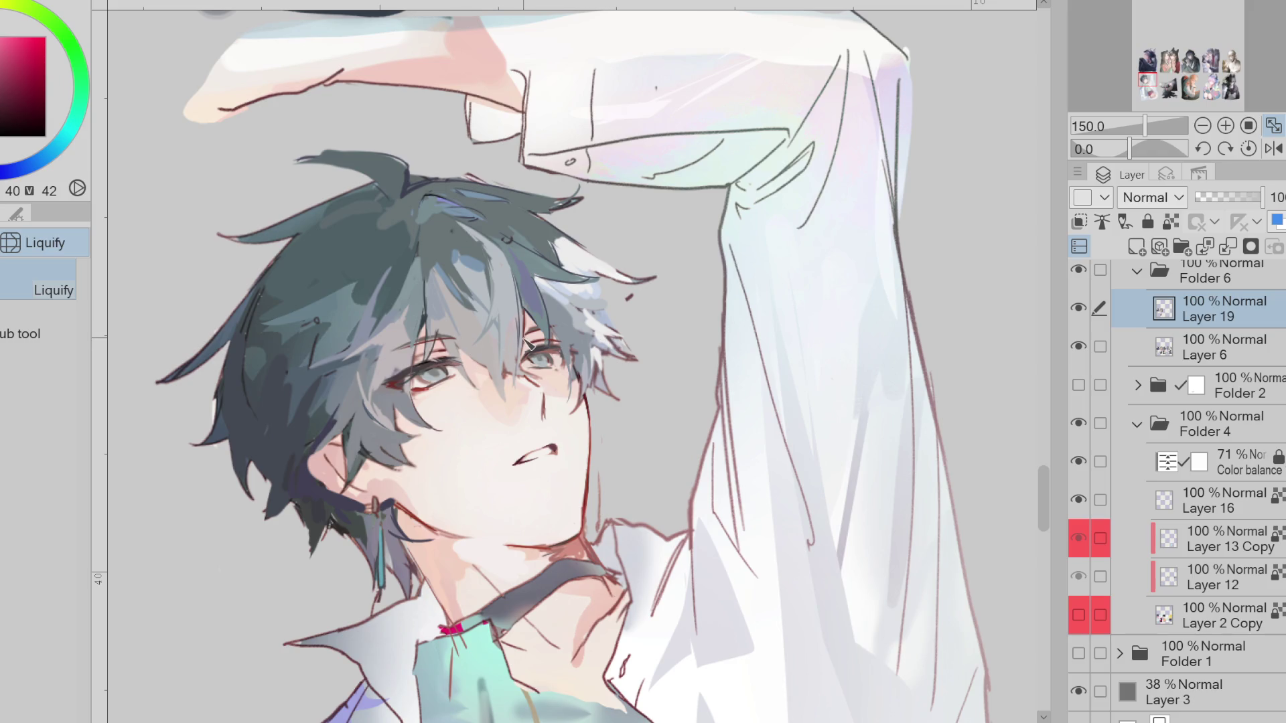
{"action": "key", "text": "p"}
{"action": "left_click", "coordinate": [556, 453], "text": "alt"}
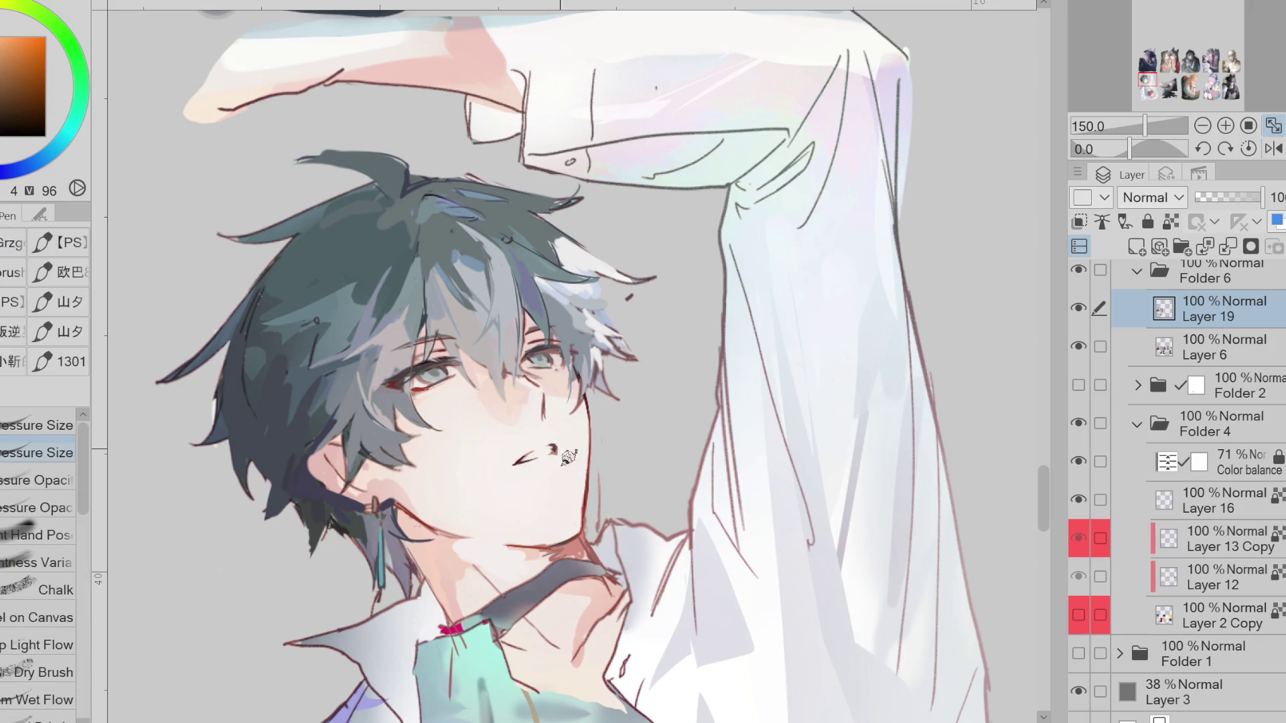
{"action": "left_click", "coordinate": [549, 449], "text": "alt"}
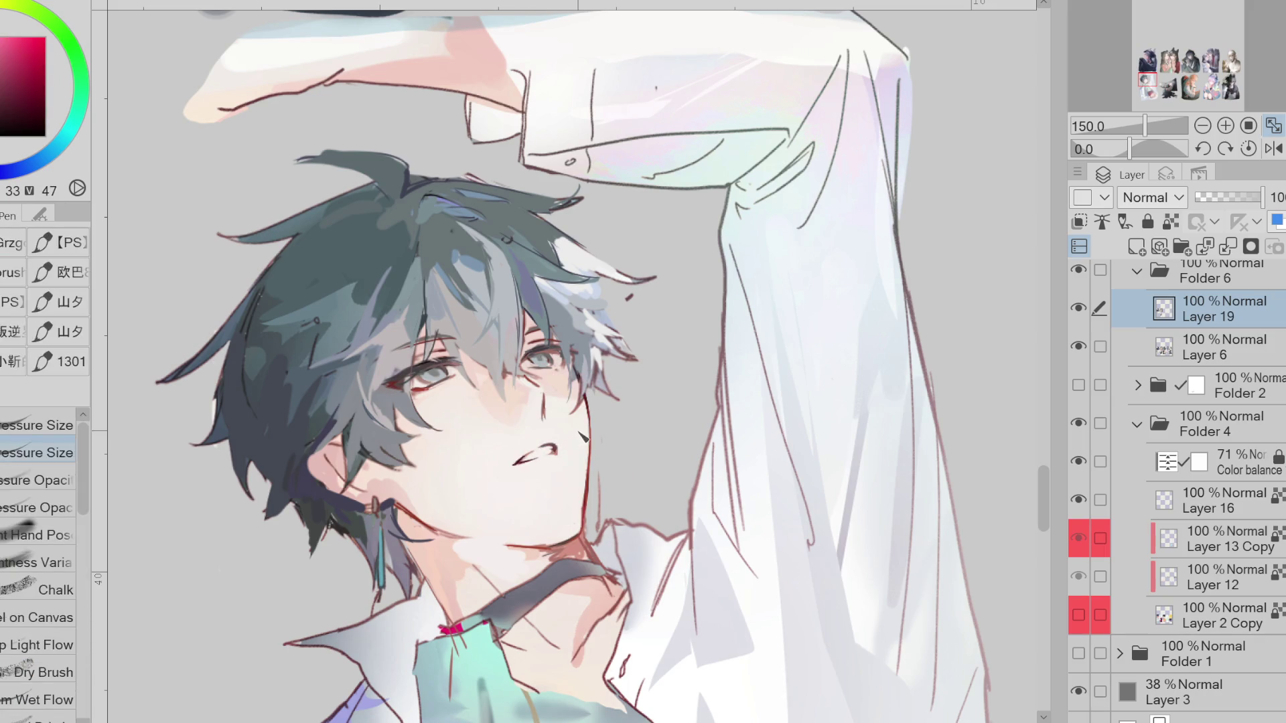
{"action": "left_click", "coordinate": [1272, 150]}
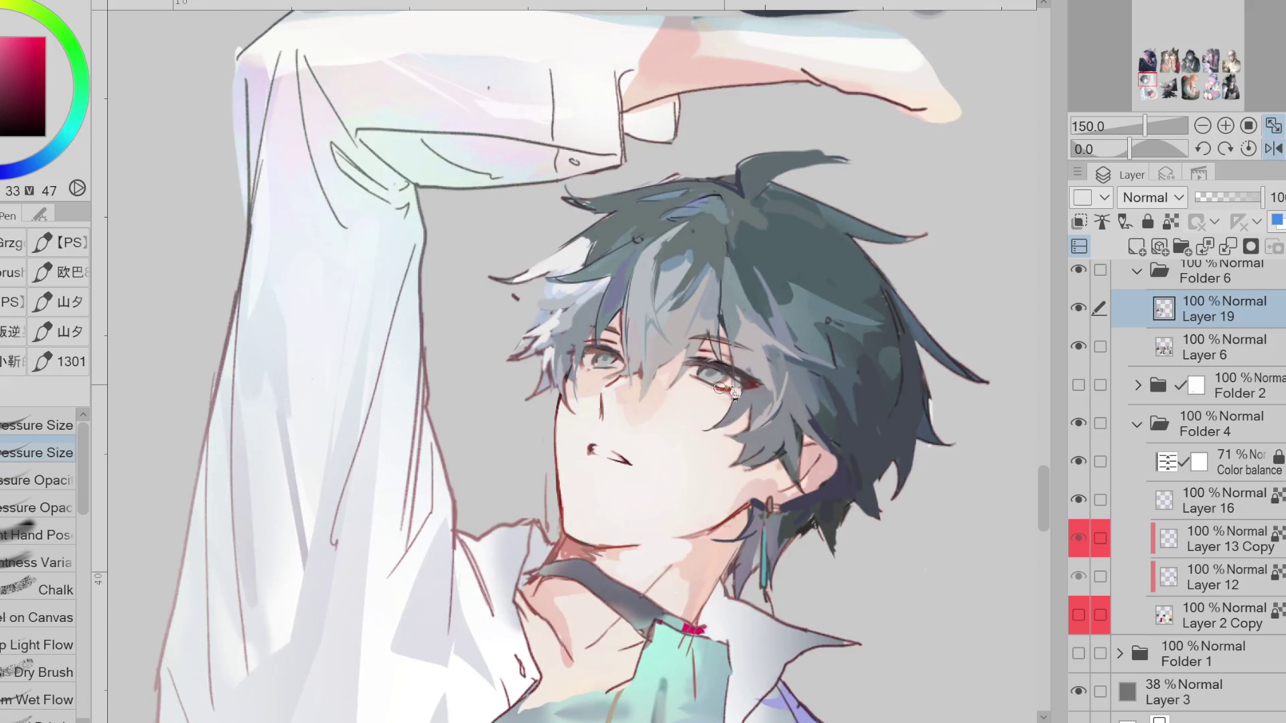
{"action": "key", "text": "e"}
{"action": "left_click_drag", "start_coordinate": [588, 441], "coordinate": [611, 463]}
Redraw the mouth in deep dark red, with a shorter stroke at its corner
{"action": "left_click", "coordinate": [605, 453], "text": "alt"}
{"action": "key", "text": "p"}
{"action": "left_click", "coordinate": [594, 449], "text": "alt"}
{"action": "left_click_drag", "start_coordinate": [592, 447], "coordinate": [625, 463]}
{"action": "left_click", "coordinate": [606, 458], "text": "alt"}
{"action": "left_click", "coordinate": [619, 457], "text": "alt"}
{"action": "left_click", "coordinate": [622, 459], "text": "alt"}
Remove the old small nose mark and draw a new short nose stroke lower down
{"action": "key", "text": "e"}
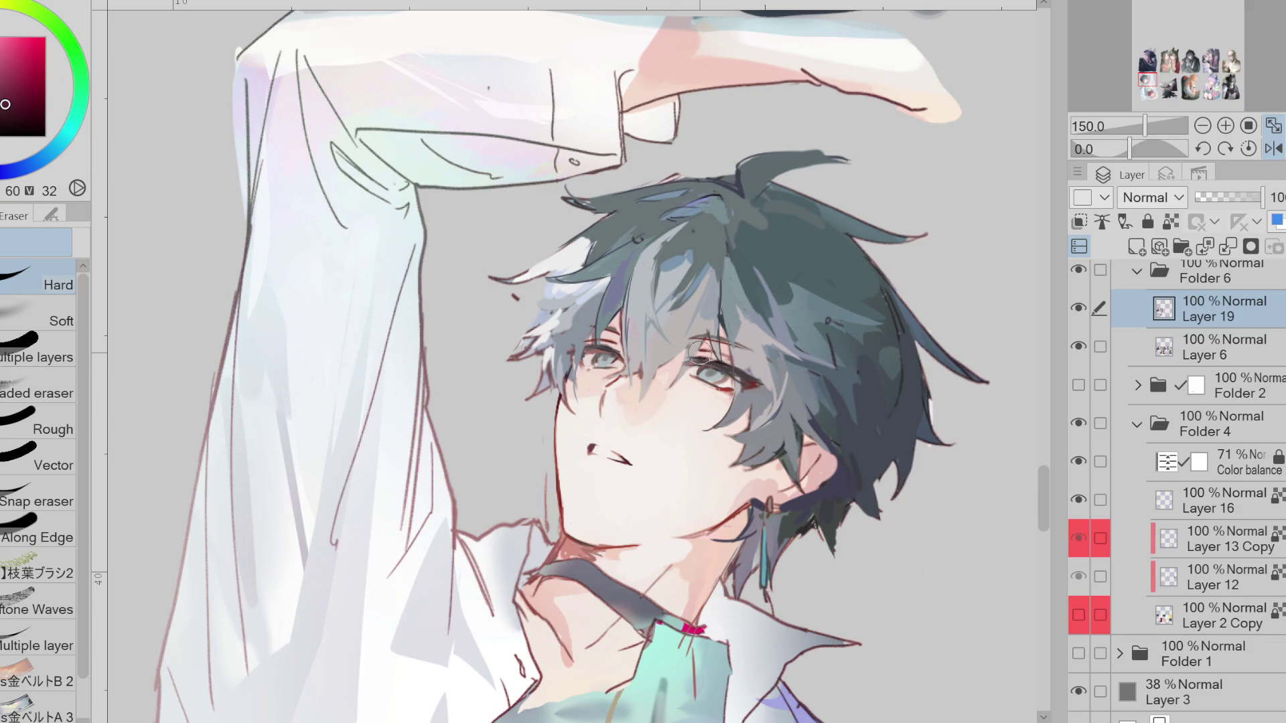
{"action": "key", "text": "p"}
{"action": "left_click", "coordinate": [608, 402], "text": "alt"}
{"action": "left_click", "coordinate": [607, 402], "text": "alt"}
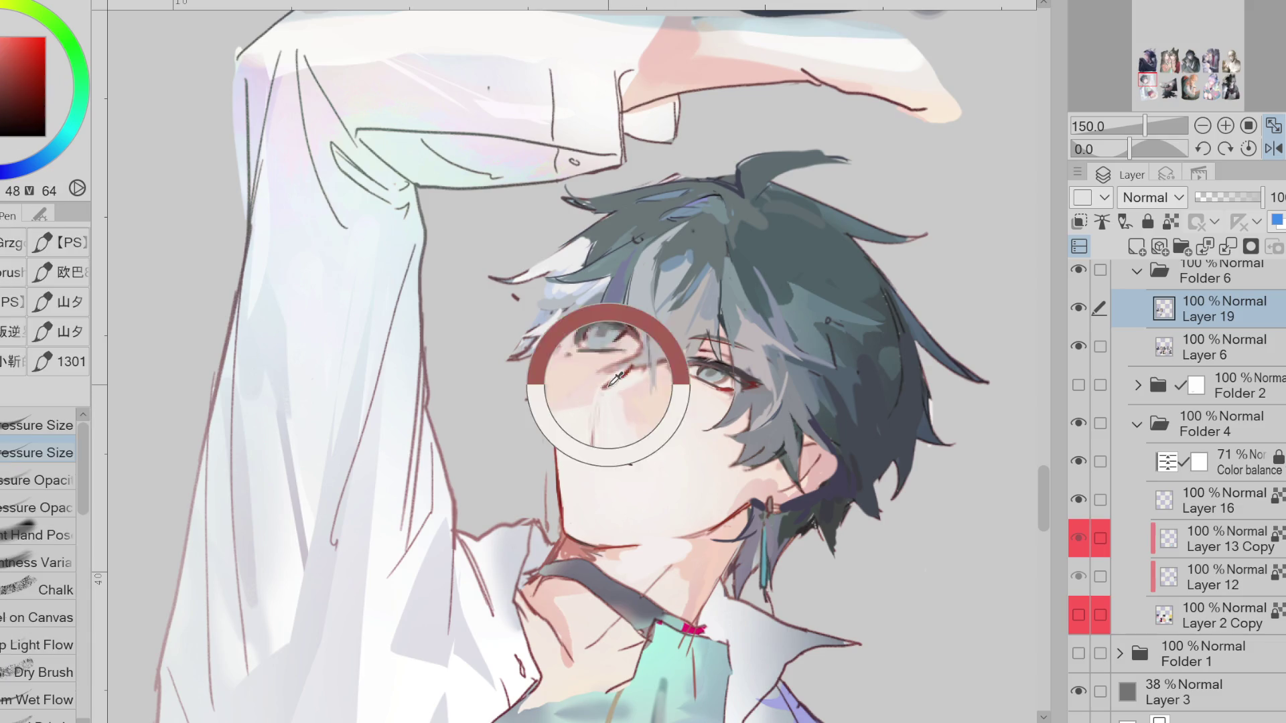
{"action": "key", "text": "ctrl+z"}
{"action": "left_click_drag", "start_coordinate": [618, 442], "coordinate": [628, 451]}
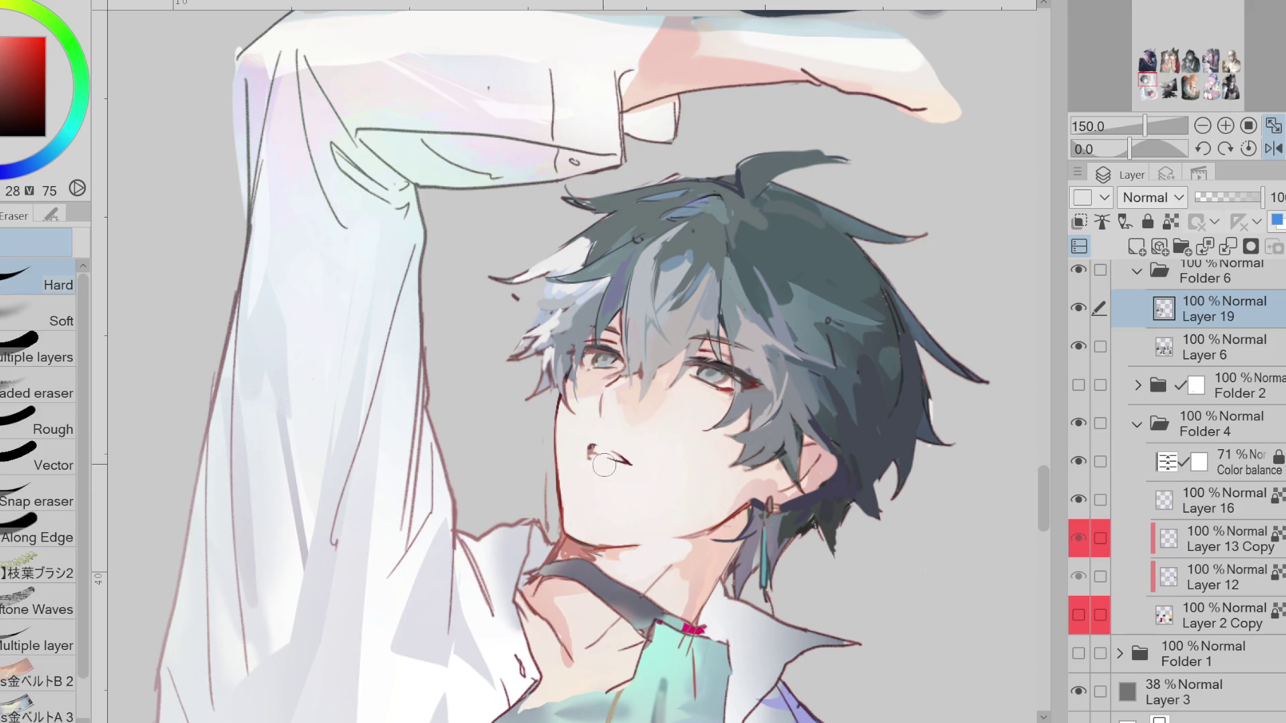
Flip the canvas to check proportions and pick a dark red from the canvas
{"action": "left_click", "coordinate": [592, 462], "text": "alt"}
{"action": "key", "text": "h"}
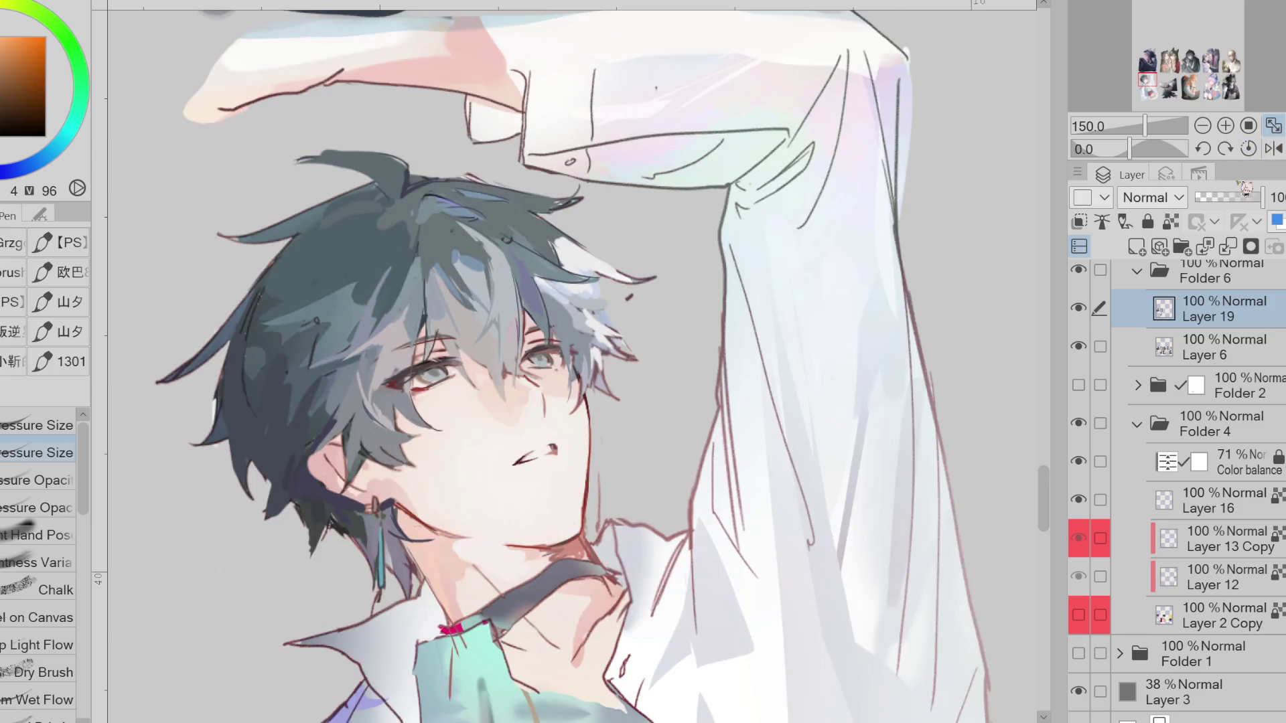
{"action": "left_click", "coordinate": [561, 442], "text": "alt"}
{"action": "left_click_drag", "start_coordinate": [561, 441], "coordinate": [550, 452]}
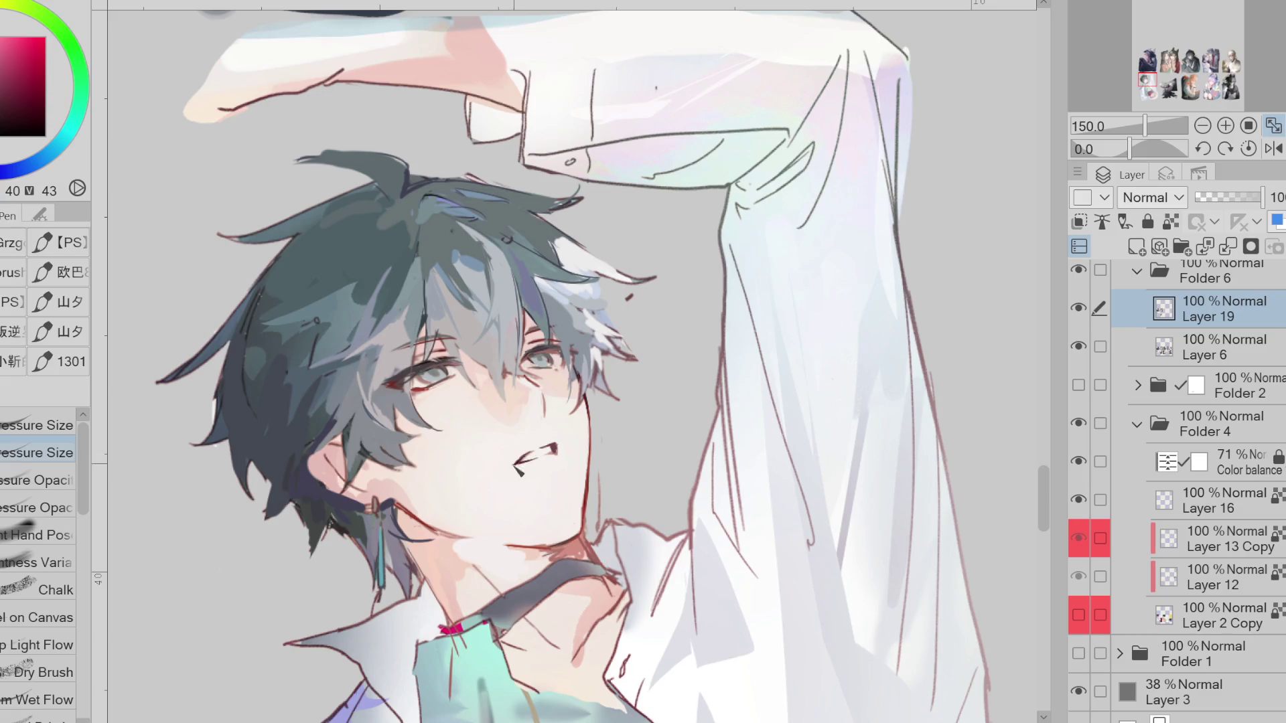
{"action": "key", "text": "e"}
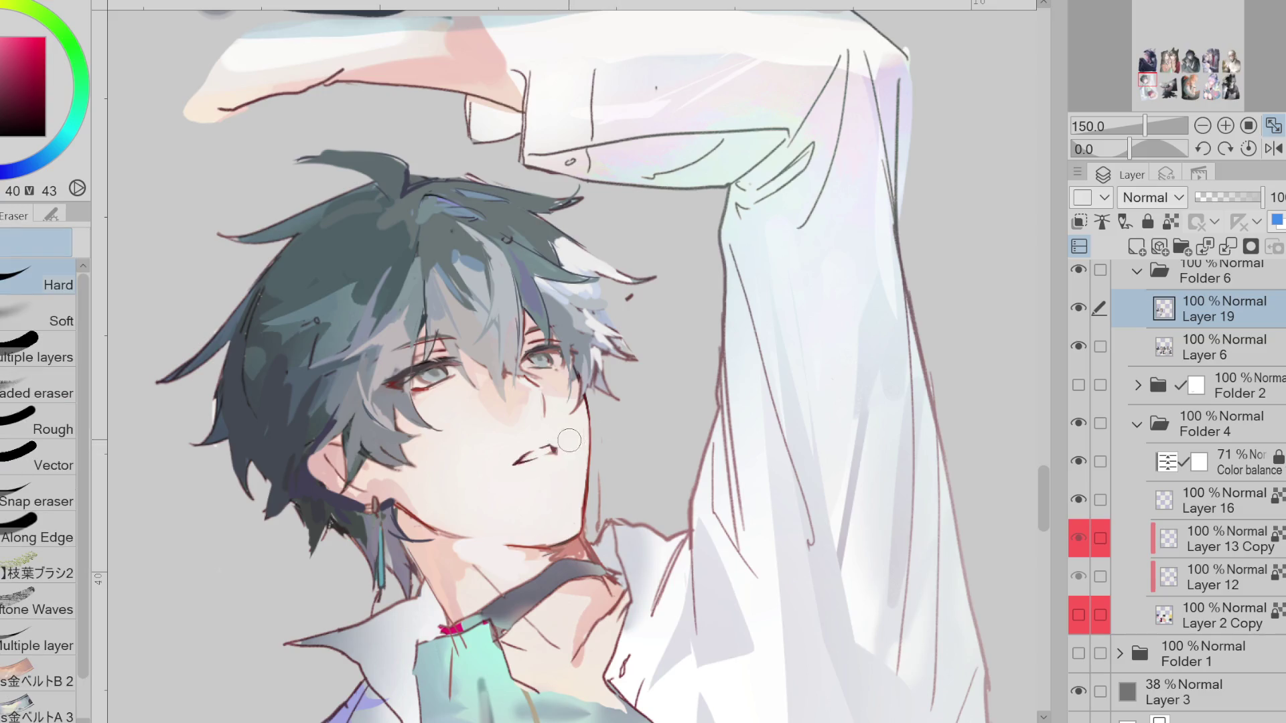
{"action": "key", "text": "p"}
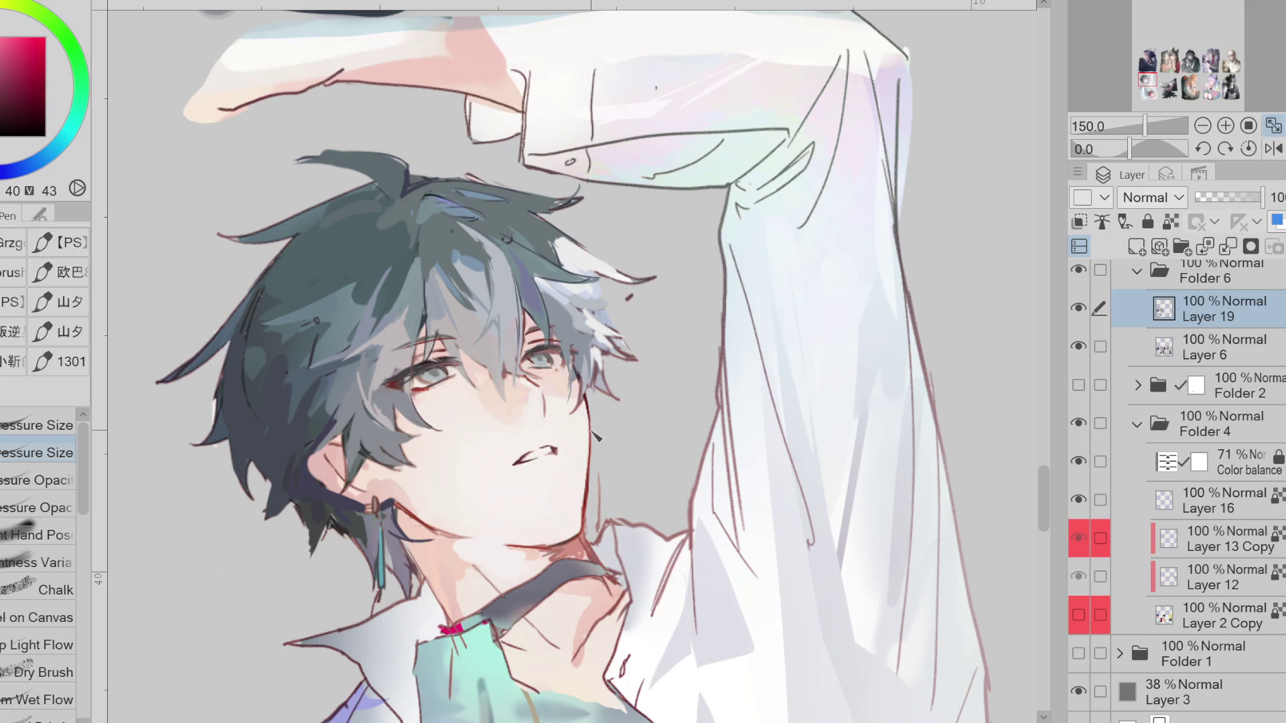
{"action": "key", "text": "e"}
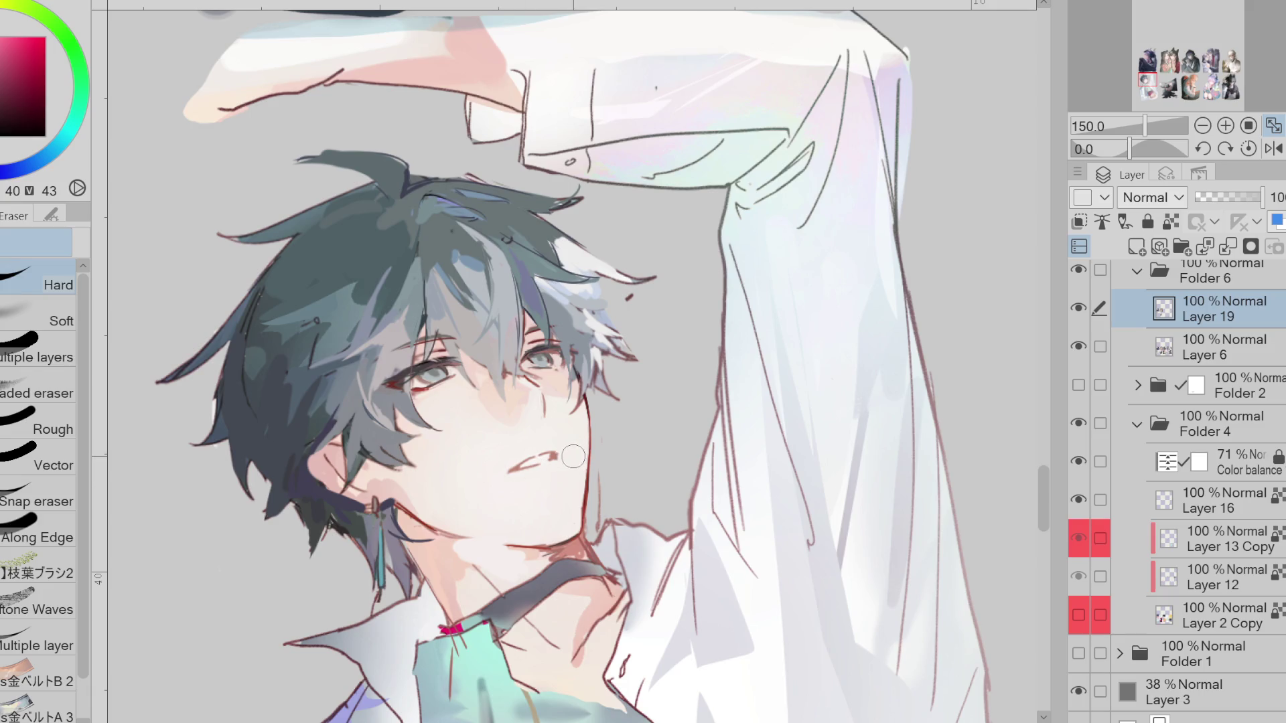
Liquify-push the eye region toward the other eye and slightly warp the upper hair
{"action": "key", "text": "j"}
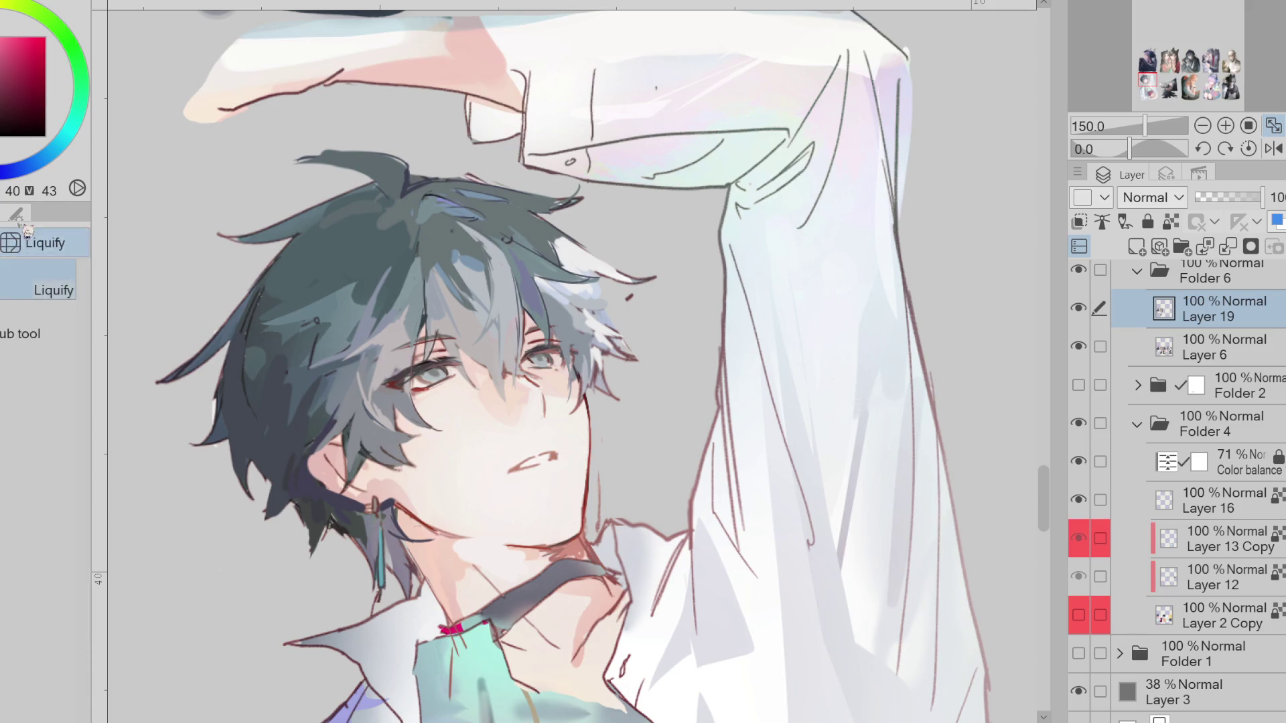
{"action": "left_click_drag", "start_coordinate": [443, 380], "coordinate": [557, 365]}
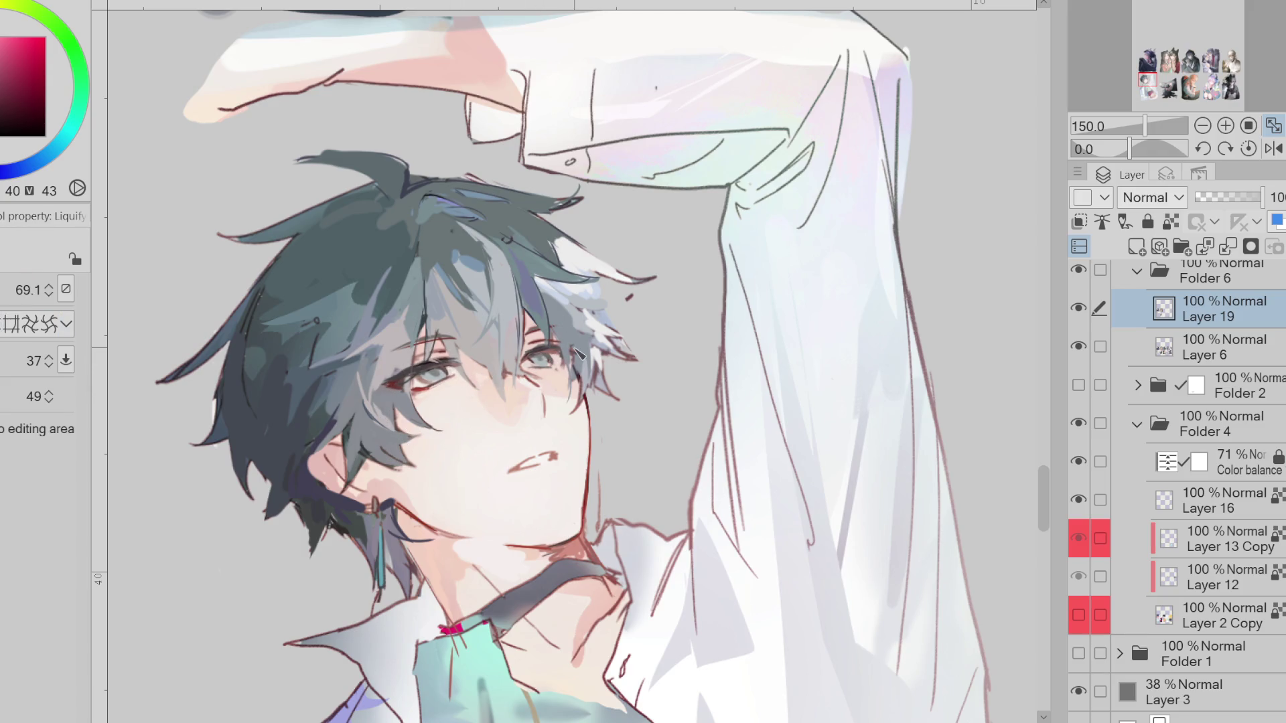
{"action": "key", "text": "bracketright"}
{"action": "left_click_drag", "start_coordinate": [576, 302], "coordinate": [482, 251]}
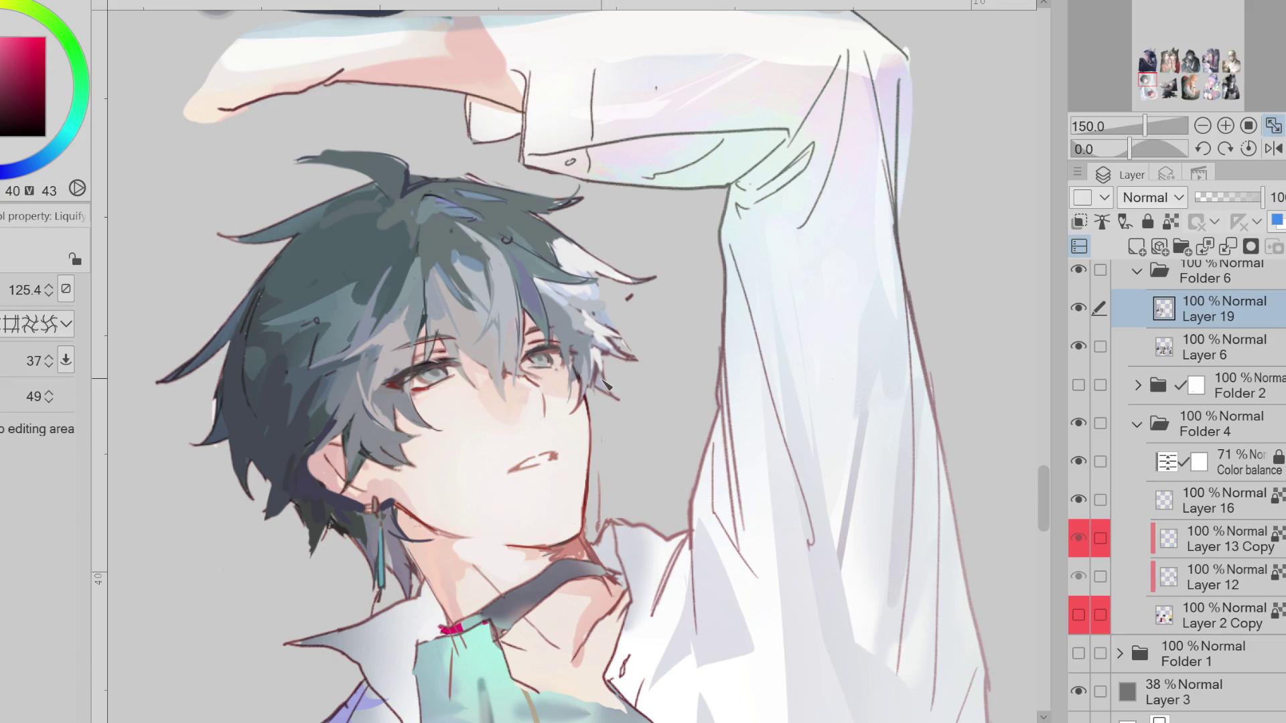
Return to the hard brush, enlarge it and sample light skin tones from the face
{"action": "key", "text": "b"}
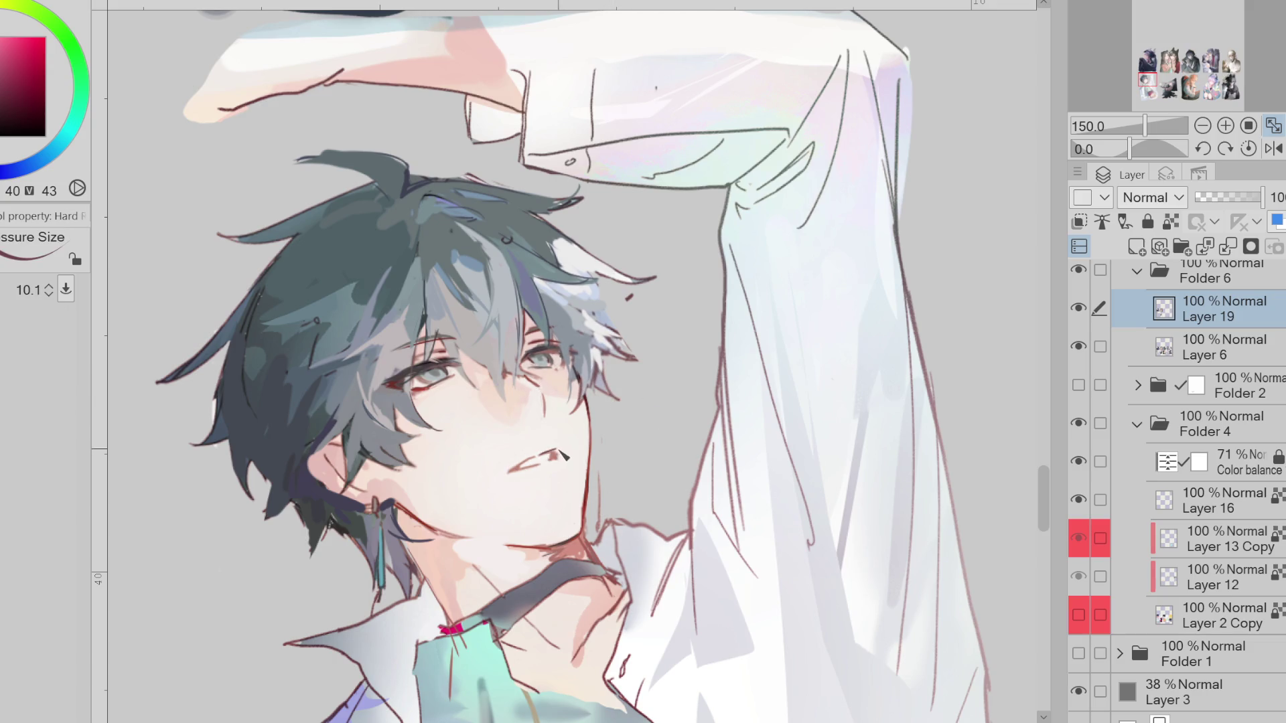
{"action": "key", "text": "e"}
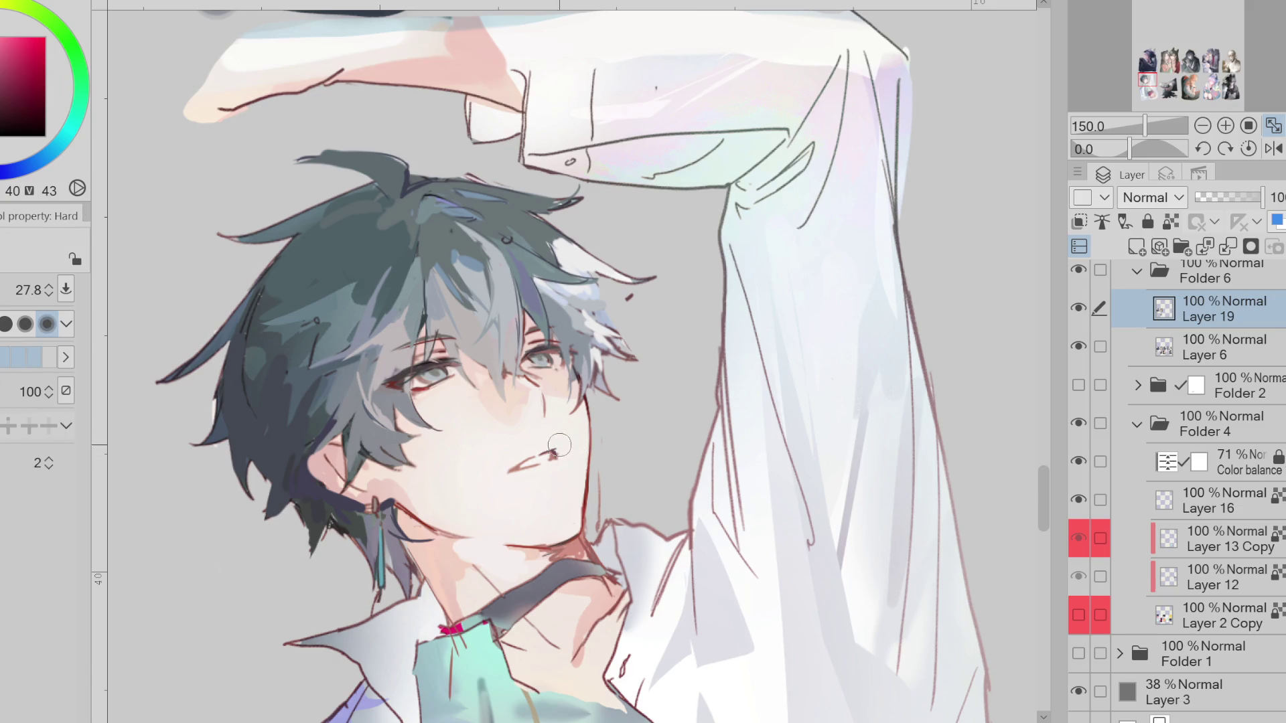
{"action": "key", "text": "b"}
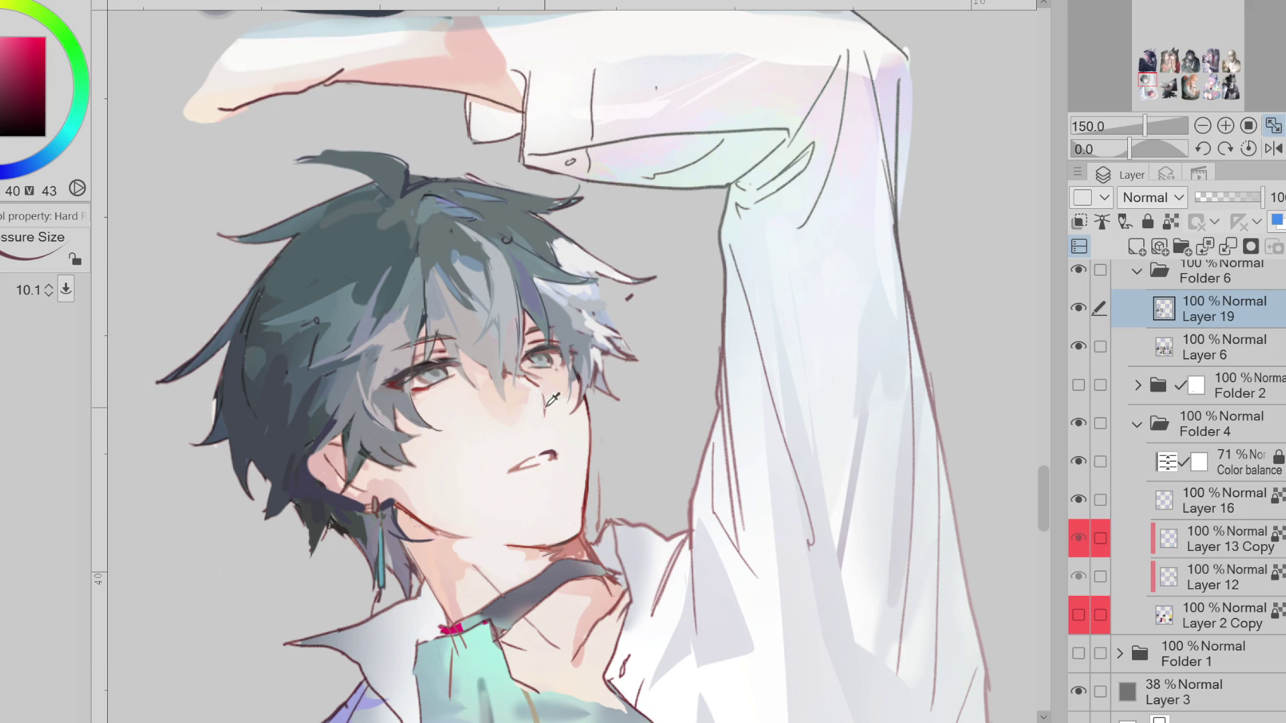
{"action": "key", "text": "bracketleft"}
{"action": "left_click", "coordinate": [573, 428], "text": "alt"}
{"action": "key", "text": "bracketright"}
{"action": "key", "text": "bracketright"}
{"action": "key", "text": "bracketright"}
{"action": "left_click", "coordinate": [587, 413], "text": "alt"}
{"action": "key", "text": "bracketright"}
{"action": "key", "text": "bracketright"}
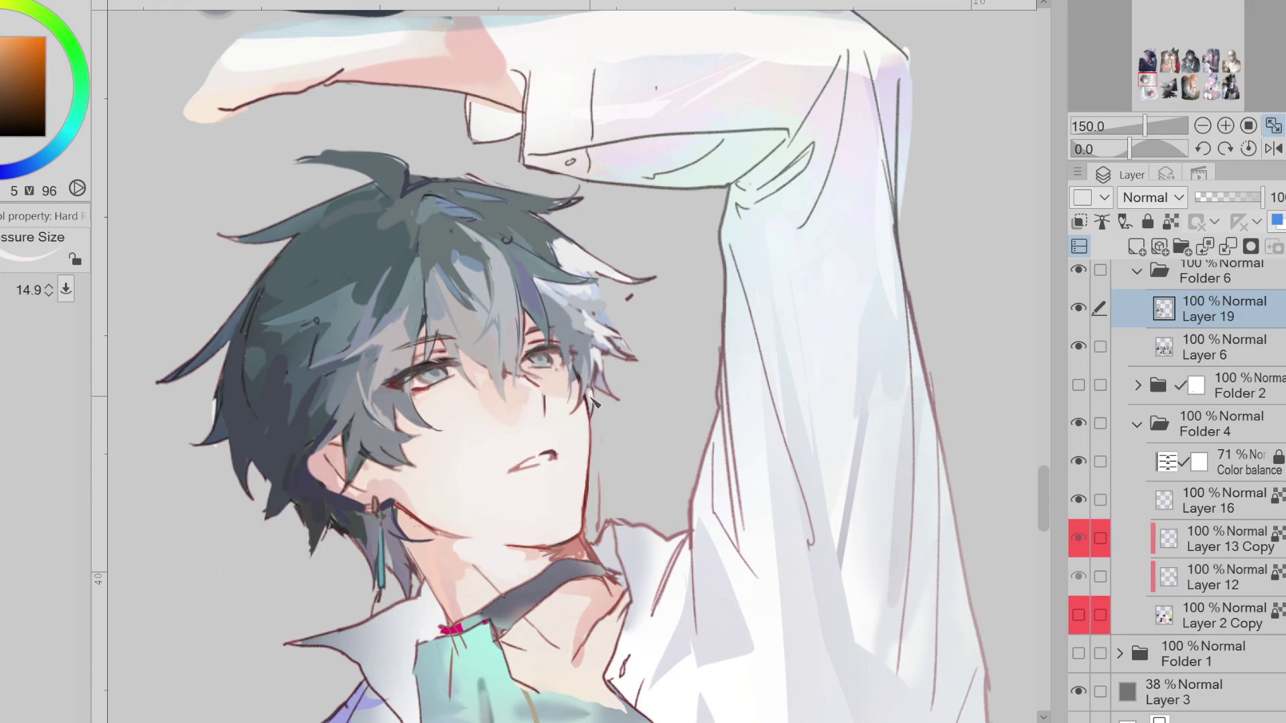
Extend the lower lip line to the right in a darkened red with a smaller brush
{"action": "left_click", "coordinate": [565, 456], "text": "alt"}
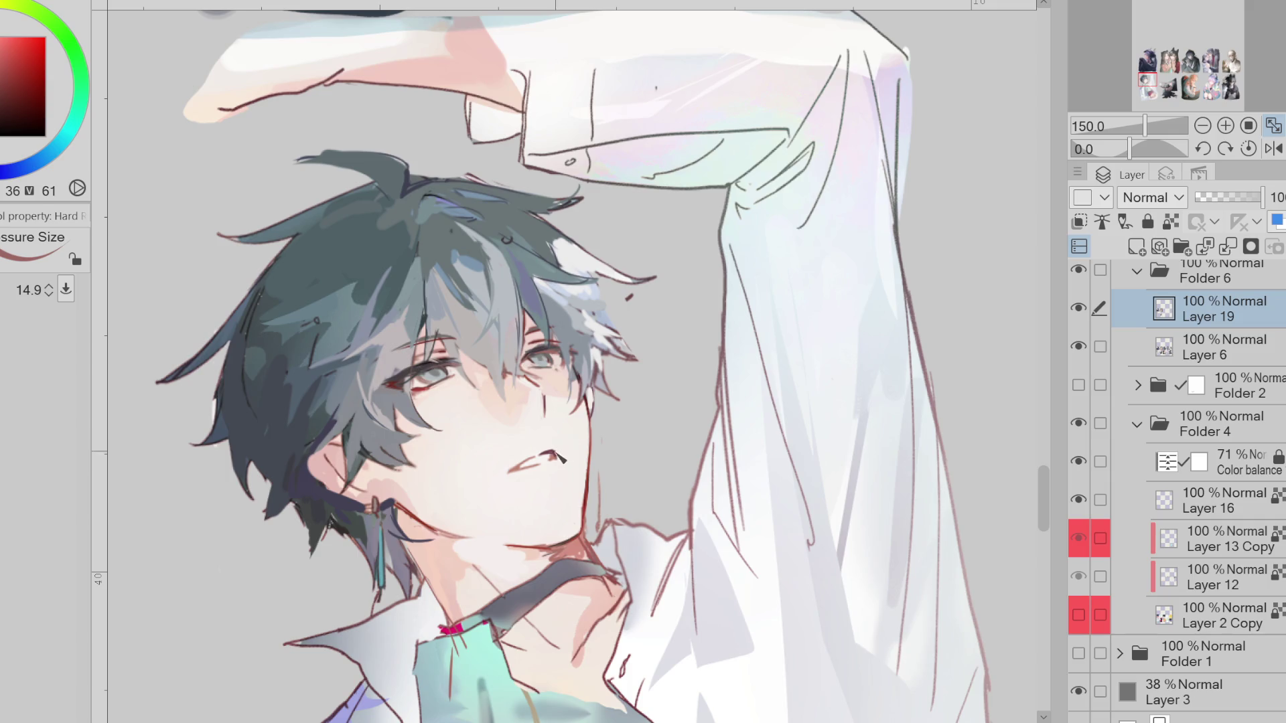
{"action": "key", "text": "bracketleft"}
{"action": "key", "text": "bracketleft"}
{"action": "key", "text": "bracketleft"}
{"action": "key", "text": "bracketleft"}
{"action": "left_click", "coordinate": [568, 450], "text": "alt"}
{"action": "left_click", "coordinate": [15, 111]}
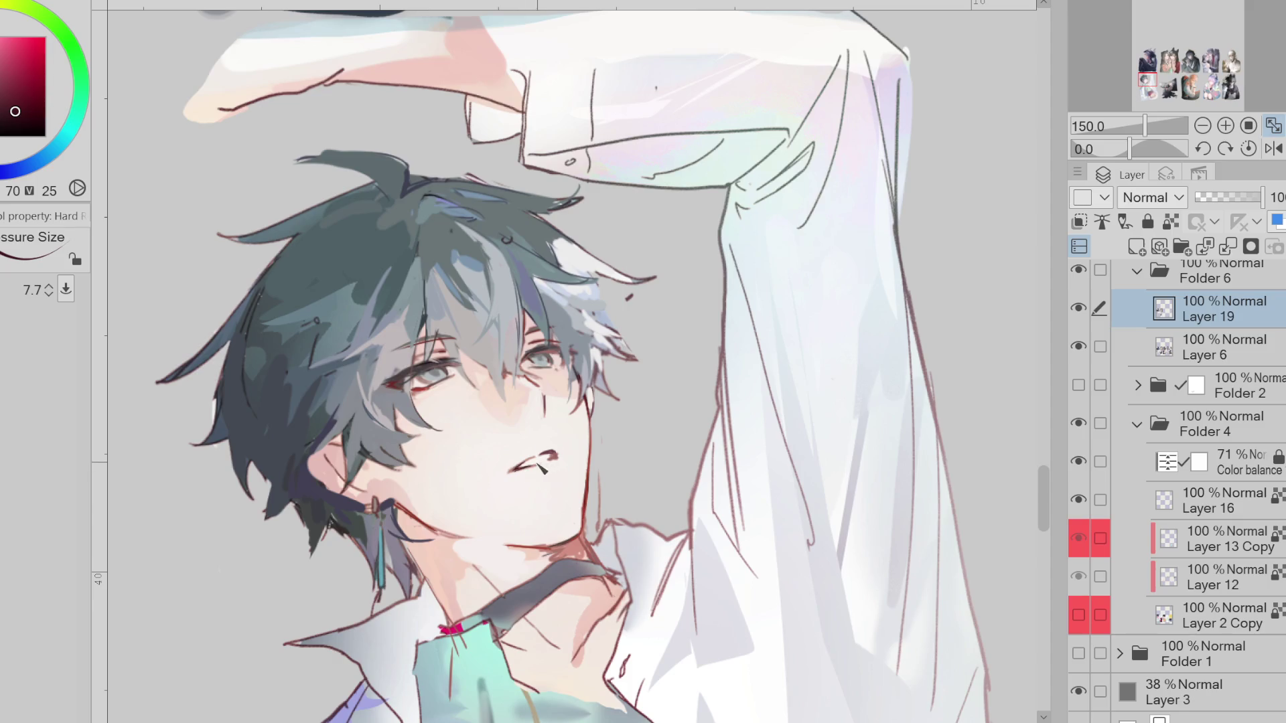
{"action": "left_click_drag", "start_coordinate": [524, 466], "coordinate": [550, 458]}
In mirrored view, reshape the mouth lines with light skin colour
{"action": "left_click", "coordinate": [508, 378], "text": "alt"}
{"action": "left_click", "coordinate": [509, 377], "text": "alt"}
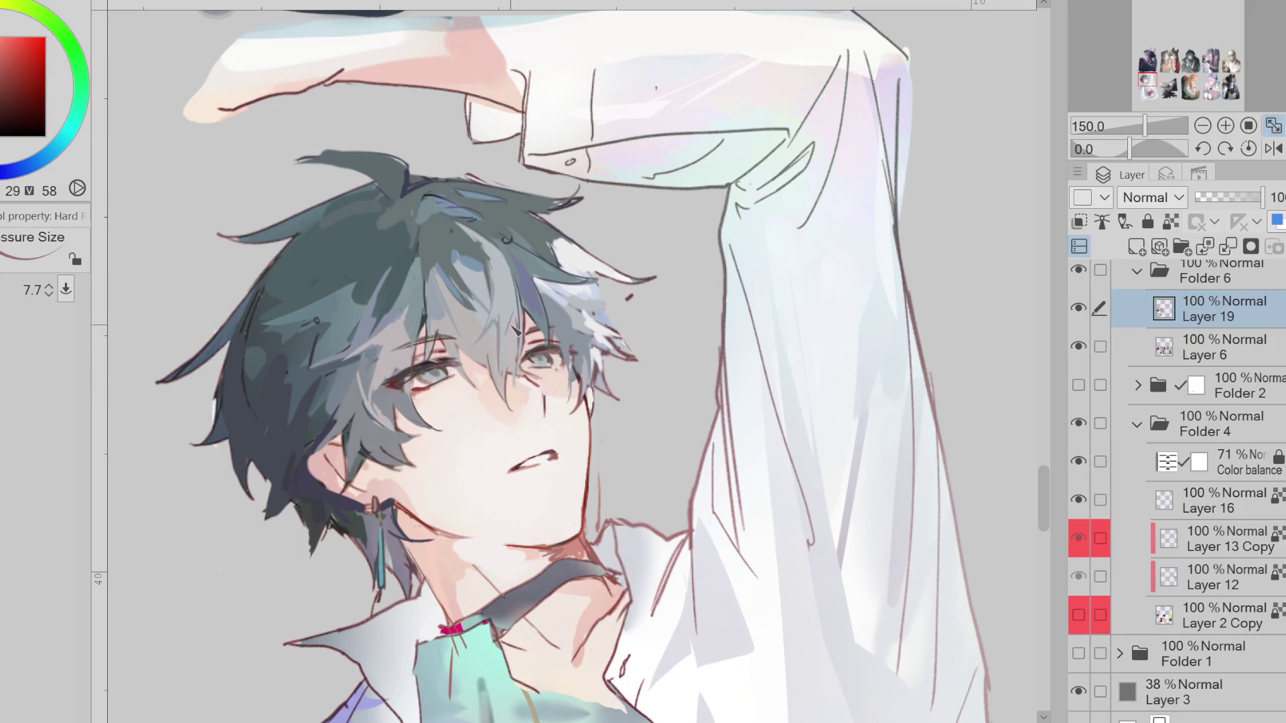
{"action": "left_click", "coordinate": [1273, 148]}
{"action": "key", "text": "b"}
{"action": "left_click", "coordinate": [601, 460], "text": "alt"}
{"action": "mouse_move", "coordinate": [613, 469]}
{"action": "left_mouse_down"}
{"action": "mouse_move", "coordinate": [580, 462]}
{"action": "mouse_move", "coordinate": [610, 462]}
{"action": "mouse_move", "coordinate": [593, 458]}
{"action": "left_mouse_up"}
Pick dark red and magenta-red from the mouth and face, shrinking the brush for detail
{"action": "key", "text": "bracketright"}
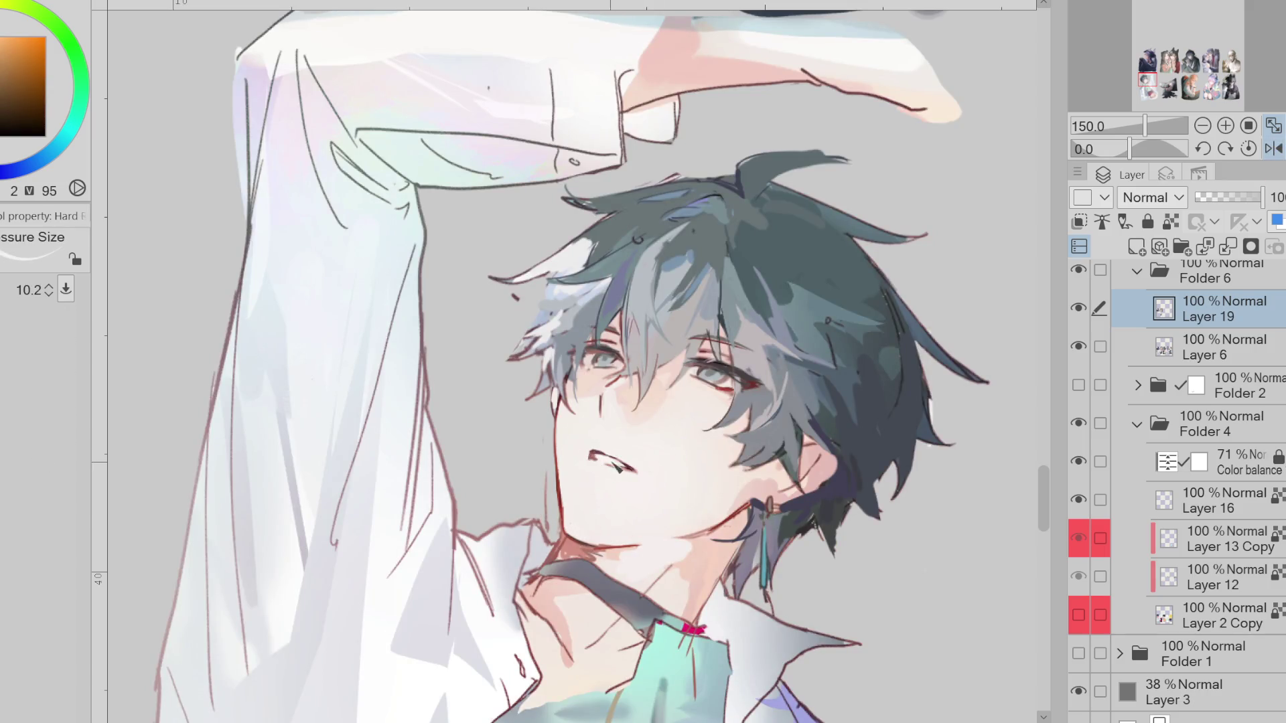
{"action": "left_click", "coordinate": [613, 472], "text": "alt"}
{"action": "left_click", "coordinate": [635, 467], "text": "alt"}
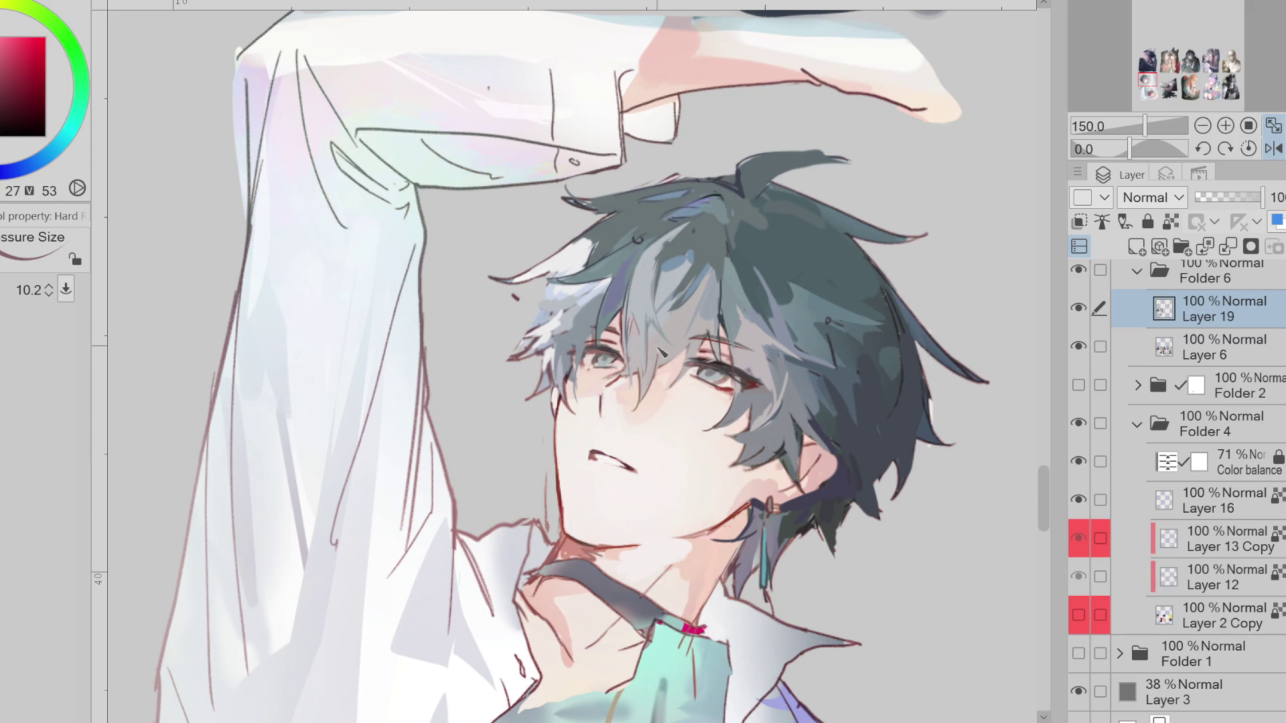
{"action": "scroll", "coordinate": [661, 353], "scroll_direction": "up", "scroll_amount": 1}
{"action": "left_click", "coordinate": [732, 375], "text": "alt"}
{"action": "key", "text": "bracketleft"}
{"action": "key", "text": "bracketleft"}
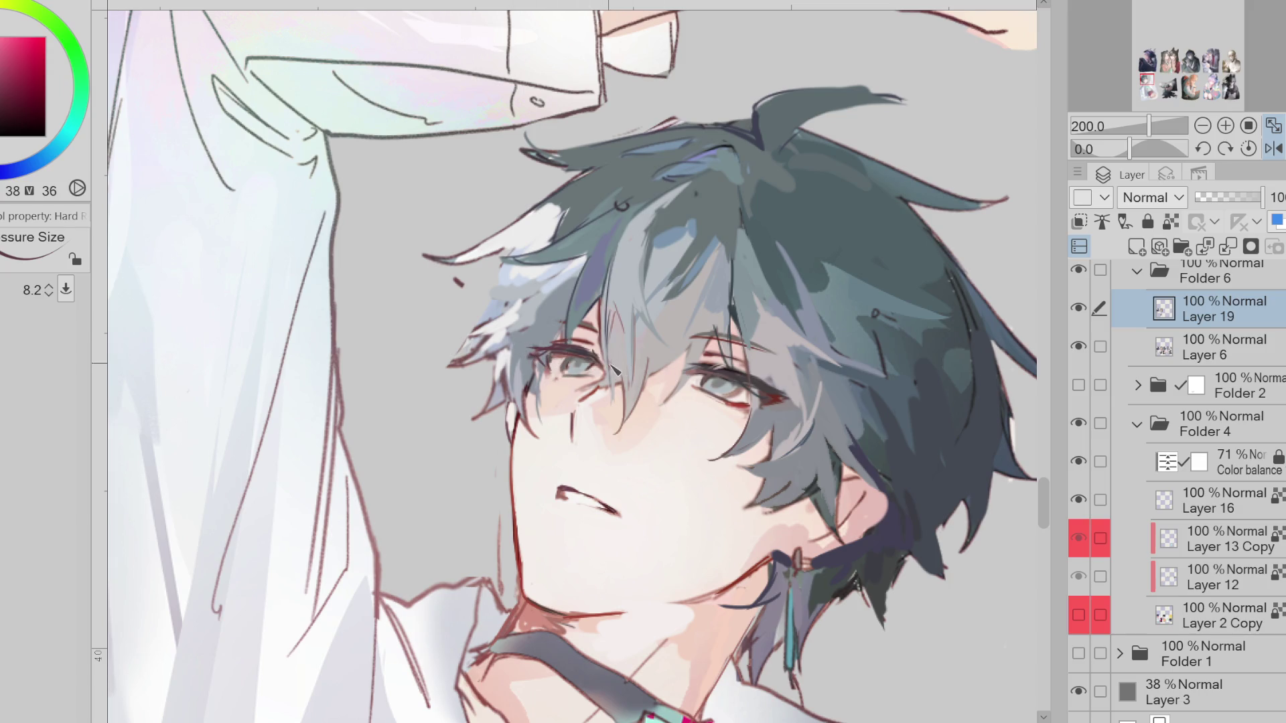
Darken the left upper eyelash with a dark magenta sampled from the eye
{"action": "left_click", "coordinate": [590, 347], "text": "alt"}
{"action": "left_click", "coordinate": [592, 349], "text": "alt"}
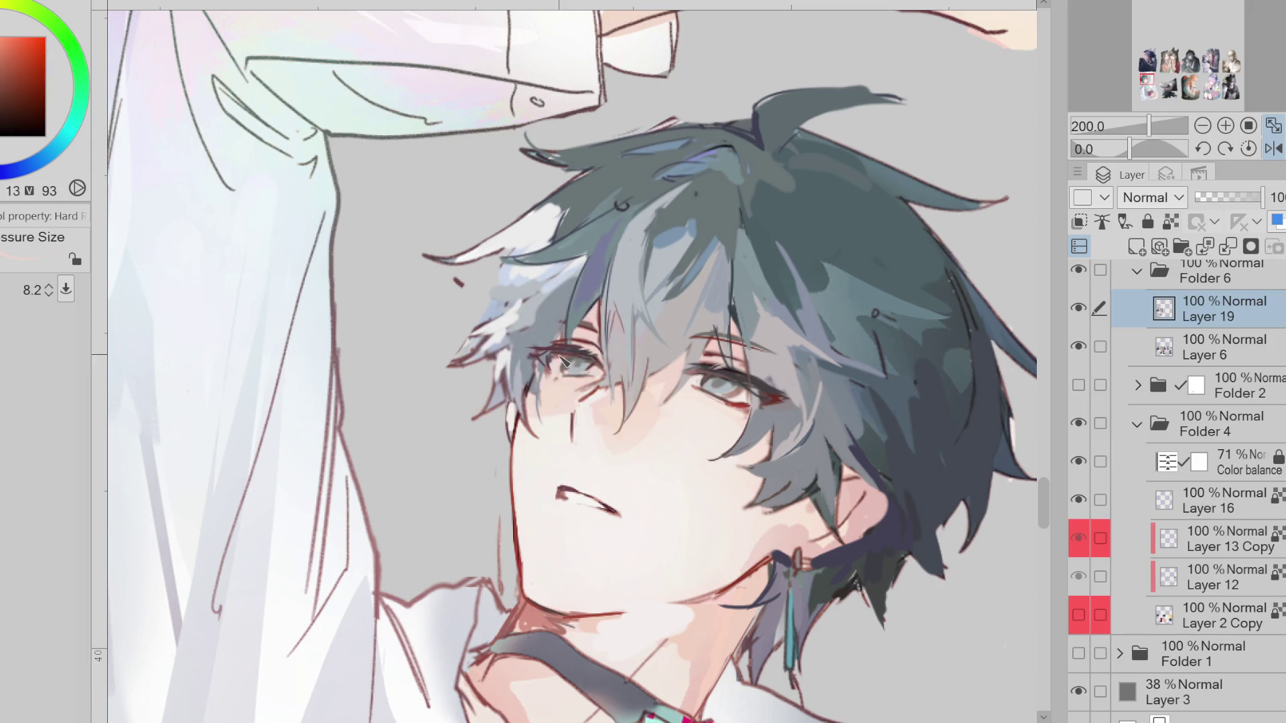
{"action": "scroll", "coordinate": [563, 363], "scroll_direction": "up", "scroll_amount": 2}
{"action": "left_click", "coordinate": [523, 363], "text": "alt"}
{"action": "left_click", "coordinate": [536, 367], "text": "alt"}
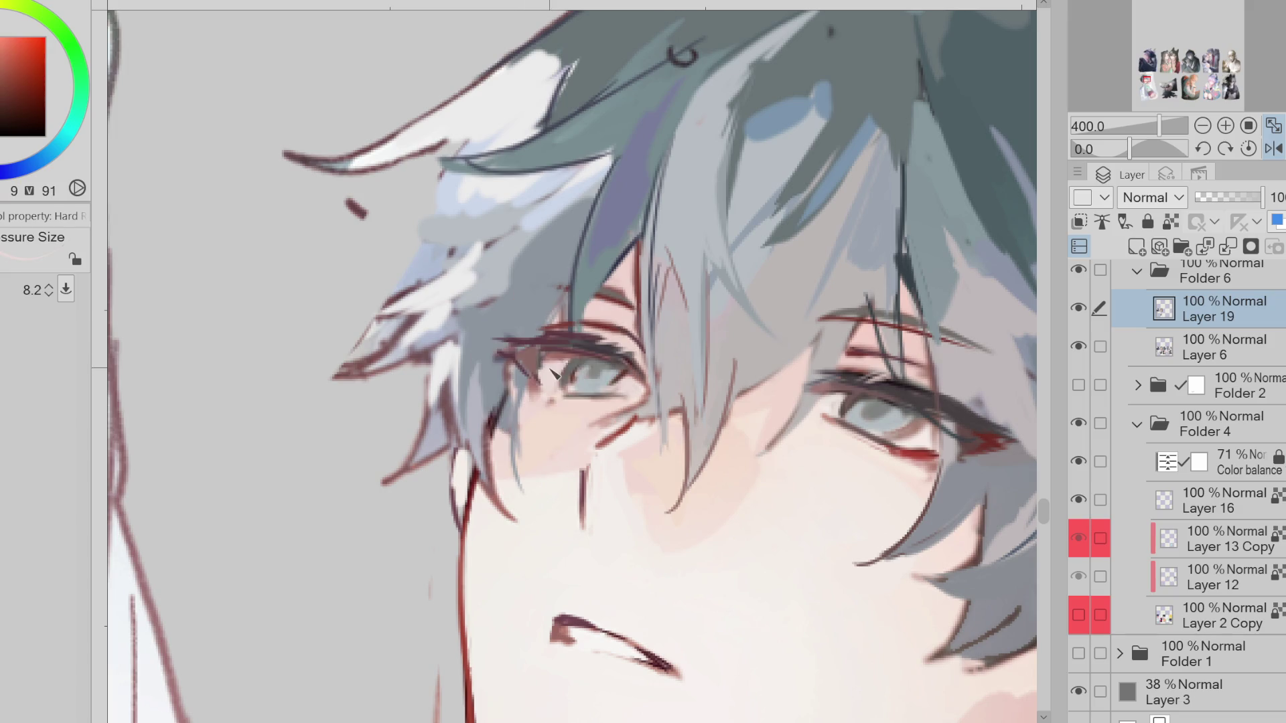
{"action": "left_click", "coordinate": [566, 355], "text": "alt"}
{"action": "left_click", "coordinate": [876, 387], "text": "alt"}
{"action": "left_click", "coordinate": [523, 354], "text": "alt"}
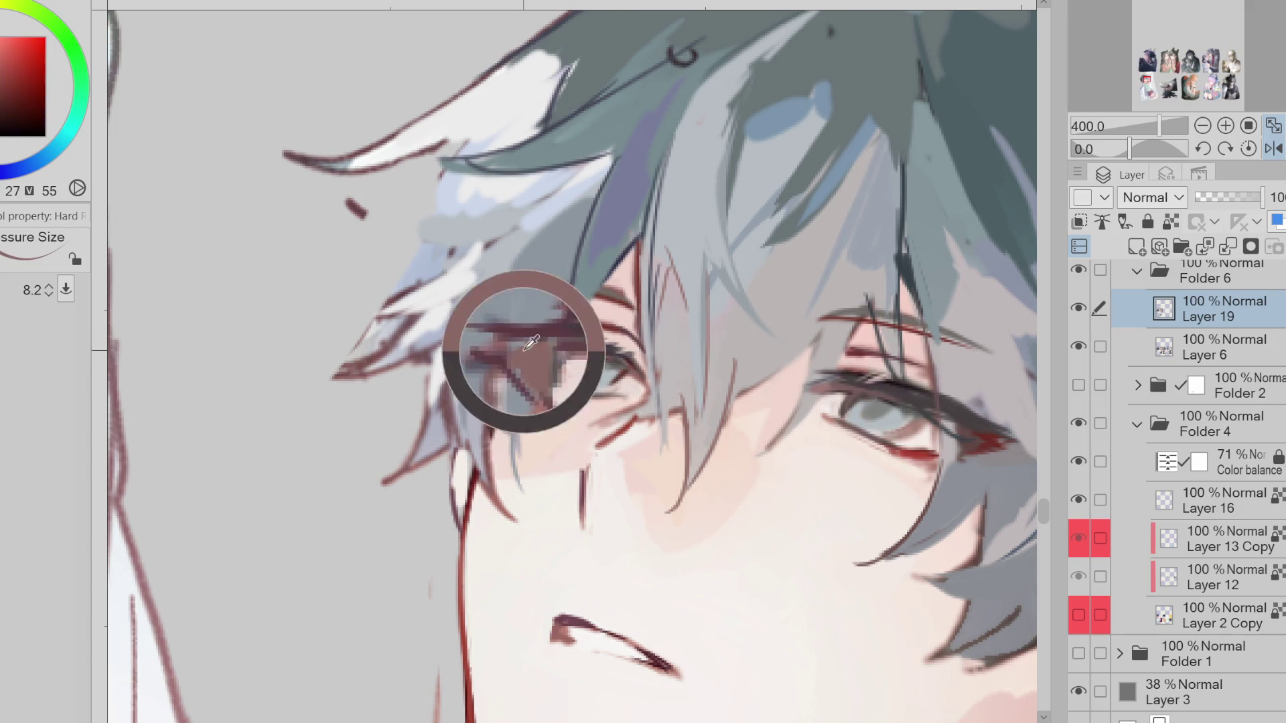
{"action": "left_click", "coordinate": [571, 338], "text": "alt"}
{"action": "left_click_drag", "start_coordinate": [573, 337], "coordinate": [619, 325]}
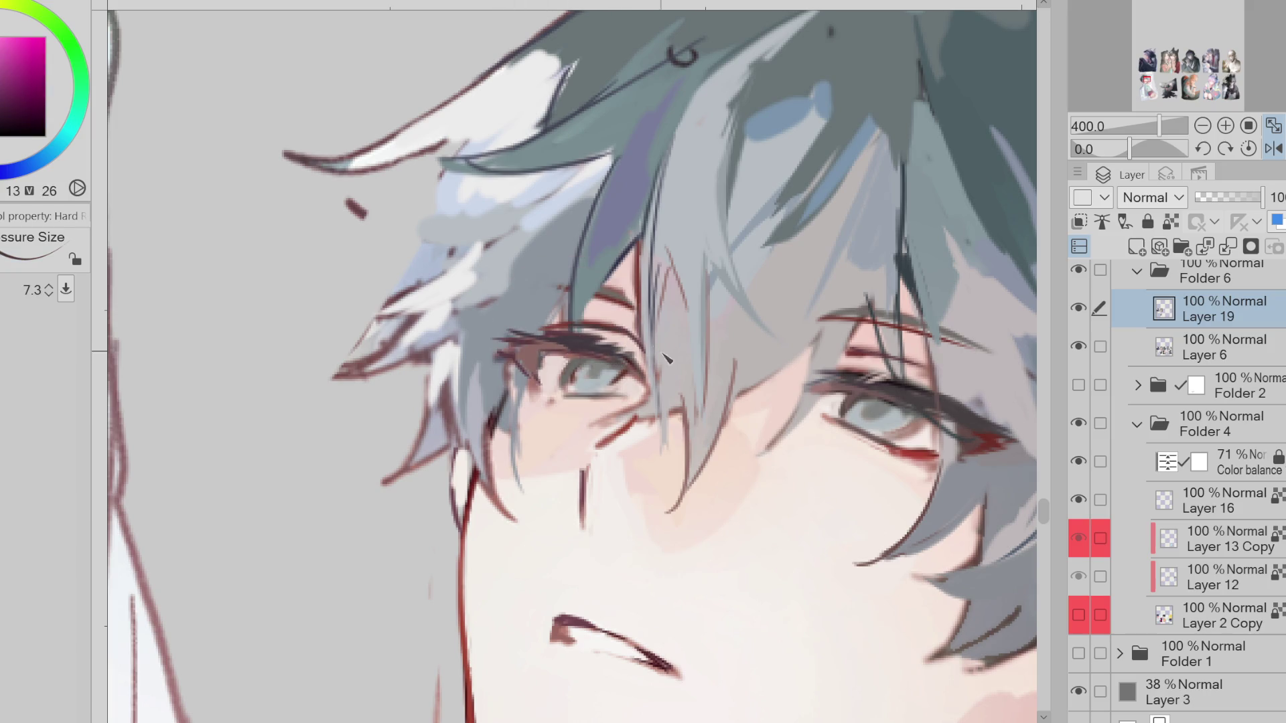
Add short red strokes near the brow with the pen
{"action": "scroll", "coordinate": [665, 358], "scroll_direction": "down", "scroll_amount": 3}
{"action": "left_click", "coordinate": [778, 365], "text": "alt"}
{"action": "key", "text": "b"}
{"action": "left_click", "coordinate": [786, 365], "text": "alt"}
{"action": "key", "text": "p"}
{"action": "mouse_move", "coordinate": [763, 359]}
{"action": "left_mouse_down"}
{"action": "mouse_move", "coordinate": [804, 379]}
{"action": "mouse_move", "coordinate": [743, 368]}
{"action": "mouse_move", "coordinate": [814, 378]}
{"action": "left_mouse_up"}
Sample brownish-orange and red face tones for the upper eyelid, using a slightly smaller brush
{"action": "left_click", "coordinate": [797, 375], "text": "alt"}
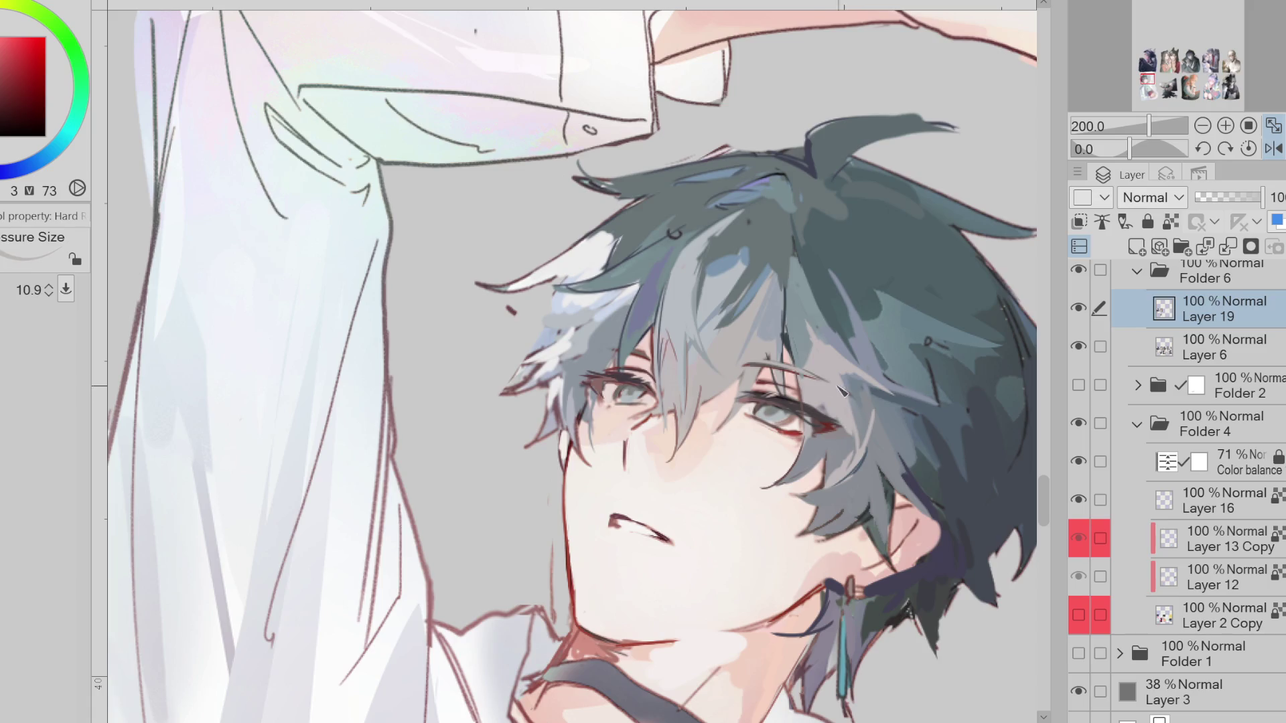
{"action": "left_click", "coordinate": [752, 404], "text": "alt"}
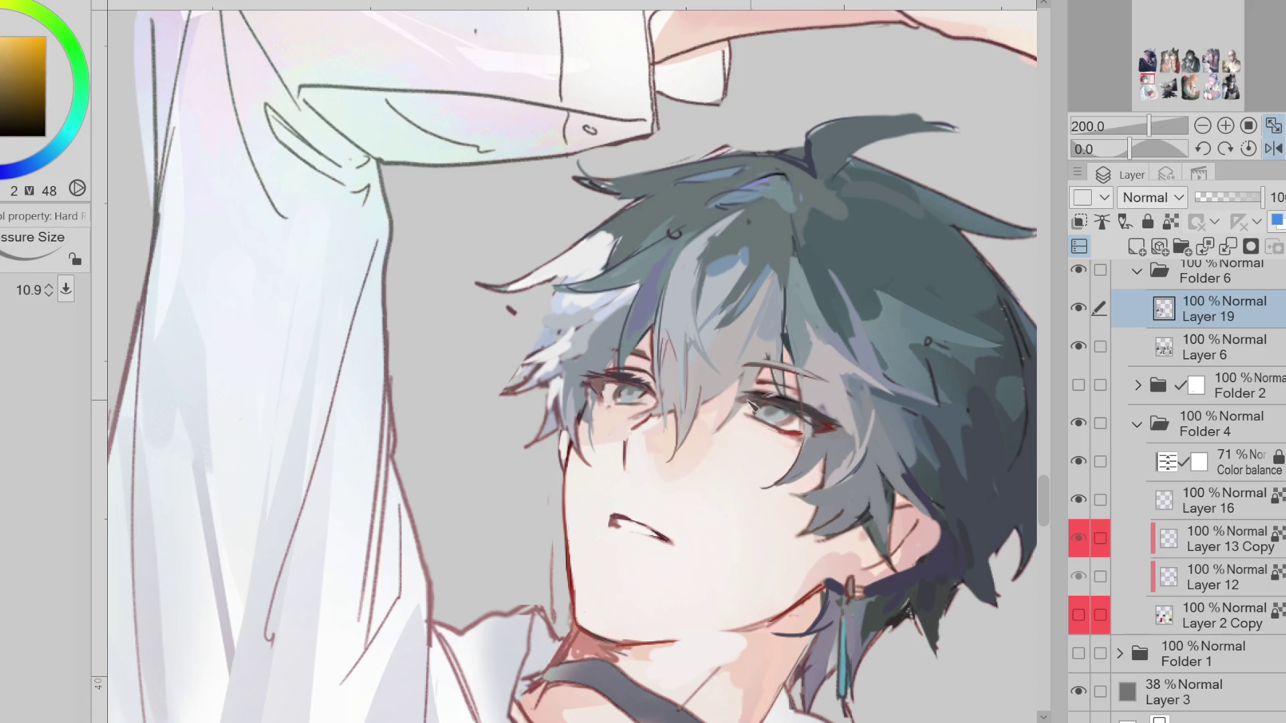
{"action": "left_click", "coordinate": [623, 395], "text": "alt"}
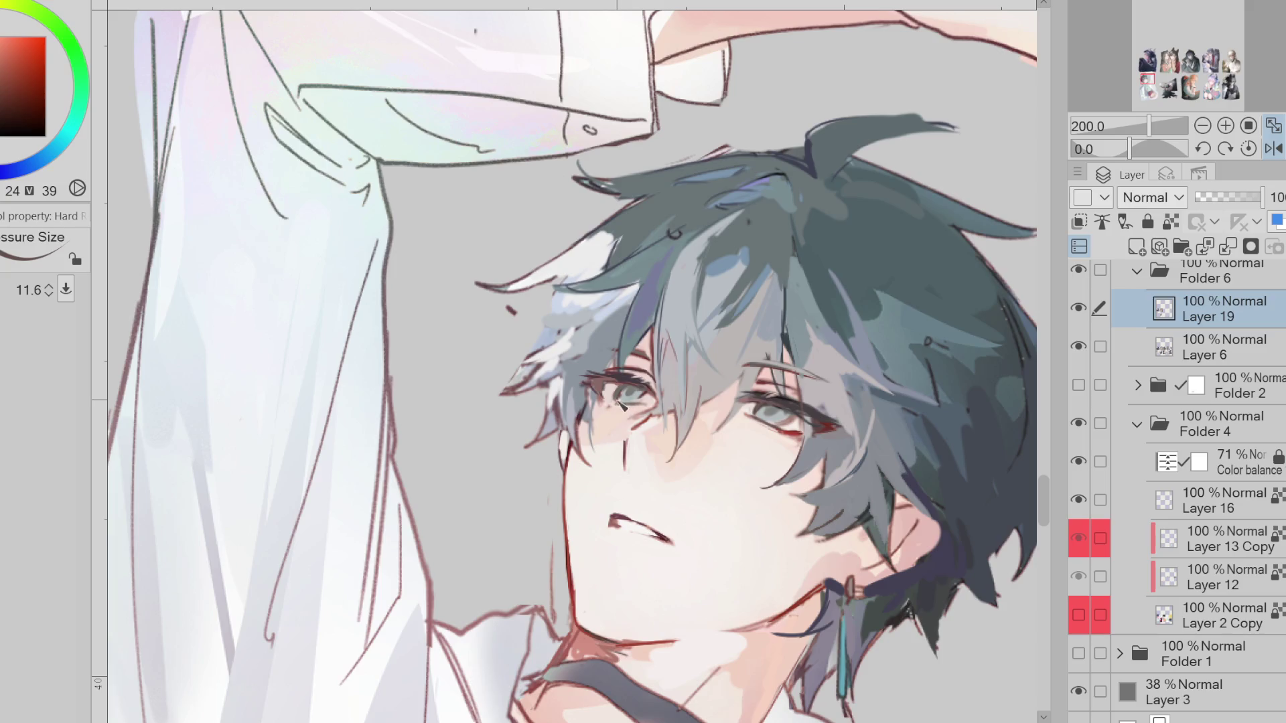
{"action": "key", "text": "bracketleft"}
{"action": "left_click", "coordinate": [653, 401], "text": "alt"}
{"action": "key", "text": "bracketleft"}
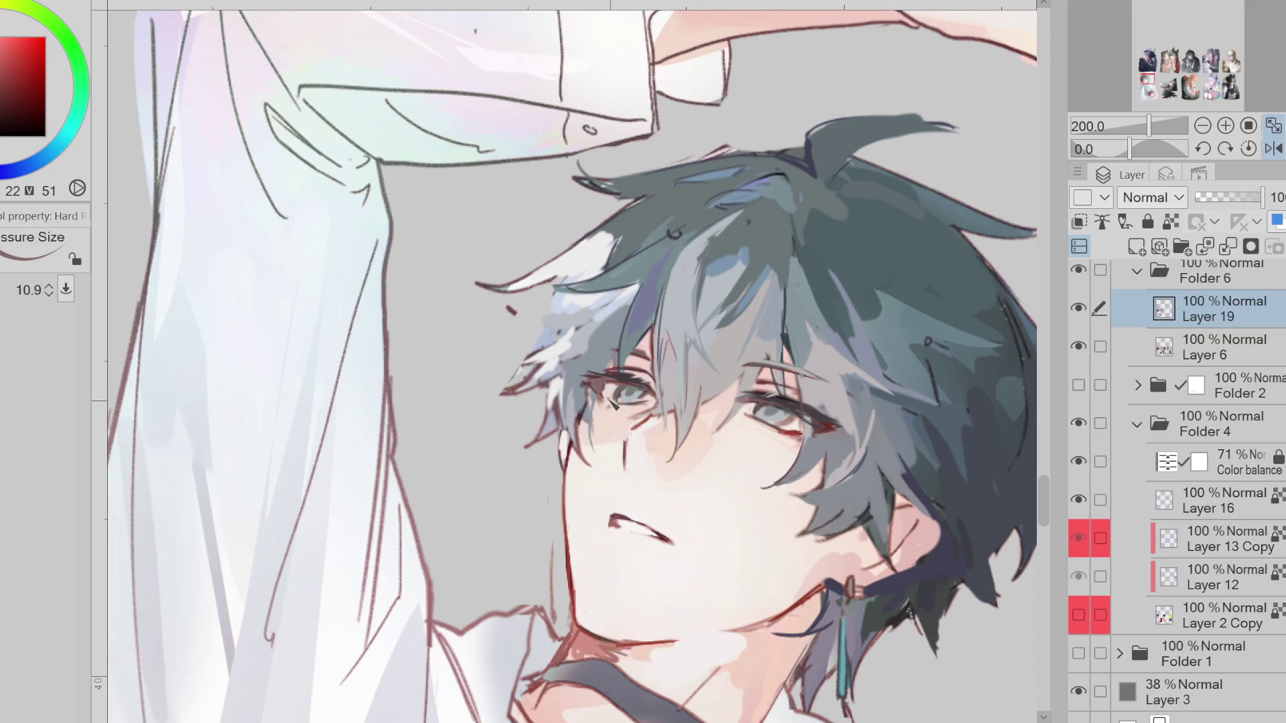
Gather darker reds, pale skin, bluish and deep pink colours from the eye
{"action": "left_click", "coordinate": [605, 400], "text": "alt"}
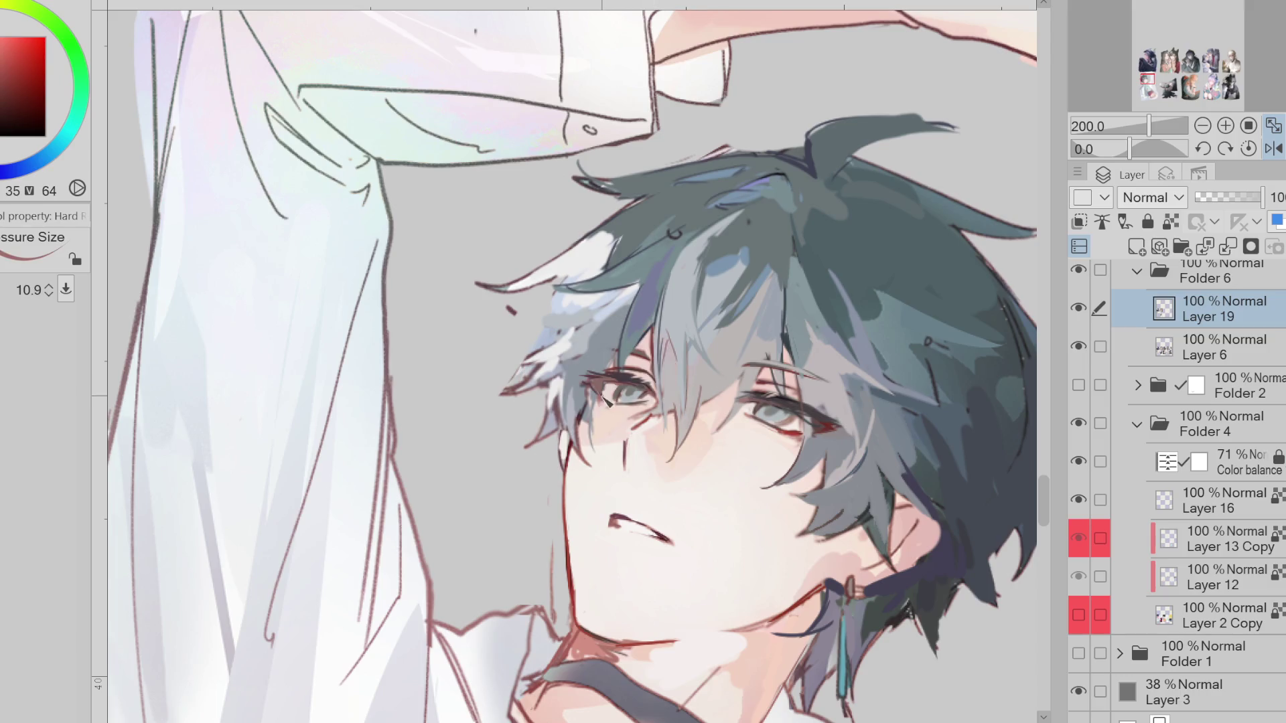
{"action": "left_click", "coordinate": [626, 412], "text": "alt"}
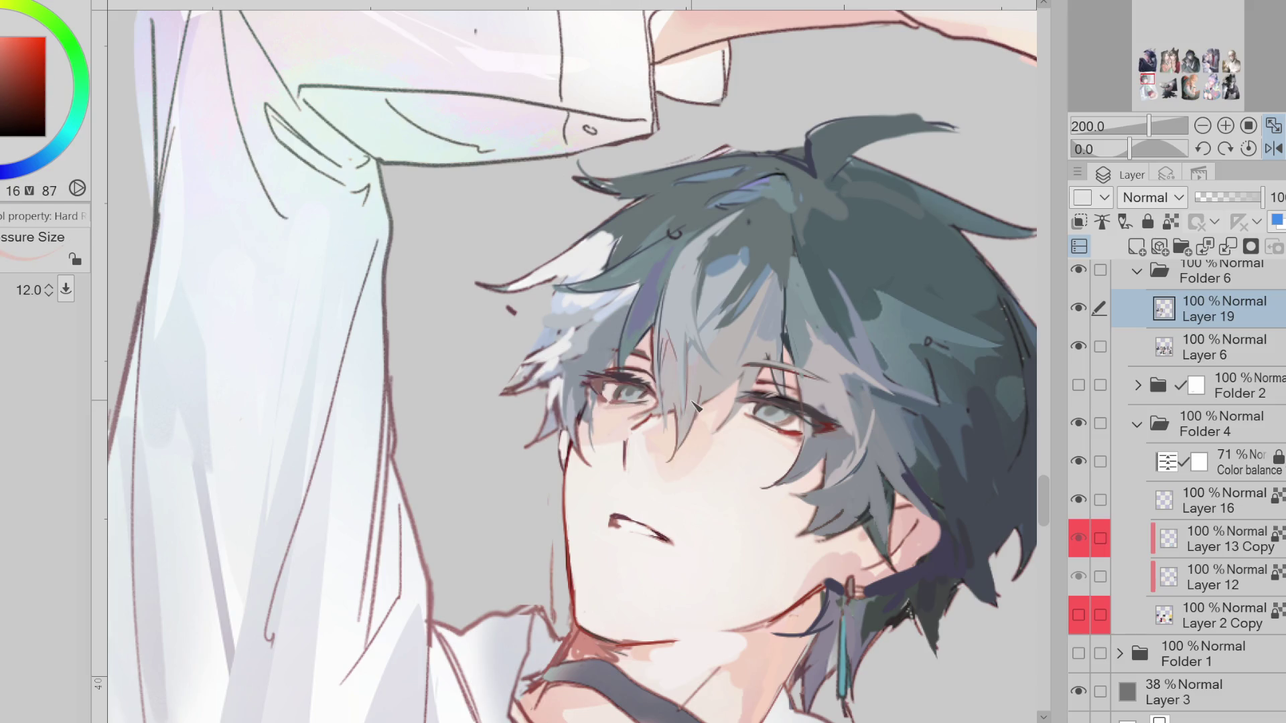
{"action": "left_click", "coordinate": [629, 422], "text": "alt"}
{"action": "left_click", "coordinate": [593, 406], "text": "alt"}
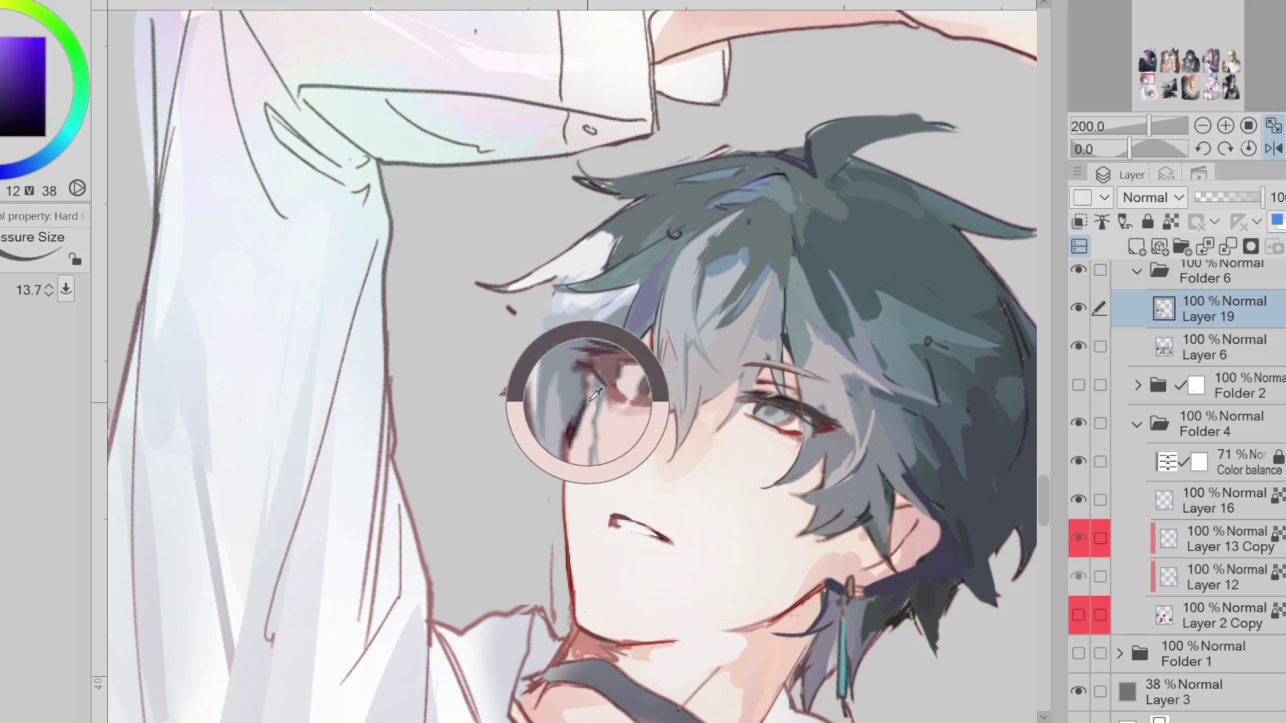
{"action": "left_click", "coordinate": [584, 390], "text": "alt"}
{"action": "left_click", "coordinate": [601, 387], "text": "alt"}
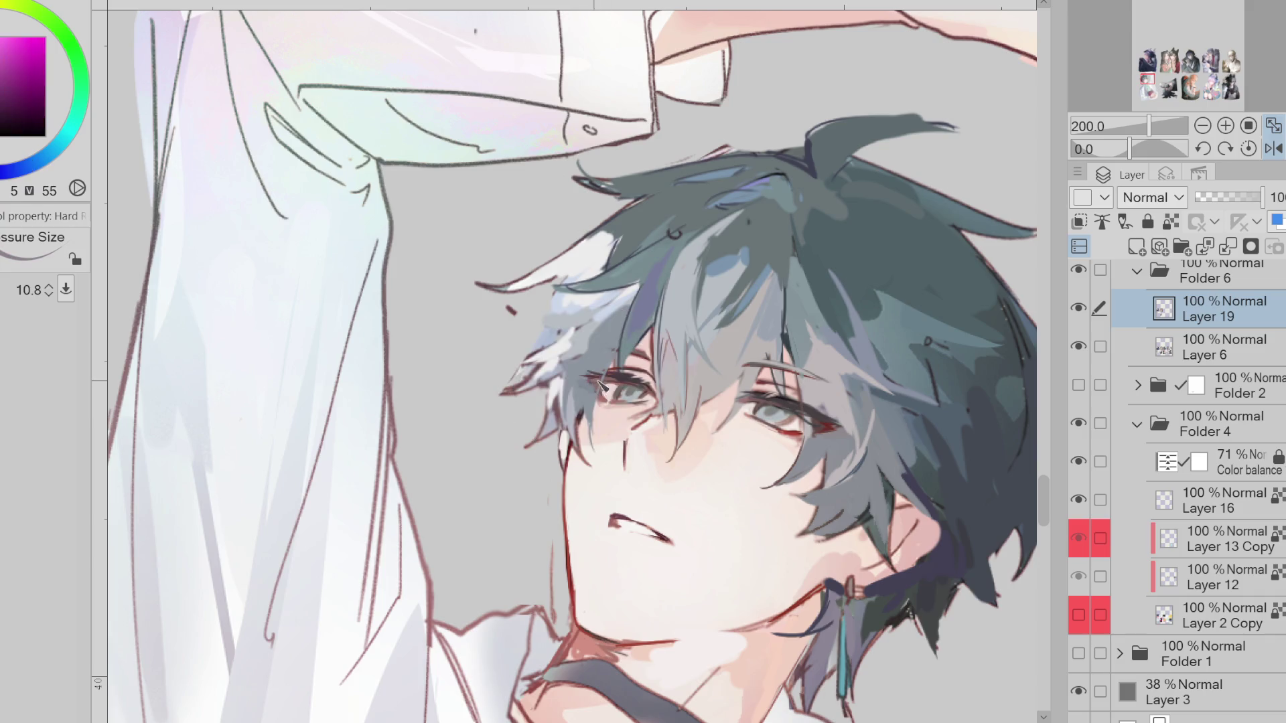
{"action": "left_click", "coordinate": [599, 386], "text": "alt"}
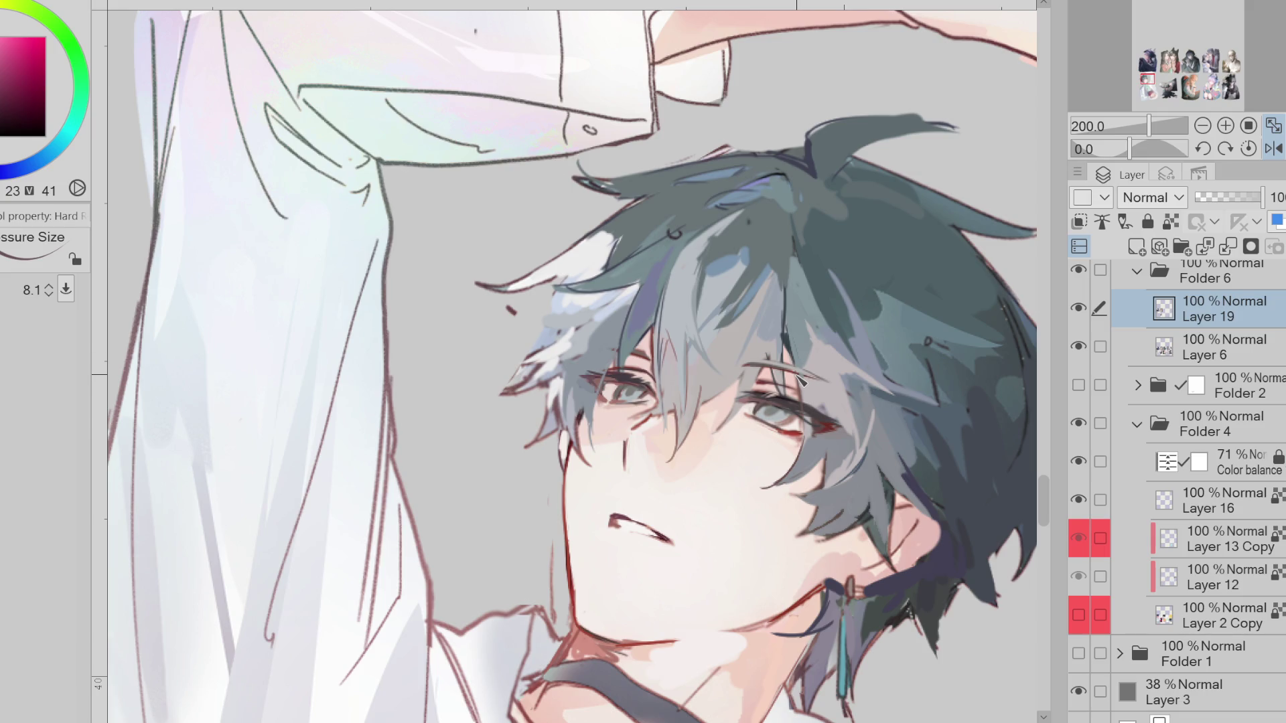
Mirror the canvas and sample eye blues, pinks, eye-line reds and nearby skin tones
{"action": "key", "text": "h"}
{"action": "left_click", "coordinate": [512, 400], "text": "alt"}
{"action": "left_click", "coordinate": [516, 394], "text": "alt"}
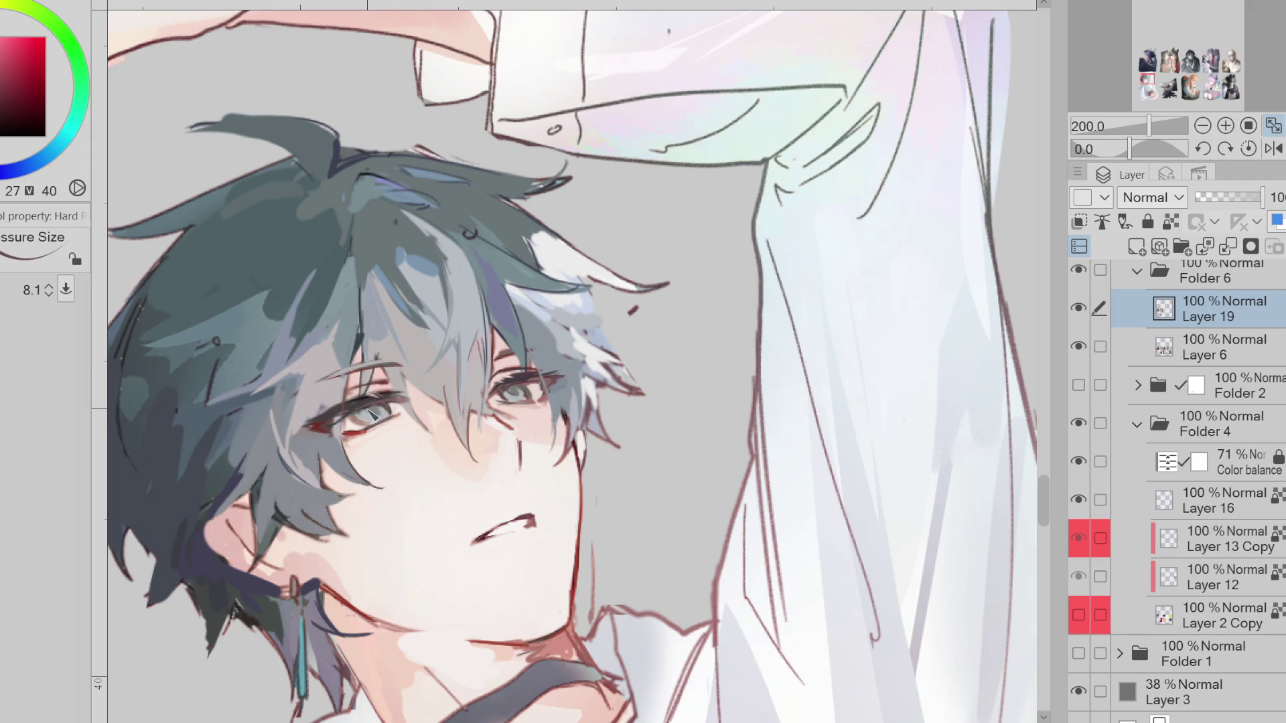
{"action": "left_click", "coordinate": [362, 424], "text": "alt"}
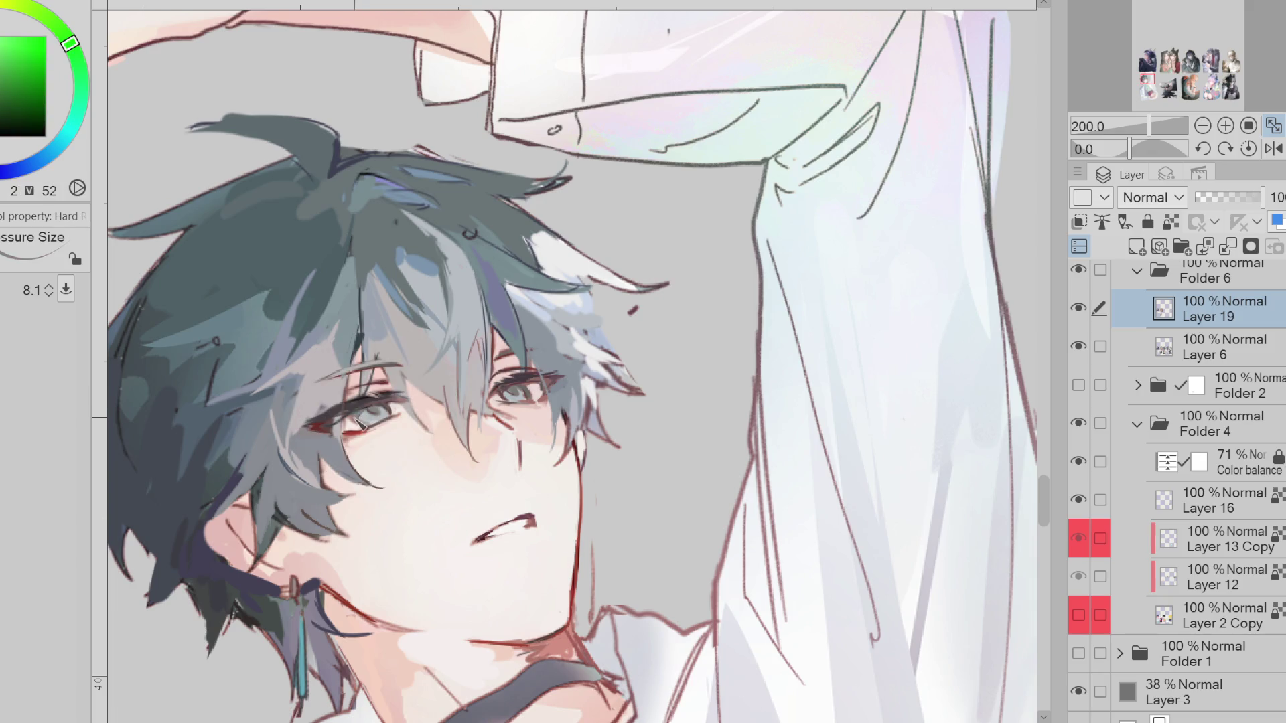
{"action": "left_click", "coordinate": [533, 380], "text": "alt"}
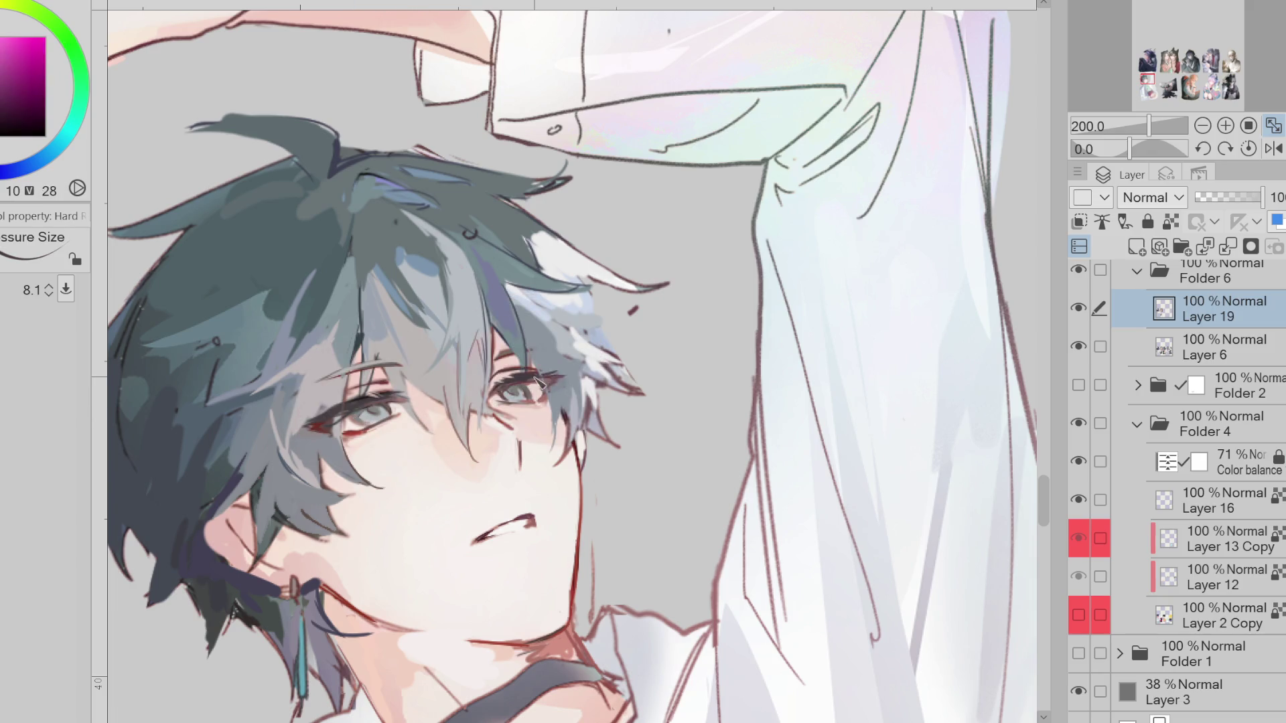
{"action": "left_click", "coordinate": [320, 429], "text": "alt"}
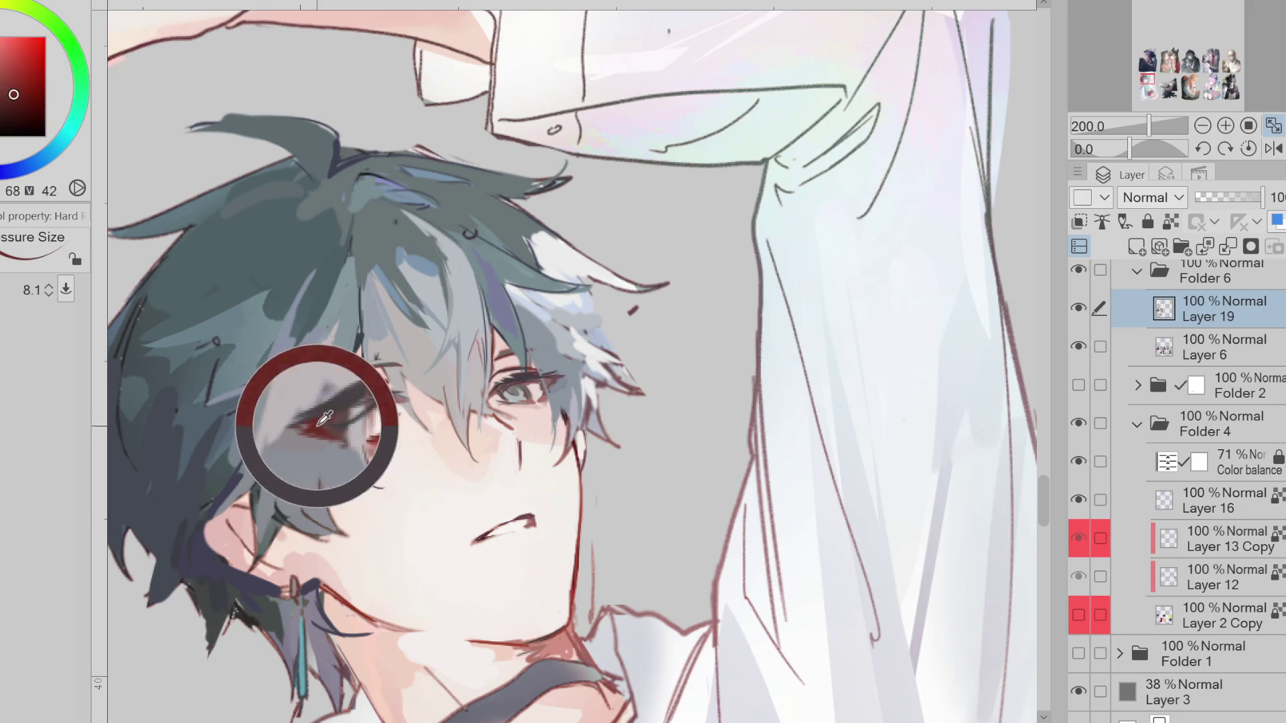
{"action": "left_click", "coordinate": [361, 436], "text": "alt"}
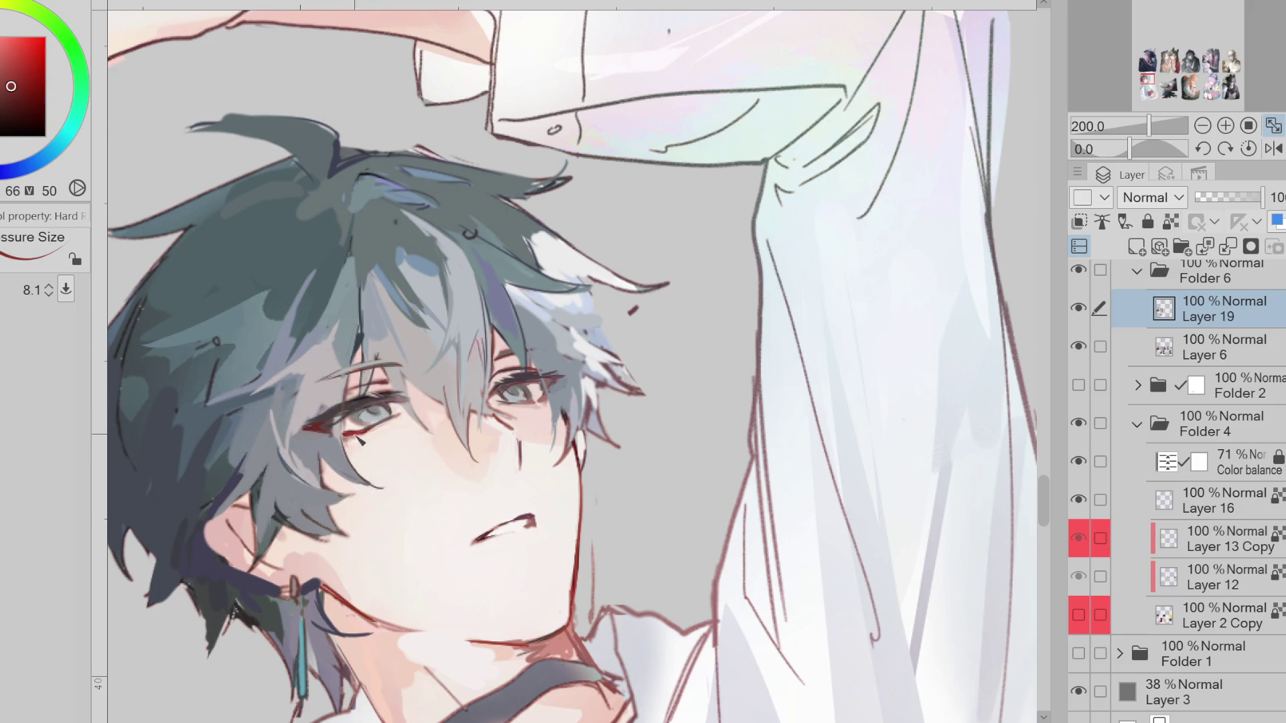
{"action": "left_click", "coordinate": [534, 394], "text": "alt"}
{"action": "left_click", "coordinate": [526, 413], "text": "alt"}
{"action": "left_click", "coordinate": [499, 402], "text": "alt"}
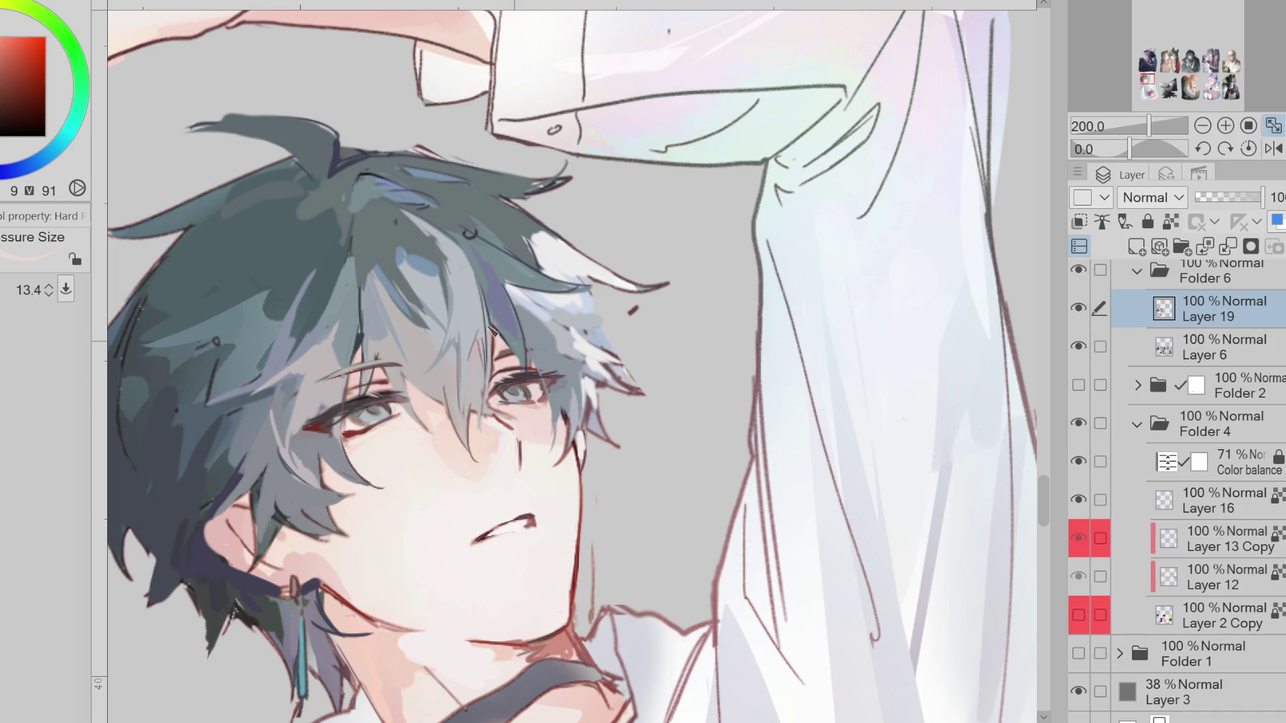
{"action": "left_click", "coordinate": [493, 331], "text": "alt"}
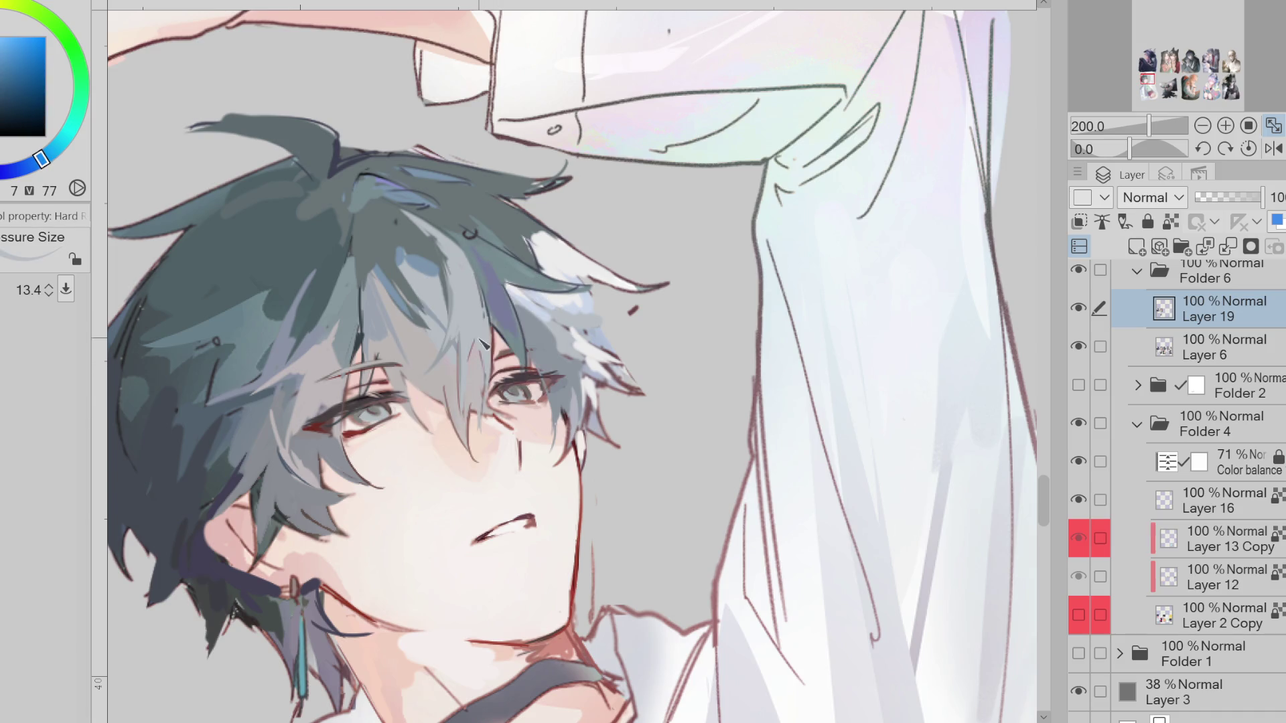
Pick dark reds, purple and crimson at the eye with the pen and enlarge the brush
{"action": "scroll", "coordinate": [491, 351], "scroll_direction": "down", "scroll_amount": 1}
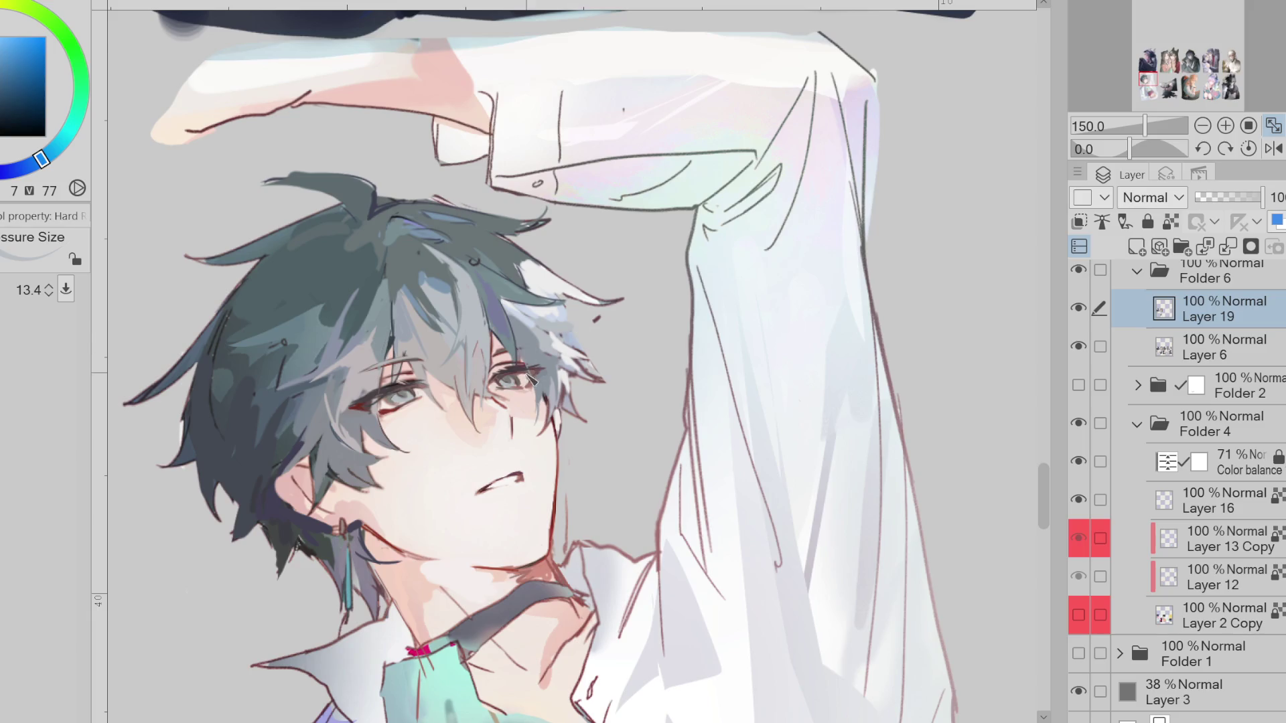
{"action": "scroll", "coordinate": [529, 378], "scroll_direction": "up", "scroll_amount": 1}
{"action": "left_click", "coordinate": [315, 414], "text": "alt"}
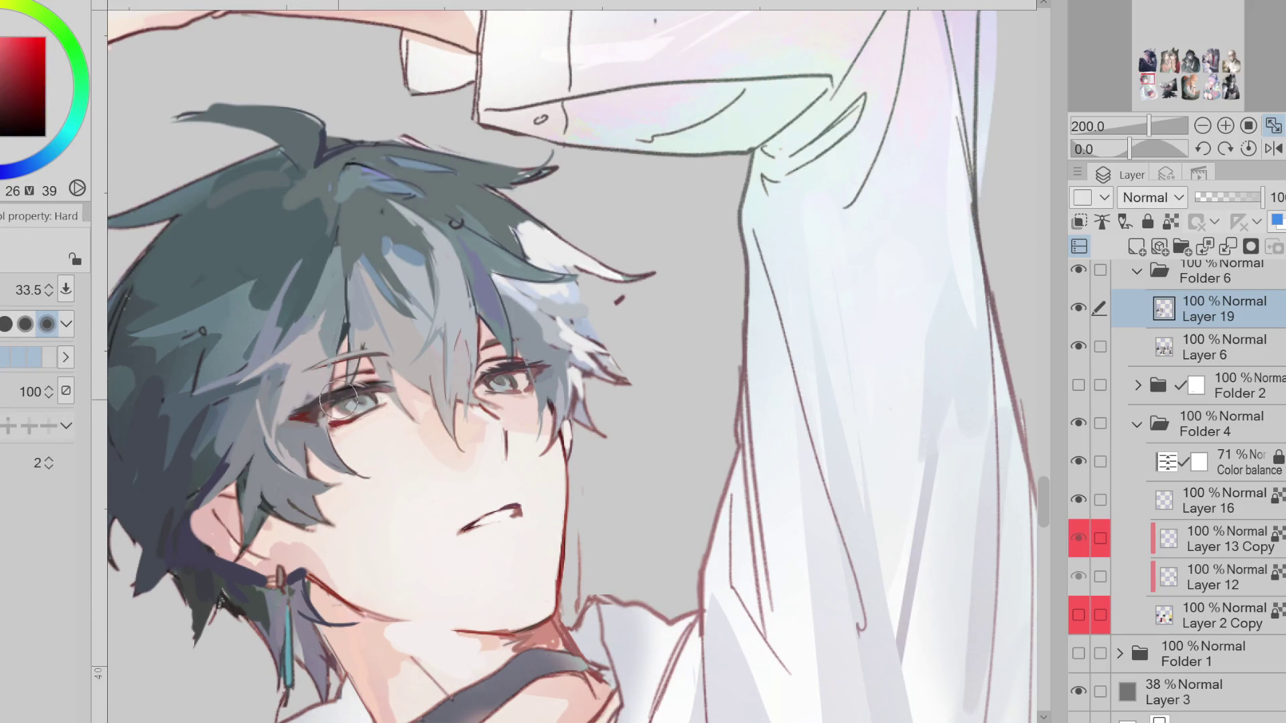
{"action": "key", "text": "p"}
{"action": "left_click", "coordinate": [332, 407], "text": "alt"}
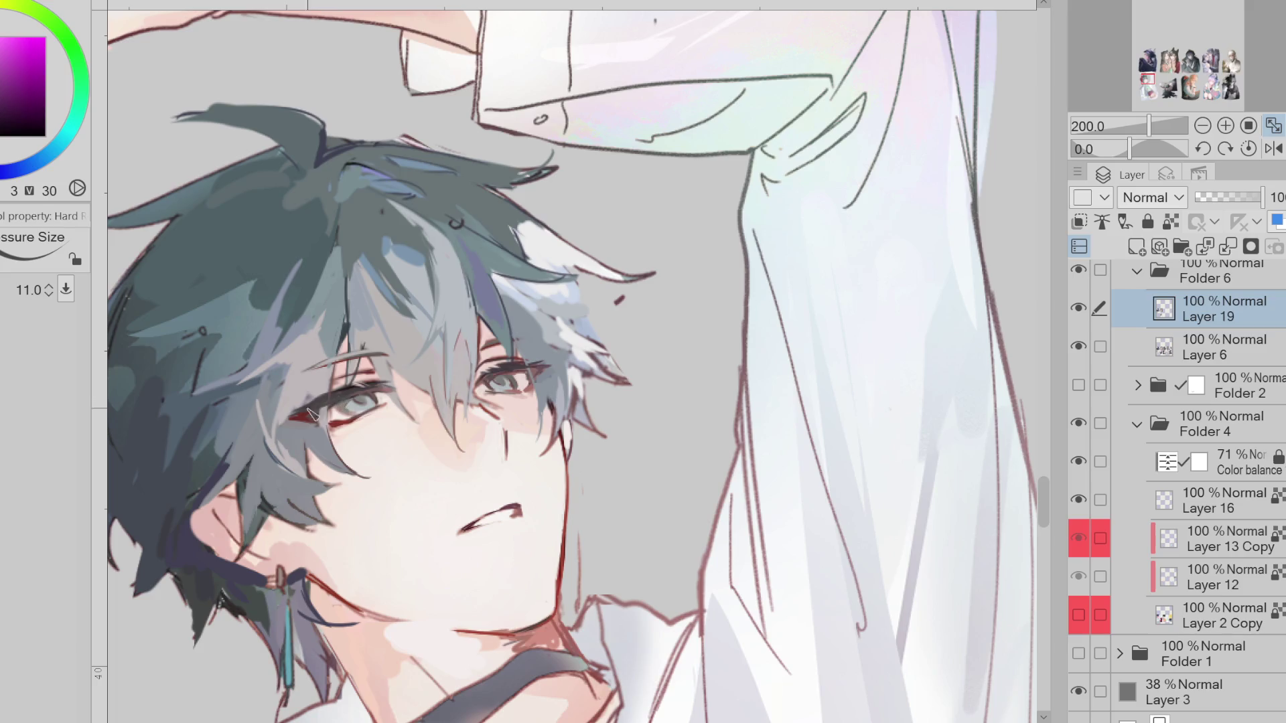
{"action": "left_click", "coordinate": [348, 409], "text": "alt"}
{"action": "left_click", "coordinate": [350, 404], "text": "alt"}
{"action": "left_click", "coordinate": [341, 383], "text": "alt"}
{"action": "left_click", "coordinate": [348, 382], "text": "alt"}
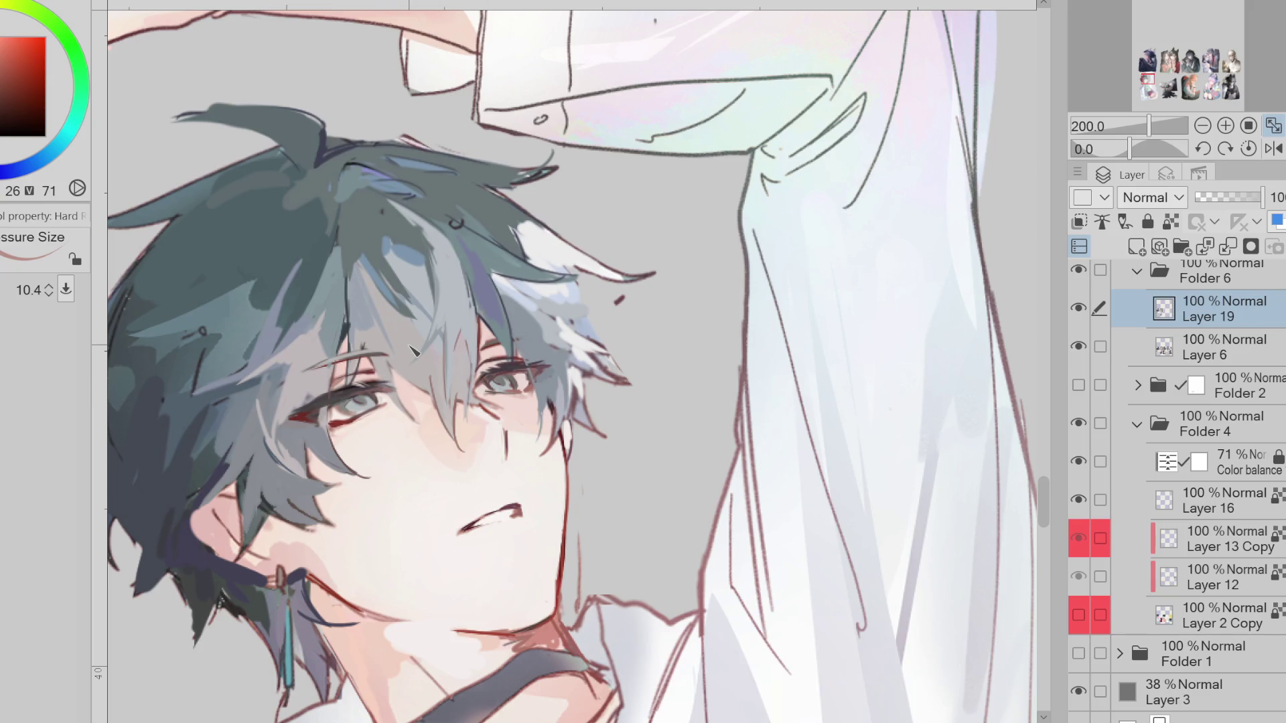
{"action": "left_click", "coordinate": [533, 398], "text": "alt"}
{"action": "left_click_drag", "start_coordinate": [510, 404], "coordinate": [489, 425]}
Outline a small area near the eye, then discard it and return to the hard brush
{"action": "key", "text": "e"}
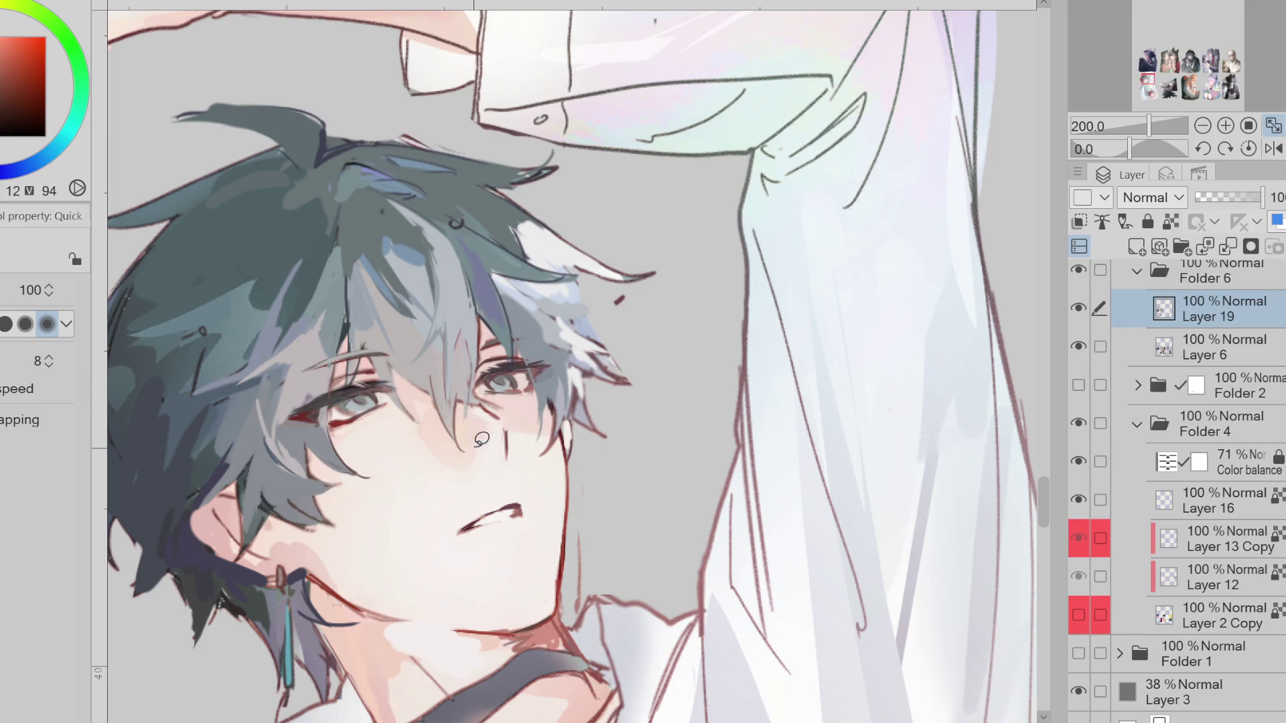
{"action": "left_click", "coordinate": [485, 416], "text": "alt"}
{"action": "left_click", "coordinate": [482, 430], "text": "alt"}
{"action": "left_click_drag", "start_coordinate": [462, 460], "coordinate": [439, 409]}
{"action": "left_click", "coordinate": [347, 376], "text": "alt"}
{"action": "key", "text": "b"}
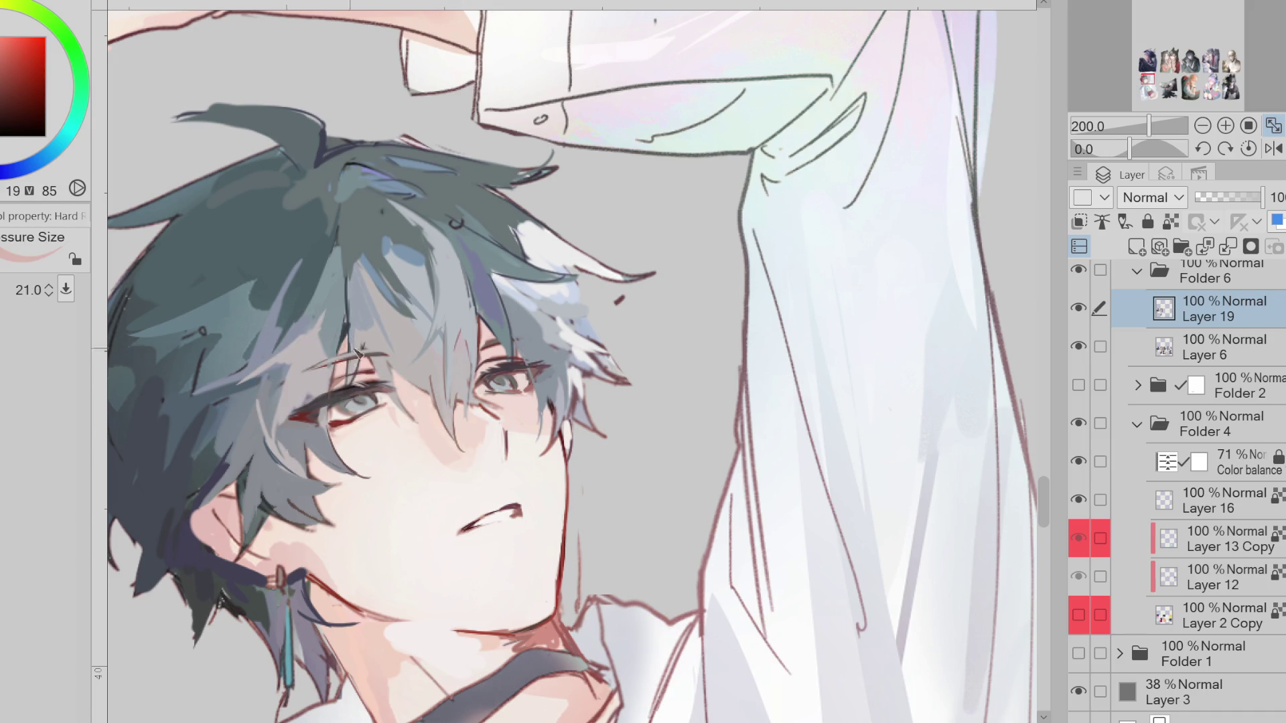
Choose a saturated red and dark purple, then set up a smaller eraser
{"action": "left_click", "coordinate": [531, 315], "text": "alt"}
{"action": "key", "text": "bracketleft"}
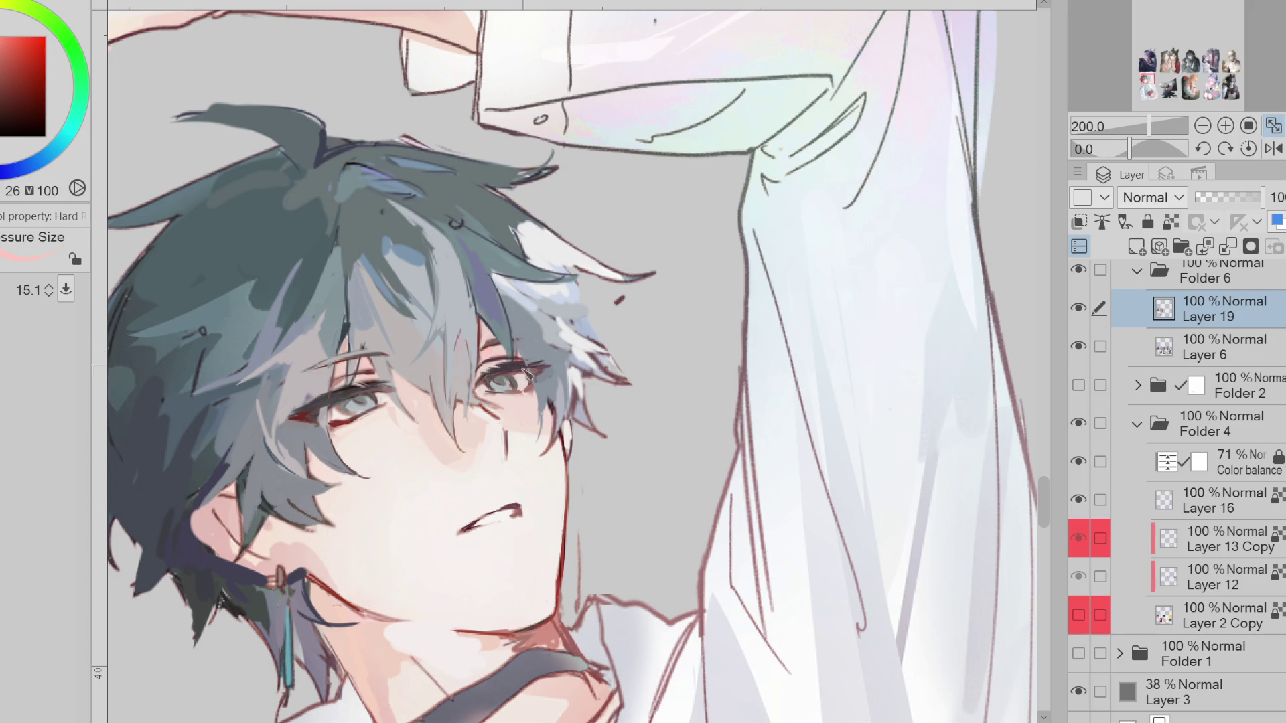
{"action": "left_click", "coordinate": [481, 397], "text": "alt"}
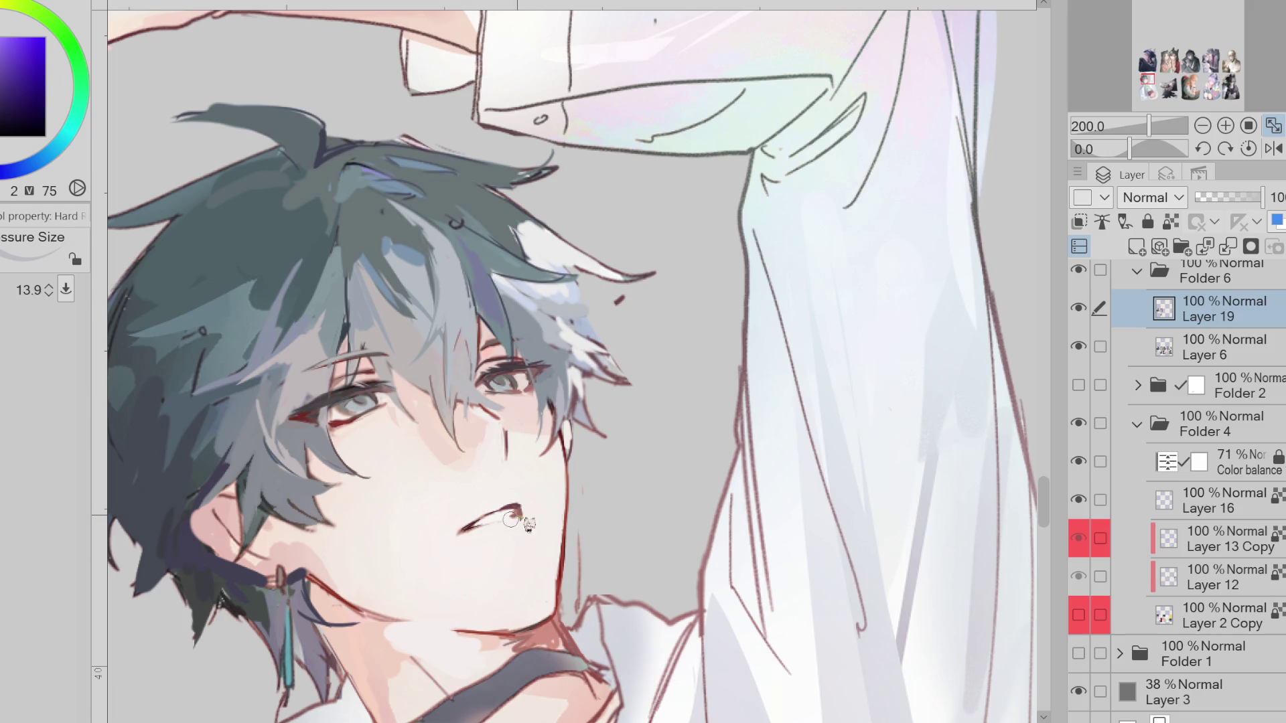
{"action": "key", "text": "e"}
{"action": "key", "text": "bracketleft"}
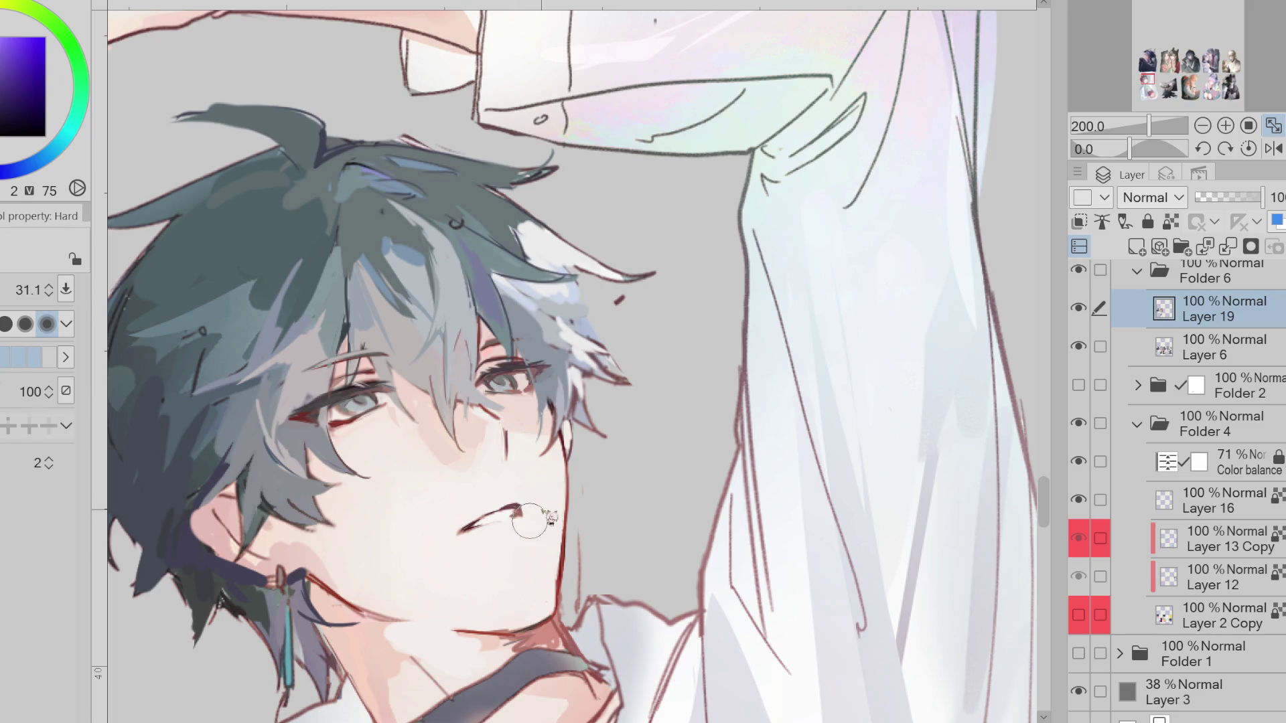
Refine the lip lines with lip red, near-white and dark red, then unflip the canvas
{"action": "left_click", "coordinate": [469, 527], "text": "alt"}
{"action": "key", "text": "p"}
{"action": "key", "text": "bracketleft"}
{"action": "key", "text": "bracketleft"}
{"action": "key", "text": "bracketleft"}
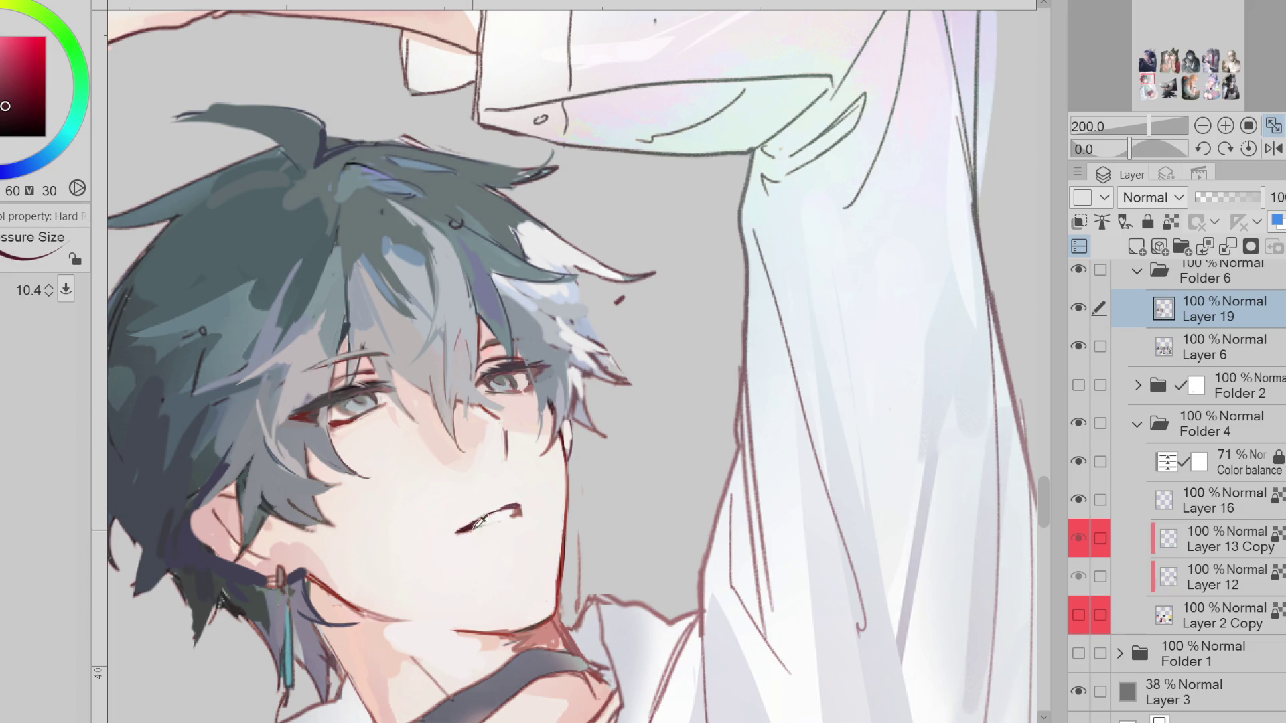
{"action": "left_click", "coordinate": [489, 537], "text": "alt"}
{"action": "left_click", "coordinate": [530, 521], "text": "alt"}
{"action": "key", "text": "bracketright"}
{"action": "key", "text": "bracketright"}
{"action": "key", "text": "bracketright"}
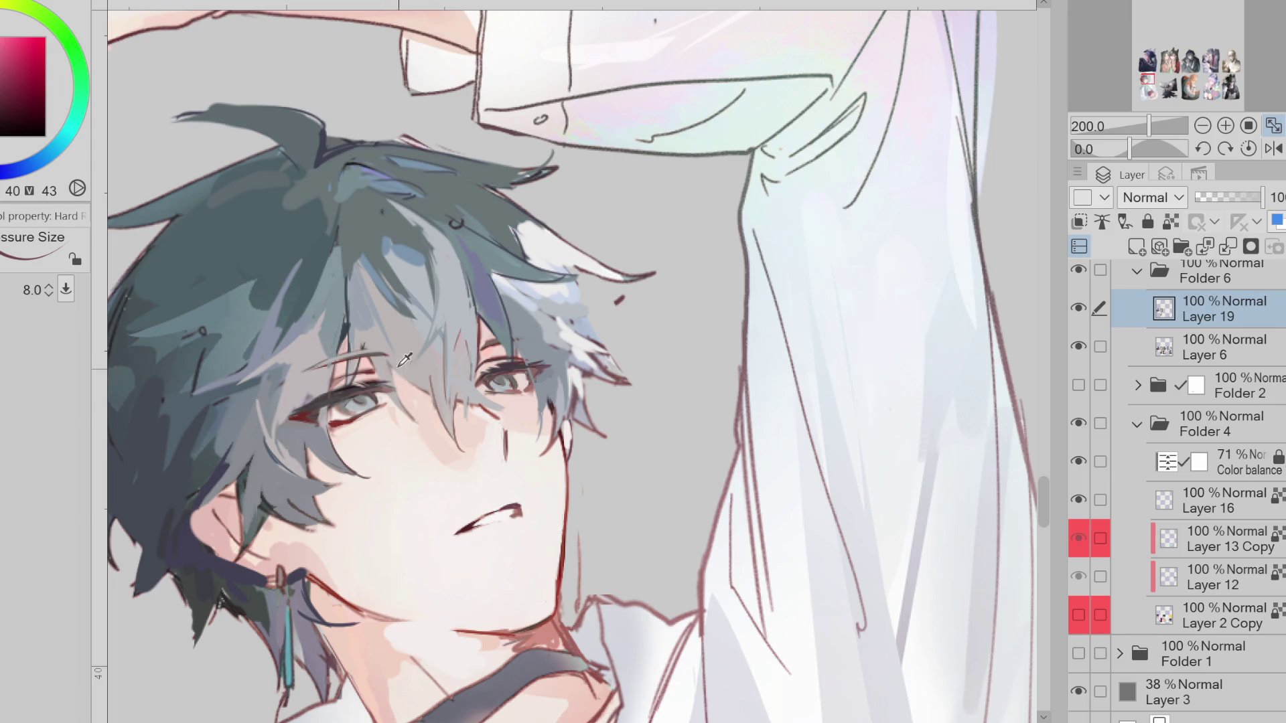
{"action": "left_click", "coordinate": [1273, 148]}
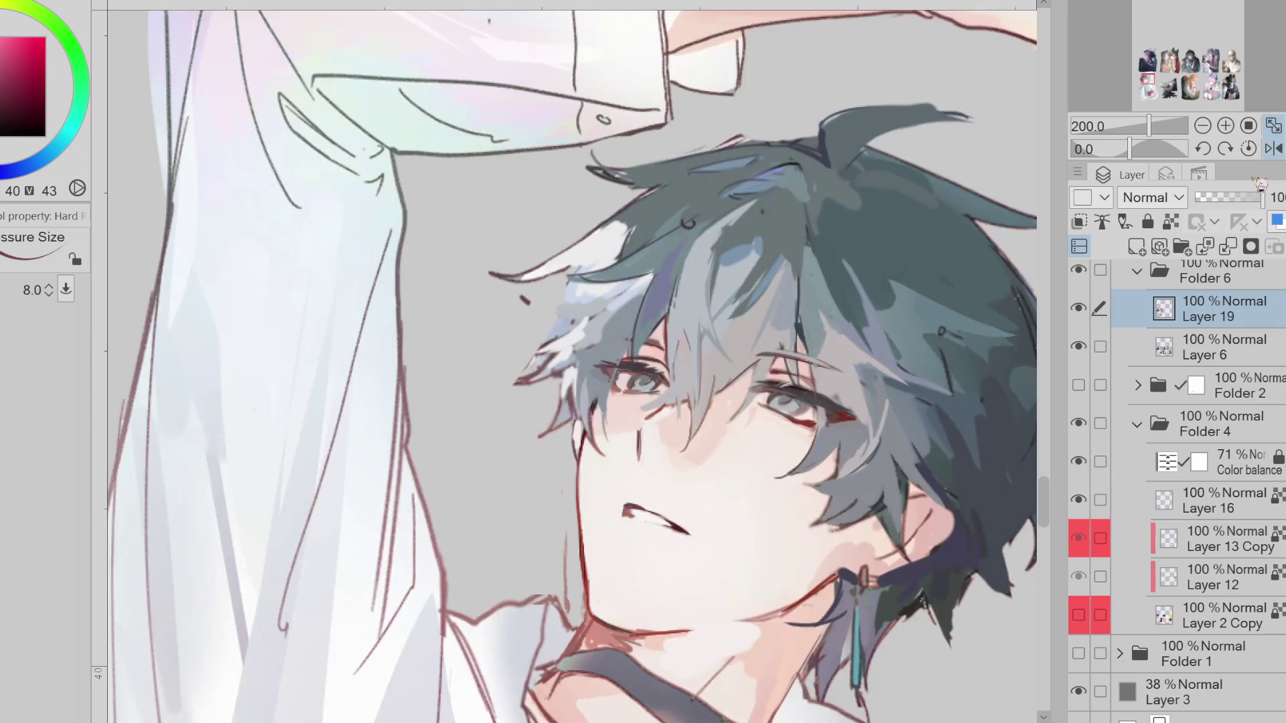
Paint bright blue accents on the left and right upper eyelids
{"action": "left_click", "coordinate": [743, 375], "text": "alt"}
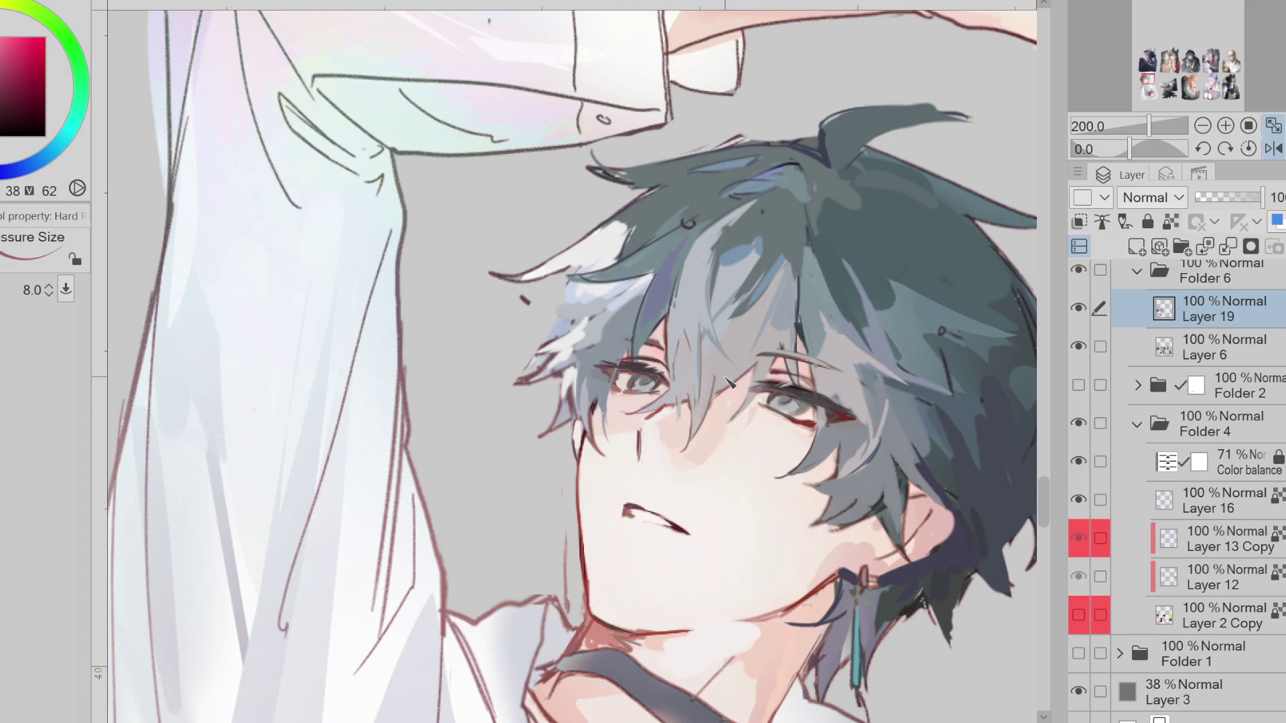
{"action": "key", "text": "ctrl+minus"}
{"action": "key", "text": "ctrl+plus"}
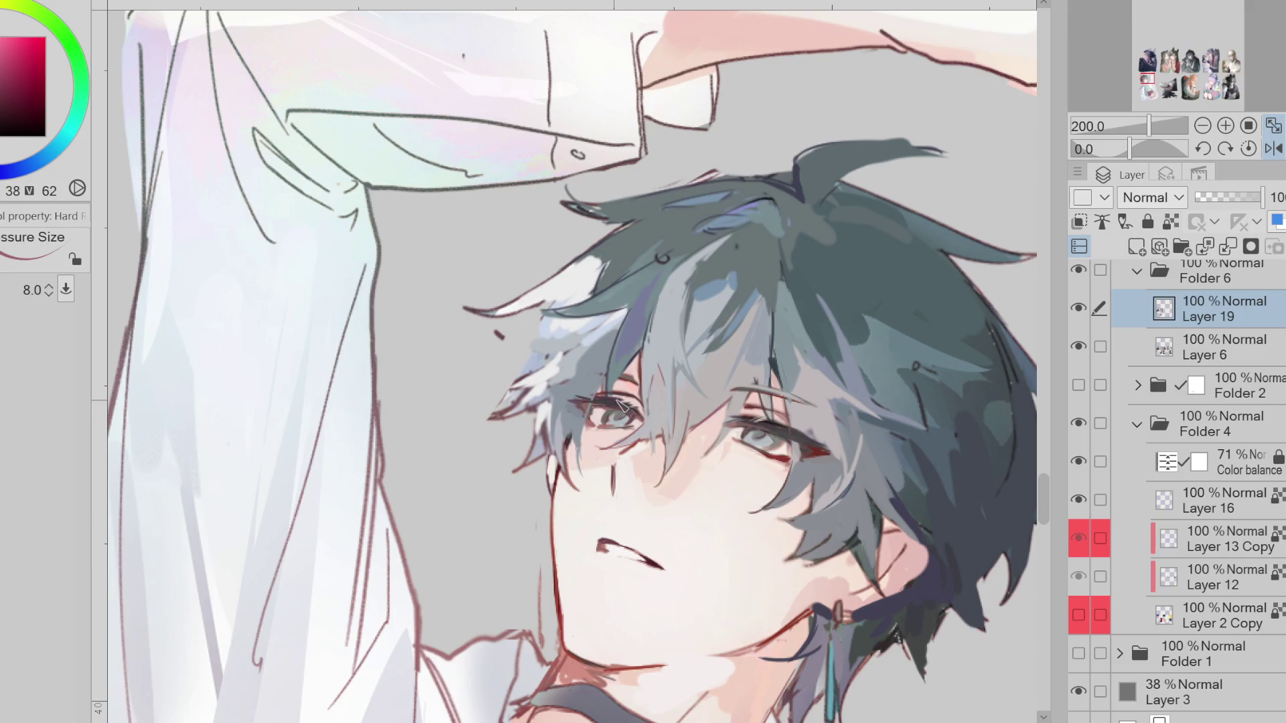
{"action": "left_click", "coordinate": [189, 127], "text": "alt"}
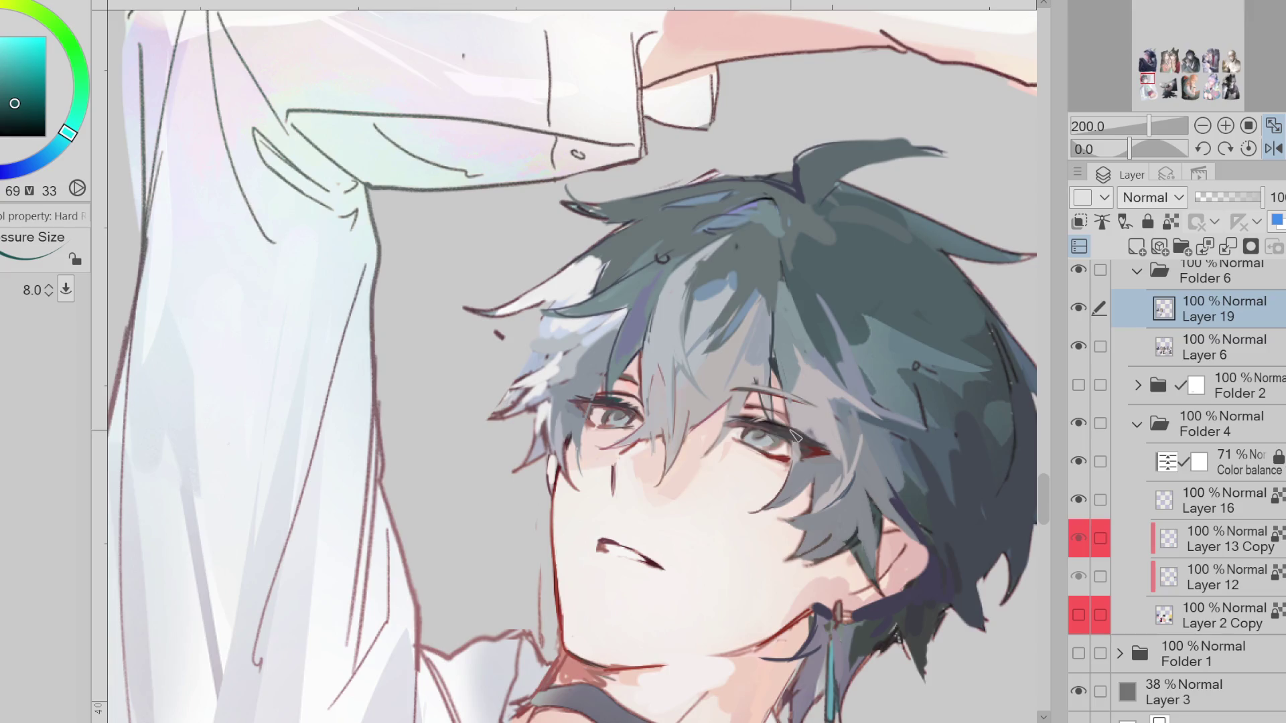
{"action": "left_click", "coordinate": [737, 275], "text": "alt"}
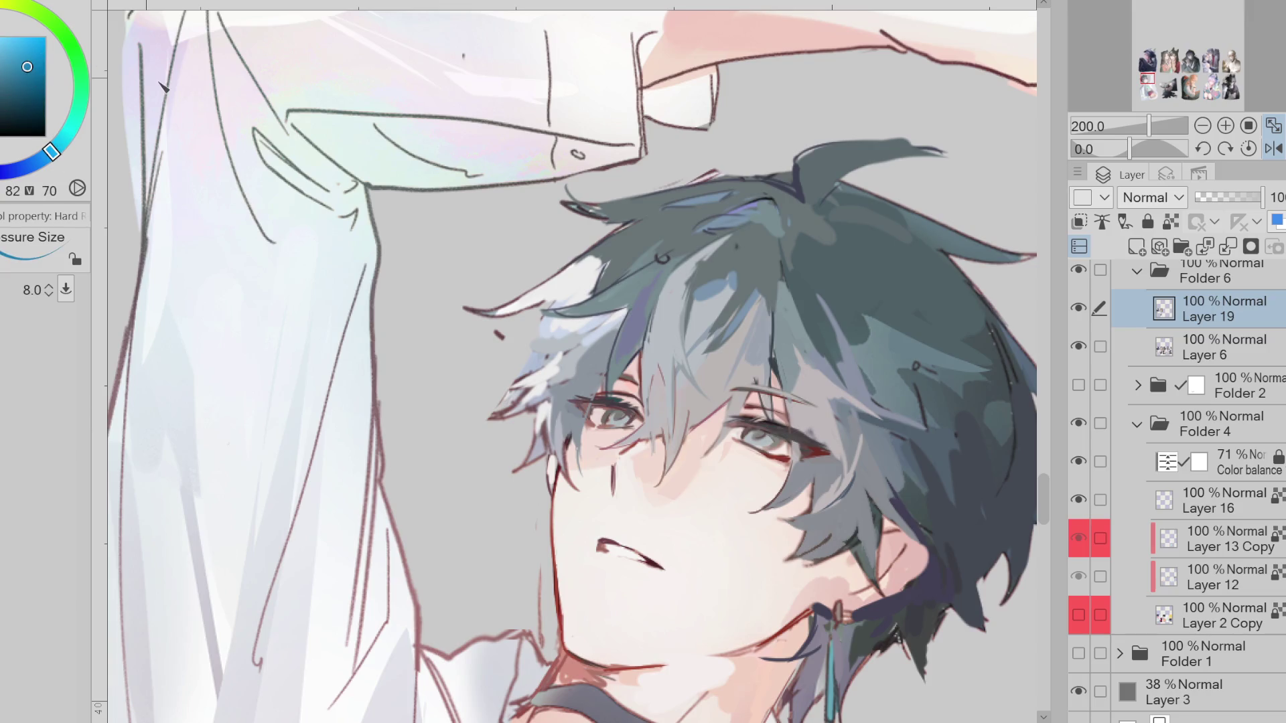
{"action": "left_click_drag", "start_coordinate": [629, 405], "coordinate": [617, 403]}
{"action": "left_click_drag", "start_coordinate": [779, 427], "coordinate": [760, 423]}
Sample pale skin, reddish, grey-green and brighter red tones from the face and eye
{"action": "left_click", "coordinate": [797, 429], "text": "alt"}
{"action": "left_click", "coordinate": [647, 446], "text": "alt"}
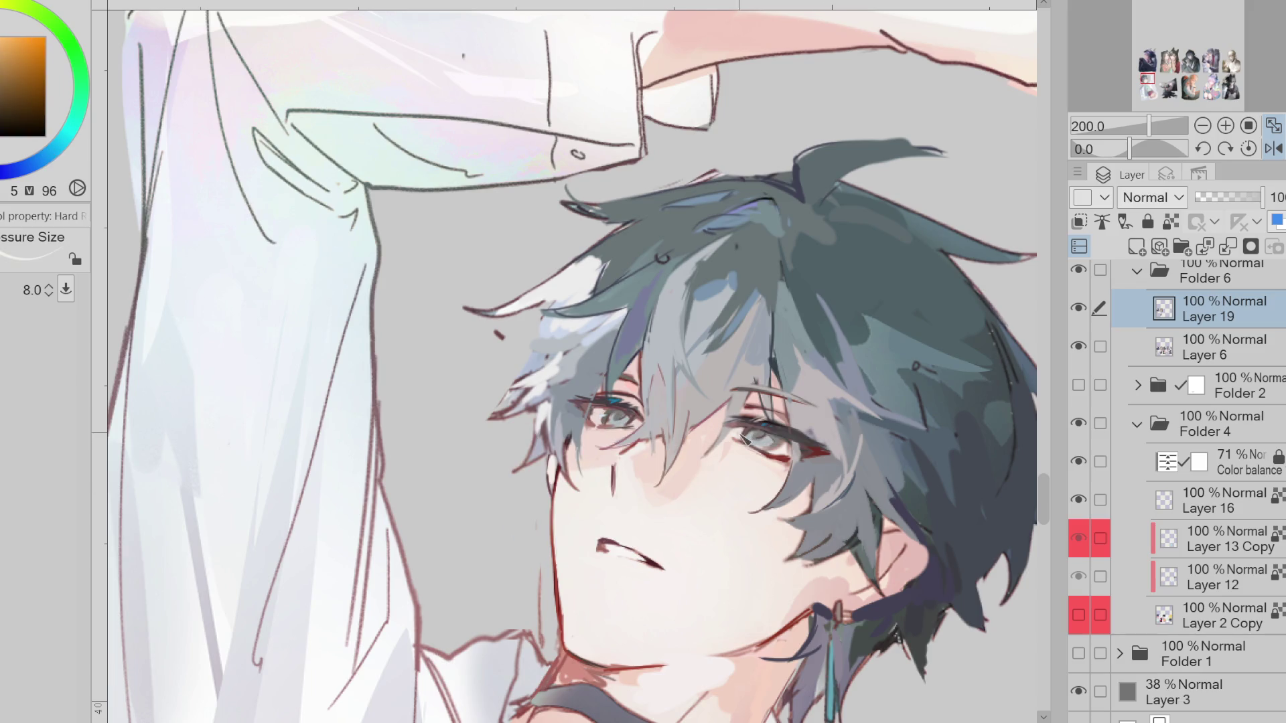
{"action": "left_click", "coordinate": [609, 419], "text": "alt"}
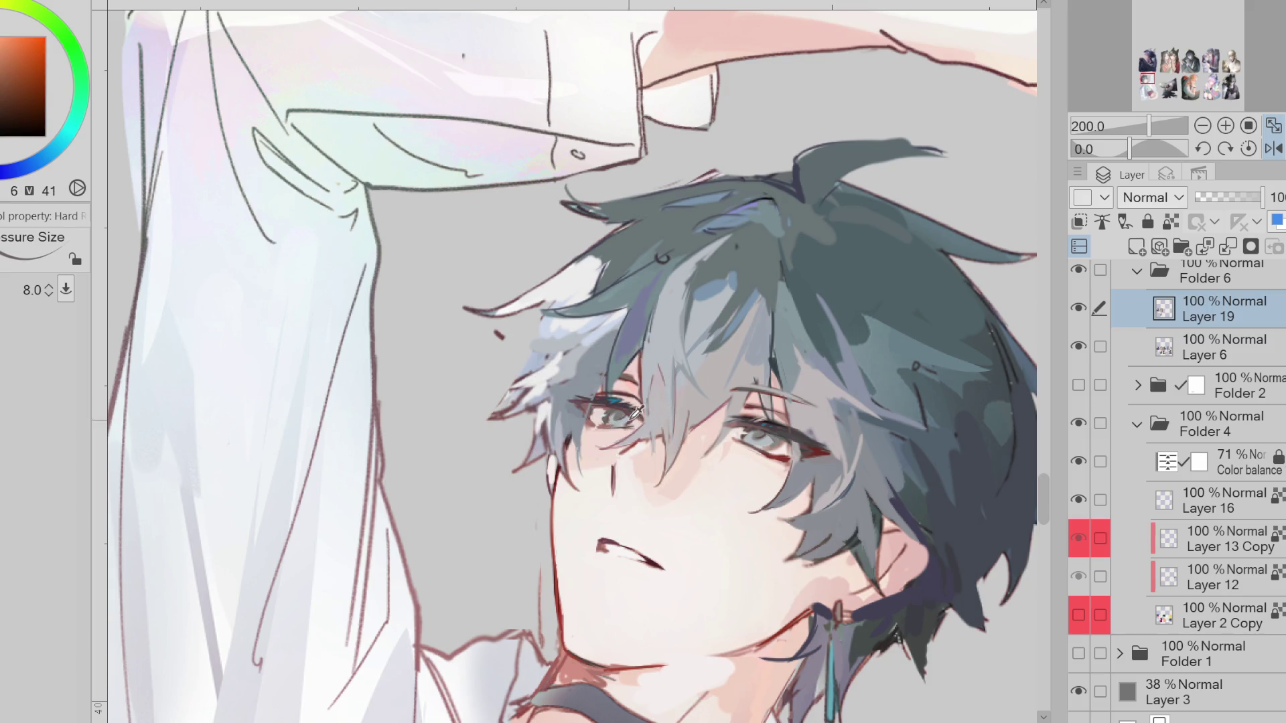
{"action": "left_click", "coordinate": [607, 427], "text": "alt"}
{"action": "left_click", "coordinate": [607, 428], "text": "alt"}
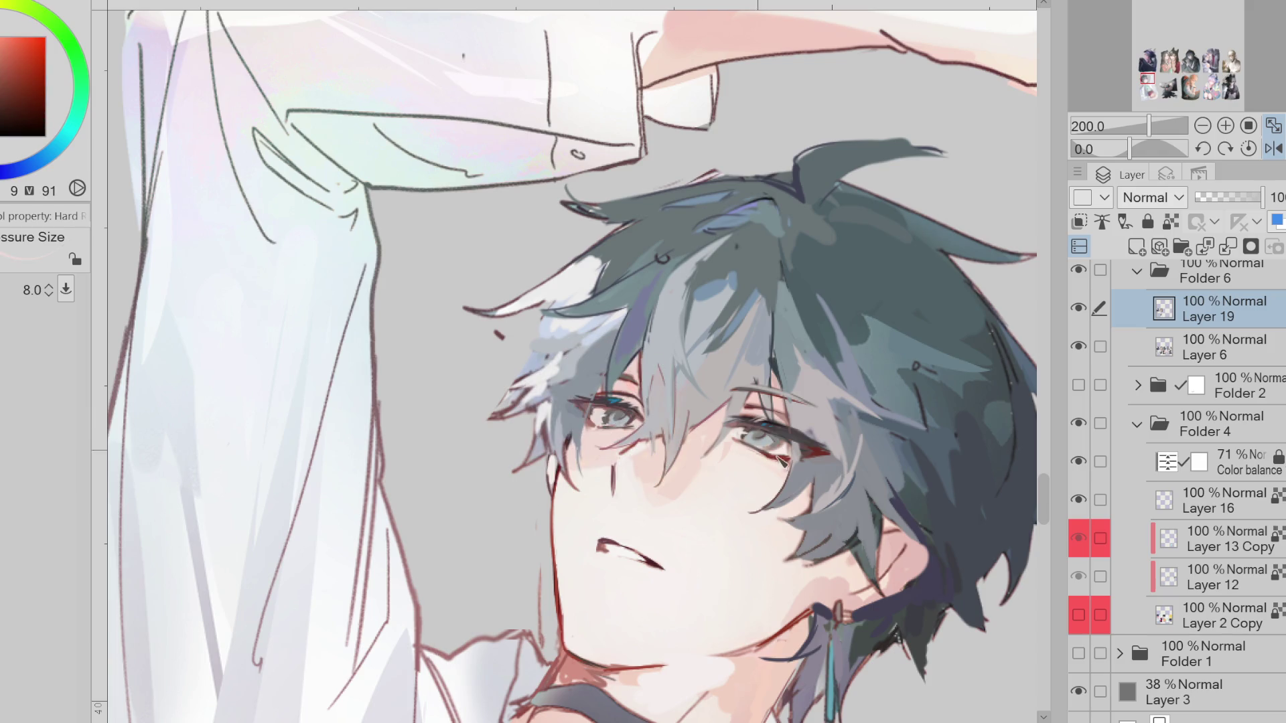
{"action": "left_click", "coordinate": [737, 427], "text": "alt"}
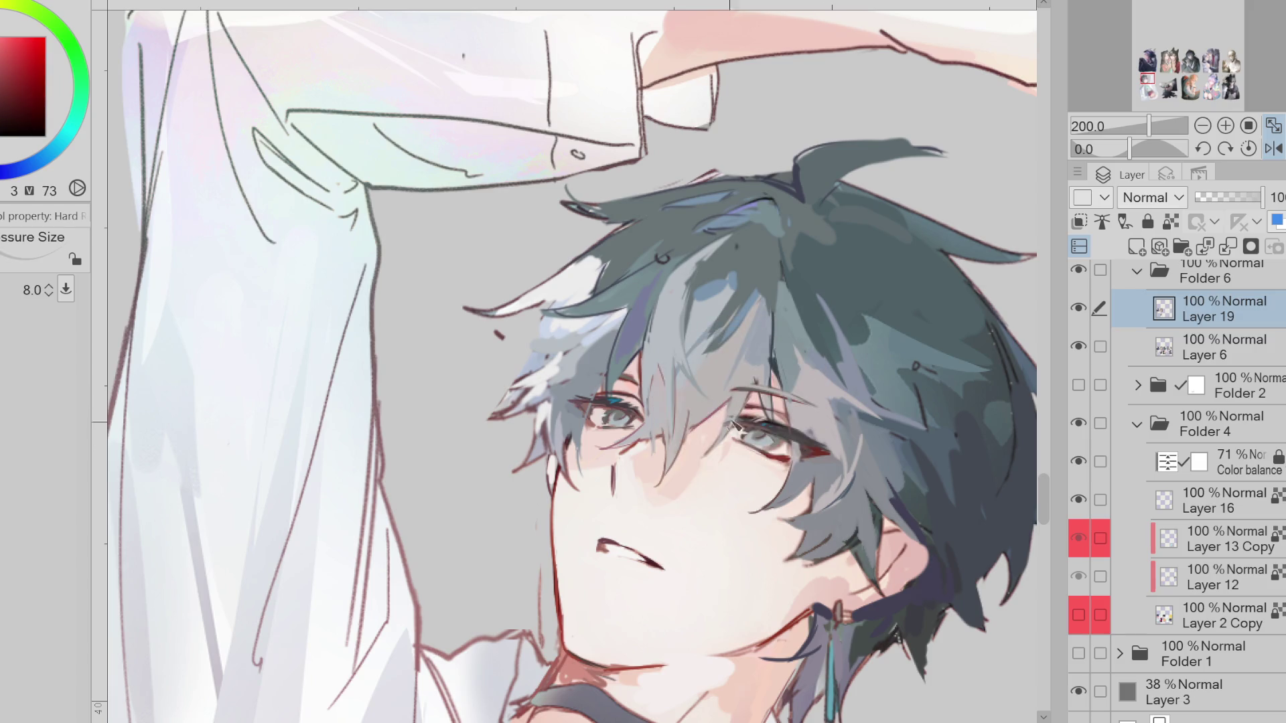
Paint a dark teal stroke down a hair strand with the brush at about 23.6
{"action": "left_click", "coordinate": [683, 276], "text": "alt"}
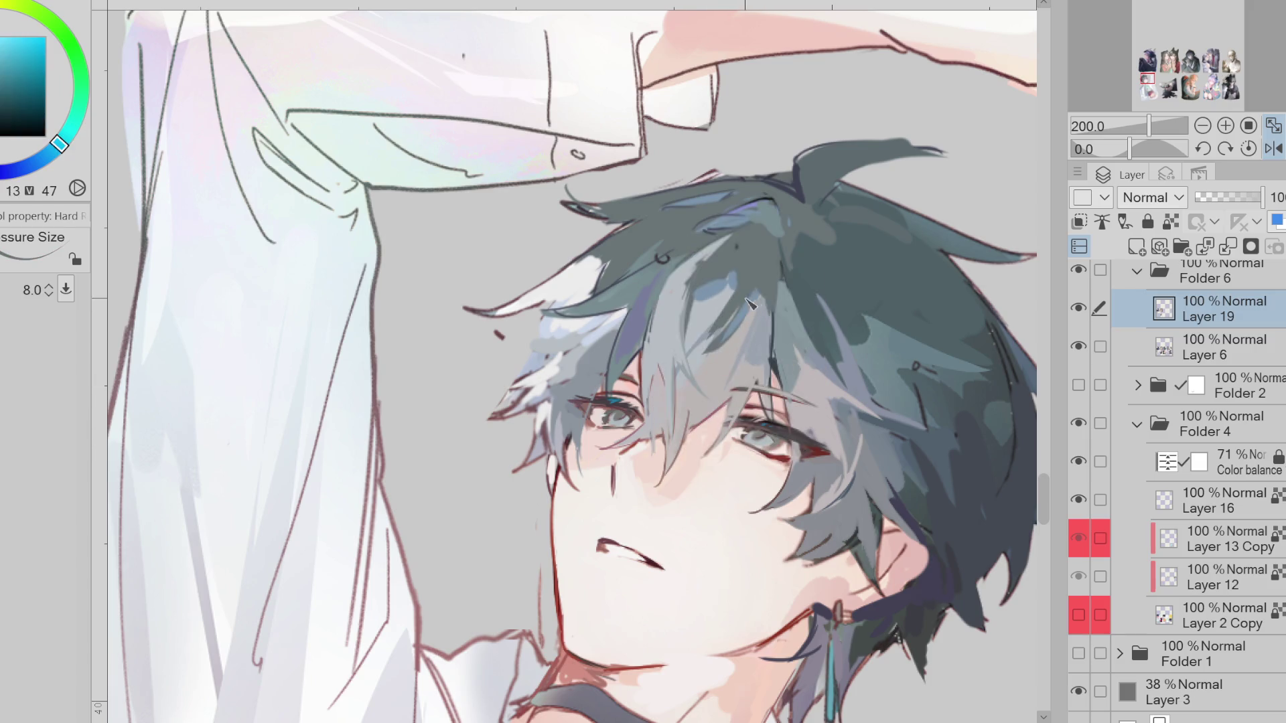
{"action": "left_click_drag", "start_coordinate": [744, 372], "coordinate": [750, 377]}
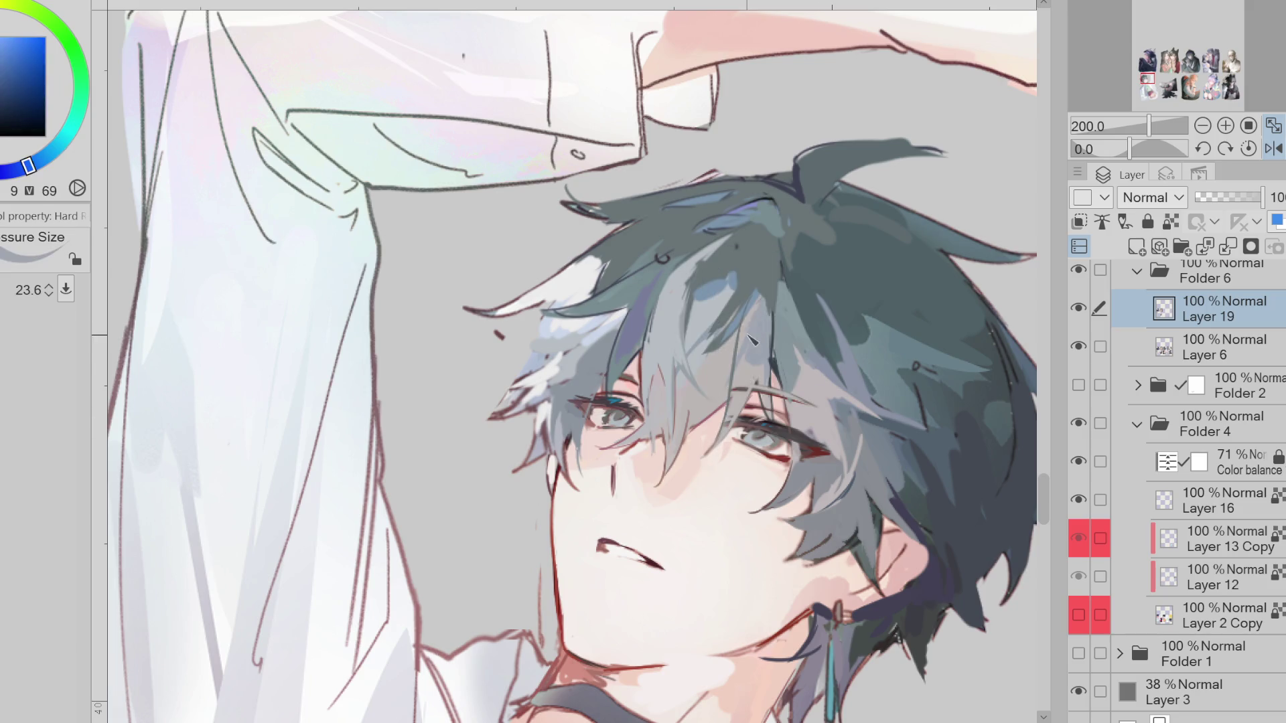
{"action": "left_click_drag", "start_coordinate": [761, 264], "coordinate": [772, 345]}
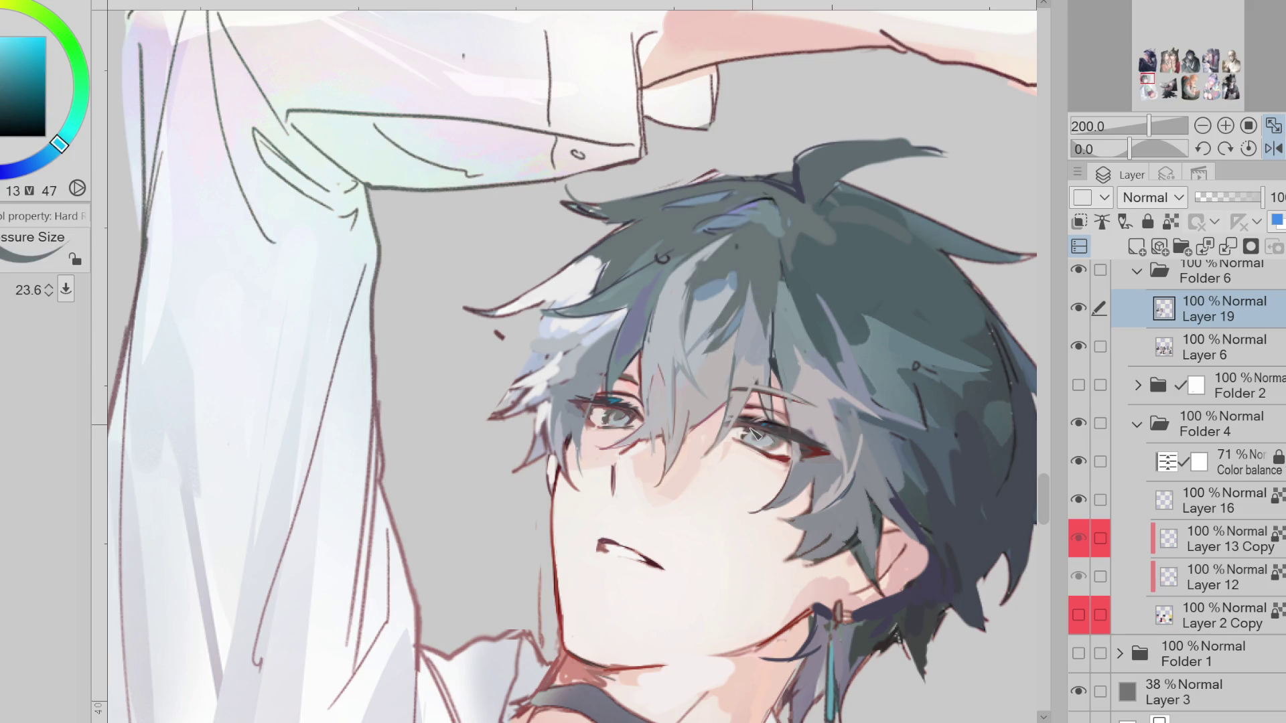
{"action": "scroll", "coordinate": [645, 273], "scroll_direction": "down", "scroll_amount": 1}
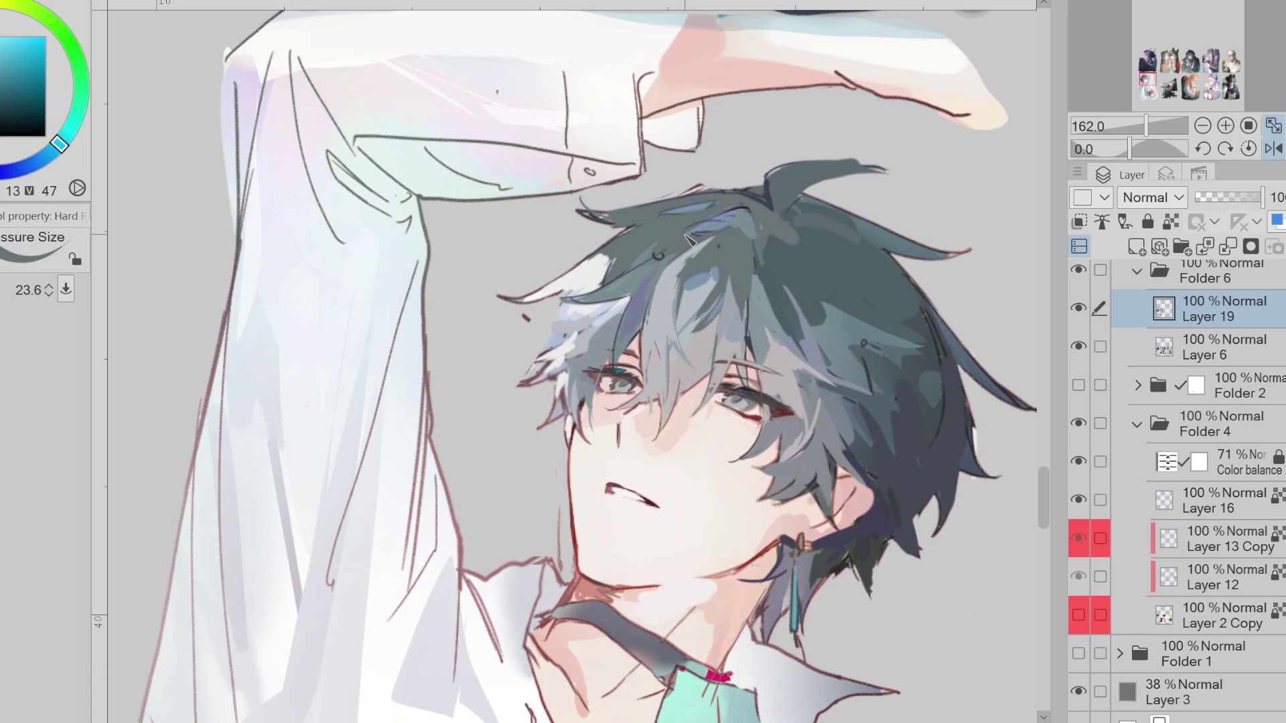
Mirror the canvas and sample lip and dark red eyeliner colours with a 5.2 brush
{"action": "key", "text": "h"}
{"action": "left_click", "coordinate": [527, 492], "text": "alt"}
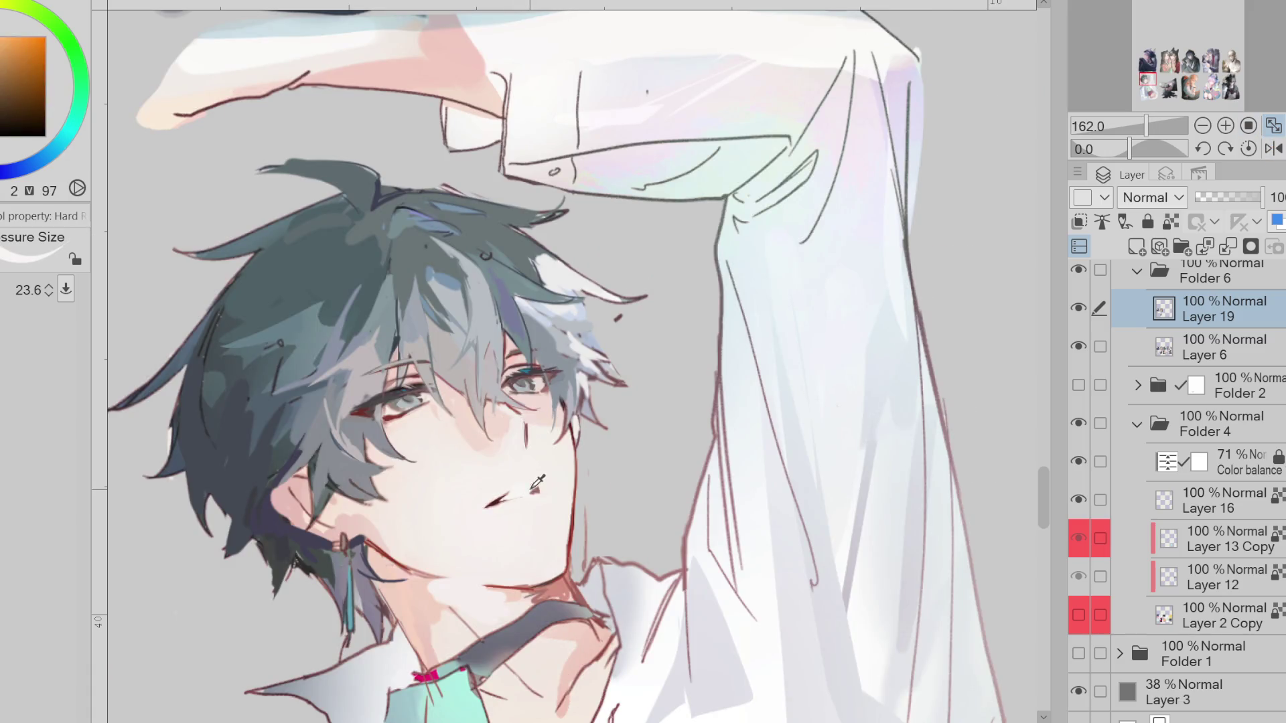
{"action": "left_click", "coordinate": [535, 487], "text": "alt"}
{"action": "key", "text": "bracketleft"}
{"action": "key", "text": "bracketleft"}
{"action": "key", "text": "bracketleft"}
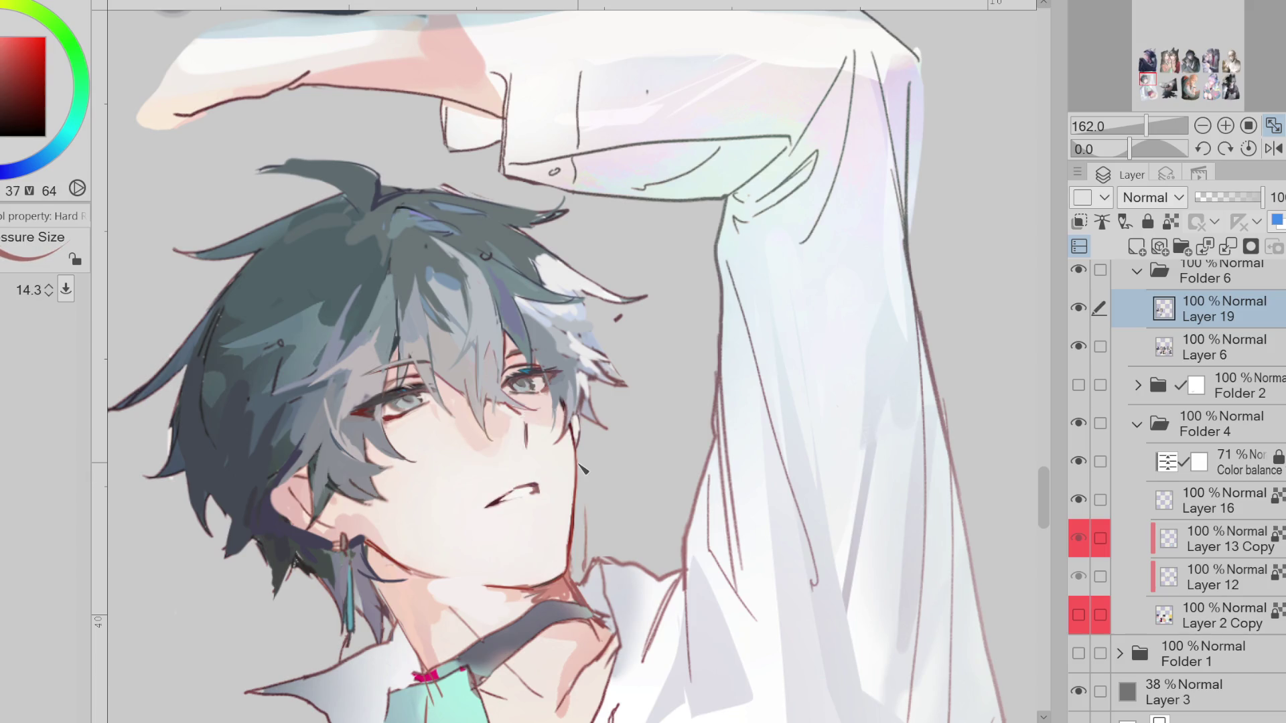
{"action": "left_click", "coordinate": [388, 419], "text": "alt"}
{"action": "key", "text": "bracketleft"}
{"action": "key", "text": "bracketleft"}
{"action": "key", "text": "bracketleft"}
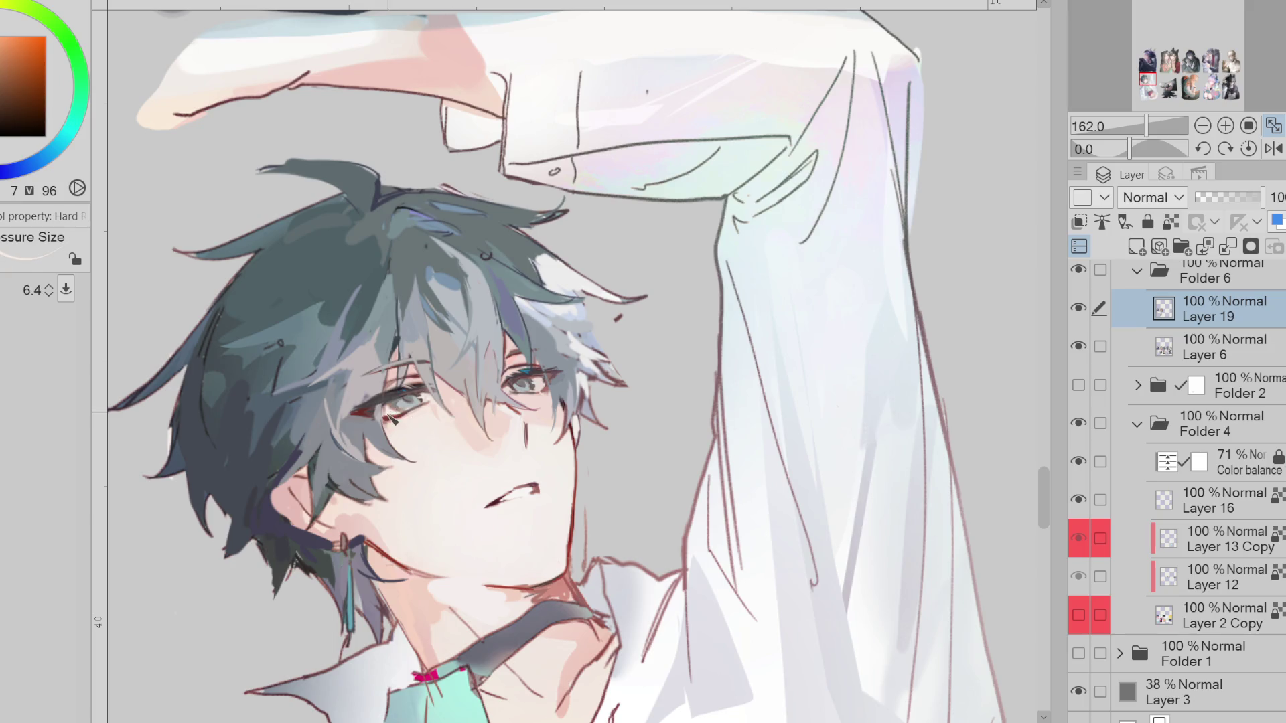
{"action": "scroll", "coordinate": [394, 420], "scroll_direction": "up", "scroll_amount": 1}
{"action": "left_click", "coordinate": [392, 431], "text": "alt"}
{"action": "key", "text": "bracketleft"}
{"action": "key", "text": "bracketleft"}
{"action": "key", "text": "bracketright"}
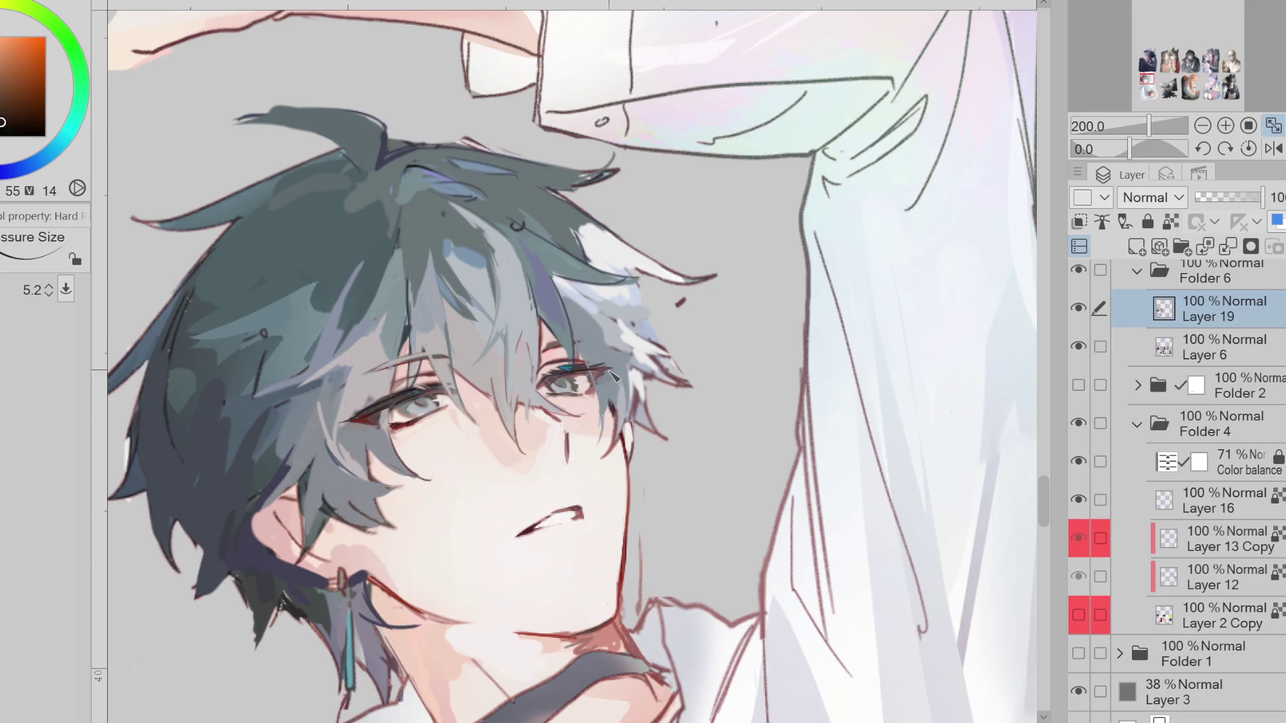
{"action": "left_click", "coordinate": [394, 428], "text": "alt"}
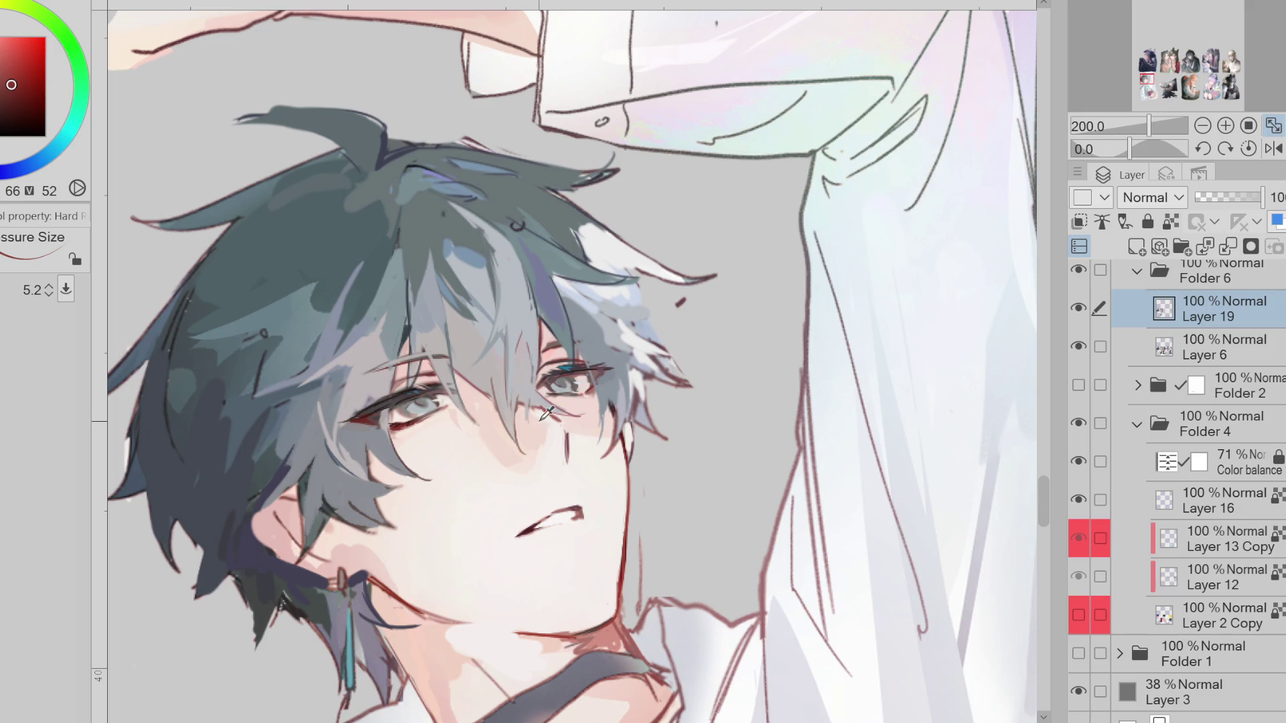
{"action": "scroll", "coordinate": [599, 277], "scroll_direction": "down", "scroll_amount": 2}
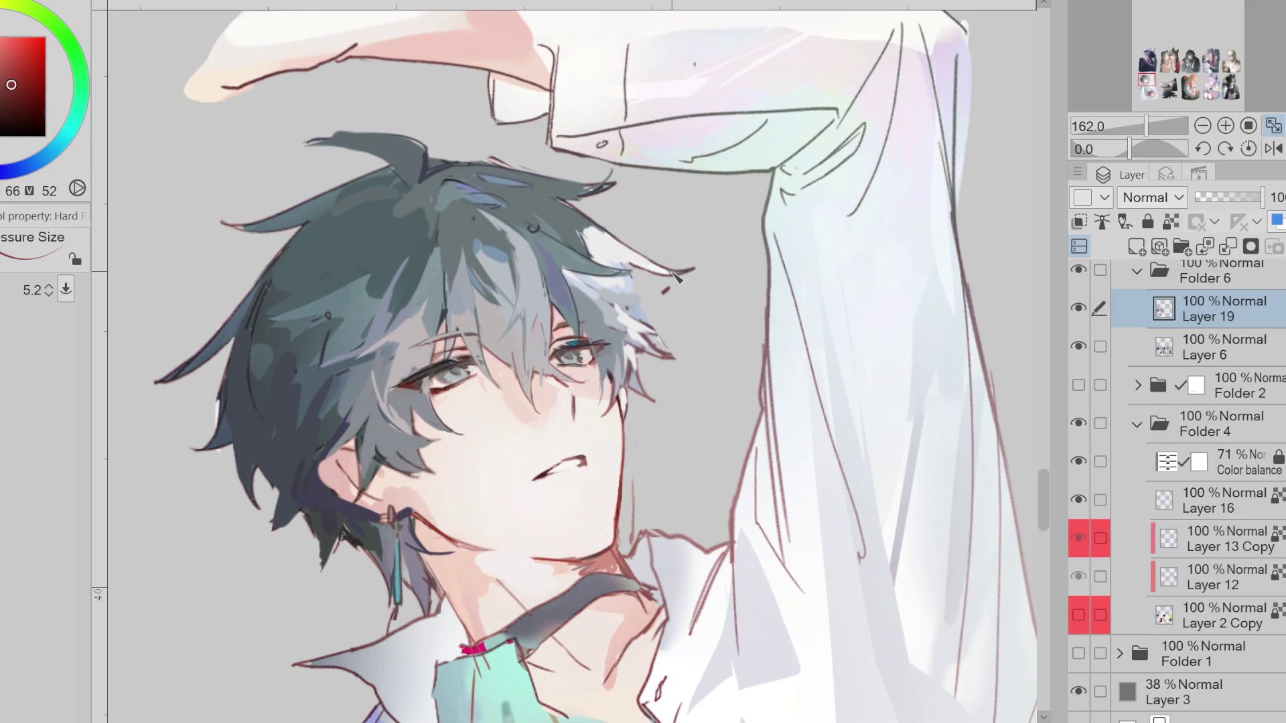
Erase part of the upper lip to reveal teeth, rework the lip lines, and unflip the canvas
{"action": "key", "text": "e"}
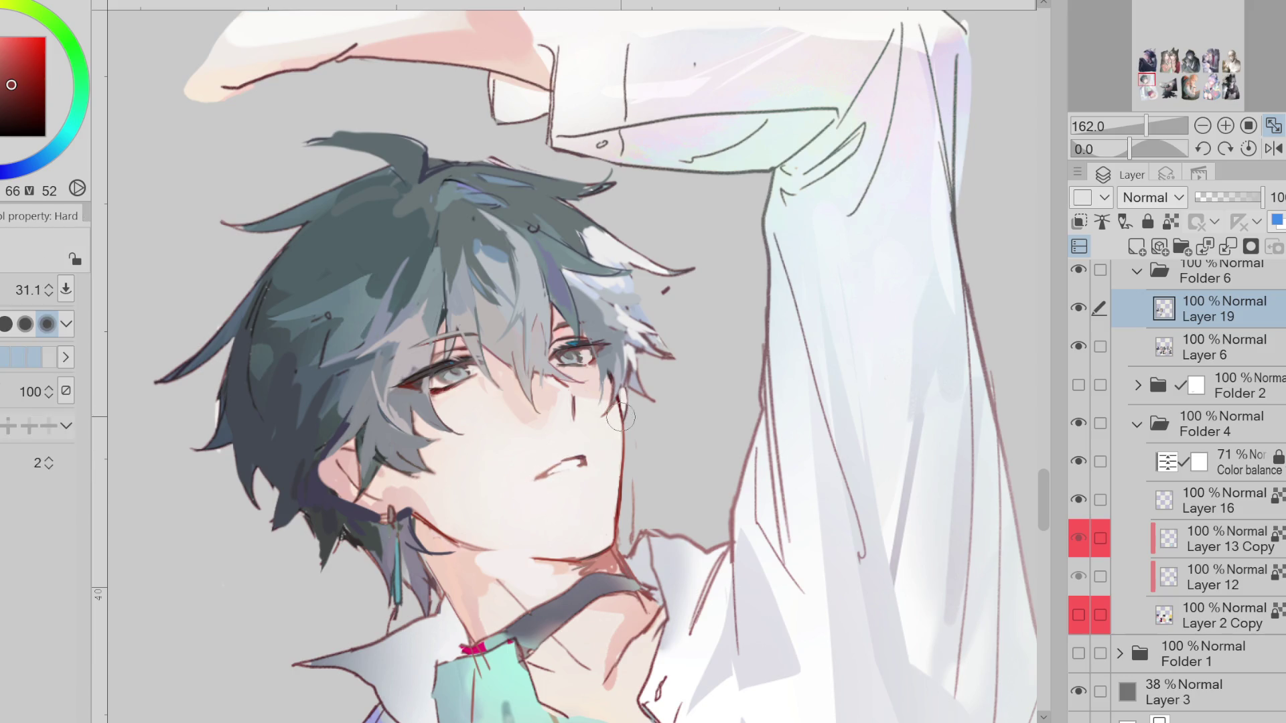
{"action": "left_click_drag", "start_coordinate": [571, 464], "coordinate": [544, 472]}
{"action": "left_click", "coordinate": [552, 469], "text": "alt"}
{"action": "key", "text": "p"}
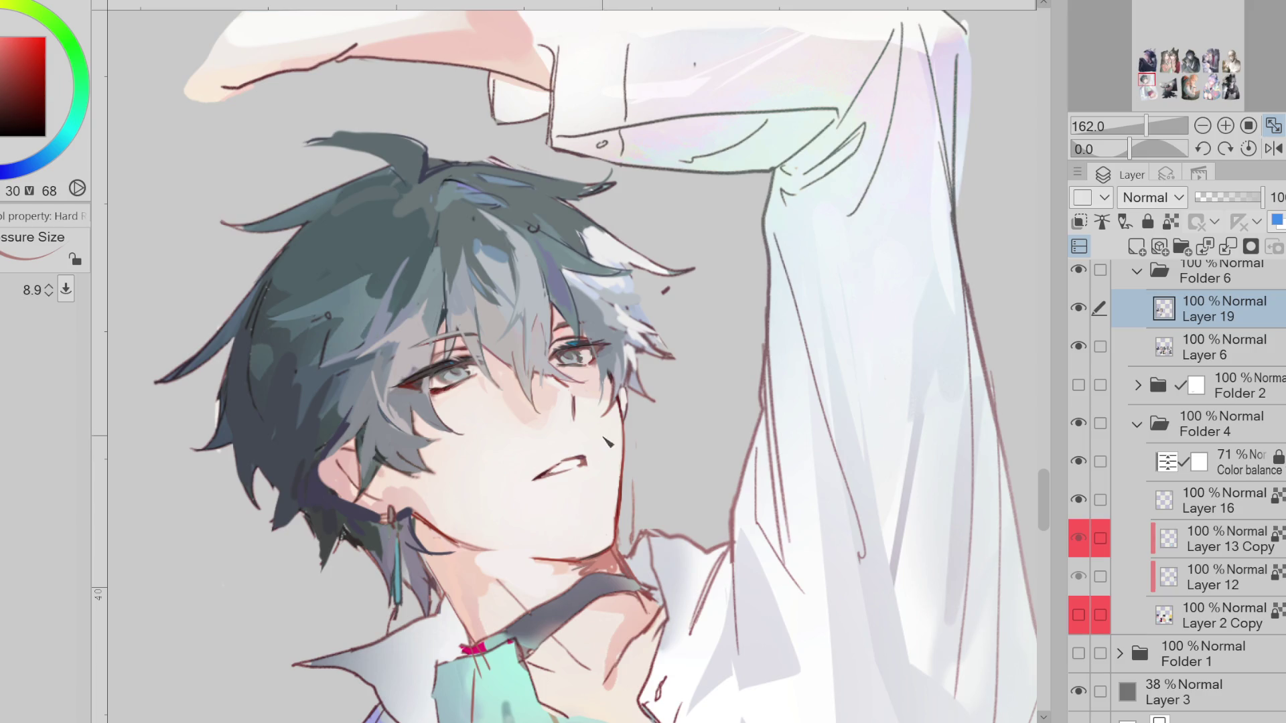
{"action": "key", "text": "e"}
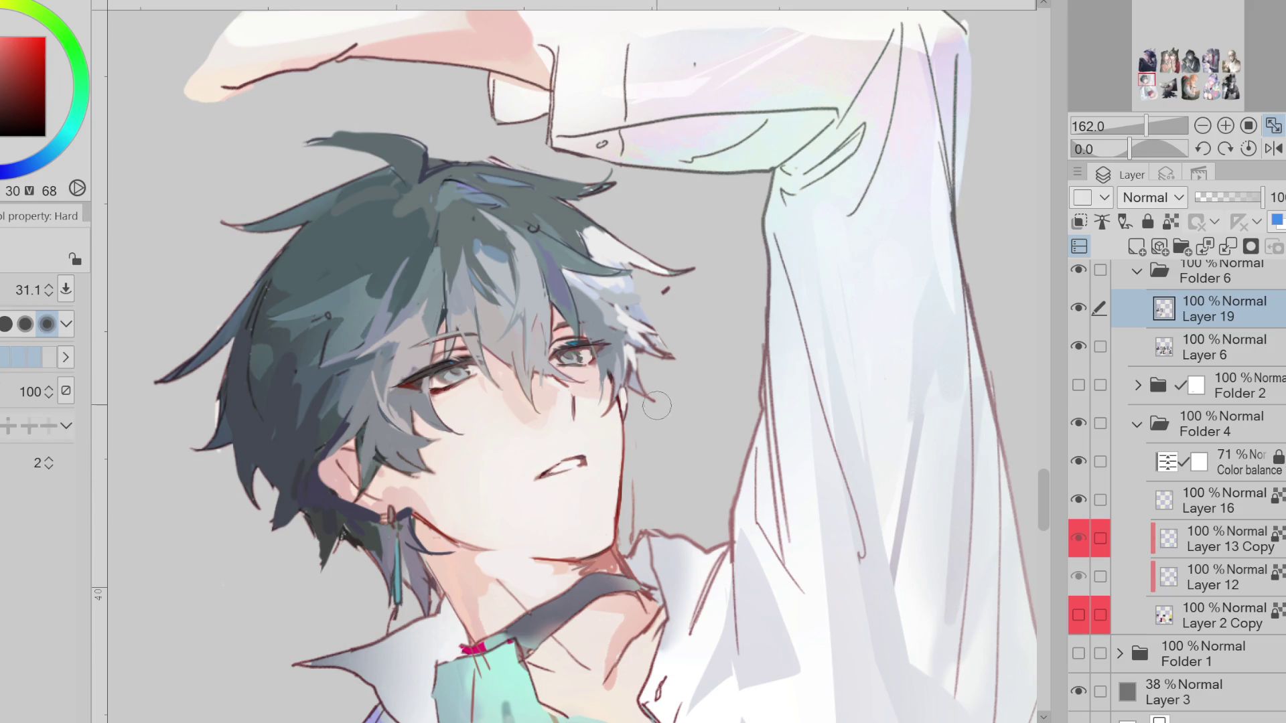
{"action": "left_click", "coordinate": [606, 335], "text": "alt"}
{"action": "key", "text": "p"}
{"action": "left_click", "coordinate": [617, 347], "text": "alt"}
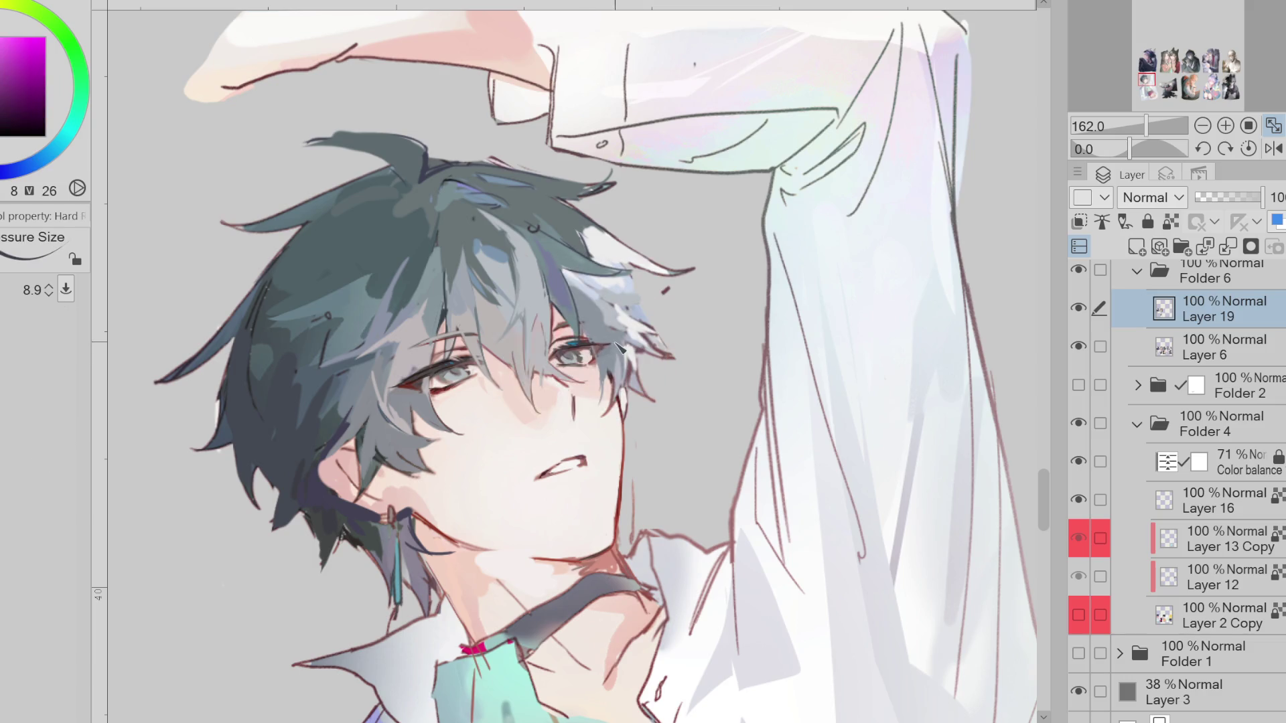
{"action": "key", "text": "h"}
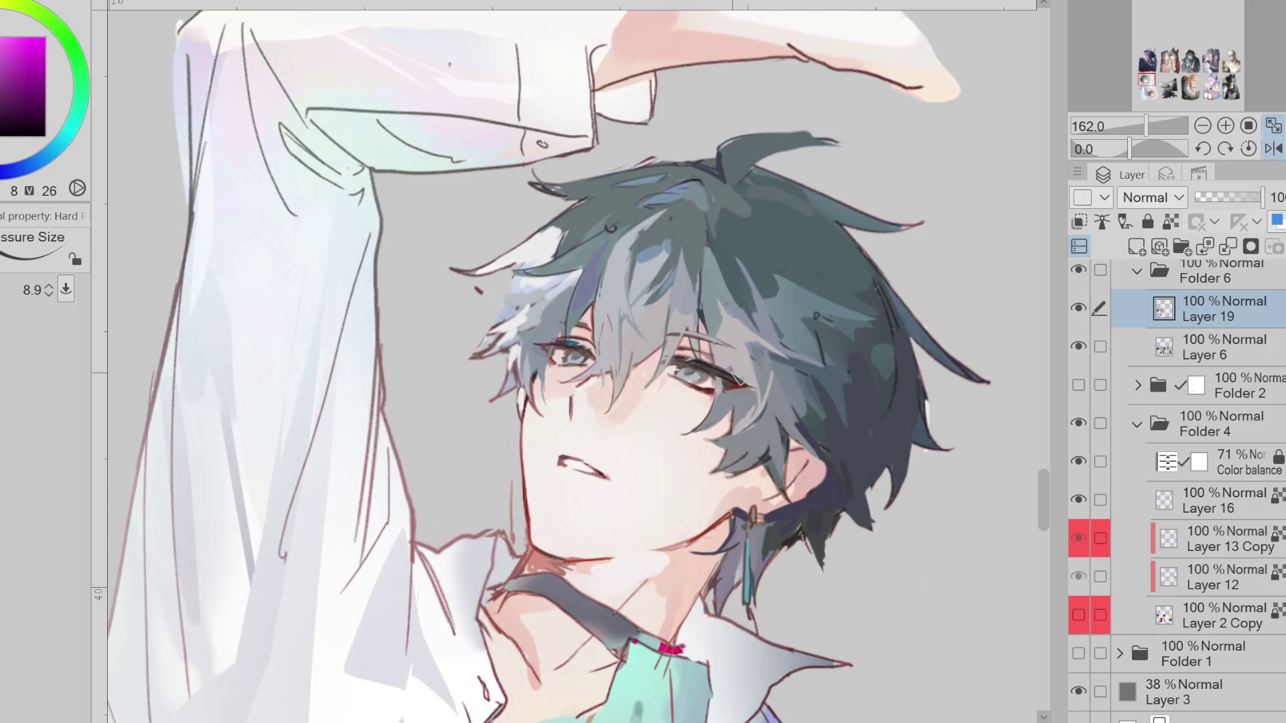
Sample greyish-blue hair, saturated dark blue and light grey highlight colours, resizing the brush around 19.0
{"action": "left_click", "coordinate": [552, 322], "text": "alt"}
{"action": "left_click", "coordinate": [536, 351], "text": "alt"}
{"action": "key", "text": "bracketright"}
{"action": "left_click", "coordinate": [533, 379], "text": "alt"}
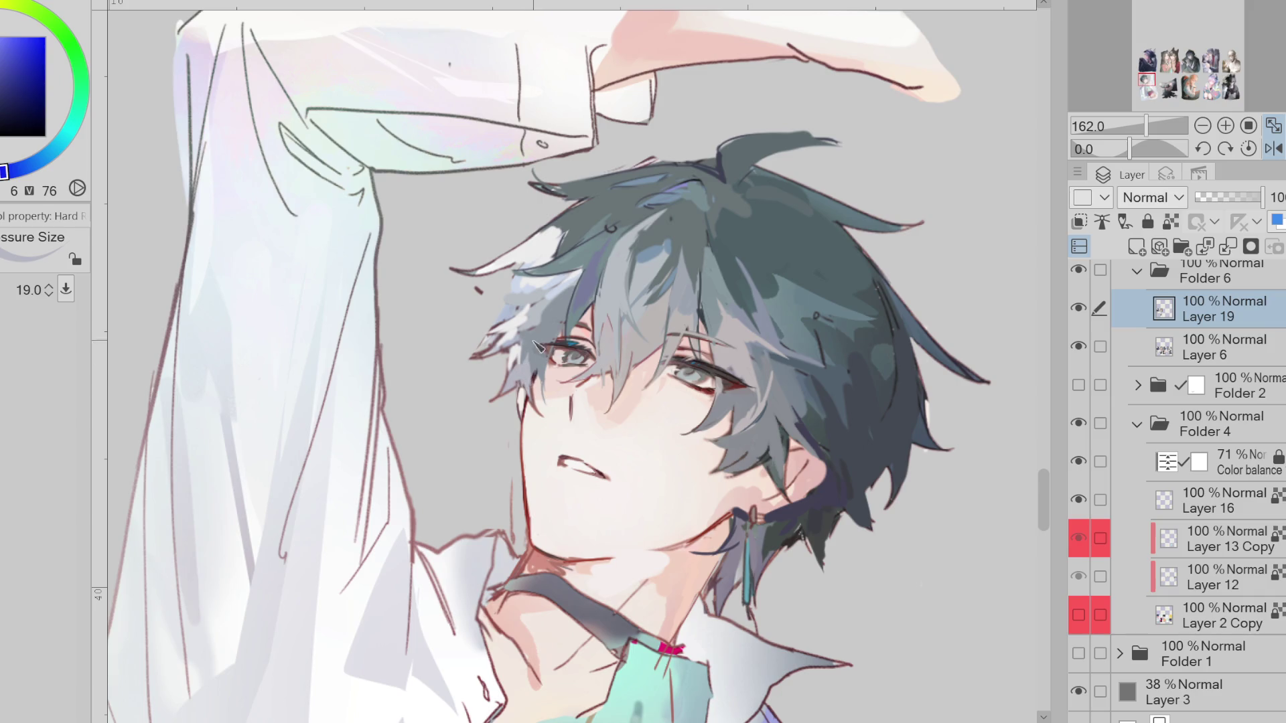
{"action": "key", "text": "bracketleft"}
{"action": "left_click", "coordinate": [534, 327], "text": "alt"}
{"action": "key", "text": "bracketright"}
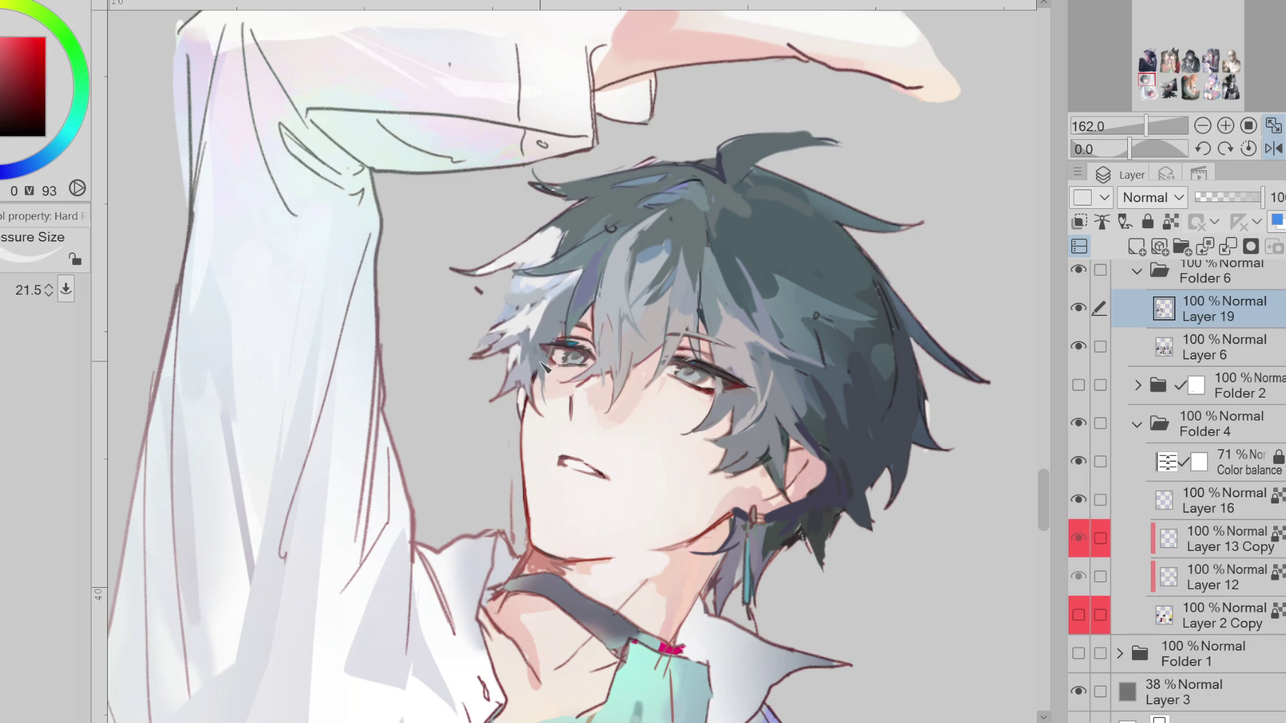
{"action": "left_click", "coordinate": [749, 394], "text": "alt"}
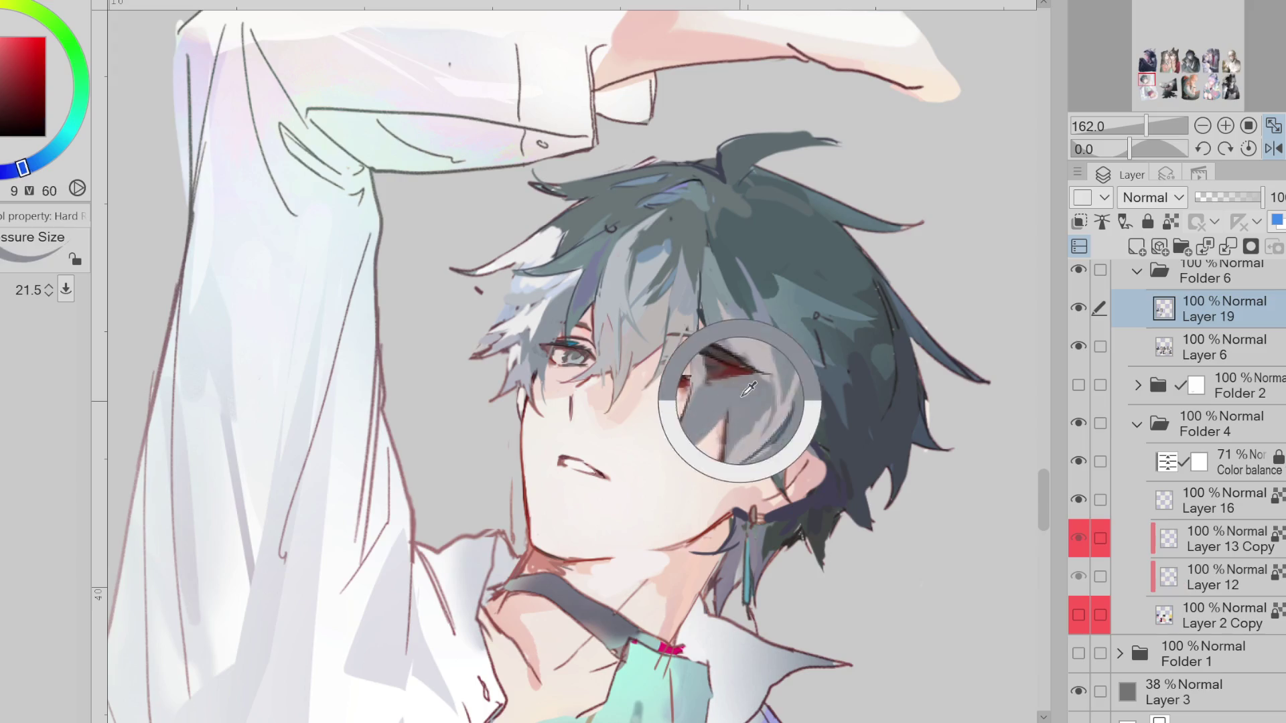
{"action": "left_click", "coordinate": [727, 392], "text": "alt"}
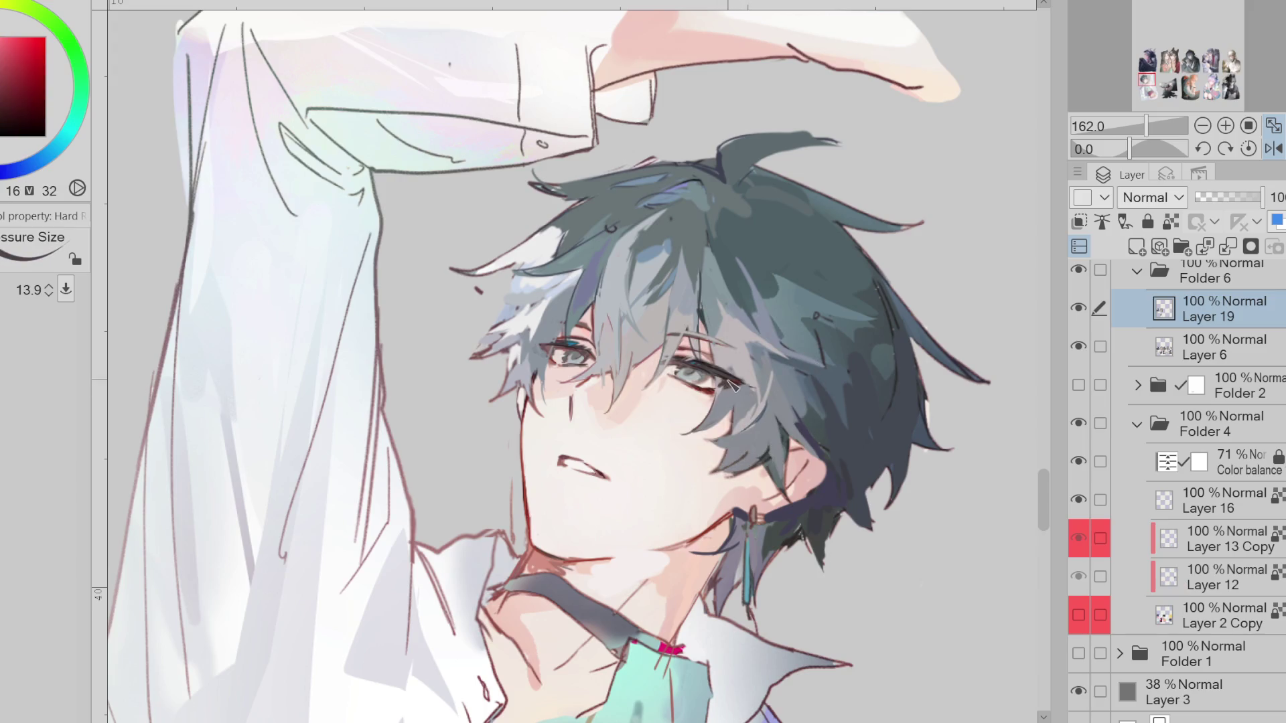
{"action": "key", "text": "bracketleft"}
{"action": "key", "text": "bracketleft"}
Draw a darker line along the left jawline using a colour sampled near the chin
{"action": "left_click", "coordinate": [724, 382], "text": "alt"}
{"action": "left_click", "coordinate": [550, 348], "text": "alt"}
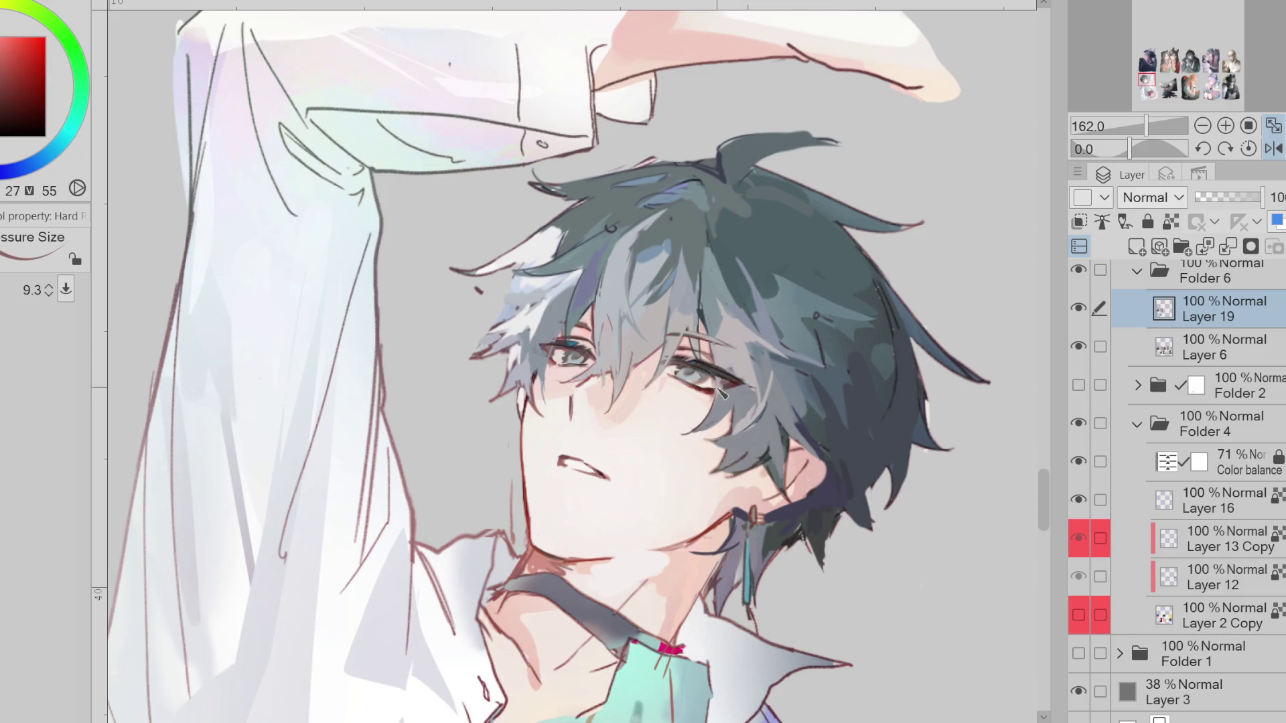
{"action": "left_click", "coordinate": [726, 389], "text": "alt"}
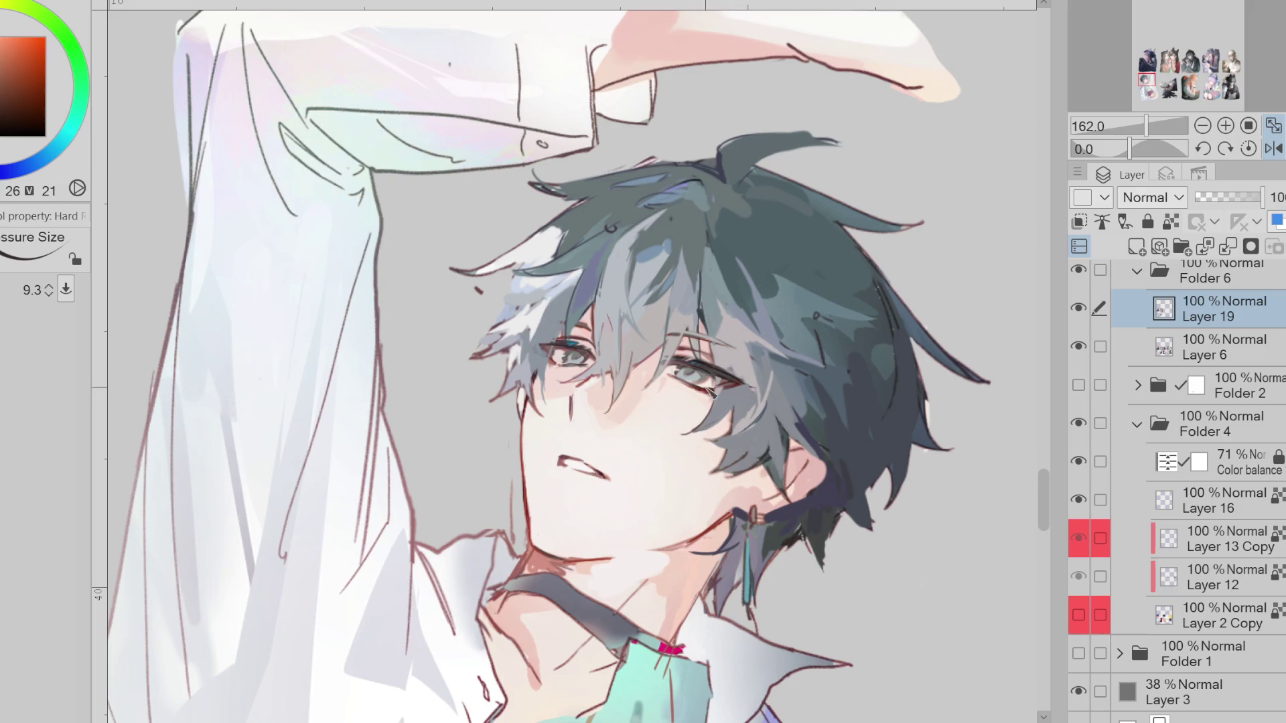
{"action": "left_click", "coordinate": [738, 391], "text": "alt"}
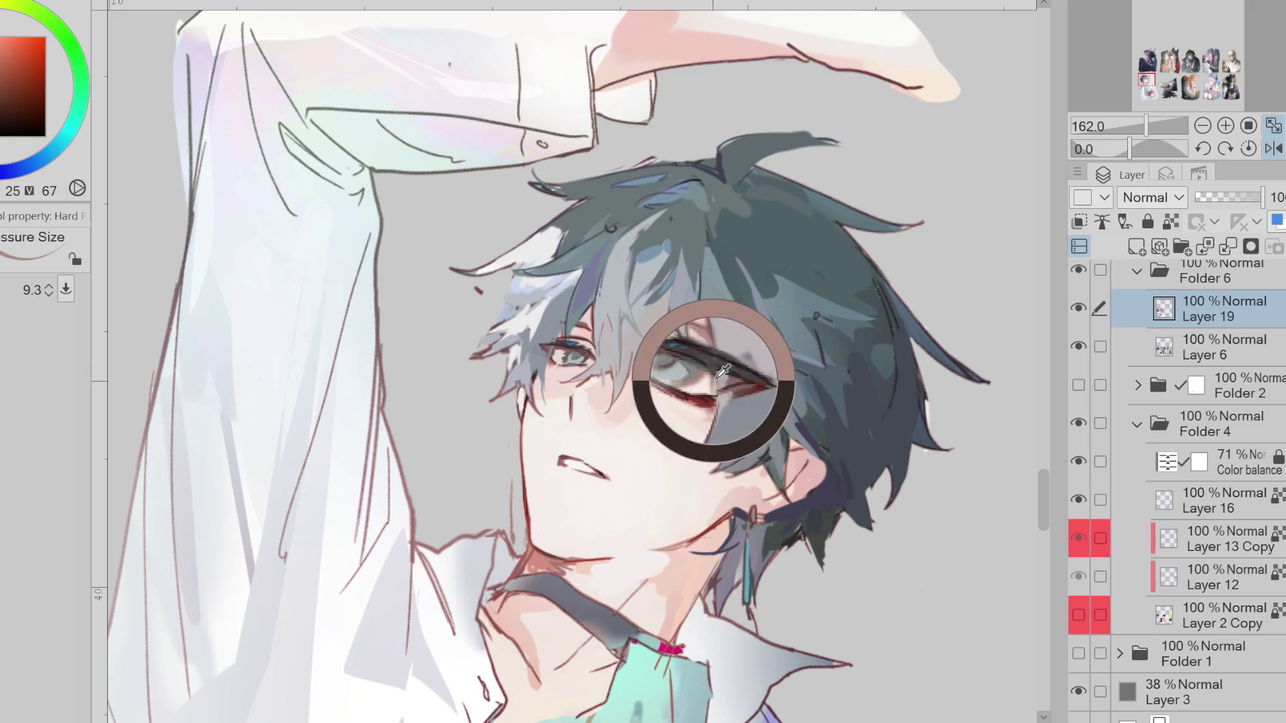
{"action": "left_click", "coordinate": [537, 553], "text": "alt"}
{"action": "left_click_drag", "start_coordinate": [521, 432], "coordinate": [516, 508]}
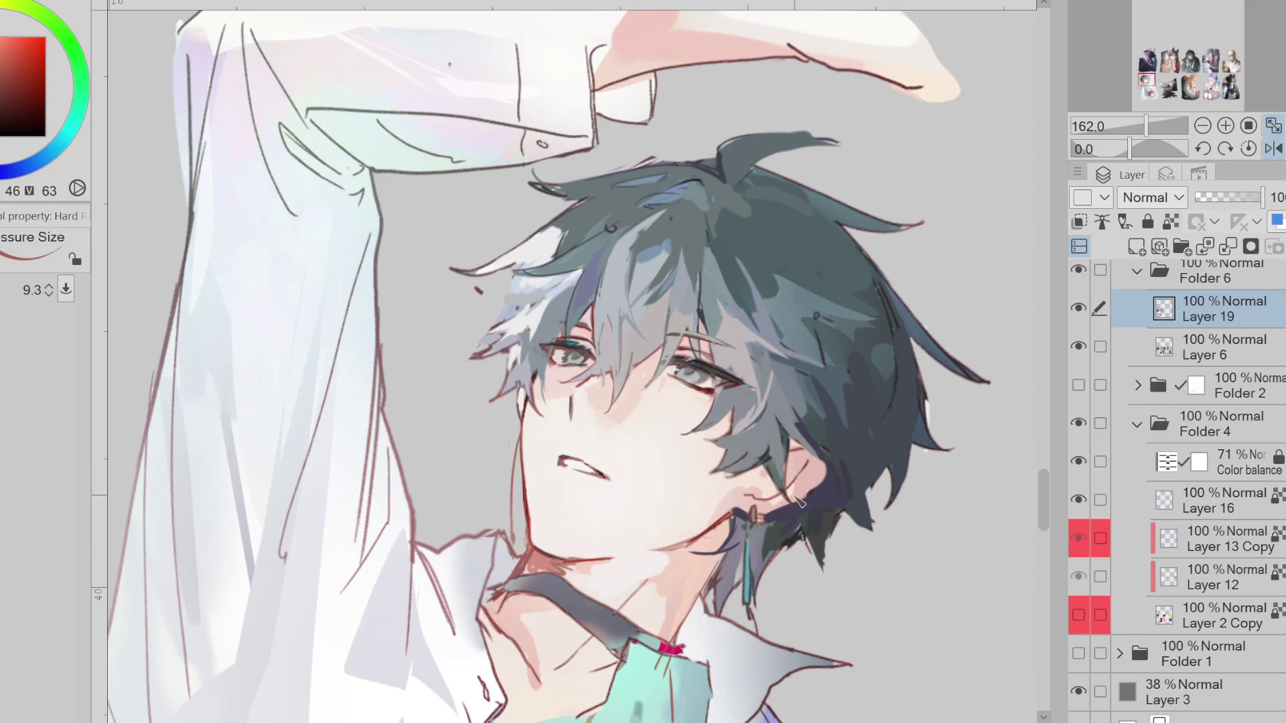
Pick pale and warm eye tones with a smaller brush and flip the painting horizontally
{"action": "left_click", "coordinate": [671, 381], "text": "alt"}
{"action": "key", "text": "bracketleft"}
{"action": "key", "text": "bracketleft"}
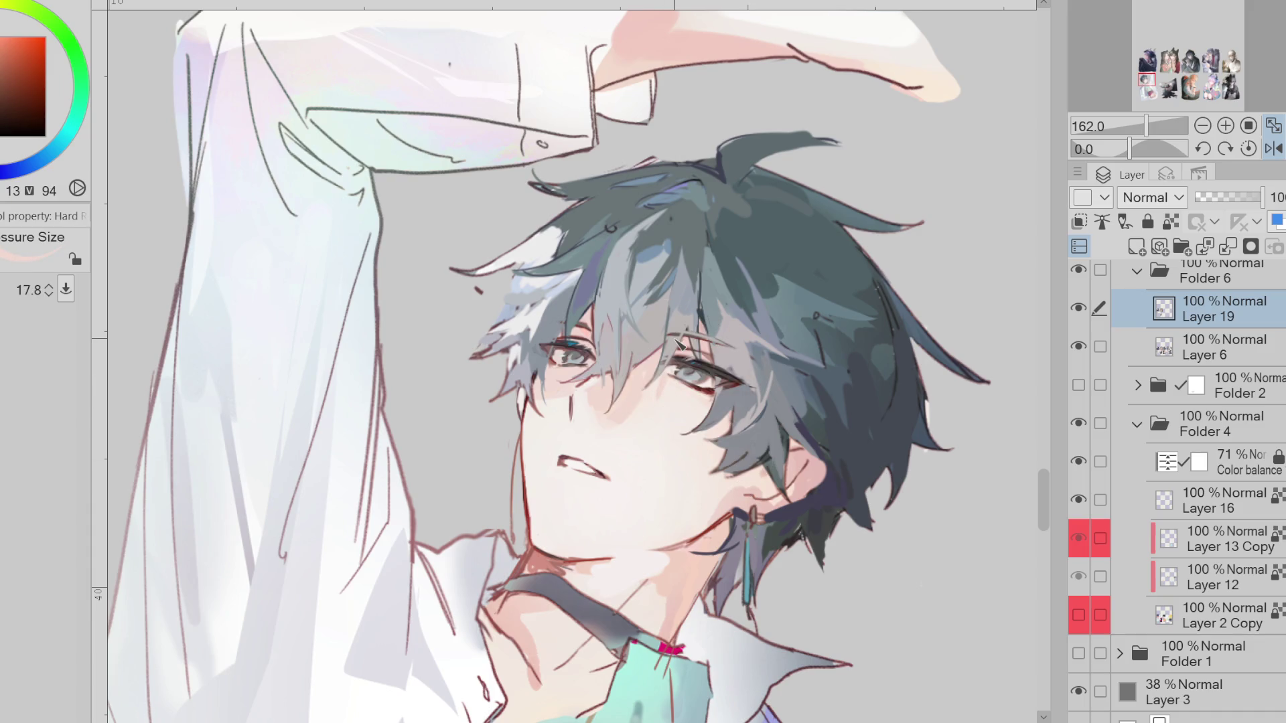
{"action": "left_click", "coordinate": [598, 397], "text": "alt"}
{"action": "key", "text": "bracketleft"}
{"action": "left_click", "coordinate": [1274, 148]}
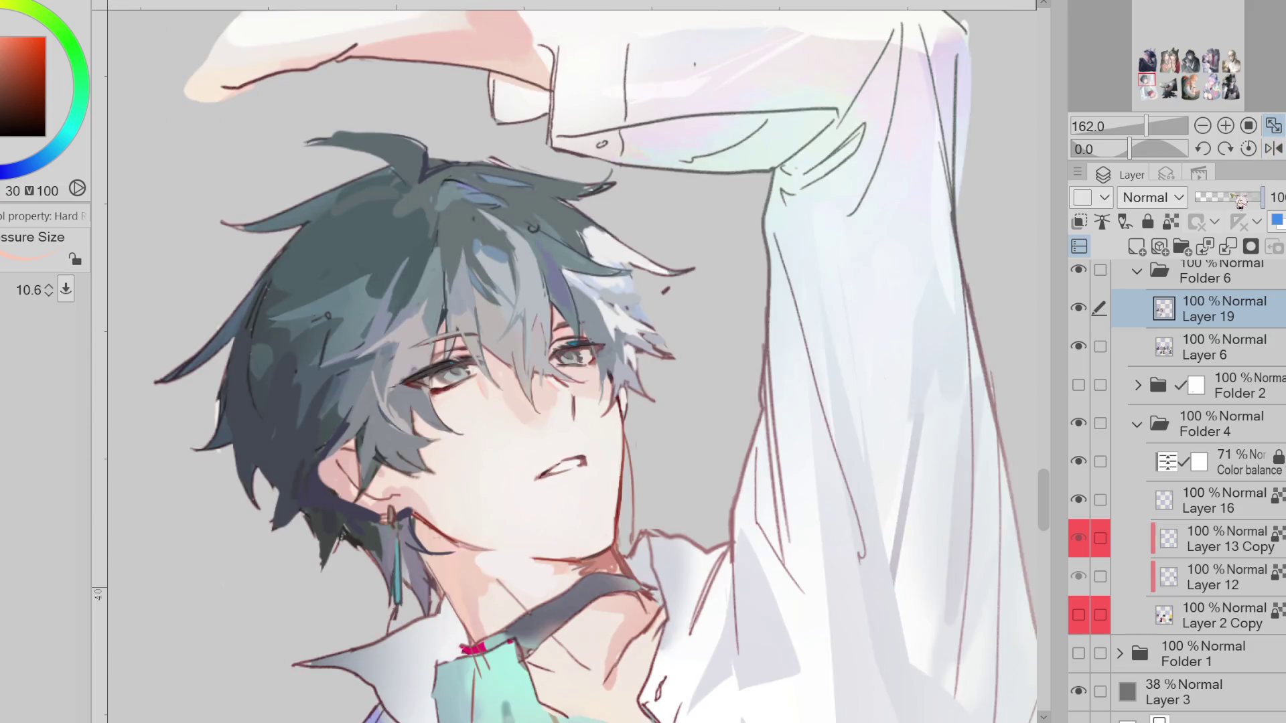
On Layer 6, erase the stray dark mark right of the hair with the Hard eraser
{"action": "left_click", "coordinate": [1155, 616]}
{"action": "left_click", "coordinate": [1233, 577]}
{"action": "left_click", "coordinate": [1219, 424]}
{"action": "left_click", "coordinate": [1206, 349]}
{"action": "key", "text": "e"}
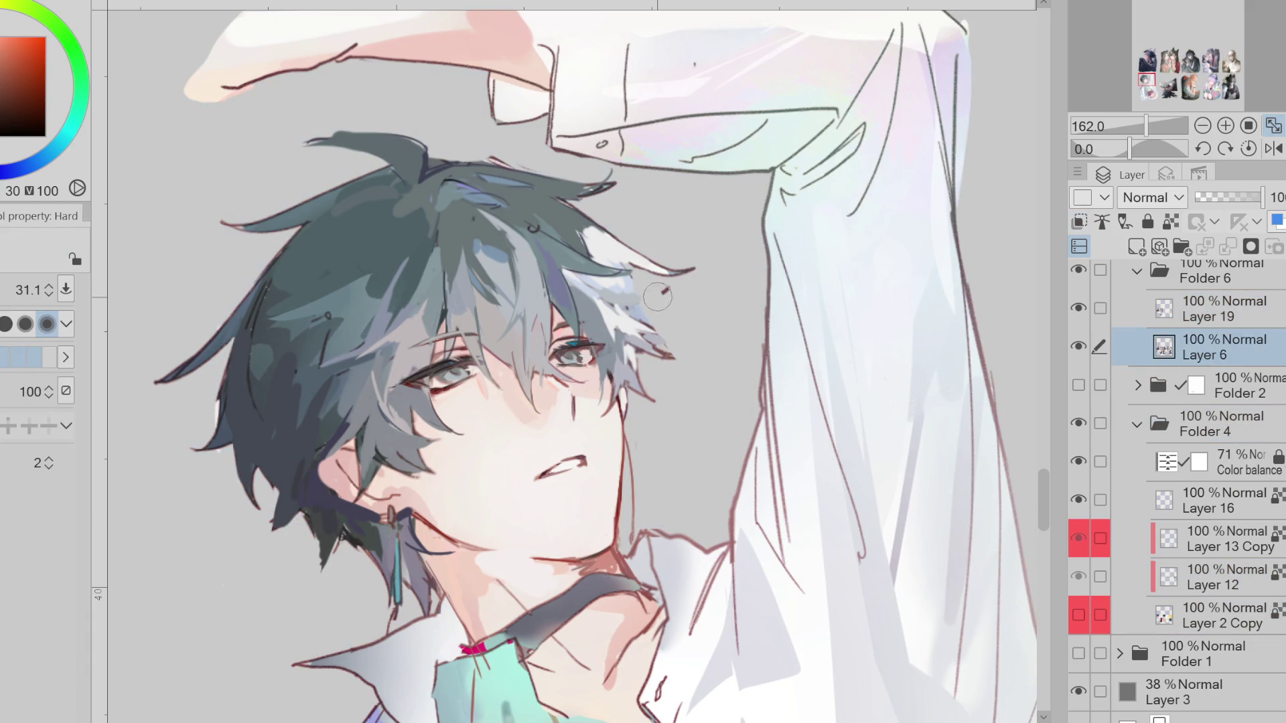
{"action": "mouse_move", "coordinate": [645, 315]}
{"action": "left_mouse_down"}
{"action": "mouse_move", "coordinate": [676, 264]}
{"action": "mouse_move", "coordinate": [710, 275]}
{"action": "left_mouse_up"}
Back on Layer 19, sample hair grey-blue, shrink the brush and pick a near-white grey
{"action": "left_click", "coordinate": [1206, 308]}
{"action": "key", "text": "b"}
{"action": "left_click", "coordinate": [601, 293], "text": "alt"}
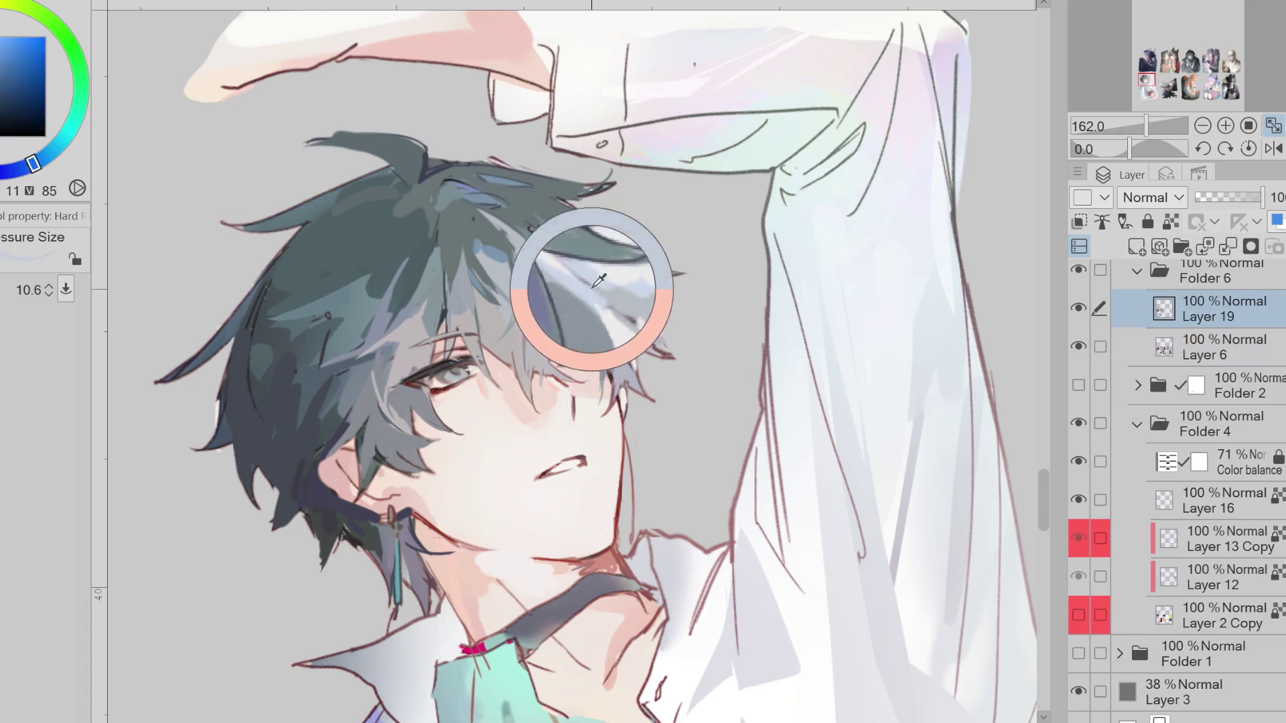
{"action": "left_click_drag", "start_coordinate": [601, 294], "coordinate": [635, 304]}
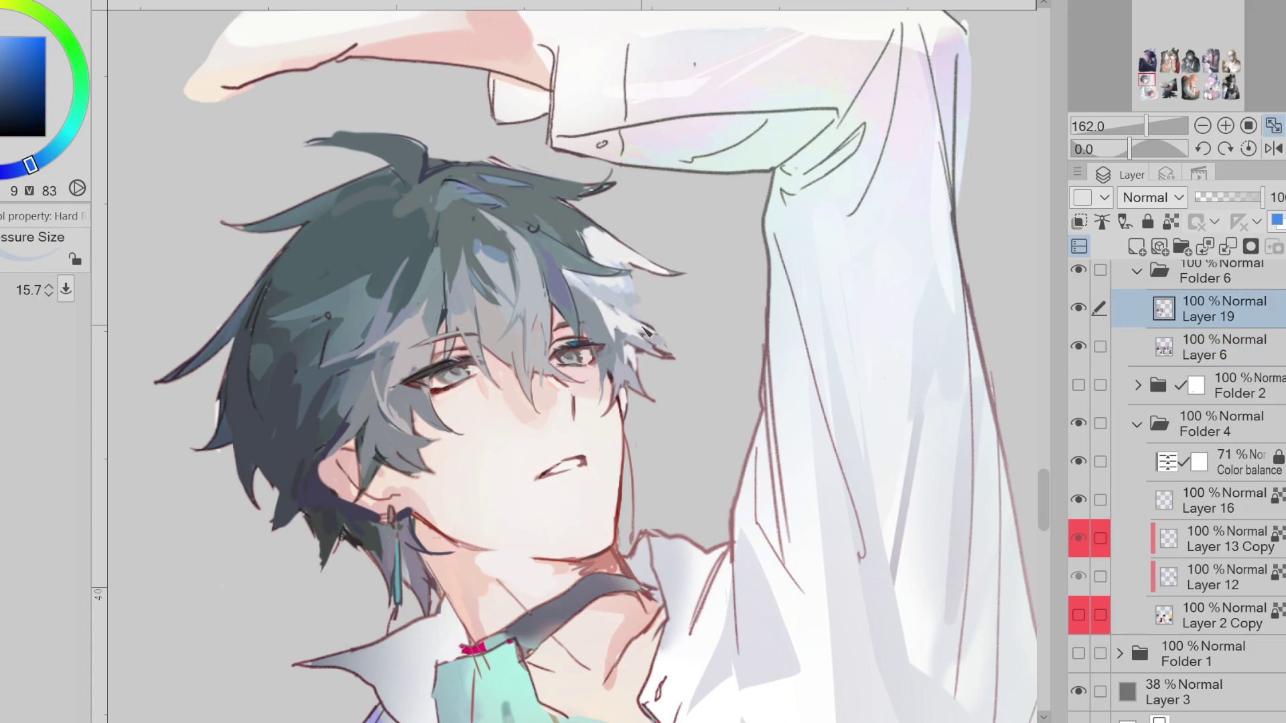
{"action": "left_click", "coordinate": [644, 331], "text": "alt"}
{"action": "key", "text": "b"}
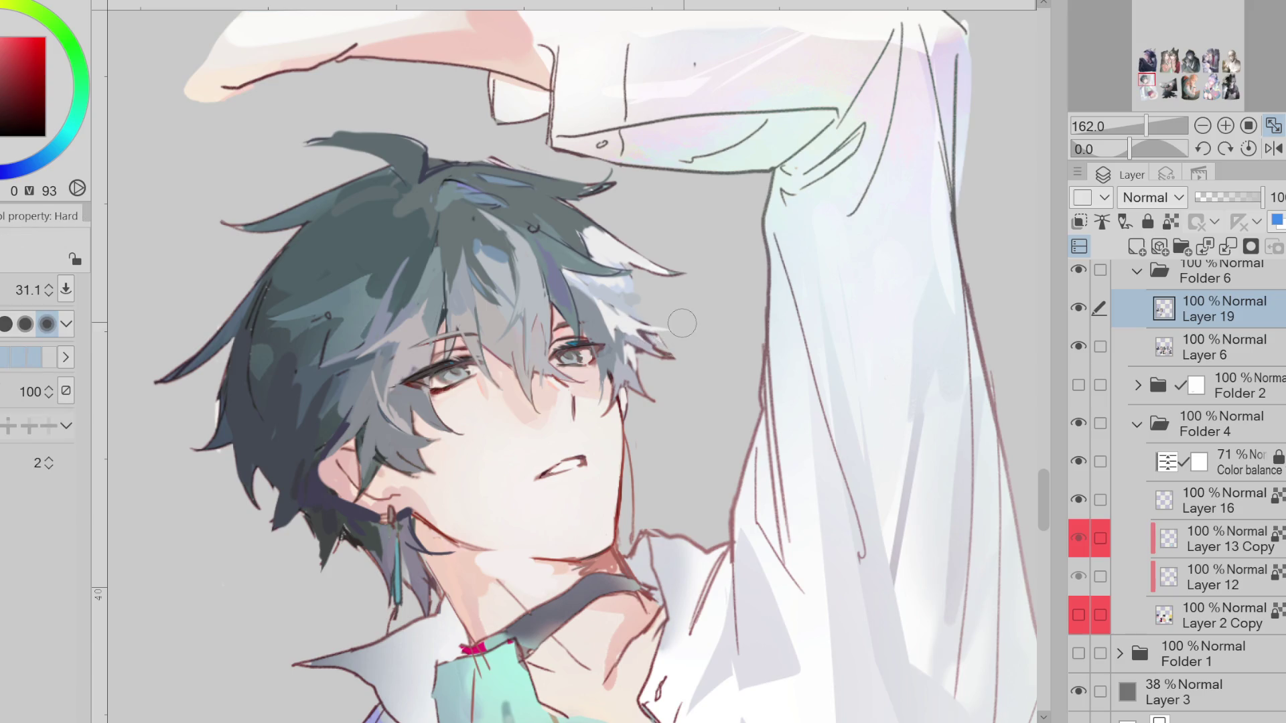
{"action": "left_click", "coordinate": [682, 326], "text": "ctrl+shift"}
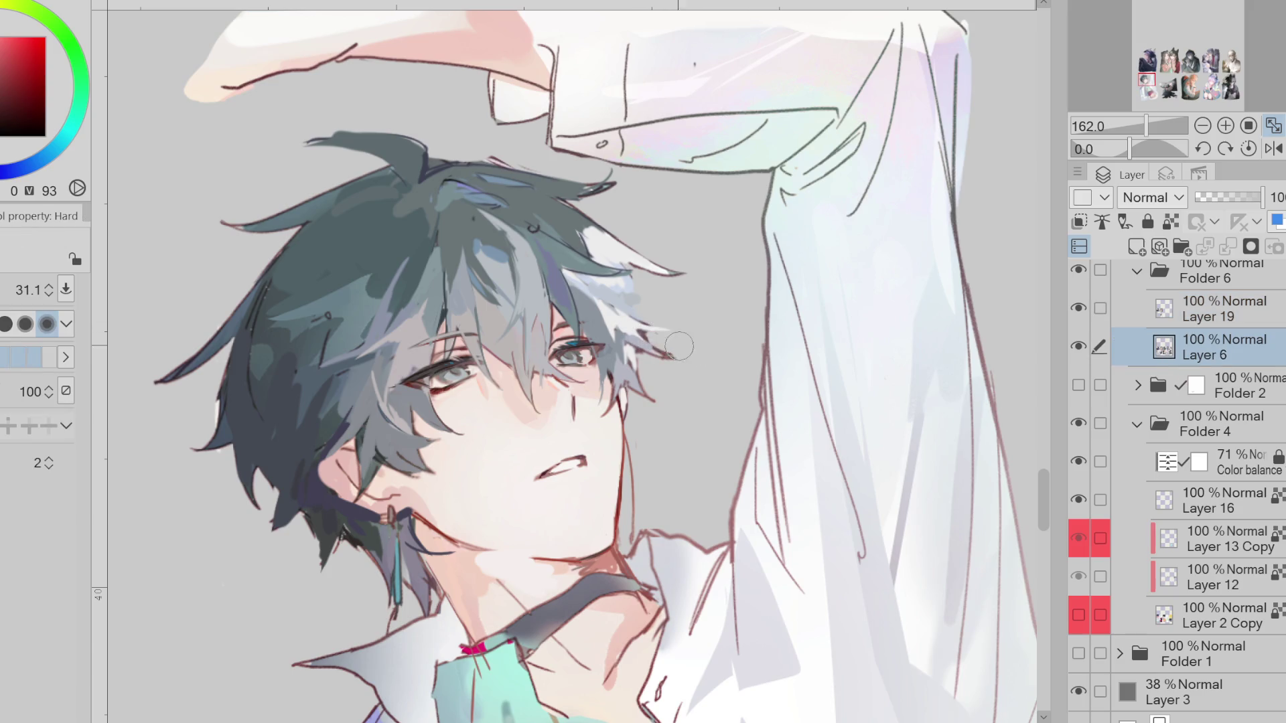
{"action": "scroll", "coordinate": [724, 362], "scroll_direction": "down", "scroll_amount": 4}
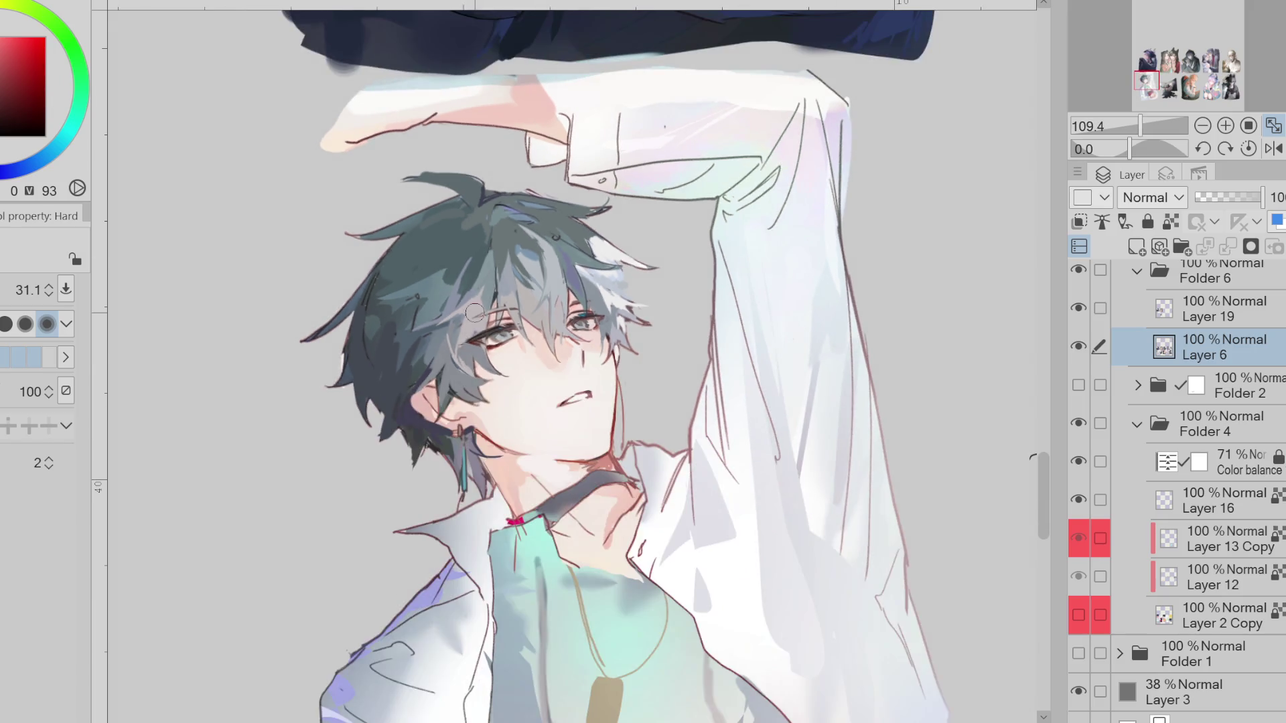
{"action": "scroll", "coordinate": [611, 328], "scroll_direction": "up", "scroll_amount": 1}
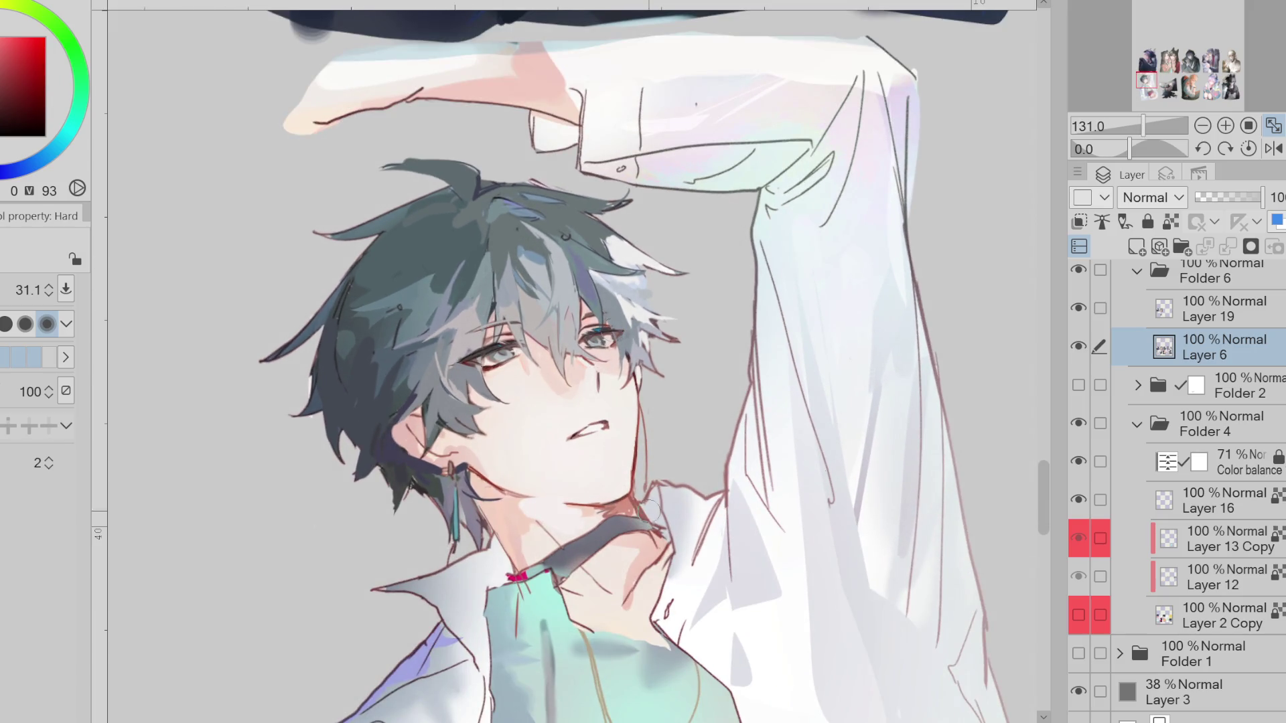
On Layer 19, paint skin tones over the dark neck shadow with the soft blending brush
{"action": "left_click", "coordinate": [1224, 326]}
{"action": "key", "text": "b"}
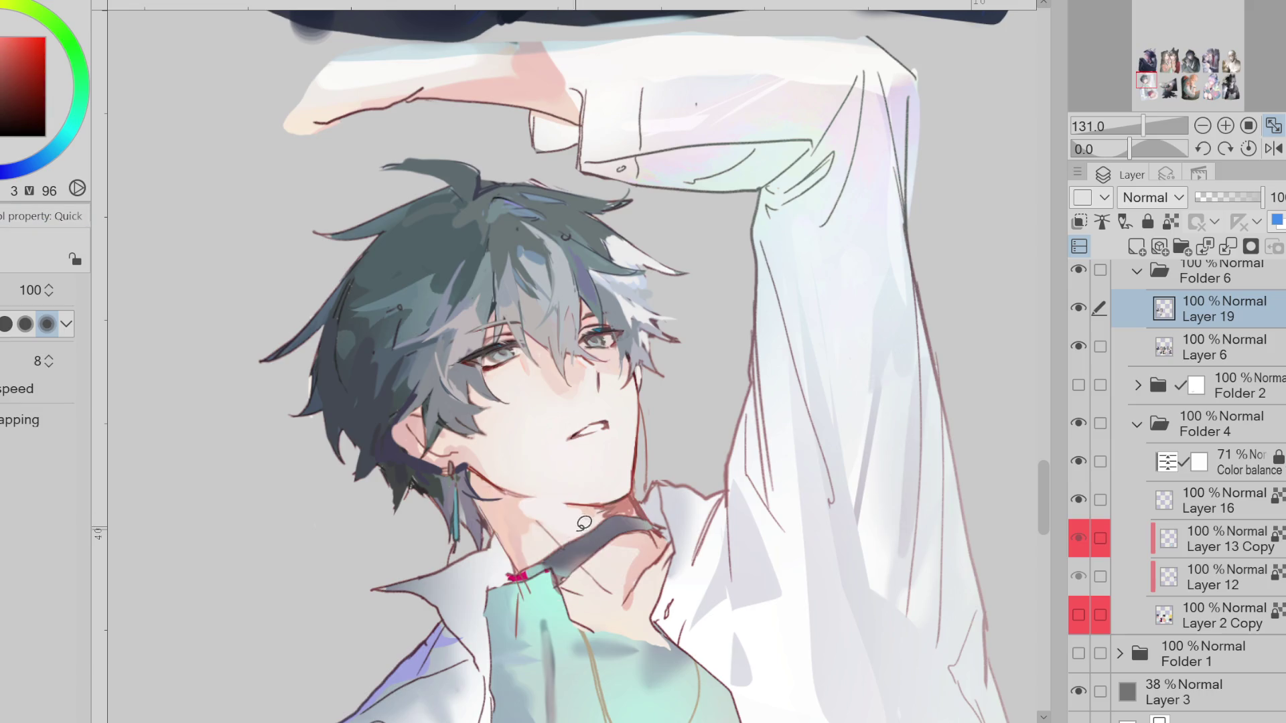
{"action": "mouse_move", "coordinate": [655, 521]}
{"action": "left_mouse_down"}
{"action": "mouse_move", "coordinate": [602, 531]}
{"action": "mouse_move", "coordinate": [642, 493]}
{"action": "mouse_move", "coordinate": [642, 522]}
{"action": "mouse_move", "coordinate": [664, 529]}
{"action": "left_mouse_up"}
{"action": "left_click", "coordinate": [656, 526], "text": "alt"}
{"action": "left_click", "coordinate": [629, 504], "text": "alt"}
{"action": "left_click", "coordinate": [653, 533], "text": "alt"}
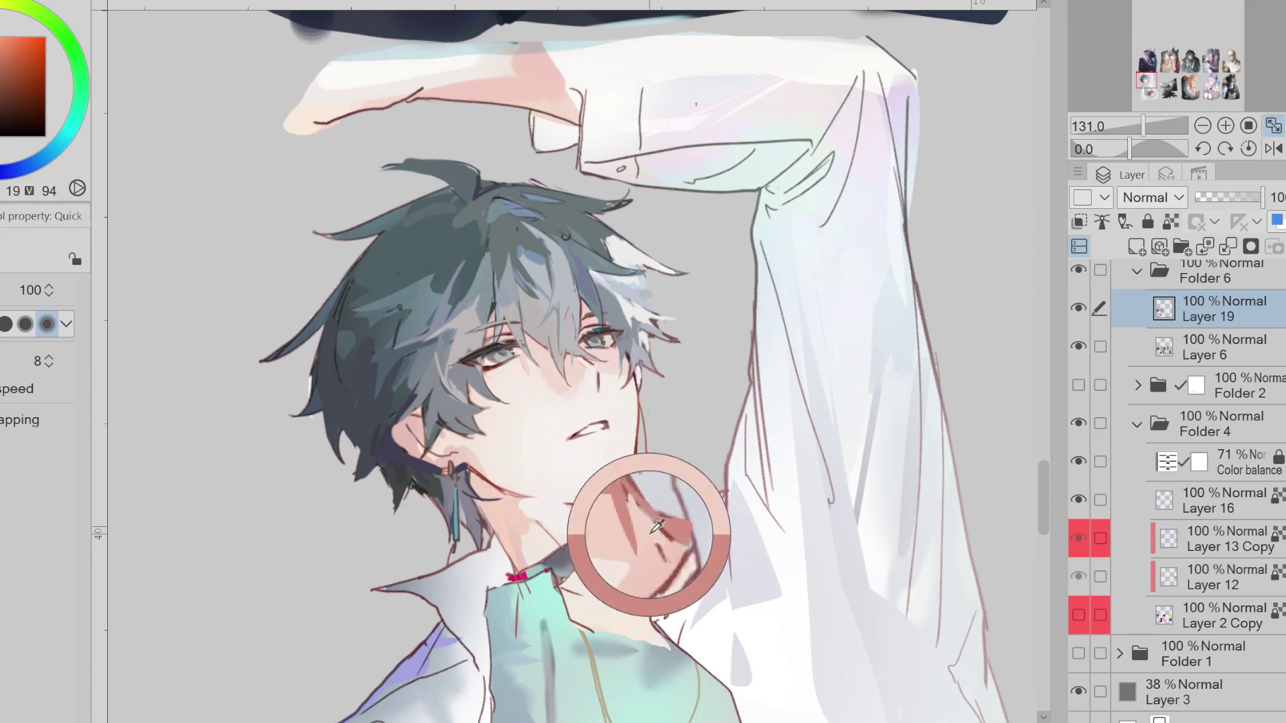
{"action": "scroll", "coordinate": [663, 522], "scroll_direction": "down", "scroll_amount": 1}
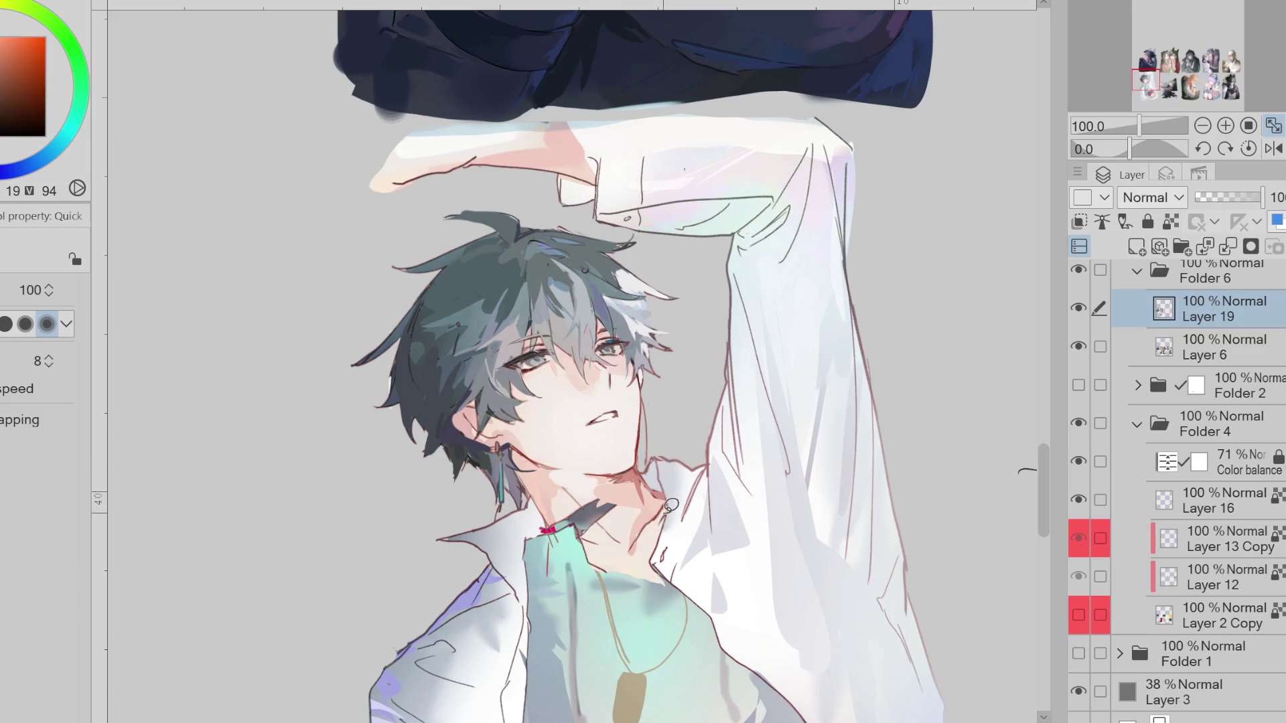
Paint light peach strokes sampled from the neck over its shadow, then mirror the canvas horizontally
{"action": "left_click", "coordinate": [640, 521], "text": "alt"}
{"action": "left_click", "coordinate": [578, 480], "text": "alt"}
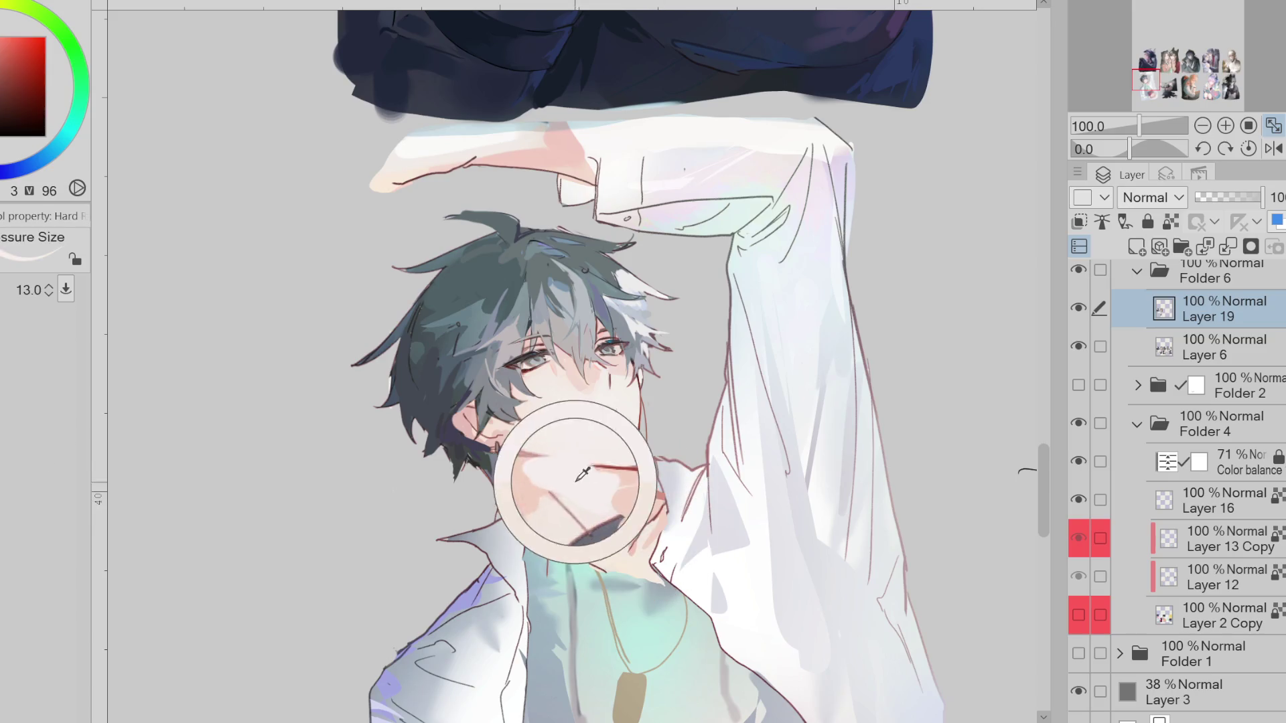
{"action": "mouse_move", "coordinate": [620, 523]}
{"action": "left_mouse_down"}
{"action": "mouse_move", "coordinate": [647, 549]}
{"action": "mouse_move", "coordinate": [596, 518]}
{"action": "mouse_move", "coordinate": [578, 529]}
{"action": "left_mouse_up"}
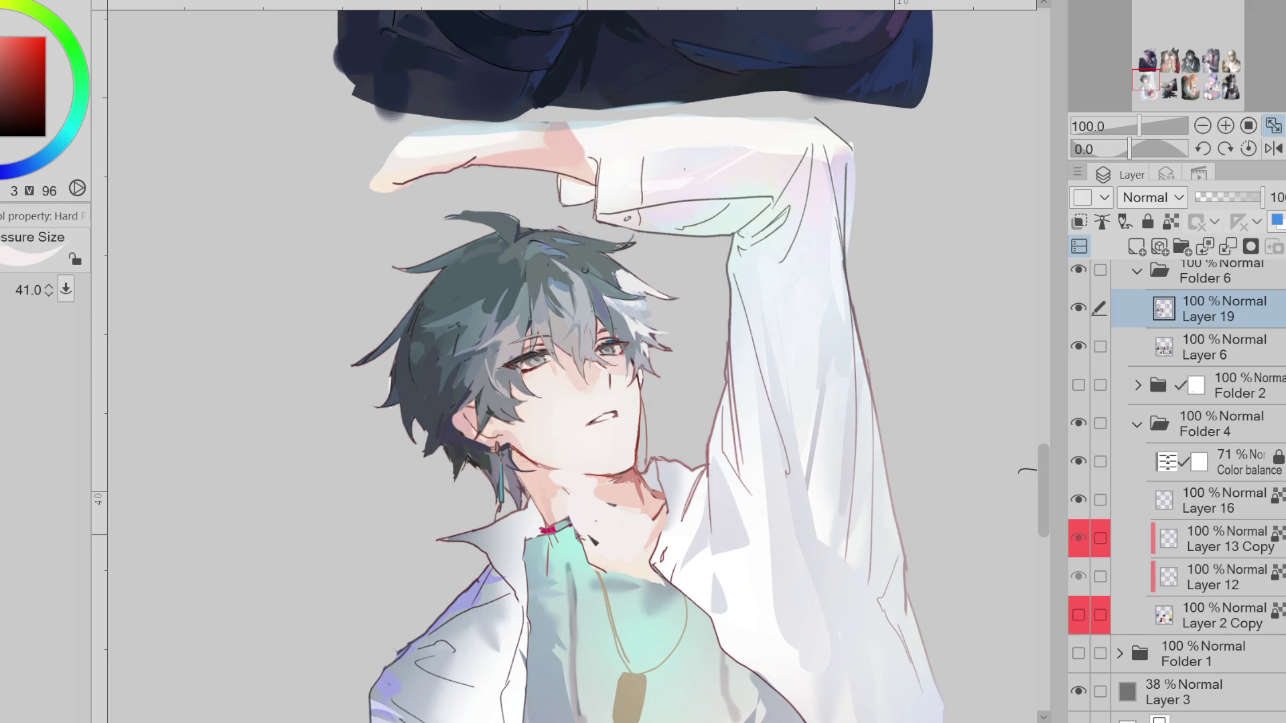
{"action": "left_click", "coordinate": [570, 507], "text": "alt"}
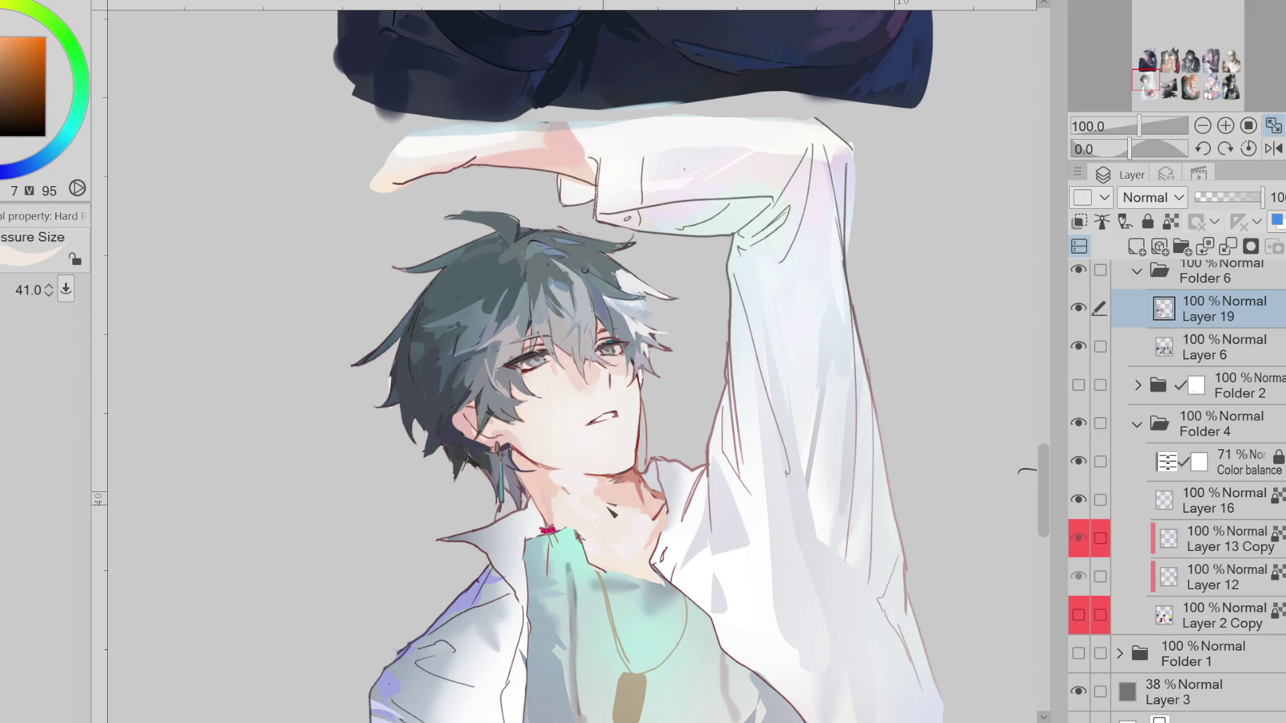
{"action": "left_click", "coordinate": [637, 500], "text": "alt"}
{"action": "left_click_drag", "start_coordinate": [668, 517], "coordinate": [663, 501], "text": "ctrl+alt"}
{"action": "left_click", "coordinate": [27, 113]}
{"action": "left_click_drag", "start_coordinate": [730, 342], "coordinate": [729, 328], "text": "ctrl+alt"}
{"action": "mouse_move", "coordinate": [734, 232]}
{"action": "left_mouse_down", "text": "ctrl+alt"}
{"action": "mouse_move", "coordinate": [646, 375]}
{"action": "mouse_move", "coordinate": [653, 512]}
{"action": "left_mouse_up", "text": "ctrl+alt"}
{"action": "left_click", "coordinate": [637, 469], "text": "alt"}
{"action": "left_click", "coordinate": [1273, 148]}
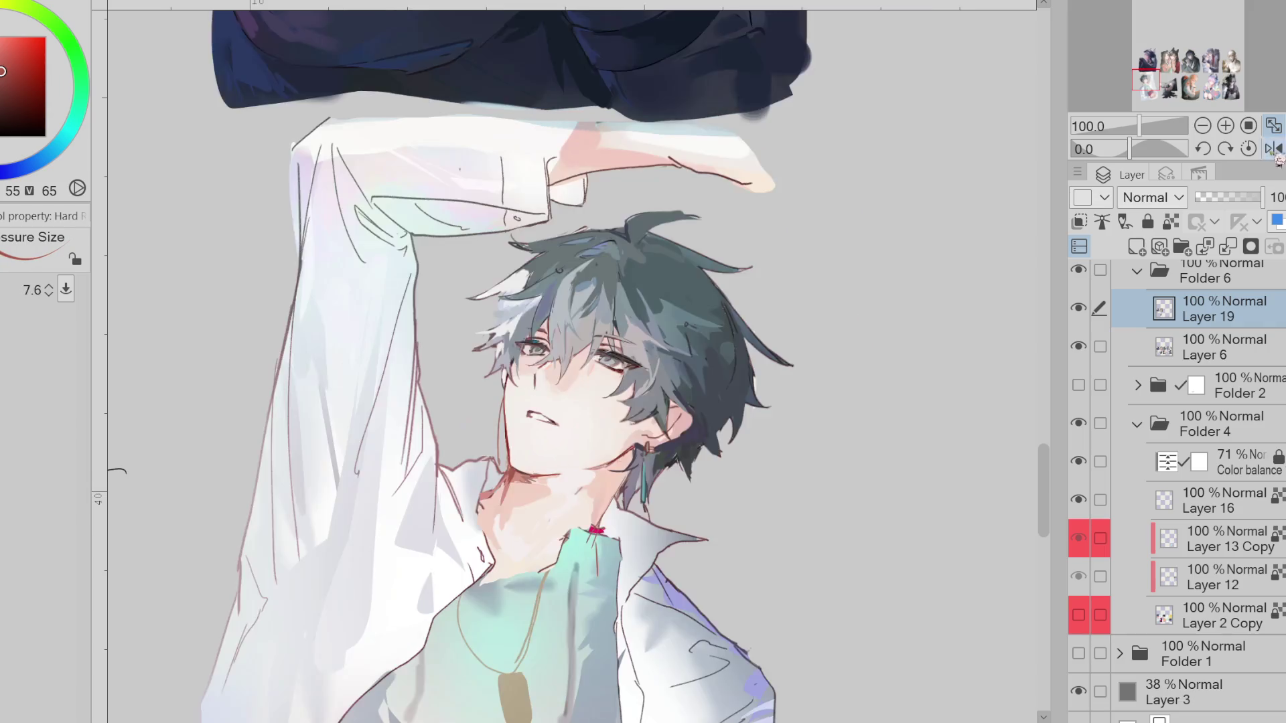
Sample the reddish neck tone and paint a reddish shadow down the neck and collar
{"action": "left_click", "coordinate": [622, 438], "text": "alt"}
{"action": "mouse_move", "coordinate": [623, 439]}
{"action": "left_mouse_down", "text": "ctrl+alt"}
{"action": "mouse_move", "coordinate": [636, 469]}
{"action": "mouse_move", "coordinate": [608, 529]}
{"action": "mouse_move", "coordinate": [613, 510]}
{"action": "left_mouse_up", "text": "ctrl+alt"}
{"action": "left_click", "coordinate": [607, 529], "text": "alt"}
{"action": "left_click", "coordinate": [627, 459], "text": "alt"}
{"action": "left_click_drag", "start_coordinate": [628, 460], "coordinate": [614, 466], "text": "ctrl+alt"}
{"action": "left_click", "coordinate": [614, 466], "text": "alt"}
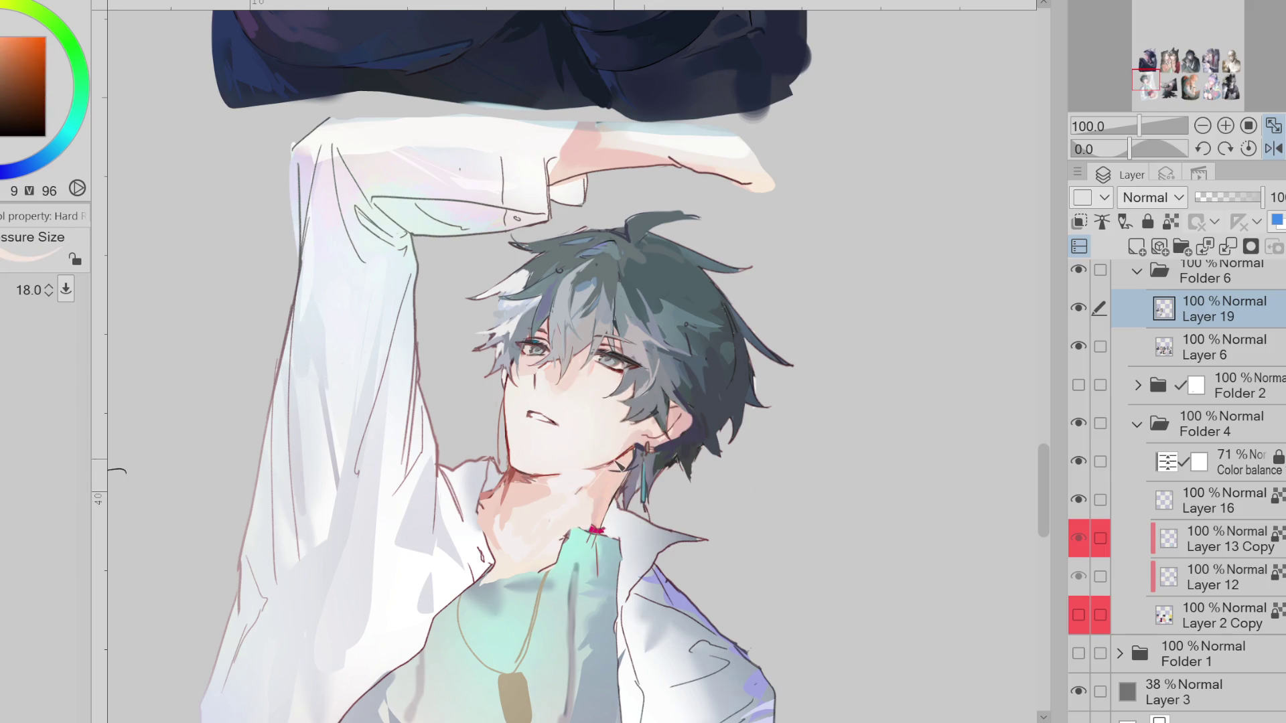
{"action": "left_click", "coordinate": [614, 469], "text": "alt"}
{"action": "left_click_drag", "start_coordinate": [519, 502], "coordinate": [593, 484], "text": "ctrl+alt"}
{"action": "left_click", "coordinate": [512, 507], "text": "alt"}
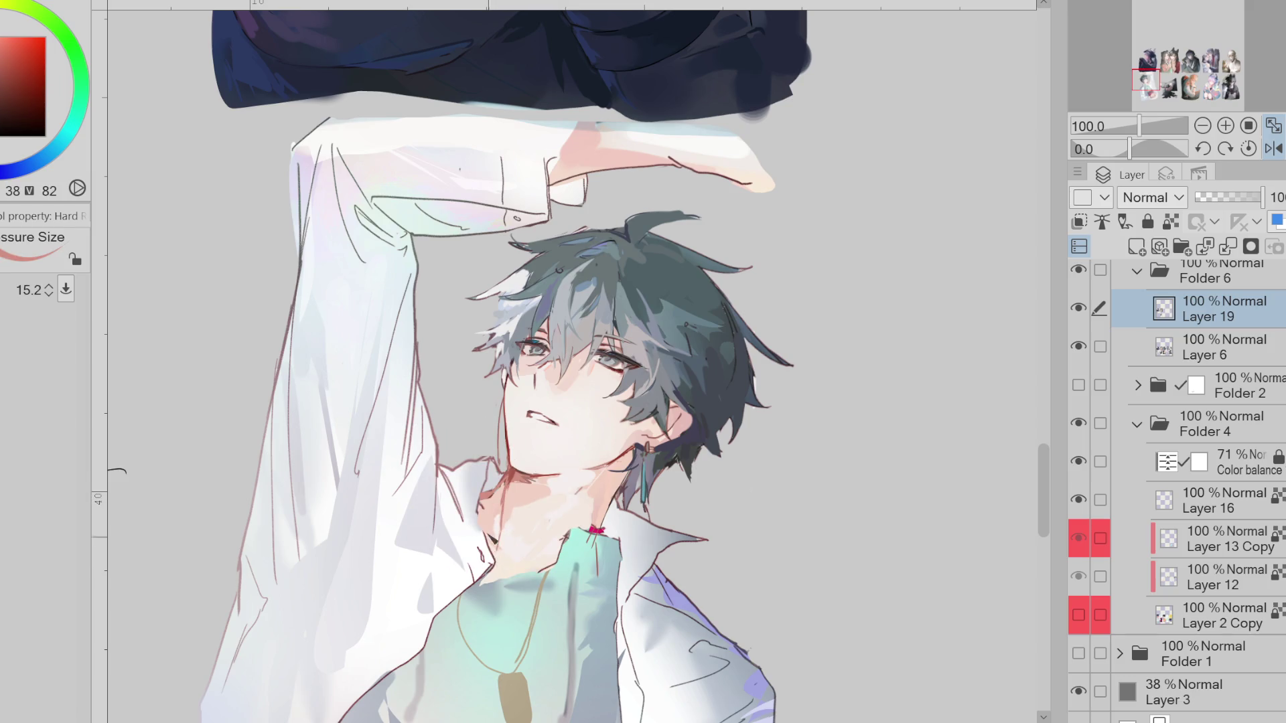
{"action": "left_click_drag", "start_coordinate": [487, 509], "coordinate": [488, 576]}
Draw a long thin red line from the bow down the shirt
{"action": "left_click", "coordinate": [492, 507], "text": "alt"}
{"action": "left_click", "coordinate": [487, 509], "text": "alt"}
{"action": "key", "text": "bracketleft"}
{"action": "left_click_drag", "start_coordinate": [588, 530], "coordinate": [594, 583]}
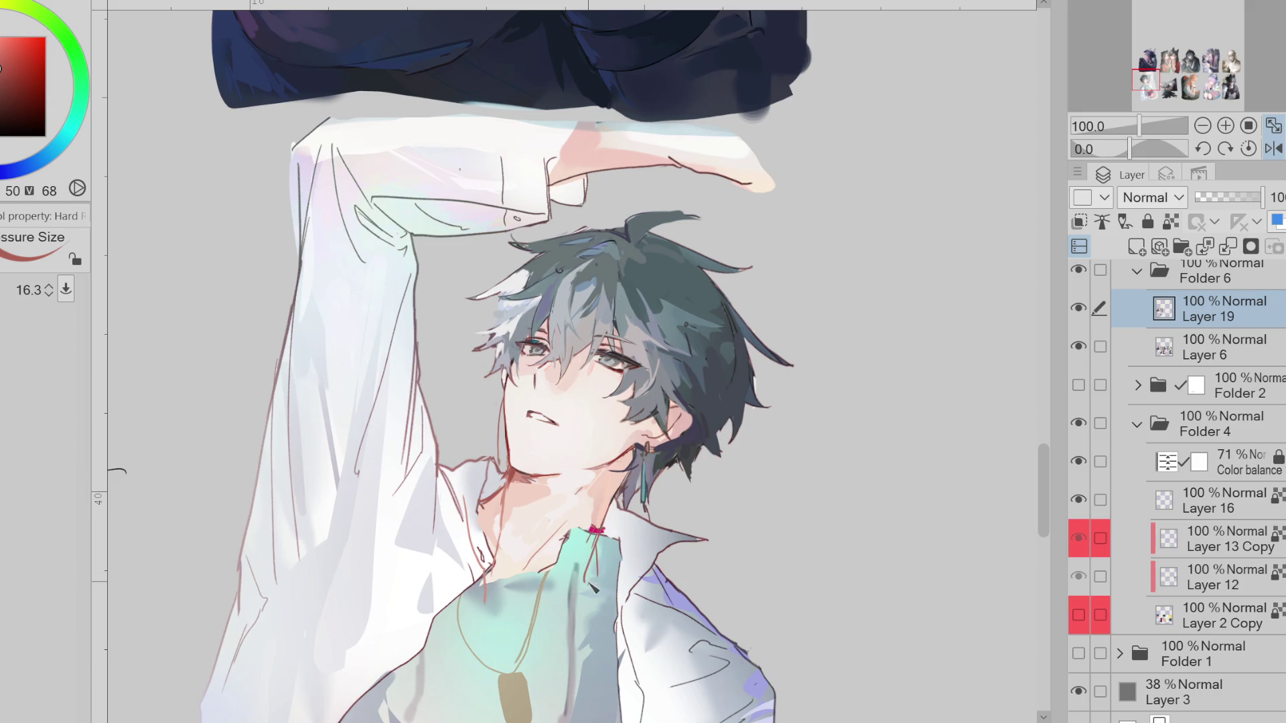
{"action": "key", "text": "ctrl+z"}
{"action": "left_click_drag", "start_coordinate": [597, 534], "coordinate": [606, 623]}
Shade the left side of the neck grey-teal with a darker teal sampled from the shirt
{"action": "left_click", "coordinate": [509, 594], "text": "alt"}
{"action": "key", "text": "e"}
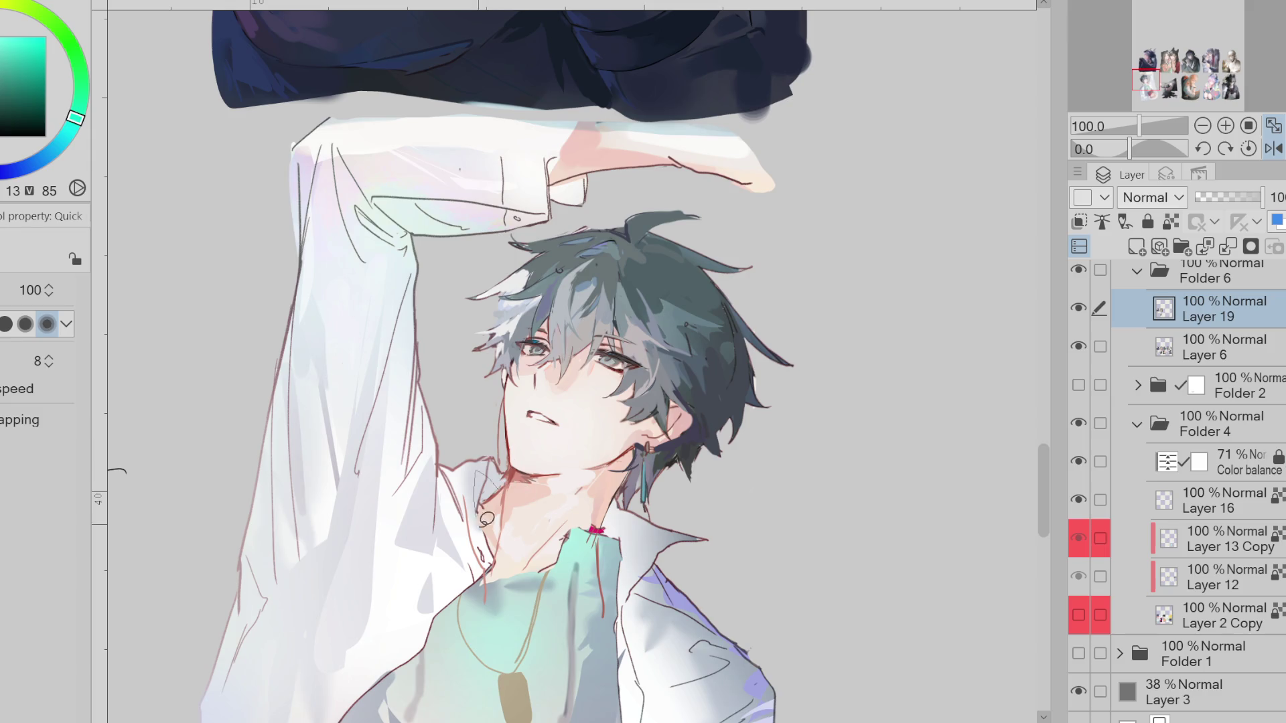
{"action": "left_click", "coordinate": [512, 593], "text": "alt"}
{"action": "left_click_drag", "start_coordinate": [489, 479], "coordinate": [499, 543]}
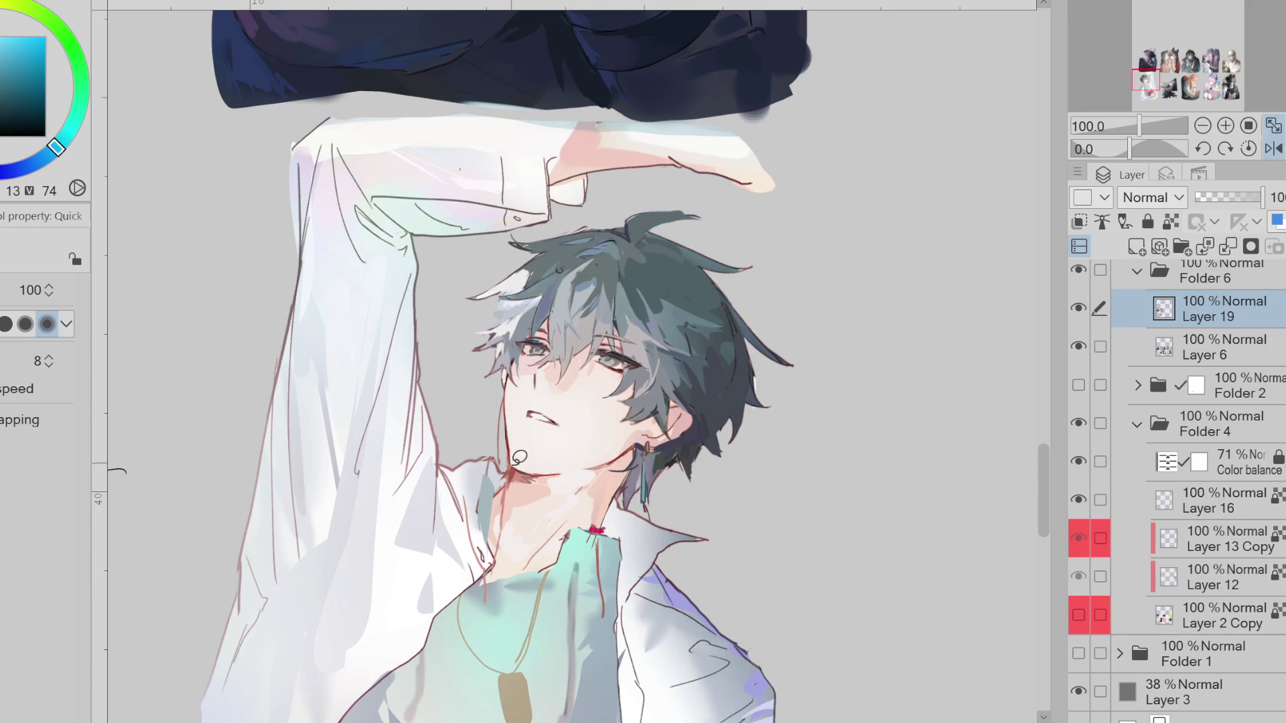
{"action": "key", "text": "e"}
{"action": "key", "text": "alt+bracketleft"}
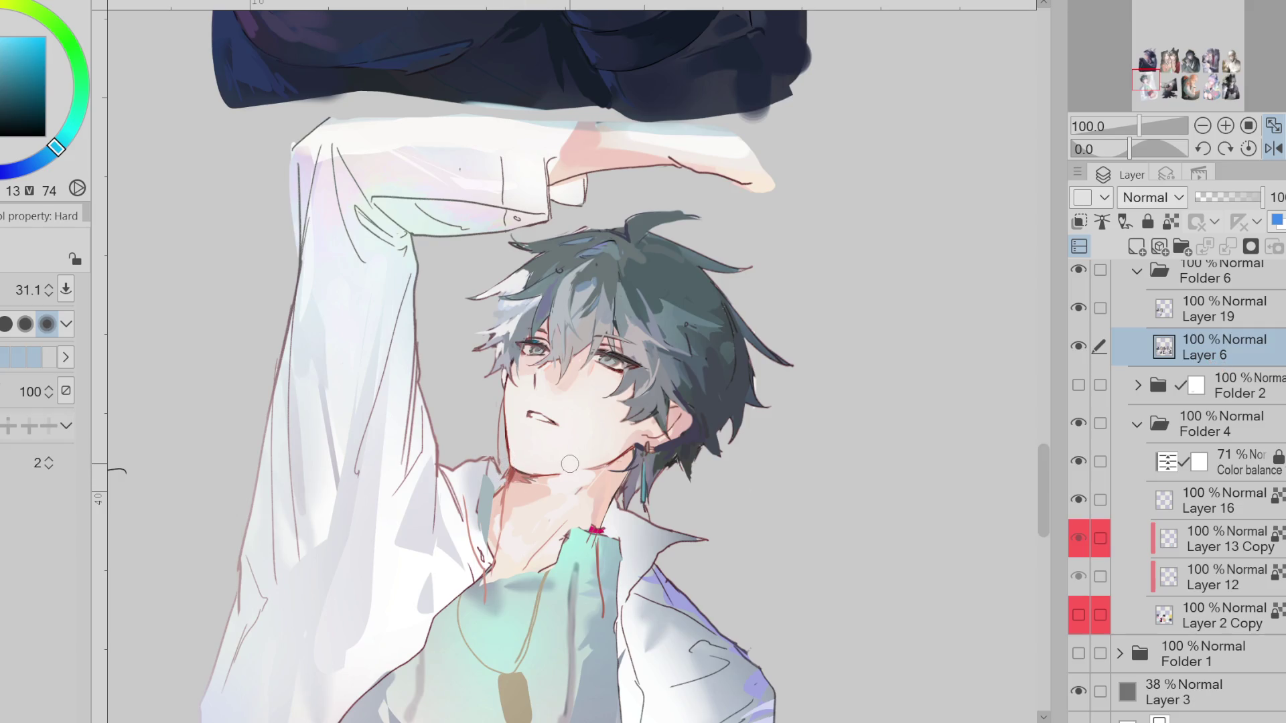
{"action": "key", "text": "alt+bracketright"}
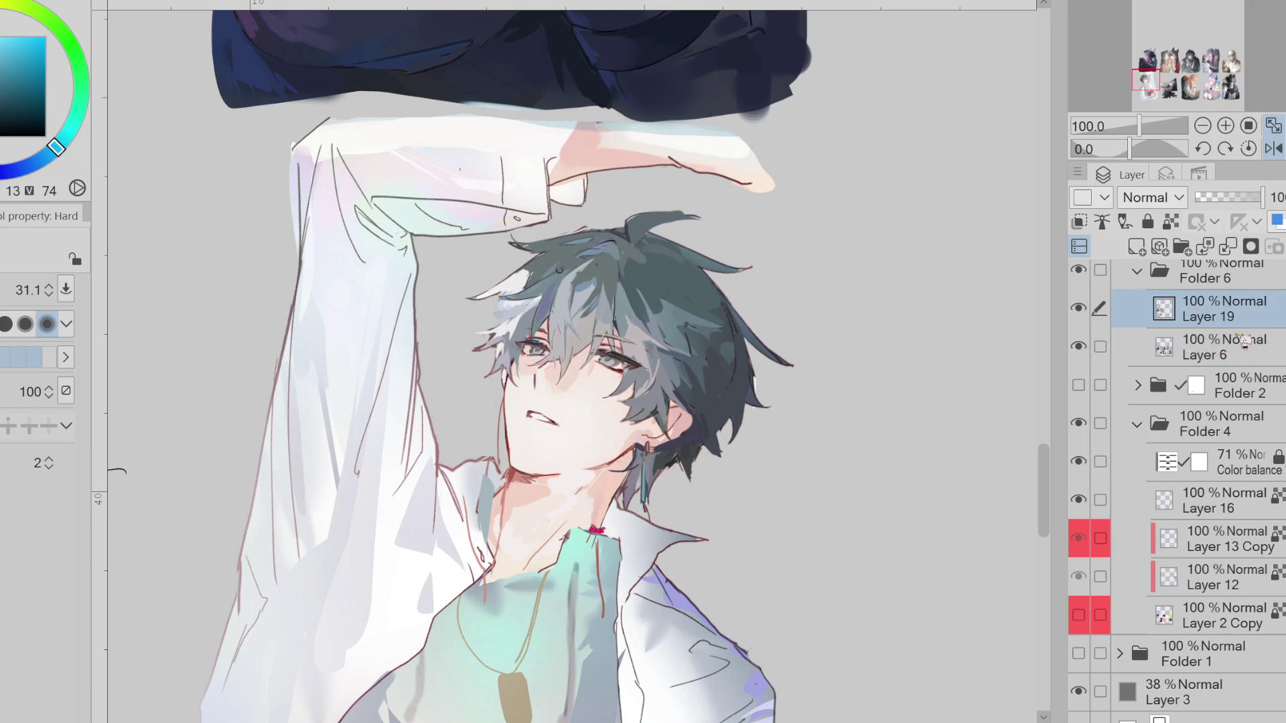
Add a short dark-red stroke on the neck, smooth it with light peach, and darken below the eye
{"action": "key", "text": "b"}
{"action": "left_click", "coordinate": [532, 490], "text": "alt"}
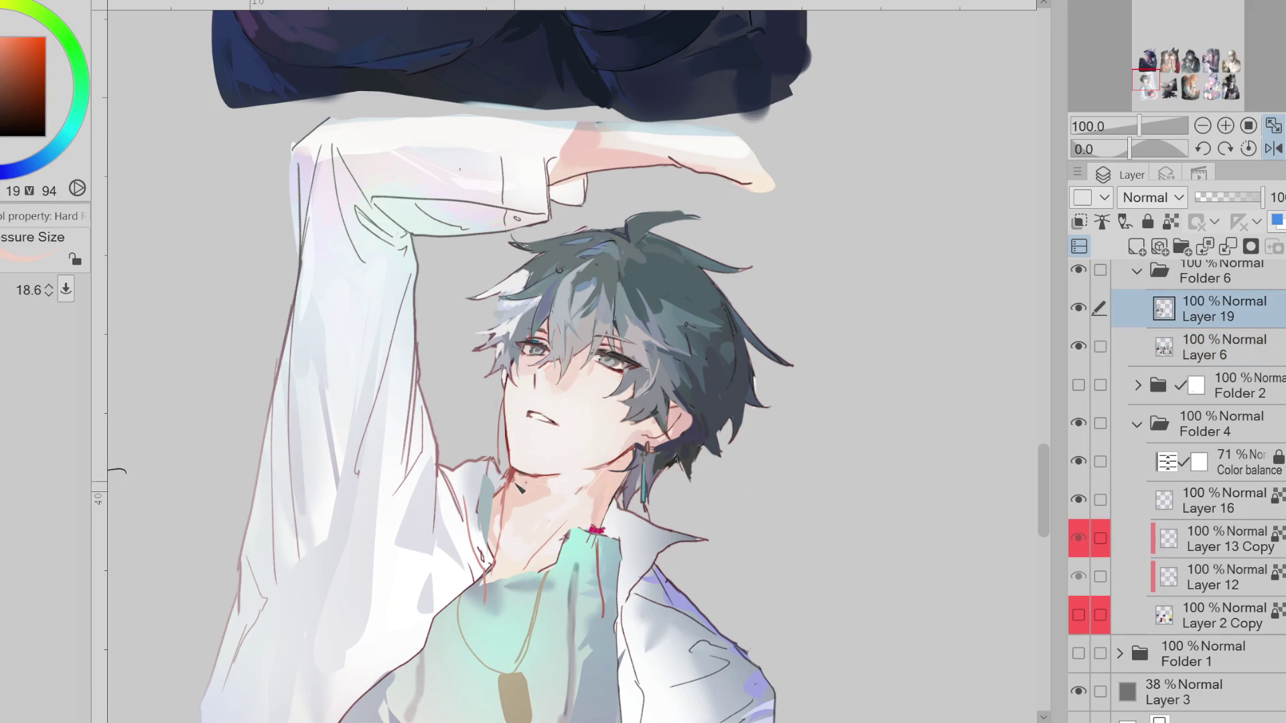
{"action": "left_click", "coordinate": [517, 491], "text": "alt"}
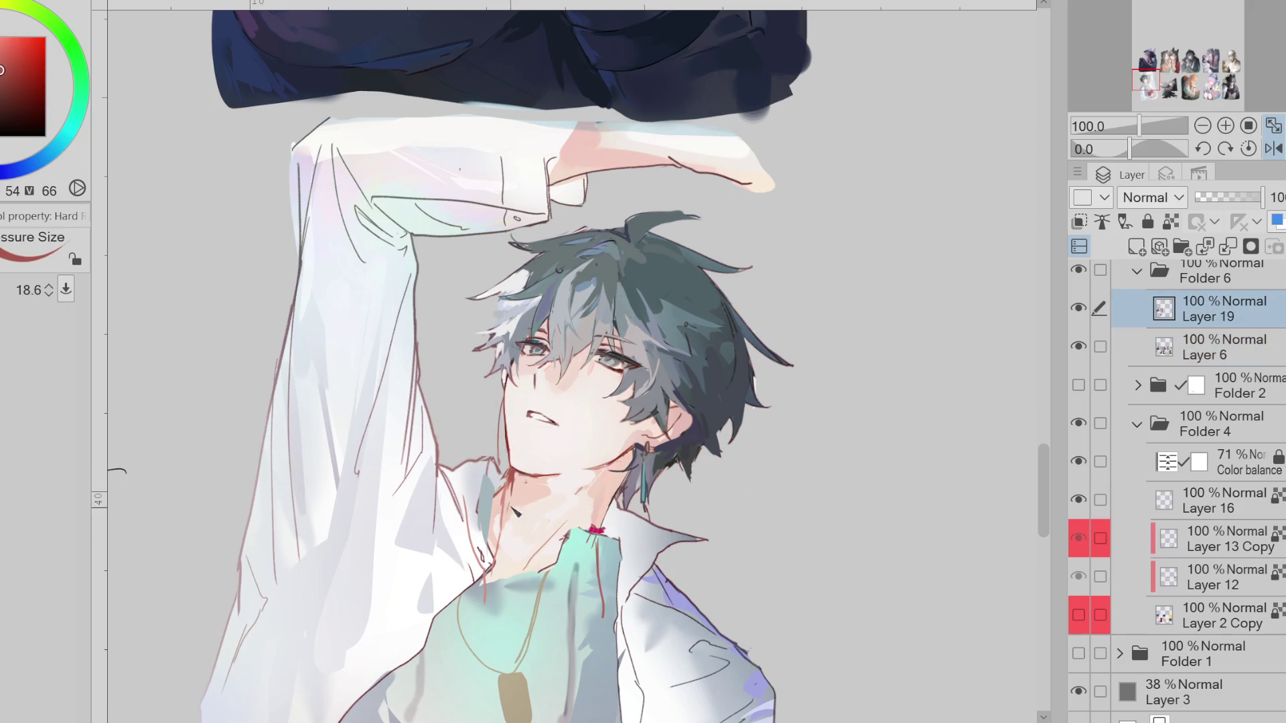
{"action": "key", "text": "bracketleft"}
{"action": "left_click_drag", "start_coordinate": [518, 536], "coordinate": [531, 546]}
{"action": "left_click", "coordinate": [549, 489], "text": "alt"}
{"action": "mouse_move", "coordinate": [556, 483]}
{"action": "left_mouse_down"}
{"action": "mouse_move", "coordinate": [562, 509]}
{"action": "mouse_move", "coordinate": [536, 510]}
{"action": "left_mouse_up"}
{"action": "key", "text": "bracketleft"}
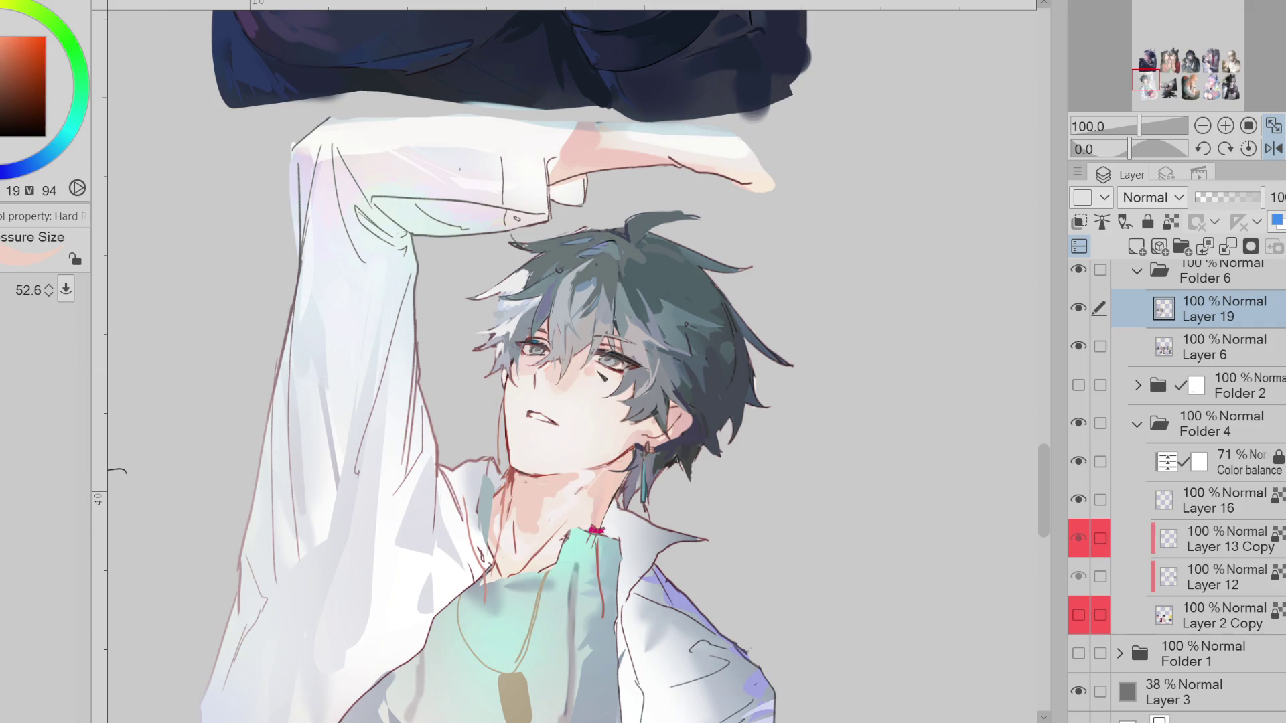
{"action": "key", "text": "bracketleft"}
{"action": "key", "text": "bracketleft"}
{"action": "key", "text": "bracketleft"}
{"action": "left_click_drag", "start_coordinate": [589, 375], "coordinate": [583, 386]}
Flip the view back to normal and sample teal and blue tones from the hair
{"action": "key", "text": "bracketleft"}
{"action": "left_click", "coordinate": [595, 338], "text": "alt"}
{"action": "key", "text": "bracketleft"}
{"action": "key", "text": "bracketleft"}
{"action": "left_click", "coordinate": [593, 295], "text": "alt"}
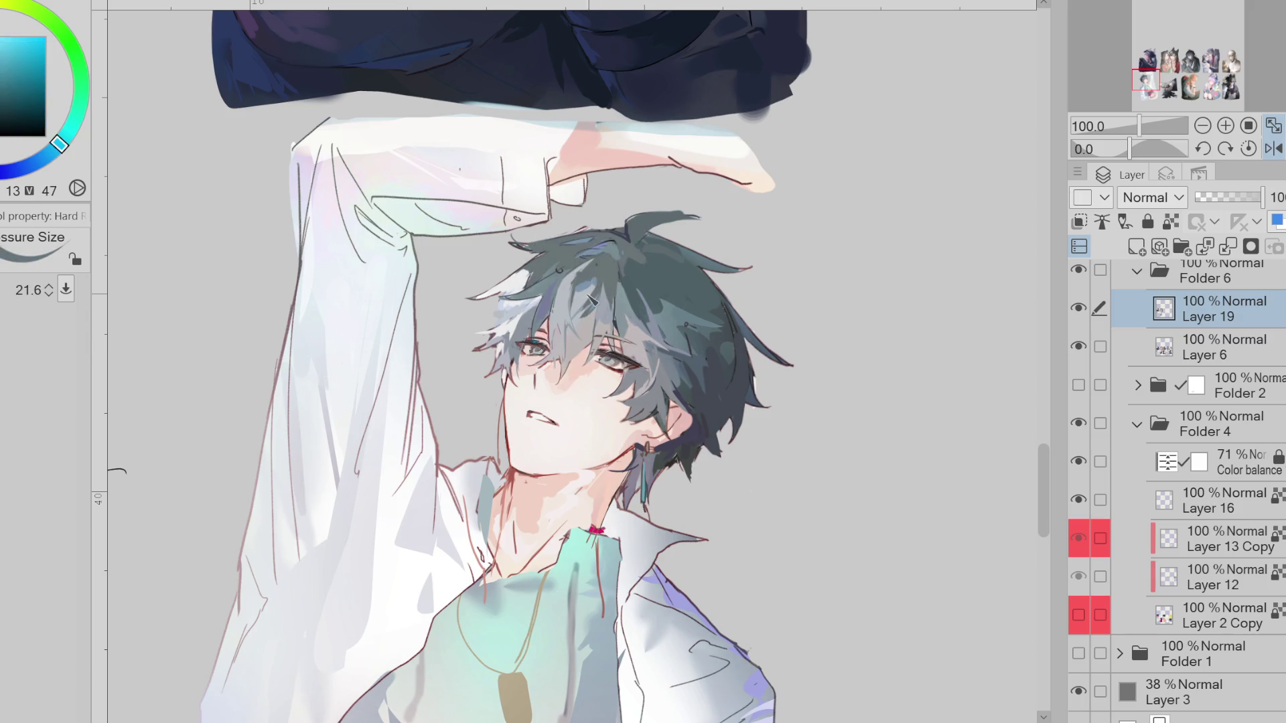
{"action": "key", "text": "bracketright"}
{"action": "key", "text": "bracketright"}
{"action": "left_click", "coordinate": [580, 285], "text": "alt"}
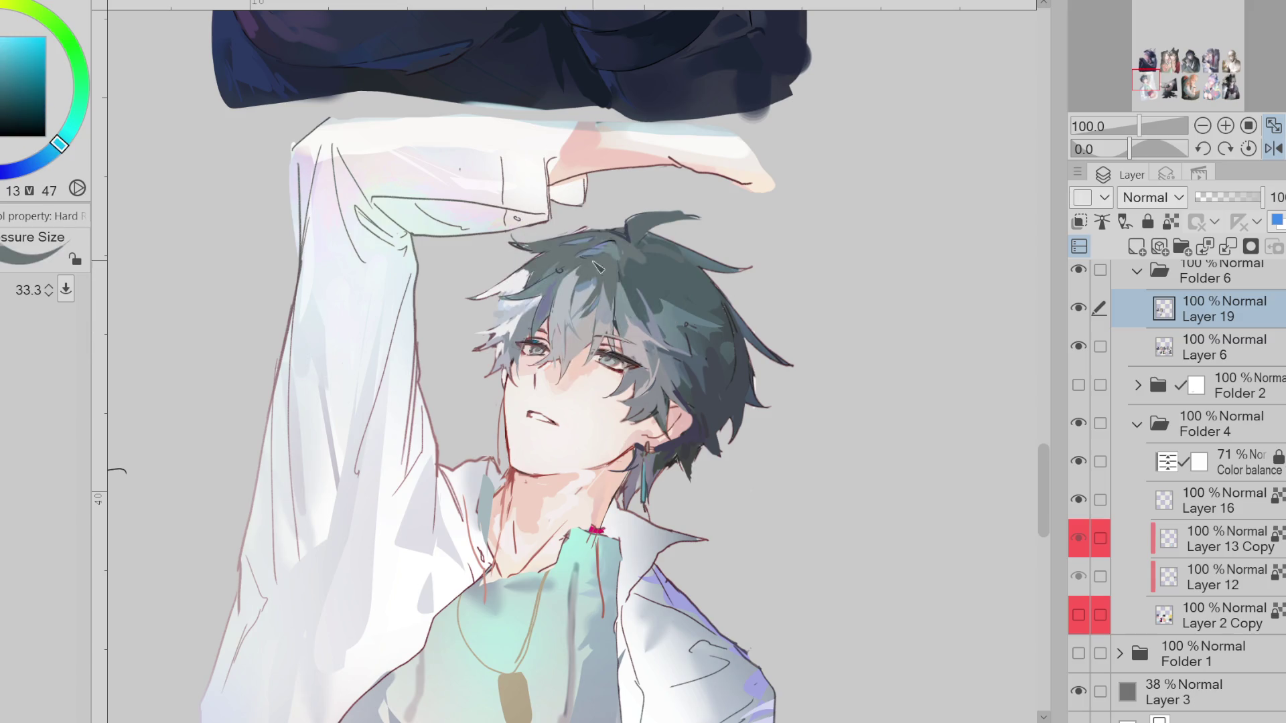
{"action": "key", "text": "bracketright"}
{"action": "left_click", "coordinate": [1273, 148]}
{"action": "left_click", "coordinate": [657, 293], "text": "alt"}
{"action": "mouse_move", "coordinate": [534, 316]}
{"action": "left_mouse_down"}
{"action": "mouse_move", "coordinate": [559, 302]}
{"action": "mouse_move", "coordinate": [583, 328]}
{"action": "mouse_move", "coordinate": [558, 305]}
{"action": "mouse_move", "coordinate": [591, 320]}
{"action": "left_mouse_up"}
{"action": "left_click", "coordinate": [571, 309], "text": "alt"}
{"action": "left_click", "coordinate": [563, 288], "text": "alt"}
{"action": "left_click", "coordinate": [550, 306], "text": "alt"}
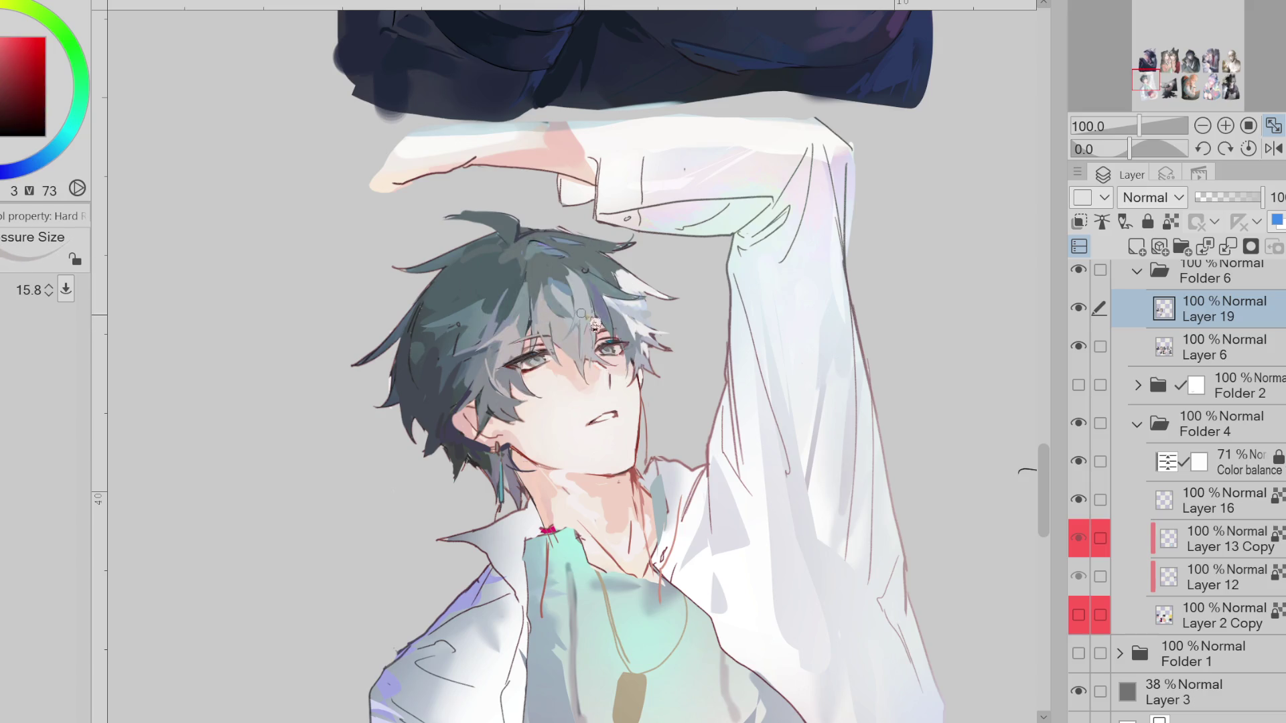
{"action": "scroll", "coordinate": [598, 315], "scroll_direction": "up", "scroll_amount": 1}
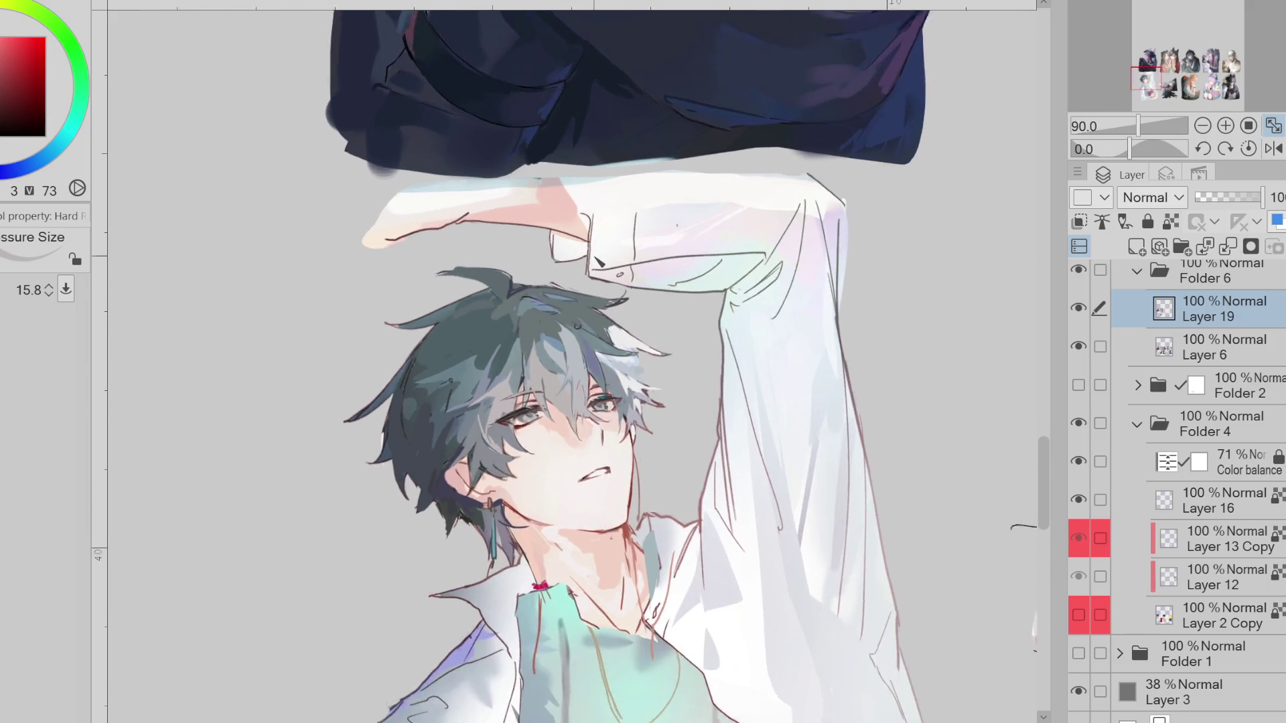
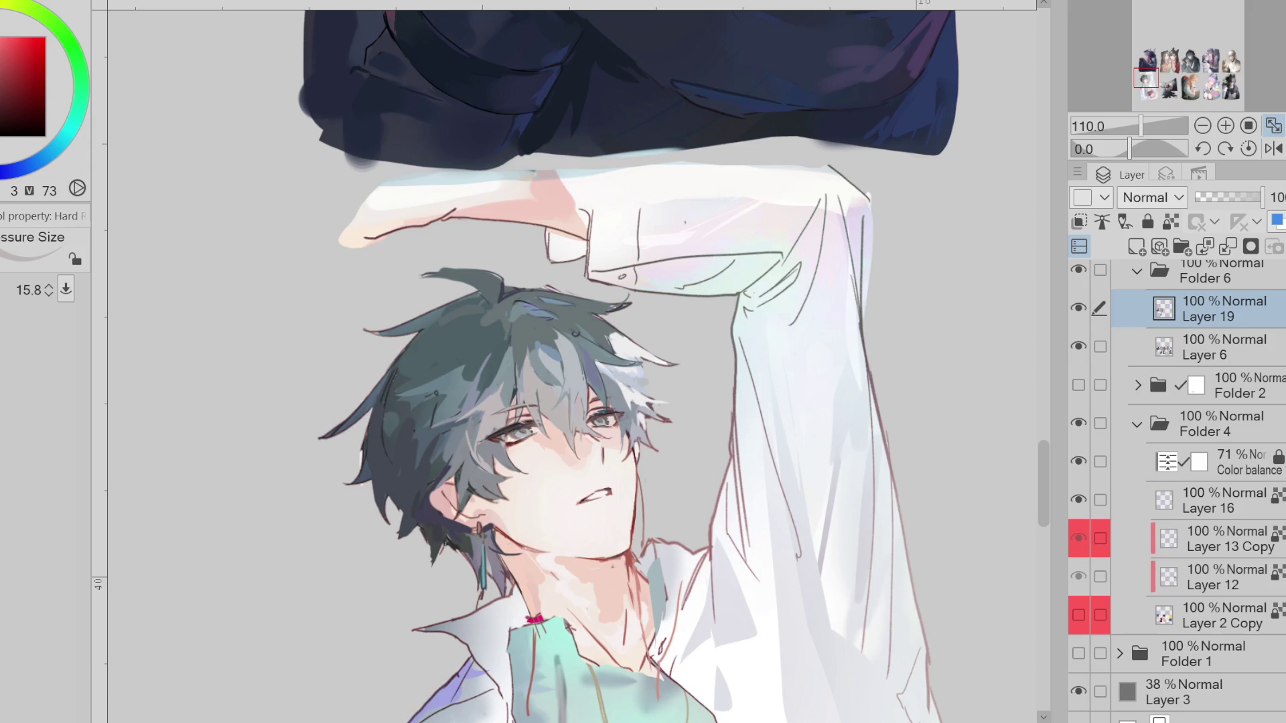
Set up Liquify on Layer 6, resize its brush, and flip the canvas view horizontally
{"action": "left_click", "coordinate": [573, 447], "text": "alt"}
{"action": "key", "text": "j"}
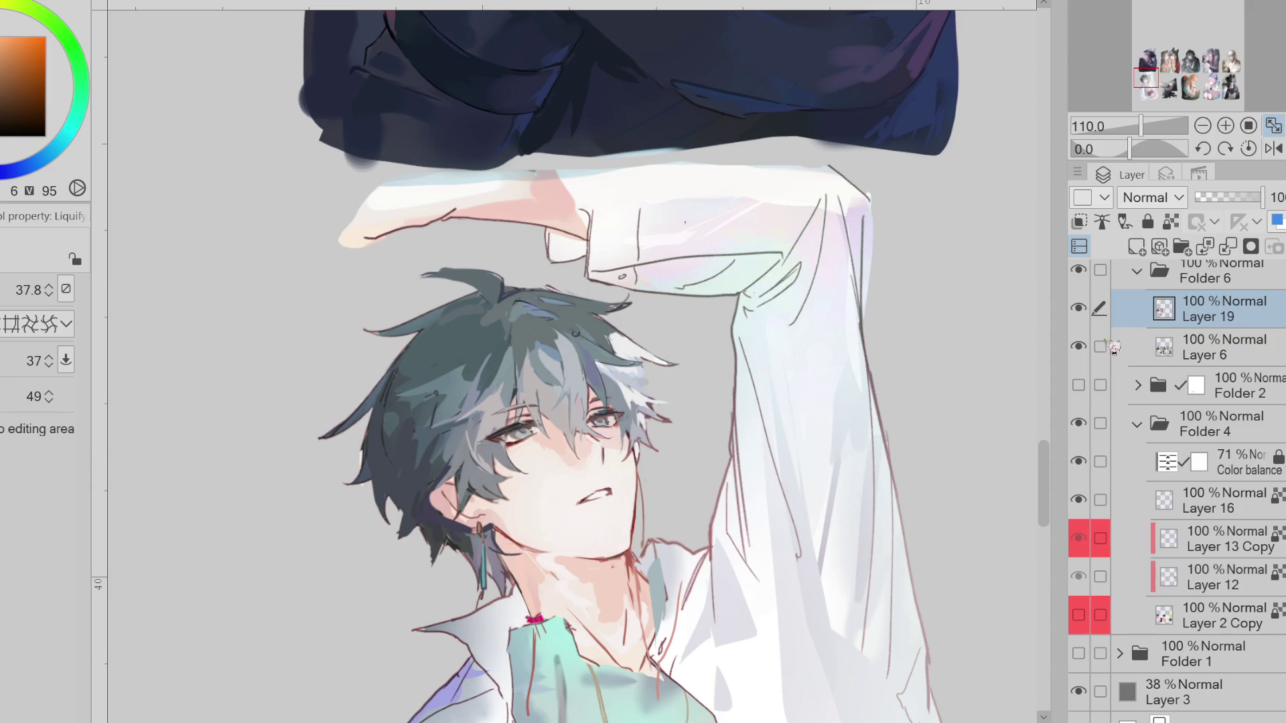
{"action": "left_click", "coordinate": [1101, 346]}
{"action": "key", "text": "bracketright"}
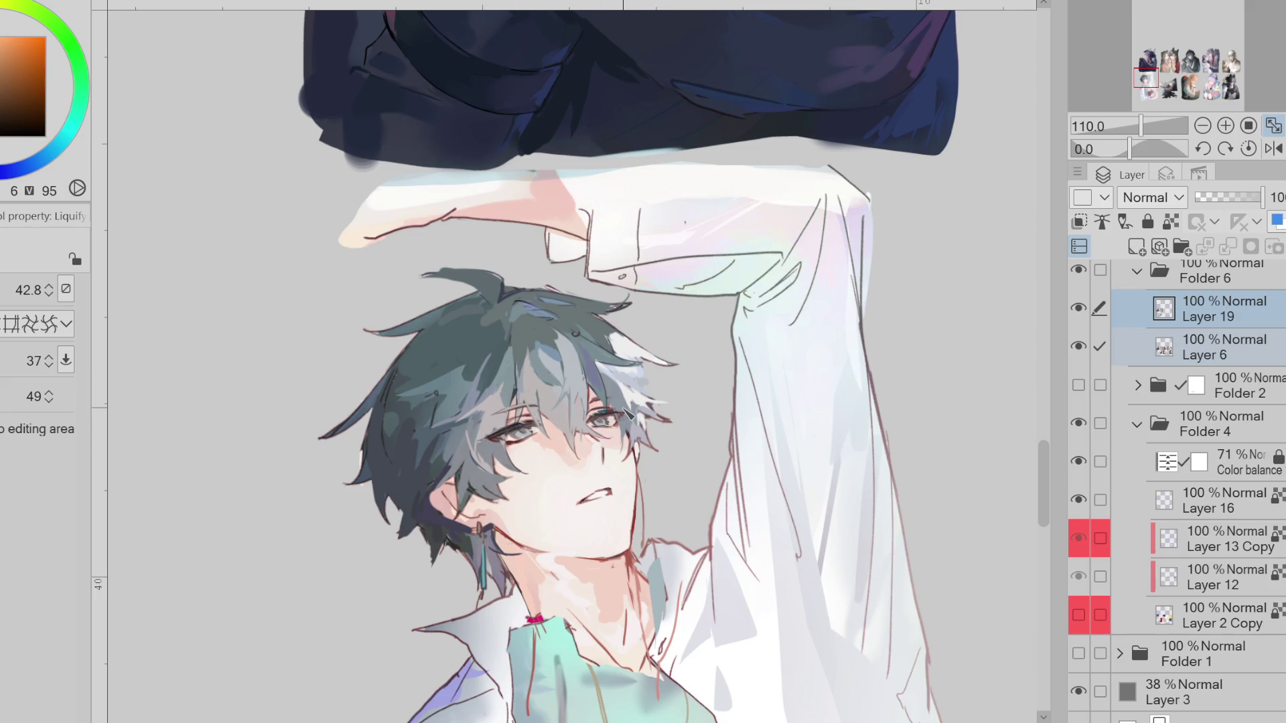
{"action": "key", "text": "h"}
{"action": "key", "text": "bracketleft"}
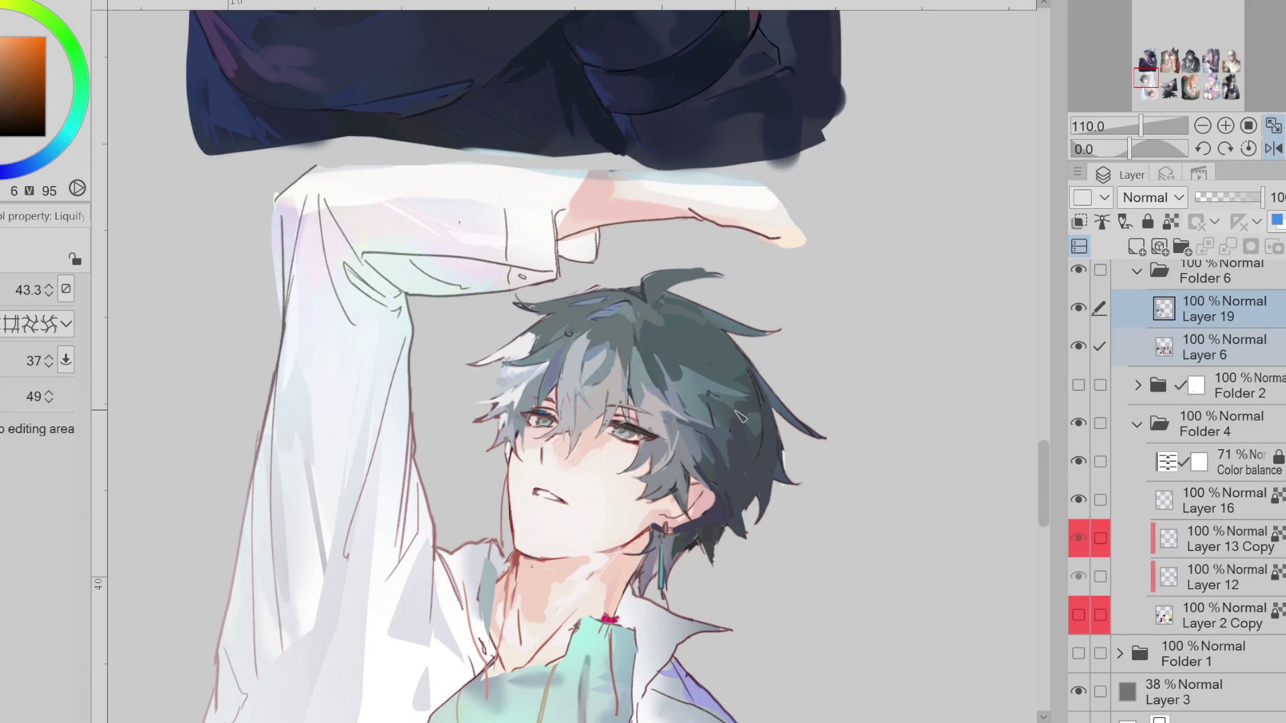
Auto-select the pale hair strand falling over the boy's eye
{"action": "key", "text": "b"}
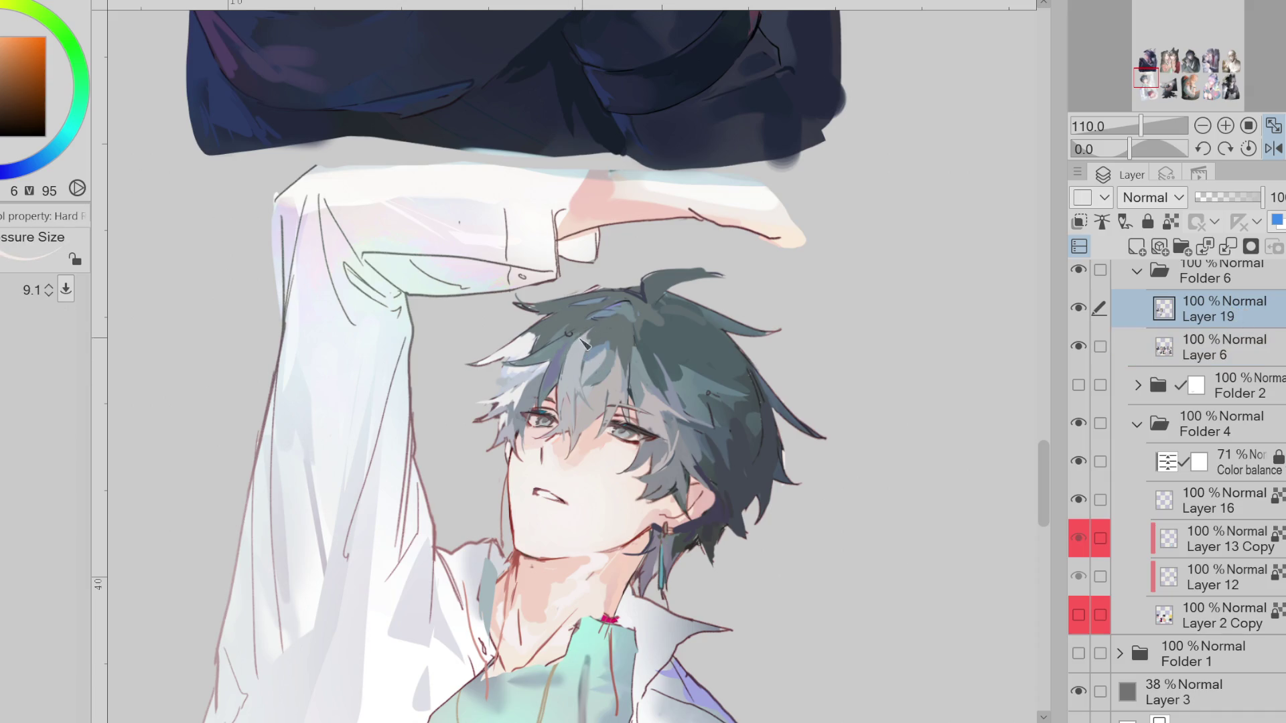
{"action": "left_click", "coordinate": [566, 368], "text": "alt"}
{"action": "left_click", "coordinate": [207, 149], "text": "alt"}
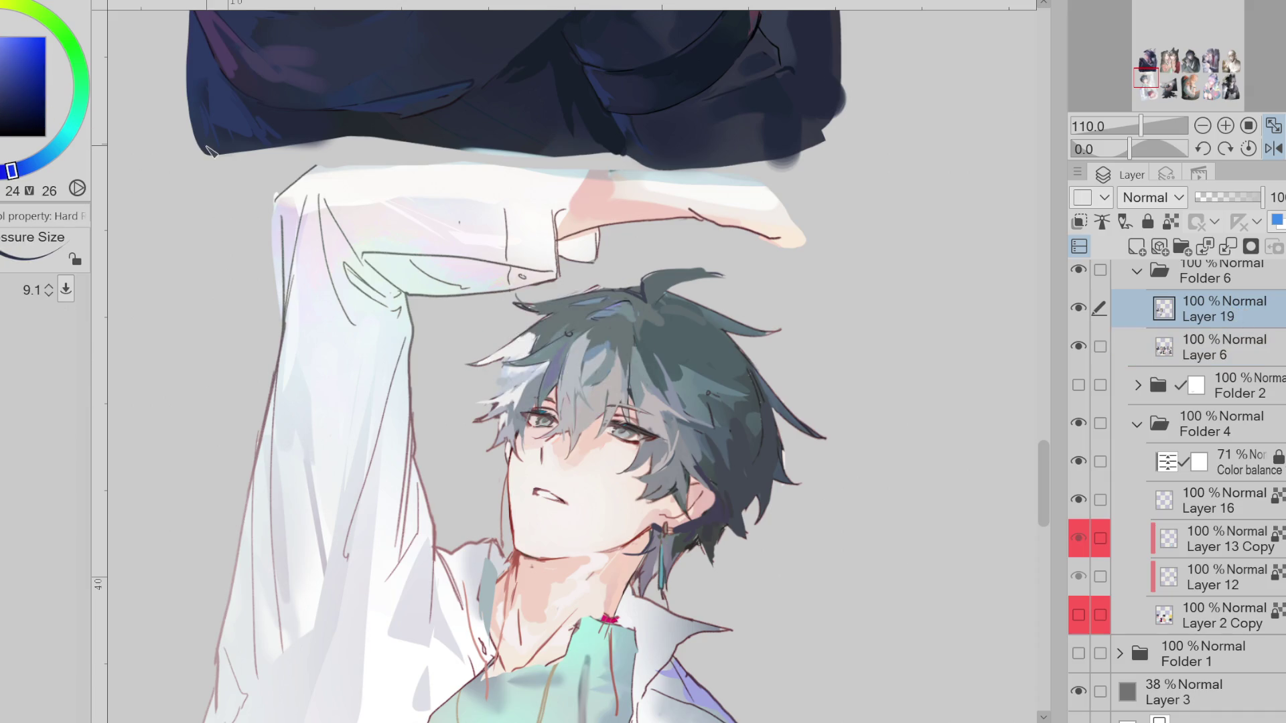
{"action": "key", "text": "e"}
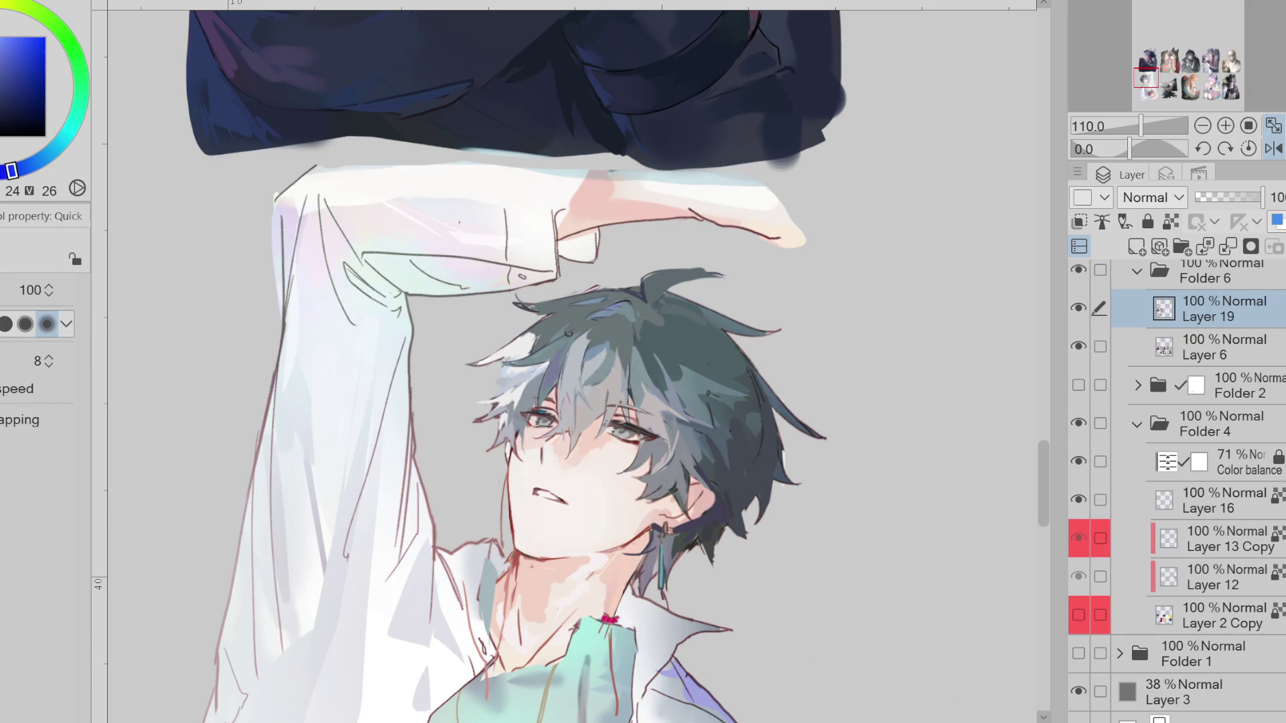
{"action": "key", "text": "w"}
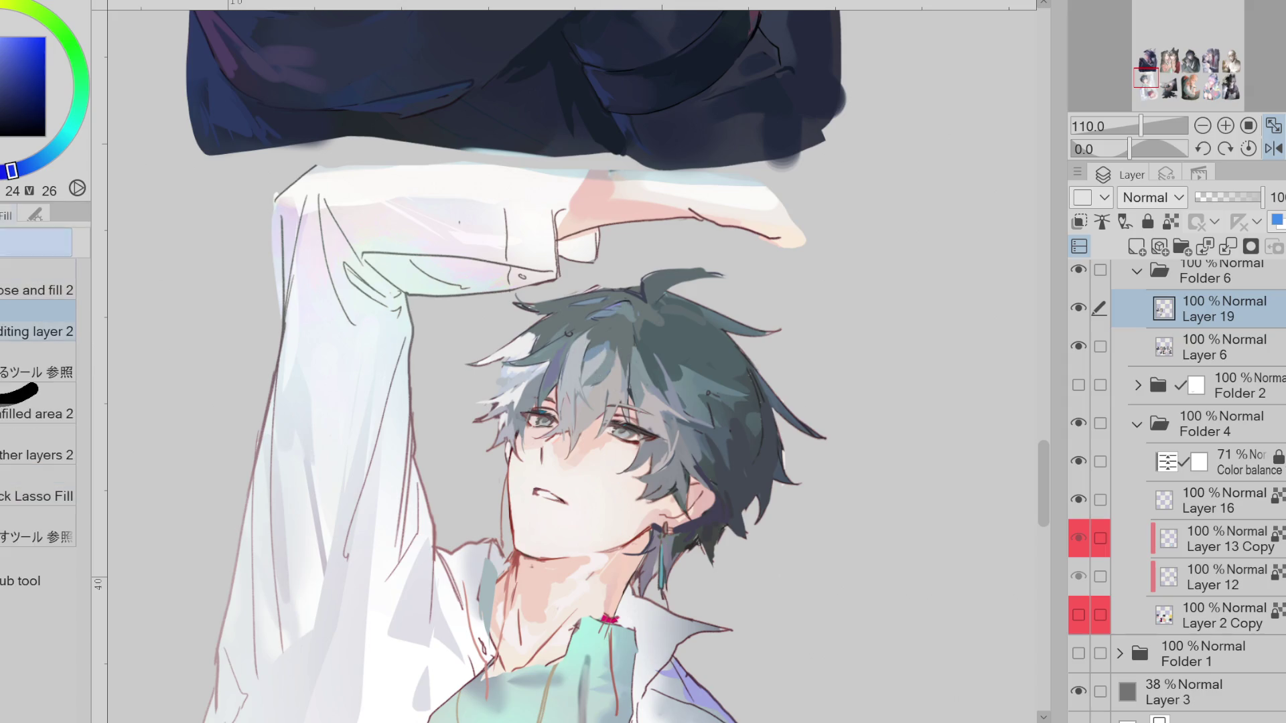
{"action": "key", "text": "g"}
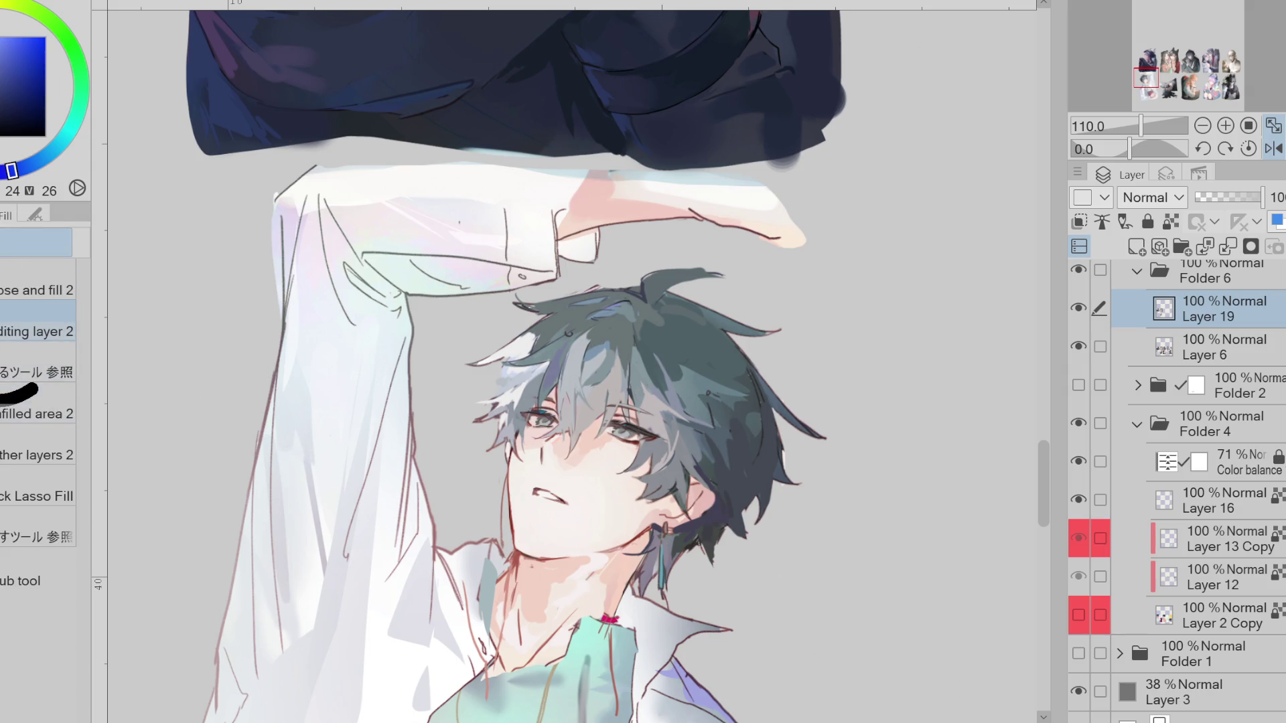
{"action": "key", "text": "w"}
{"action": "left_click", "coordinate": [584, 376]}
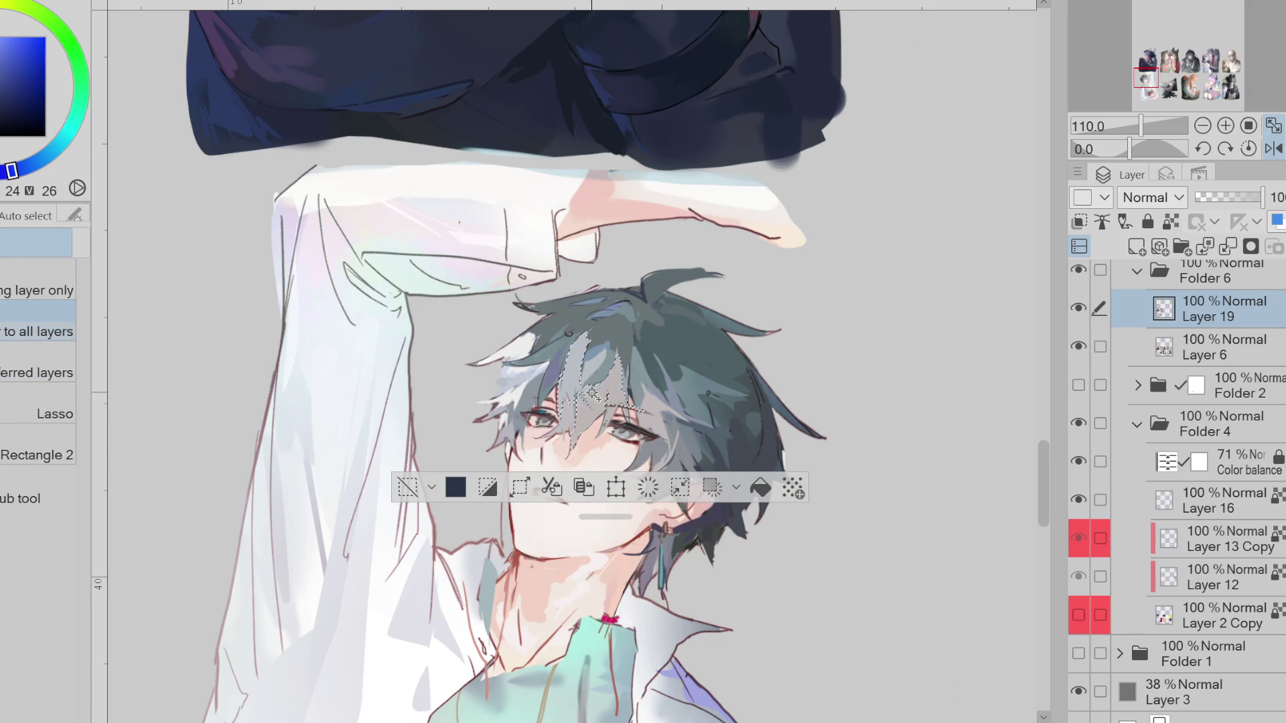
Airbrush a soft hair-coloured highlight inside the selected strand, then deselect
{"action": "left_click", "coordinate": [517, 387], "text": "alt"}
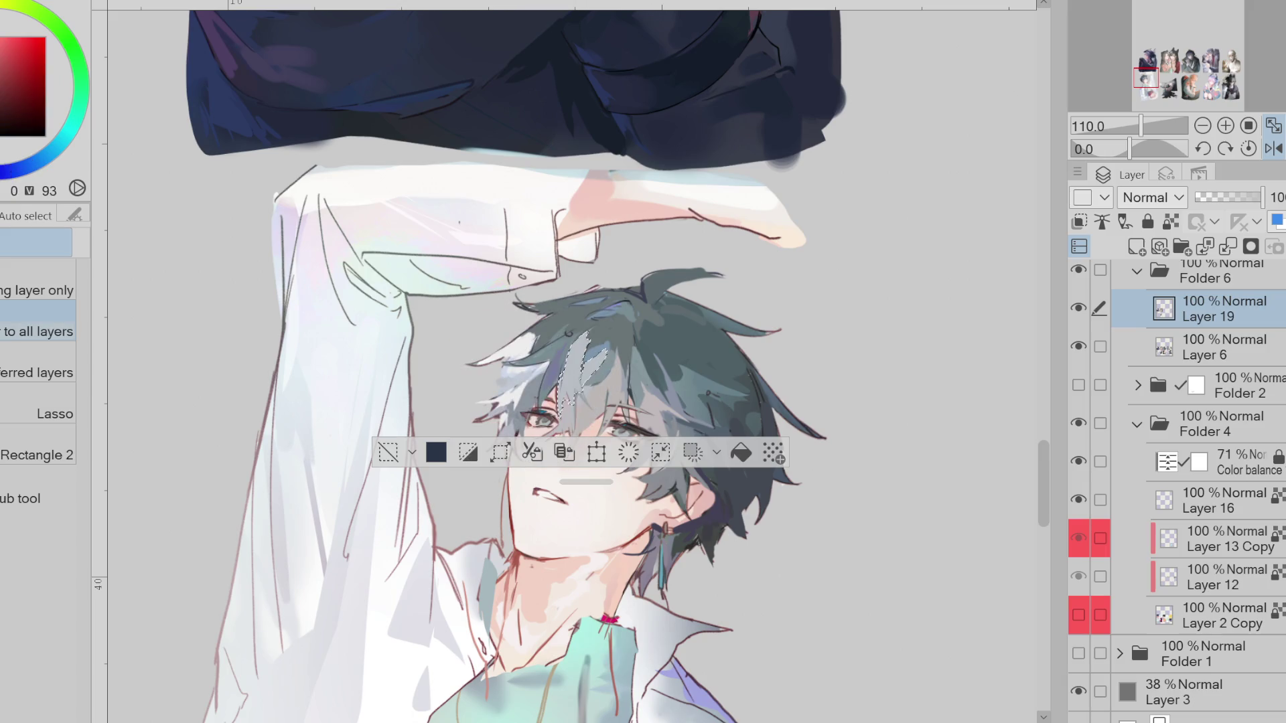
{"action": "key", "text": "b"}
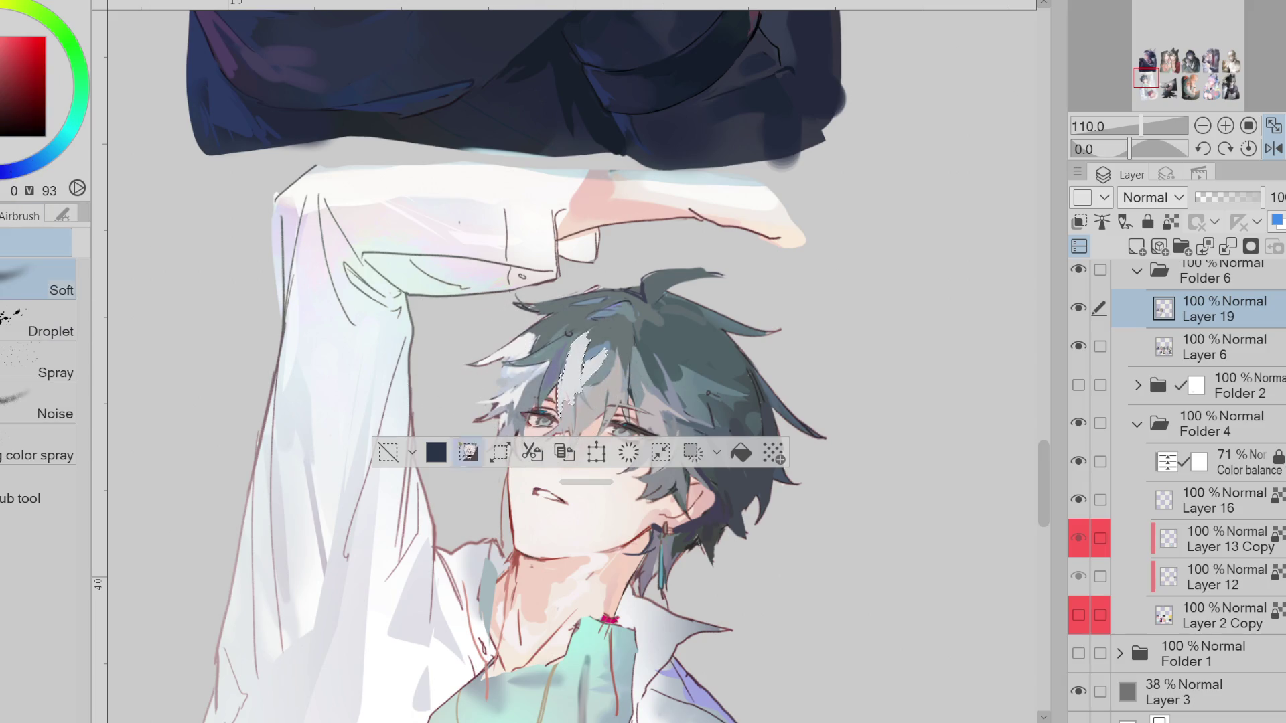
{"action": "left_click", "coordinate": [388, 452]}
Return to the pen and sample blue, magenta and red tones from the hair
{"action": "left_click", "coordinate": [583, 380], "text": "alt"}
{"action": "key", "text": "p"}
{"action": "left_click", "coordinate": [582, 392], "text": "alt"}
{"action": "left_click", "coordinate": [574, 402], "text": "alt"}
{"action": "left_click", "coordinate": [583, 410], "text": "alt"}
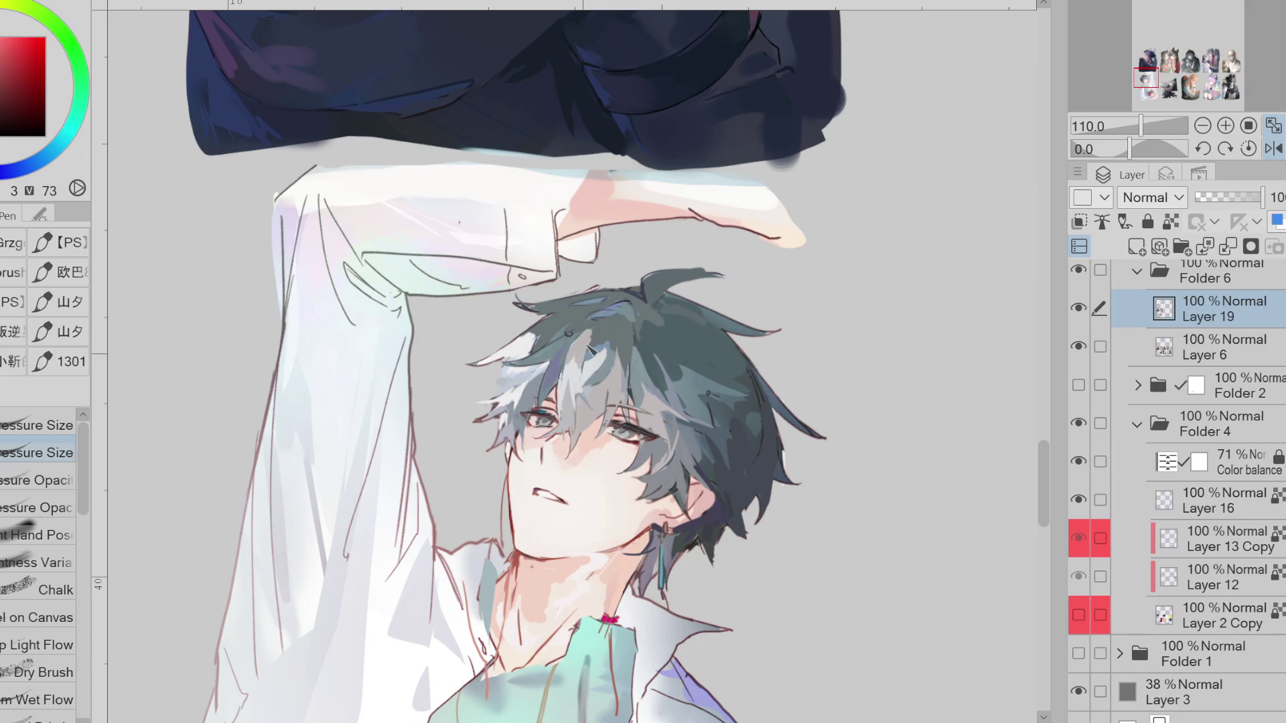
{"action": "left_click", "coordinate": [596, 331], "text": "alt"}
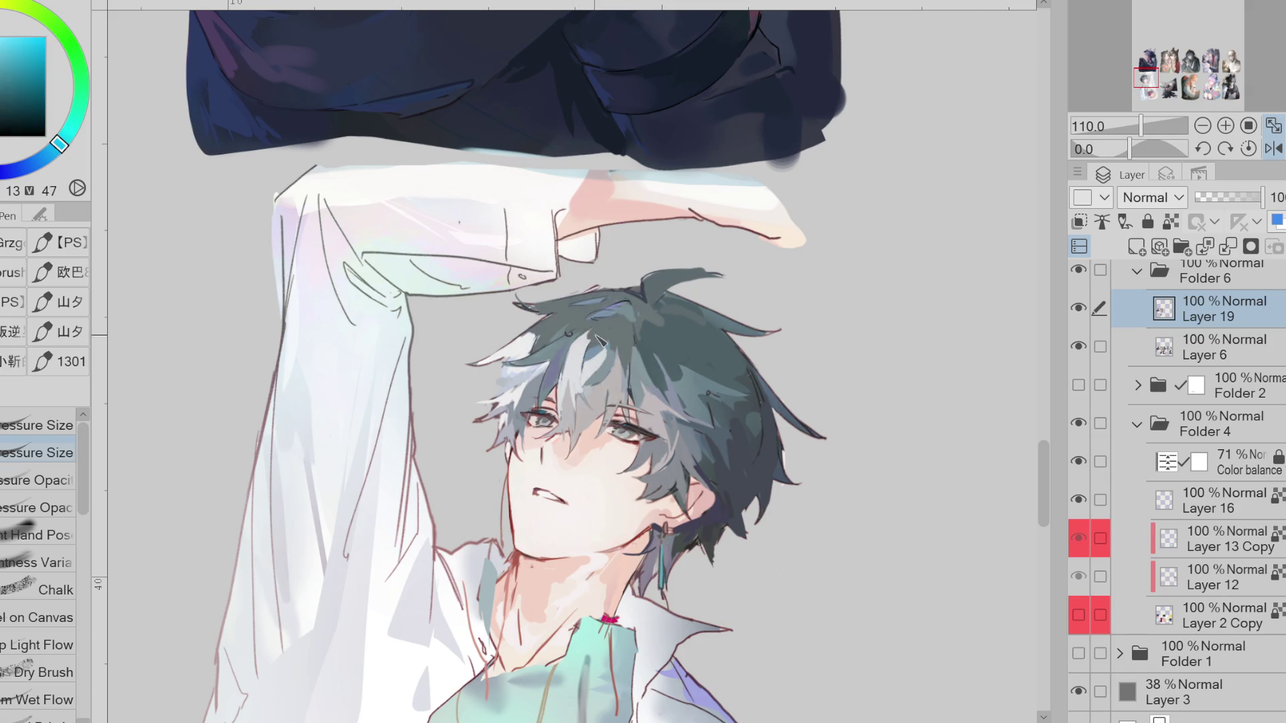
{"action": "left_click", "coordinate": [566, 372], "text": "alt"}
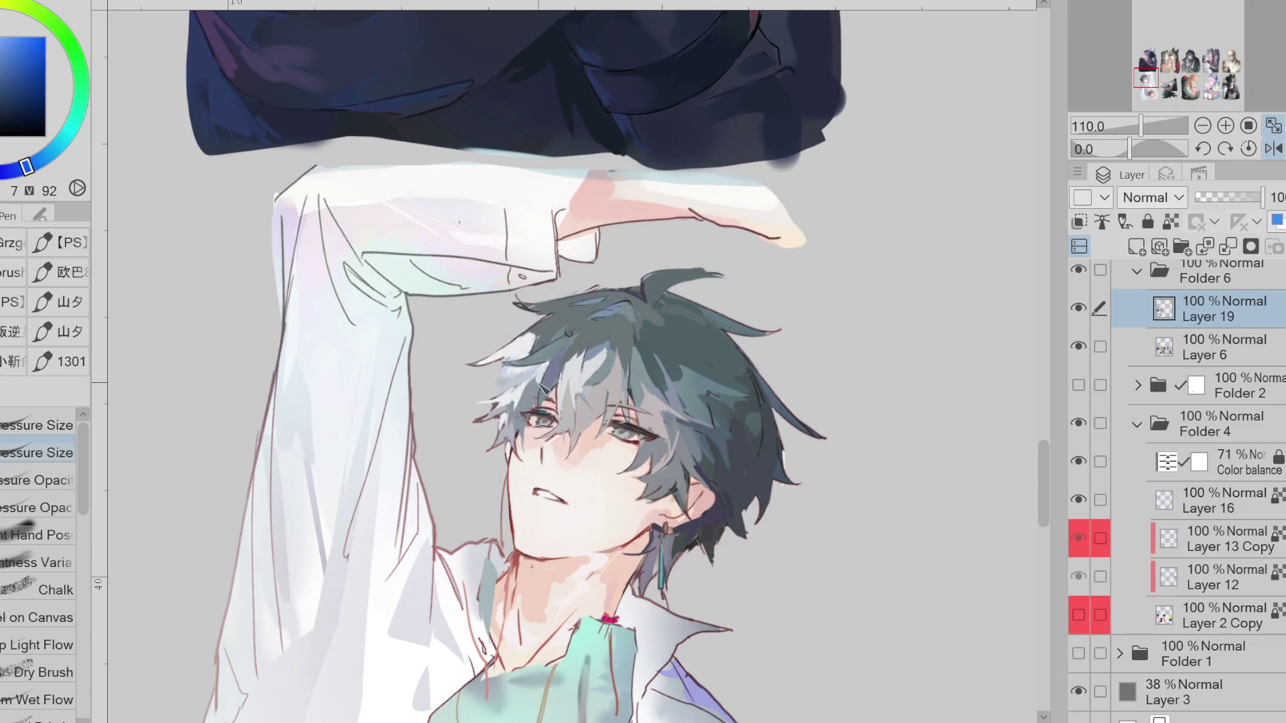
{"action": "left_click", "coordinate": [542, 373], "text": "alt"}
{"action": "left_click", "coordinate": [525, 379], "text": "alt"}
{"action": "left_click", "coordinate": [540, 375], "text": "alt"}
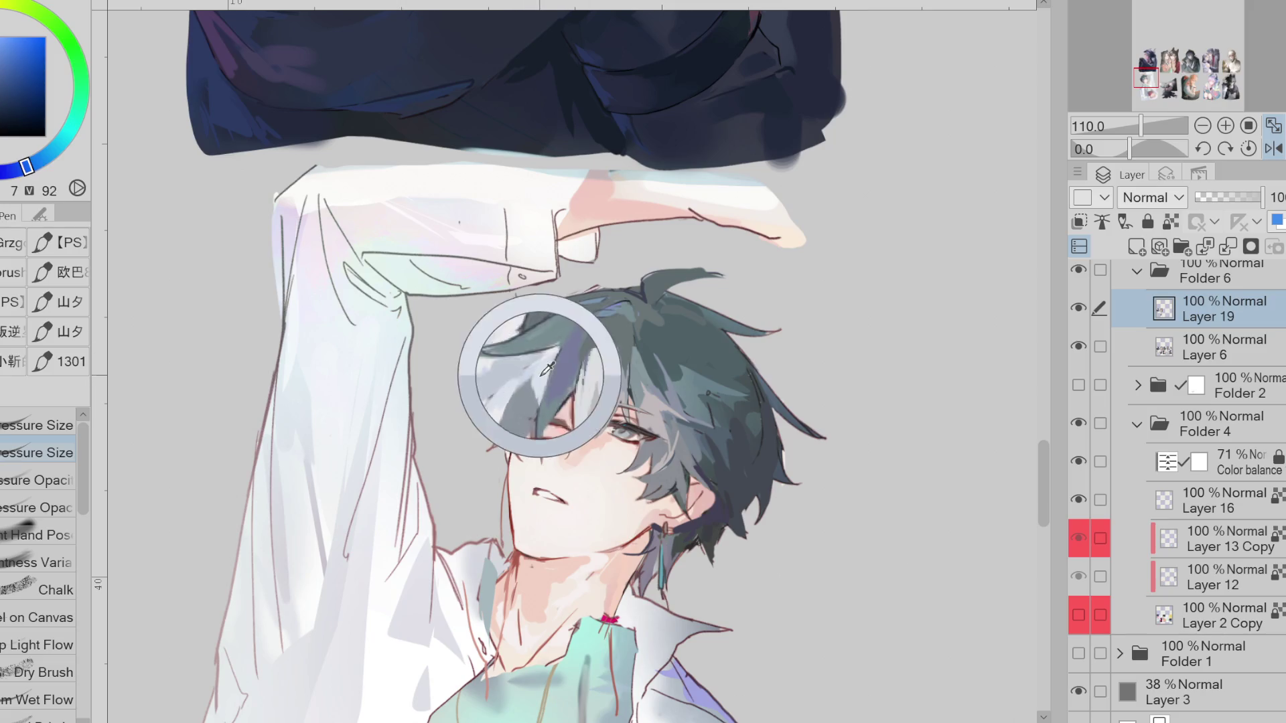
{"action": "left_click", "coordinate": [509, 419], "text": "alt"}
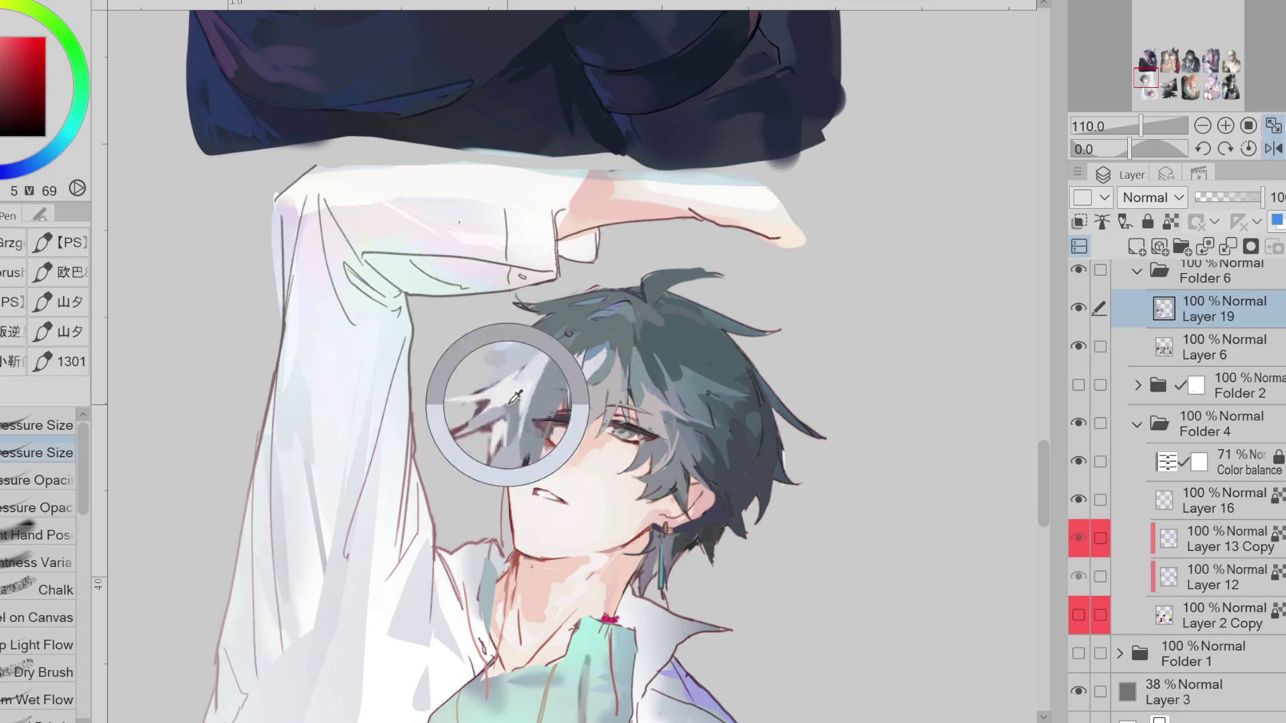
{"action": "left_click", "coordinate": [509, 443], "text": "alt"}
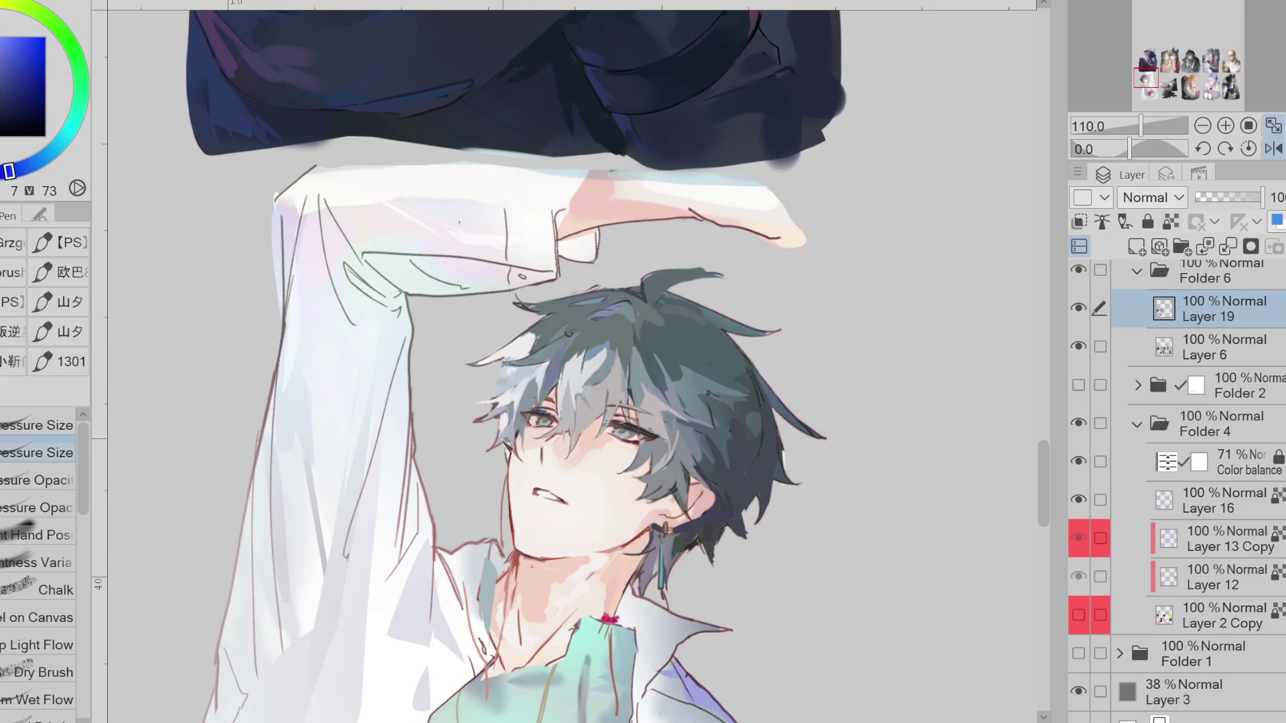
{"action": "left_click", "coordinate": [536, 378], "text": "alt"}
{"action": "left_click", "coordinate": [526, 387], "text": "alt"}
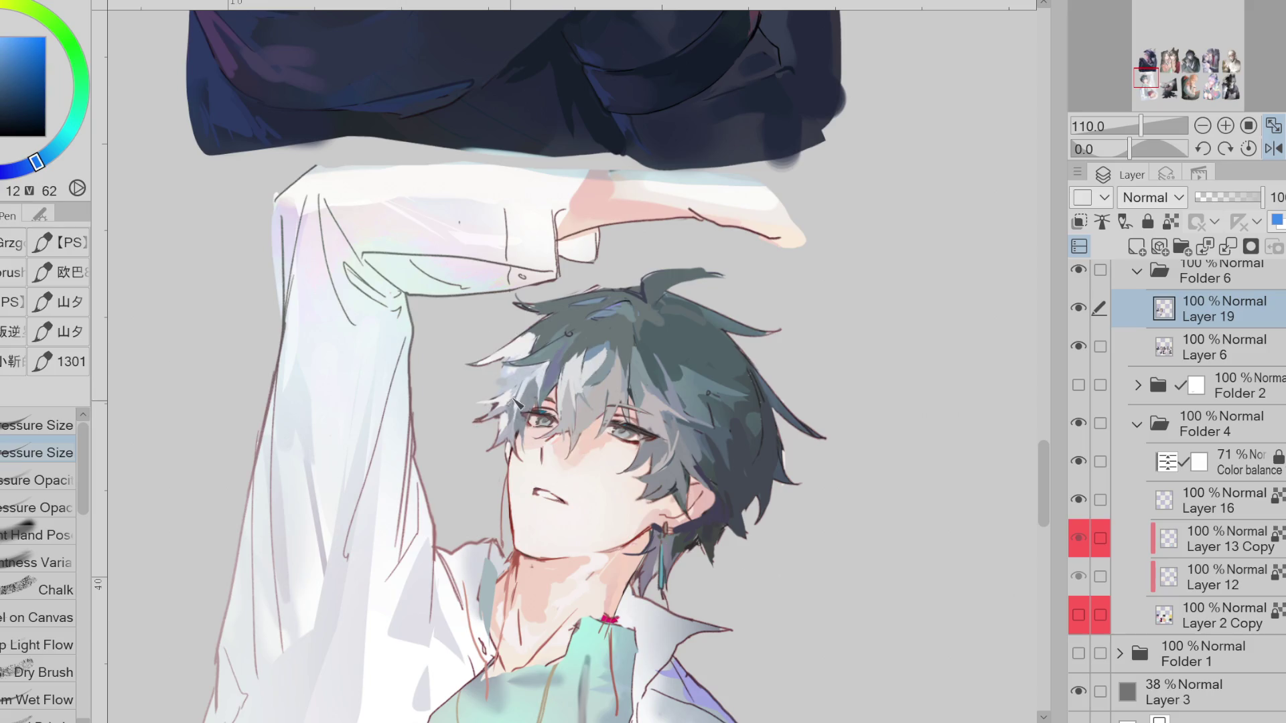
{"action": "left_click", "coordinate": [515, 402], "text": "alt"}
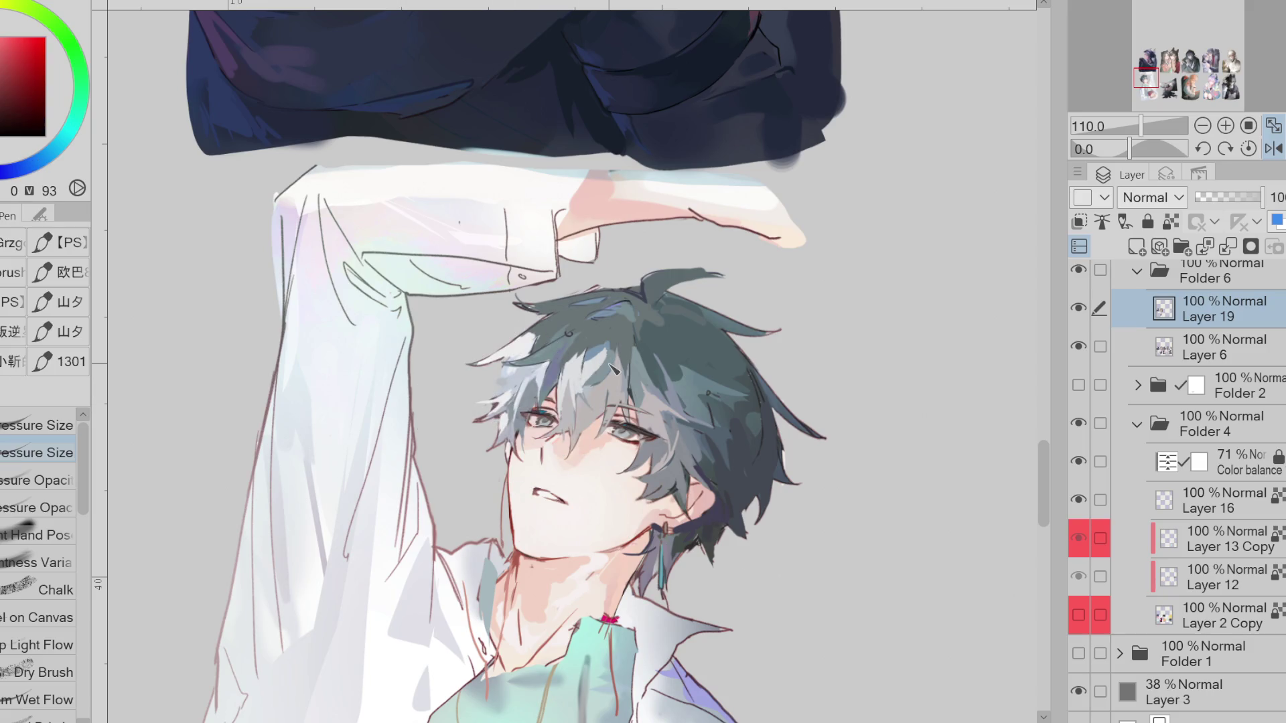
{"action": "scroll", "coordinate": [611, 367], "scroll_direction": "up", "scroll_amount": 1}
{"action": "left_click", "coordinate": [584, 337], "text": "alt"}
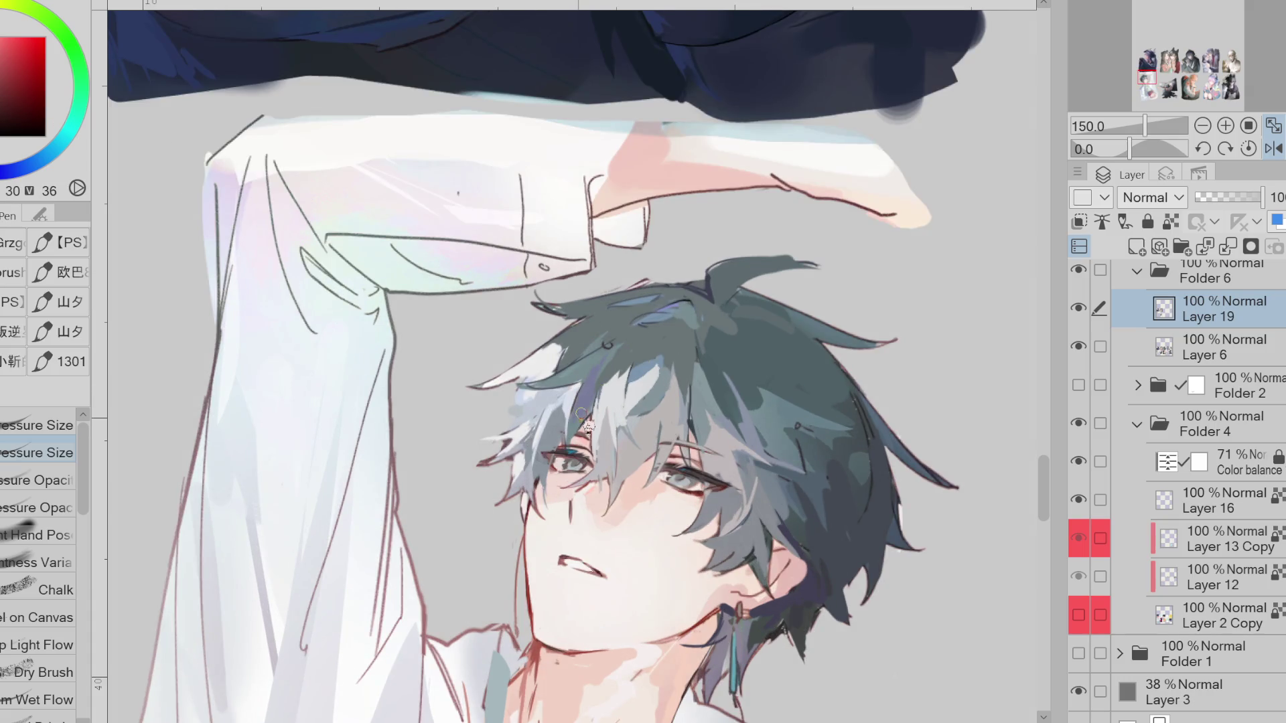
Darken the inner corner of the eye and paint a darker streak through the hair
{"action": "left_click", "coordinate": [51, 154]}
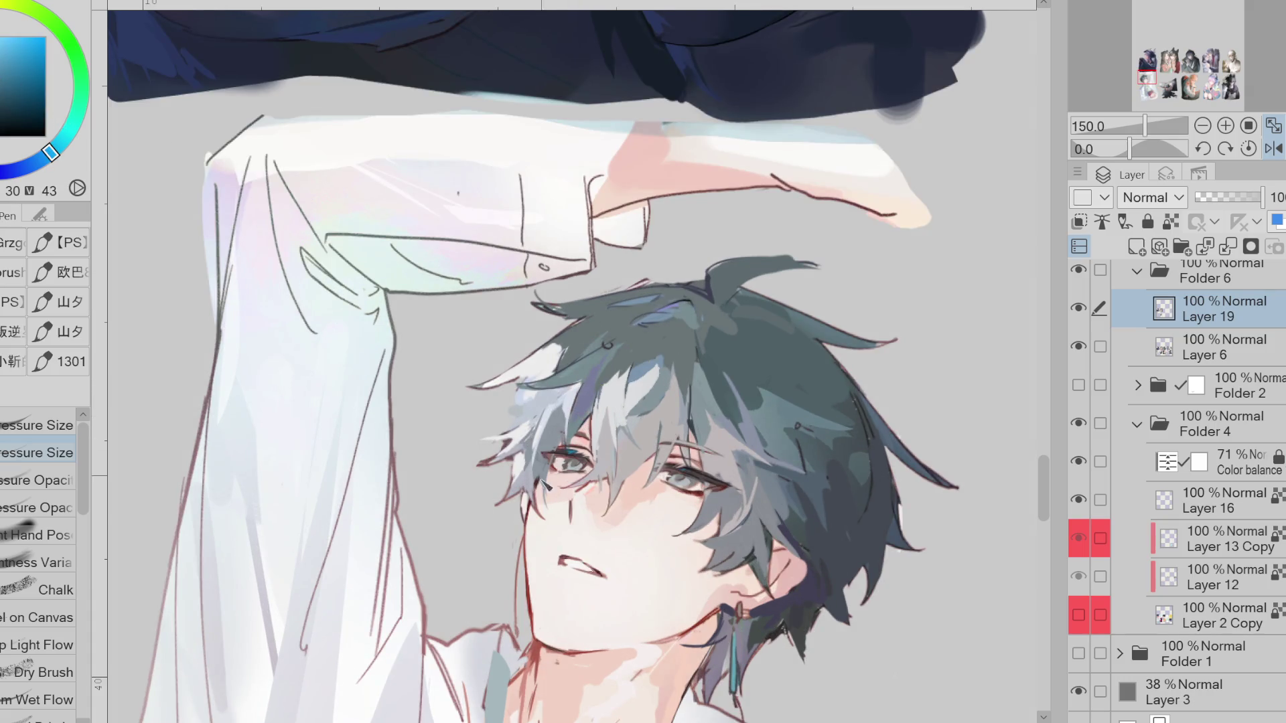
{"action": "left_click", "coordinate": [549, 400], "text": "alt"}
{"action": "left_click", "coordinate": [39, 161]}
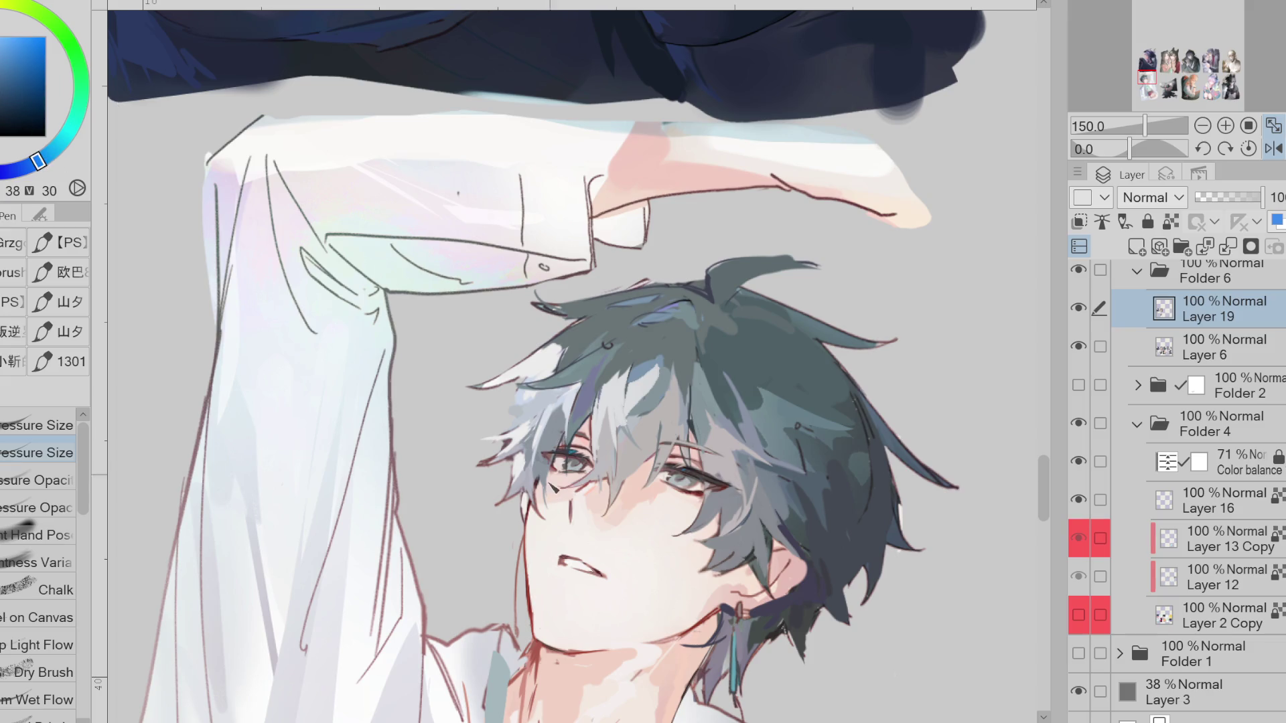
{"action": "left_click_drag", "start_coordinate": [564, 481], "coordinate": [553, 483]}
{"action": "left_click_drag", "start_coordinate": [584, 357], "coordinate": [671, 335]}
Add a faint light blue highlight and small teal strokes to the hair
{"action": "left_click", "coordinate": [606, 392], "text": "alt"}
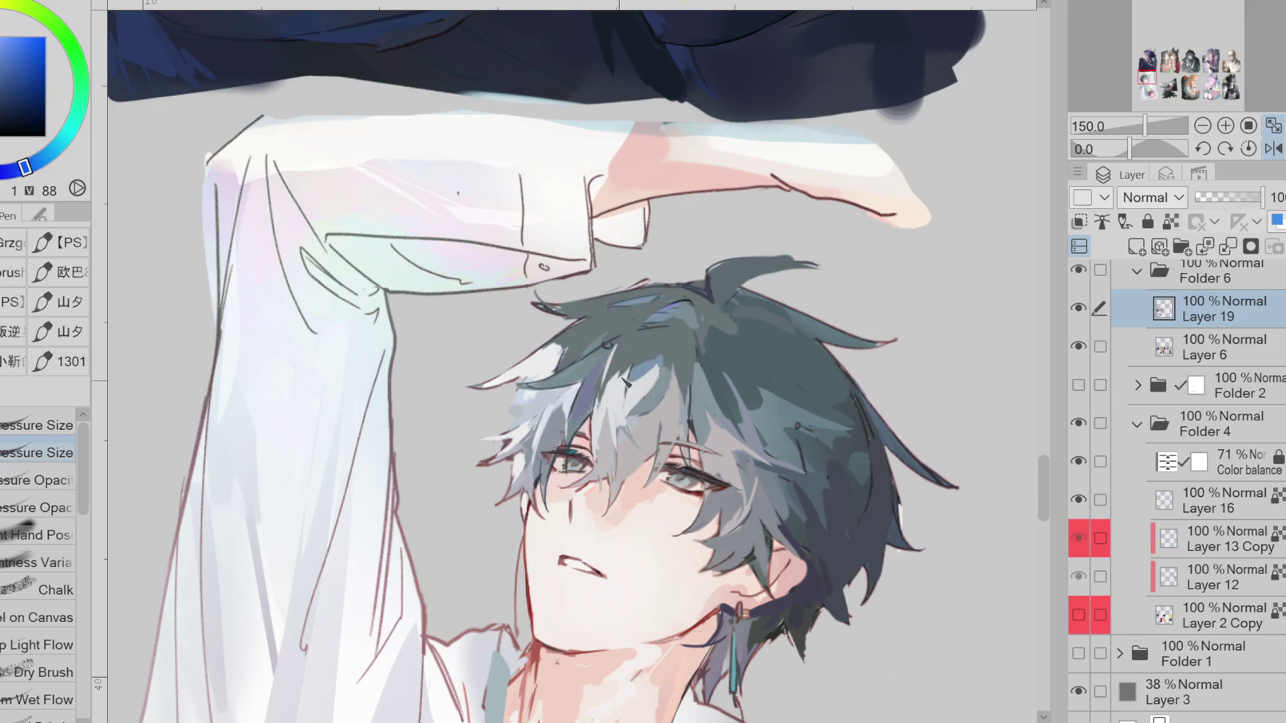
{"action": "left_click_drag", "start_coordinate": [653, 318], "coordinate": [687, 325]}
{"action": "left_click", "coordinate": [687, 307], "text": "alt"}
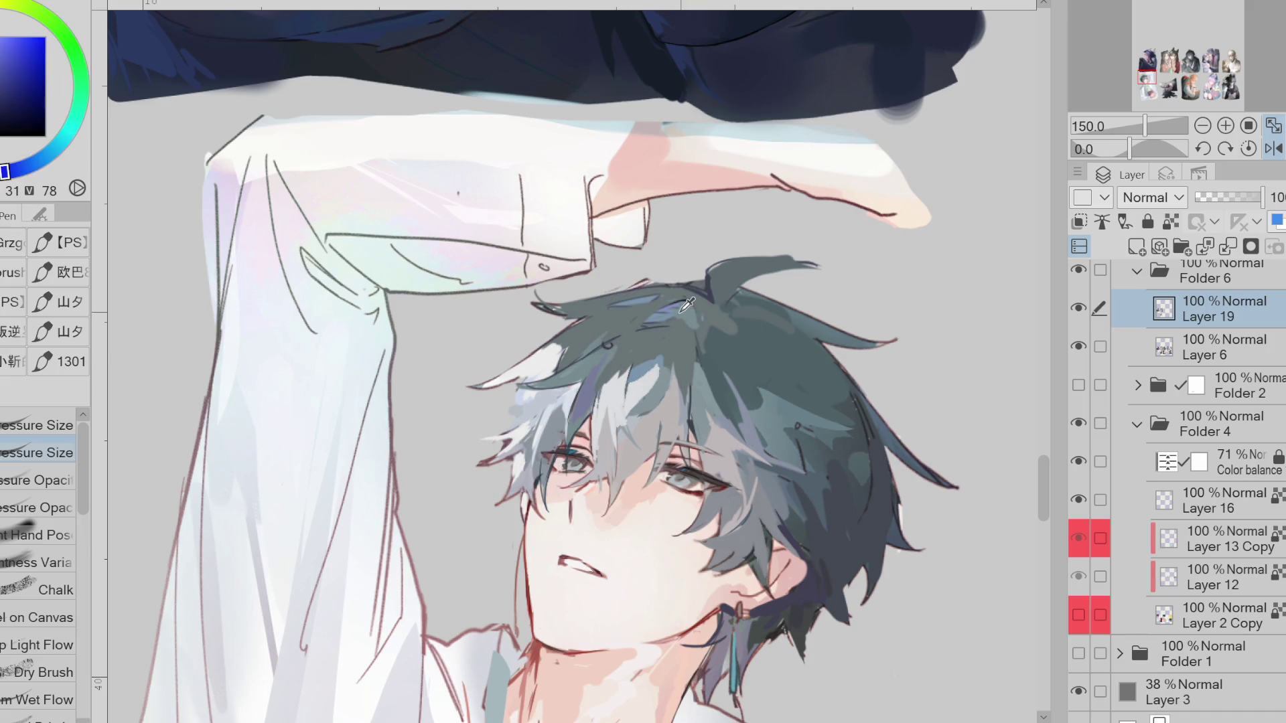
{"action": "left_click", "coordinate": [680, 310], "text": "alt"}
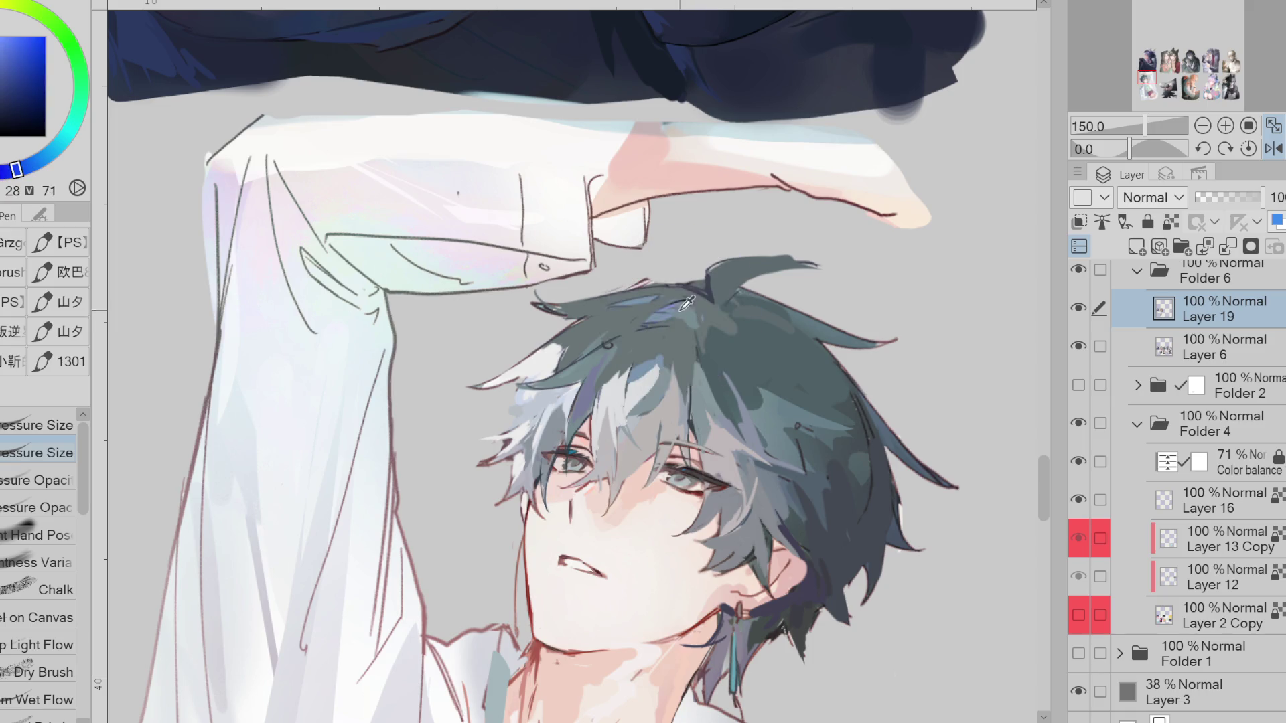
{"action": "left_click_drag", "start_coordinate": [670, 328], "coordinate": [690, 320]}
Try thin dark strands at the left hair tips, undo the last one, and mirror the view
{"action": "left_click", "coordinate": [618, 330], "text": "alt"}
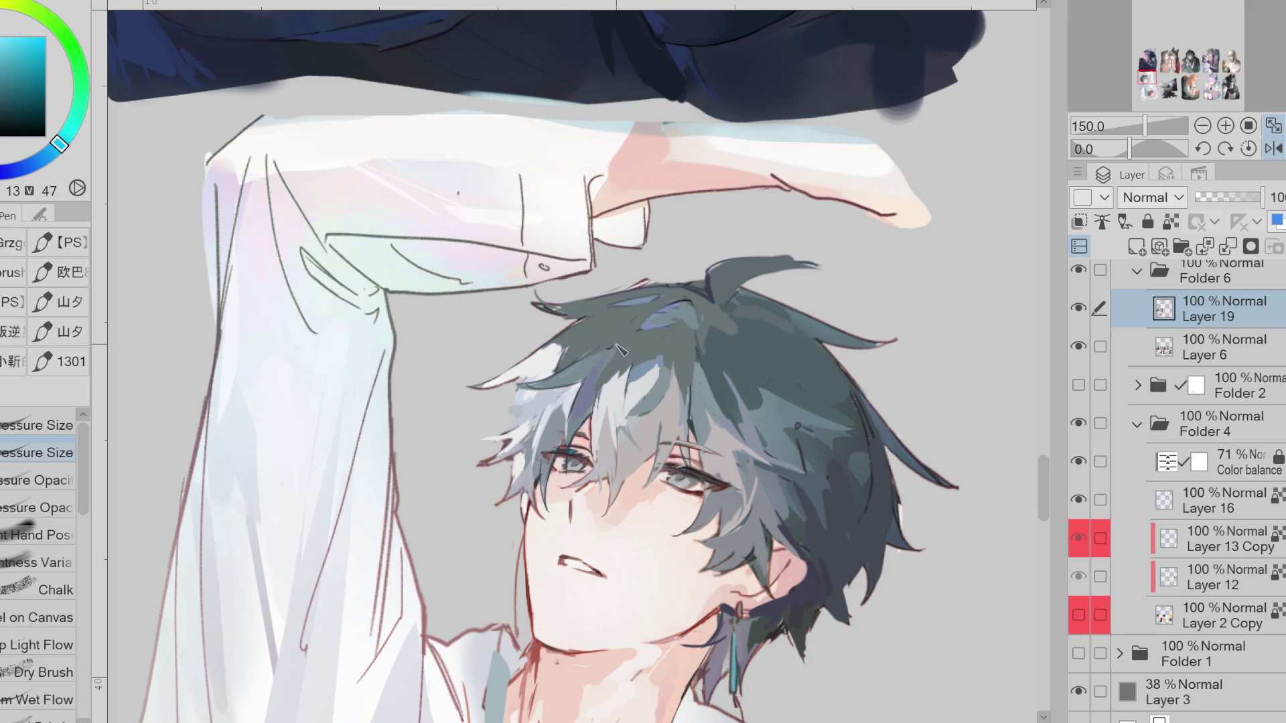
{"action": "left_click", "coordinate": [288, 160], "text": "alt"}
{"action": "left_click", "coordinate": [697, 281], "text": "alt"}
{"action": "left_click", "coordinate": [597, 322], "text": "alt"}
{"action": "left_click", "coordinate": [718, 280], "text": "alt"}
{"action": "left_click", "coordinate": [711, 284], "text": "alt"}
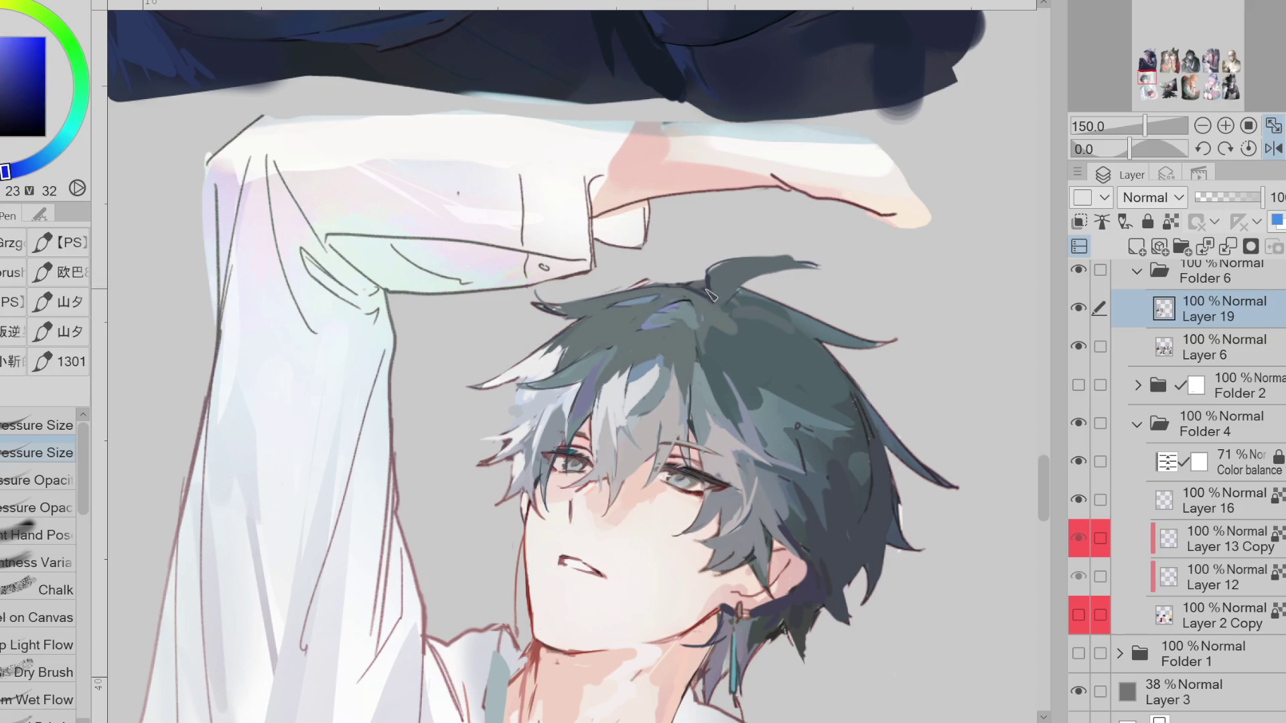
{"action": "left_click", "coordinate": [573, 339], "text": "alt"}
{"action": "left_click", "coordinate": [711, 283], "text": "alt"}
{"action": "mouse_move", "coordinate": [543, 372]}
{"action": "left_mouse_down"}
{"action": "mouse_move", "coordinate": [479, 355]}
{"action": "mouse_move", "coordinate": [495, 360]}
{"action": "mouse_move", "coordinate": [504, 420]}
{"action": "left_mouse_up"}
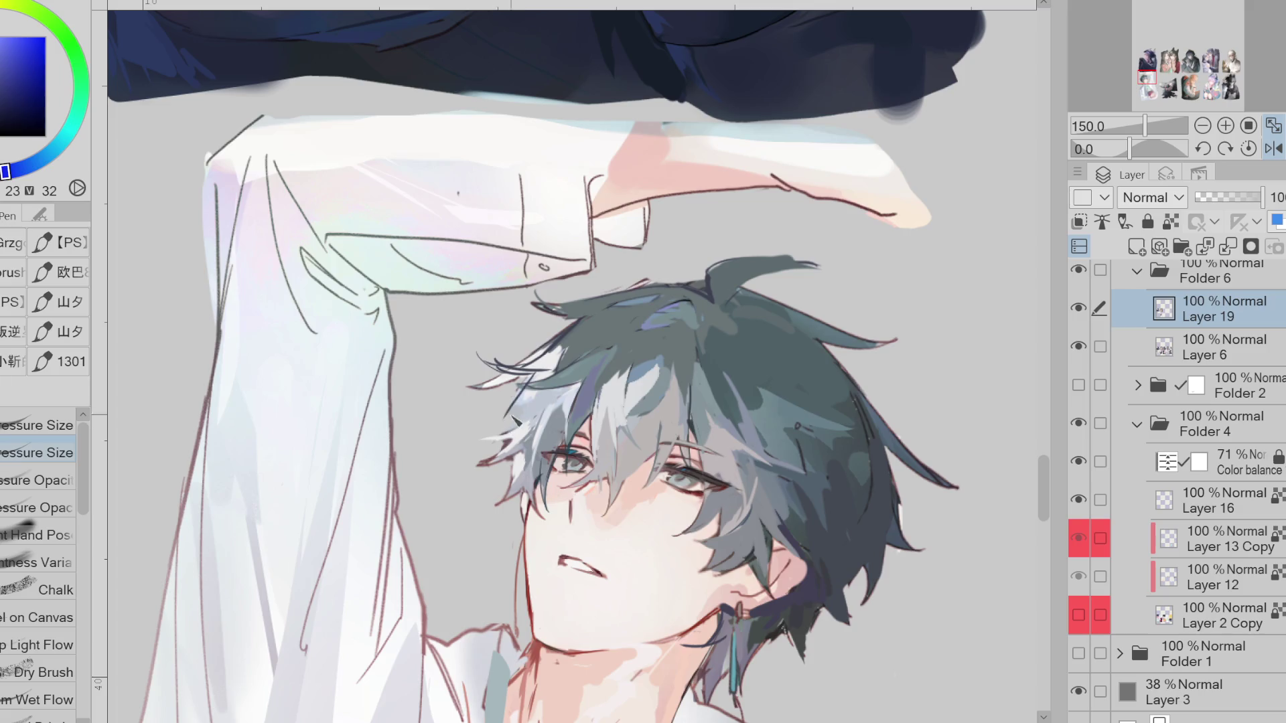
{"action": "key", "text": "ctrl+z"}
{"action": "left_click", "coordinate": [1273, 148]}
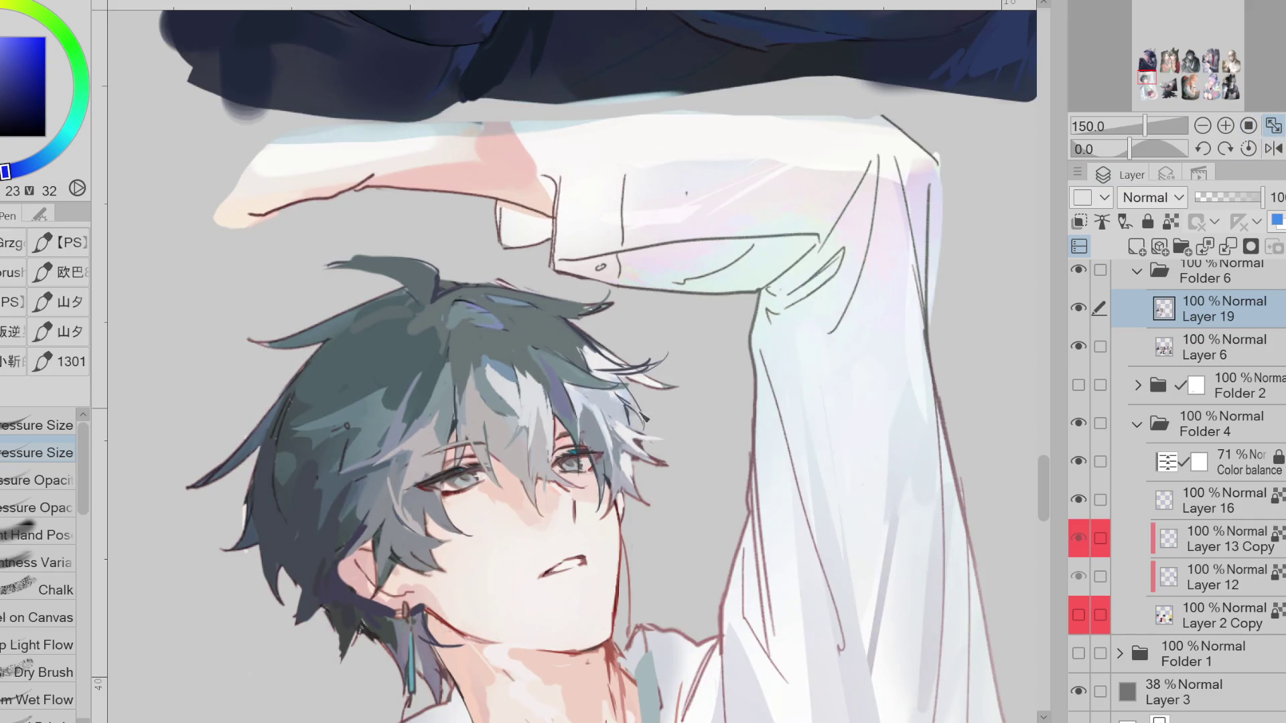
Draw thin dark strands at the right hair tips and over the light hair, sampling nearby tones
{"action": "mouse_move", "coordinate": [645, 417]}
{"action": "left_mouse_down"}
{"action": "mouse_move", "coordinate": [671, 424]}
{"action": "mouse_move", "coordinate": [652, 446]}
{"action": "mouse_move", "coordinate": [663, 467]}
{"action": "left_mouse_up"}
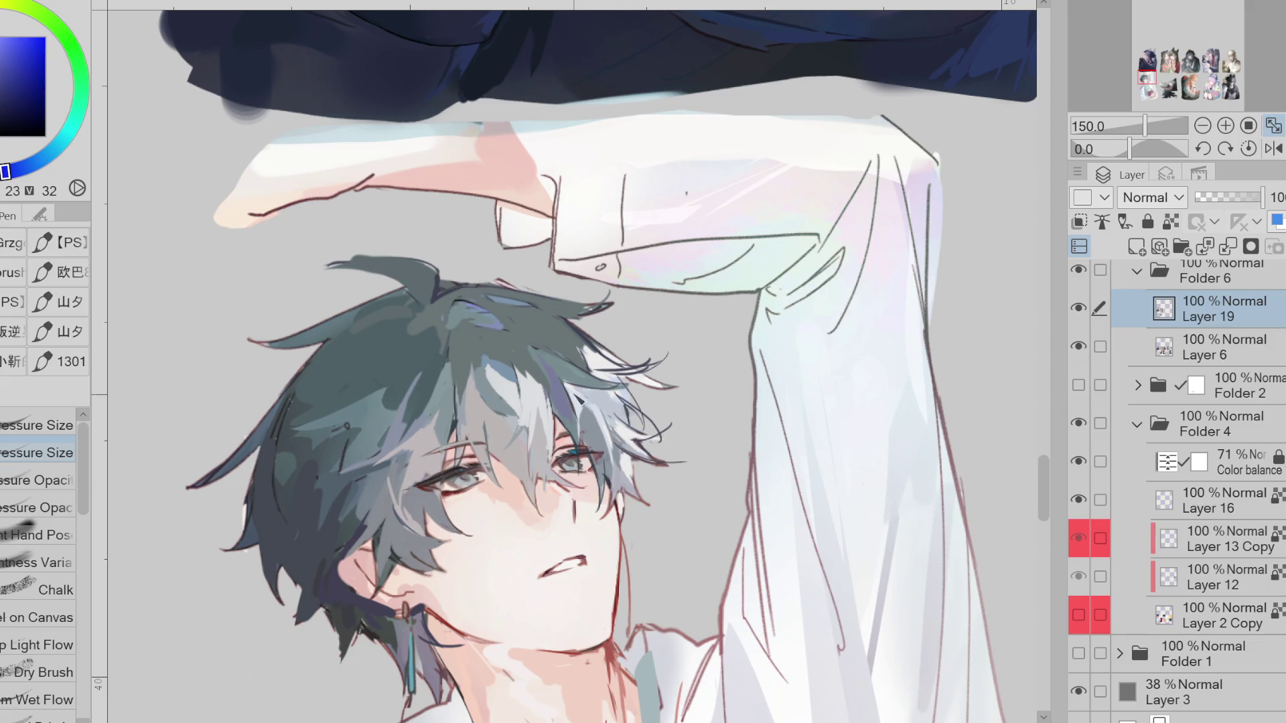
{"action": "left_click_drag", "start_coordinate": [536, 432], "coordinate": [544, 405]}
{"action": "left_click", "coordinate": [548, 417], "text": "alt"}
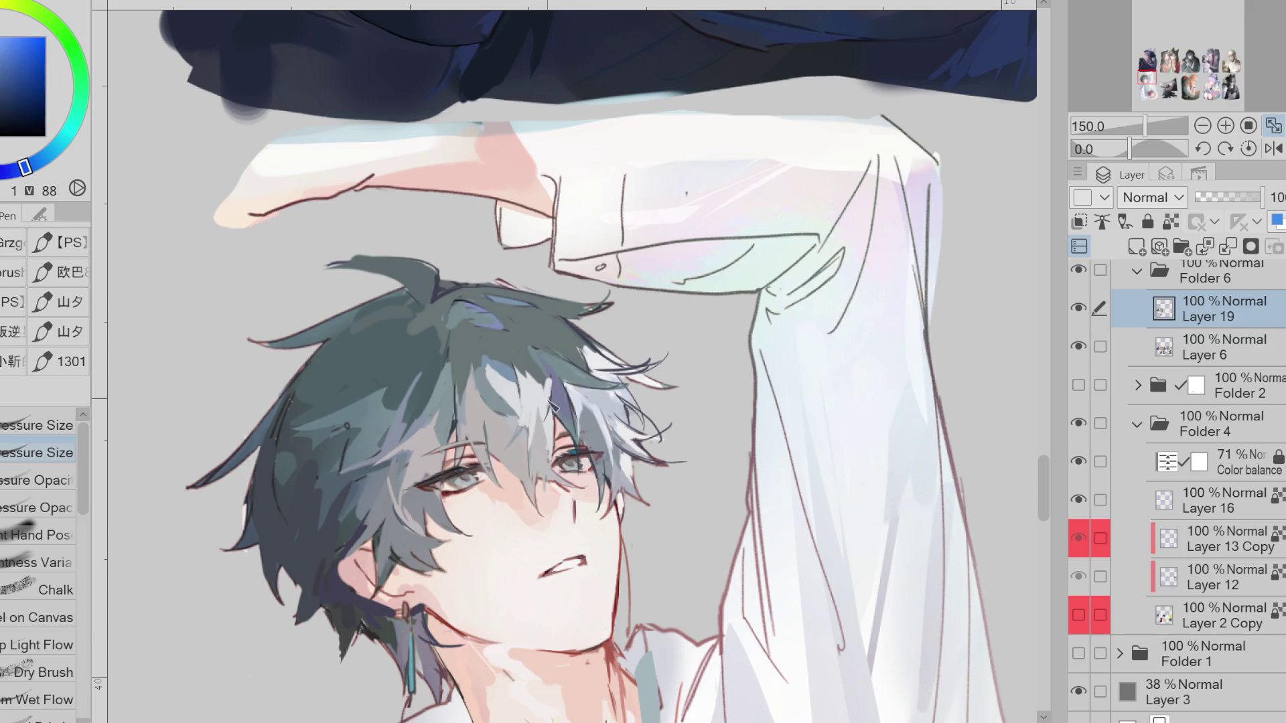
{"action": "left_click", "coordinate": [594, 436], "text": "alt"}
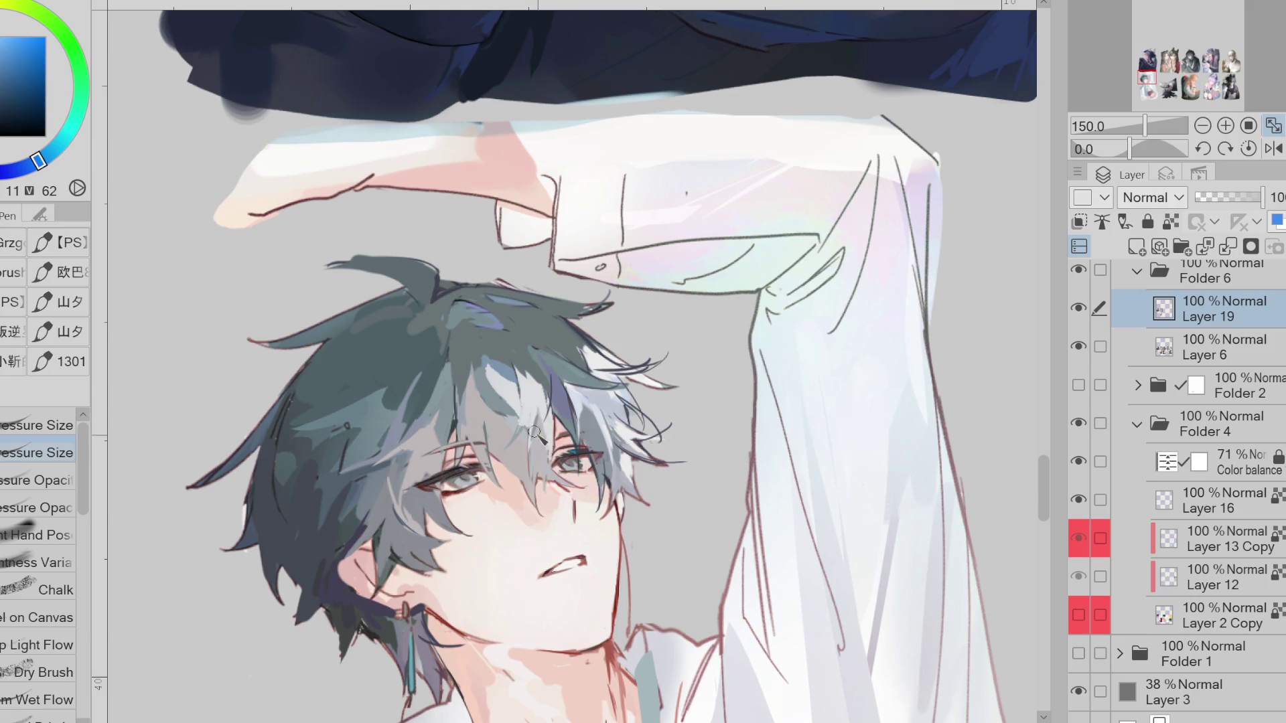
{"action": "left_click", "coordinate": [504, 416], "text": "alt"}
{"action": "left_click", "coordinate": [536, 462], "text": "alt"}
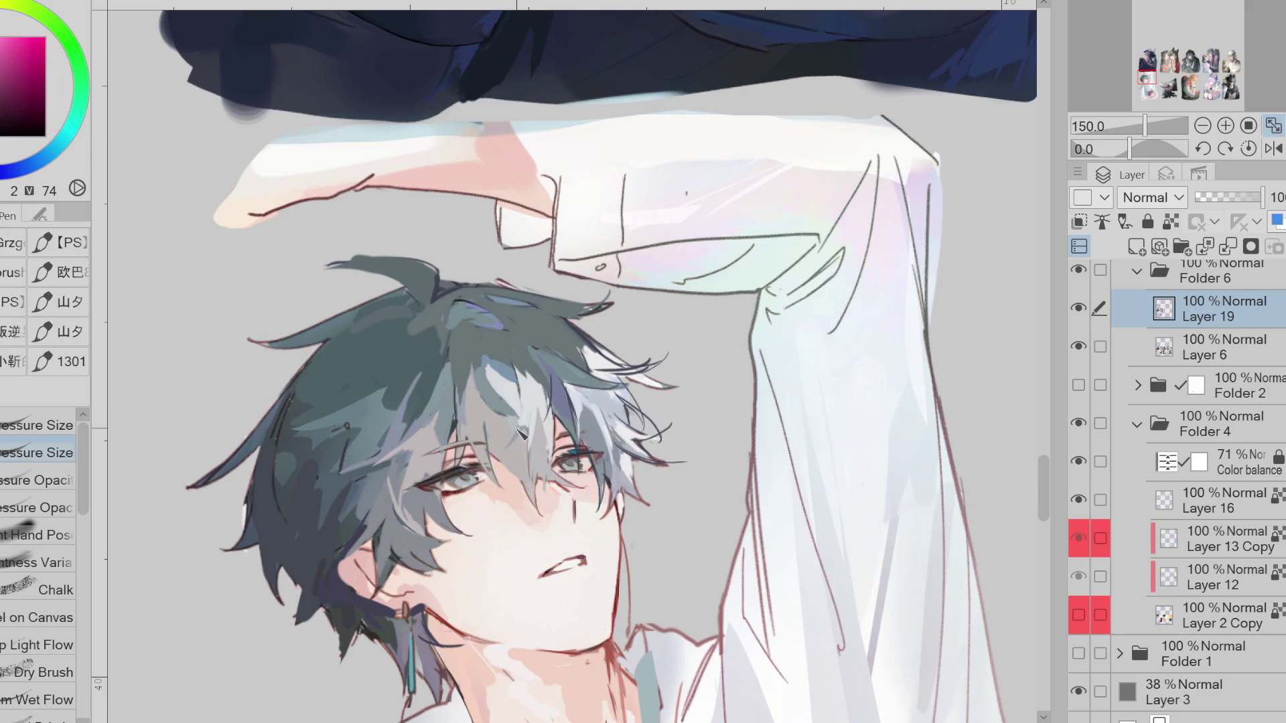
{"action": "key", "text": "m"}
{"action": "left_click_drag", "start_coordinate": [552, 469], "coordinate": [554, 462]}
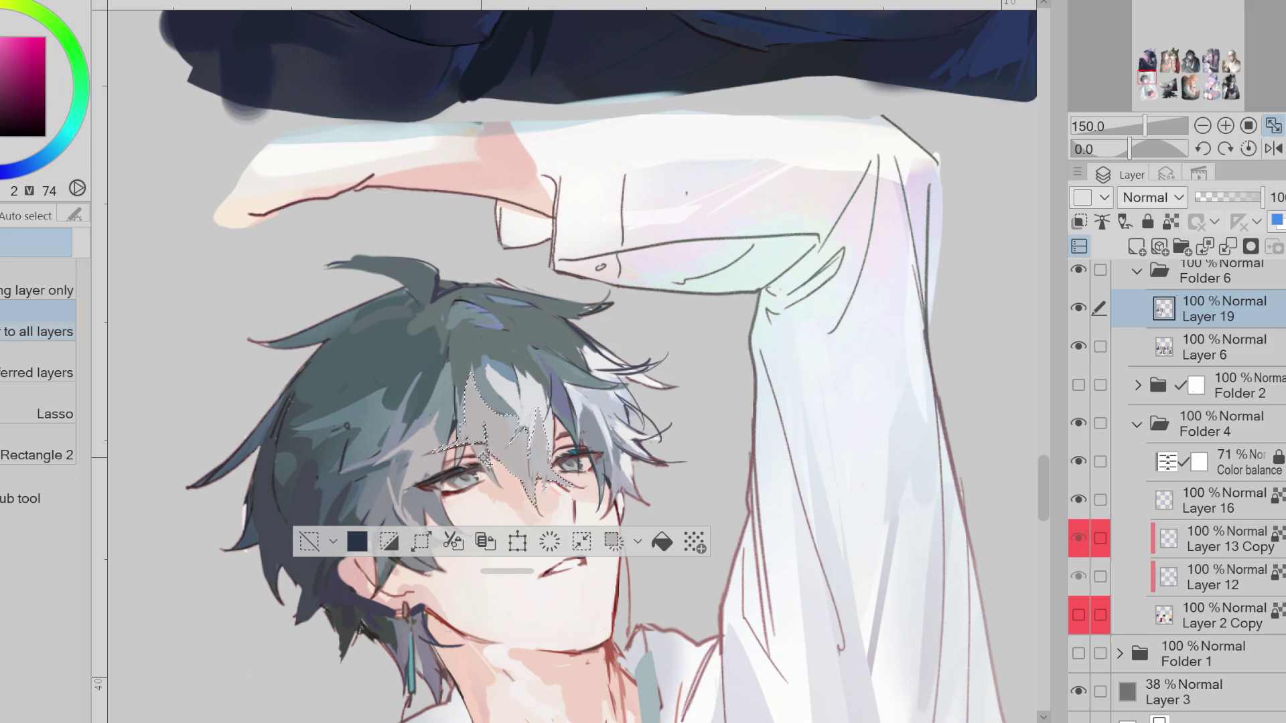
Extend the lasso over the bangs, airbrush them with violet and blue, then deselect
{"action": "left_click", "coordinate": [426, 458], "text": "shift"}
{"action": "left_click", "coordinate": [611, 419], "text": "alt"}
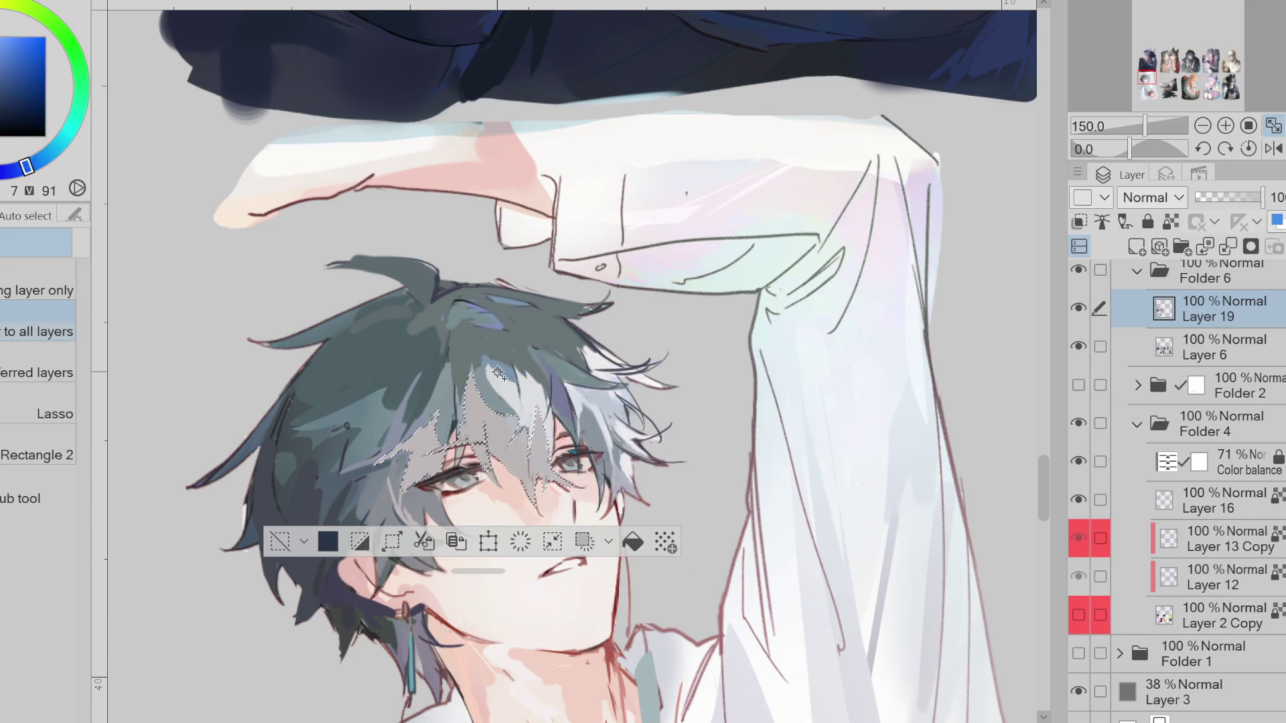
{"action": "key", "text": "b"}
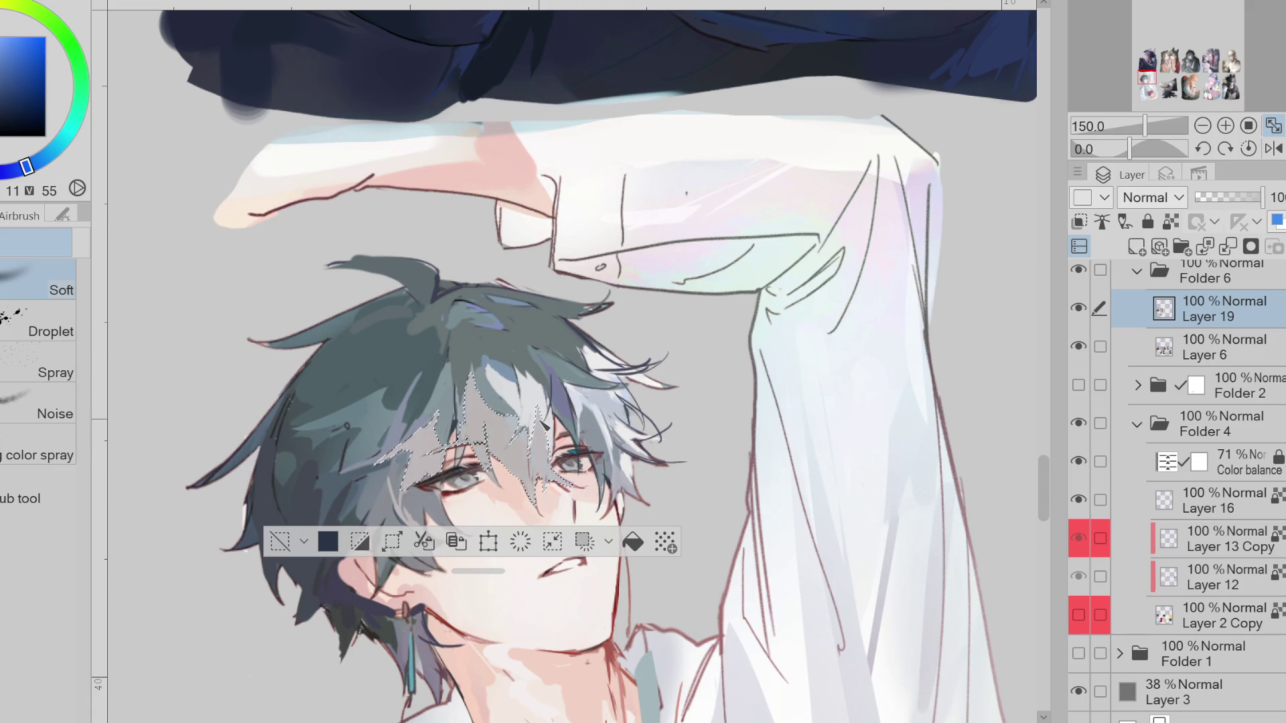
{"action": "left_click", "coordinate": [1078, 309]}
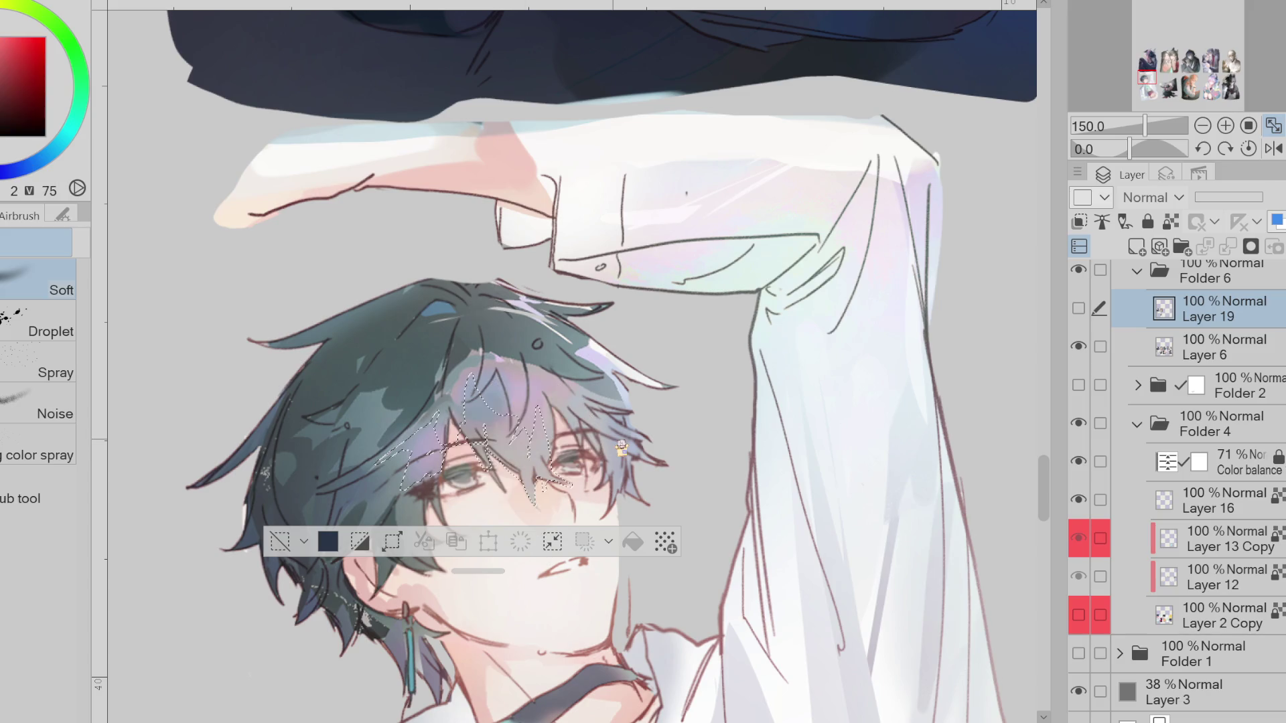
{"action": "left_click", "coordinate": [1078, 308]}
{"action": "left_click", "coordinate": [538, 410], "text": "alt"}
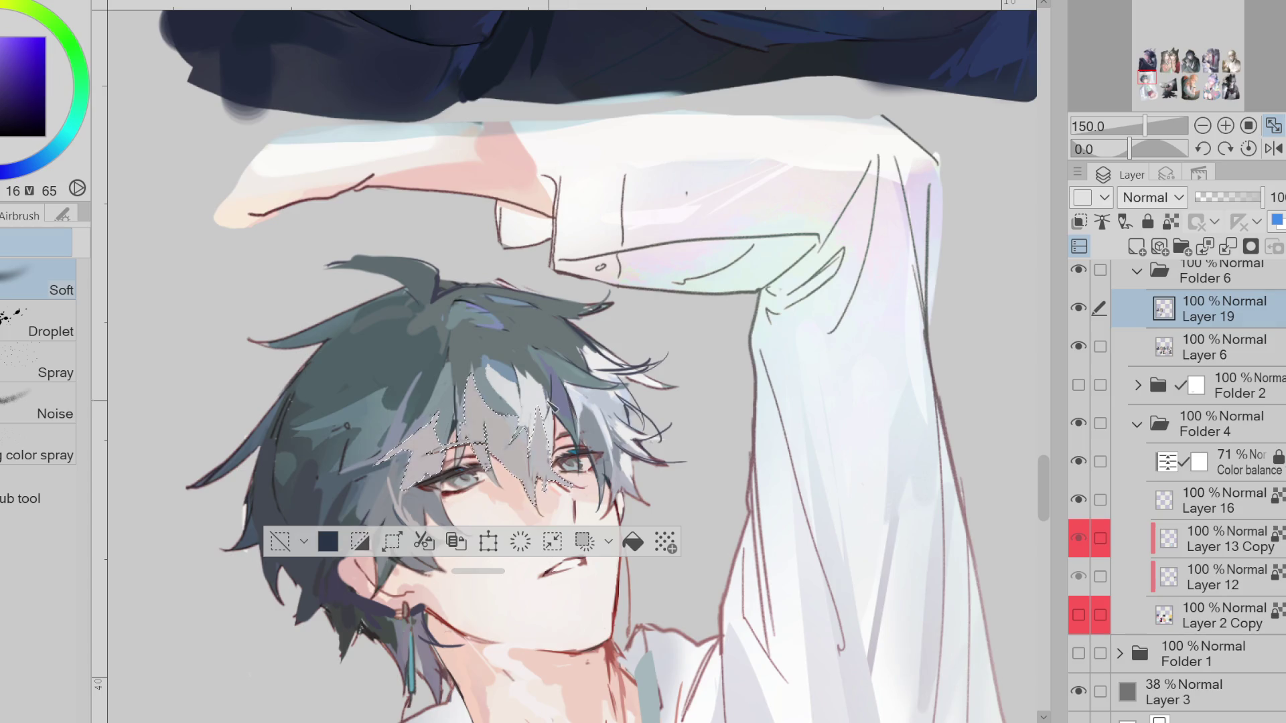
{"action": "left_click", "coordinate": [525, 405], "text": "alt"}
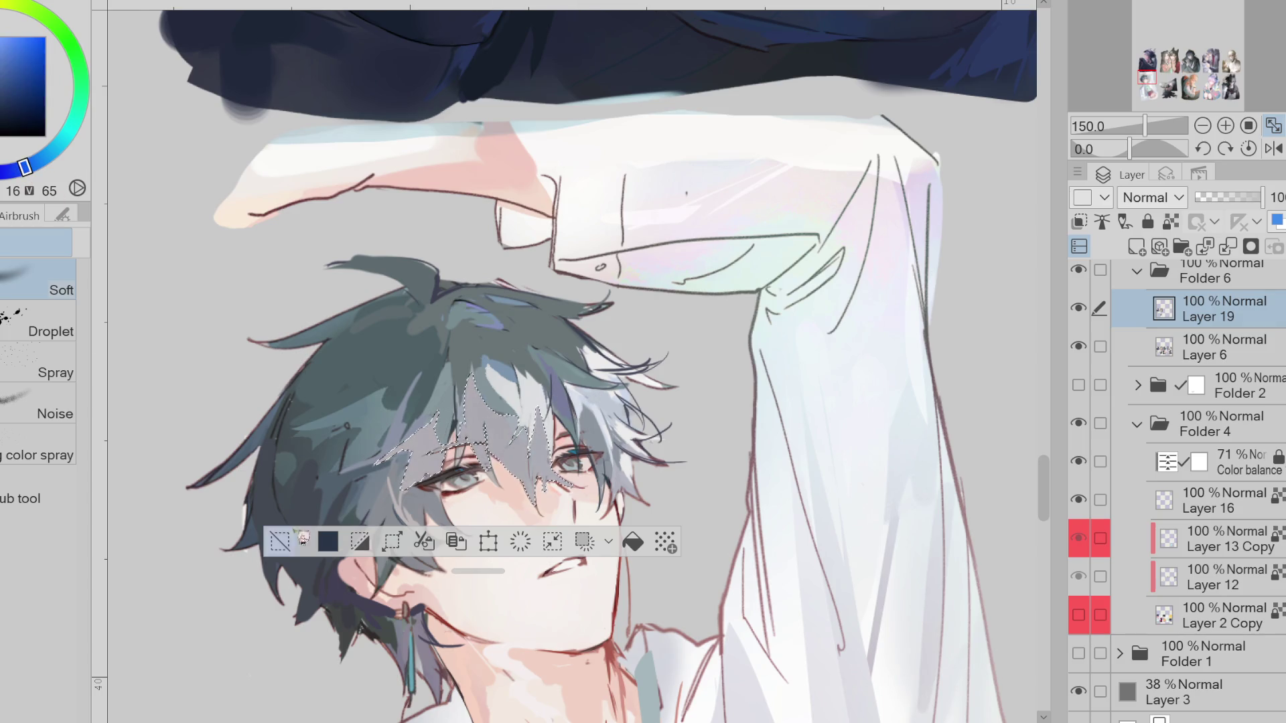
{"action": "left_click", "coordinate": [280, 541]}
Paint a dark strand along the jaw-side hair using the sampled dark hair colour
{"action": "key", "text": "p"}
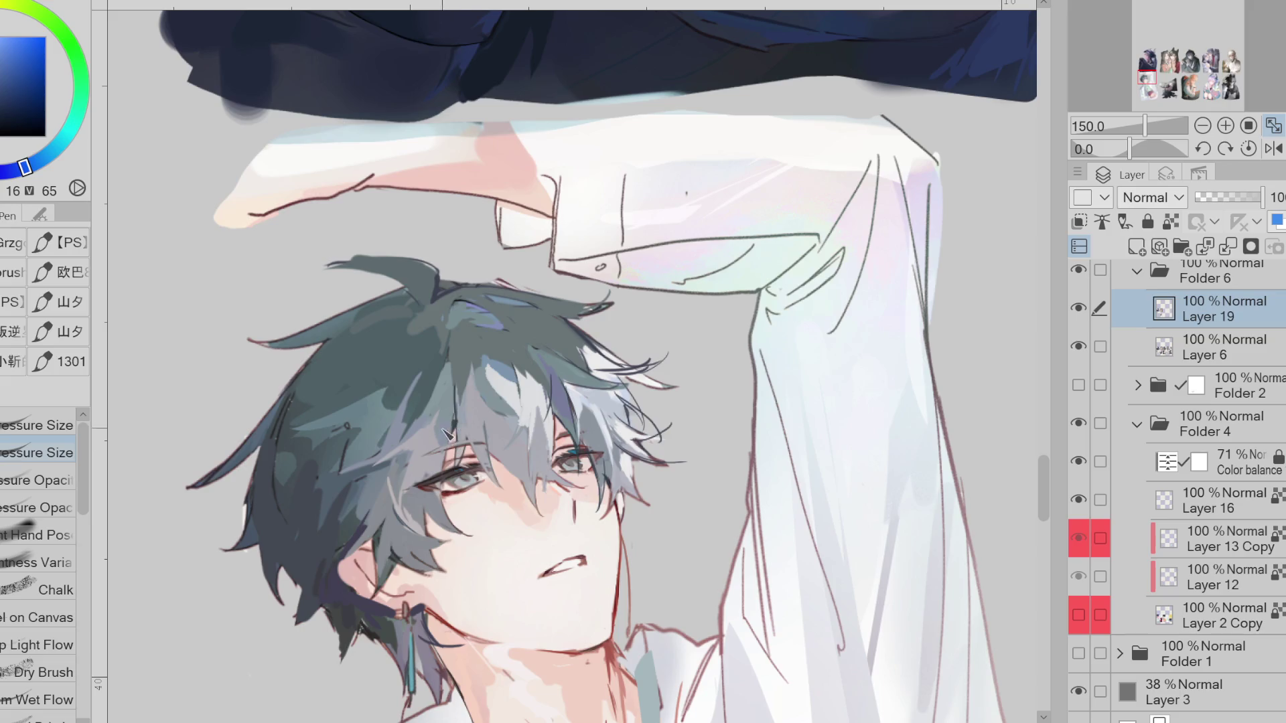
{"action": "left_click", "coordinate": [447, 406], "text": "alt"}
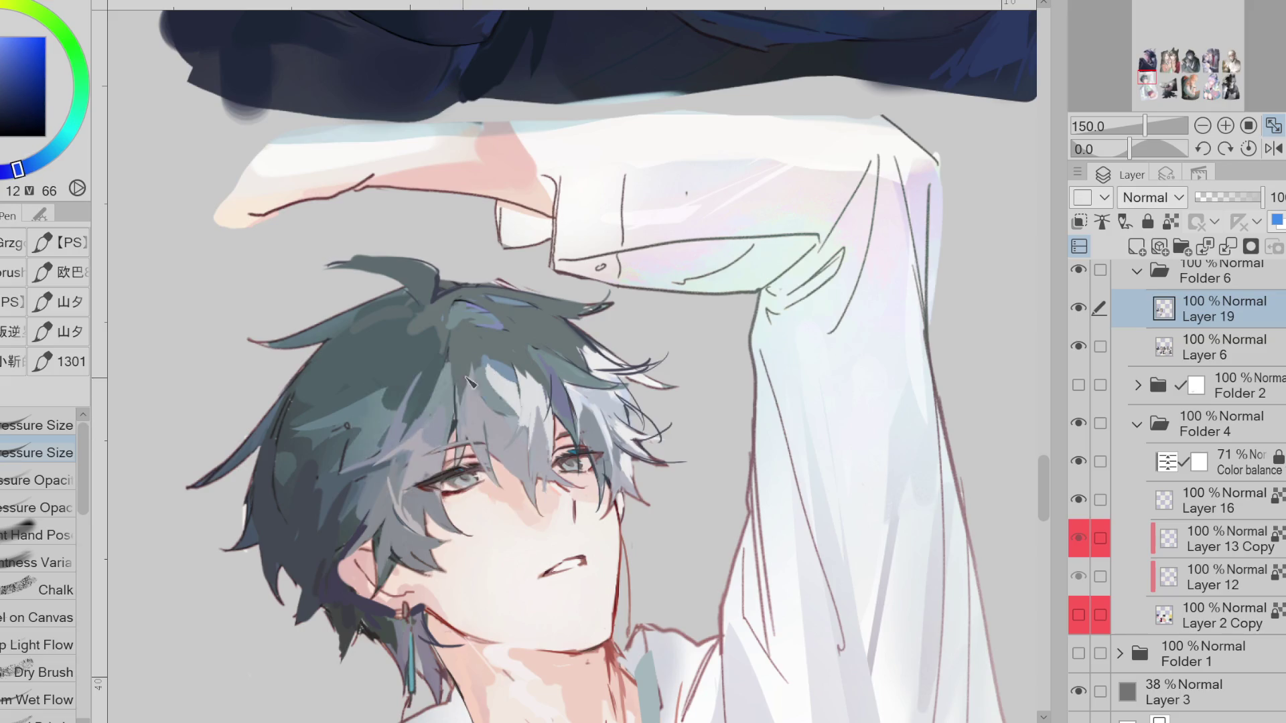
{"action": "left_click", "coordinate": [459, 405], "text": "alt"}
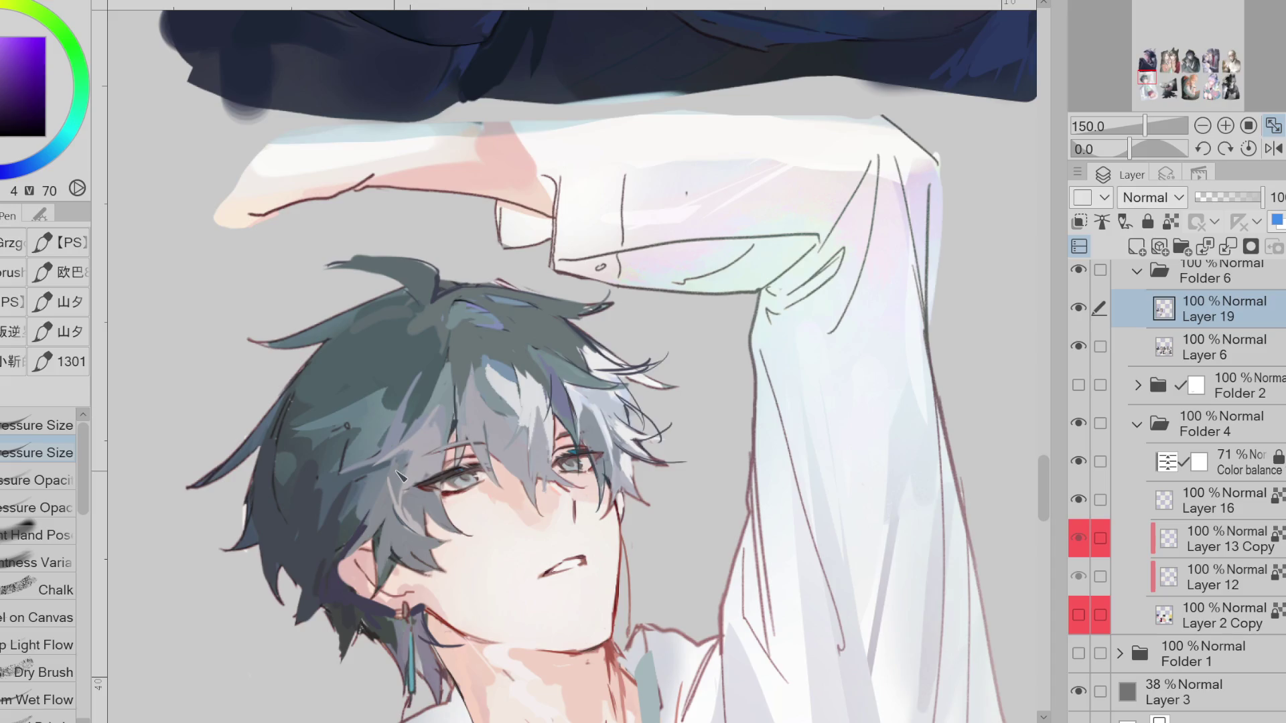
{"action": "left_click", "coordinate": [410, 540], "text": "alt"}
{"action": "left_click", "coordinate": [385, 582], "text": "alt"}
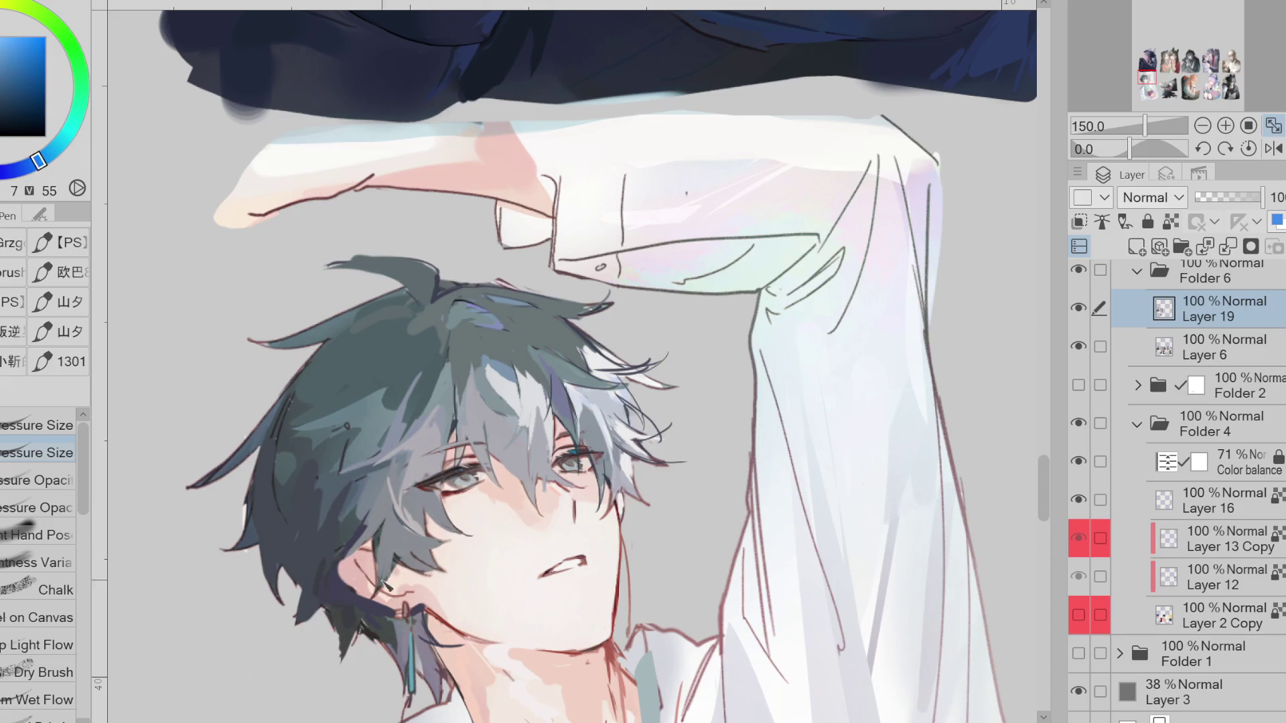
{"action": "left_click", "coordinate": [397, 569], "text": "alt"}
{"action": "left_click_drag", "start_coordinate": [395, 555], "coordinate": [422, 573]}
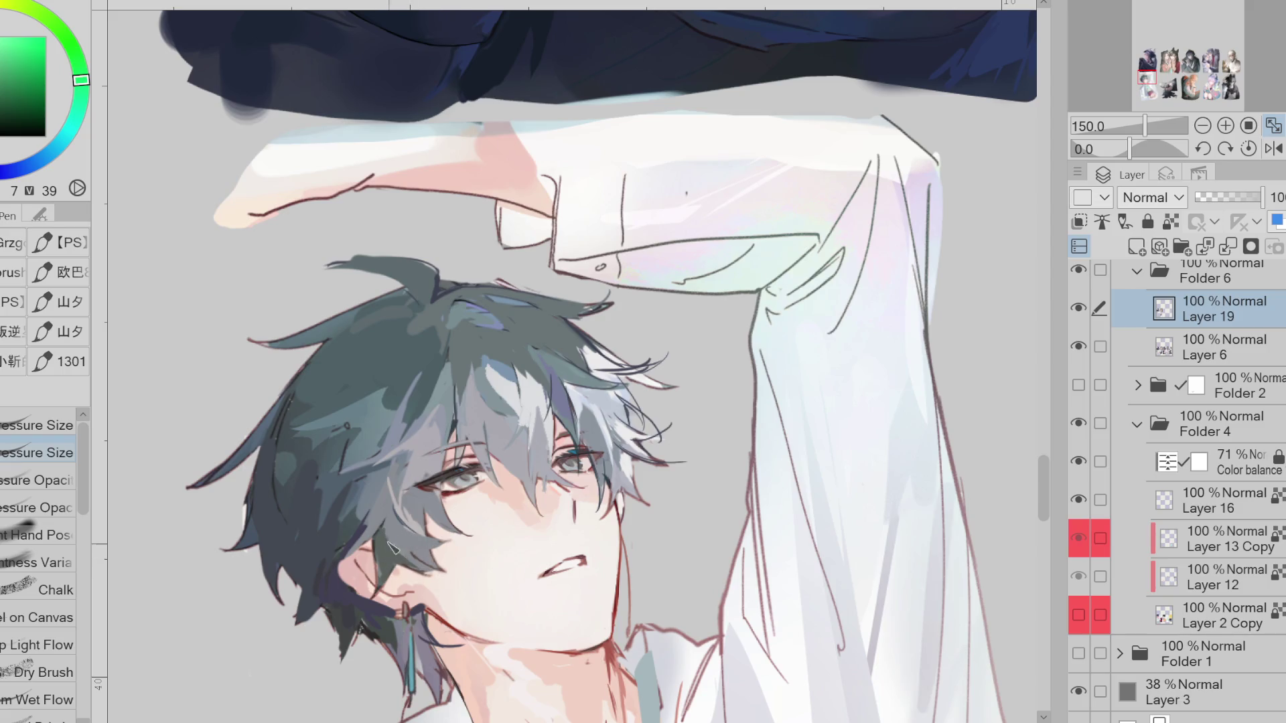
With a pressure-opacity pen, blend the hair patches upward and darken strands on the right
{"action": "left_click", "coordinate": [366, 513], "text": "alt"}
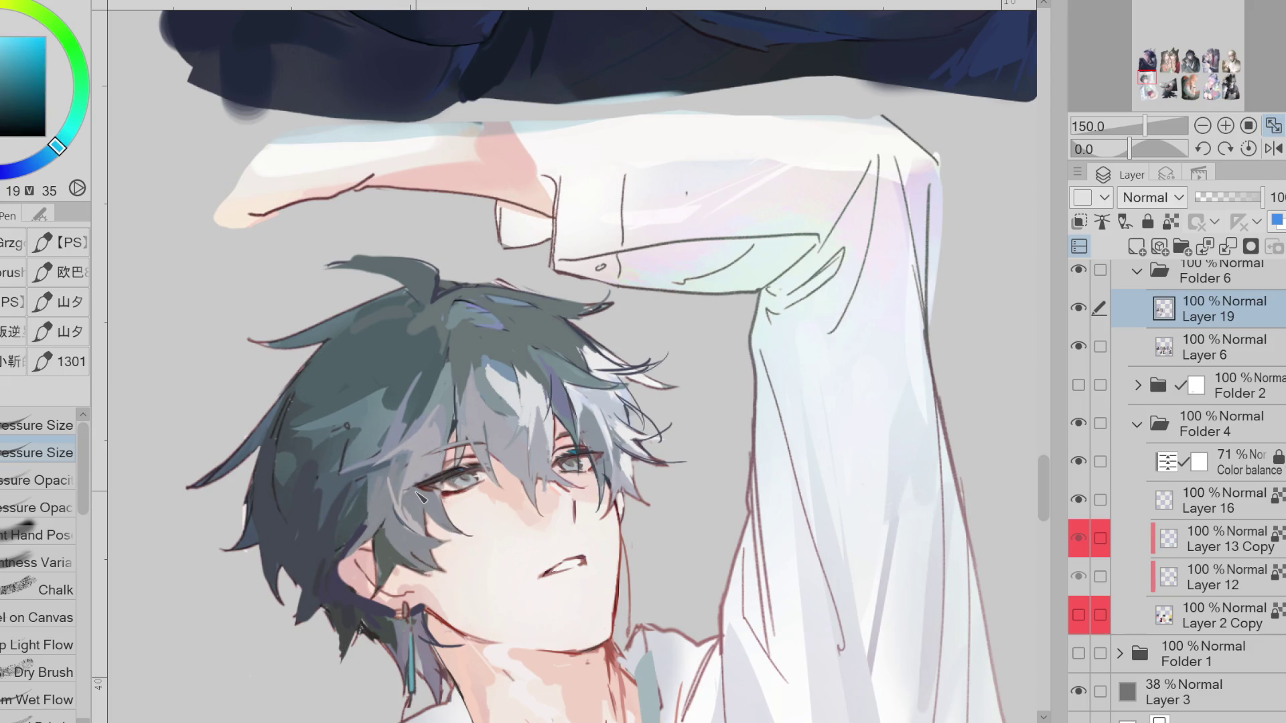
{"action": "key", "text": "period"}
{"action": "key", "text": "period"}
{"action": "left_click", "coordinate": [436, 439], "text": "alt"}
{"action": "left_click", "coordinate": [444, 405], "text": "alt"}
{"action": "mouse_move", "coordinate": [442, 402]}
{"action": "left_mouse_down"}
{"action": "mouse_move", "coordinate": [422, 320]}
{"action": "mouse_move", "coordinate": [327, 381]}
{"action": "left_mouse_up"}
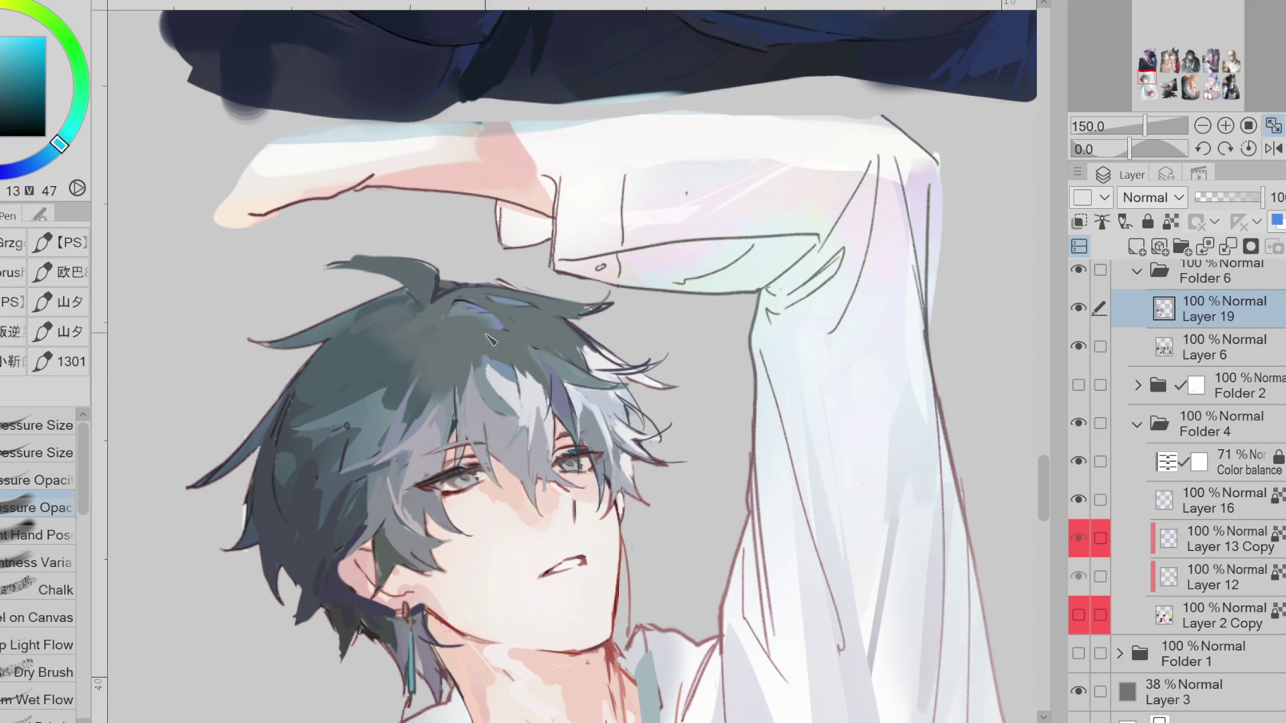
{"action": "left_click_drag", "start_coordinate": [476, 345], "coordinate": [533, 379]}
Flip the view back to normal and repaint the light hair strand in dark teal
{"action": "key", "text": "h"}
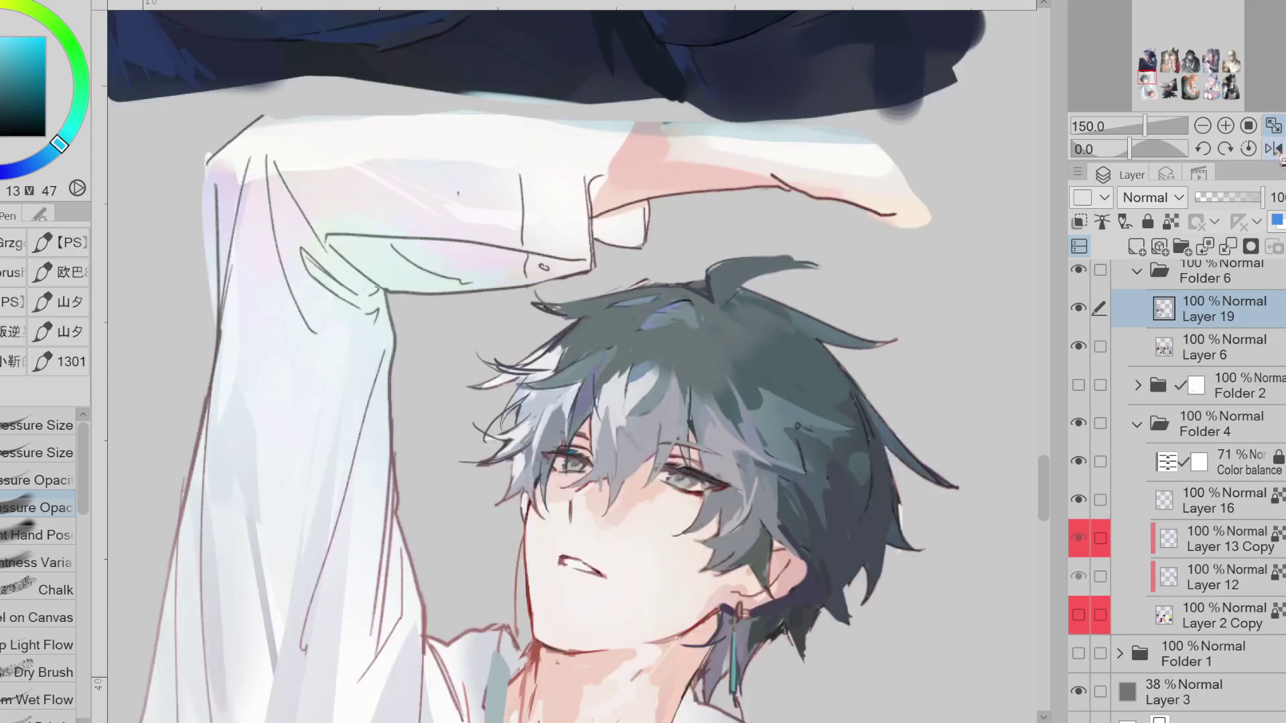
{"action": "left_click", "coordinate": [637, 395], "text": "alt"}
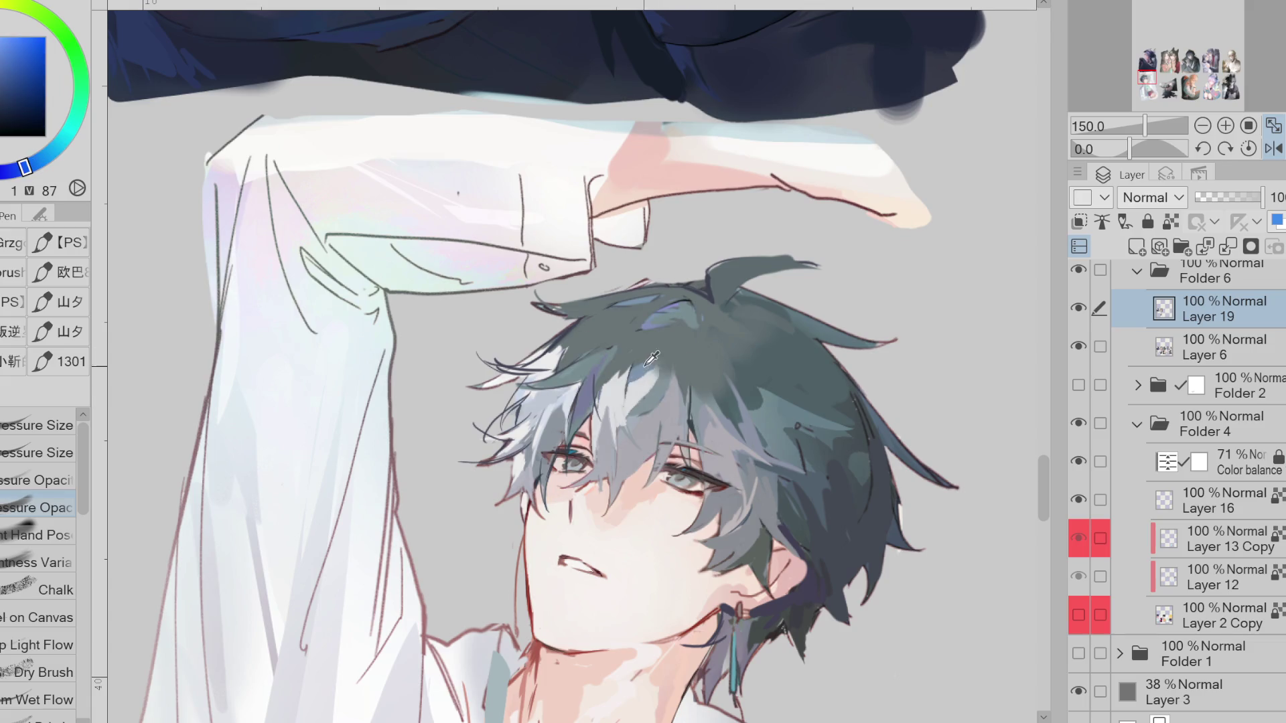
{"action": "left_click", "coordinate": [636, 371], "text": "alt"}
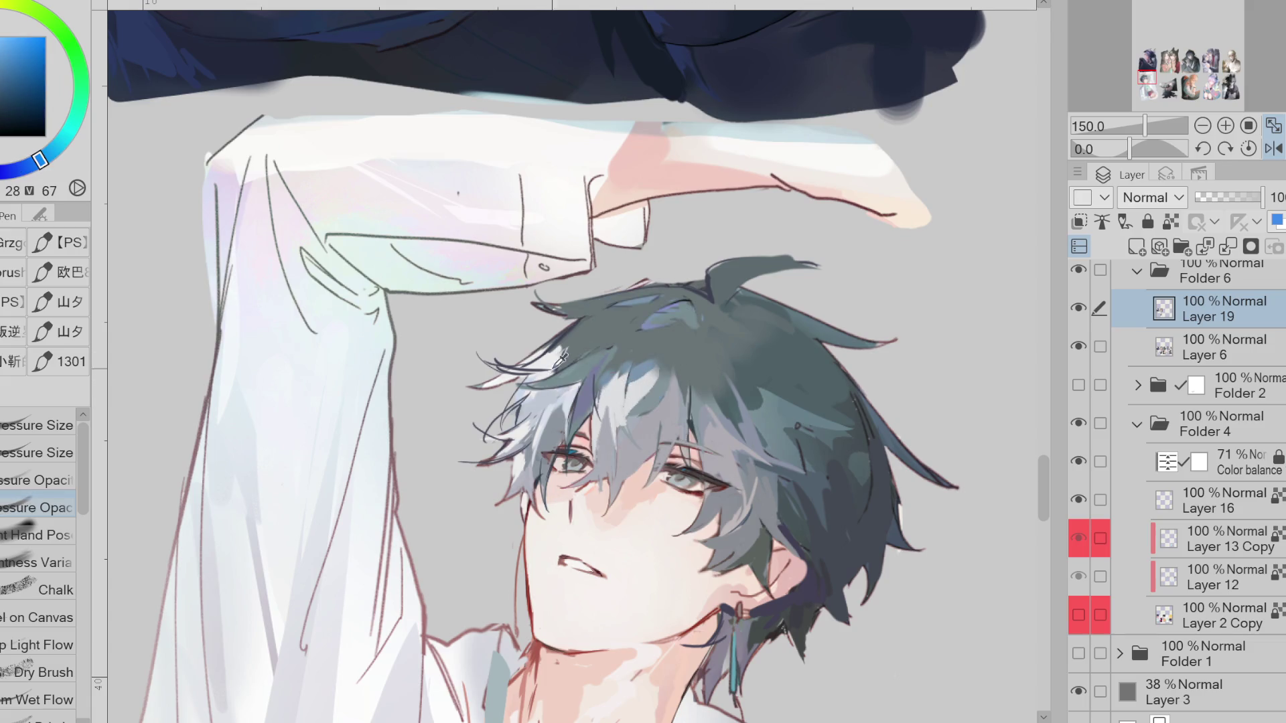
{"action": "left_click", "coordinate": [549, 412], "text": "alt"}
{"action": "left_click", "coordinate": [548, 357], "text": "alt"}
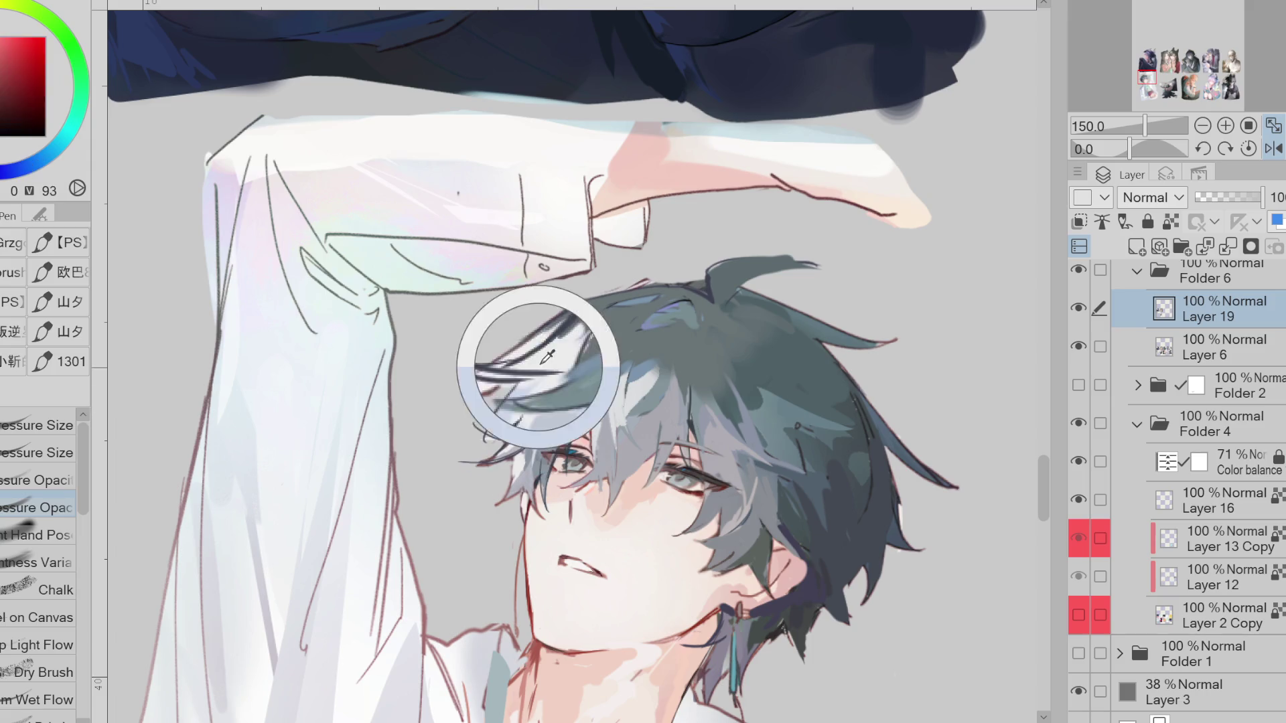
{"action": "left_click", "coordinate": [588, 330], "text": "alt"}
{"action": "left_click_drag", "start_coordinate": [522, 370], "coordinate": [568, 366]}
Make Layer 6 active and switch to the hard eraser
{"action": "left_click", "coordinate": [607, 353], "text": "ctrl+shift"}
{"action": "key", "text": "e"}
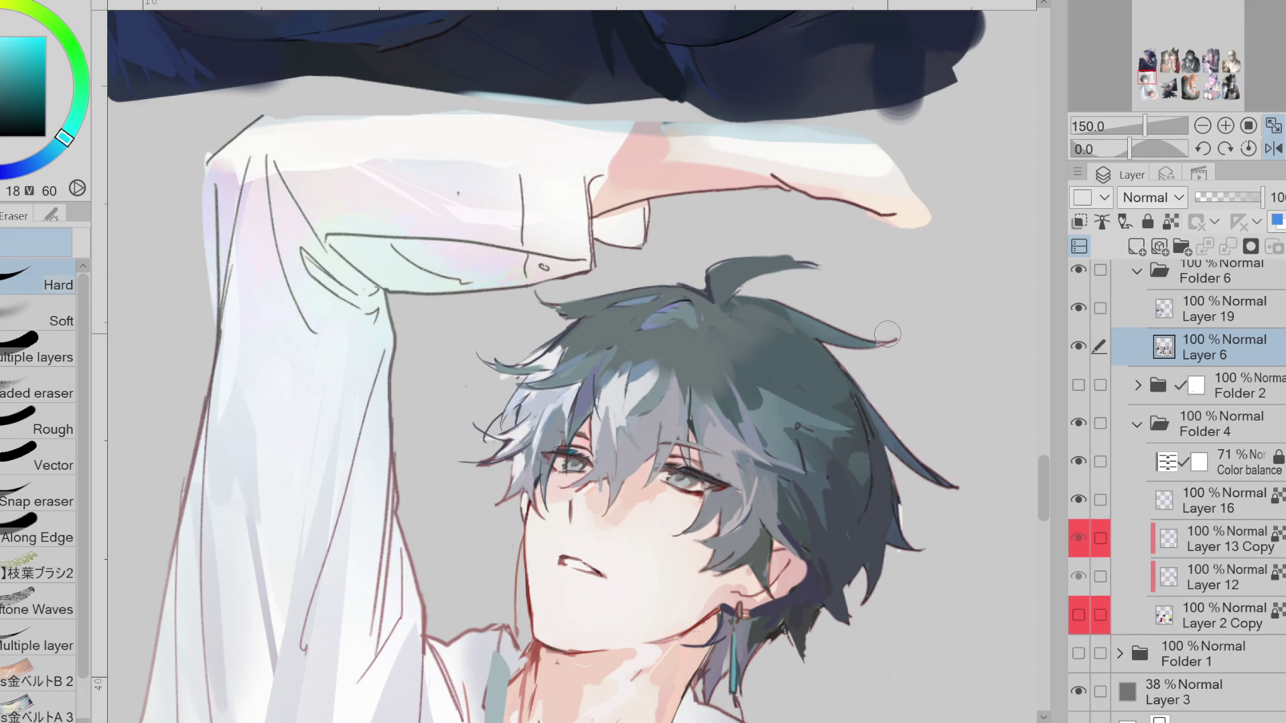
{"action": "scroll", "coordinate": [898, 260], "scroll_direction": "down", "scroll_amount": 2}
Zoom out to the boy's whole upper body and flip the canvas horizontally
{"action": "scroll", "coordinate": [893, 245], "scroll_direction": "up", "scroll_amount": 1}
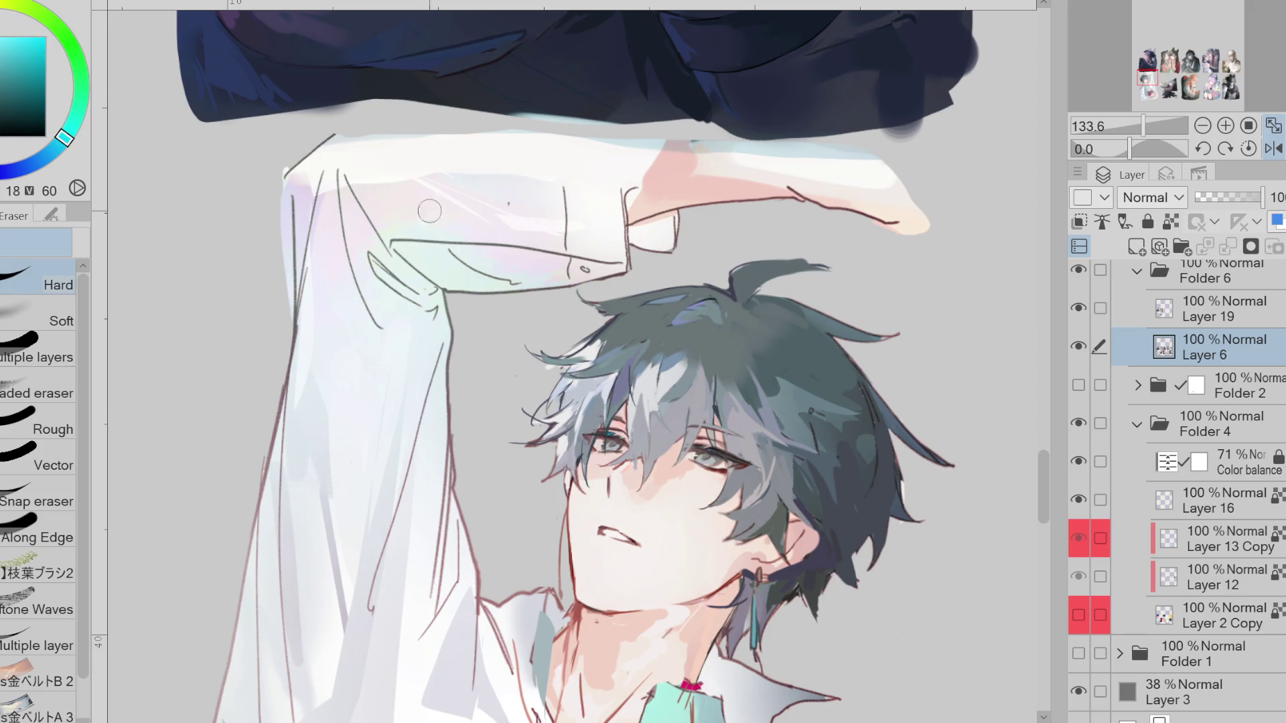
{"action": "scroll", "coordinate": [526, 248], "scroll_direction": "down", "scroll_amount": 3}
{"action": "scroll", "coordinate": [579, 274], "scroll_direction": "up", "scroll_amount": 2}
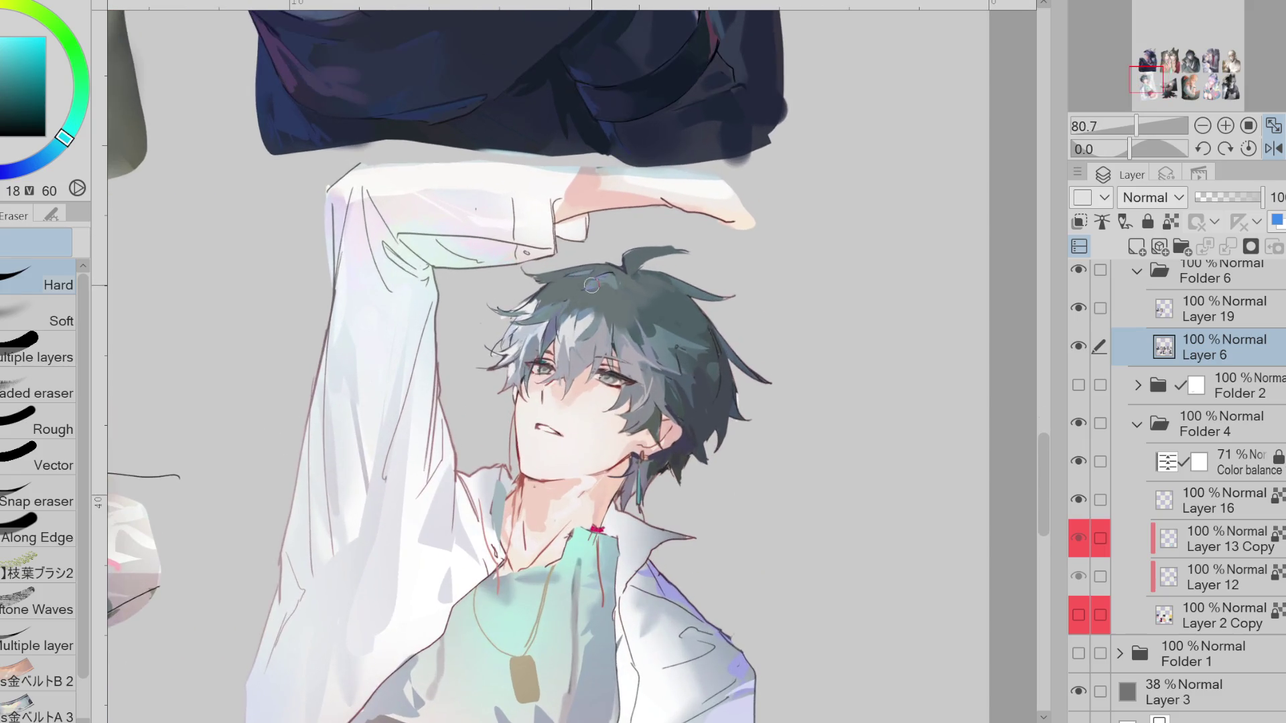
{"action": "left_click", "coordinate": [1274, 148]}
On Layer 19, paint lighter strokes over the dark hair using tones sampled from it
{"action": "key", "text": "p"}
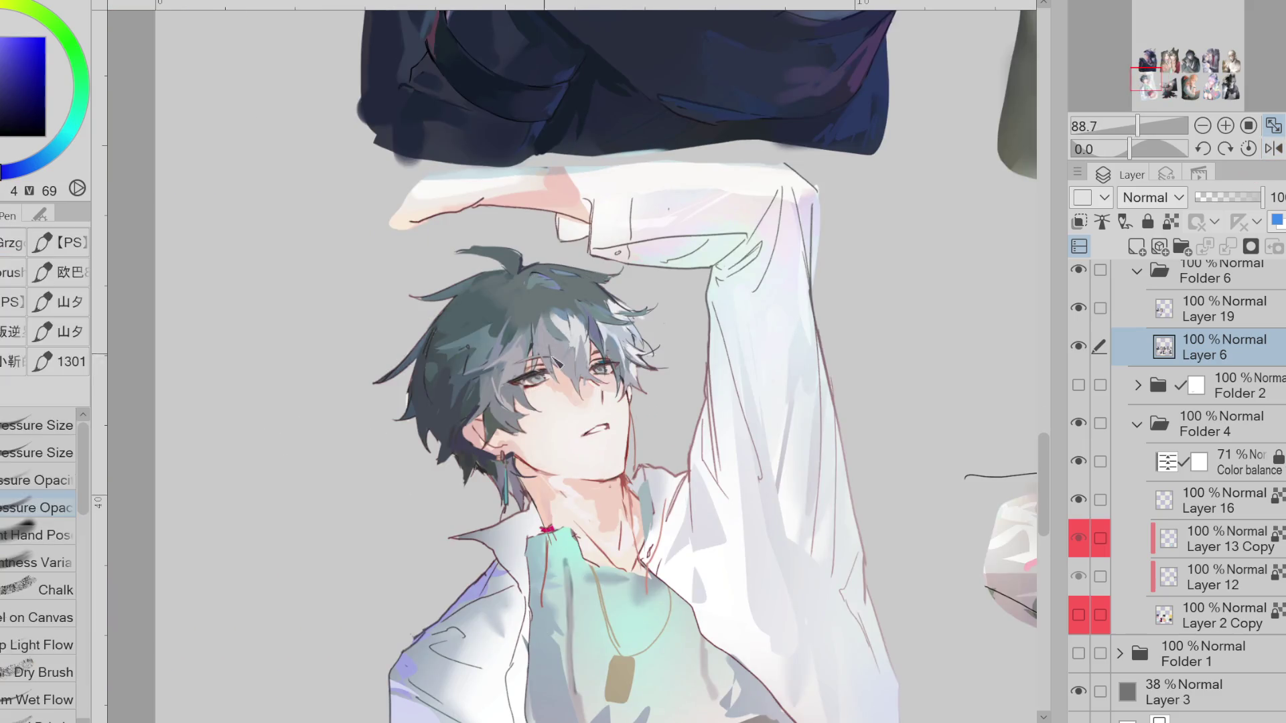
{"action": "left_click", "coordinate": [489, 340], "text": "alt"}
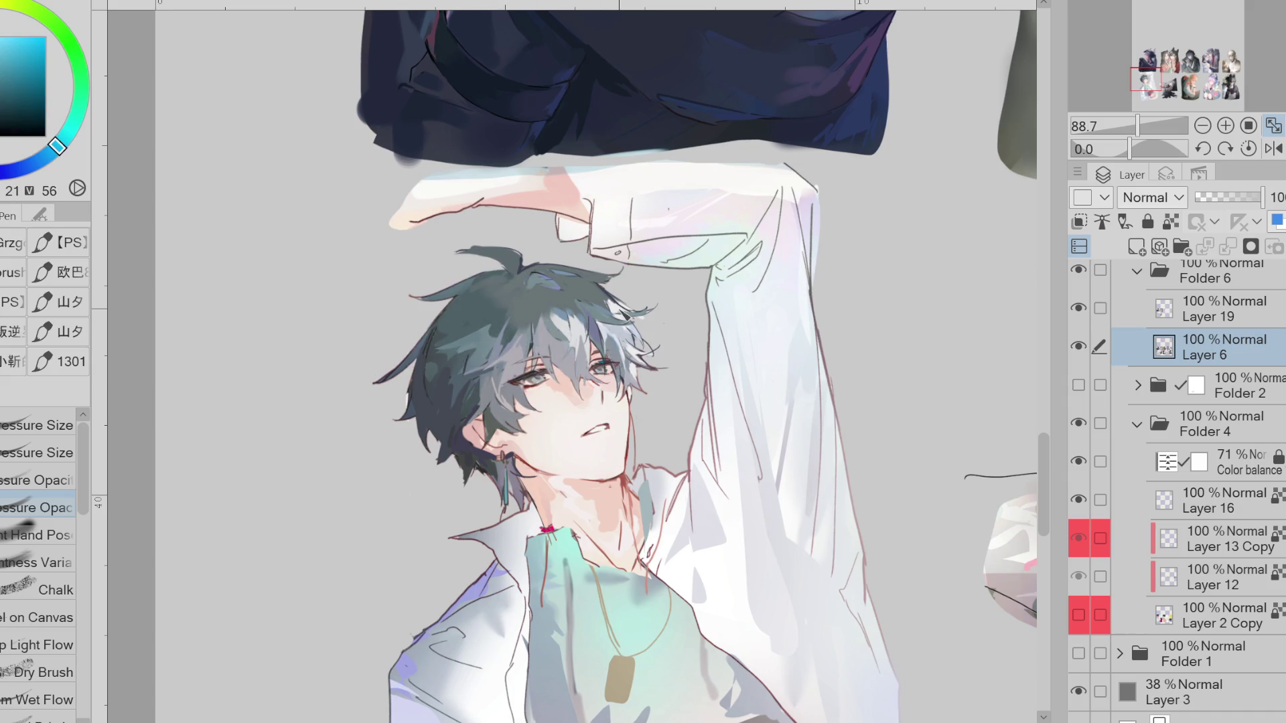
{"action": "left_click", "coordinate": [1219, 326]}
{"action": "left_click", "coordinate": [440, 369], "text": "alt"}
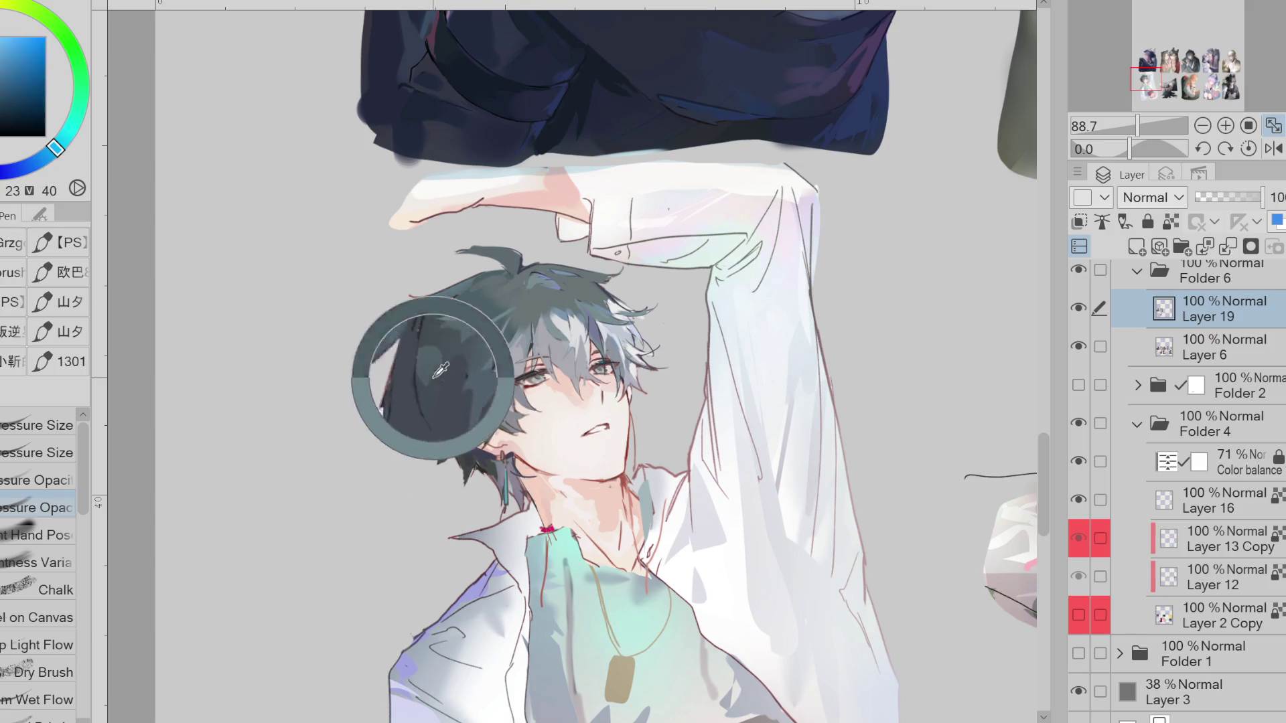
{"action": "left_click", "coordinate": [442, 371], "text": "alt"}
{"action": "left_click", "coordinate": [434, 396], "text": "alt"}
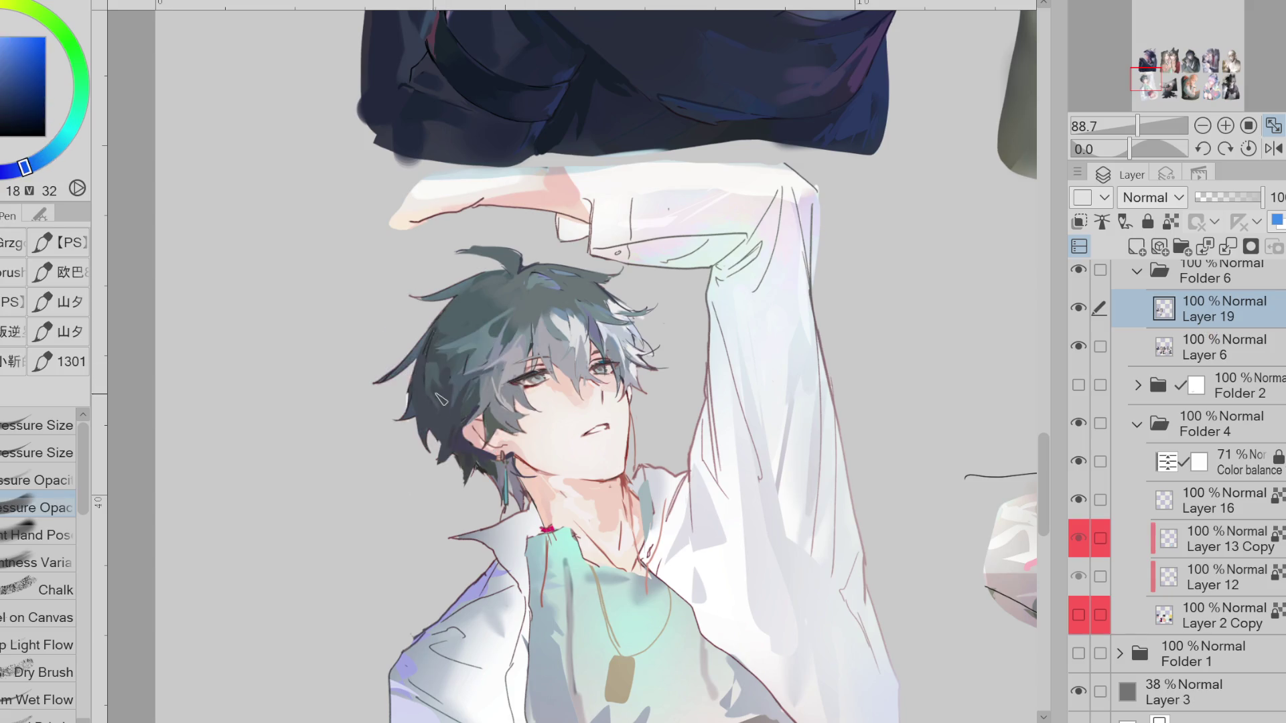
{"action": "left_click", "coordinate": [455, 400], "text": "alt"}
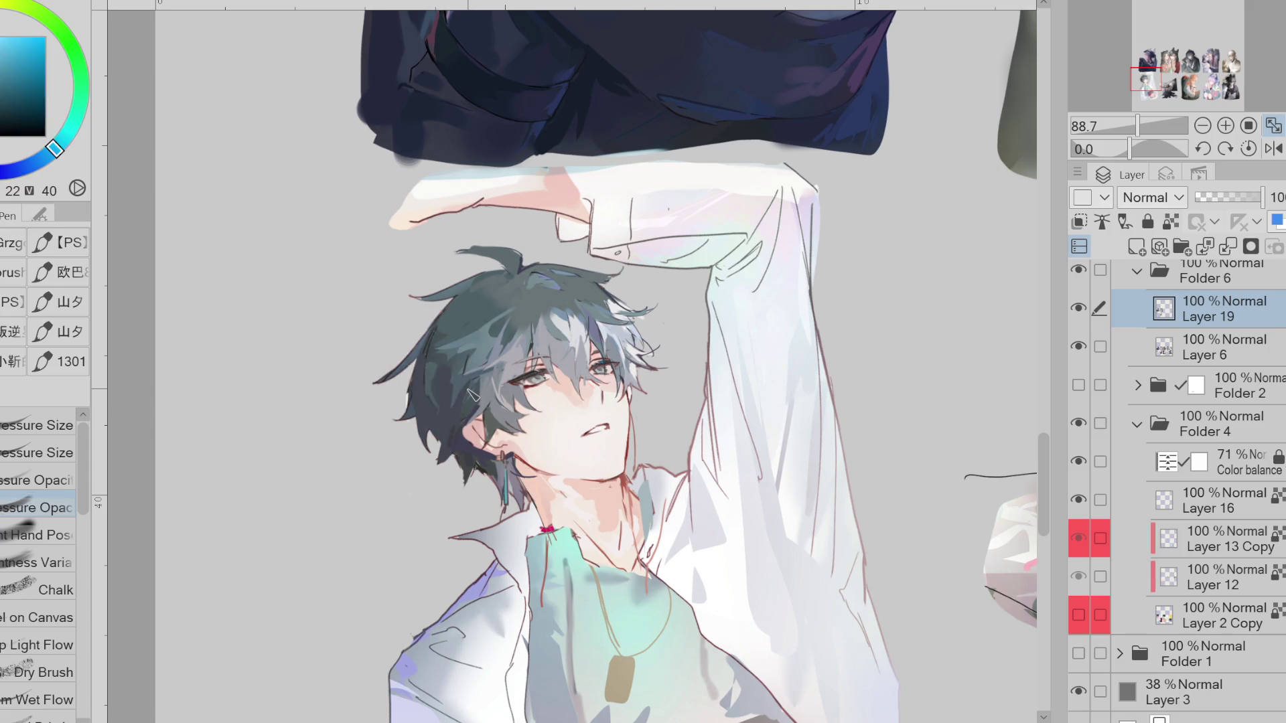
{"action": "left_click", "coordinate": [464, 416], "text": "alt"}
{"action": "left_click", "coordinate": [449, 402], "text": "alt"}
{"action": "left_click", "coordinate": [446, 356], "text": "alt"}
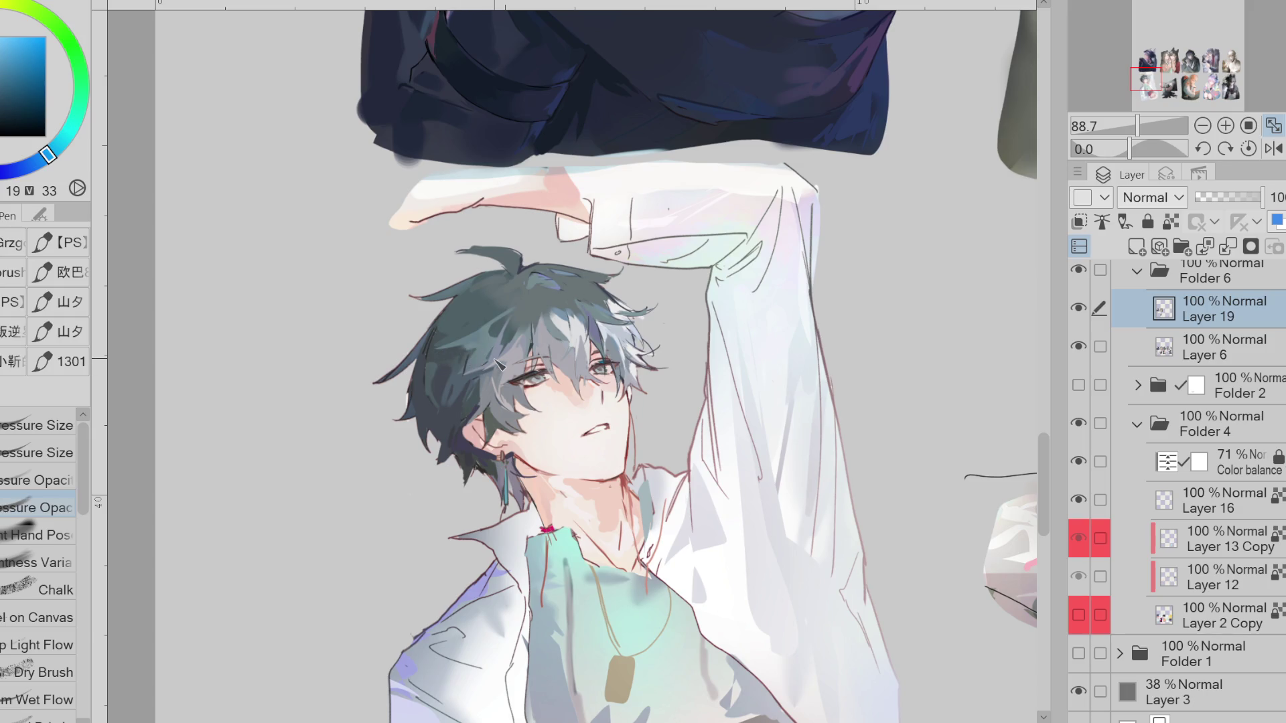
{"action": "left_click", "coordinate": [501, 323], "text": "alt"}
{"action": "left_click", "coordinate": [525, 291], "text": "alt"}
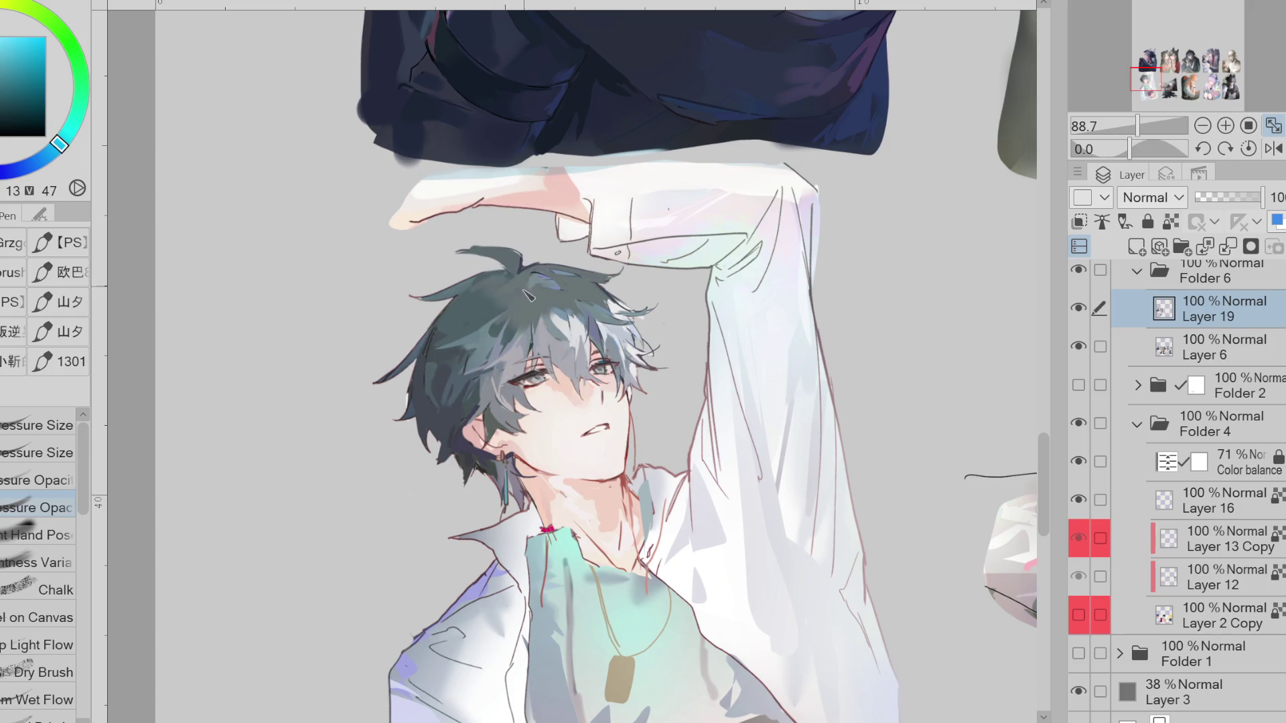
{"action": "left_click", "coordinate": [477, 282], "text": "alt"}
{"action": "mouse_move", "coordinate": [475, 291]}
{"action": "left_mouse_down"}
{"action": "mouse_move", "coordinate": [455, 320]}
{"action": "mouse_move", "coordinate": [465, 311]}
{"action": "mouse_move", "coordinate": [487, 327]}
{"action": "left_mouse_up"}
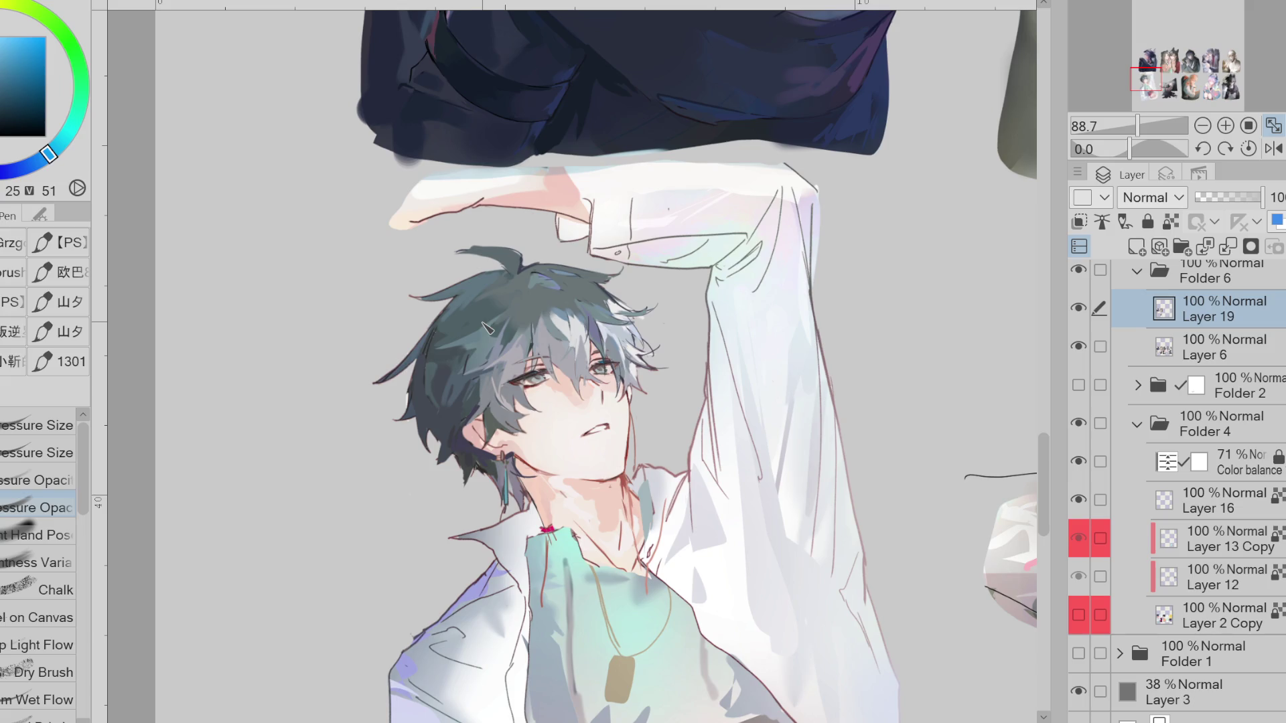
Lasso-fill a darker patch into the hair beside the eye
{"action": "left_click", "coordinate": [448, 316], "text": "alt"}
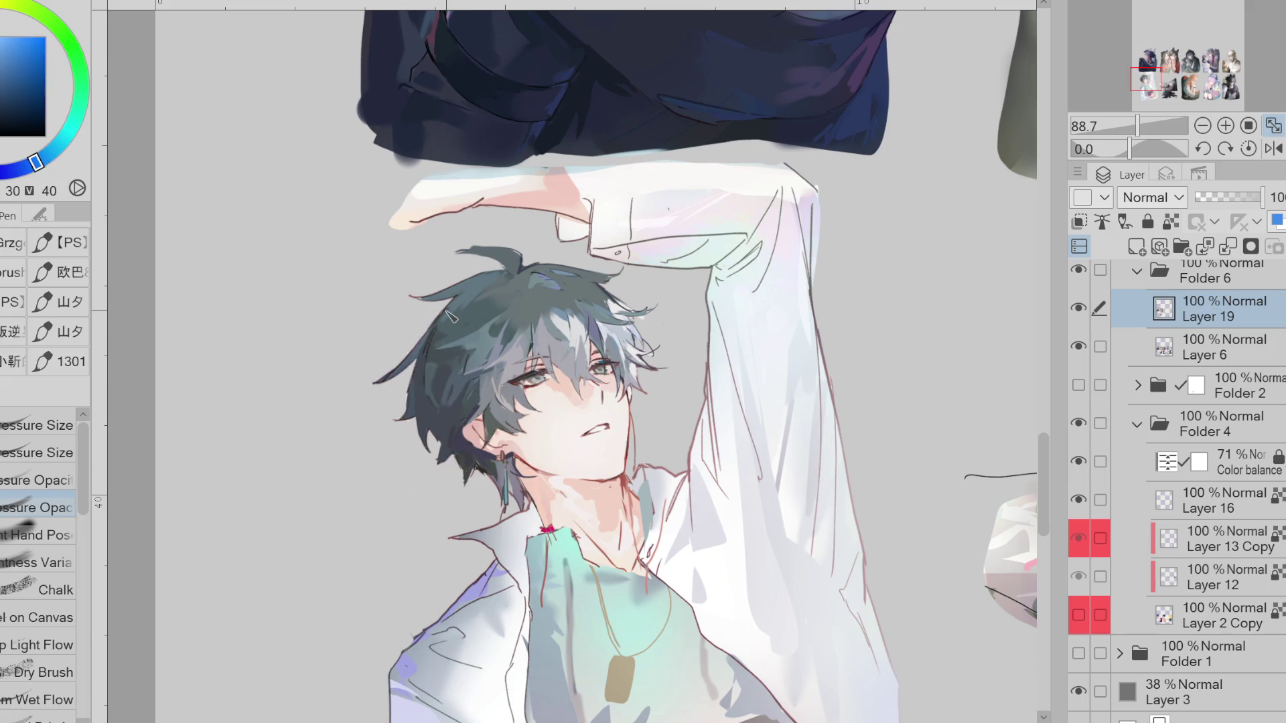
{"action": "left_click", "coordinate": [450, 393], "text": "alt"}
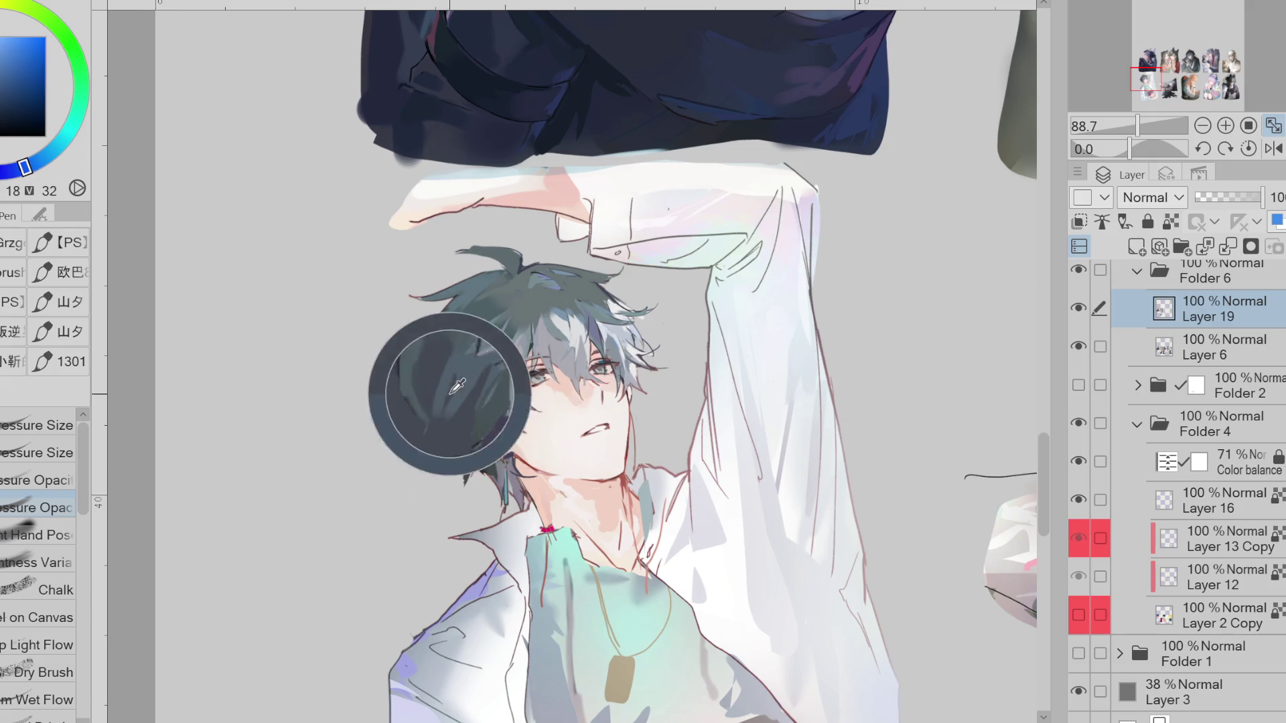
{"action": "key", "text": "g"}
{"action": "left_click", "coordinate": [456, 388], "text": "alt"}
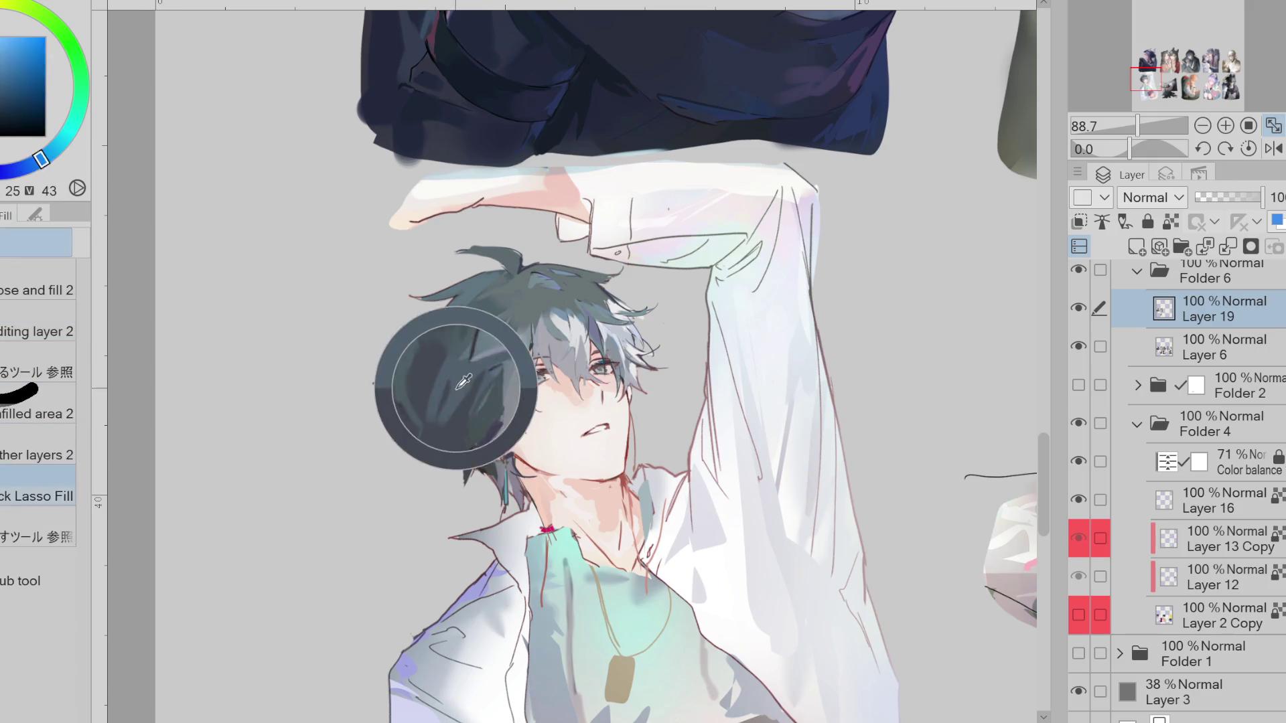
{"action": "left_click_drag", "start_coordinate": [424, 416], "coordinate": [472, 386]}
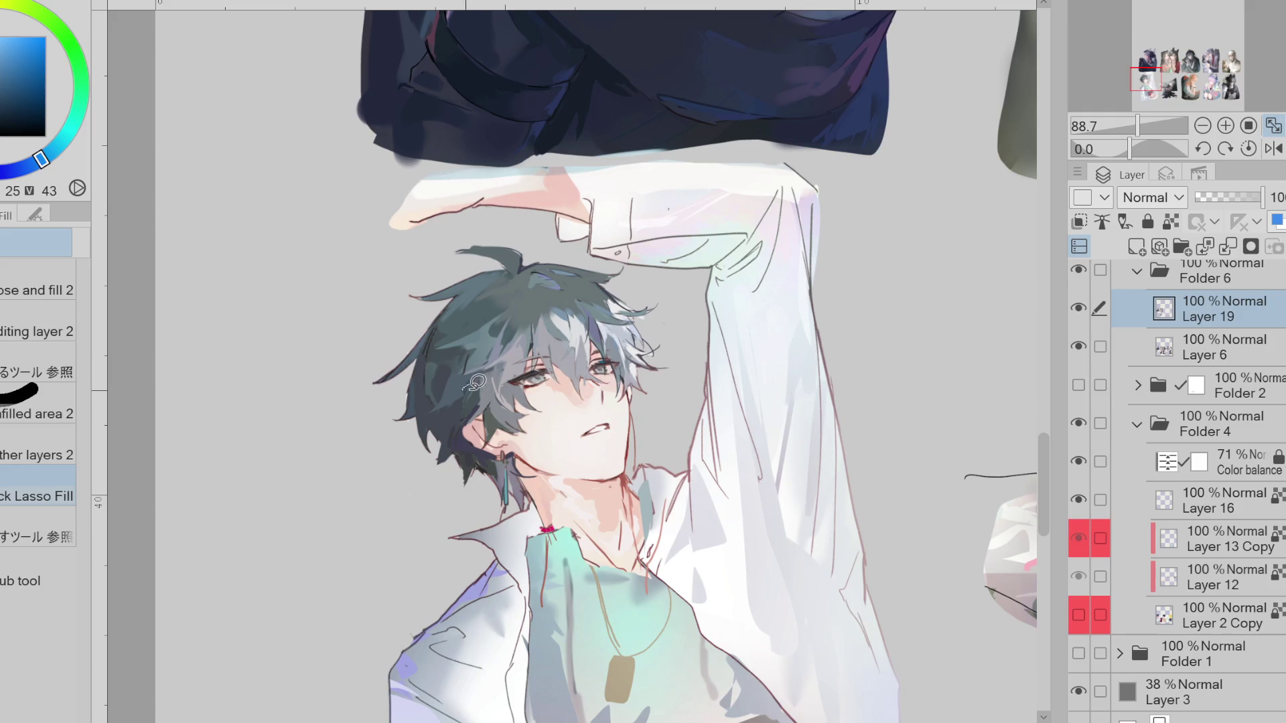
{"action": "left_click", "coordinate": [470, 390], "text": "alt"}
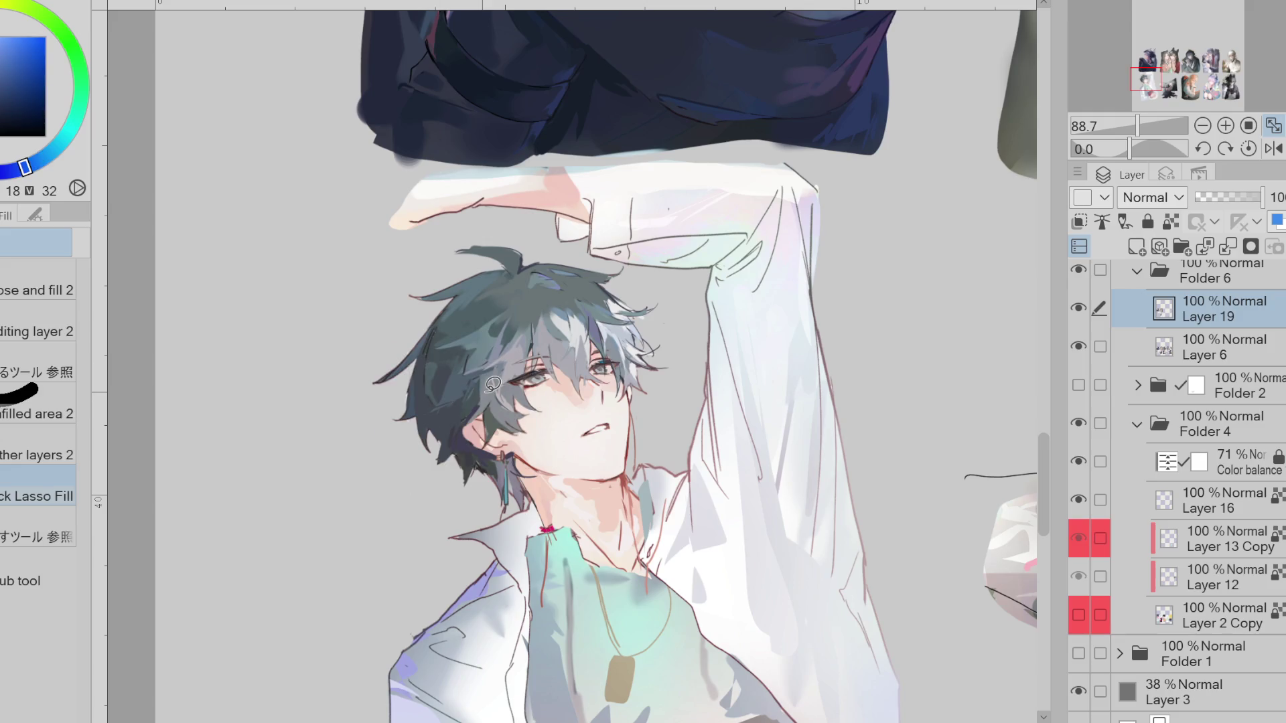
{"action": "left_click", "coordinate": [479, 342], "text": "alt"}
{"action": "left_click", "coordinate": [509, 314], "text": "alt"}
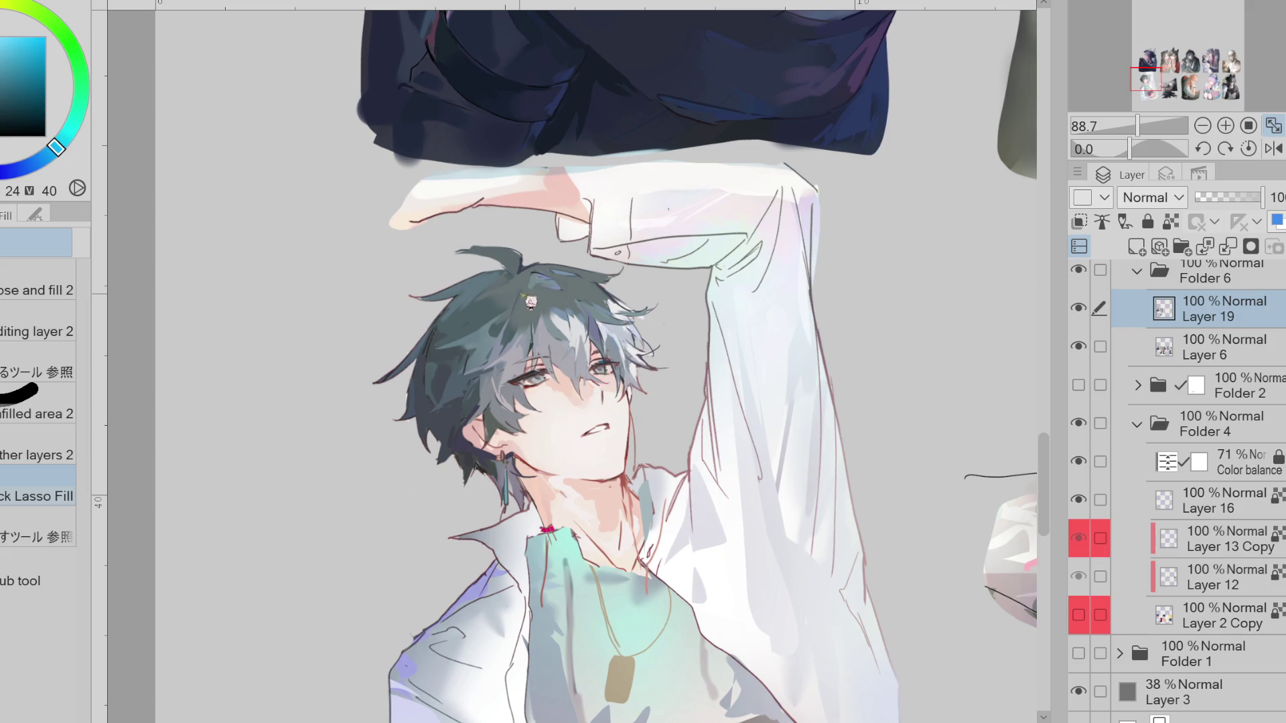
Switch to a pressure-size pen and pick a dark colour from the hair
{"action": "key", "text": "p"}
{"action": "left_click", "coordinate": [37, 453]}
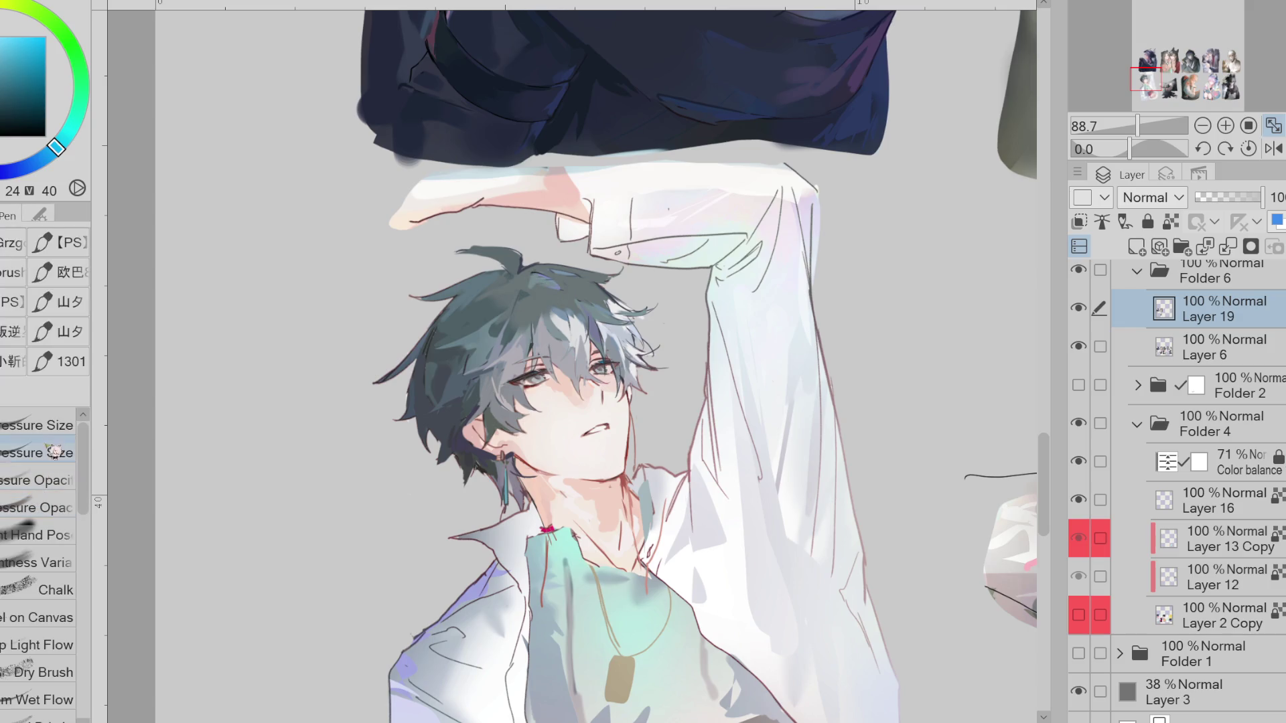
{"action": "scroll", "coordinate": [539, 266], "scroll_direction": "up", "scroll_amount": 1}
{"action": "left_click", "coordinate": [498, 278], "text": "alt"}
{"action": "scroll", "coordinate": [529, 269], "scroll_direction": "up", "scroll_amount": 2}
Paint a dark strand and a faint bluish dark stroke into the hair
{"action": "left_click_drag", "start_coordinate": [514, 315], "coordinate": [454, 460]}
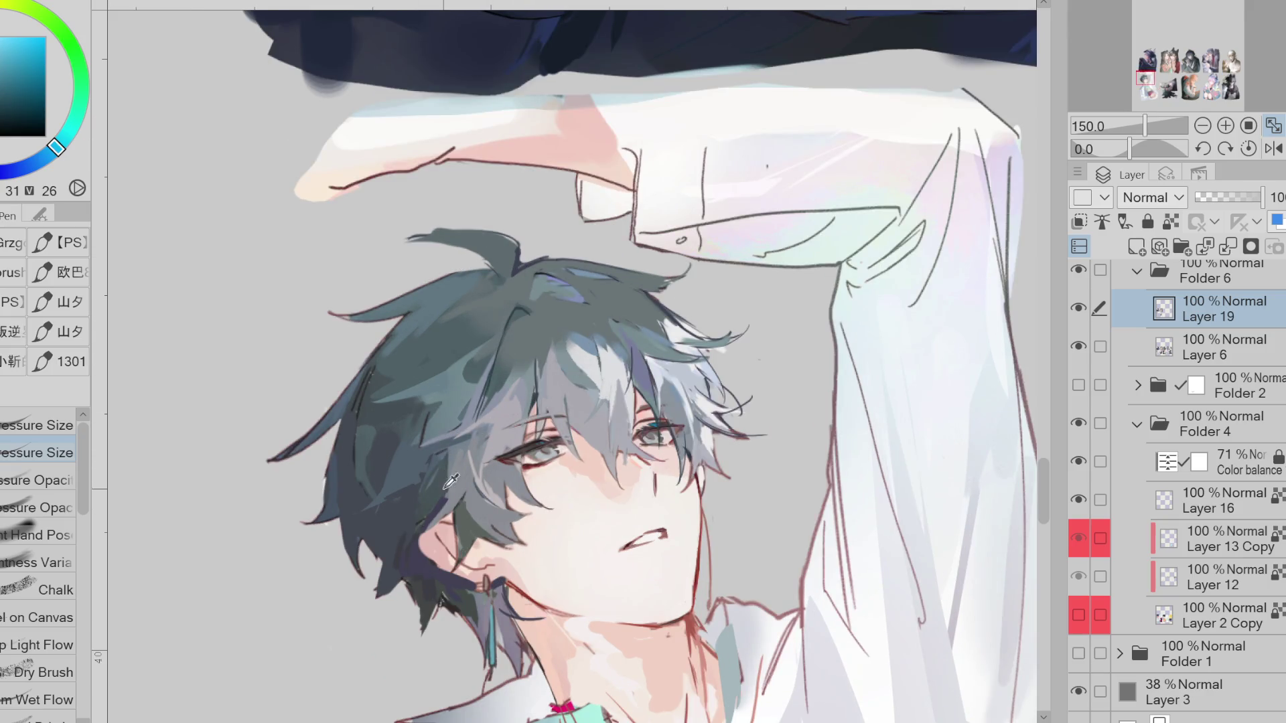
{"action": "left_click", "coordinate": [452, 480], "text": "alt"}
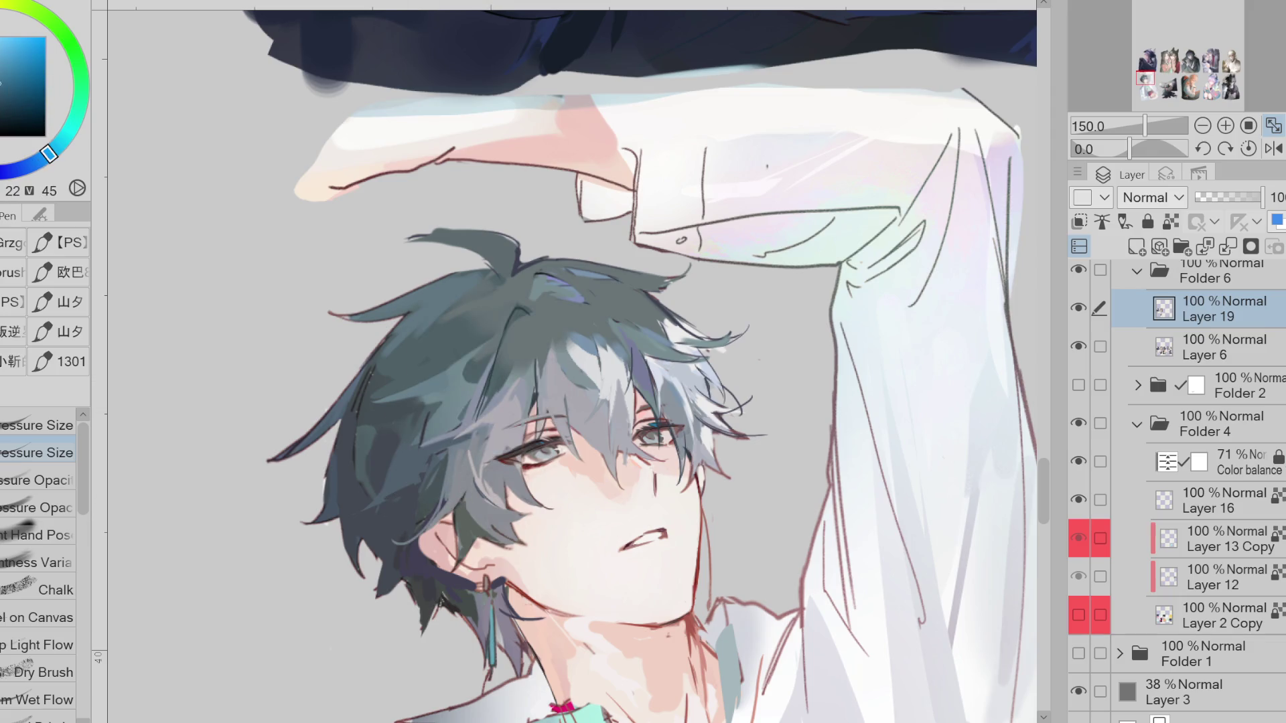
{"action": "left_click", "coordinate": [20, 178]}
{"action": "left_click_drag", "start_coordinate": [499, 364], "coordinate": [487, 404]}
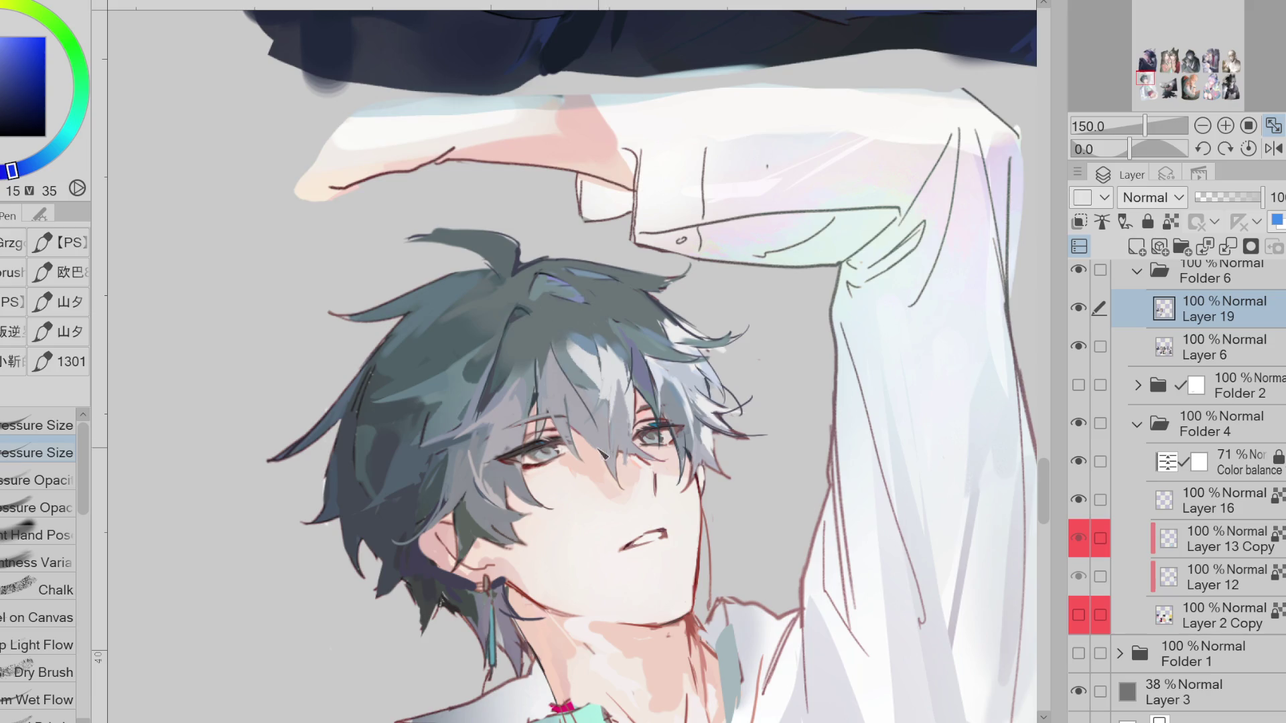
Sample greyish cyan and brighter blue hair tones near the eye, mirroring the canvas view
{"action": "left_click", "coordinate": [589, 378], "text": "alt"}
{"action": "left_click", "coordinate": [606, 410], "text": "alt"}
{"action": "left_click", "coordinate": [598, 409], "text": "alt"}
{"action": "key", "text": "h"}
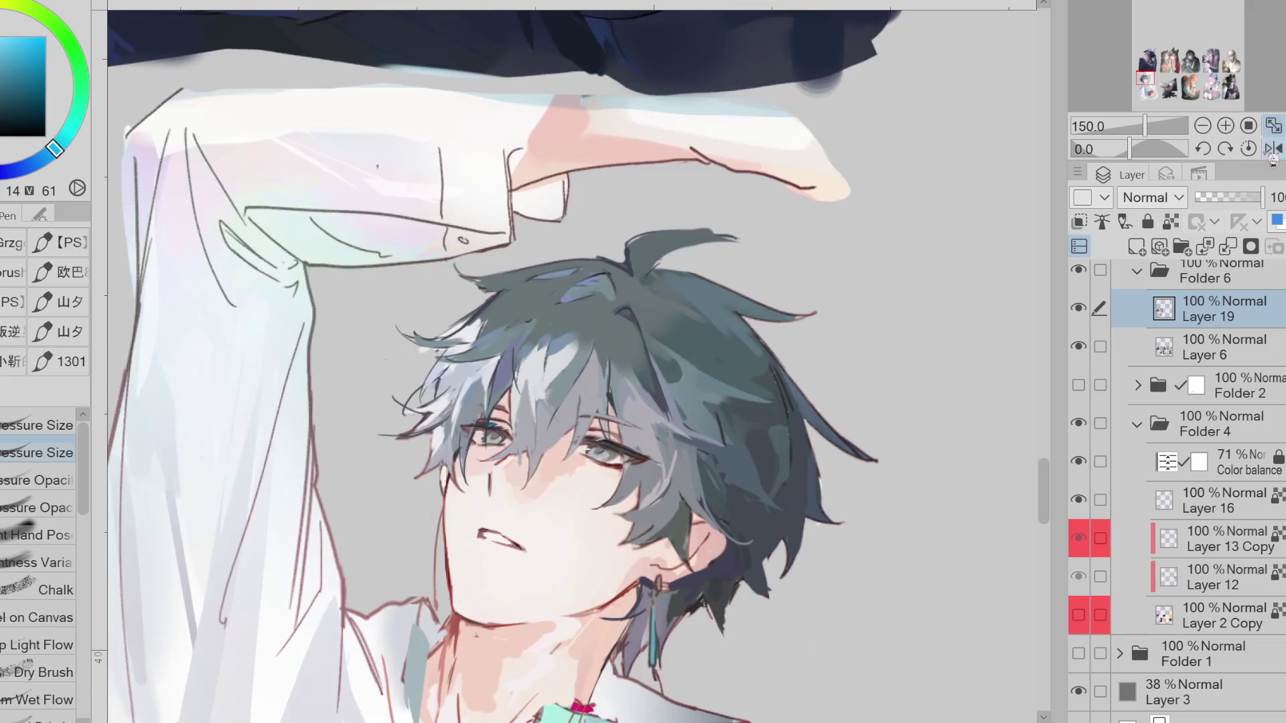
{"action": "left_click", "coordinate": [574, 338], "text": "alt"}
{"action": "left_click", "coordinate": [574, 340], "text": "alt"}
{"action": "left_click", "coordinate": [582, 349], "text": "alt"}
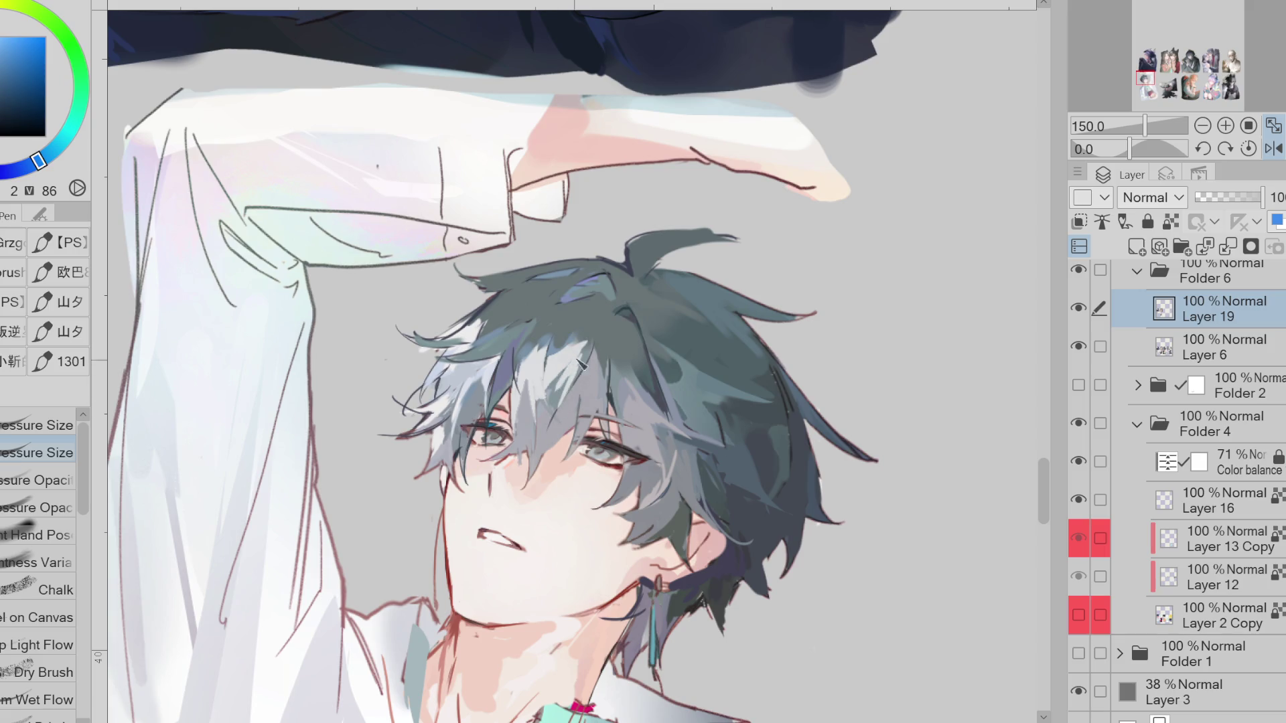
Pick paler blue-grey and bluer tones from across the hair for strand strokes
{"action": "left_click", "coordinate": [546, 407], "text": "alt"}
{"action": "left_click", "coordinate": [550, 391], "text": "alt"}
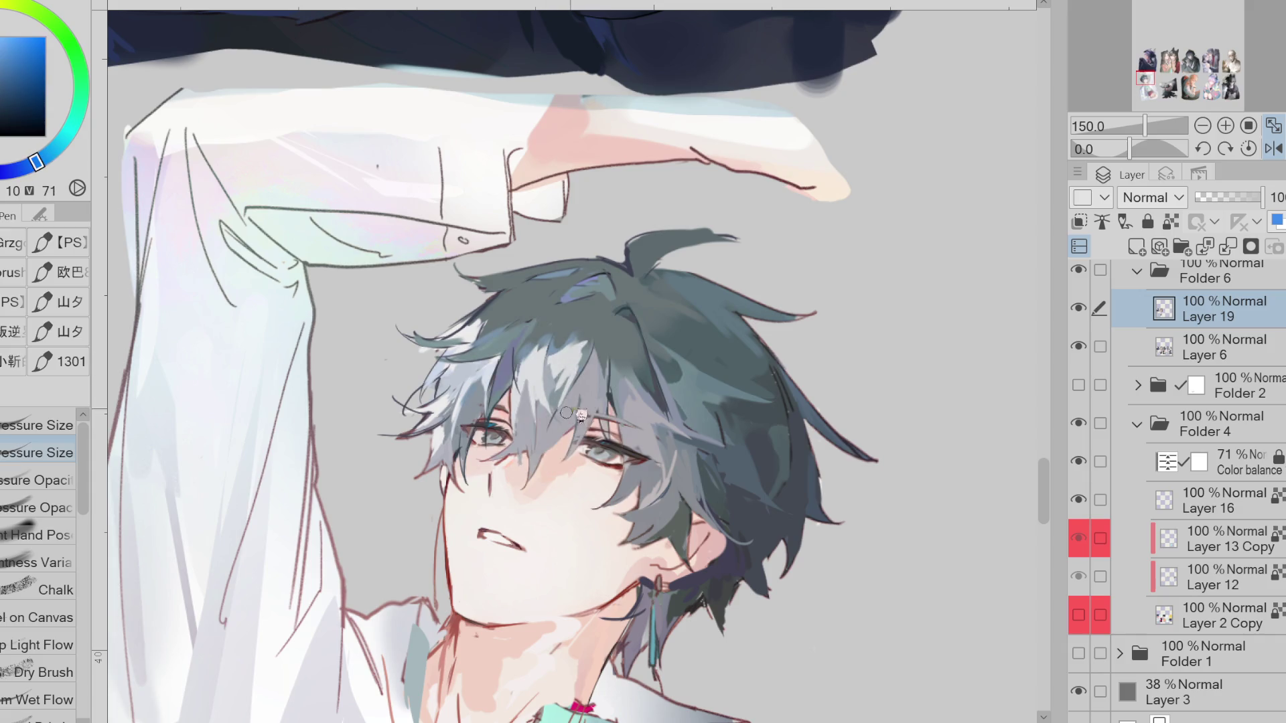
{"action": "left_click", "coordinate": [580, 383], "text": "alt"}
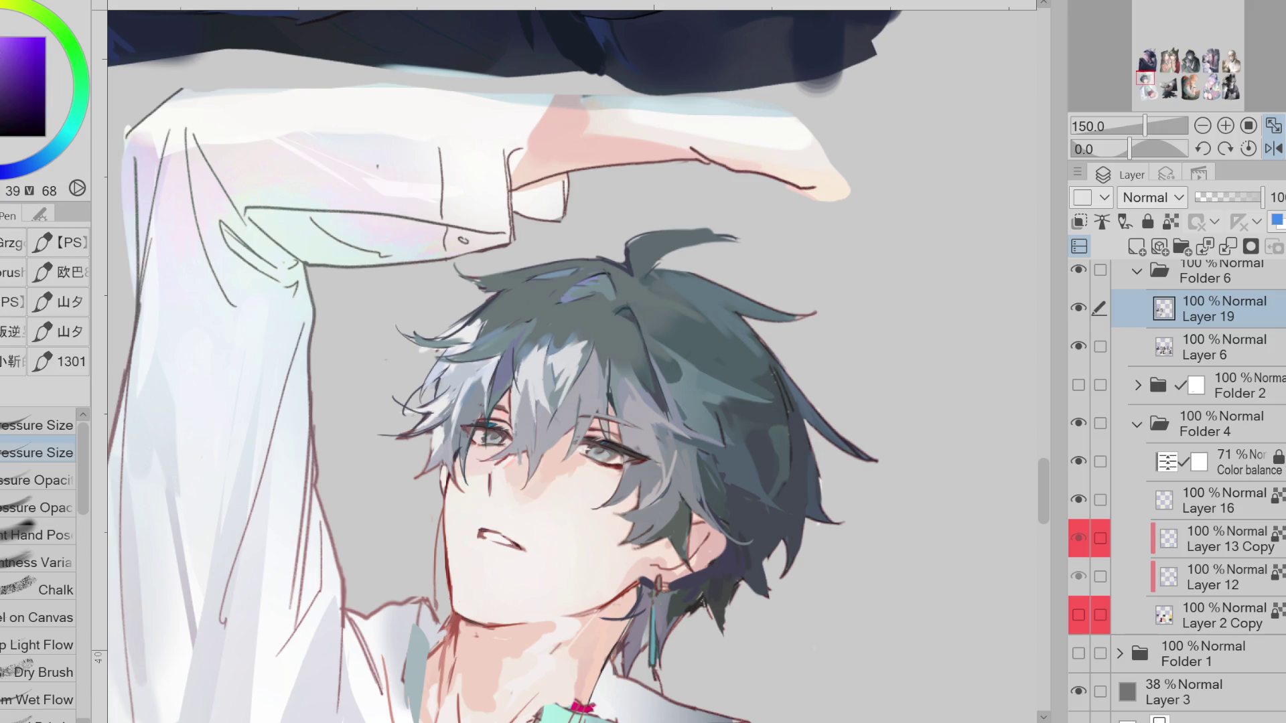
{"action": "left_click", "coordinate": [537, 416], "text": "alt"}
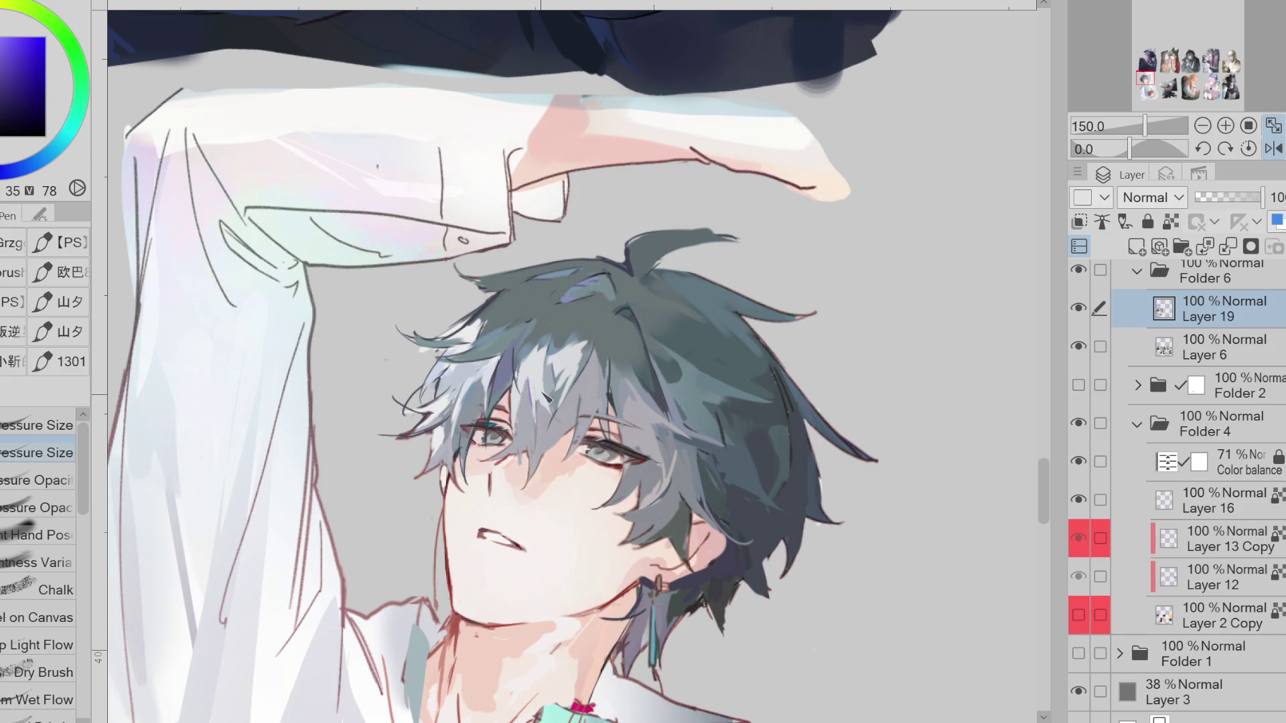
{"action": "left_click", "coordinate": [544, 355], "text": "alt"}
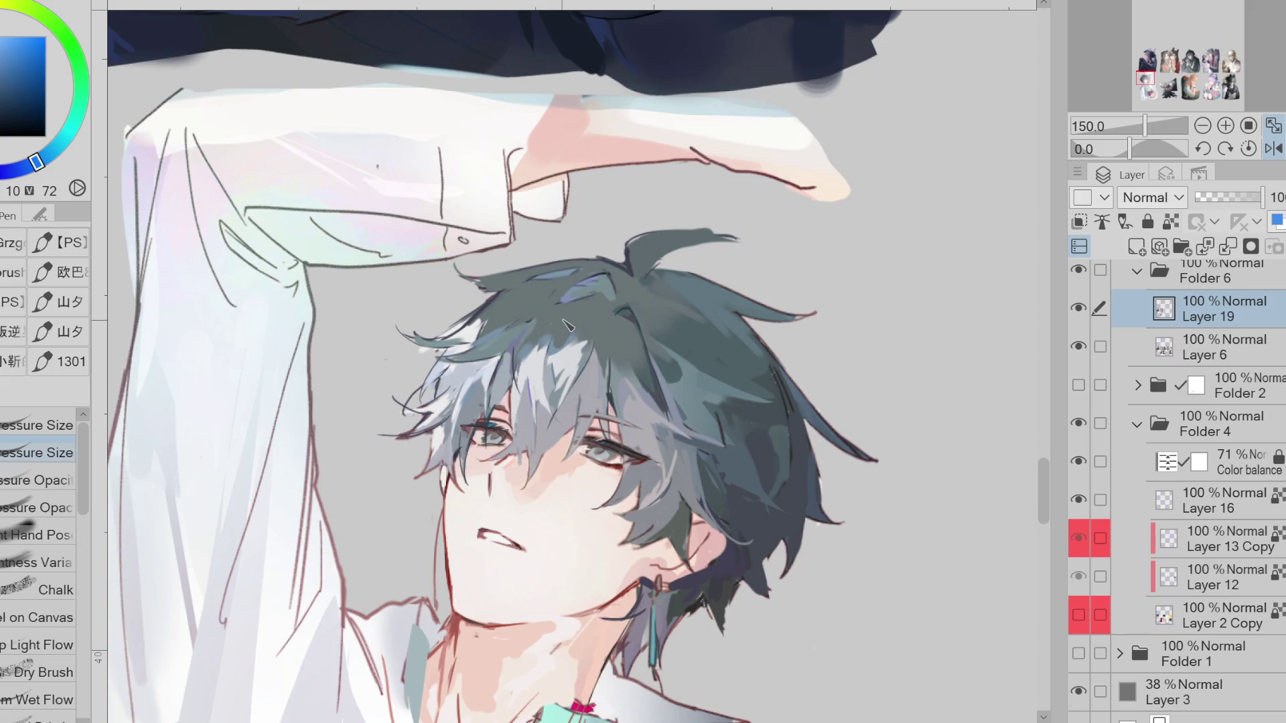
{"action": "left_click", "coordinate": [503, 398], "text": "alt"}
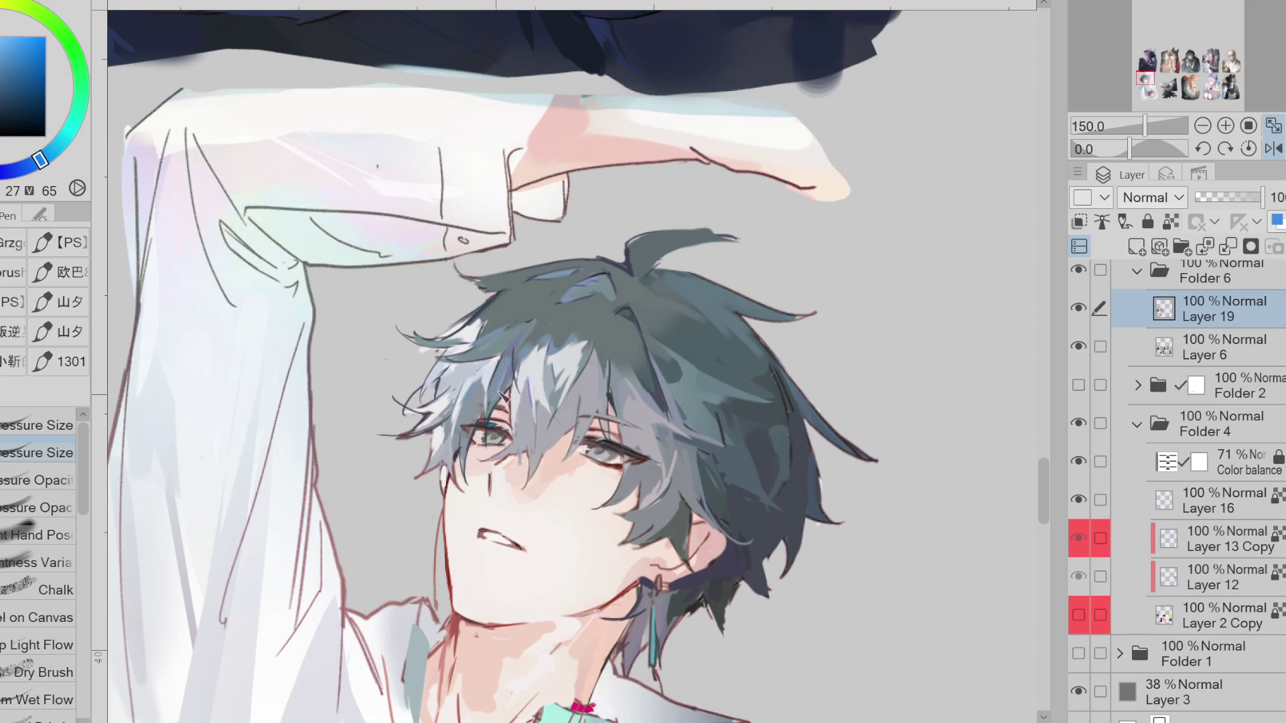
{"action": "left_click", "coordinate": [529, 356], "text": "alt"}
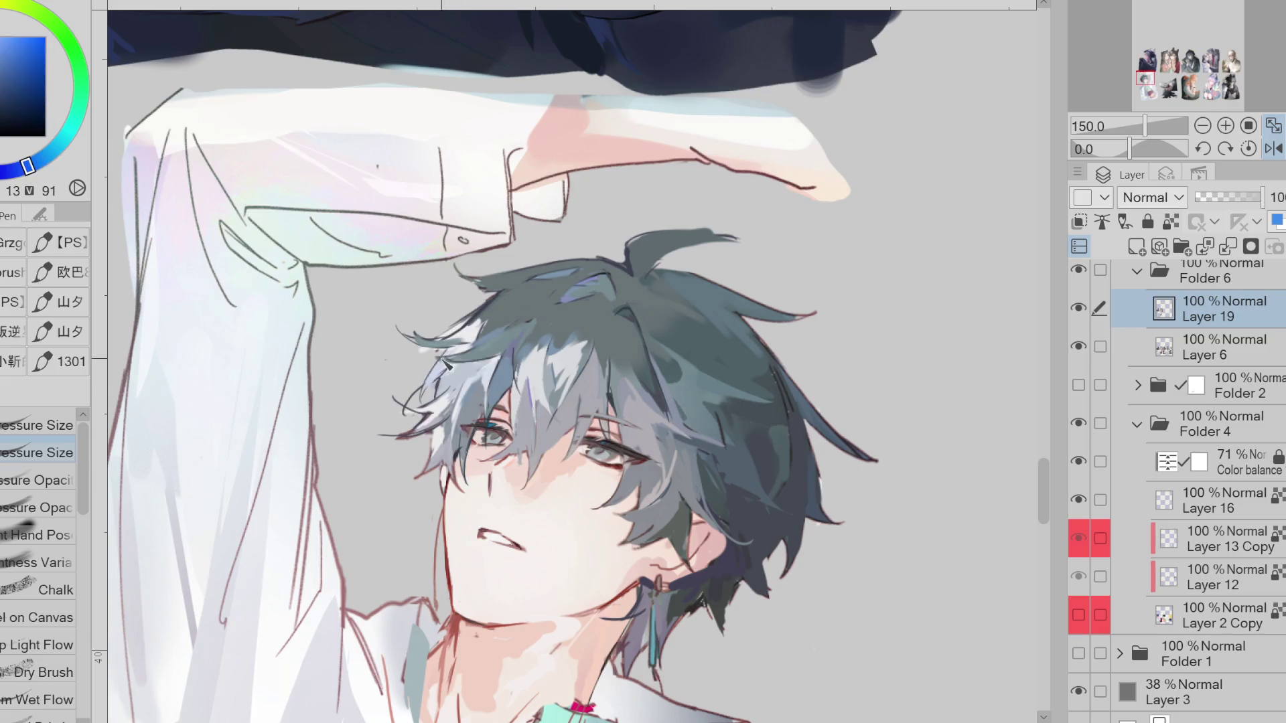
{"action": "left_click", "coordinate": [420, 340], "text": "alt"}
Trim stray wisps at the hair's left edge, alternating eraser and dark blue-purple pen
{"action": "key", "text": "e"}
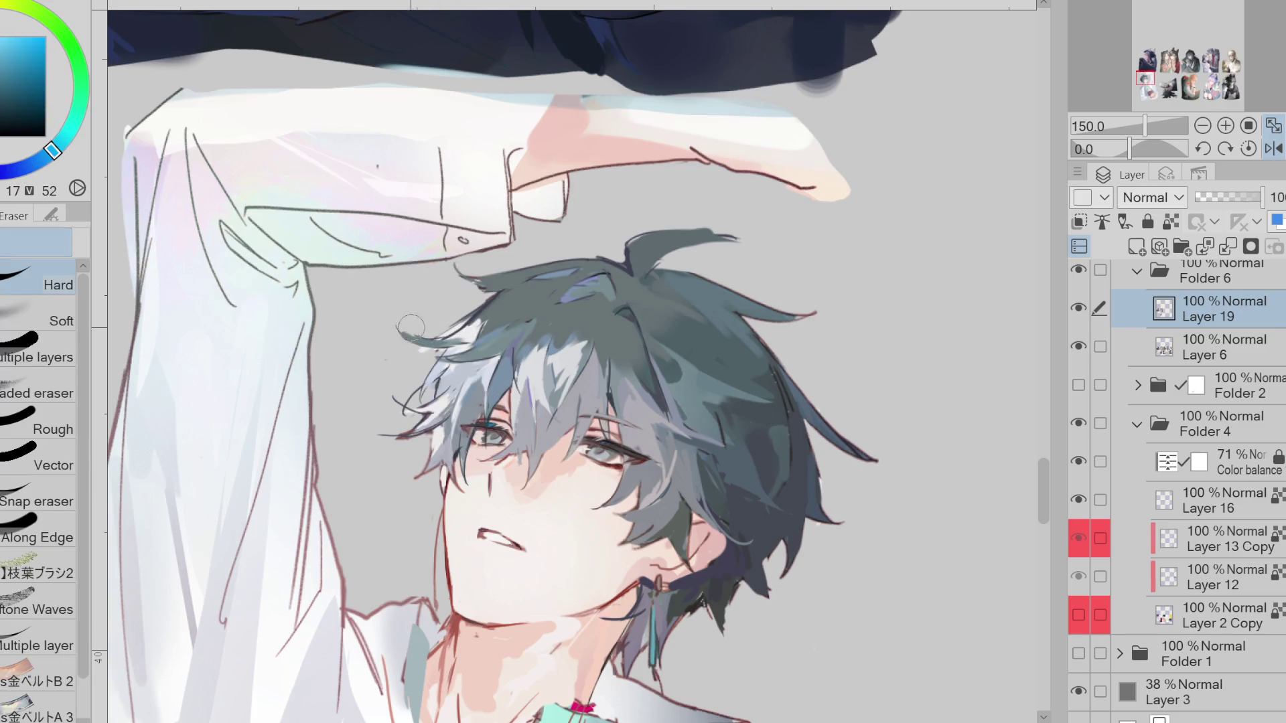
{"action": "left_click", "coordinate": [481, 315], "text": "alt"}
{"action": "key", "text": "p"}
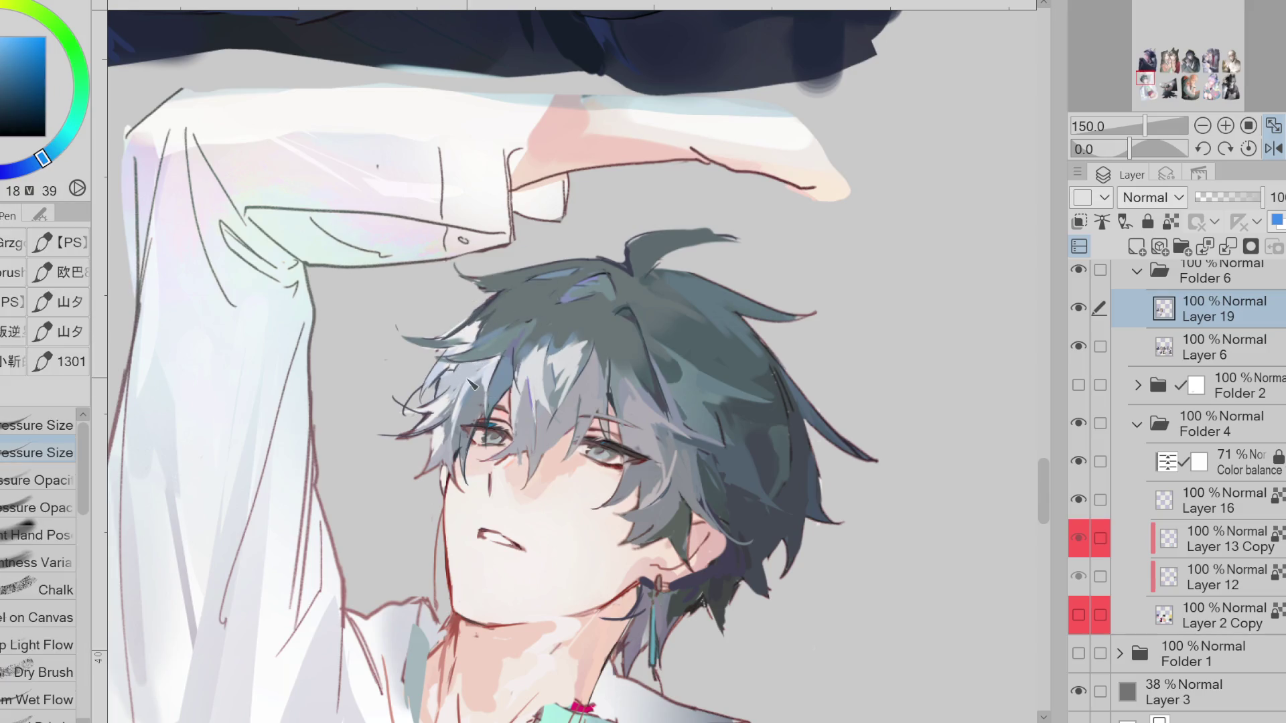
{"action": "left_click", "coordinate": [91, 118]}
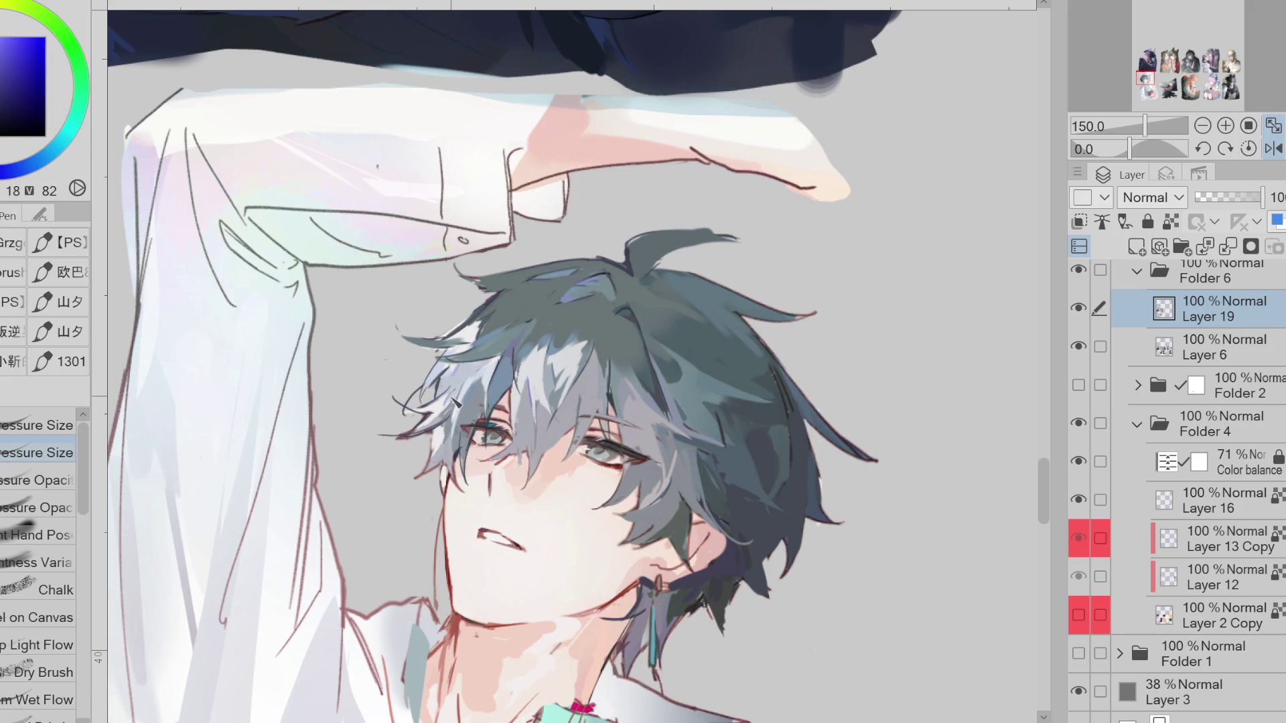
{"action": "key", "text": "e"}
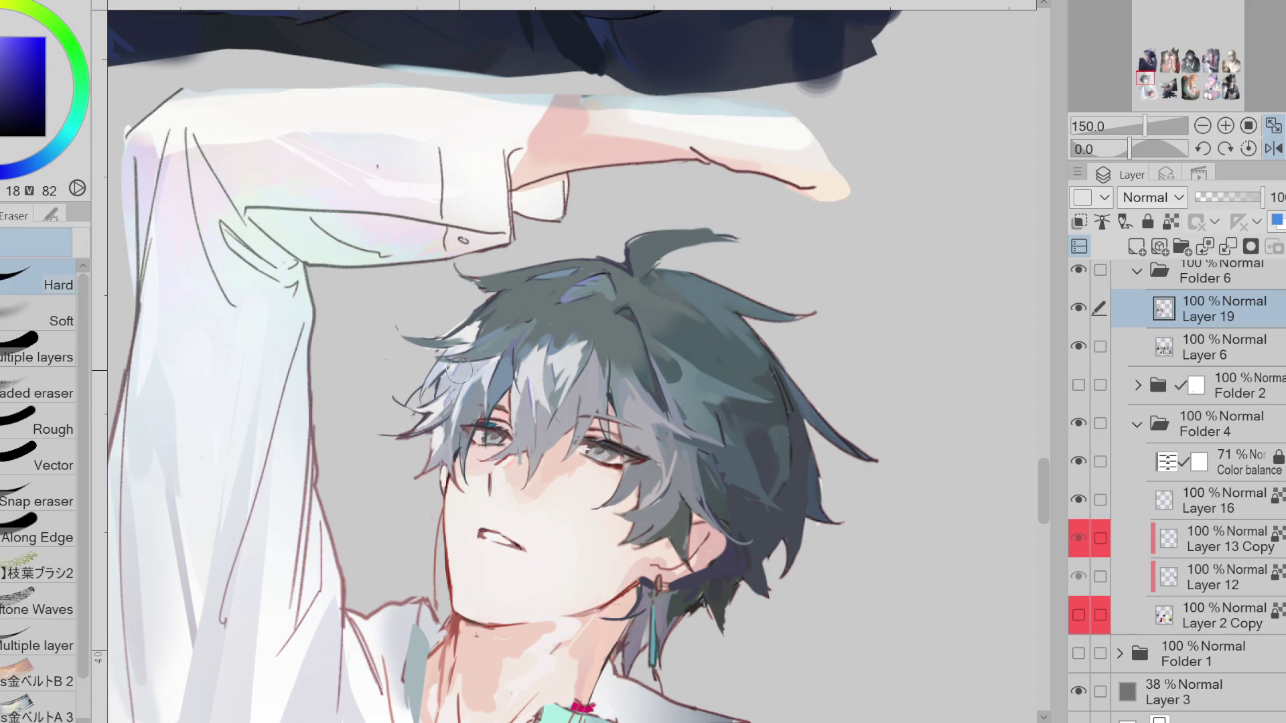
Switch to the pen on Layer 19 and sample a blue from the hair near the eye
{"action": "key", "text": "alt+bracketleft"}
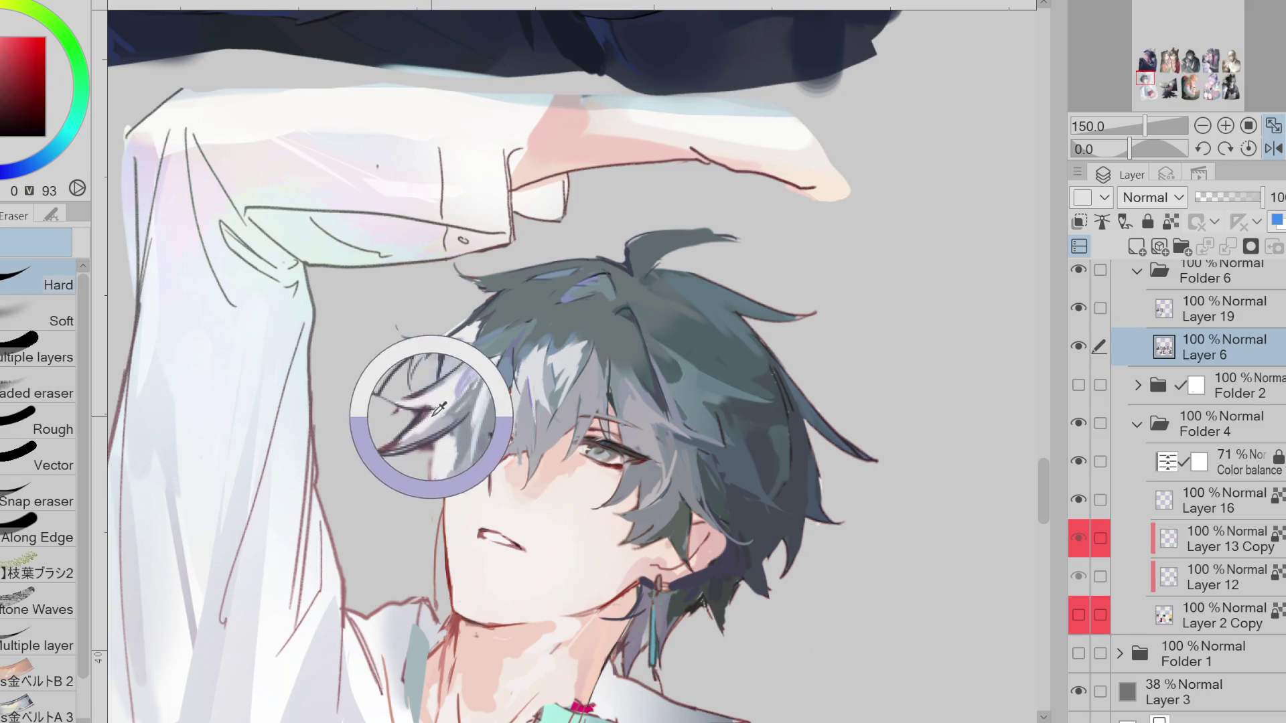
{"action": "key", "text": "p"}
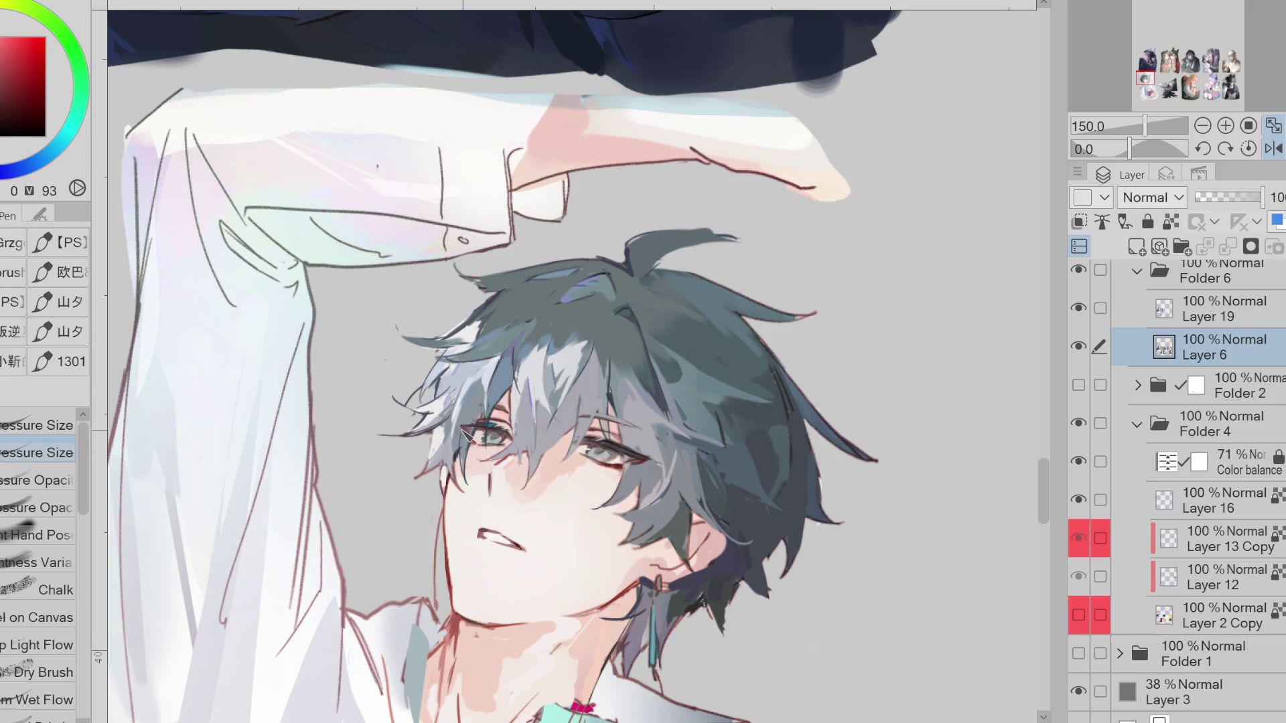
{"action": "left_click", "coordinate": [1206, 305]}
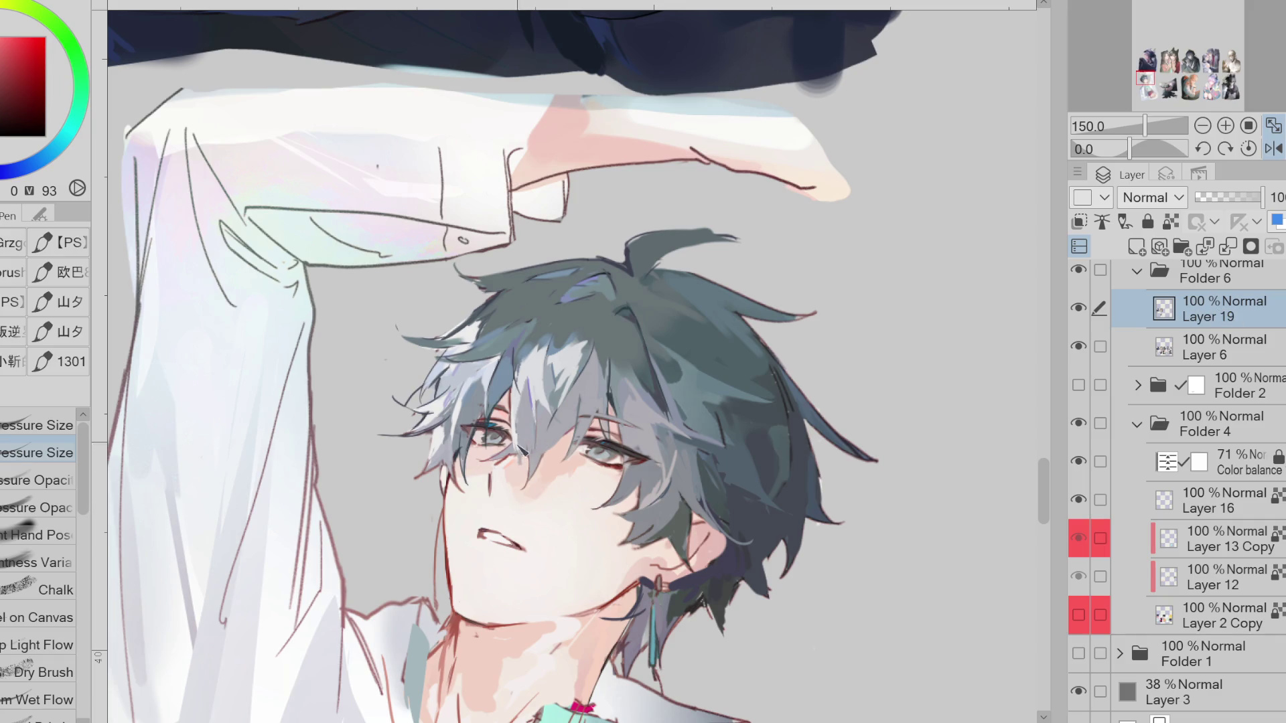
{"action": "left_click", "coordinate": [526, 416], "text": "alt"}
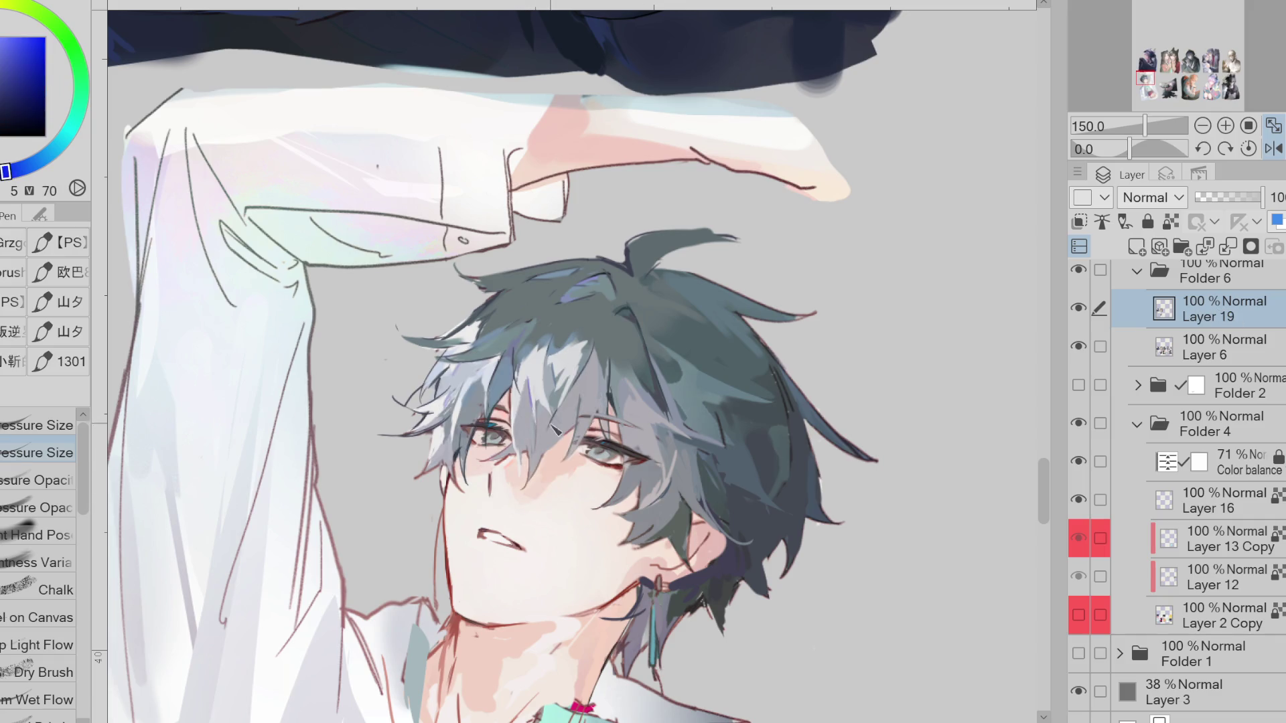
{"action": "left_click", "coordinate": [19, 73]}
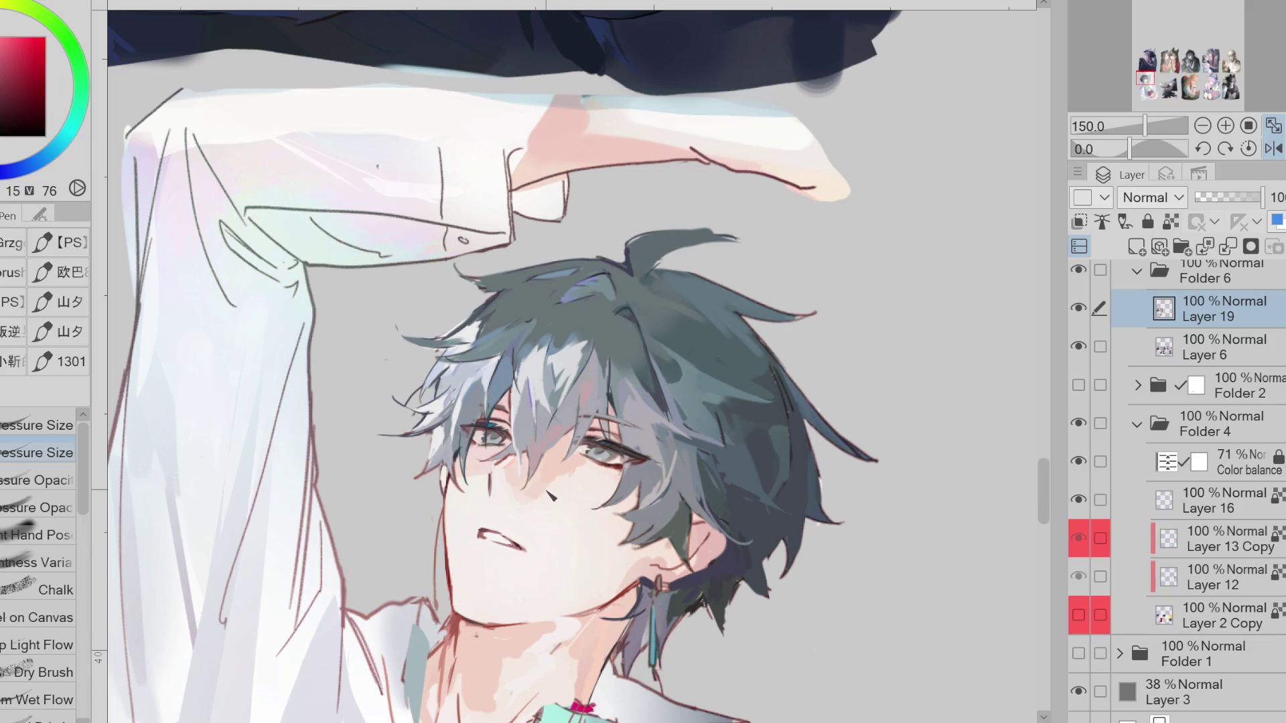
{"action": "left_click", "coordinate": [630, 462], "text": "alt"}
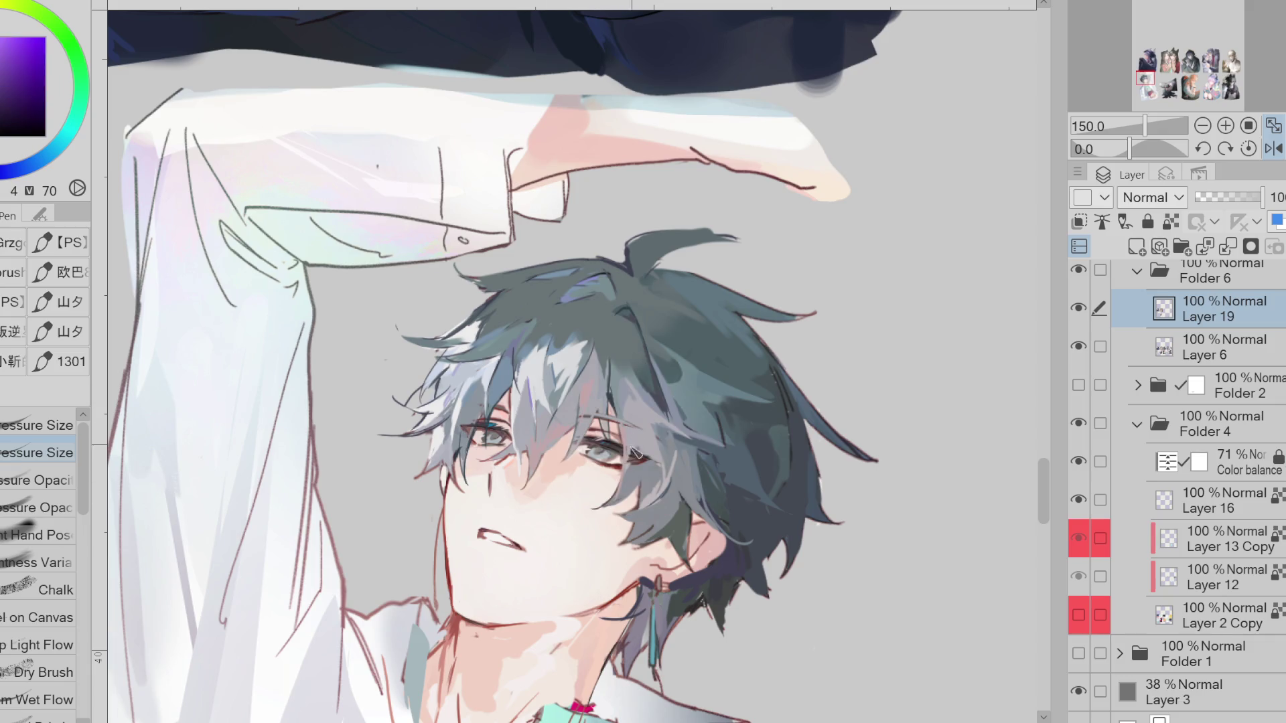
{"action": "left_click", "coordinate": [677, 445], "text": "alt"}
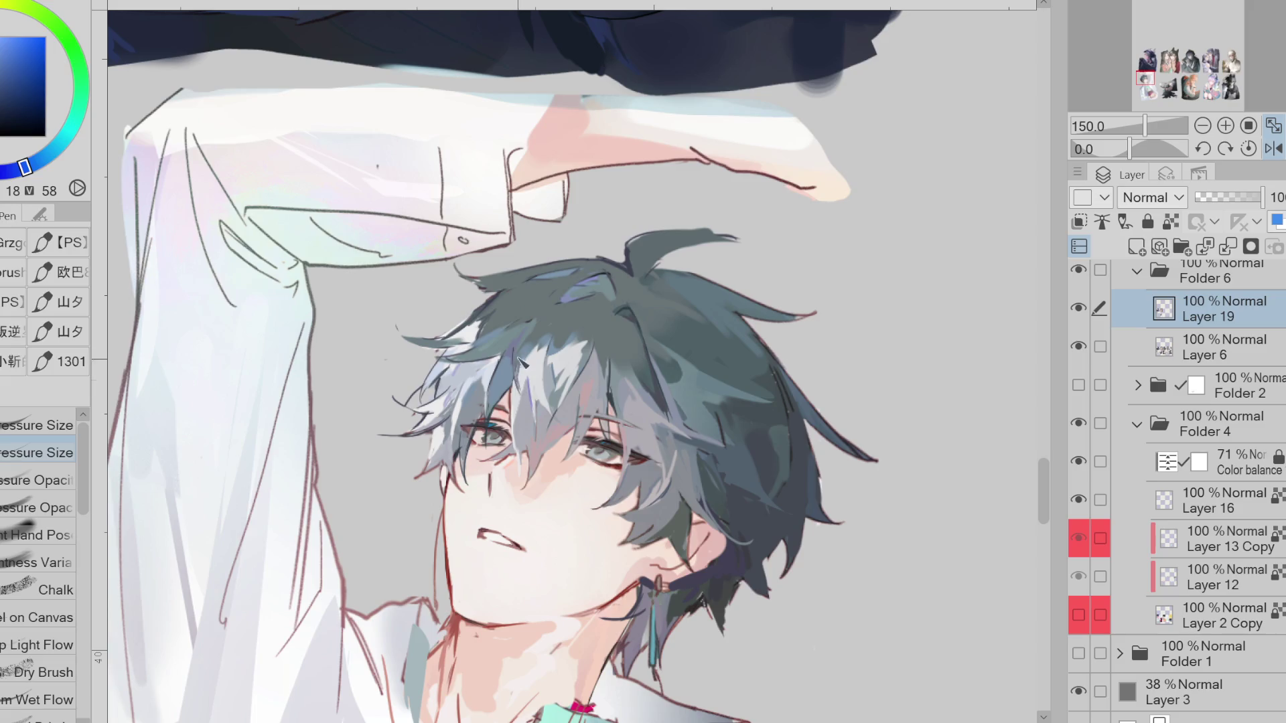
Paint lighter blue strokes across the hair using sampled teal and a brighter blue
{"action": "left_click", "coordinate": [529, 408], "text": "alt"}
{"action": "left_click", "coordinate": [541, 309], "text": "alt"}
{"action": "left_click_drag", "start_coordinate": [541, 310], "coordinate": [521, 365]}
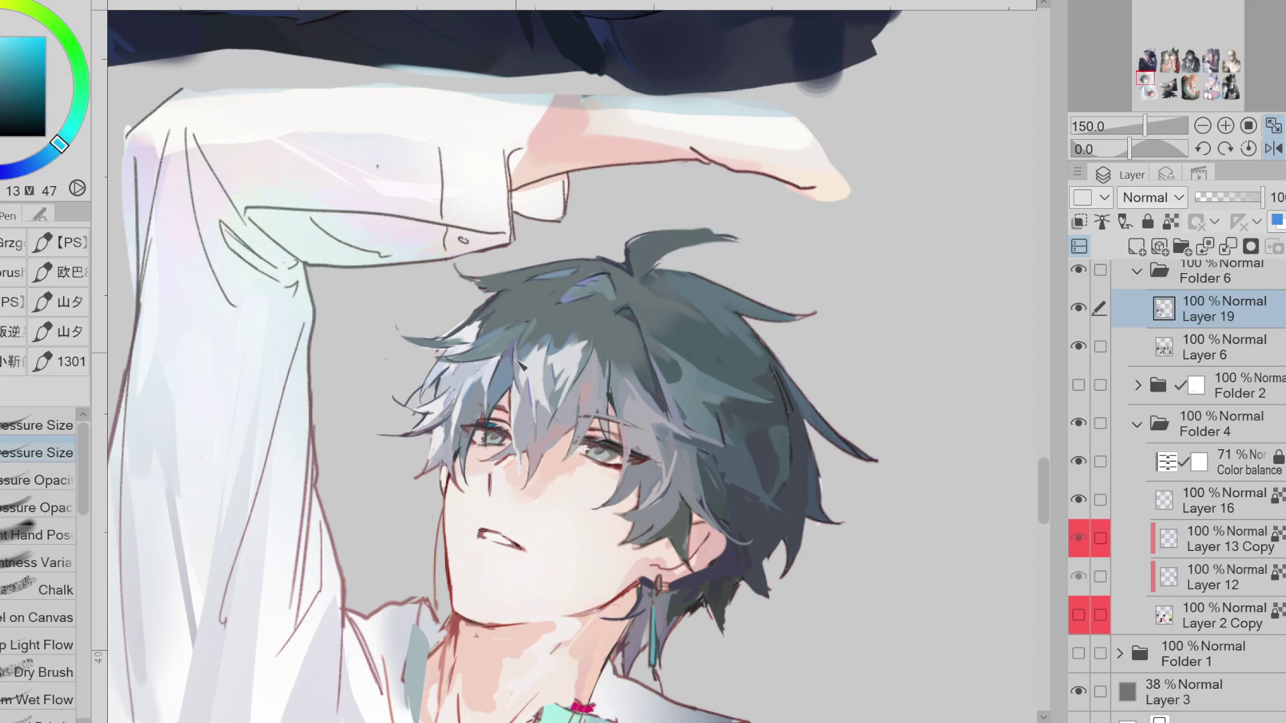
{"action": "left_click", "coordinate": [578, 274], "text": "alt"}
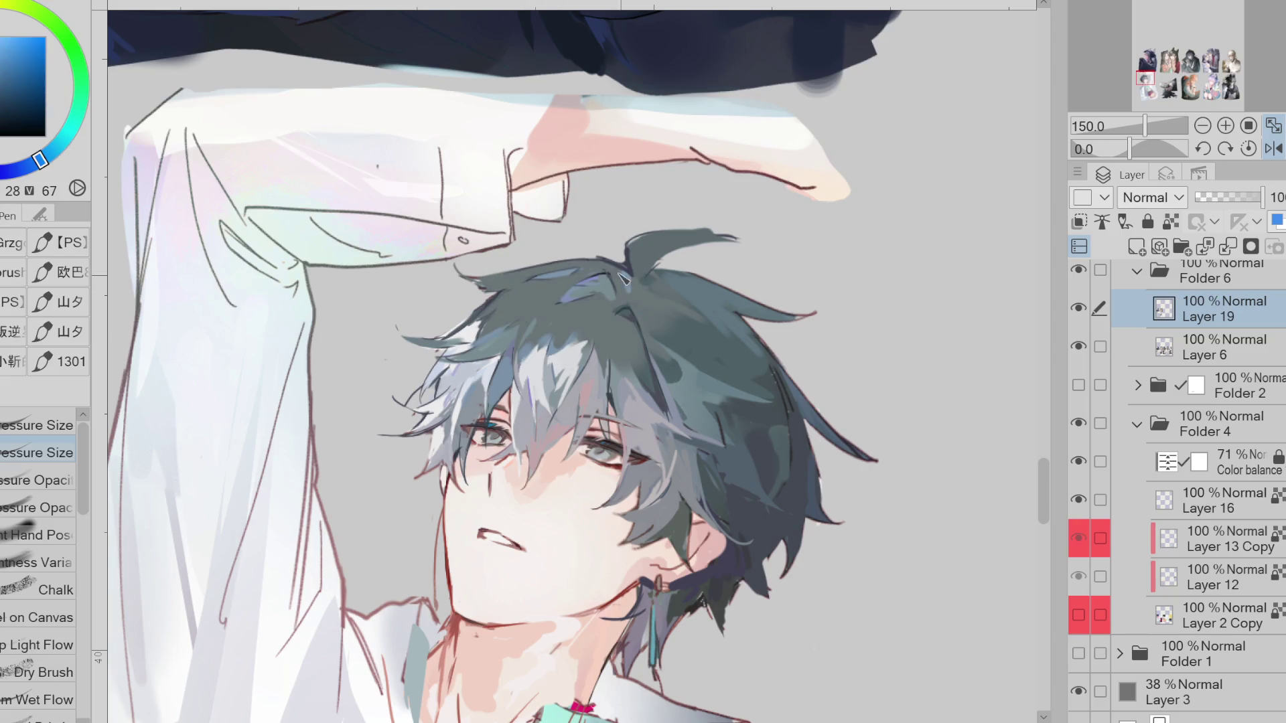
{"action": "mouse_move", "coordinate": [653, 295]}
{"action": "left_mouse_down"}
{"action": "mouse_move", "coordinate": [694, 287]}
{"action": "mouse_move", "coordinate": [666, 279]}
{"action": "mouse_move", "coordinate": [710, 300]}
{"action": "left_mouse_up"}
{"action": "left_click", "coordinate": [710, 297], "text": "alt"}
{"action": "left_click", "coordinate": [673, 294], "text": "alt"}
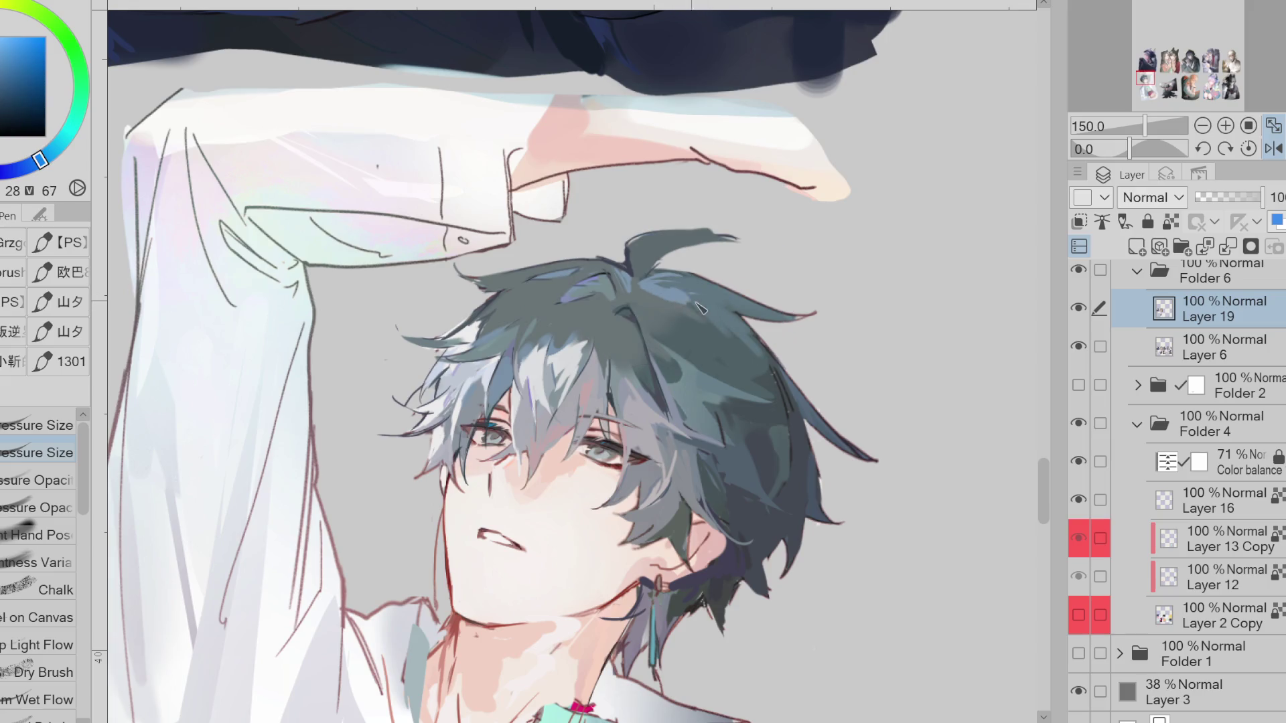
Flip the canvas, then paint lighter teal and blue-teal strokes along the hair's outer edge
{"action": "left_click", "coordinate": [1274, 149]}
{"action": "left_click", "coordinate": [597, 265], "text": "alt"}
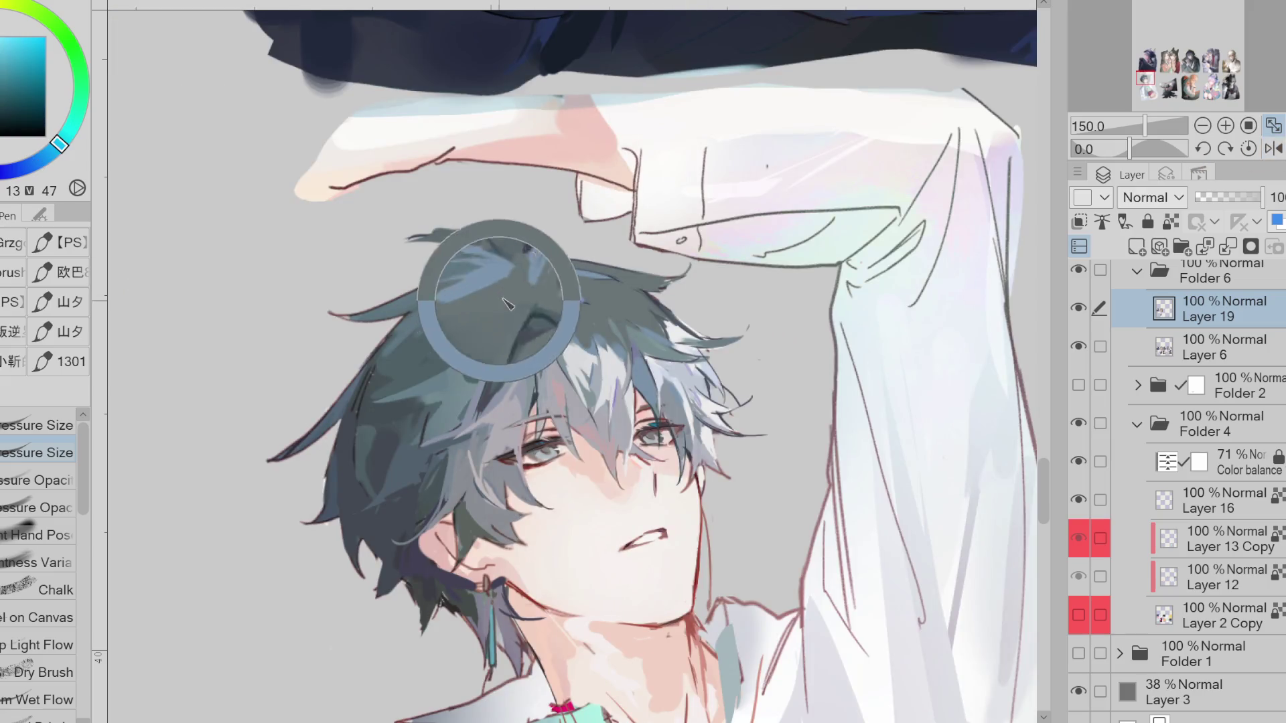
{"action": "left_click", "coordinate": [489, 298], "text": "alt"}
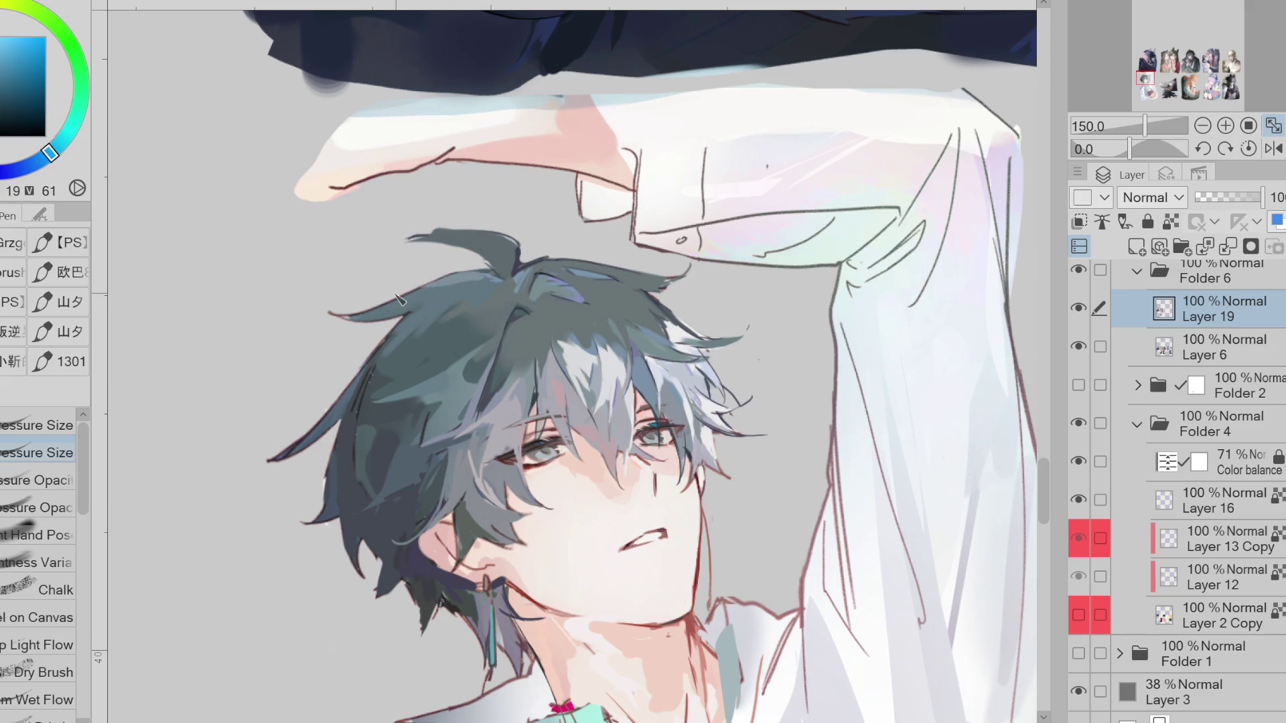
{"action": "left_click", "coordinate": [68, 154]}
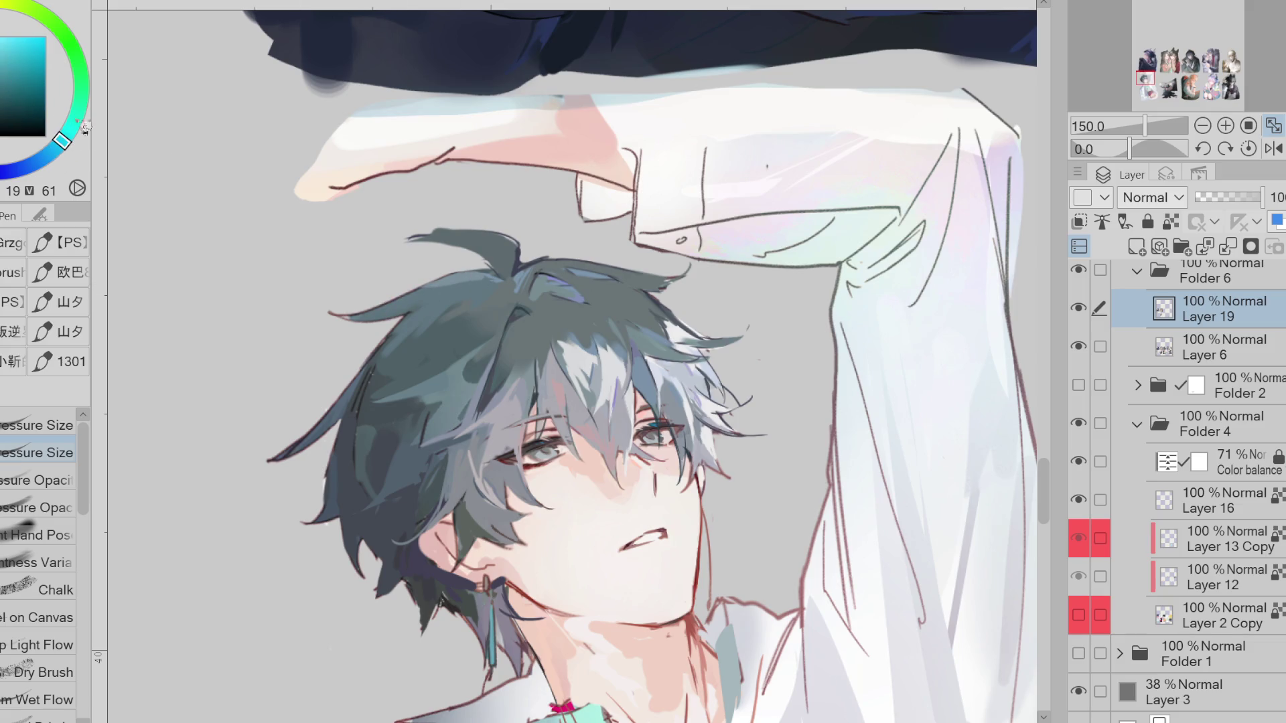
{"action": "mouse_move", "coordinate": [461, 290]}
{"action": "left_mouse_down"}
{"action": "mouse_move", "coordinate": [447, 309]}
{"action": "mouse_move", "coordinate": [462, 310]}
{"action": "mouse_move", "coordinate": [412, 315]}
{"action": "left_mouse_up"}
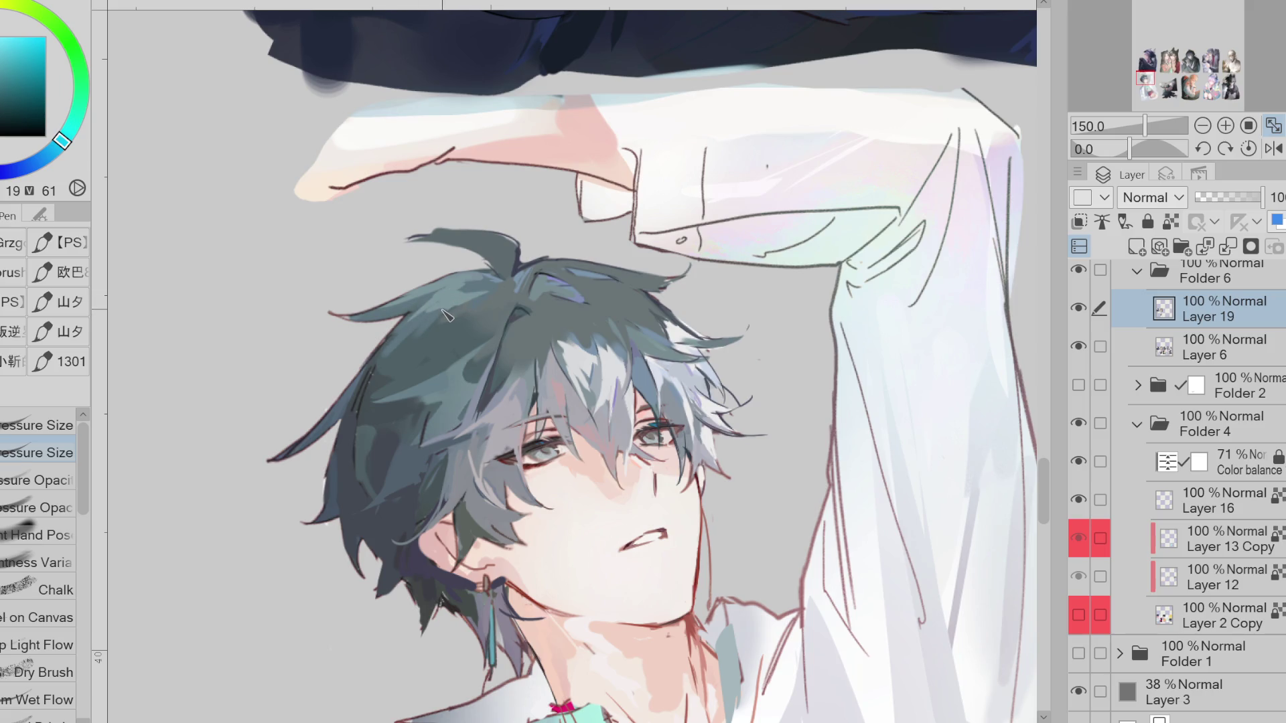
{"action": "left_click_drag", "start_coordinate": [379, 355], "coordinate": [323, 428]}
{"action": "left_click", "coordinate": [38, 160]}
{"action": "left_click_drag", "start_coordinate": [377, 377], "coordinate": [341, 445]}
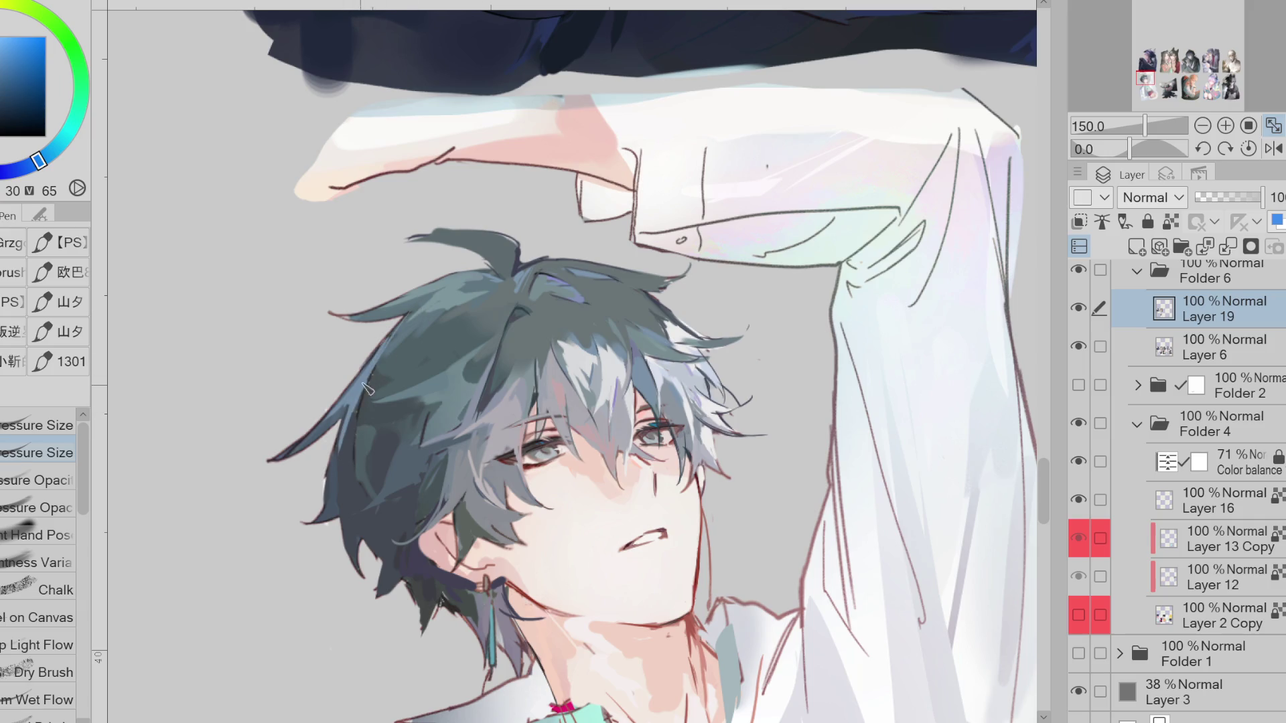
{"action": "mouse_move", "coordinate": [371, 383]}
{"action": "left_mouse_down"}
{"action": "mouse_move", "coordinate": [335, 495]}
{"action": "mouse_move", "coordinate": [348, 469]}
{"action": "mouse_move", "coordinate": [356, 522]}
{"action": "left_mouse_up"}
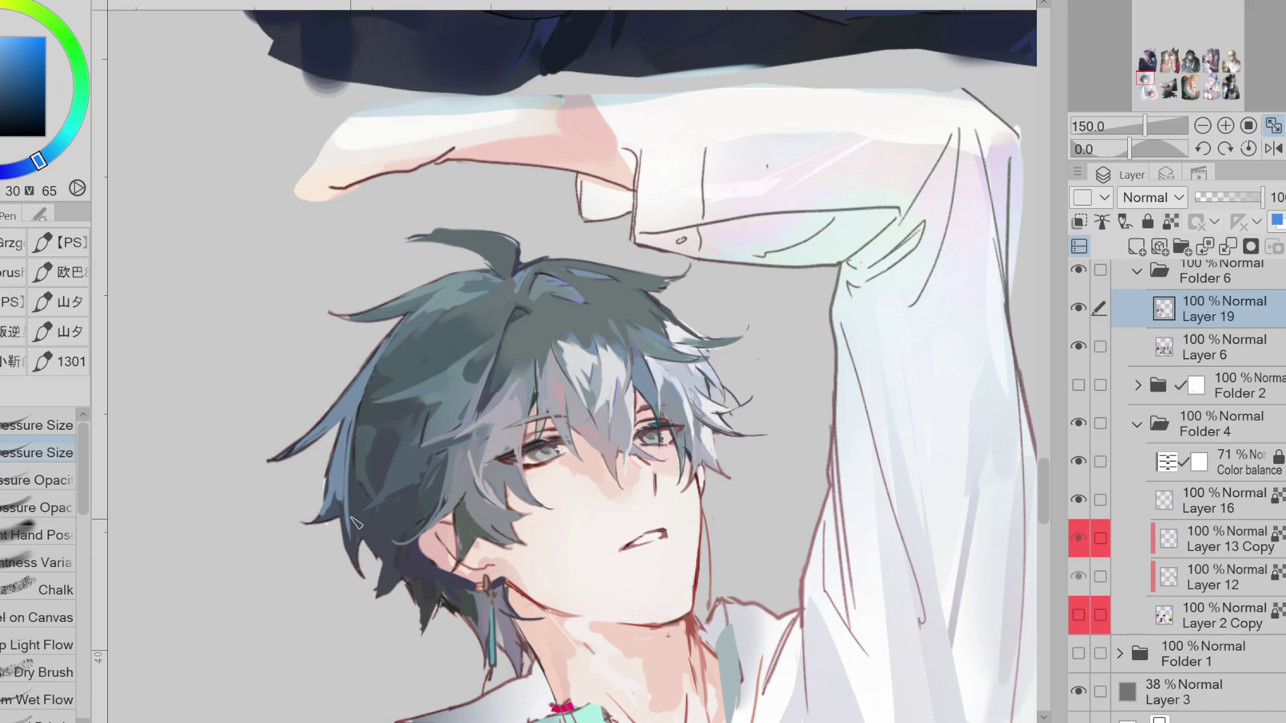
Sample darker teal, deeper blue and lighter azure tones from the hair for further highlights
{"action": "left_click", "coordinate": [358, 516], "text": "alt"}
{"action": "left_click", "coordinate": [373, 444], "text": "alt"}
{"action": "left_click", "coordinate": [381, 480], "text": "alt"}
{"action": "left_click", "coordinate": [357, 476], "text": "alt"}
{"action": "left_click", "coordinate": [355, 457], "text": "alt"}
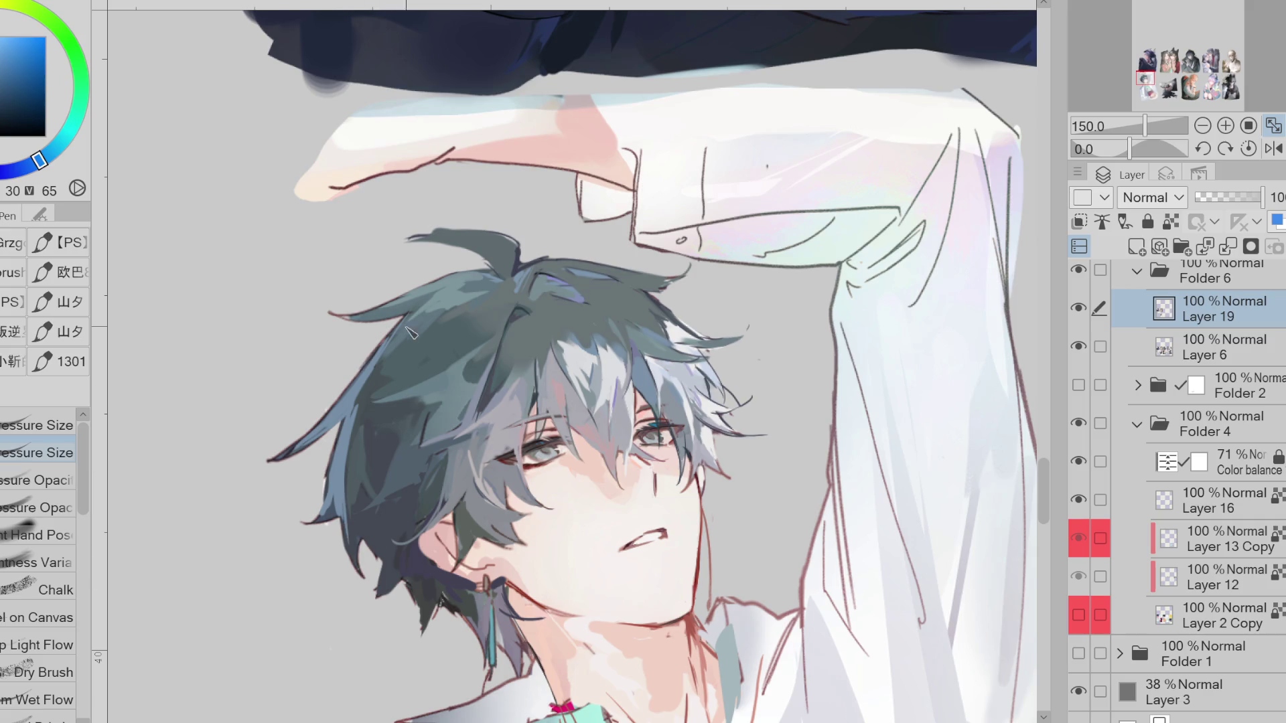
{"action": "left_click", "coordinate": [377, 361], "text": "alt"}
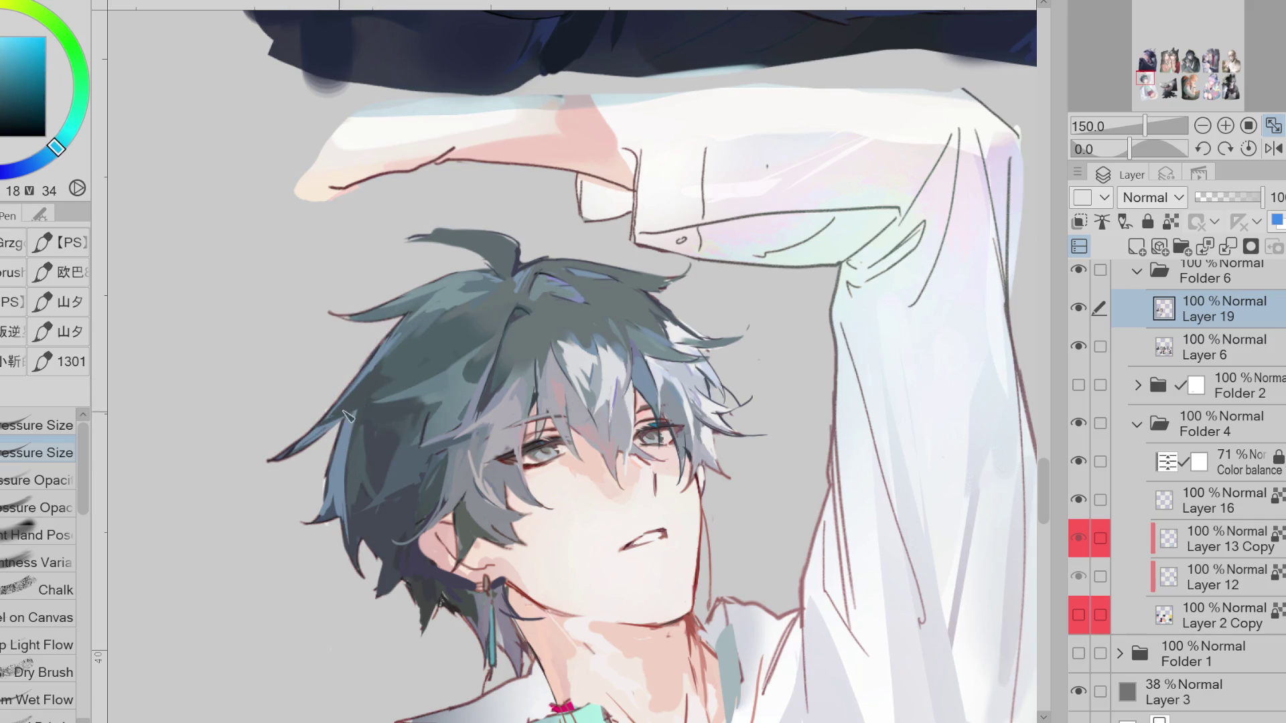
{"action": "left_click", "coordinate": [373, 442], "text": "alt"}
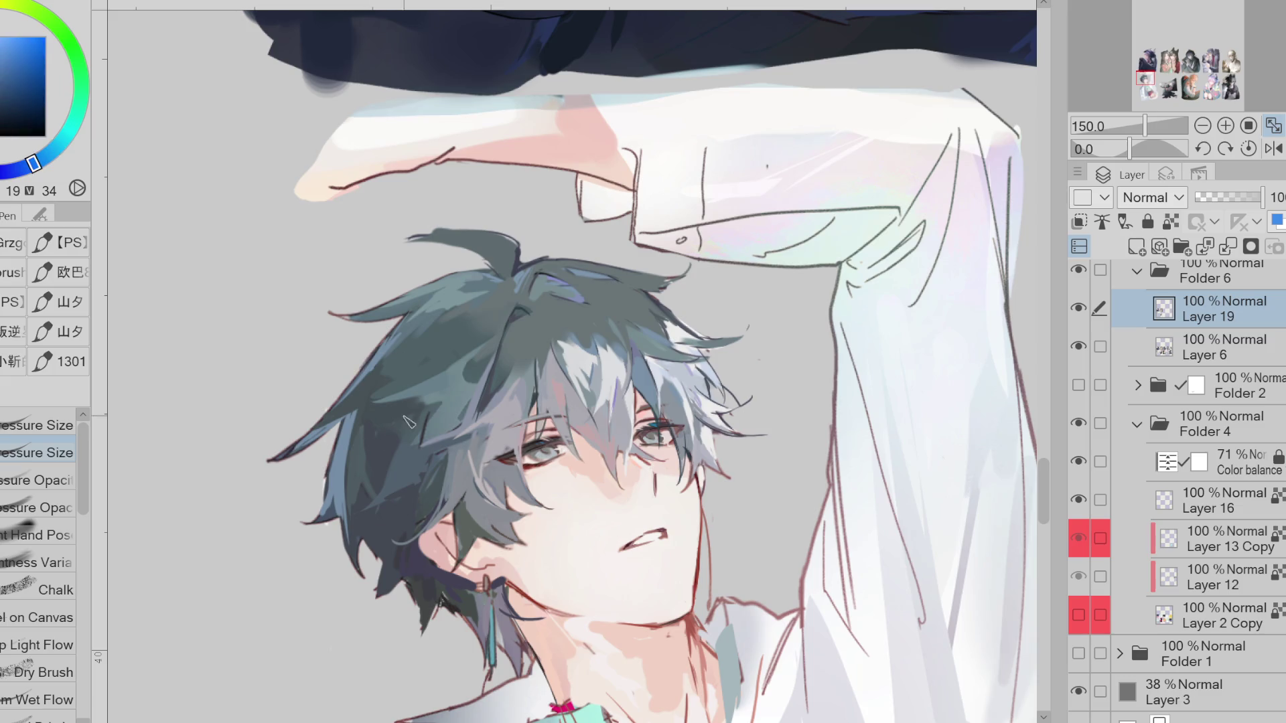
{"action": "scroll", "coordinate": [653, 244], "scroll_direction": "down", "scroll_amount": 2}
{"action": "scroll", "coordinate": [687, 293], "scroll_direction": "up", "scroll_amount": 2}
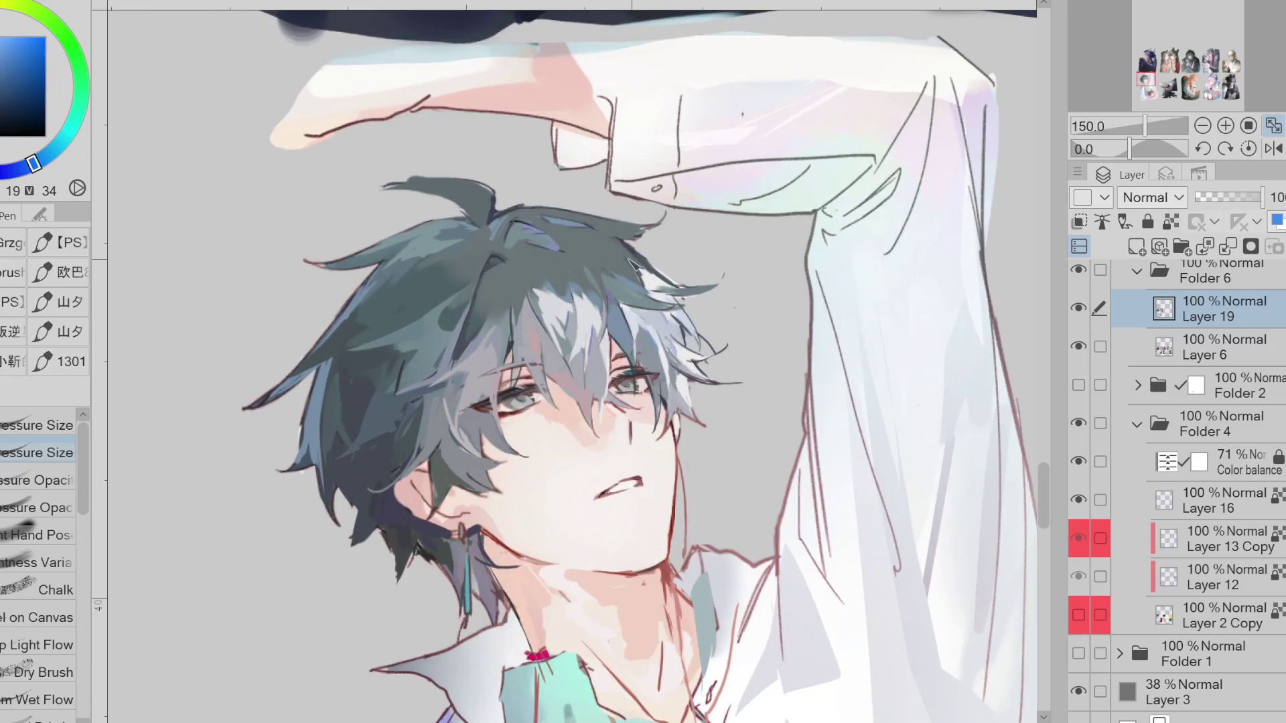
{"action": "left_click", "coordinate": [420, 276], "text": "alt"}
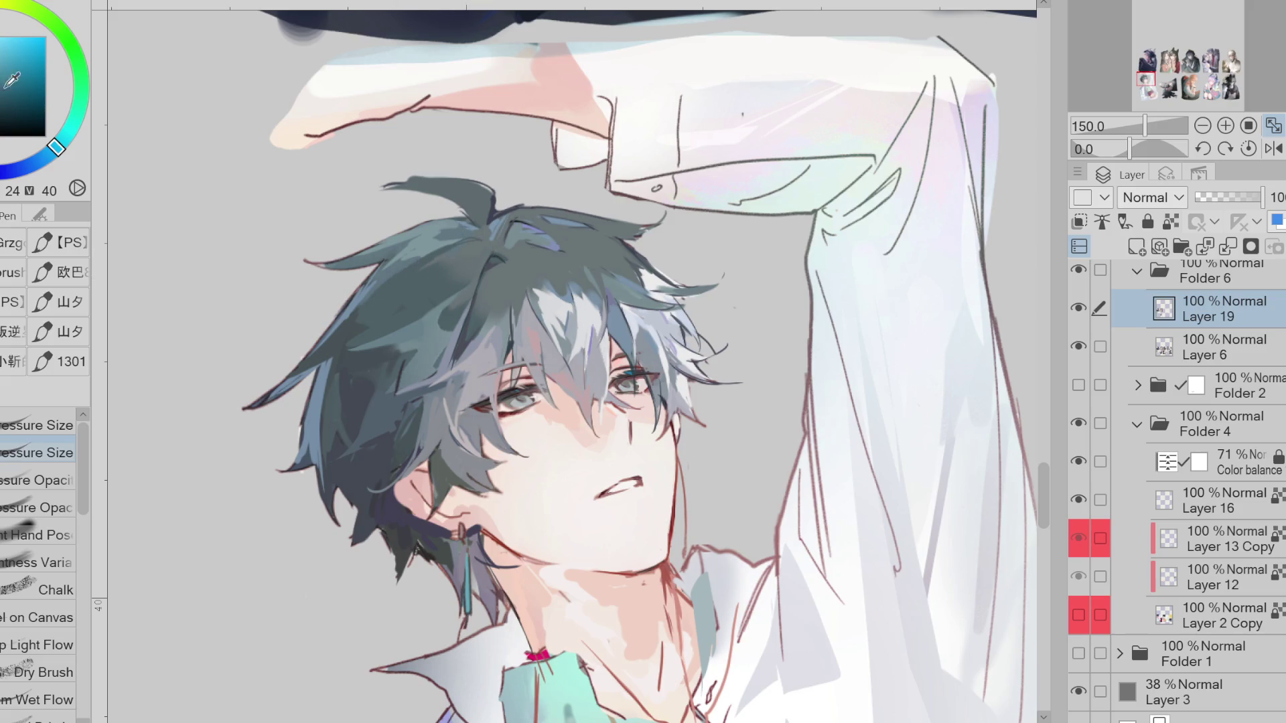
{"action": "left_click", "coordinate": [448, 238], "text": "alt"}
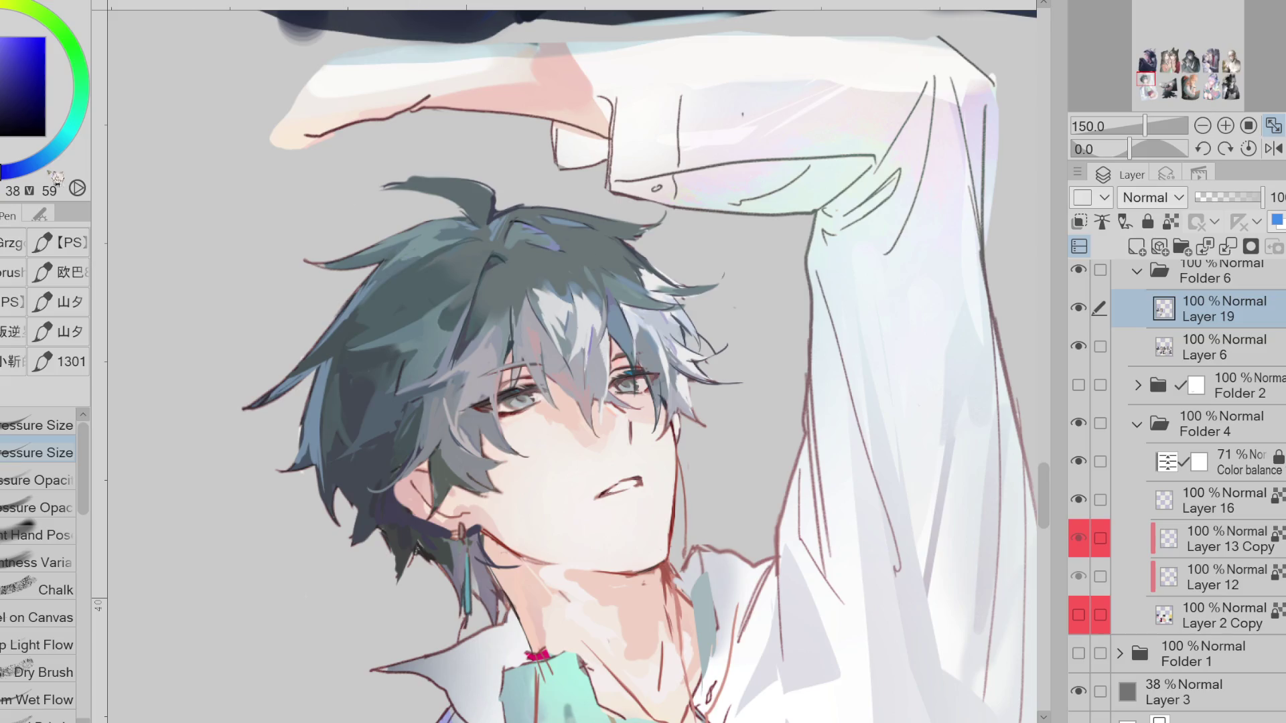
{"action": "left_click", "coordinate": [21, 169]}
{"action": "left_click", "coordinate": [436, 253], "text": "alt"}
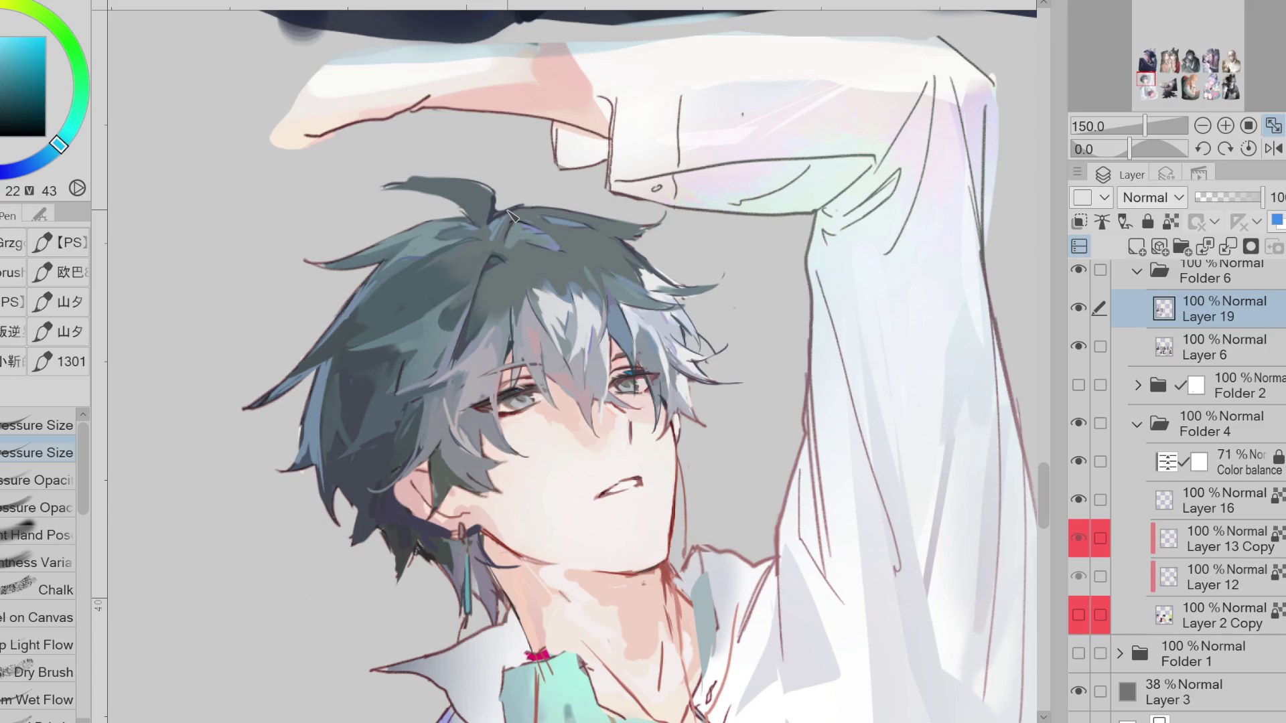
Lasso thin strips along the hair's edge and top, and hide Folder 1 to reveal the background
{"action": "key", "text": "m"}
{"action": "left_click_drag", "start_coordinate": [378, 274], "coordinate": [385, 277]}
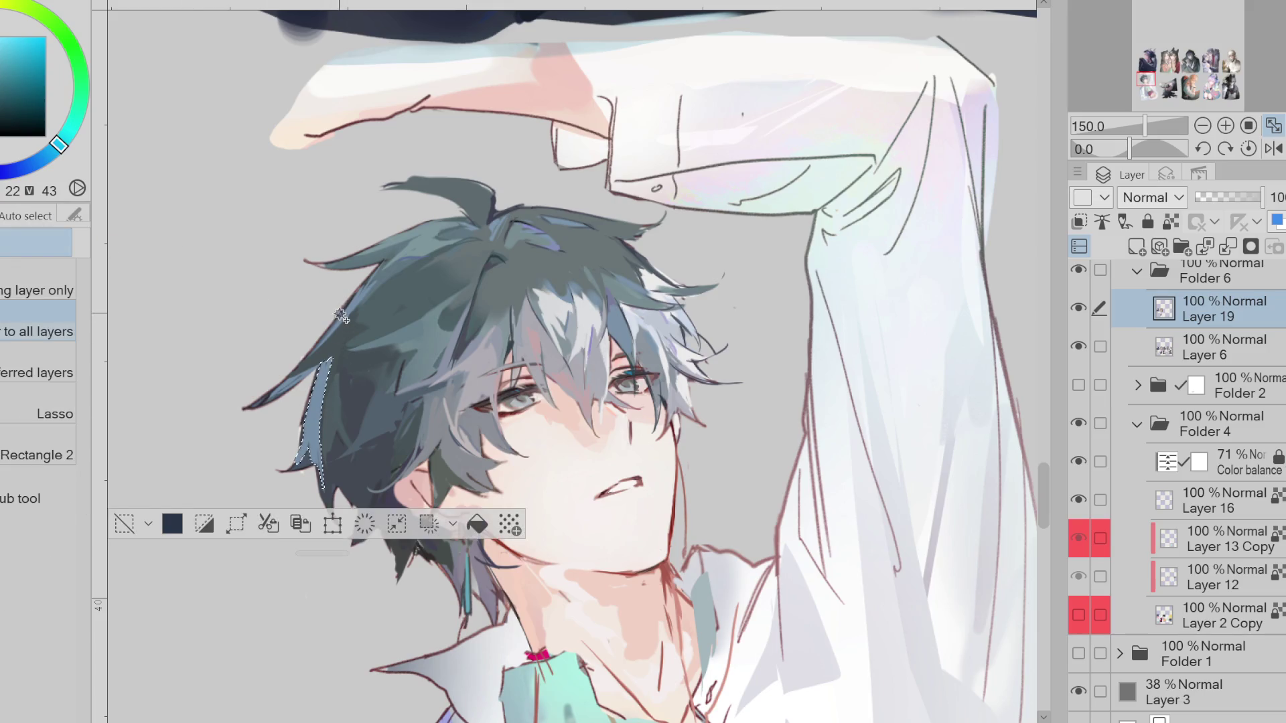
{"action": "left_click_drag", "start_coordinate": [453, 241], "coordinate": [437, 248]}
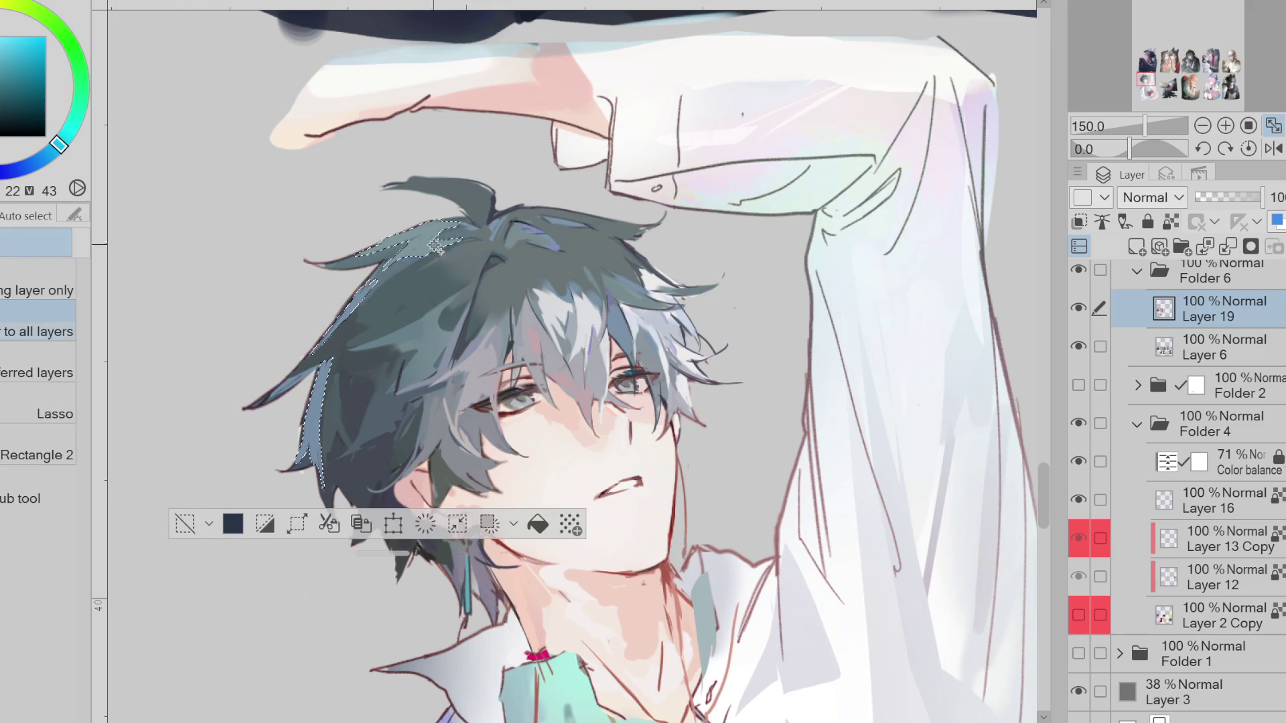
{"action": "key", "text": "b"}
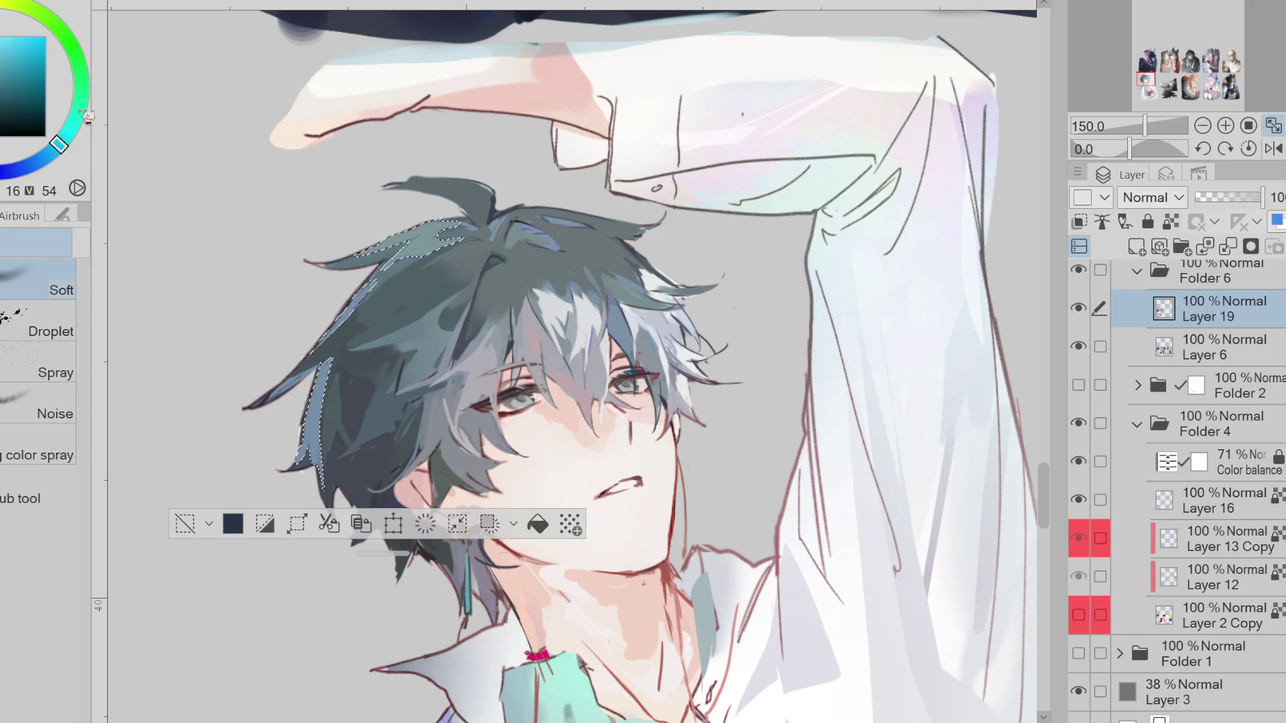
{"action": "left_click", "coordinate": [1078, 653]}
{"action": "left_click", "coordinate": [1079, 614]}
Airbrush the hair selection with light teal, saturated blue and warm peach tints
{"action": "key", "text": "p"}
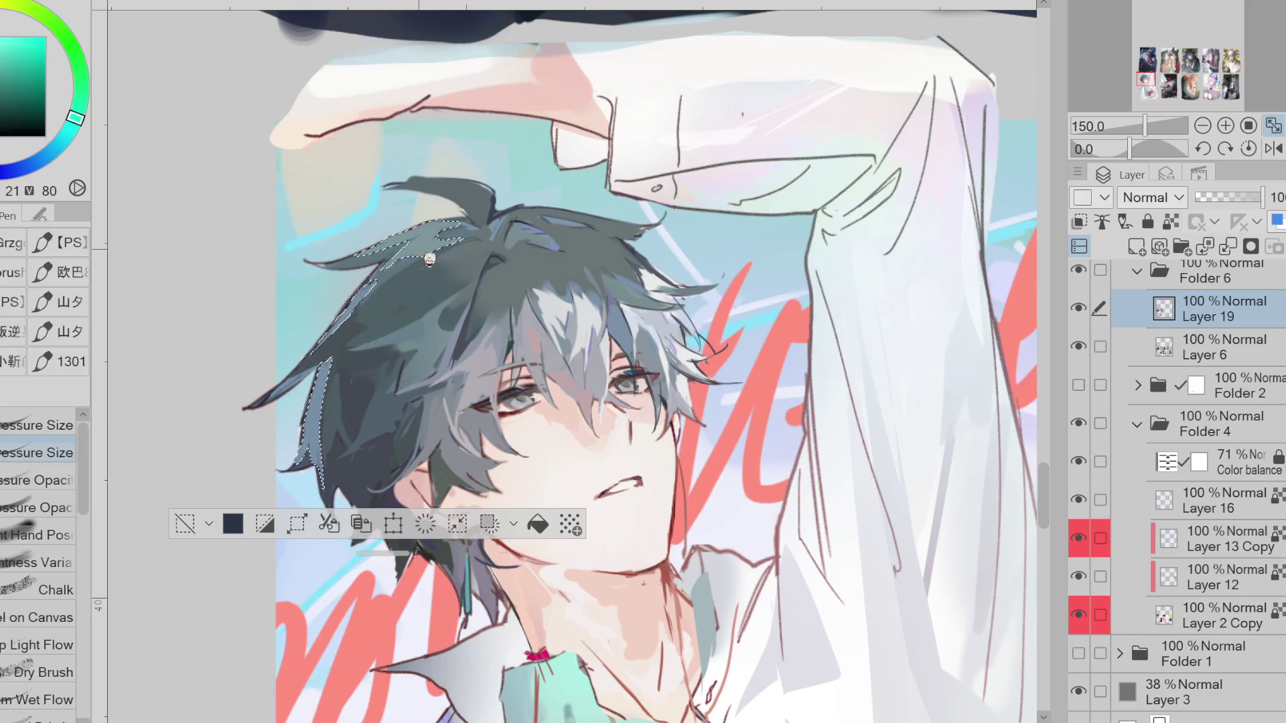
{"action": "key", "text": "b"}
{"action": "left_click", "coordinate": [83, 143]}
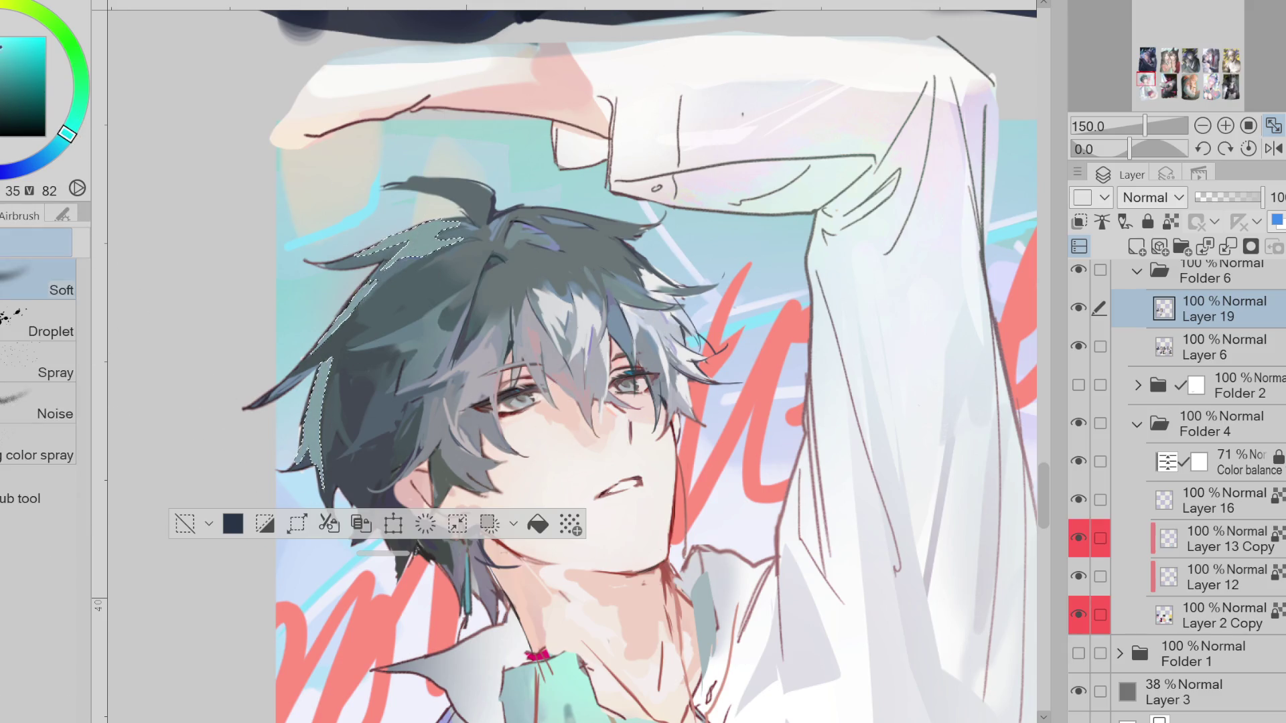
{"action": "left_click", "coordinate": [426, 184], "text": "alt"}
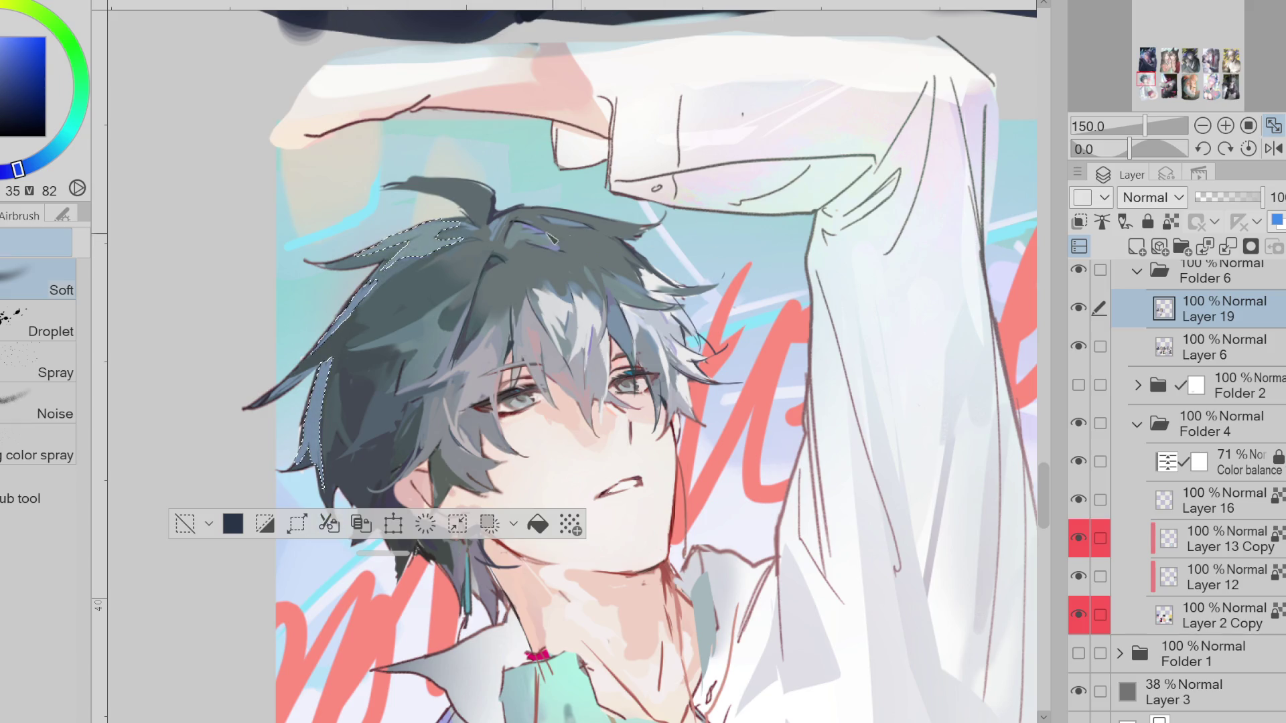
{"action": "left_click", "coordinate": [378, 213], "text": "alt"}
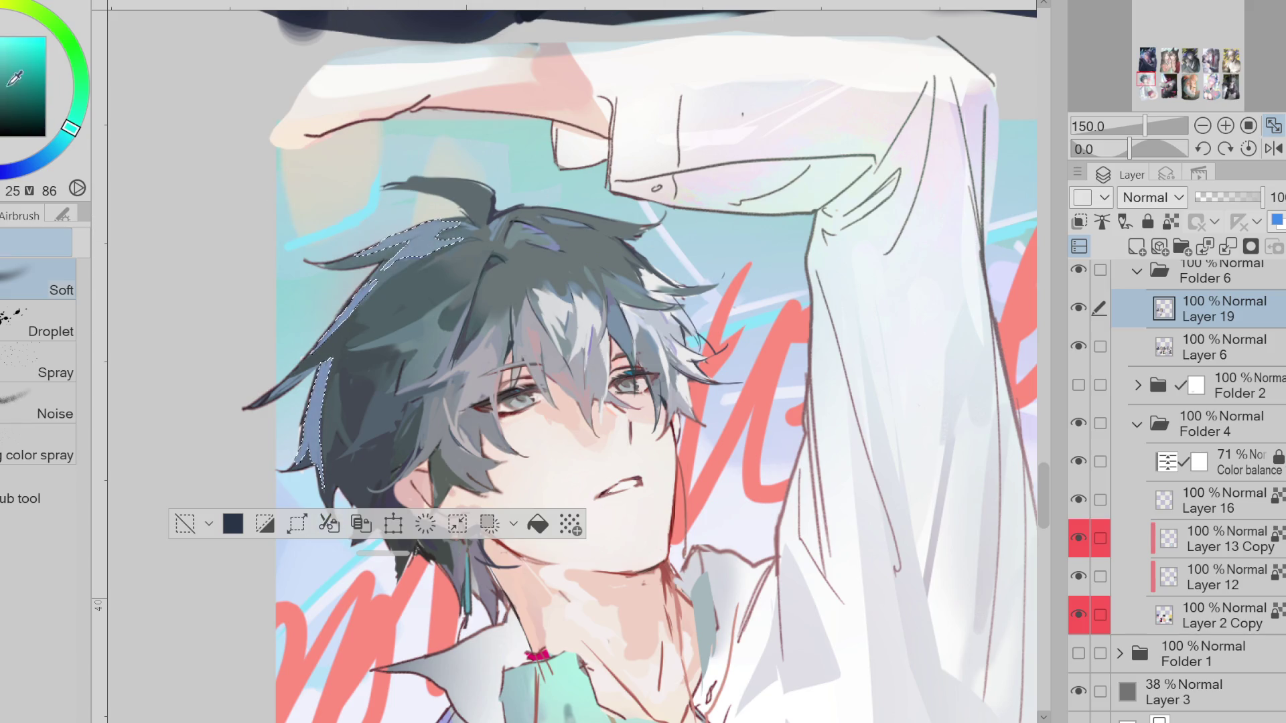
{"action": "left_click", "coordinate": [381, 175], "text": "alt"}
{"action": "left_click", "coordinate": [476, 152], "text": "alt"}
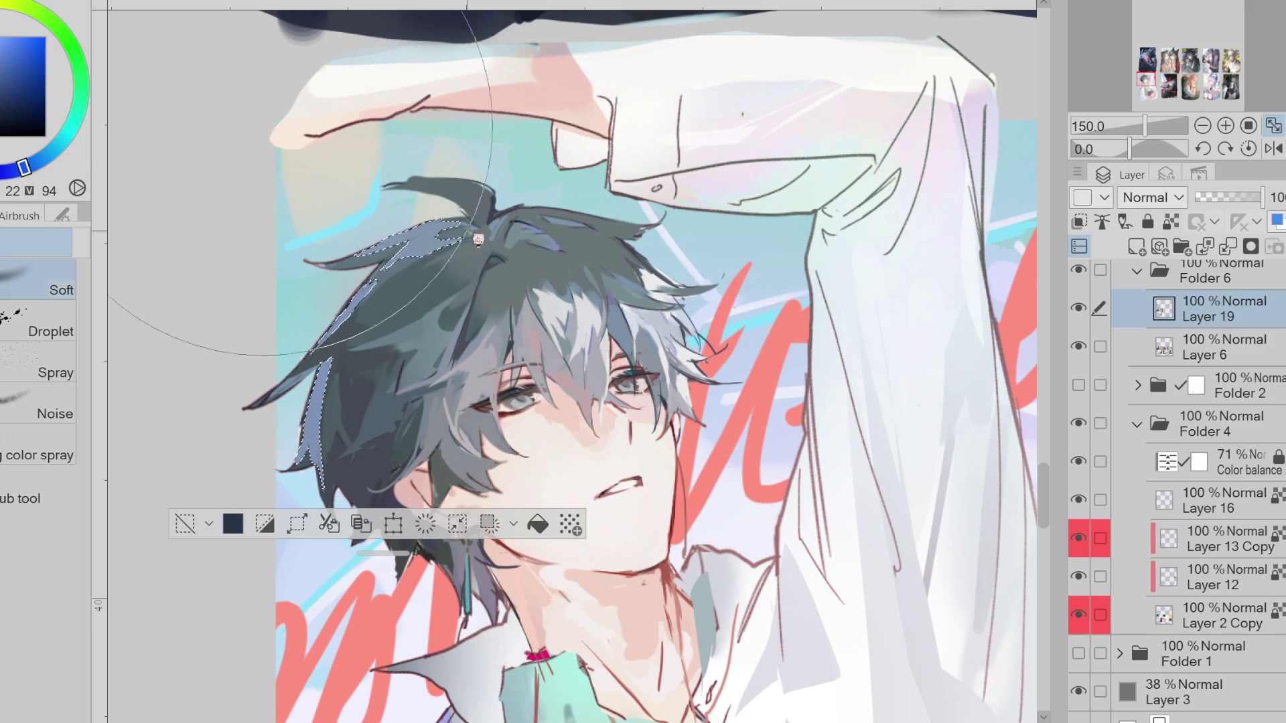
{"action": "left_click", "coordinate": [402, 231], "text": "alt"}
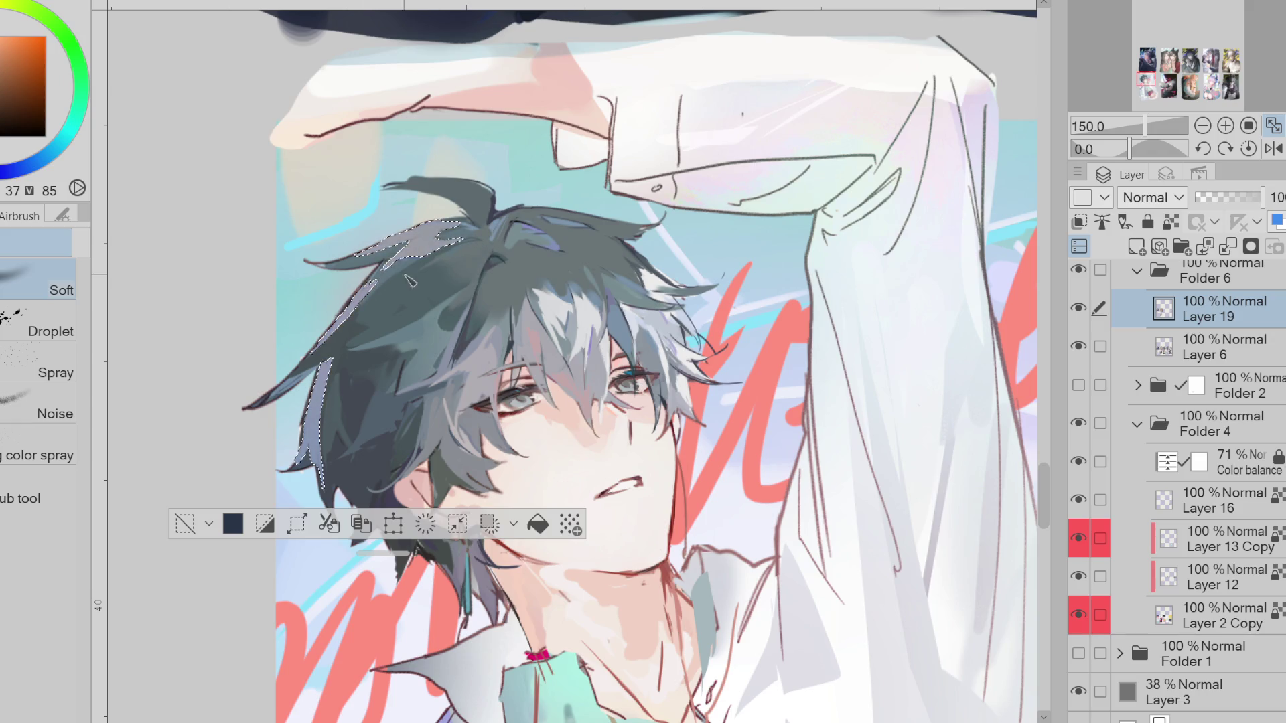
Release the hair selection and sample dark blue from the hair with the pen
{"action": "key", "text": "ctrl+d"}
{"action": "key", "text": "p"}
{"action": "left_click", "coordinate": [328, 402], "text": "alt"}
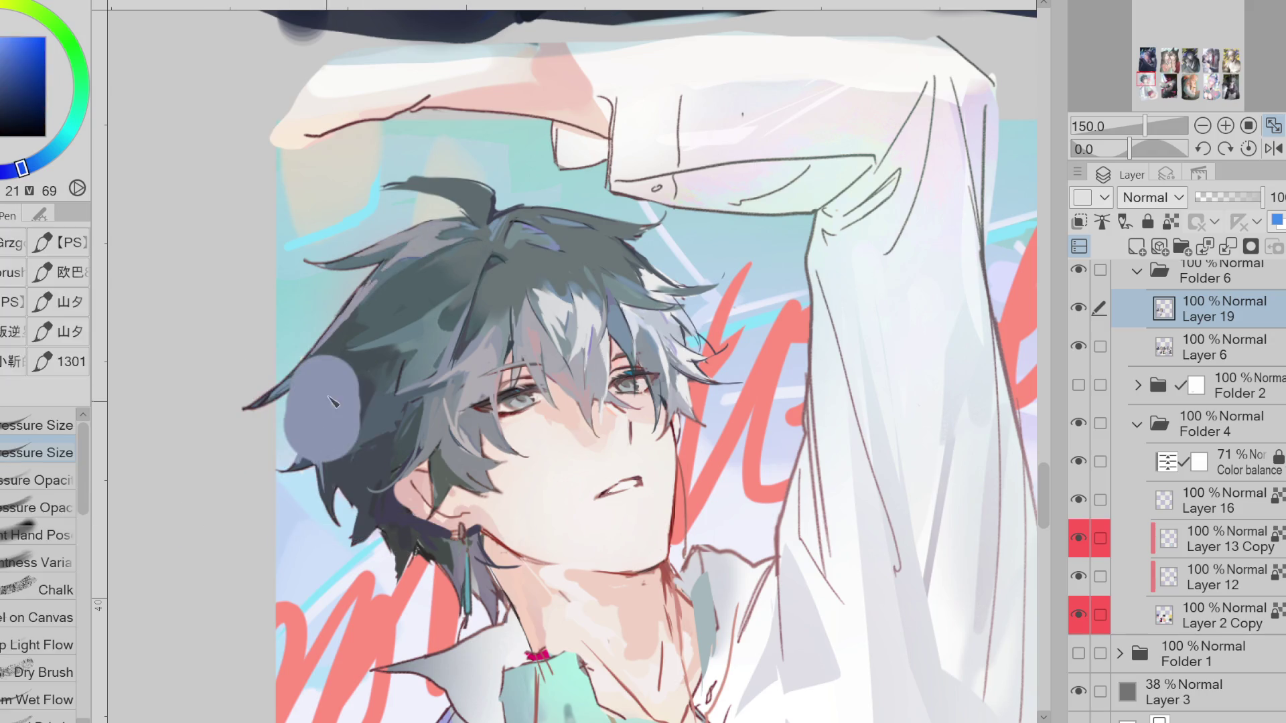
Paint a salmon-red accent along the left hair edge and a short dark strand stroke
{"action": "left_click", "coordinate": [18, 61]}
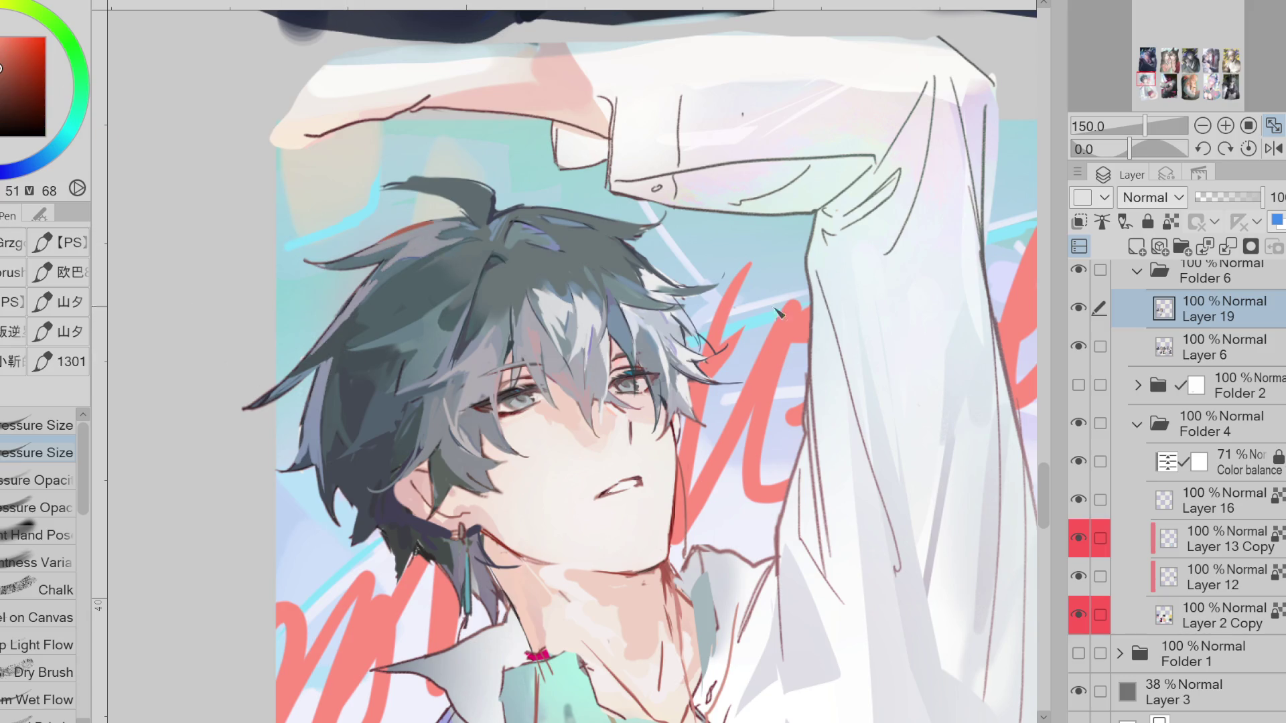
{"action": "left_click", "coordinate": [768, 338], "text": "alt"}
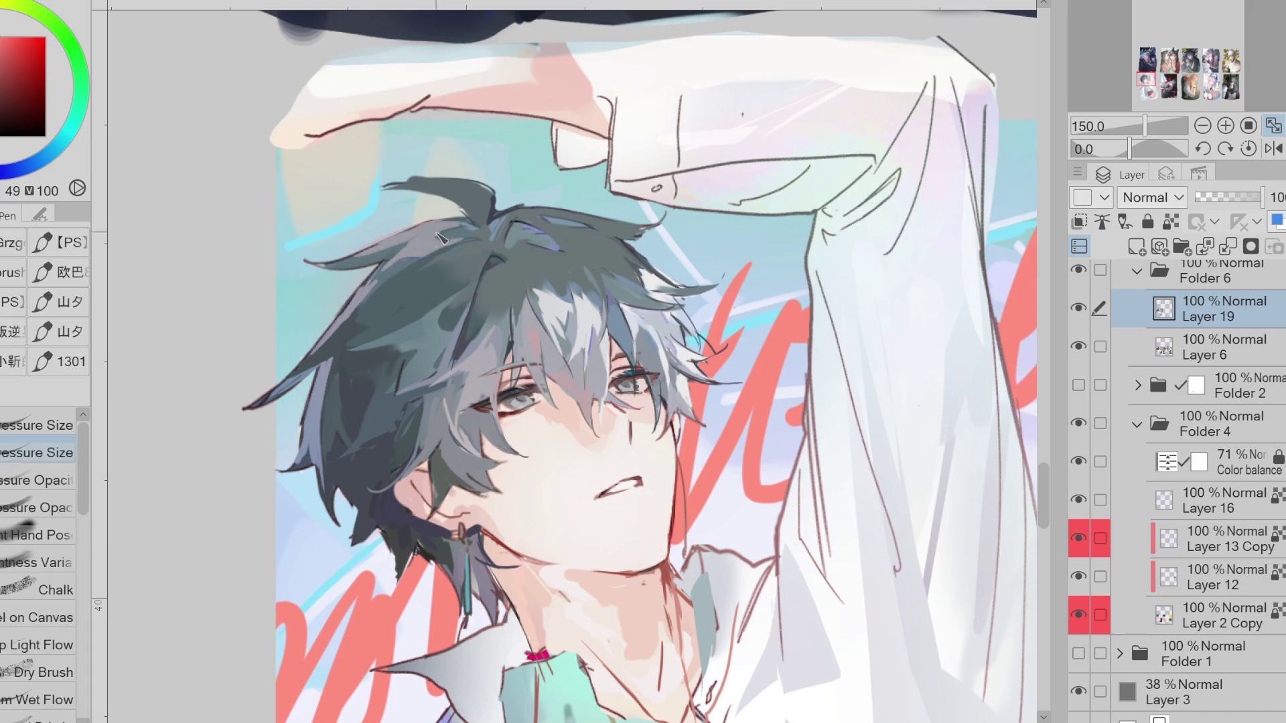
{"action": "left_click_drag", "start_coordinate": [322, 400], "coordinate": [324, 469]}
{"action": "left_click", "coordinate": [351, 397], "text": "alt"}
{"action": "mouse_move", "coordinate": [365, 535]}
{"action": "left_mouse_down"}
{"action": "mouse_move", "coordinate": [360, 472]}
{"action": "mouse_move", "coordinate": [364, 514]}
{"action": "left_mouse_up"}
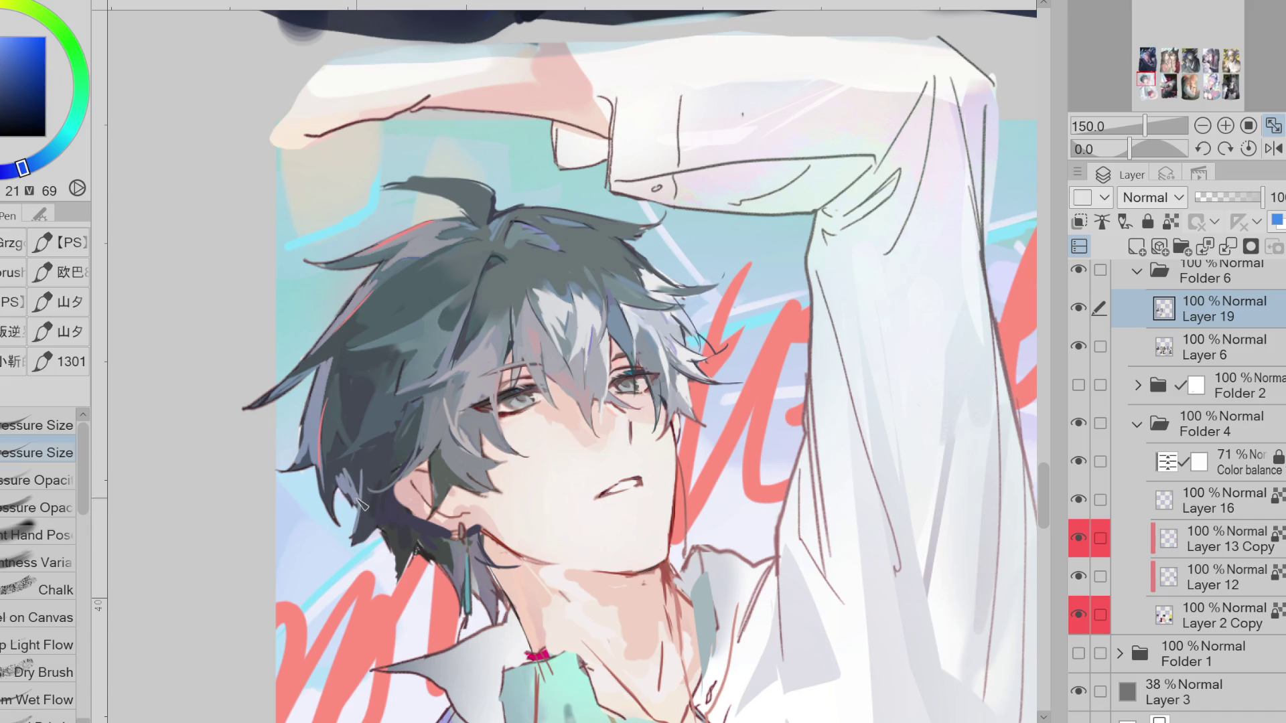
Paint a small dark strand near the earring using sampled dark teal and red tones
{"action": "left_click", "coordinate": [353, 473], "text": "alt"}
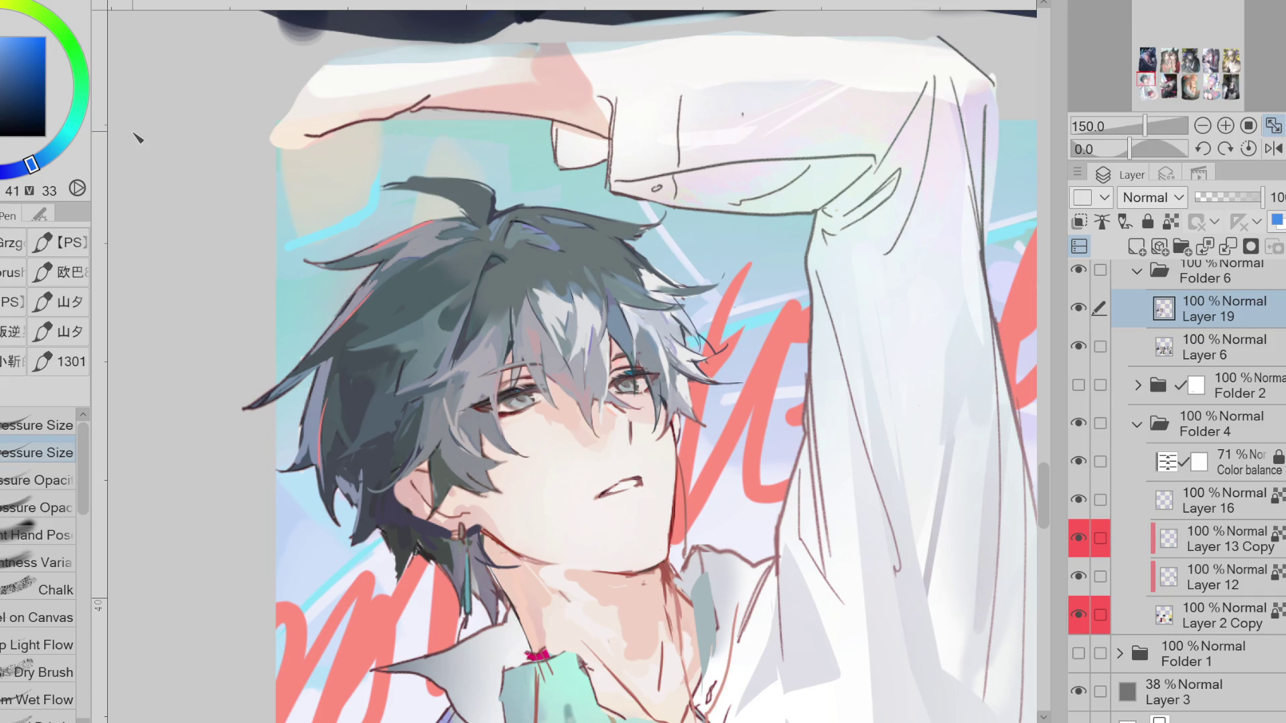
{"action": "left_click", "coordinate": [365, 533], "text": "alt"}
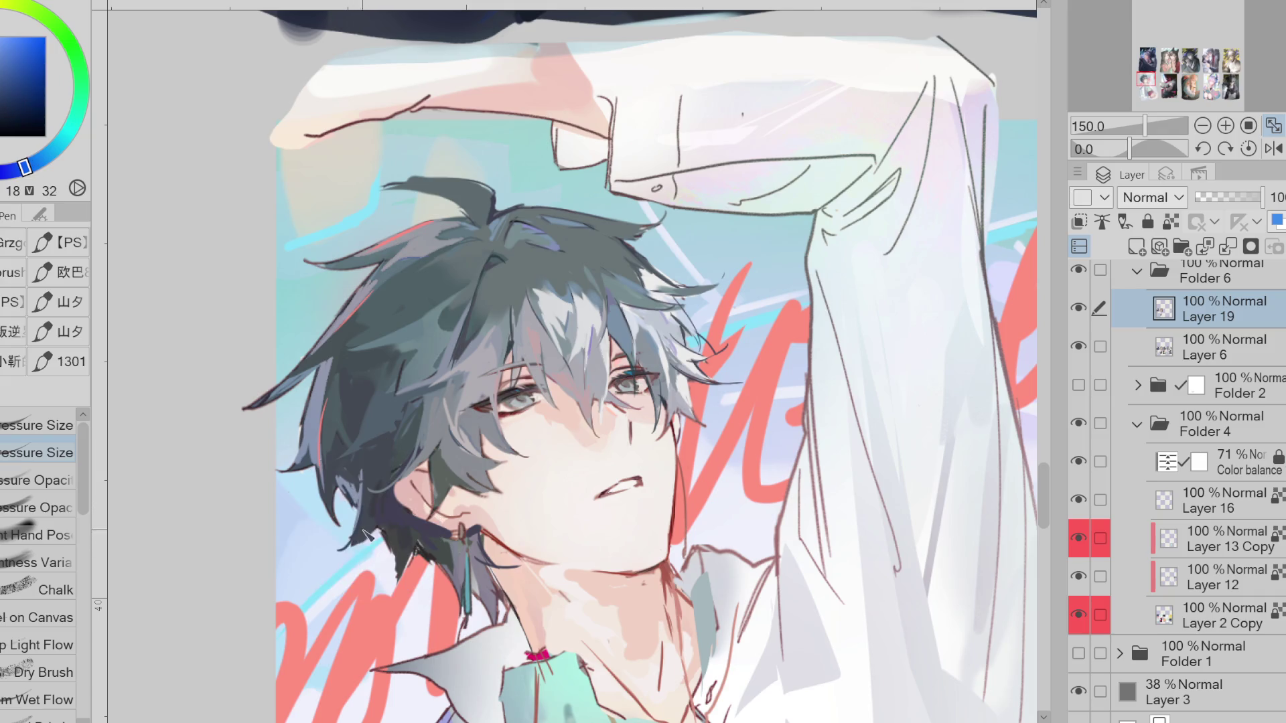
{"action": "left_click", "coordinate": [385, 517], "text": "alt"}
{"action": "left_click", "coordinate": [456, 554], "text": "alt"}
{"action": "left_click", "coordinate": [450, 558], "text": "alt"}
{"action": "left_click", "coordinate": [422, 552], "text": "alt"}
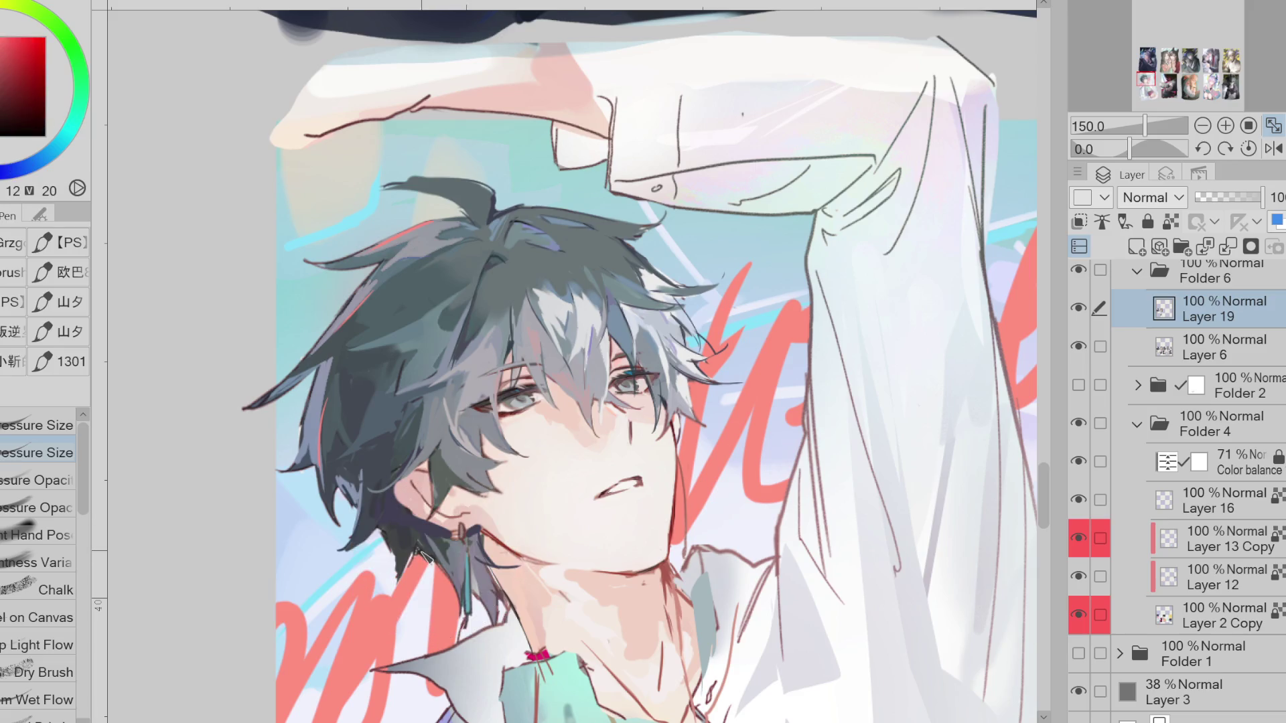
{"action": "left_click_drag", "start_coordinate": [411, 553], "coordinate": [393, 548]}
{"action": "left_click", "coordinate": [397, 555], "text": "alt"}
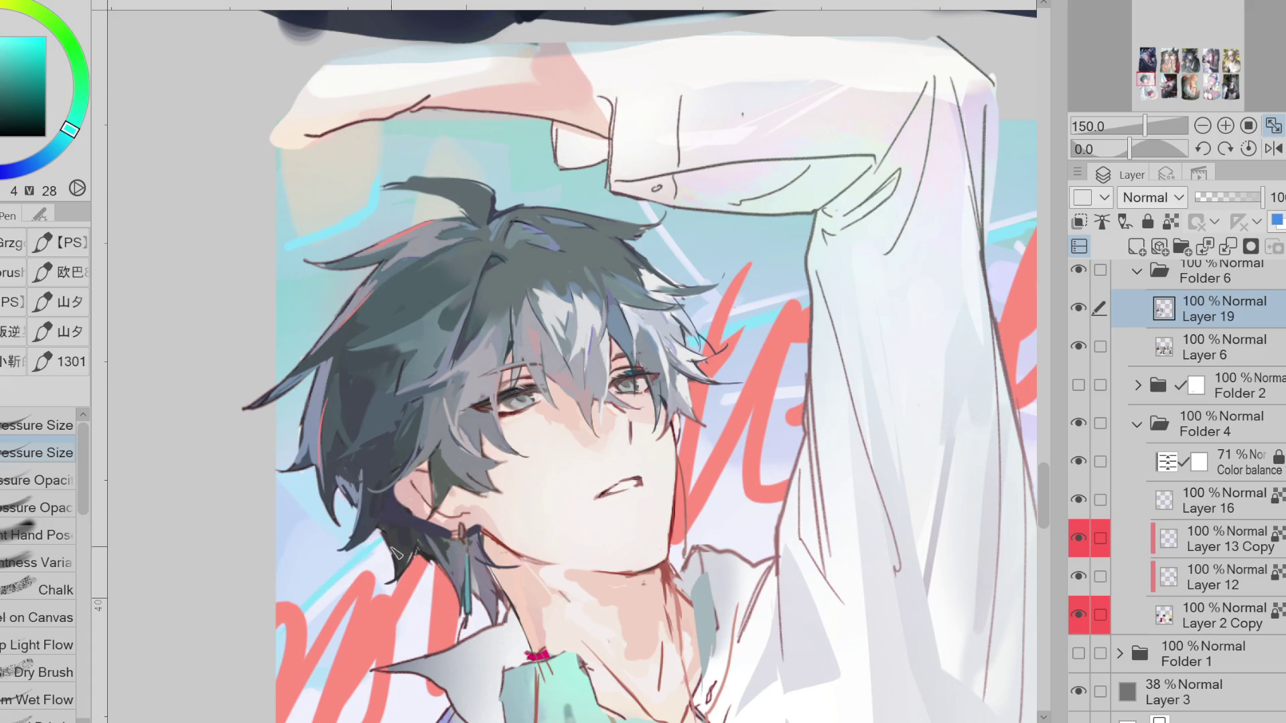
{"action": "left_click", "coordinate": [387, 513], "text": "alt"}
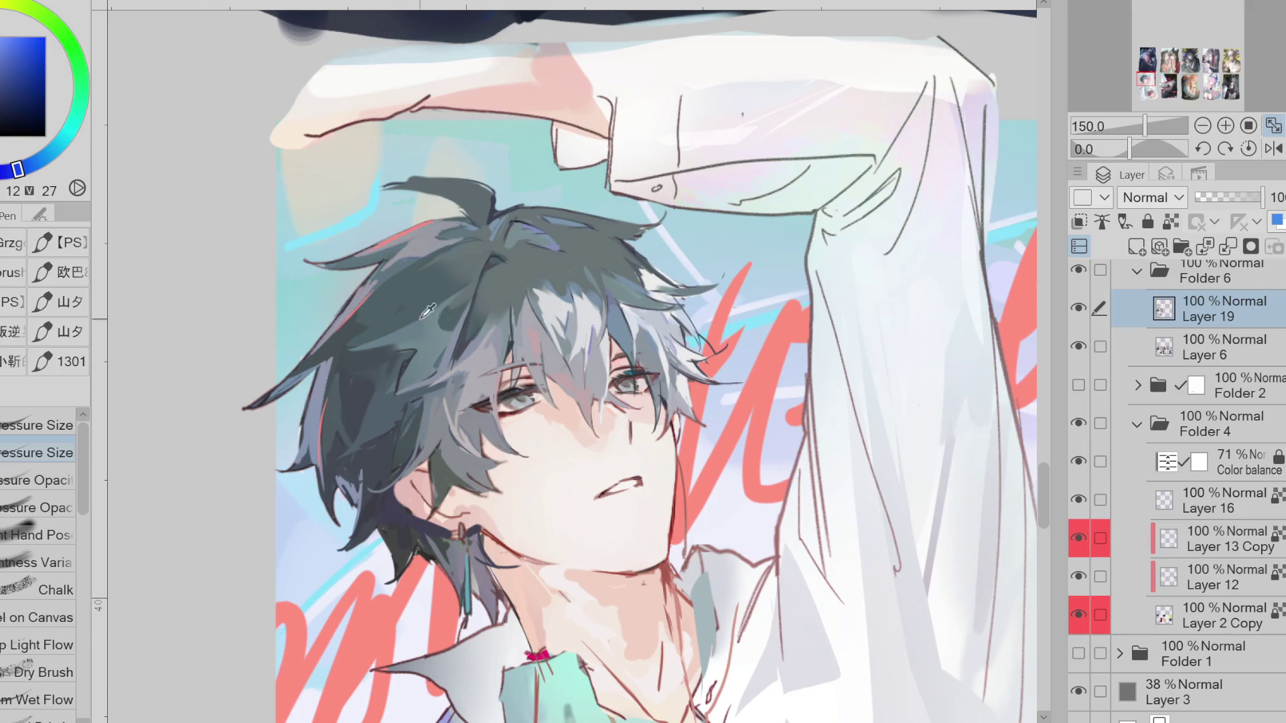
Paint dark blue-purple strokes along hair strands, repainting one in a lighter blue
{"action": "left_click_drag", "start_coordinate": [491, 268], "coordinate": [461, 329]}
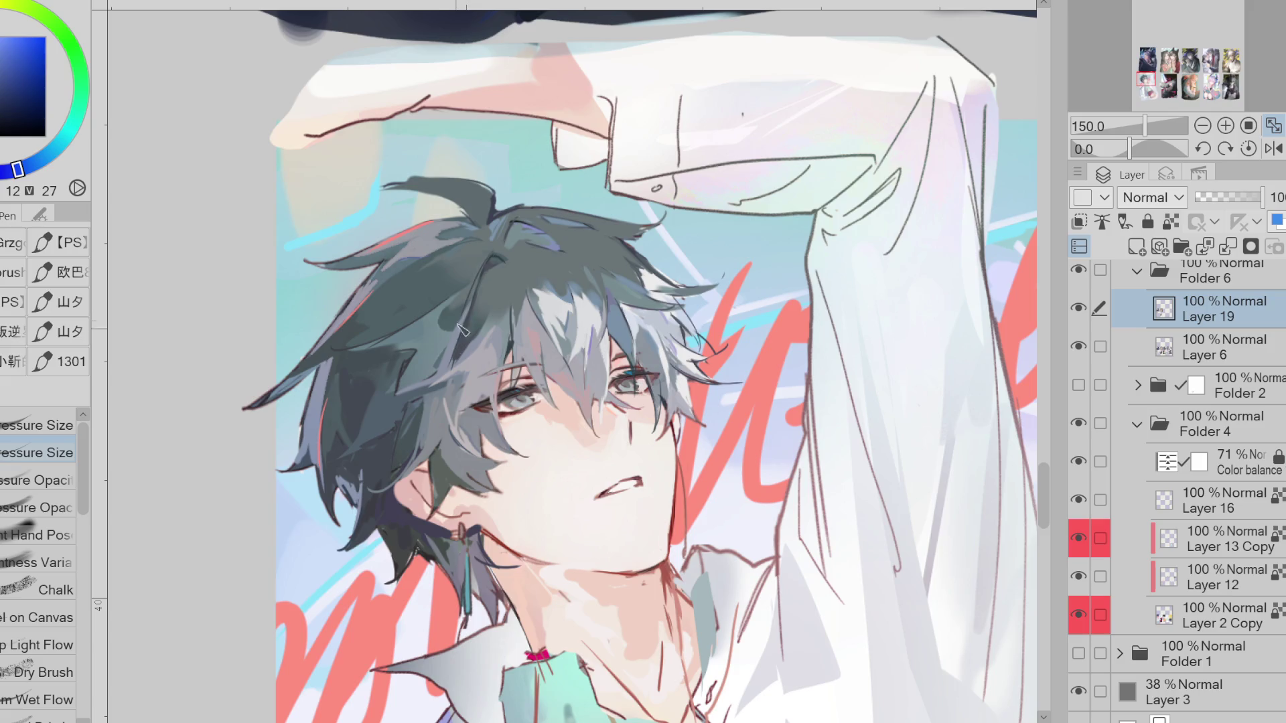
{"action": "left_click", "coordinate": [487, 243], "text": "alt"}
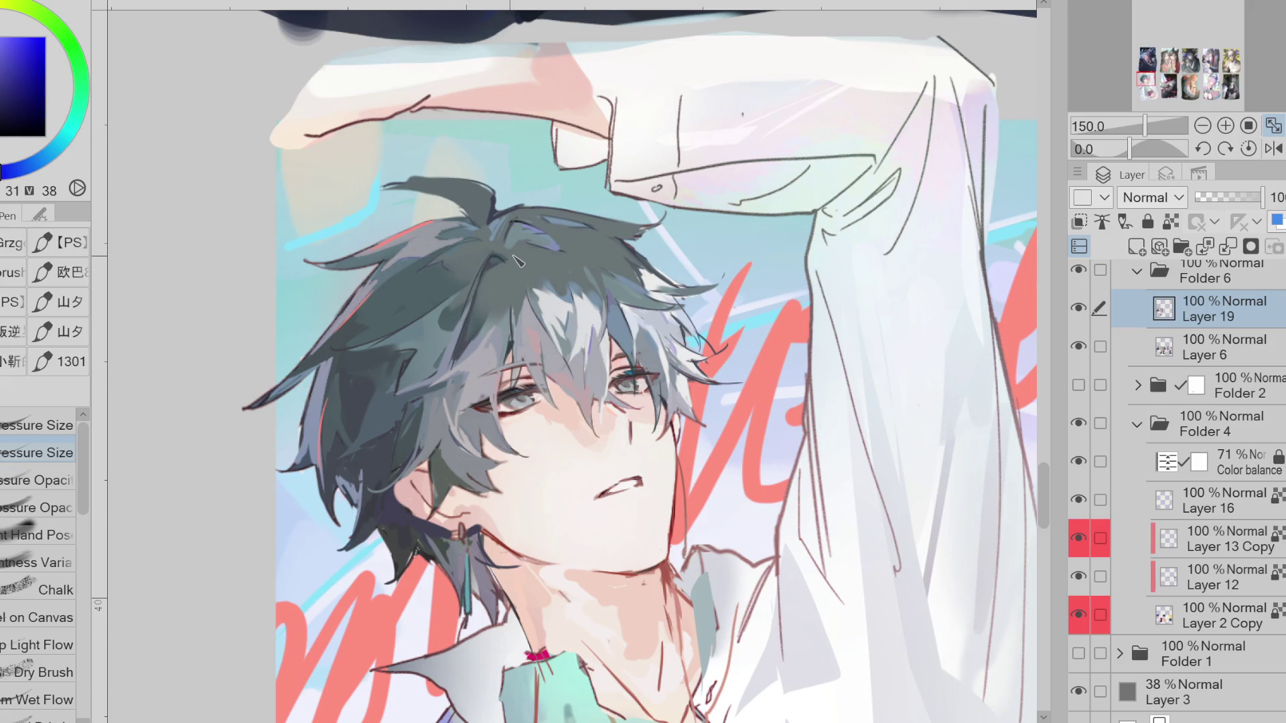
{"action": "left_click_drag", "start_coordinate": [452, 372], "coordinate": [401, 394]}
{"action": "left_click", "coordinate": [414, 400], "text": "alt"}
{"action": "left_click_drag", "start_coordinate": [472, 374], "coordinate": [406, 400]}
{"action": "left_click", "coordinate": [432, 394], "text": "alt"}
{"action": "left_click", "coordinate": [405, 401], "text": "alt"}
{"action": "left_click", "coordinate": [400, 386], "text": "alt"}
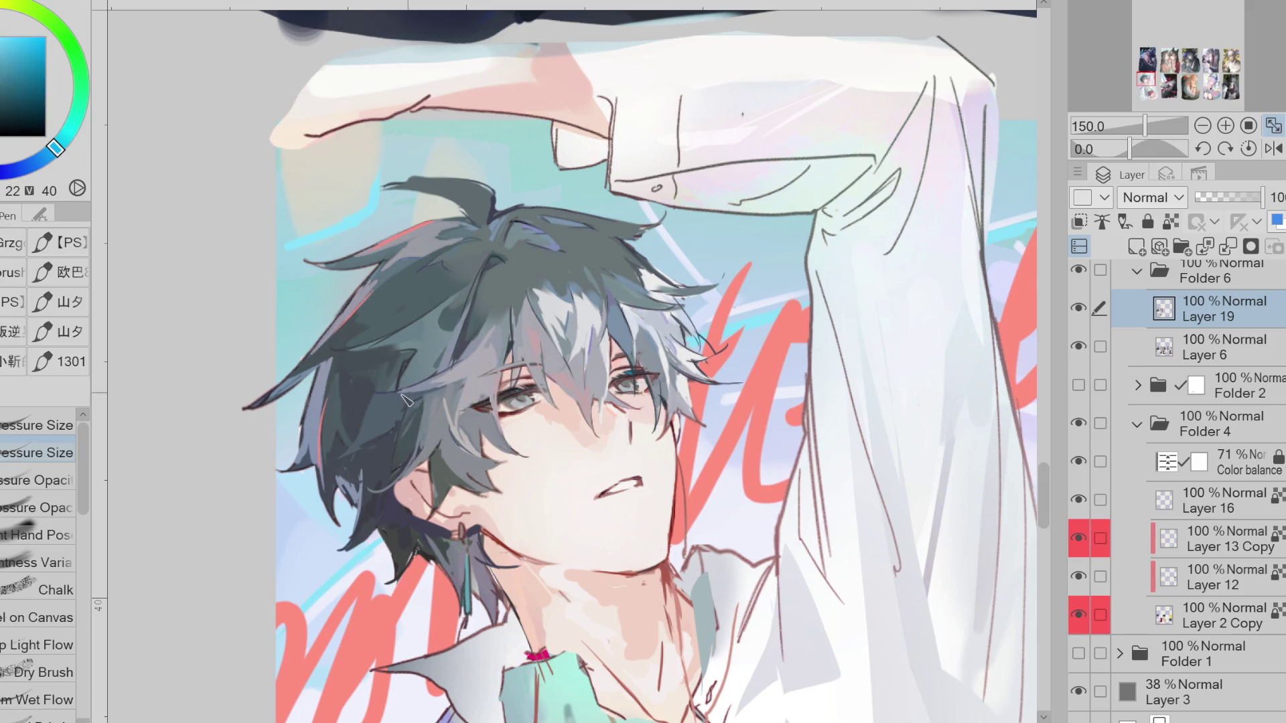
Extend a strand tip leftward into a curl and add a thin red line beneath it
{"action": "left_click", "coordinate": [454, 380], "text": "alt"}
{"action": "left_click", "coordinate": [460, 331], "text": "alt"}
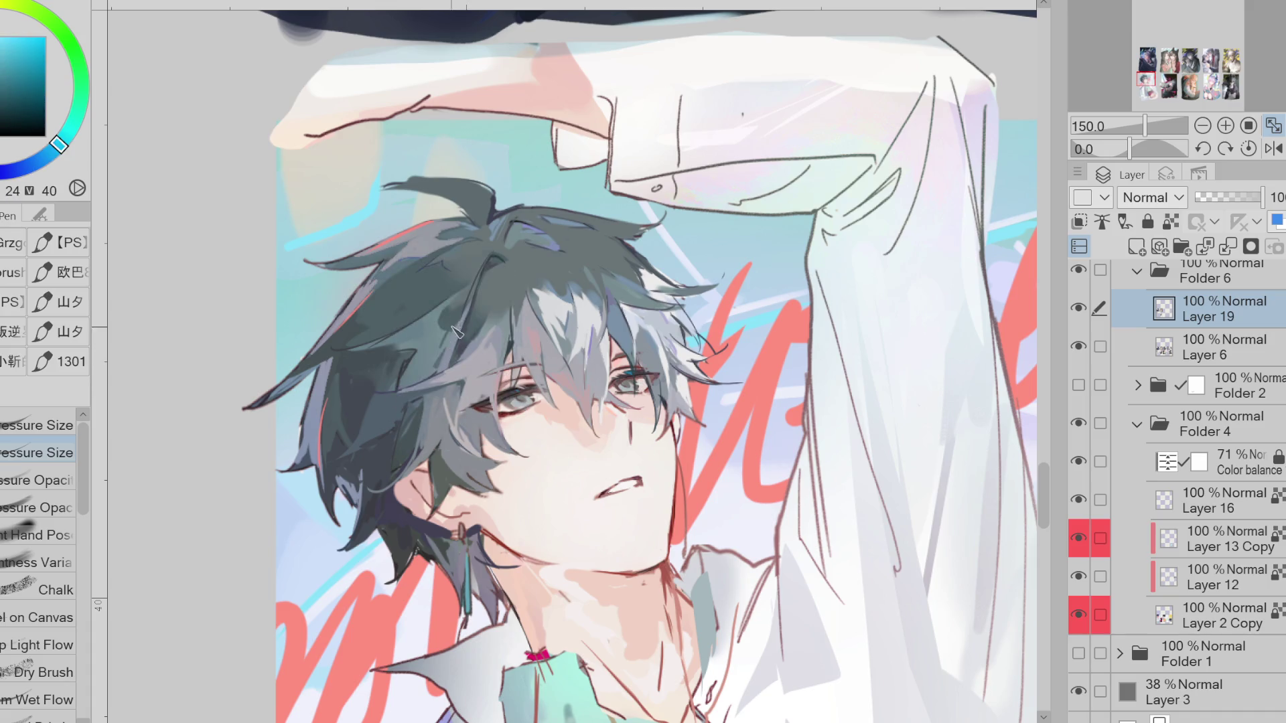
{"action": "left_click", "coordinate": [442, 266], "text": "alt"}
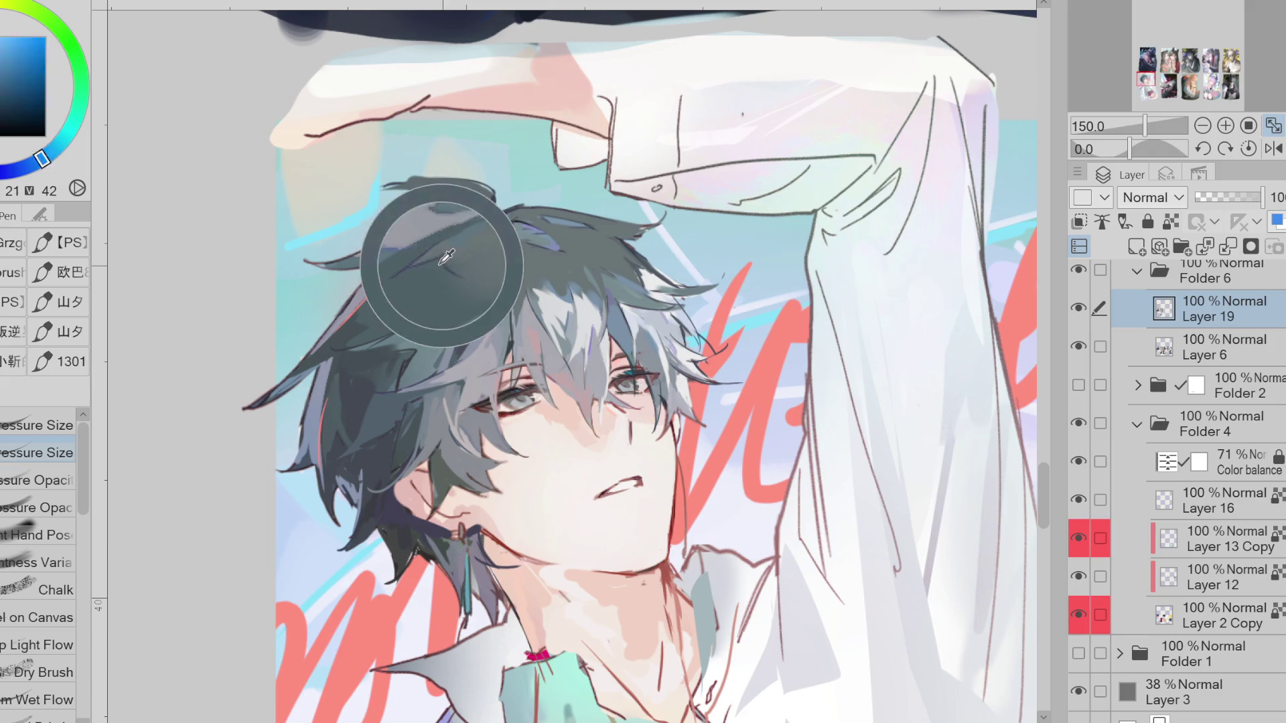
{"action": "left_click", "coordinate": [456, 283], "text": "alt"}
{"action": "left_click", "coordinate": [453, 281], "text": "alt"}
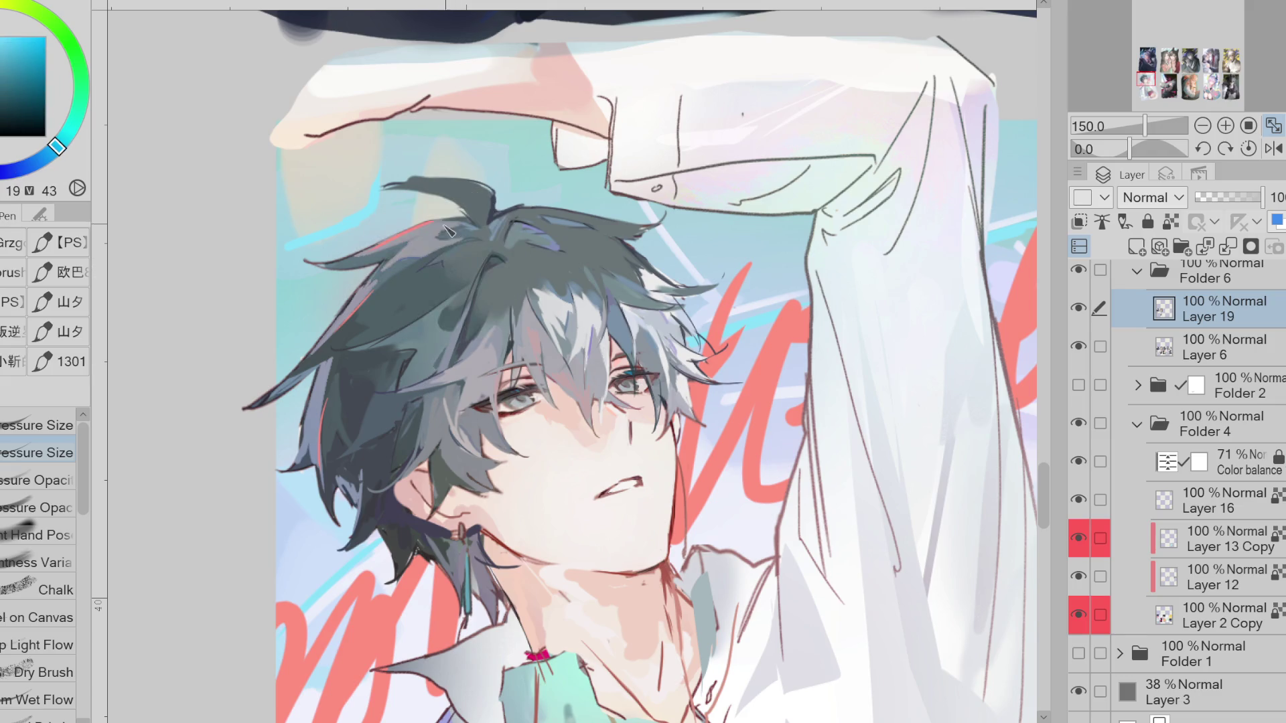
{"action": "left_click", "coordinate": [503, 217], "text": "alt"}
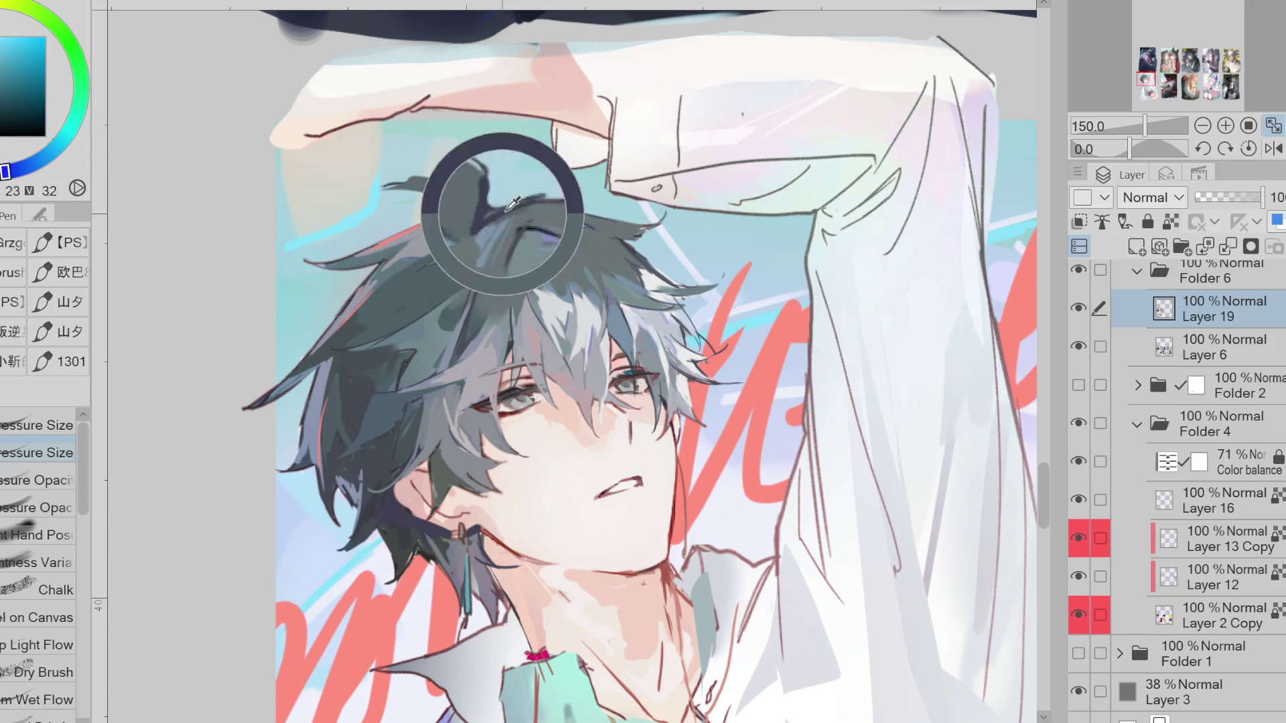
{"action": "left_click_drag", "start_coordinate": [423, 183], "coordinate": [372, 194]}
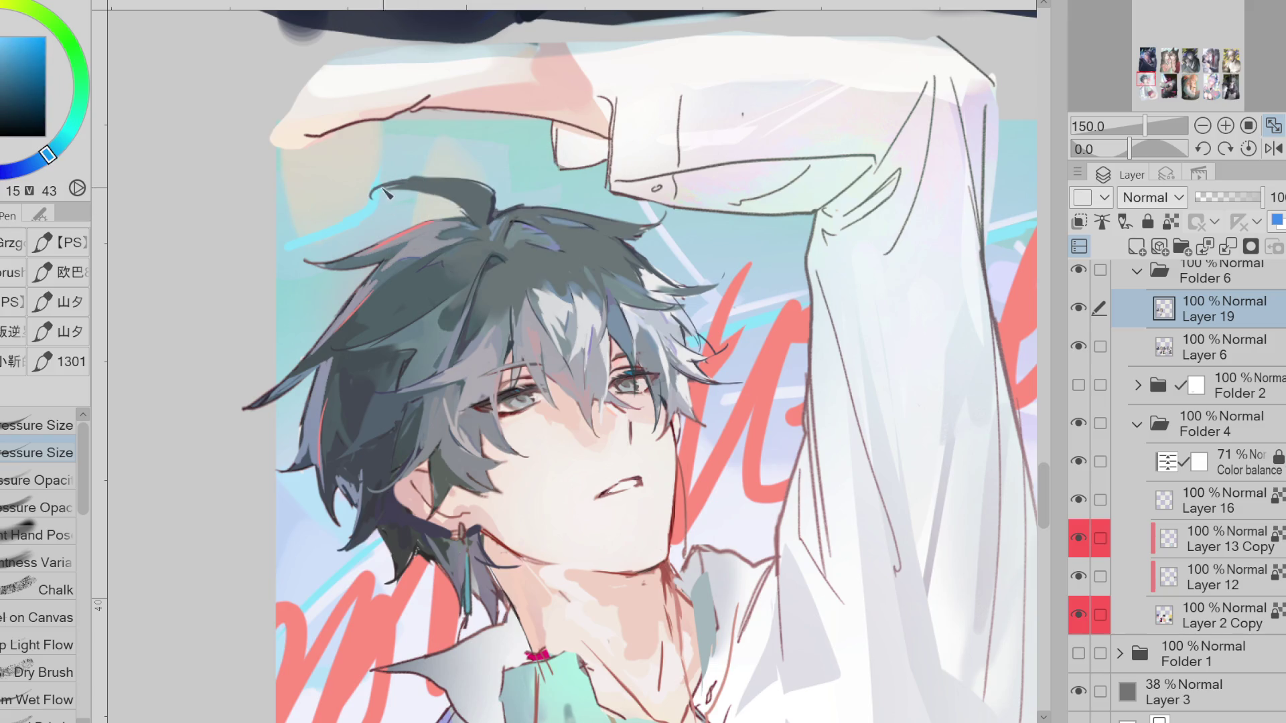
{"action": "left_click", "coordinate": [399, 231], "text": "alt"}
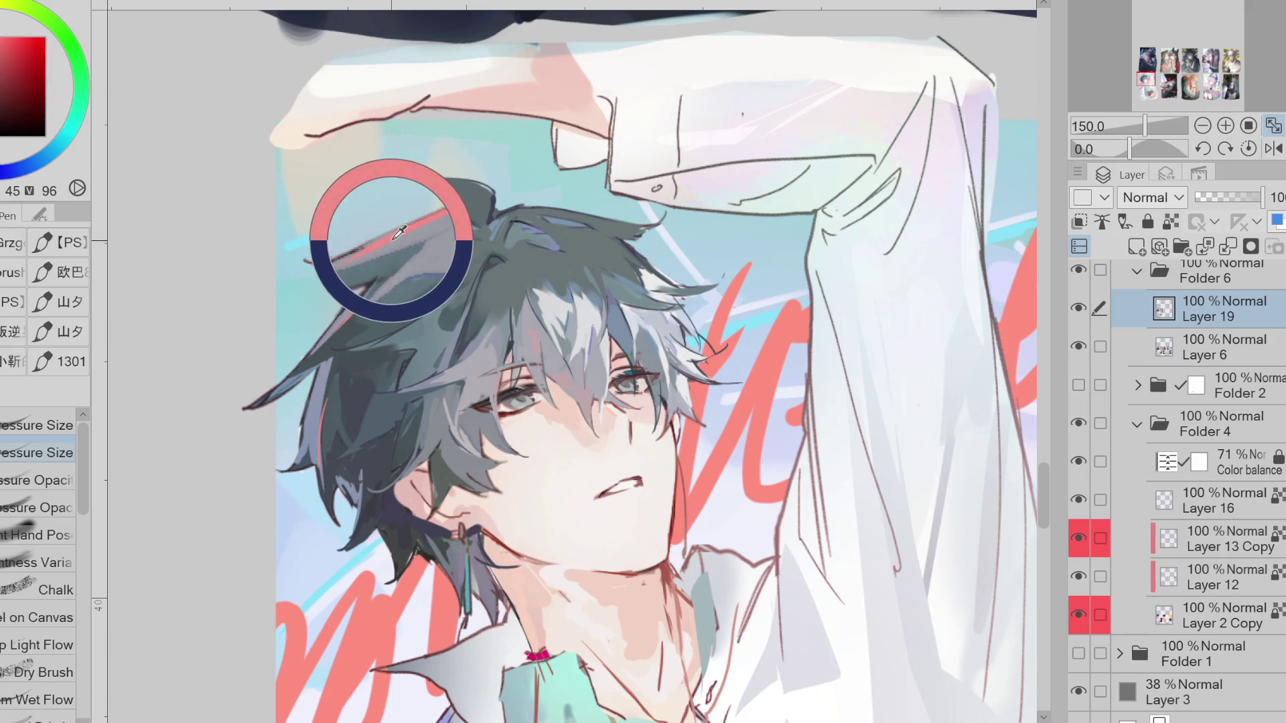
{"action": "left_click_drag", "start_coordinate": [424, 195], "coordinate": [473, 222]}
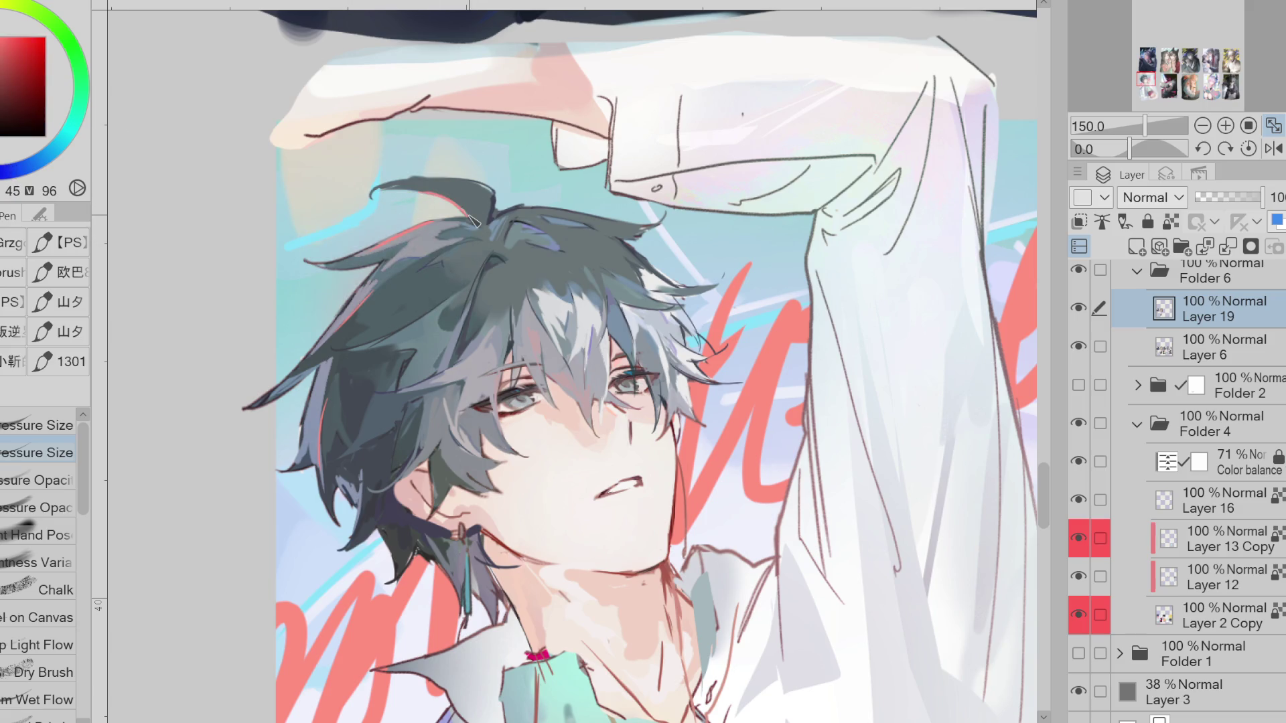
Curl a strand tip toward the sleeve, add a thin dark strand above the right eye, and flip the view
{"action": "left_click", "coordinate": [641, 249], "text": "alt"}
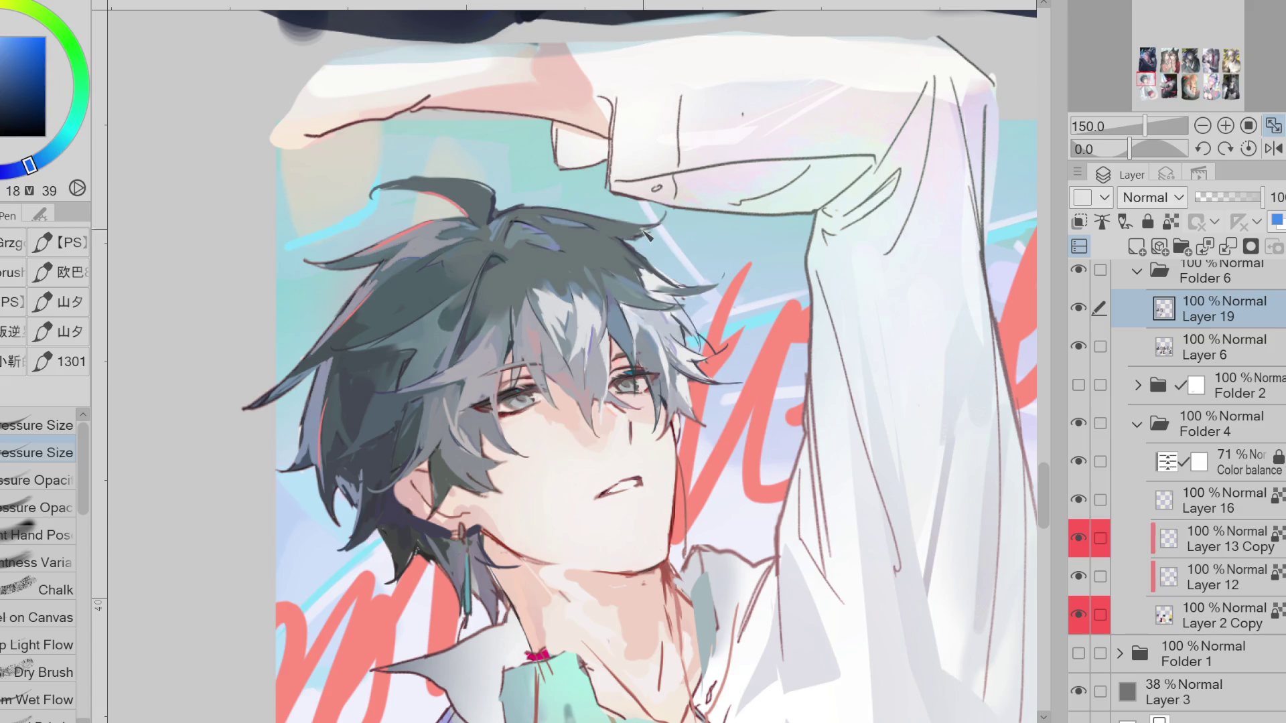
{"action": "left_click", "coordinate": [639, 240], "text": "alt"}
{"action": "left_click_drag", "start_coordinate": [659, 231], "coordinate": [666, 207]}
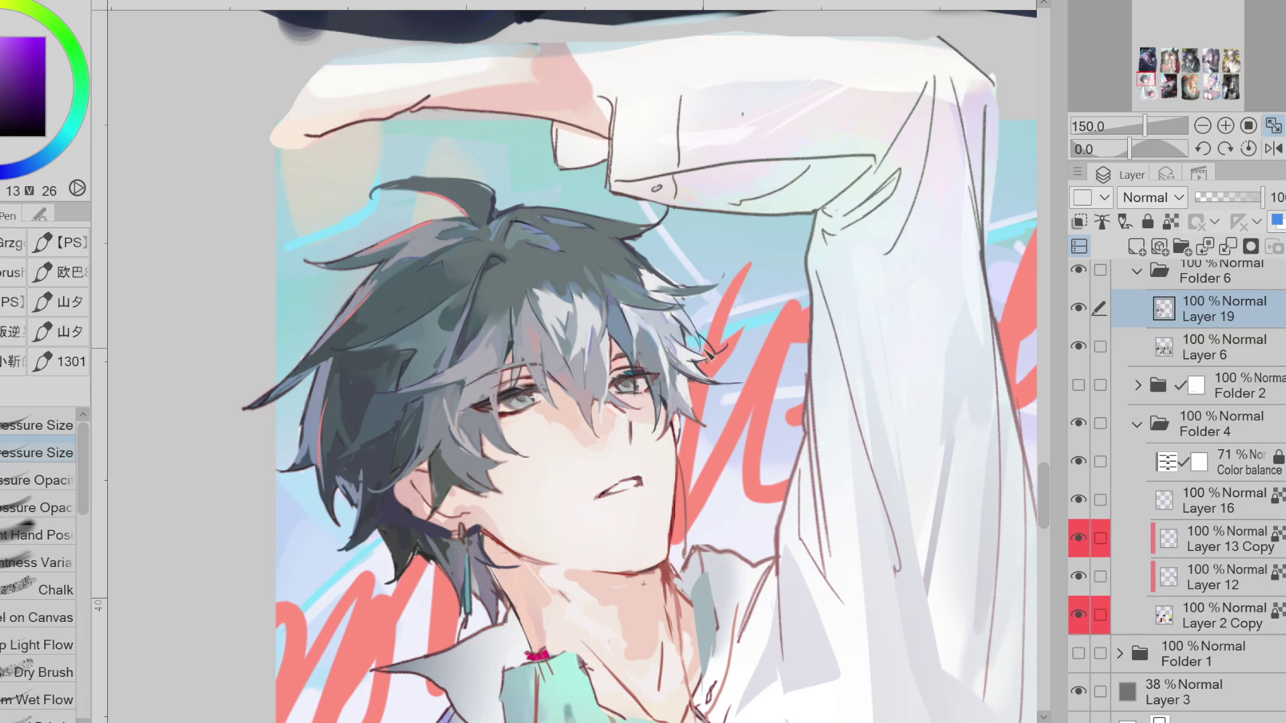
{"action": "left_click_drag", "start_coordinate": [613, 354], "coordinate": [663, 352]}
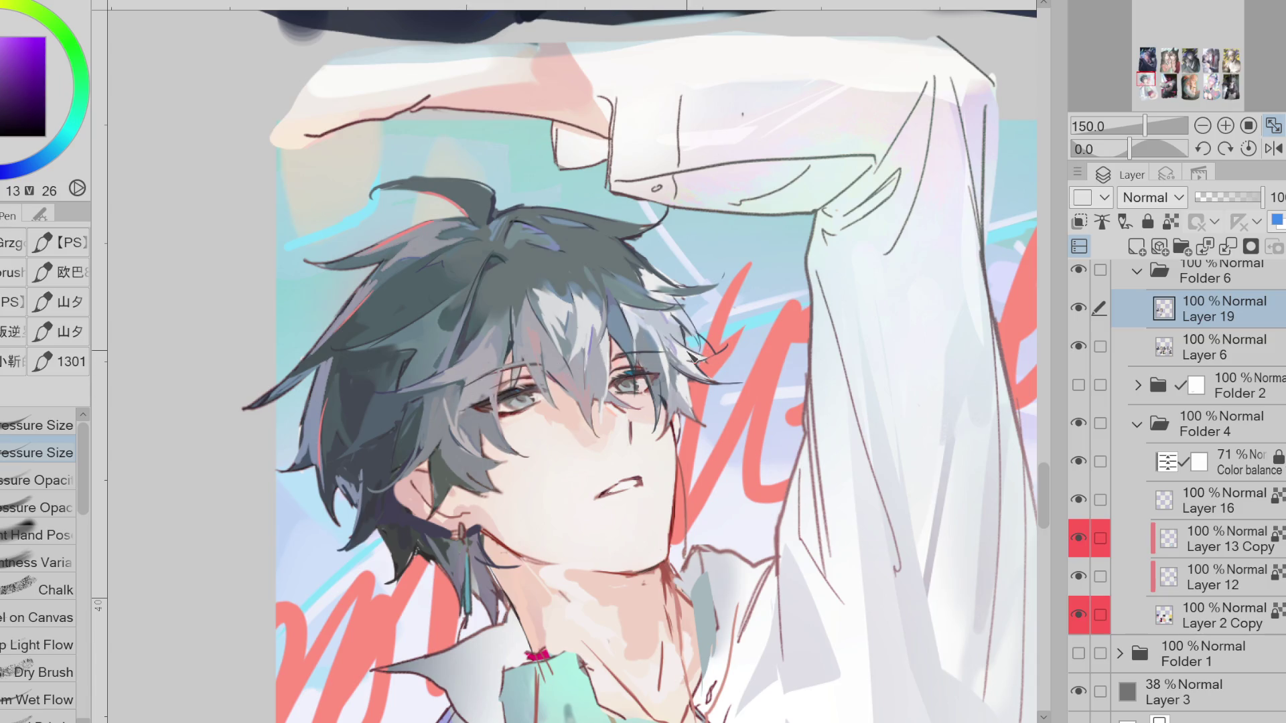
{"action": "left_click", "coordinate": [532, 369], "text": "alt"}
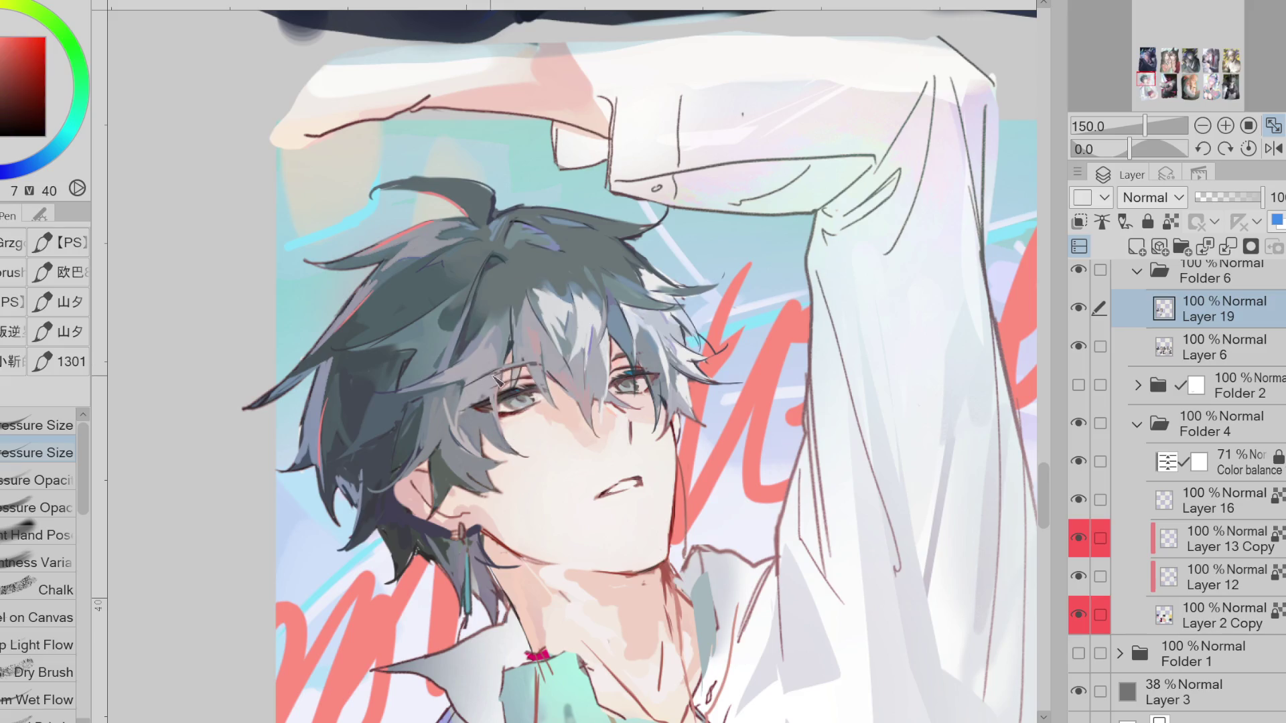
{"action": "left_click", "coordinate": [474, 411], "text": "alt"}
{"action": "key", "text": "h"}
{"action": "left_click", "coordinate": [518, 257], "text": "alt"}
Auto-select the hair region and airbrush darker blue shading inside it
{"action": "key", "text": "w"}
{"action": "left_click", "coordinate": [587, 270]}
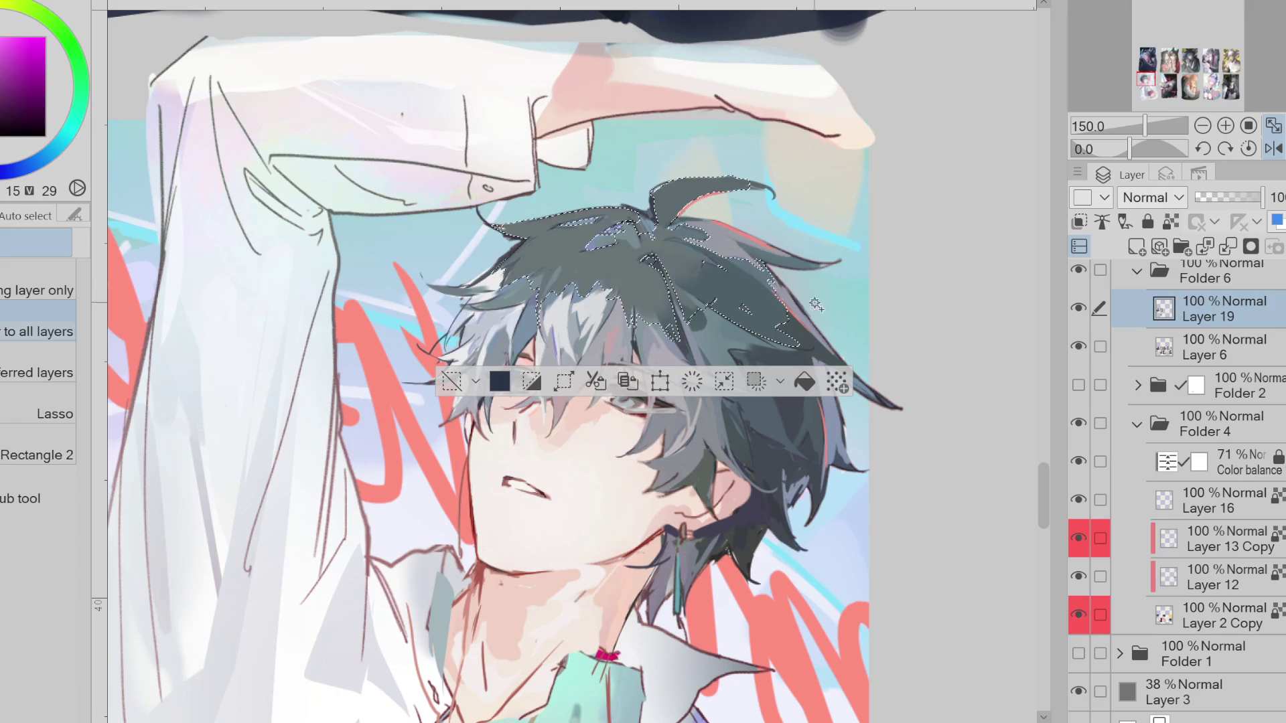
{"action": "left_click", "coordinate": [787, 358], "text": "alt"}
{"action": "key", "text": "b"}
{"action": "mouse_move", "coordinate": [535, 281]}
{"action": "left_mouse_down"}
{"action": "mouse_move", "coordinate": [662, 223]}
{"action": "mouse_move", "coordinate": [630, 268]}
{"action": "mouse_move", "coordinate": [603, 234]}
{"action": "mouse_move", "coordinate": [643, 288]}
{"action": "mouse_move", "coordinate": [800, 226]}
{"action": "mouse_move", "coordinate": [643, 268]}
{"action": "mouse_move", "coordinate": [703, 201]}
{"action": "mouse_move", "coordinate": [723, 275]}
{"action": "left_mouse_up"}
{"action": "left_click", "coordinate": [797, 279], "text": "alt"}
Release the selection and sample light teal and dark blue from the hair with the pen
{"action": "key", "text": "ctrl+d"}
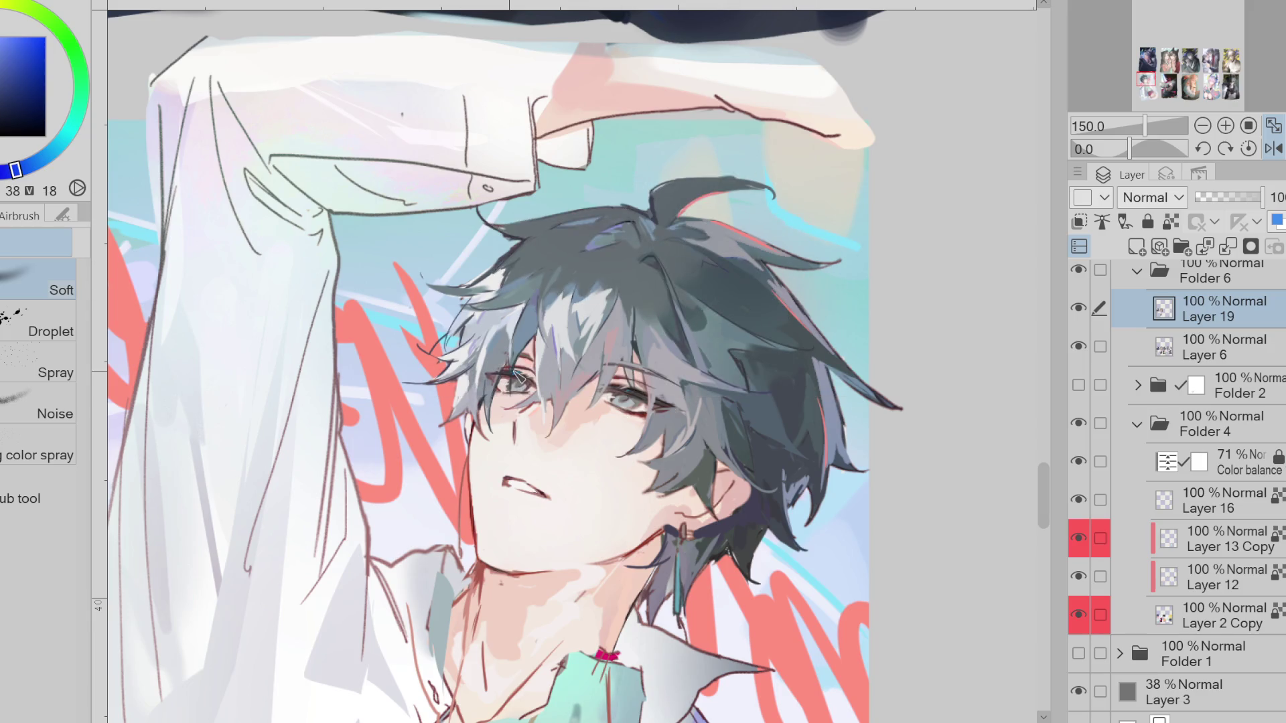
{"action": "left_click", "coordinate": [784, 289], "text": "alt"}
{"action": "key", "text": "p"}
{"action": "left_click", "coordinate": [529, 273], "text": "alt"}
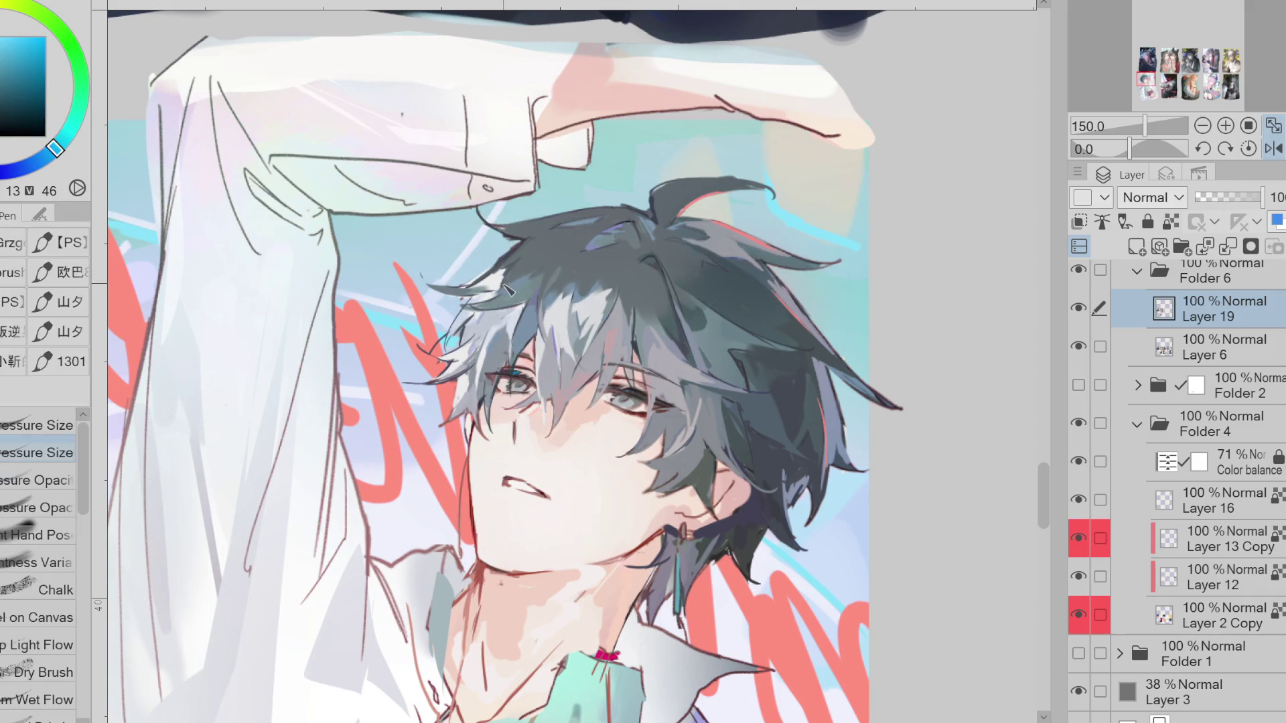
{"action": "left_click", "coordinate": [509, 261], "text": "alt"}
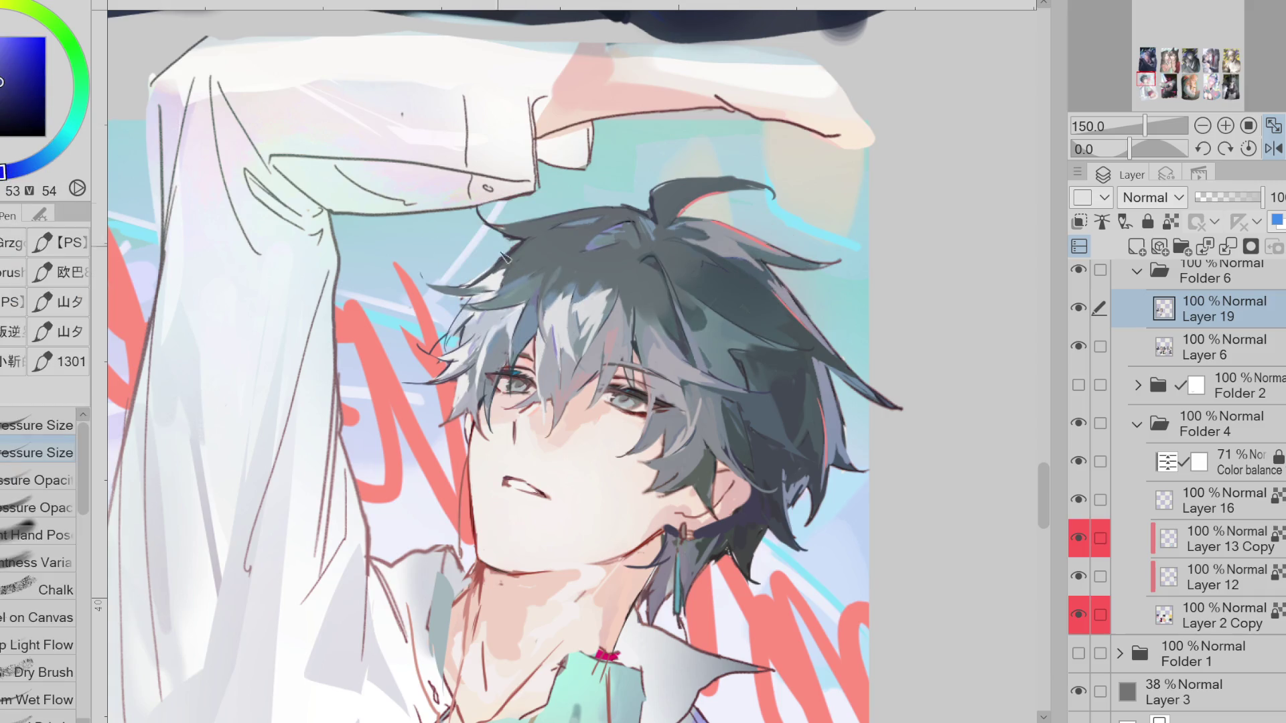